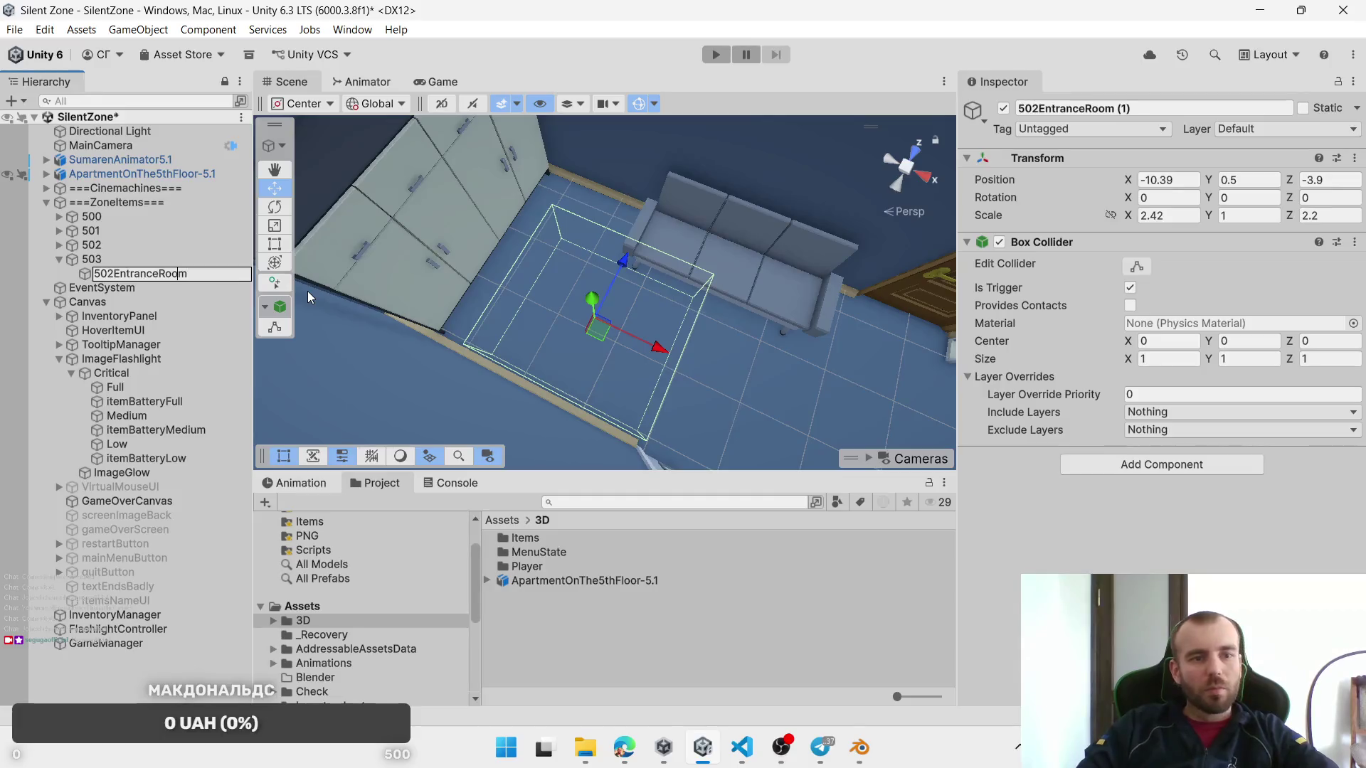
# Step: Rename the copied zone to 503EntranceRoom, then check the browser and bring the sofa and door into view
pyautogui.press('BackSpace')
pyautogui.write('3')
pyautogui.press('Return')
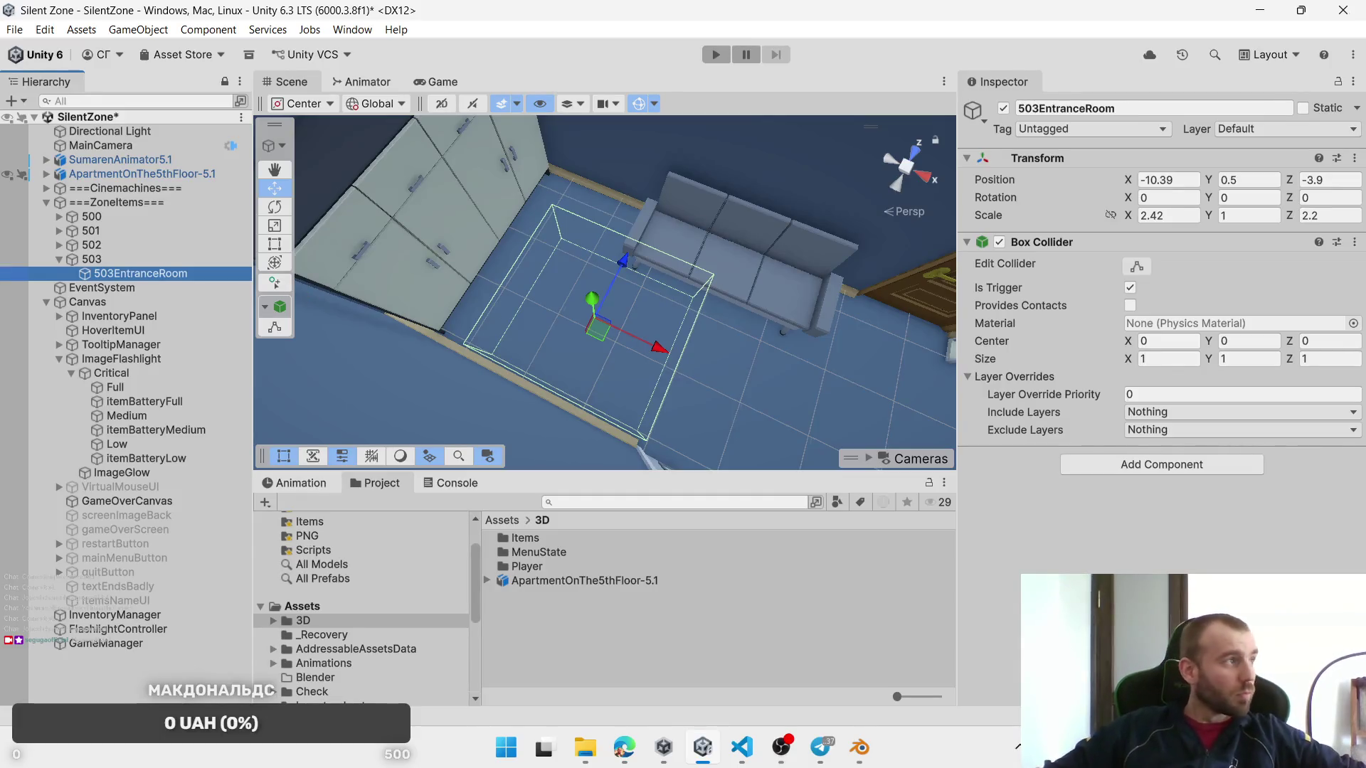
pyautogui.hotkey('alt', 'Tab')
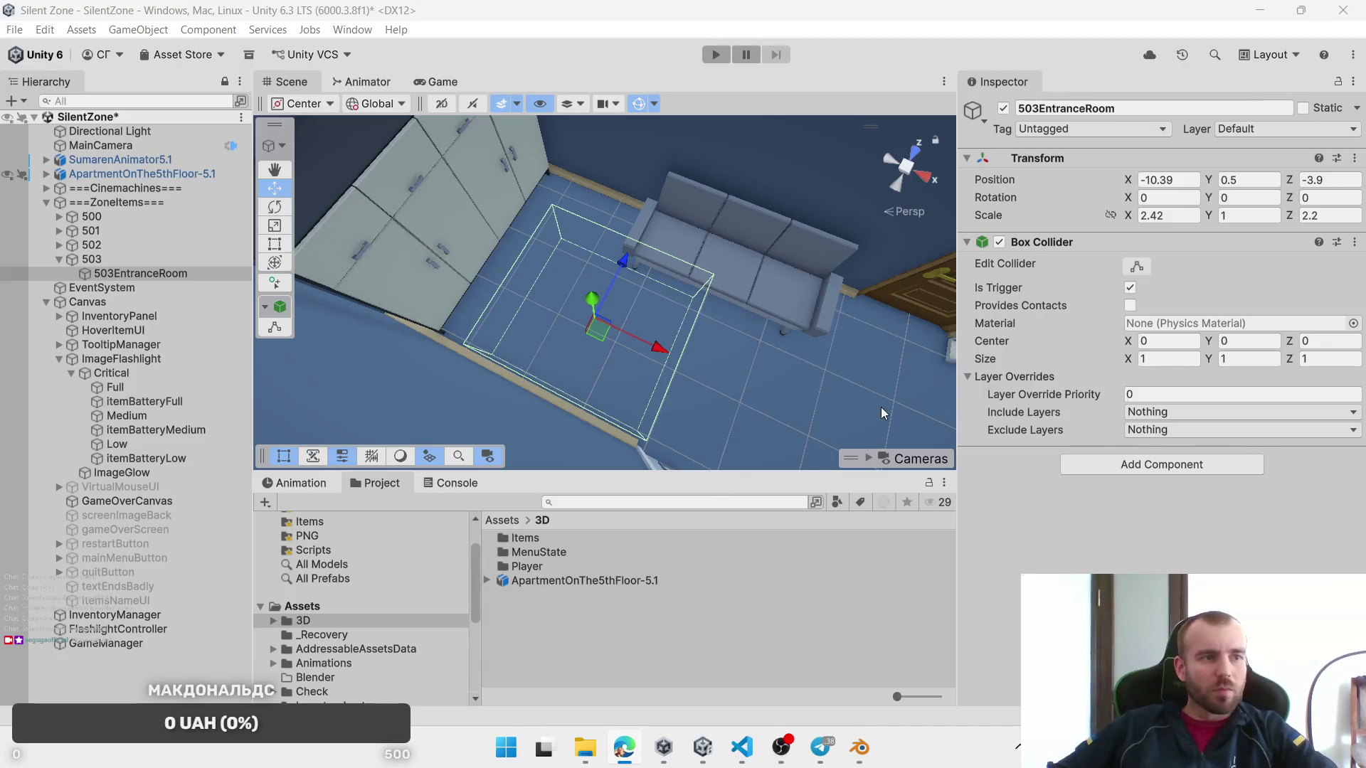
pyautogui.moveTo(580, 331); pyautogui.dragTo(599, 263)
# Step: Duplicate 503EntranceRoom and fit the copy over the bathroom floor at scale 1.44 by 1.51
pyautogui.moveTo(697, 335)
pyautogui.mouseDown()
pyautogui.moveTo(625, 337)
pyautogui.moveTo(736, 252)
pyautogui.moveTo(727, 269)
pyautogui.moveTo(671, 274)
pyautogui.moveTo(679, 327)
pyautogui.mouseUp()
pyautogui.hotkey('ctrl', 'd')
pyautogui.moveTo(562, 318); pyautogui.dragTo(718, 350)
pyautogui.press('f')
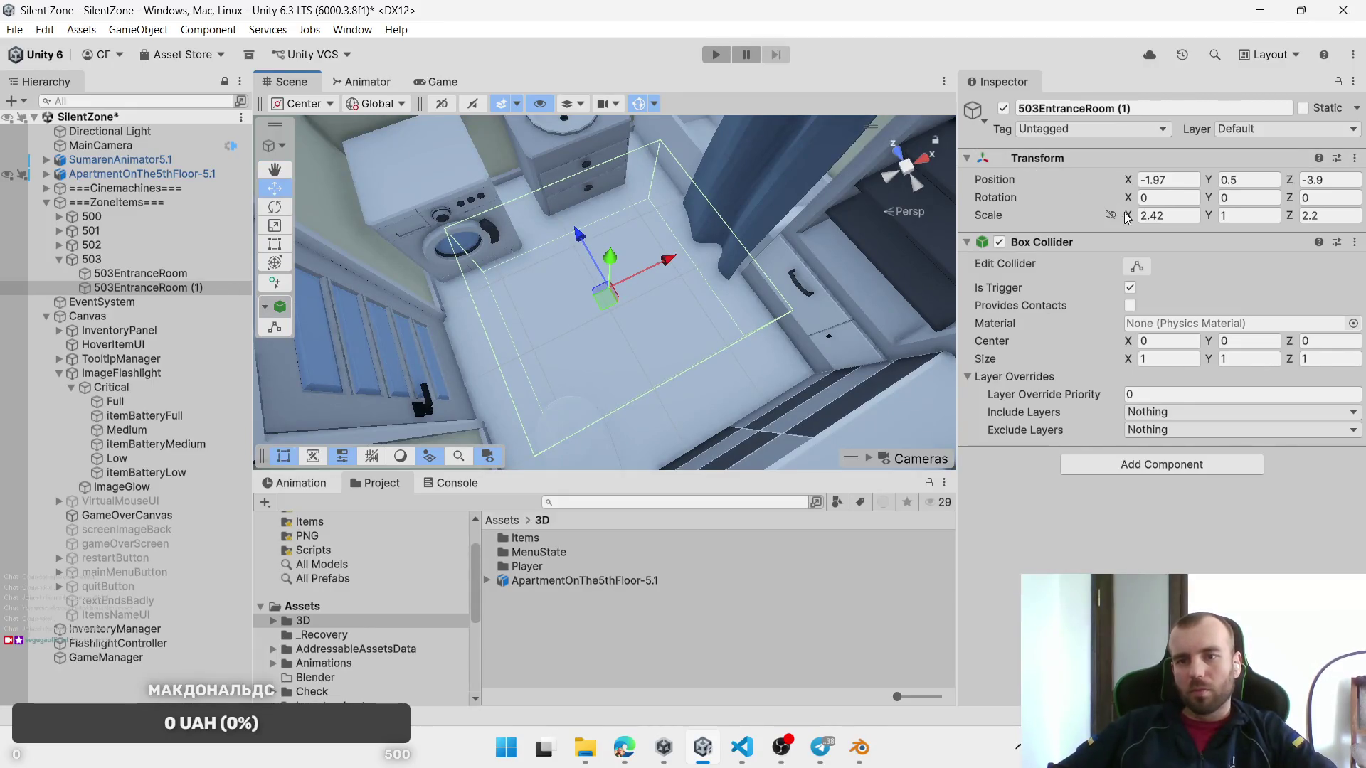
pyautogui.moveTo(1128, 218); pyautogui.dragTo(1110, 217)
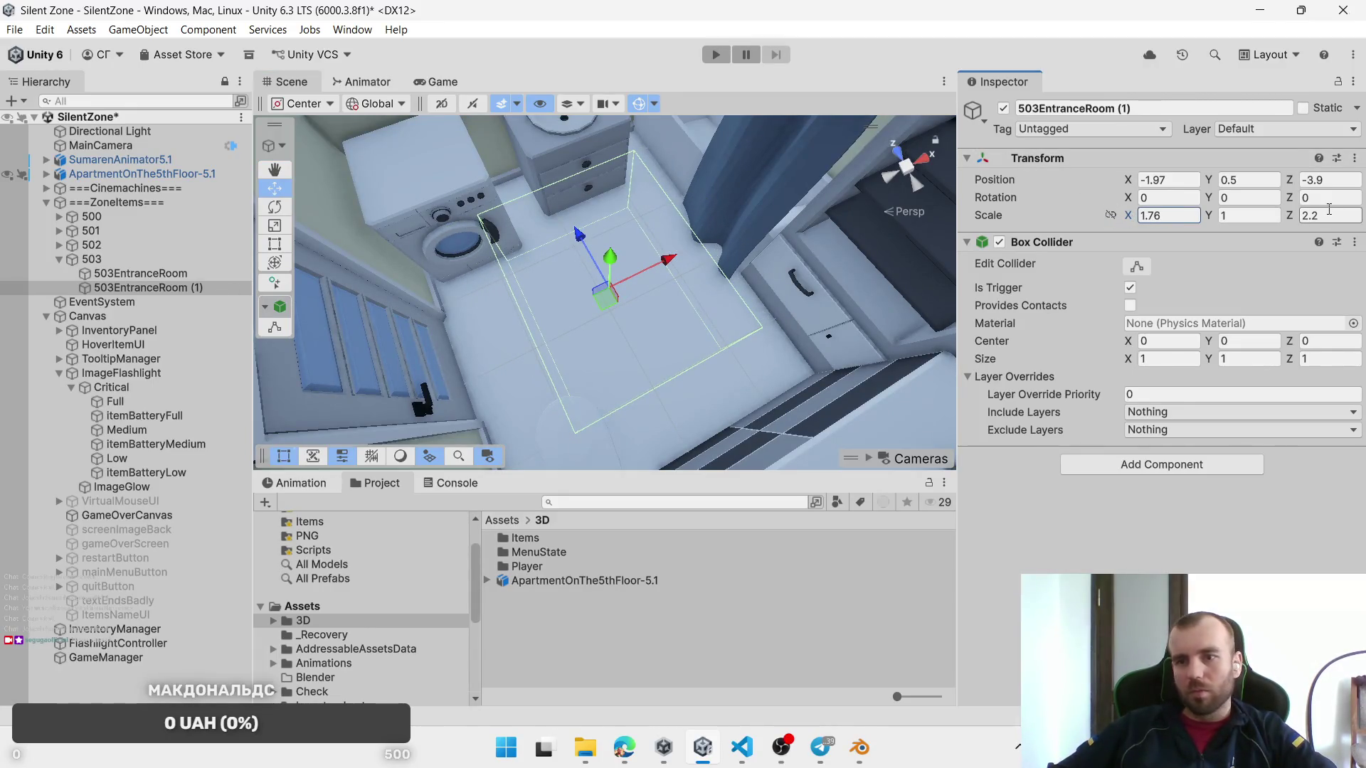
pyautogui.moveTo(1291, 221); pyautogui.dragTo(1276, 224)
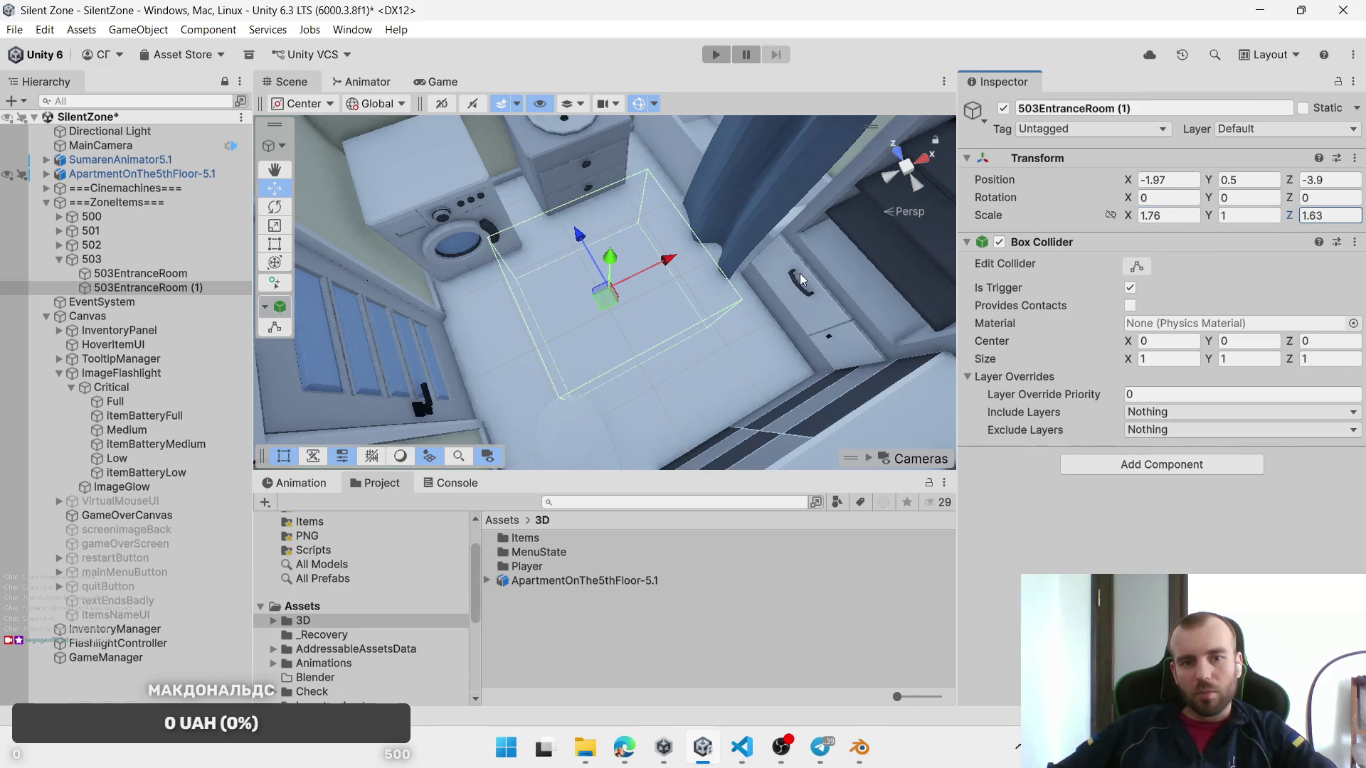
pyautogui.moveTo(612, 311); pyautogui.dragTo(635, 318)
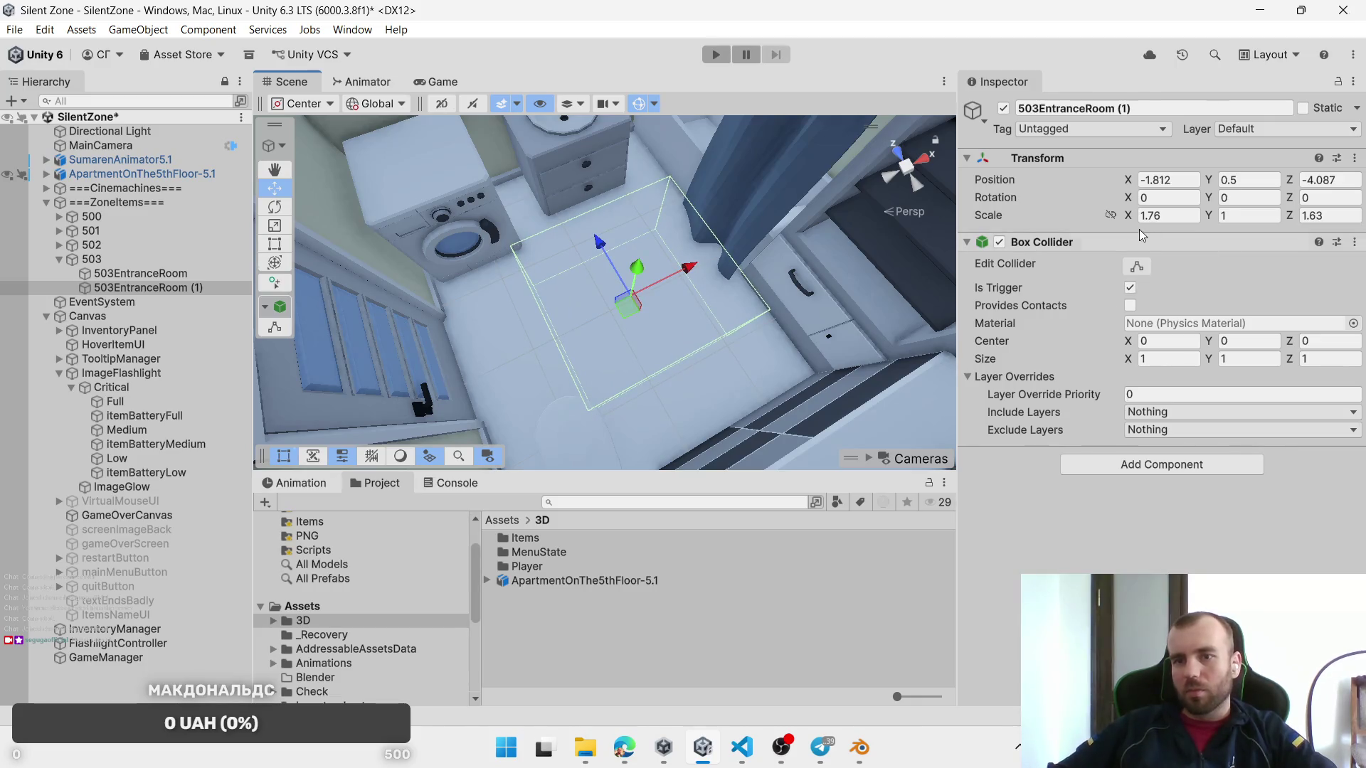
pyautogui.moveTo(1128, 216); pyautogui.dragTo(1131, 224)
pyautogui.moveTo(1290, 223); pyautogui.dragTo(1285, 223)
pyautogui.moveTo(630, 320); pyautogui.dragTo(622, 315)
# Step: Rename the bathroom copy to 503Bath
pyautogui.click(117, 289)
pyautogui.write('503Bath')
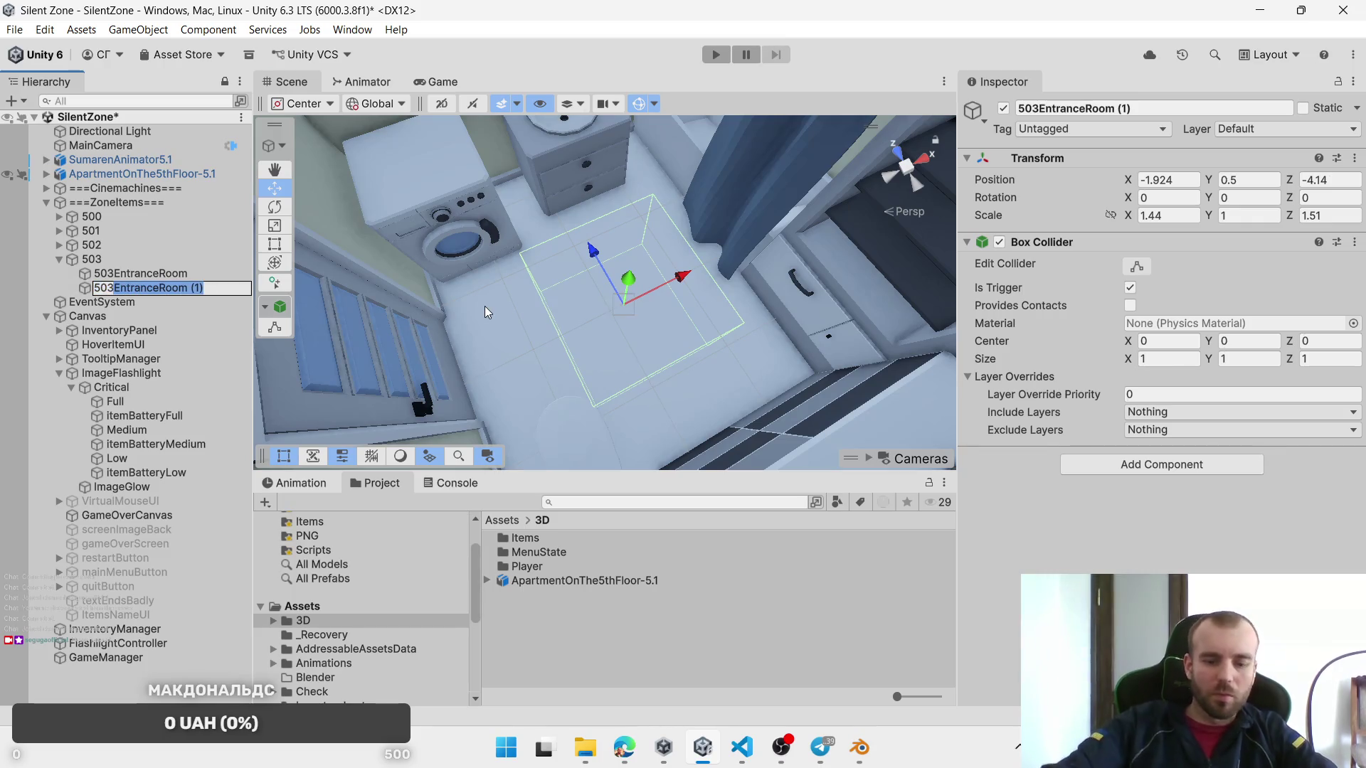
pyautogui.press('Return')
pyautogui.scroll(-5, 484, 306)
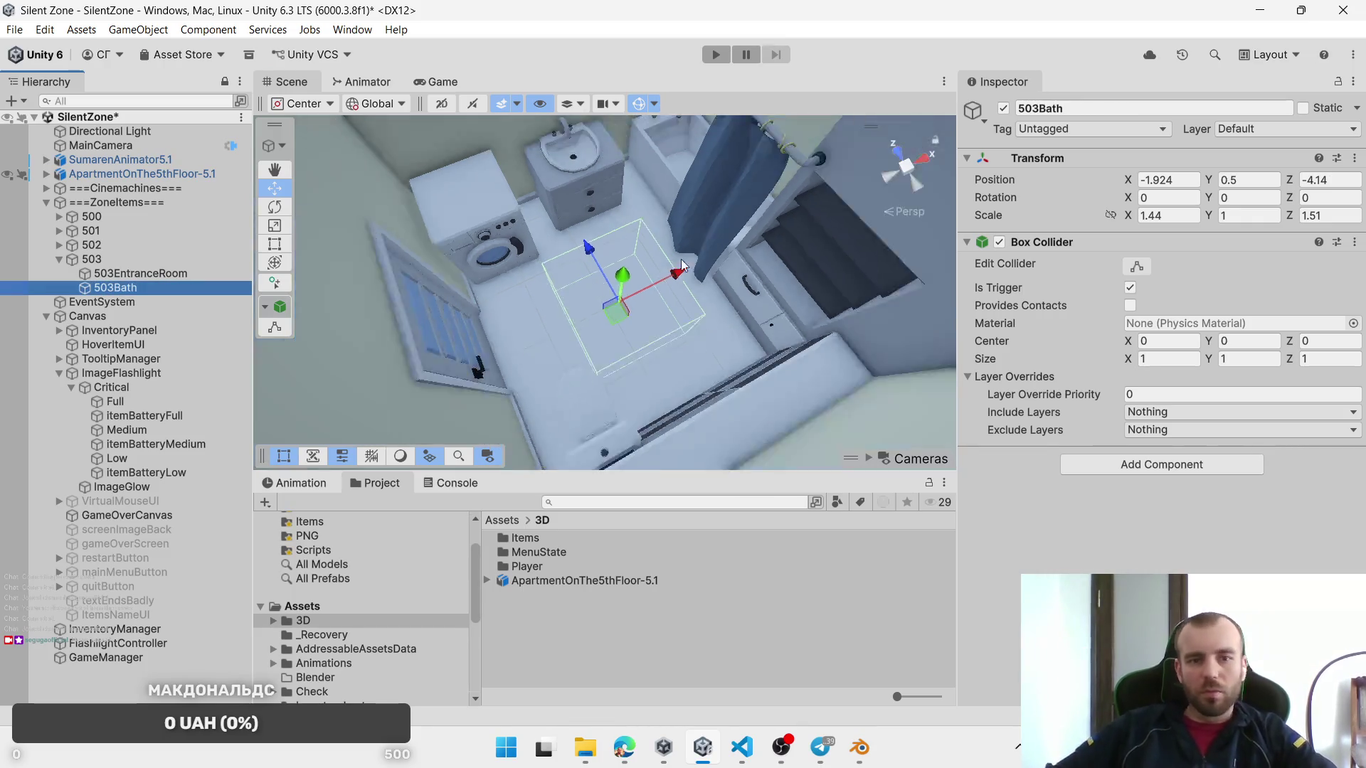
# Step: Duplicate 503Bath and move the copy over the kitchen floor
pyautogui.moveTo(484, 306)
pyautogui.mouseDown()
pyautogui.moveTo(767, 251)
pyautogui.moveTo(540, 298)
pyautogui.mouseUp()
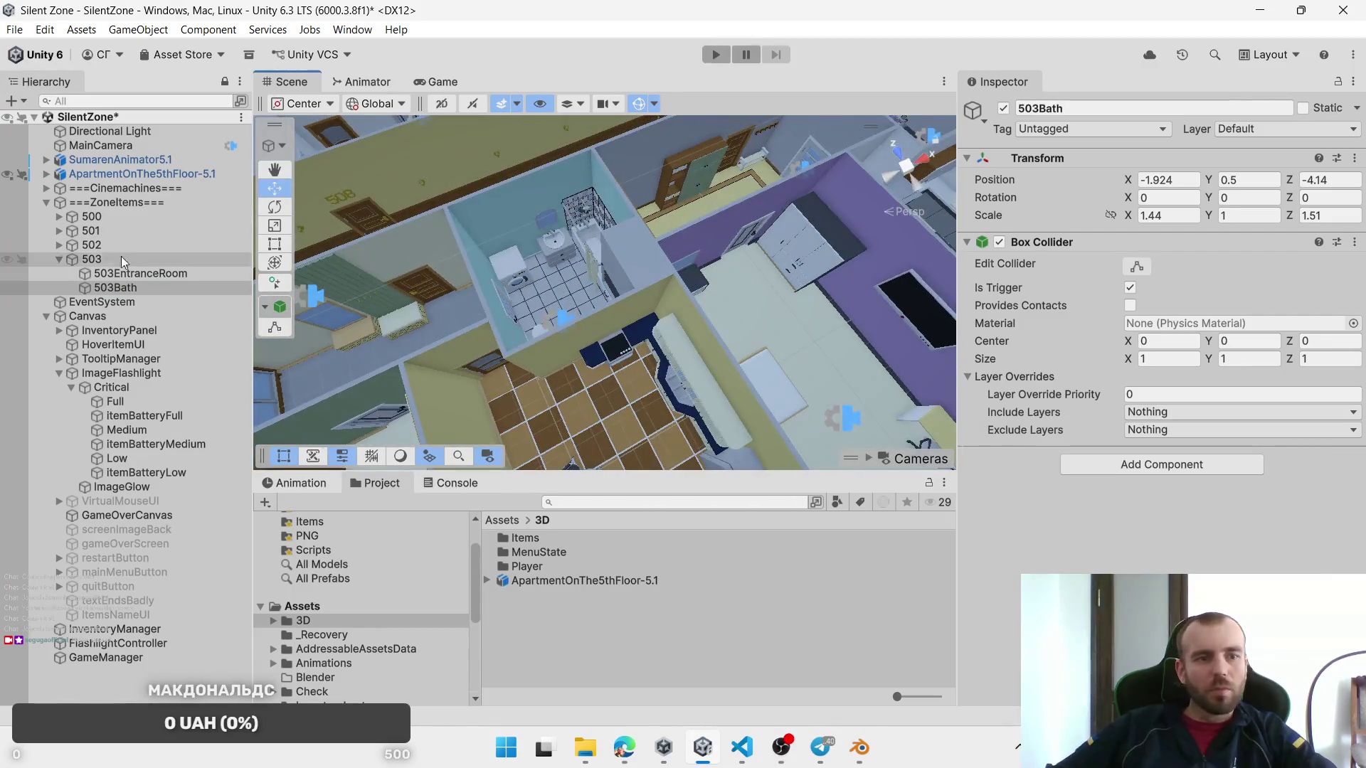
pyautogui.click(58, 245)
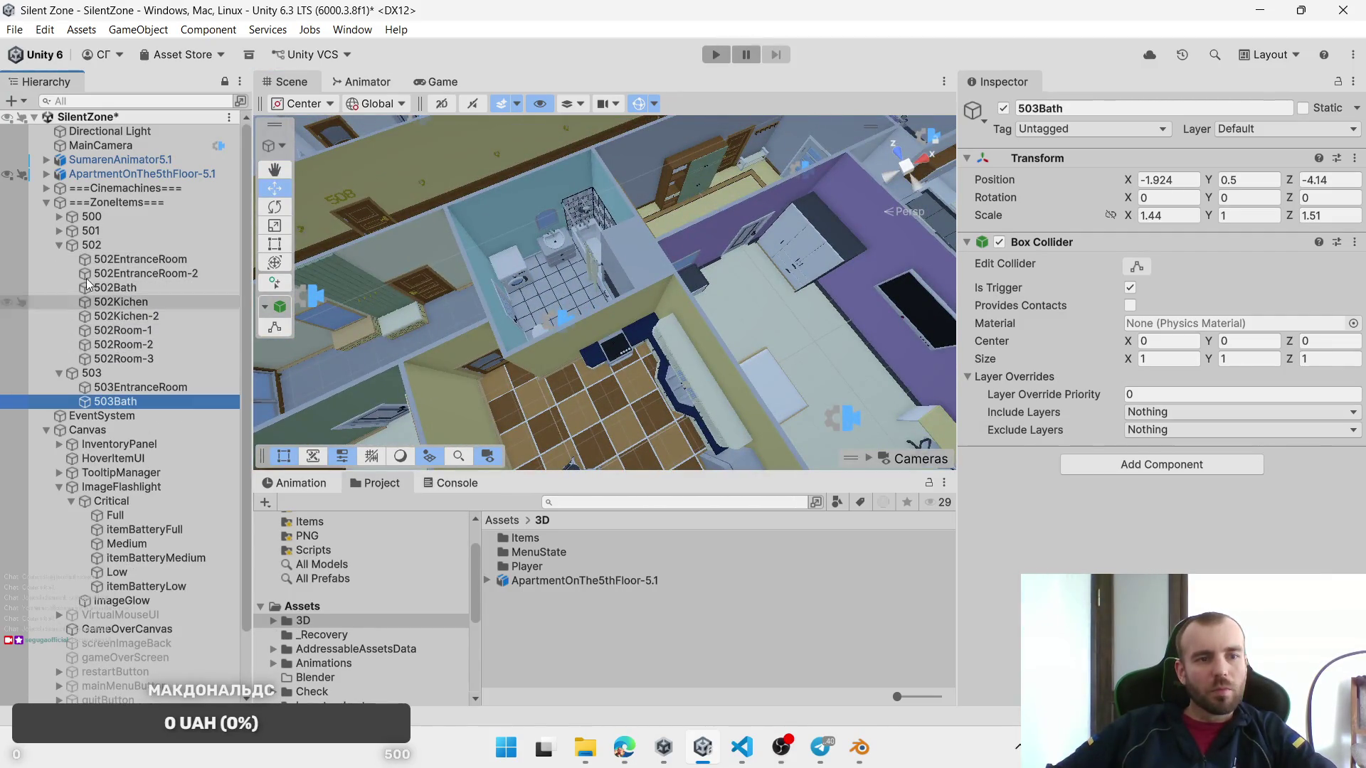
pyautogui.click(58, 245)
pyautogui.press('f')
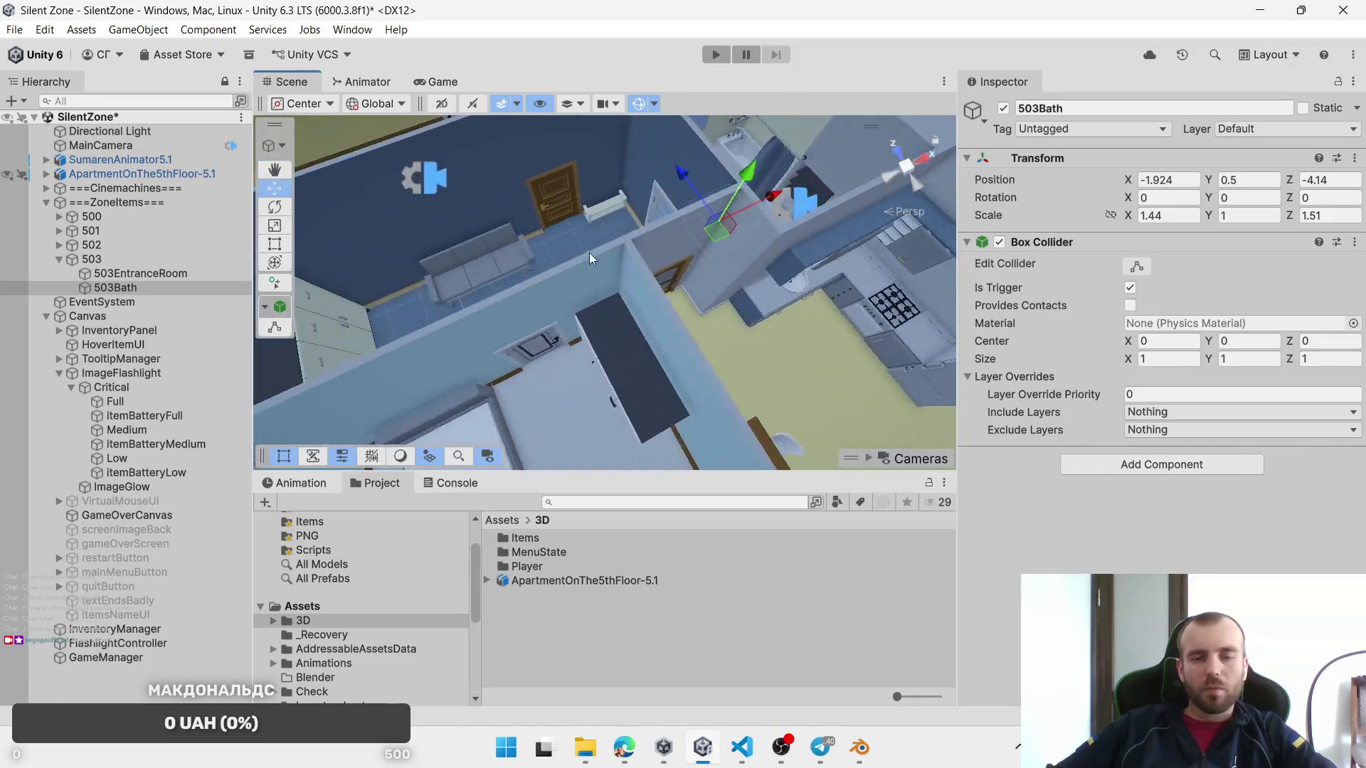
pyautogui.moveTo(442, 350)
pyautogui.mouseDown()
pyautogui.moveTo(632, 160)
pyautogui.moveTo(694, 284)
pyautogui.mouseUp()
pyautogui.hotkey('ctrl', 'd')
pyautogui.press('f')
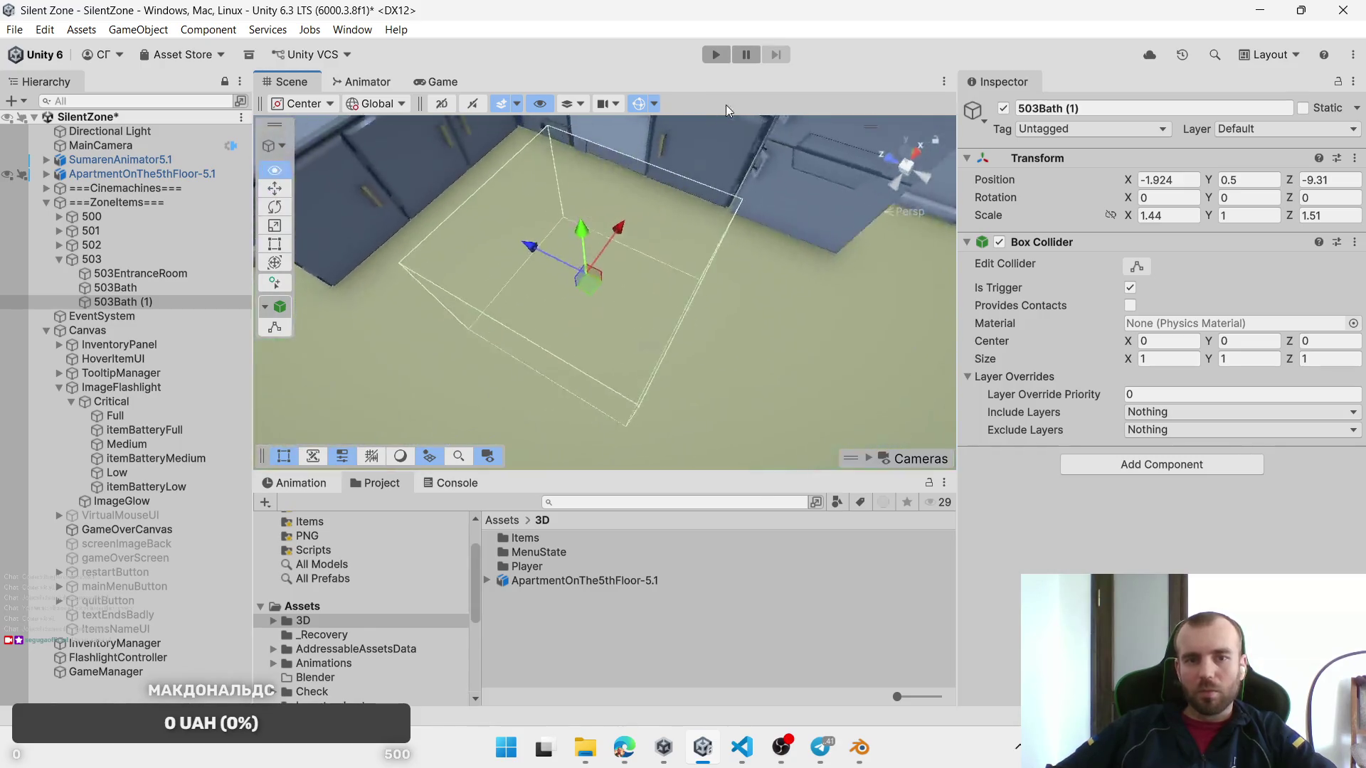
pyautogui.scroll(-2, 655, 297)
pyautogui.scroll(1, 682, 313)
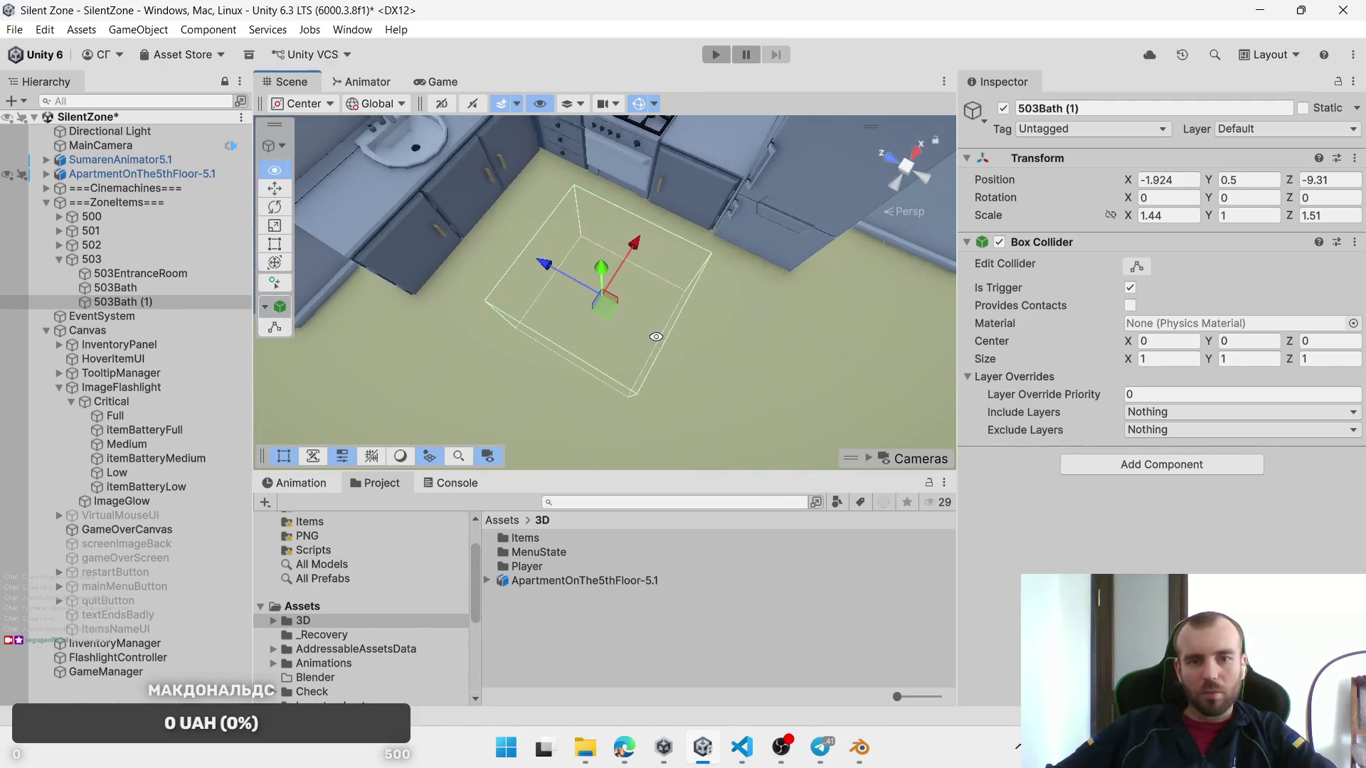
pyautogui.scroll(1, 676, 313)
pyautogui.moveTo(649, 340); pyautogui.dragTo(615, 340)
pyautogui.scroll(-4, 615, 340)
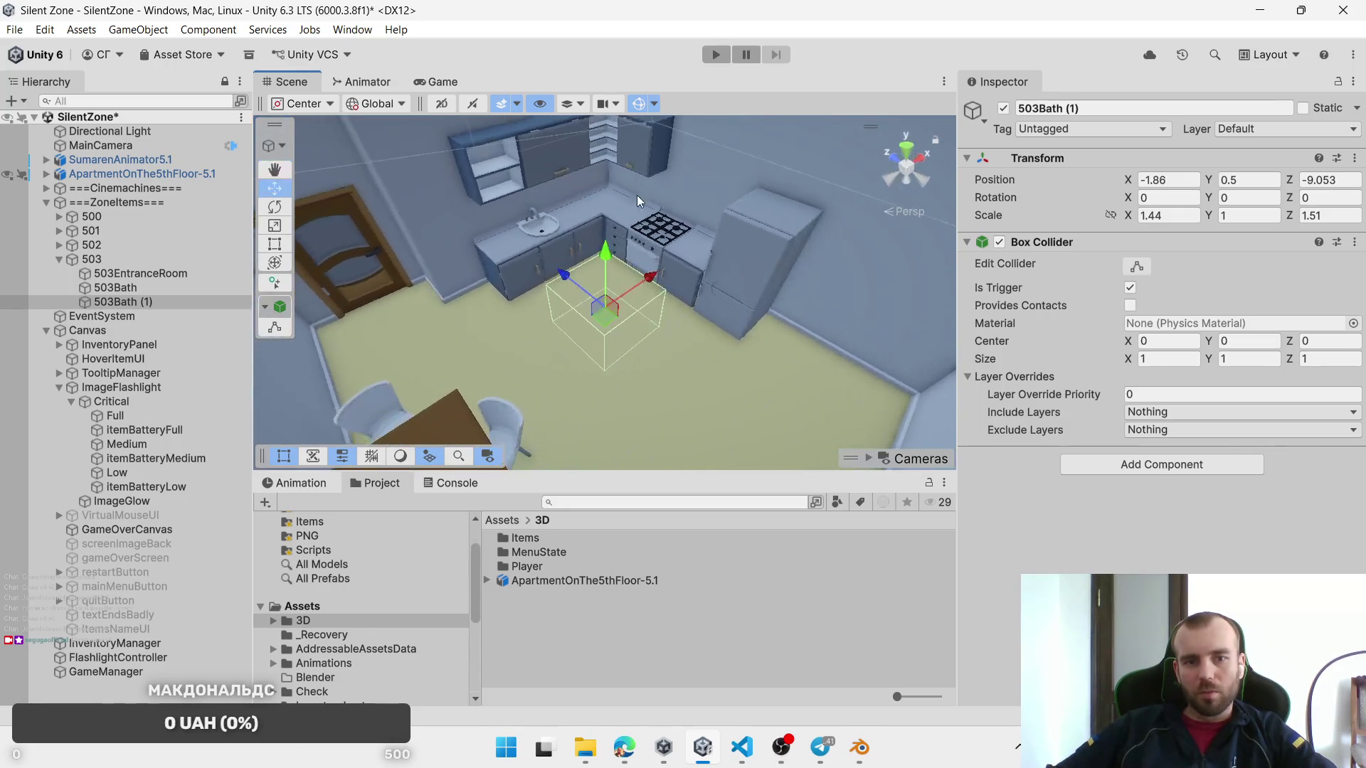
# Step: Set the kitchen zone's Scale X to 1.97 and Z to 2.04, then nudge it into position
pyautogui.moveTo(1129, 216); pyautogui.dragTo(1173, 216)
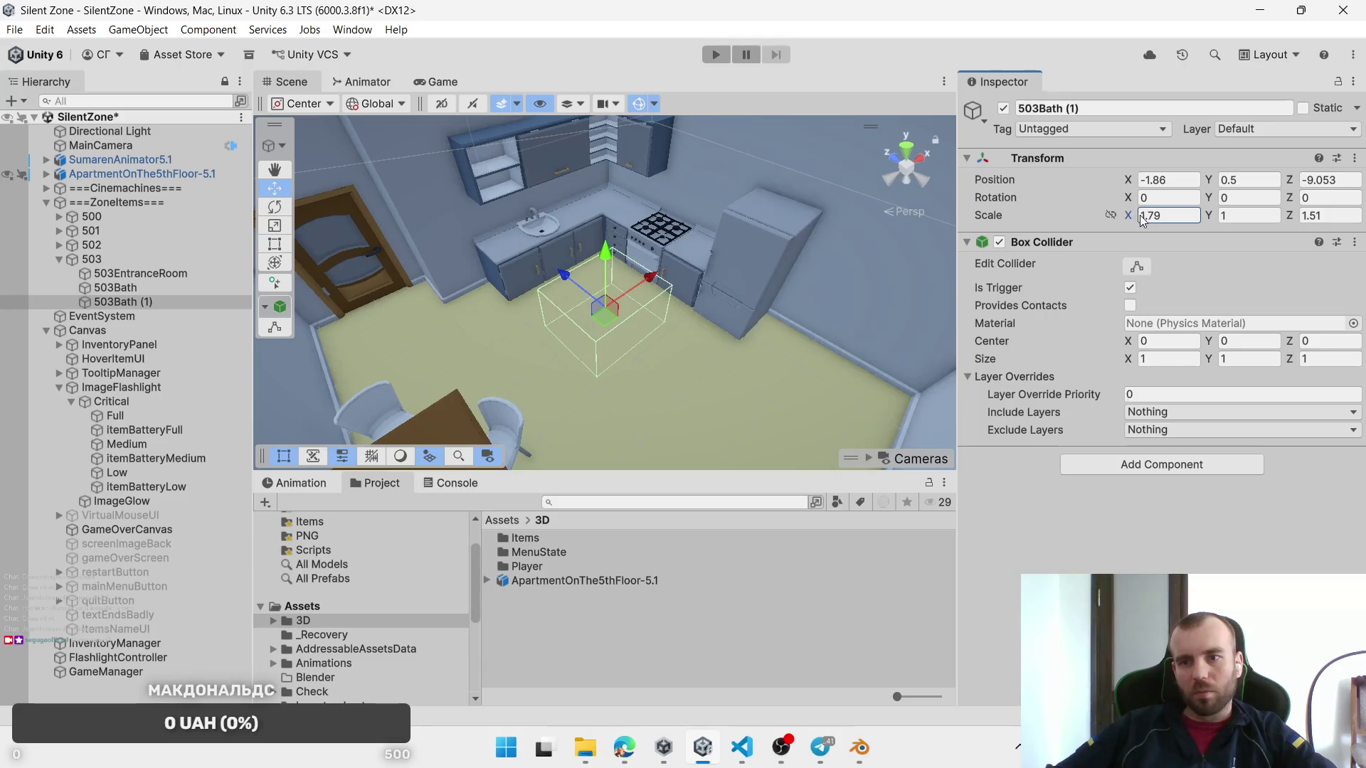
pyautogui.scroll(2, 646, 392)
pyautogui.moveTo(647, 391)
pyautogui.mouseDown()
pyautogui.moveTo(740, 338)
pyautogui.moveTo(743, 363)
pyautogui.mouseUp()
pyautogui.scroll(-2, 740, 339)
pyautogui.doubleClick(1142, 216)
pyautogui.write('1.97')
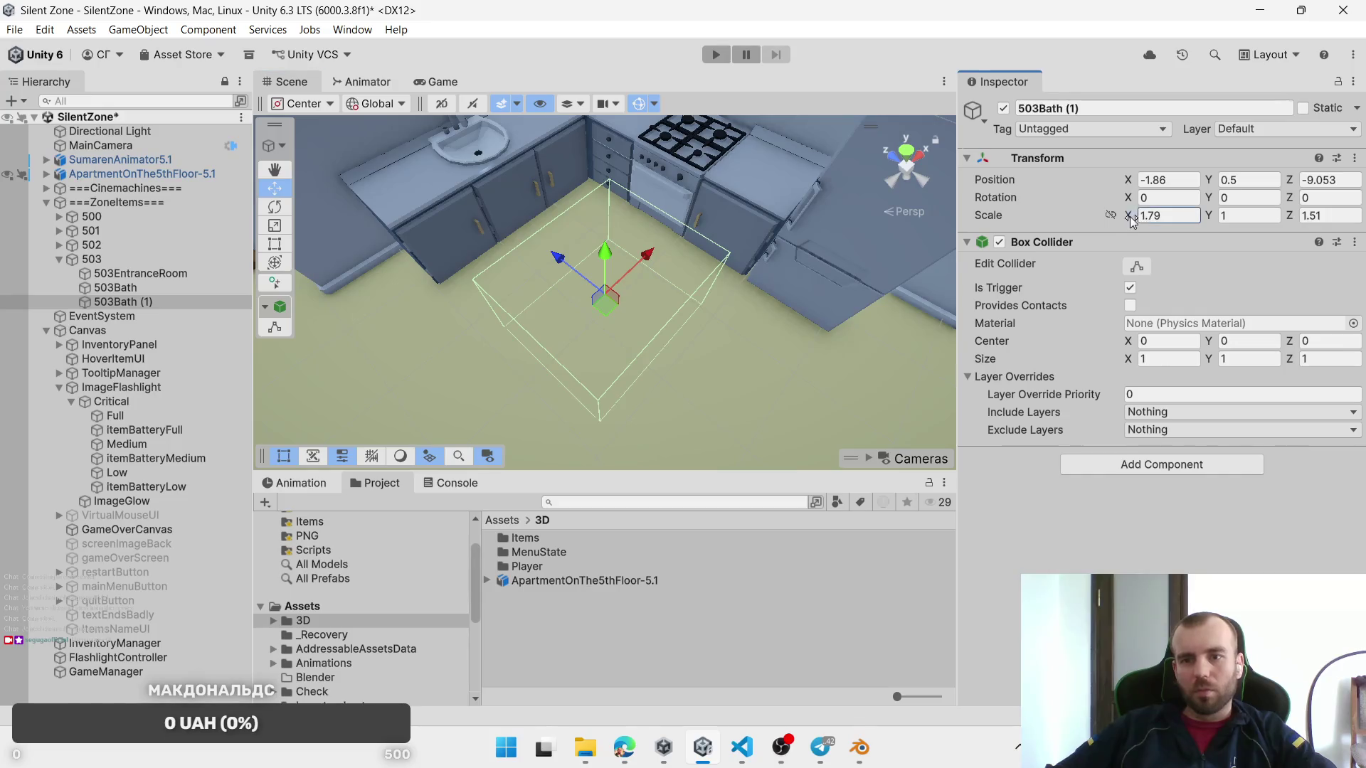
pyautogui.doubleClick(1313, 215)
pyautogui.write('2.04')
pyautogui.moveTo(606, 303); pyautogui.dragTo(598, 315)
pyautogui.scroll(-2, 607, 273)
# Step: Rename the kitchen zone to 503kichen, fixing the misspelled first attempt
pyautogui.click(124, 302)
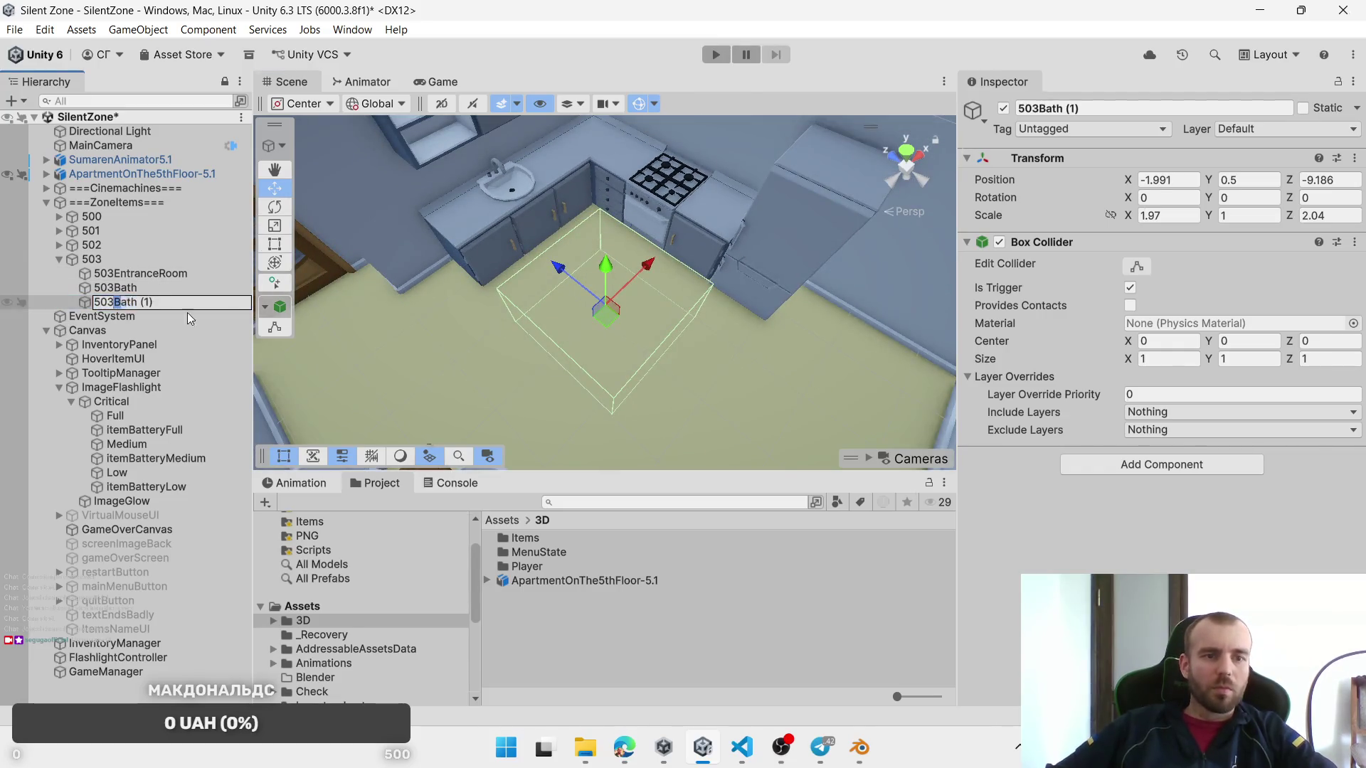
pyautogui.write('503keichen')
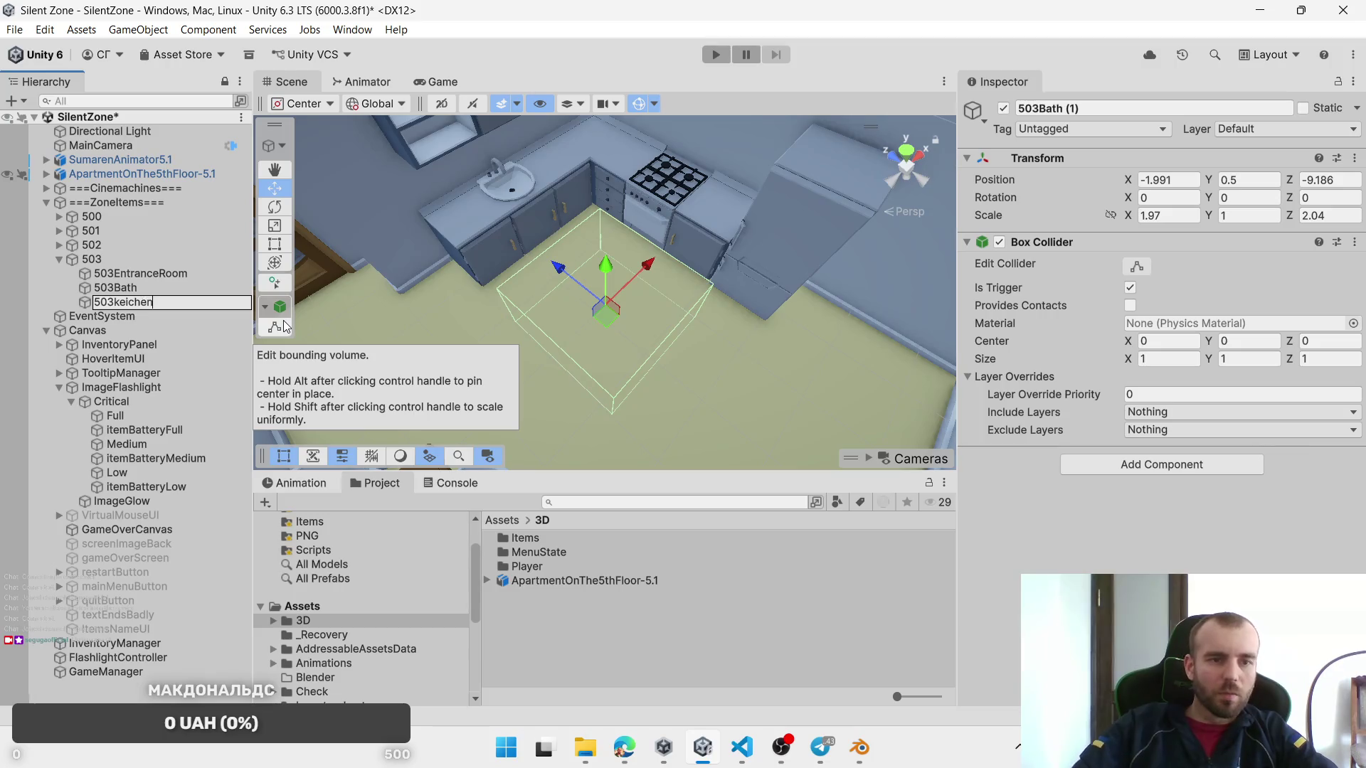
pyautogui.press('Return')
pyautogui.press('F2')
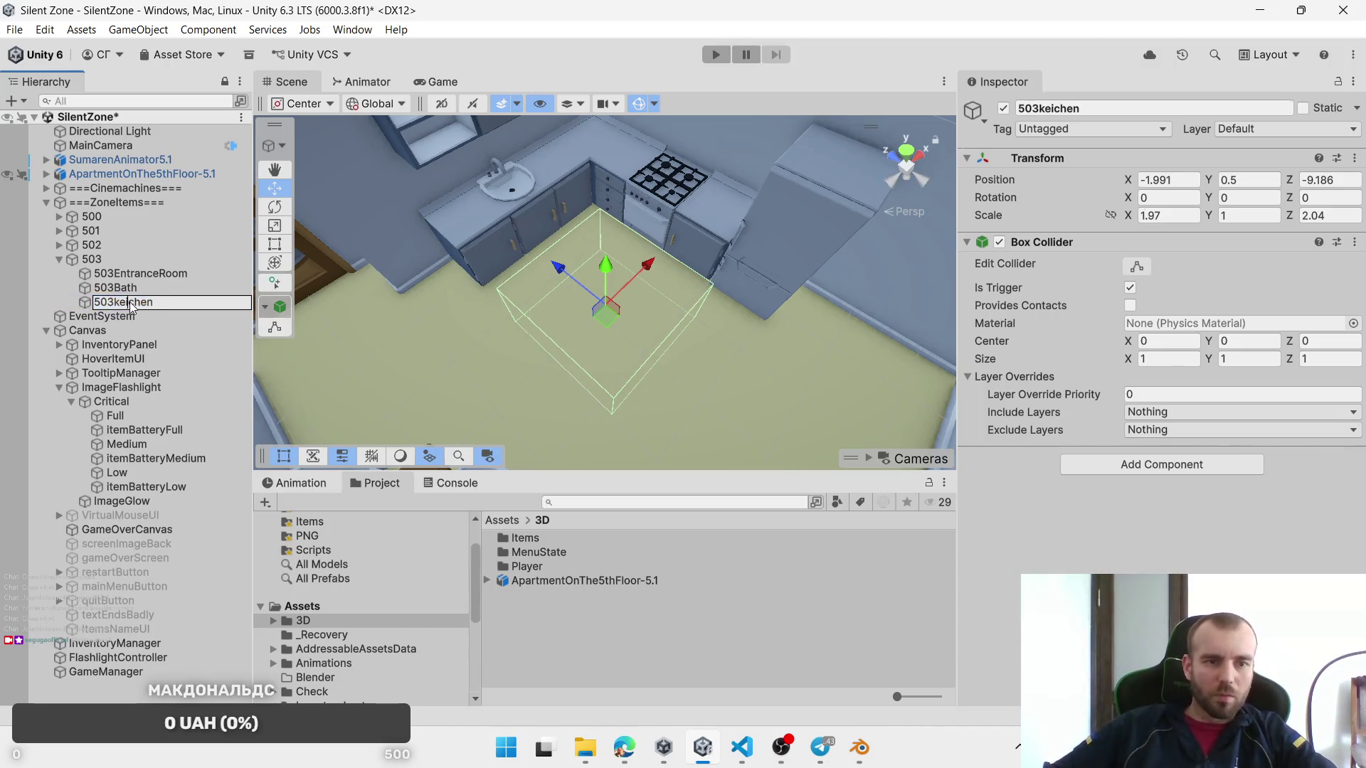
pyautogui.press('End')
pyautogui.press('BackSpace')
pyautogui.press('BackSpace')
pyautogui.press('BackSpace')
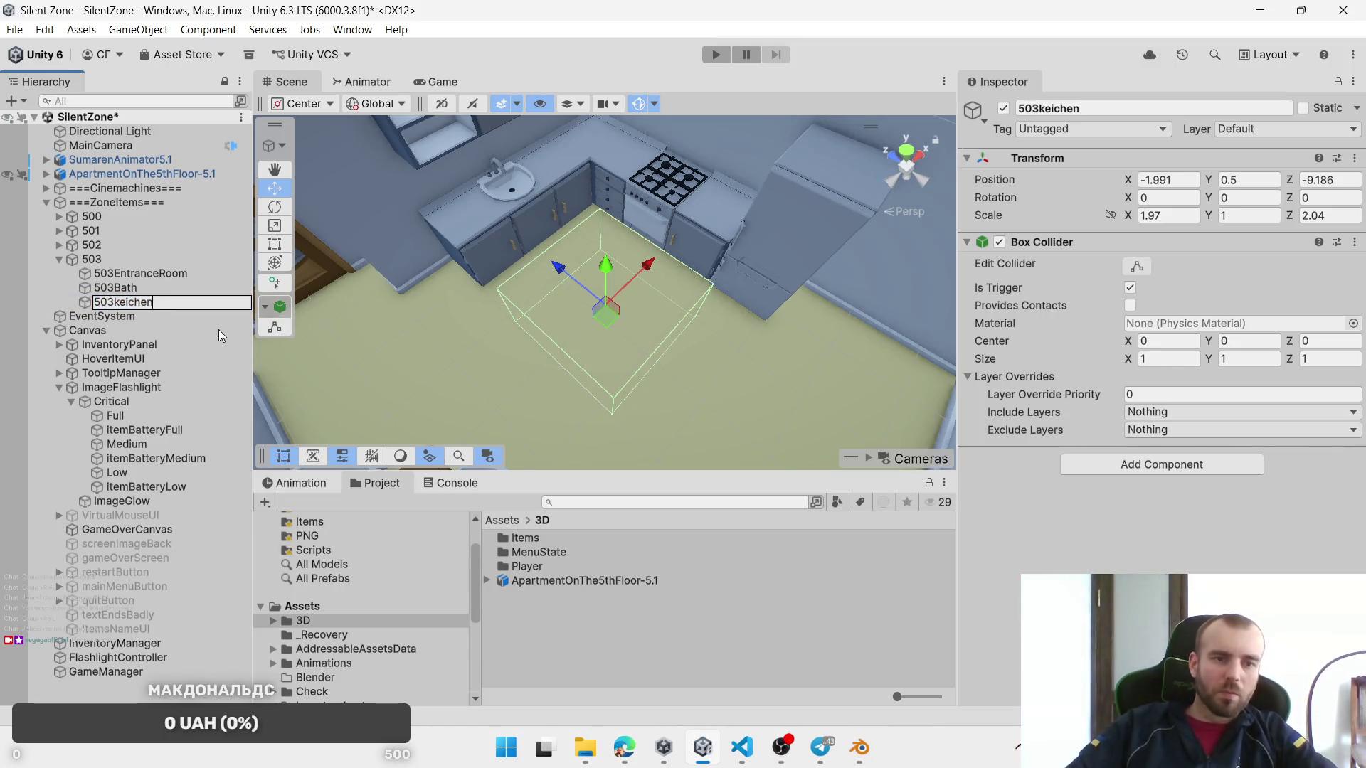
pyautogui.press('BackSpace')
pyautogui.press('BackSpace')
pyautogui.press('BackSpace')
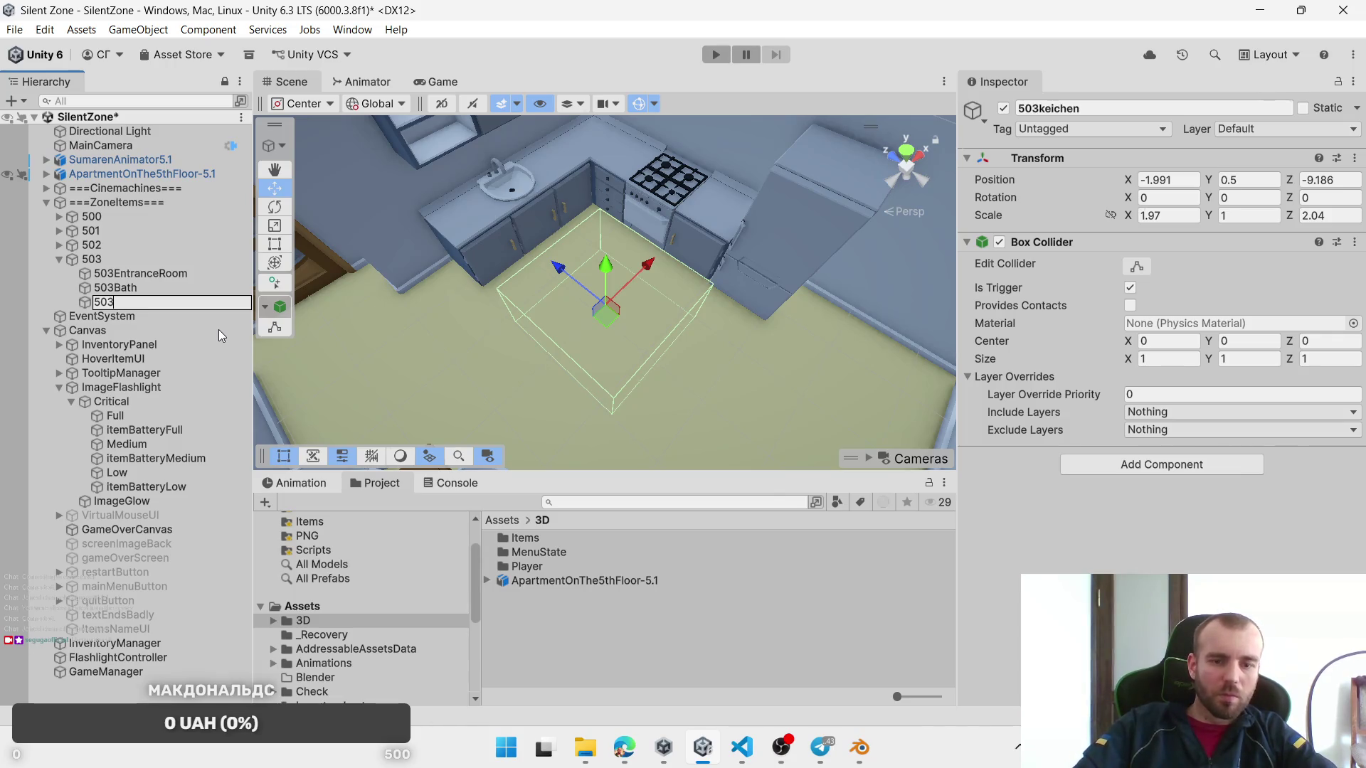
pyautogui.write('kichen')
pyautogui.press('Return')
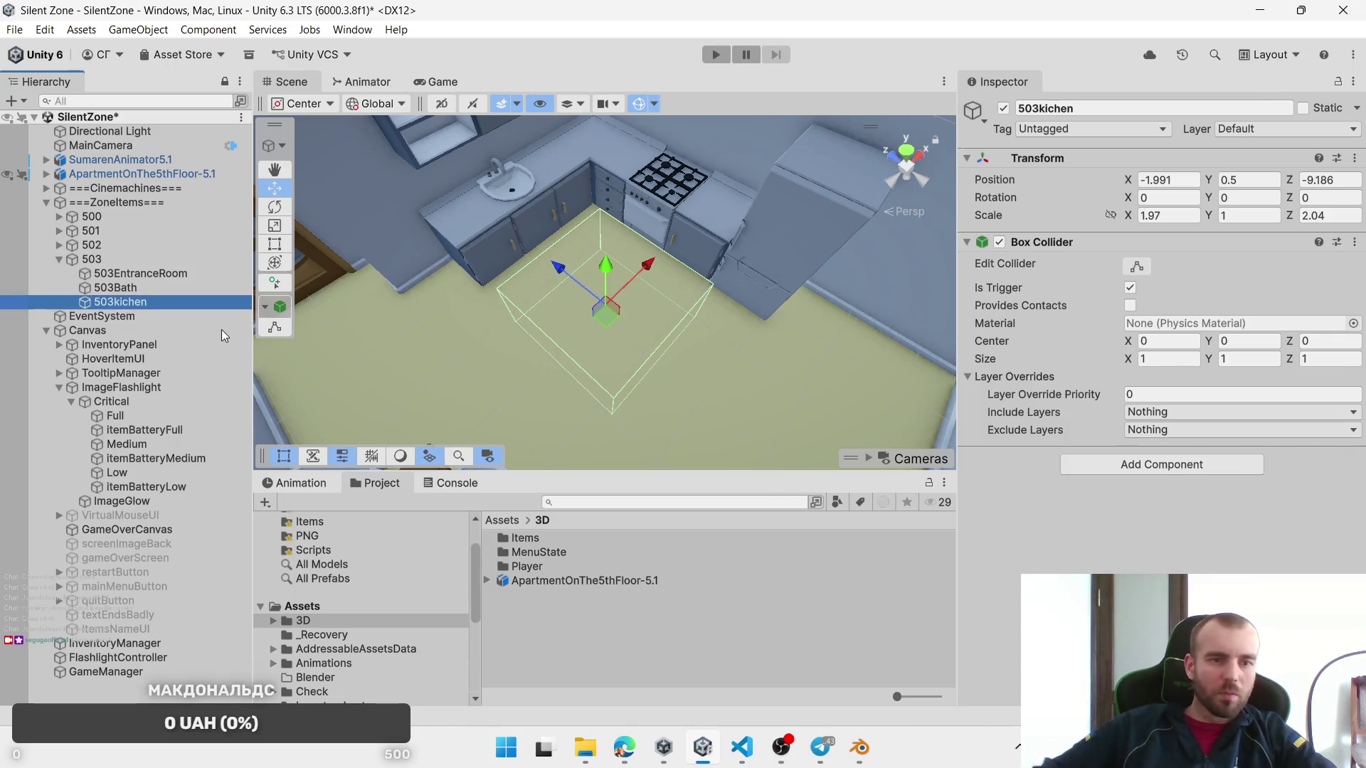
pyautogui.scroll(-1, 665, 320)
pyautogui.moveTo(665, 321)
pyautogui.mouseDown()
pyautogui.moveTo(640, 299)
pyautogui.moveTo(930, 454)
pyautogui.moveTo(585, 346)
pyautogui.moveTo(744, 311)
pyautogui.moveTo(537, 306)
pyautogui.moveTo(640, 317)
pyautogui.moveTo(541, 347)
pyautogui.moveTo(549, 363)
pyautogui.mouseUp()
# Step: Duplicate 503kichen and rename the copy to 503Room
pyautogui.hotkey('ctrl', 'd')
pyautogui.scroll(5, 621, 327)
pyautogui.press('w')
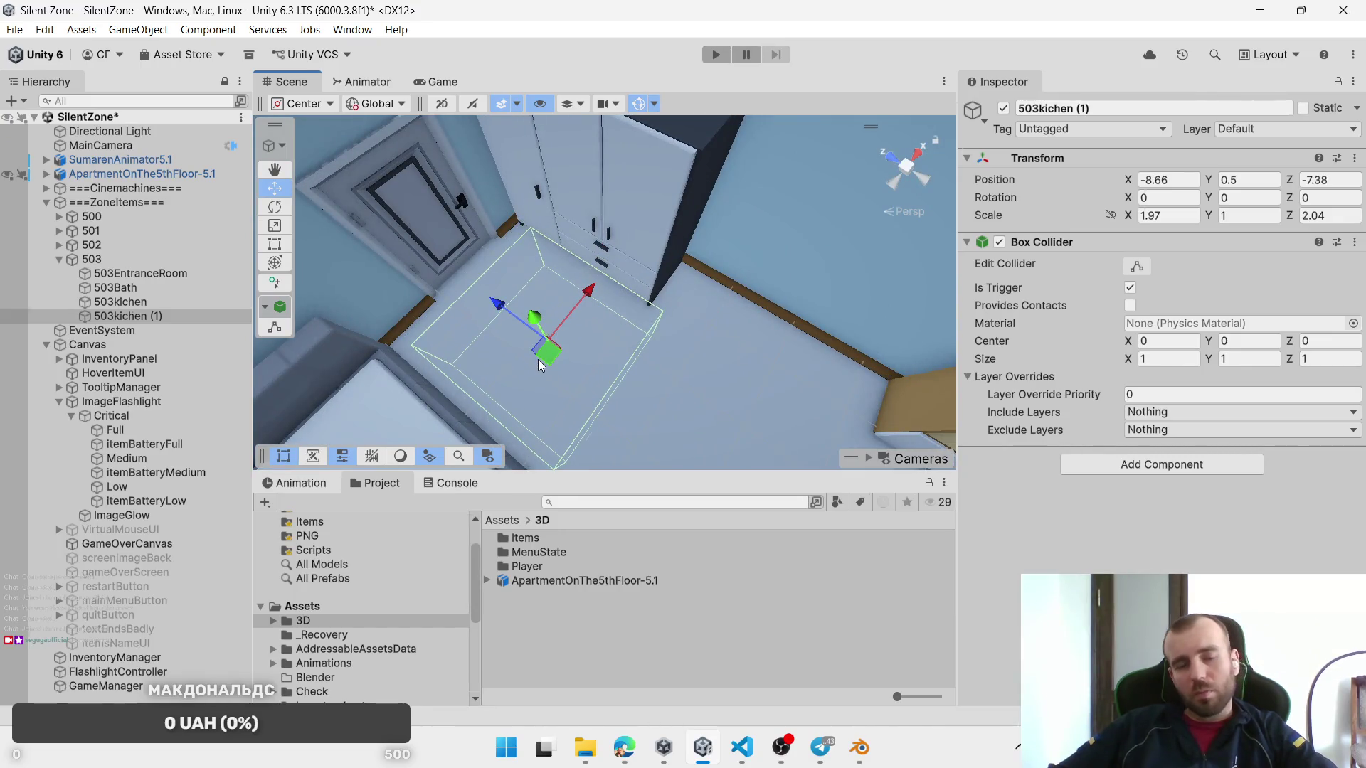
pyautogui.click(129, 320)
pyautogui.write('503k')
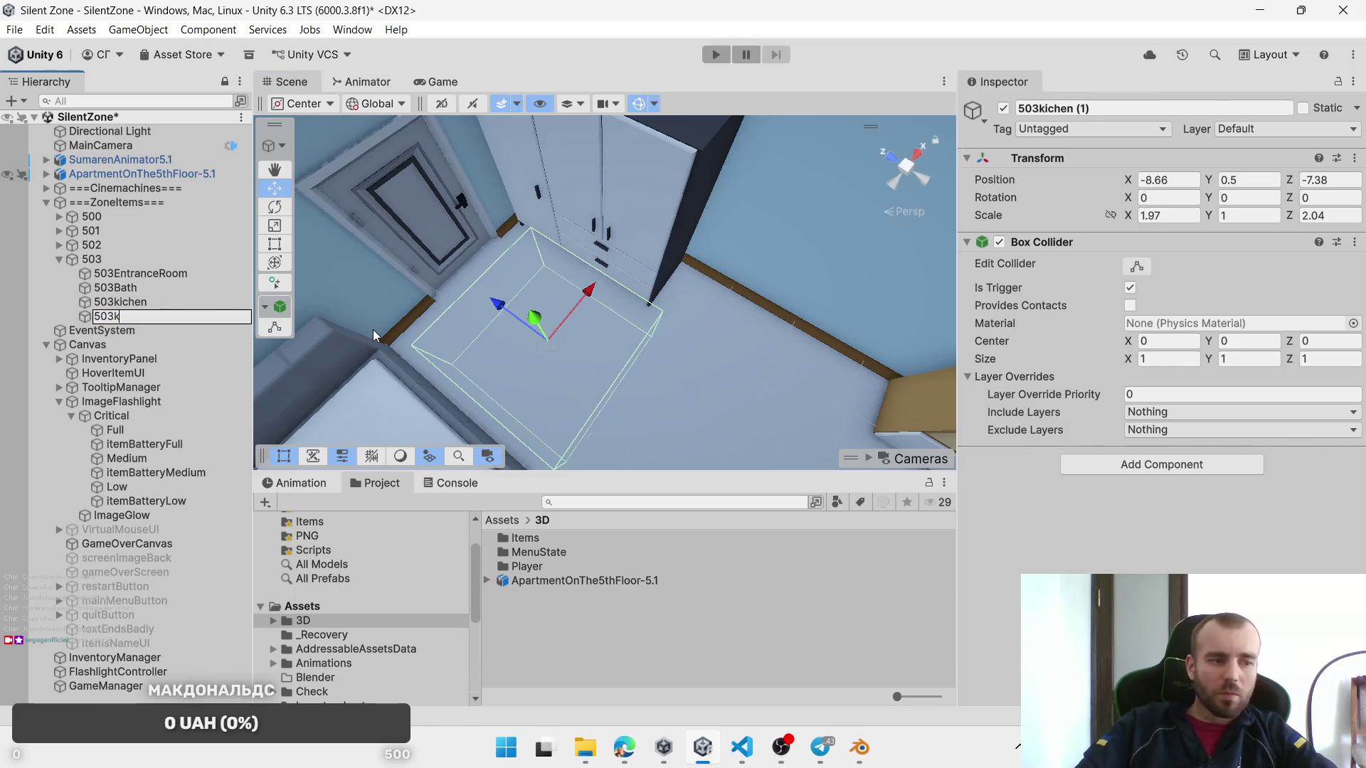
pyautogui.press('BackSpace')
pyautogui.write('Room')
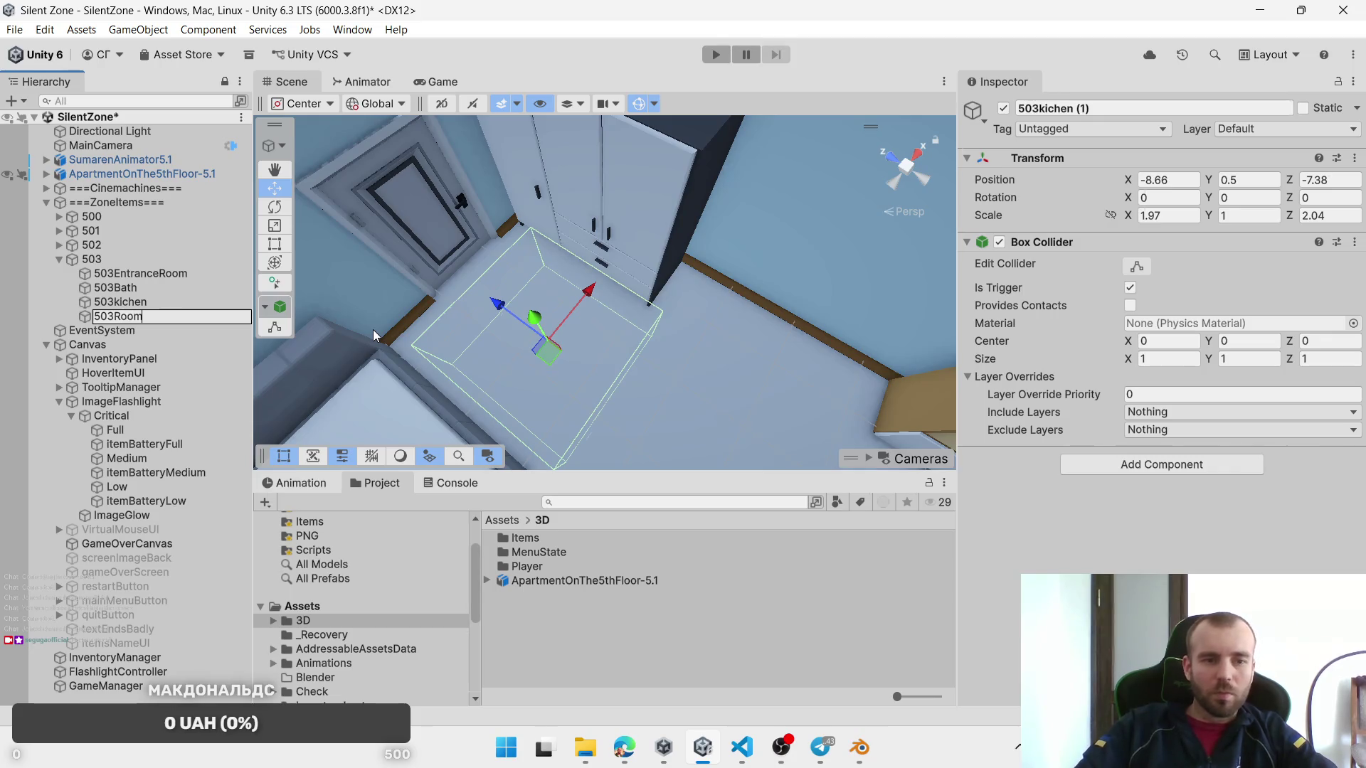
pyautogui.press('Return')
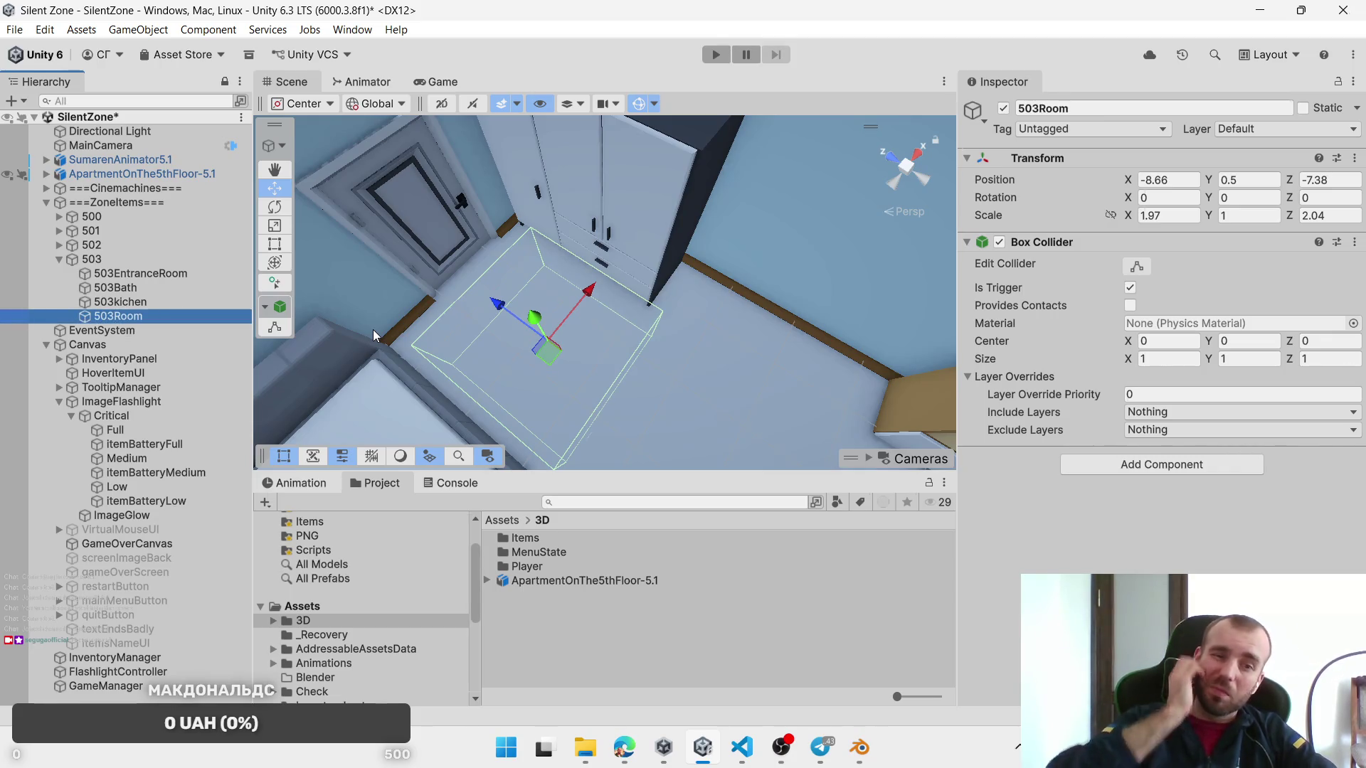
# Step: Duplicate 503Room and lay the copy along the TV cabinet at scale 1.33 by 3.67
pyautogui.scroll(-5, 501, 356)
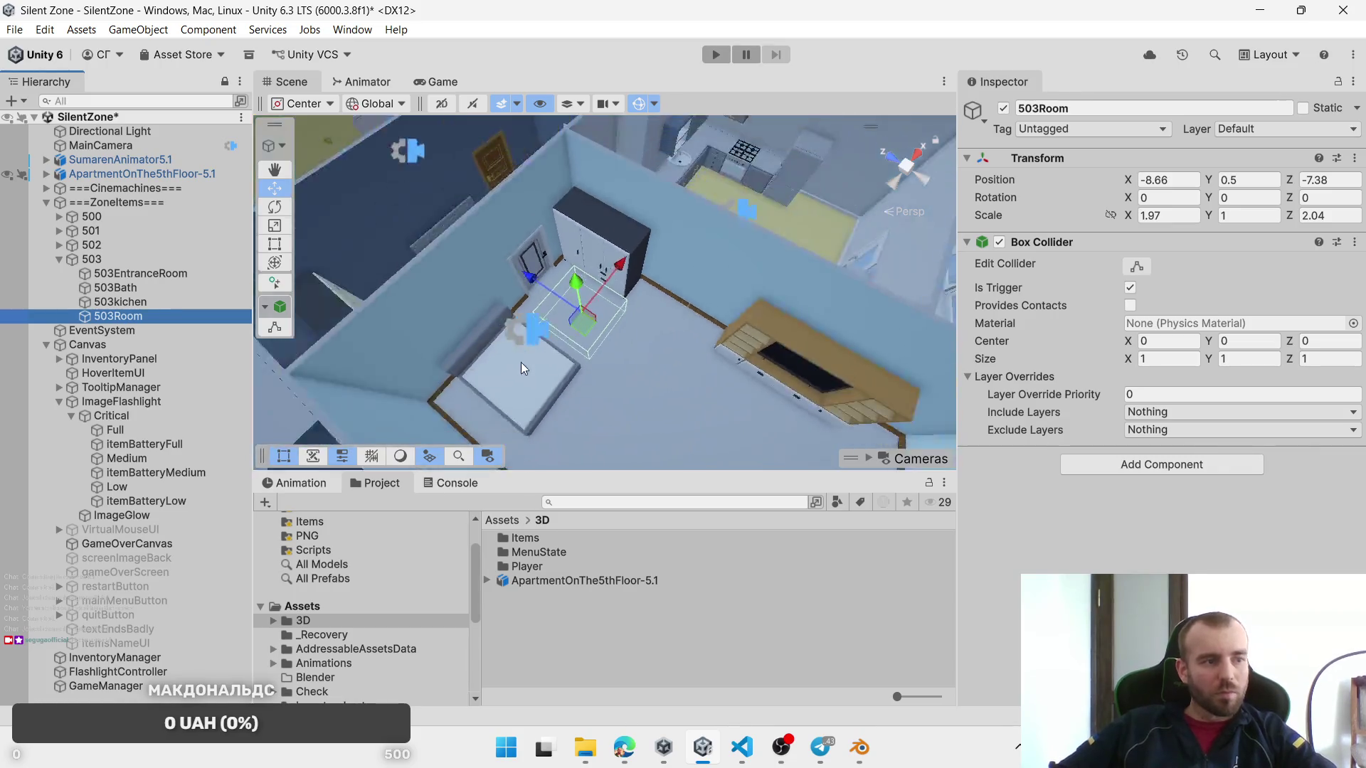
pyautogui.scroll(5, 521, 361)
pyautogui.hotkey('ctrl', 'd')
pyautogui.moveTo(441, 219); pyautogui.dragTo(626, 302)
pyautogui.moveTo(1128, 212); pyautogui.dragTo(1111, 219)
pyautogui.scroll(2, 596, 287)
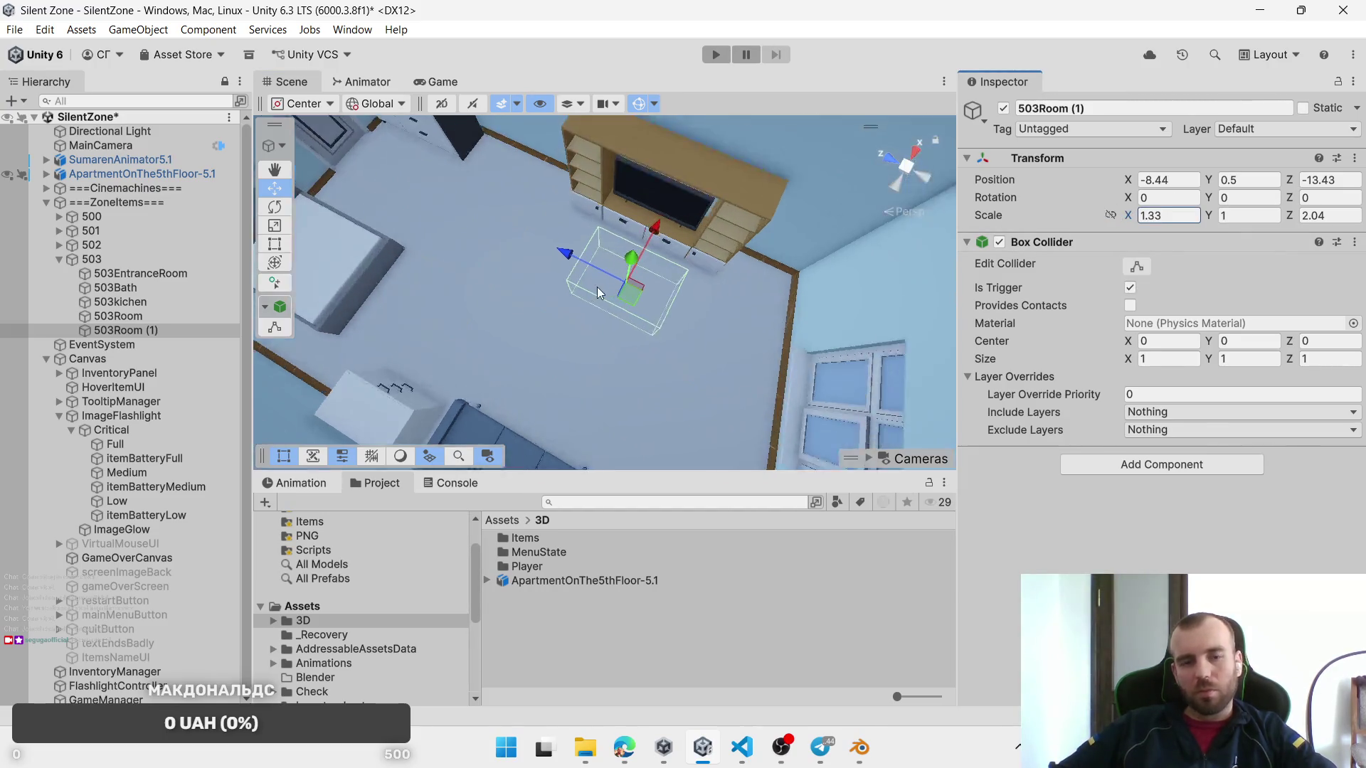
pyautogui.scroll(1, 596, 288)
pyautogui.moveTo(1289, 215); pyautogui.dragTo(1334, 233)
pyautogui.moveTo(616, 295)
pyautogui.mouseDown()
pyautogui.moveTo(629, 296)
pyautogui.moveTo(655, 241)
pyautogui.moveTo(245, 370)
pyautogui.mouseUp()
# Step: Rename 503Room (1) to 503Room-2
pyautogui.click(172, 332)
pyautogui.click(177, 331)
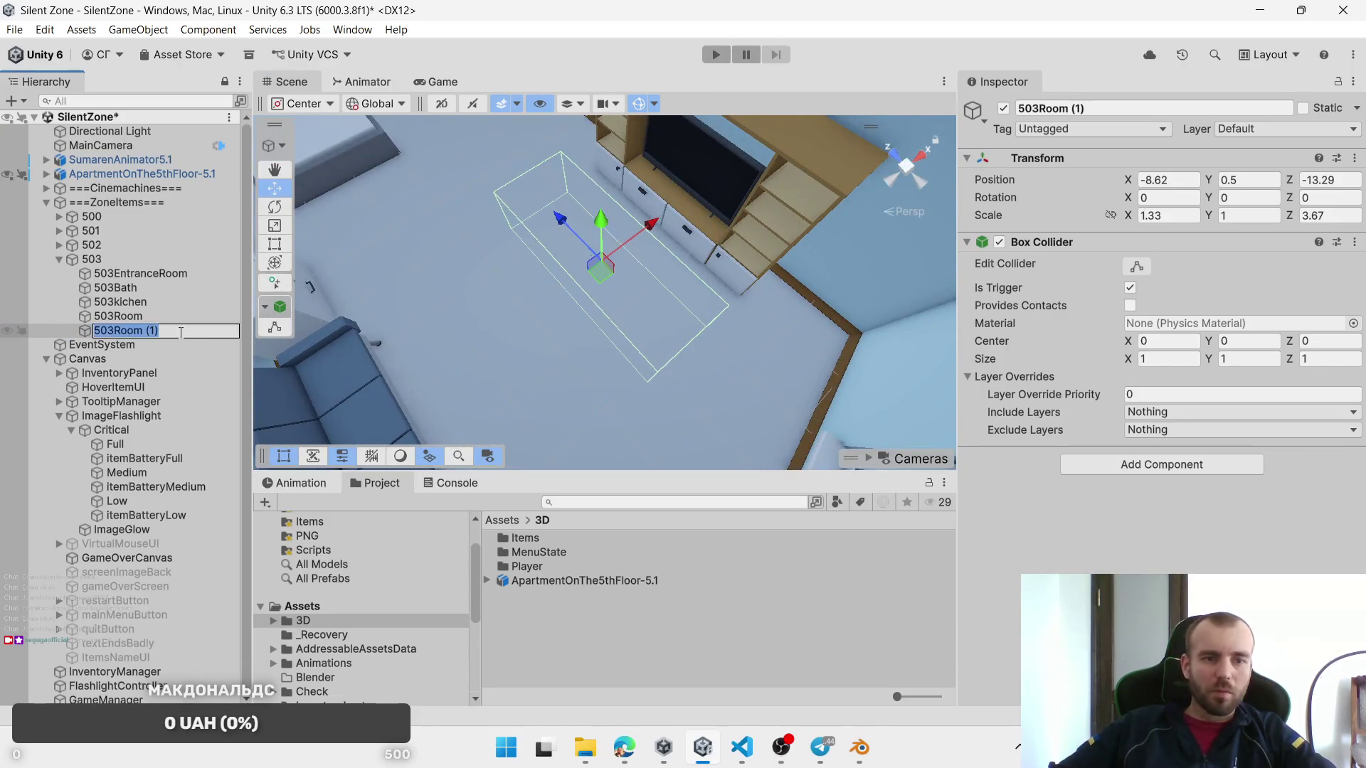
pyautogui.press('BackSpace')
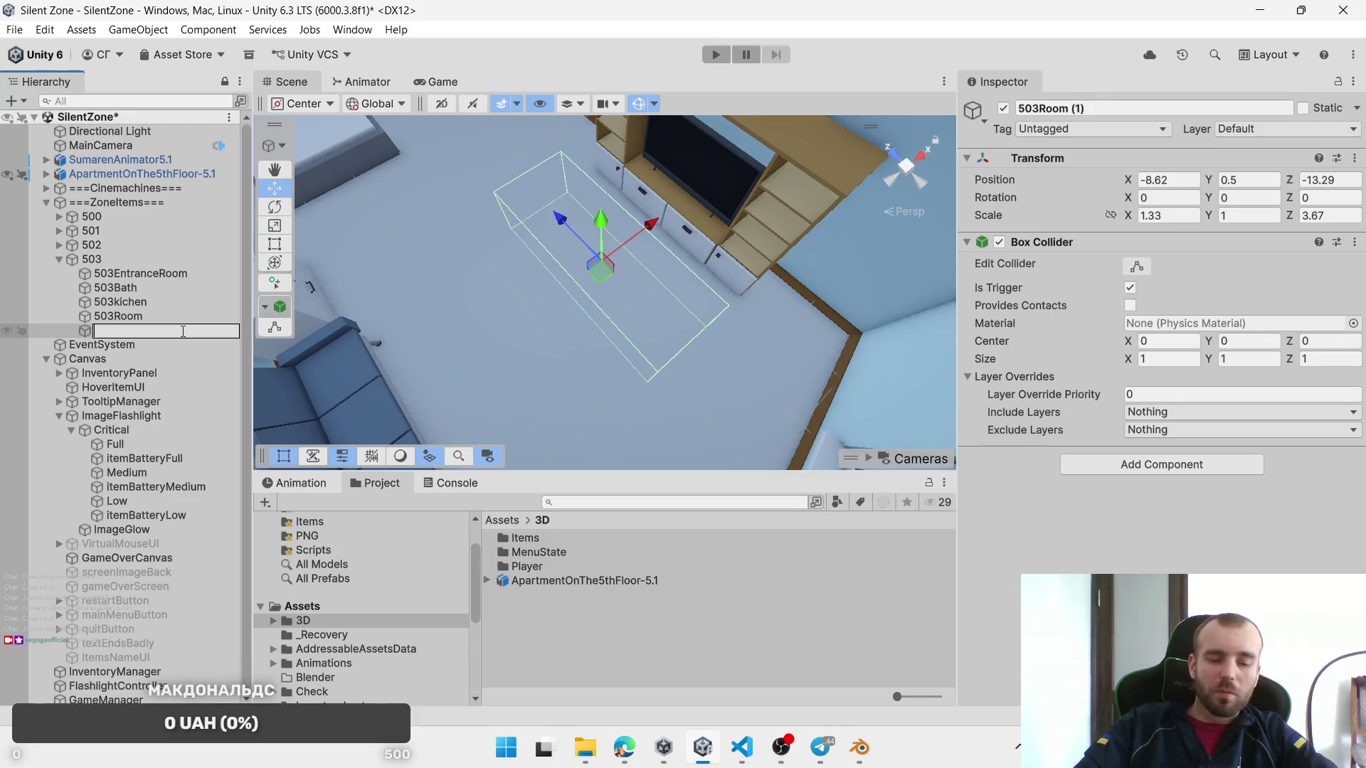
pyautogui.write('503R')
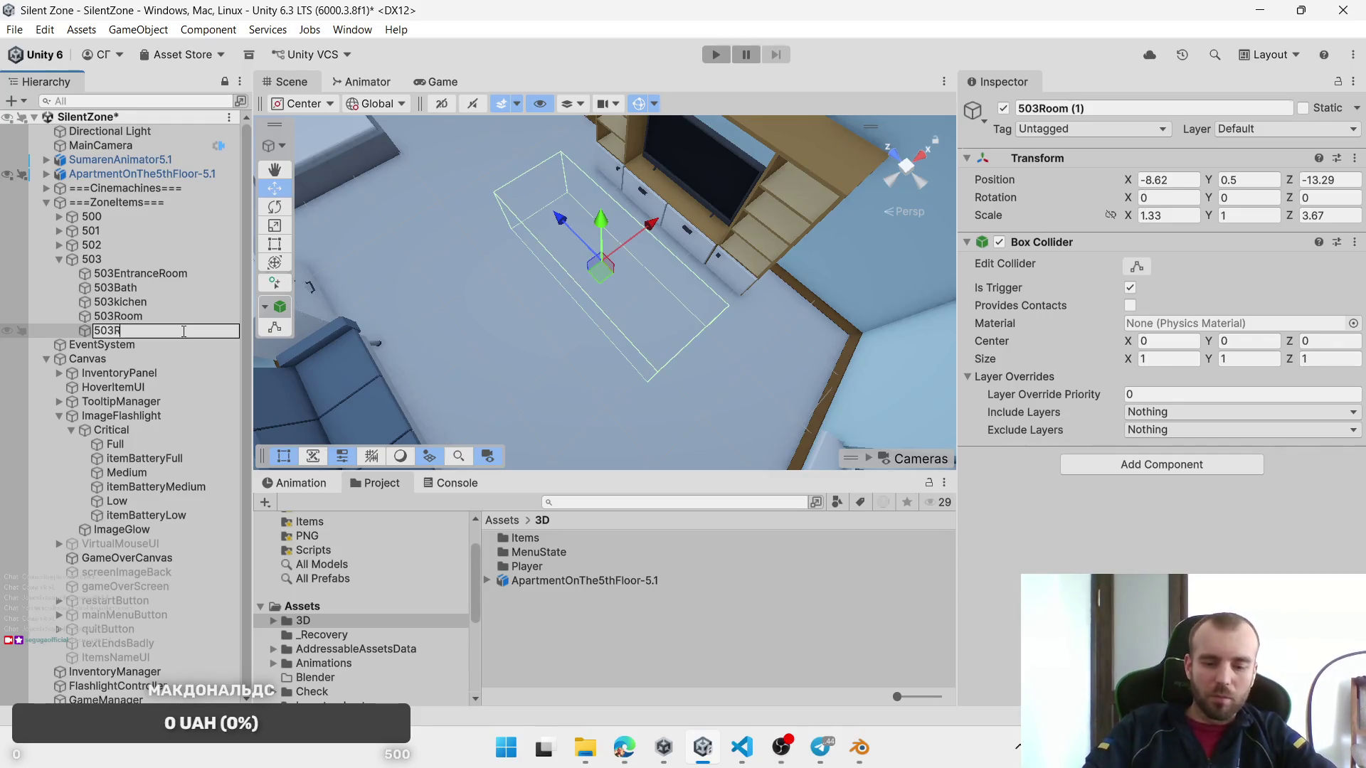
pyautogui.write('oom-2')
pyautogui.press('Return')
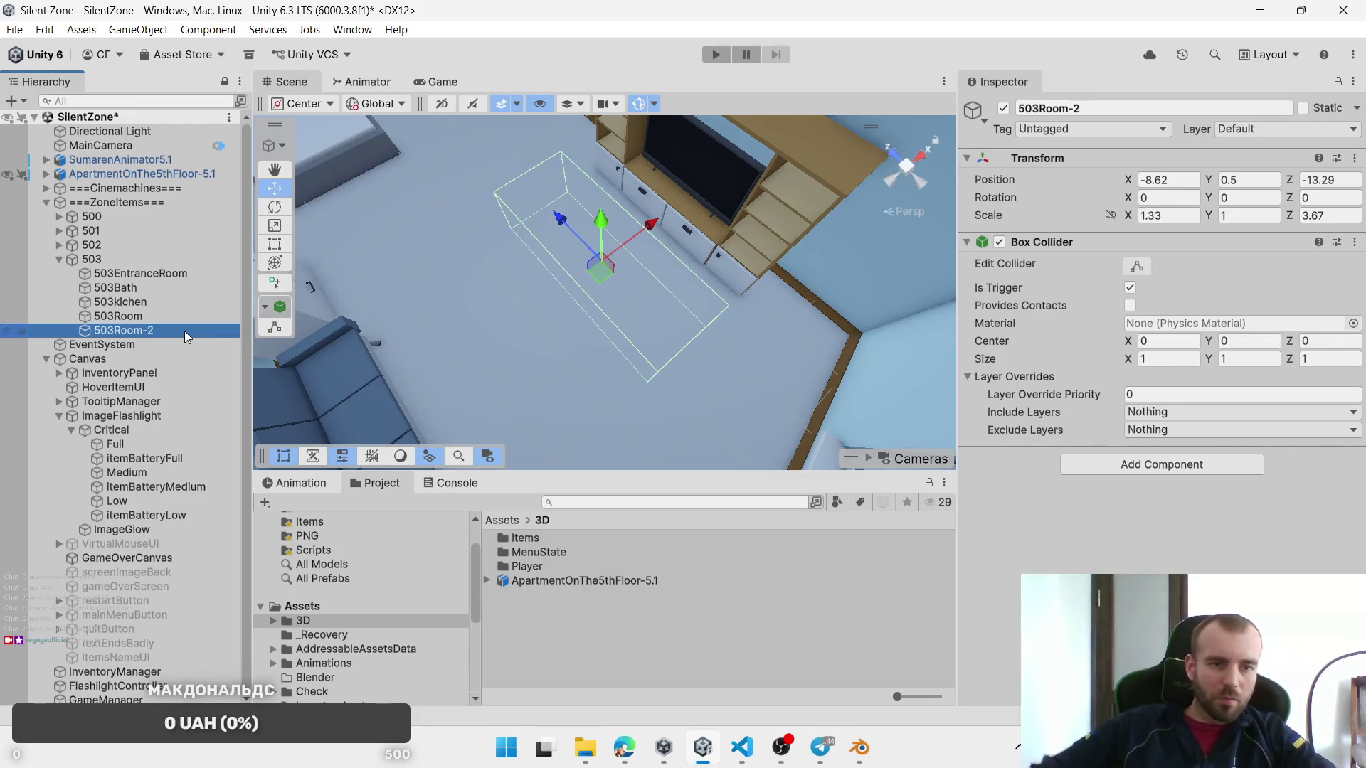
pyautogui.scroll(-5, 626, 292)
# Step: Duplicate 503Room-2 and move the copy between the sofa and the bed
pyautogui.moveTo(626, 291); pyautogui.dragTo(751, 339)
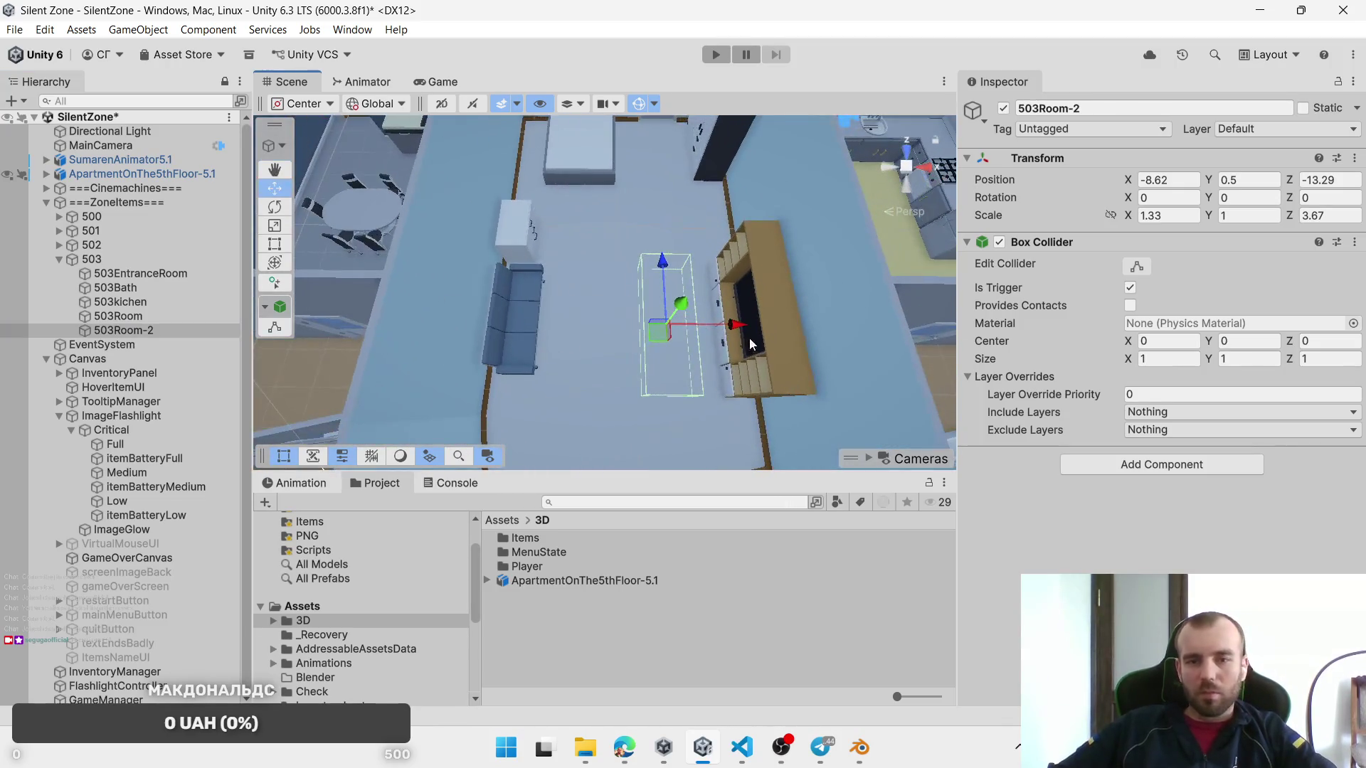
pyautogui.click(720, 331)
pyautogui.click(107, 314)
pyautogui.click(107, 329)
pyautogui.hotkey('ctrl', 'd')
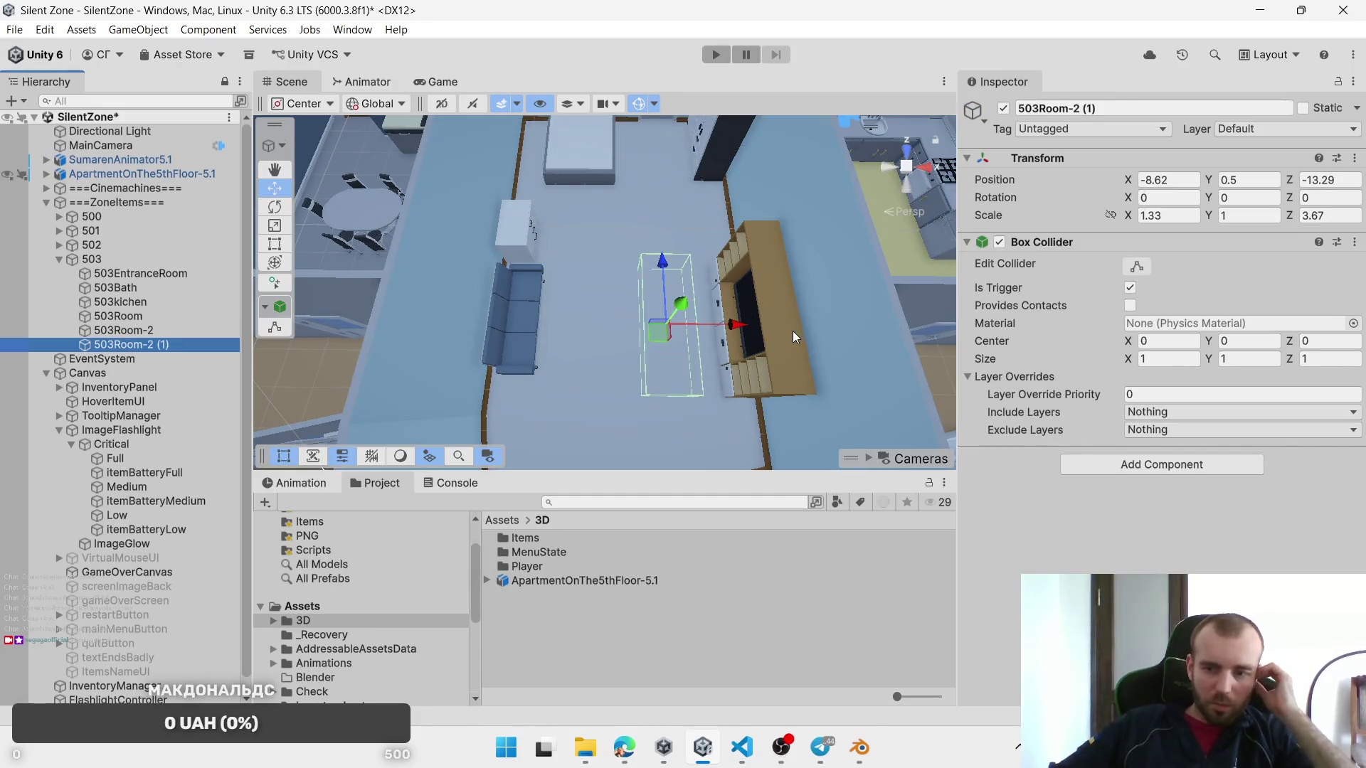
pyautogui.moveTo(761, 335); pyautogui.dragTo(625, 331)
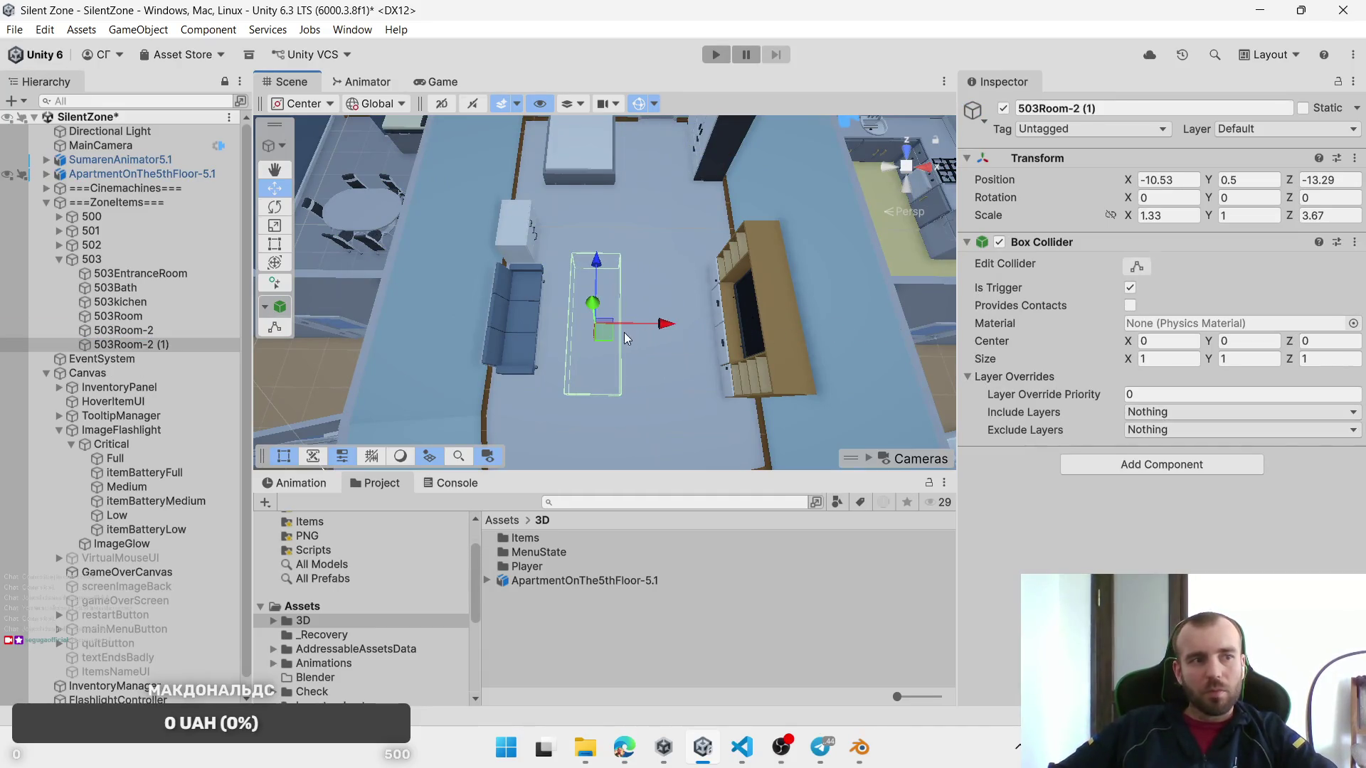
pyautogui.click(621, 327)
pyautogui.click(173, 343)
pyautogui.press('f')
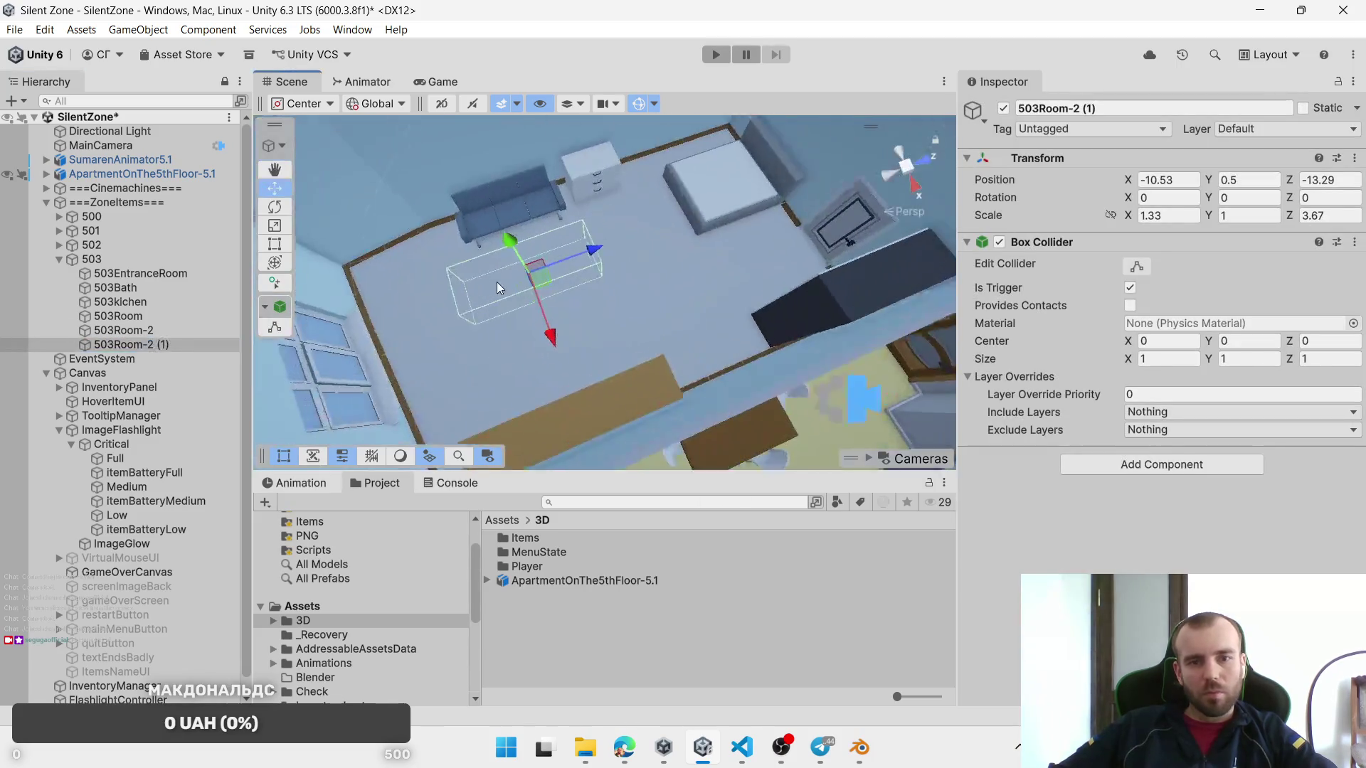
pyautogui.moveTo(480, 262); pyautogui.dragTo(604, 217)
pyautogui.press('f')
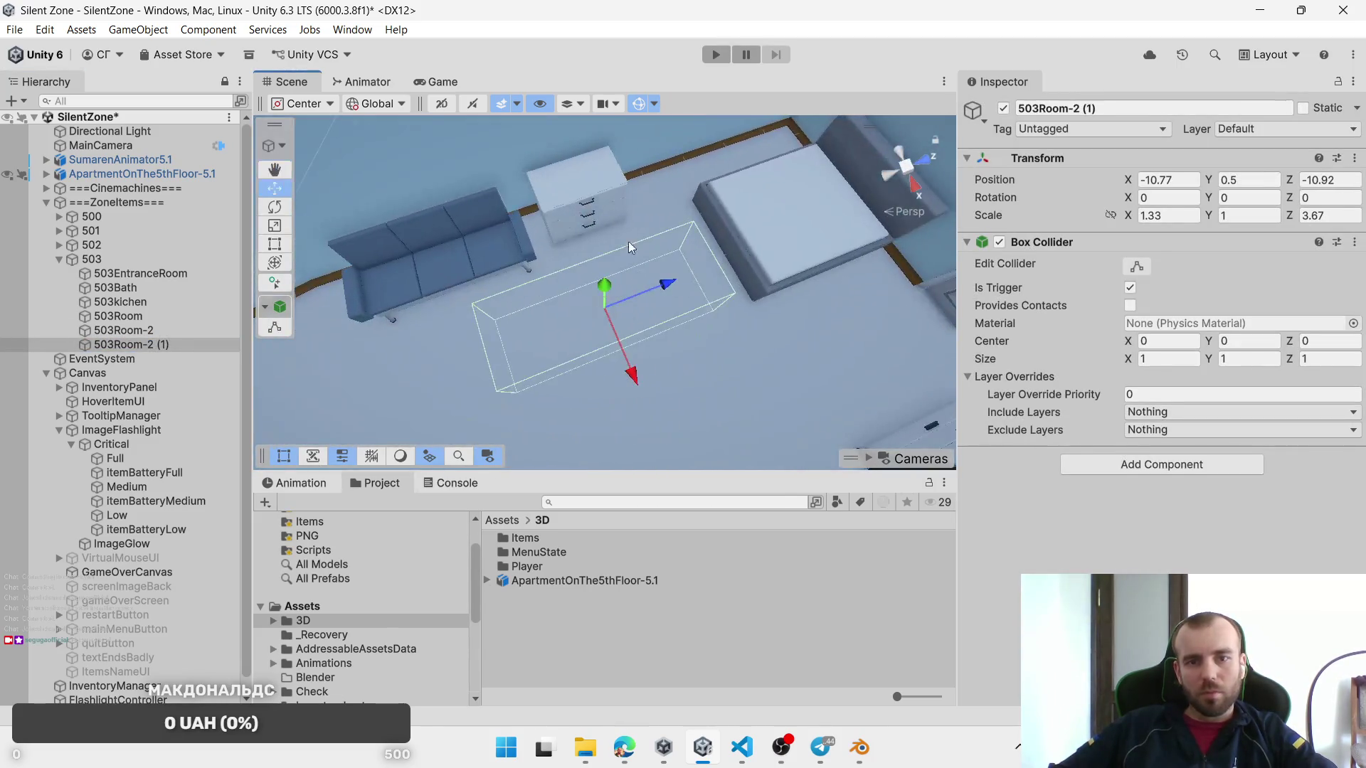
# Step: Resize the new room box to 1.72 wide by 2.25 deep over the floor
pyautogui.moveTo(1293, 224); pyautogui.dragTo(1236, 221)
pyautogui.moveTo(595, 318)
pyautogui.mouseDown()
pyautogui.moveTo(609, 291)
pyautogui.moveTo(802, 165)
pyautogui.moveTo(686, 292)
pyautogui.moveTo(702, 297)
pyautogui.mouseUp()
pyautogui.moveTo(798, 326); pyautogui.dragTo(1067, 274)
pyautogui.moveTo(1296, 221); pyautogui.dragTo(1307, 222)
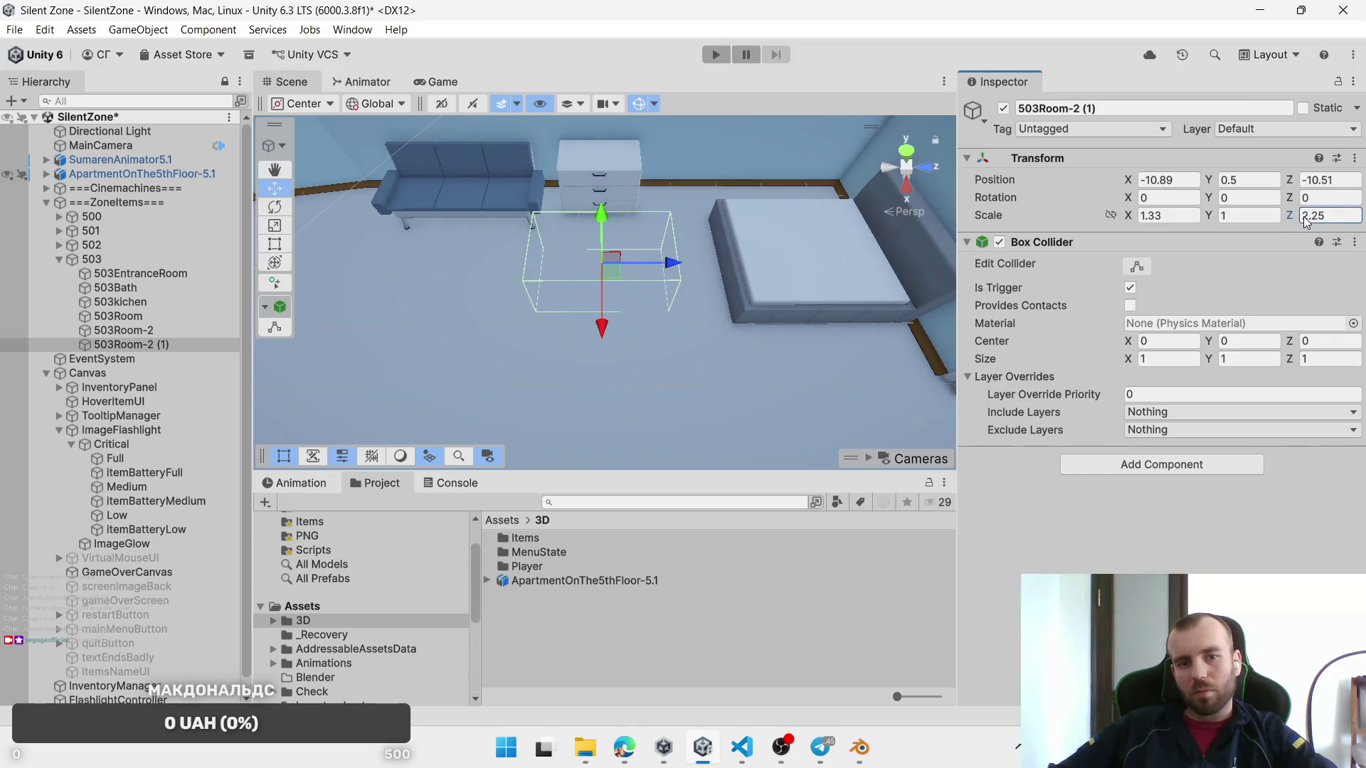
pyautogui.moveTo(1129, 215); pyautogui.dragTo(1170, 216)
pyautogui.moveTo(638, 258)
pyautogui.mouseDown()
pyautogui.moveTo(685, 322)
pyautogui.moveTo(636, 316)
pyautogui.mouseUp()
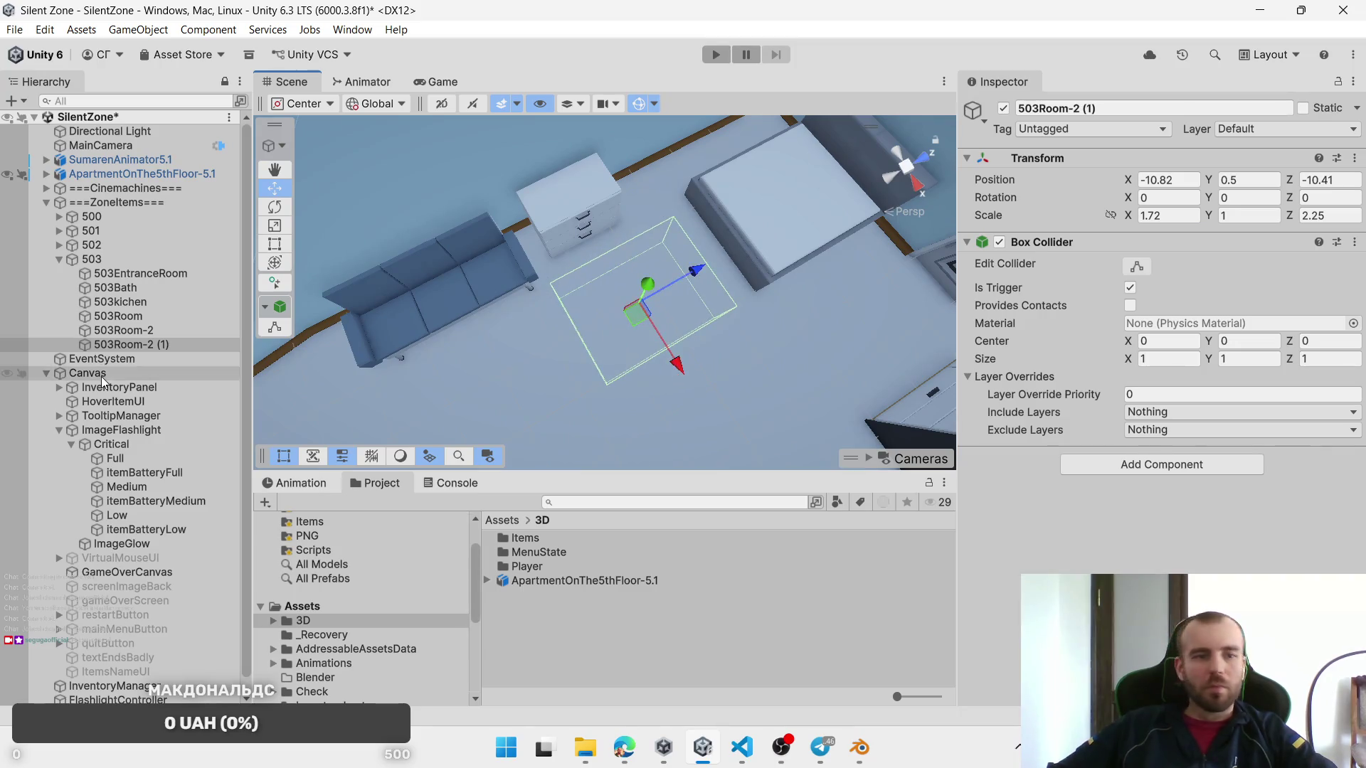
# Step: Rename the copy to 503Room-3, then select and frame 503EntranceRoom
pyautogui.click(158, 347)
pyautogui.press('Delete')
pyautogui.press('Delete')
pyautogui.press('Delete')
pyautogui.press('BackSpace')
pyautogui.write('3')
pyautogui.press('Return')
pyautogui.scroll(-4, 716, 261)
pyautogui.moveTo(716, 260)
pyautogui.mouseDown()
pyautogui.moveTo(643, 250)
pyautogui.moveTo(669, 260)
pyautogui.mouseUp()
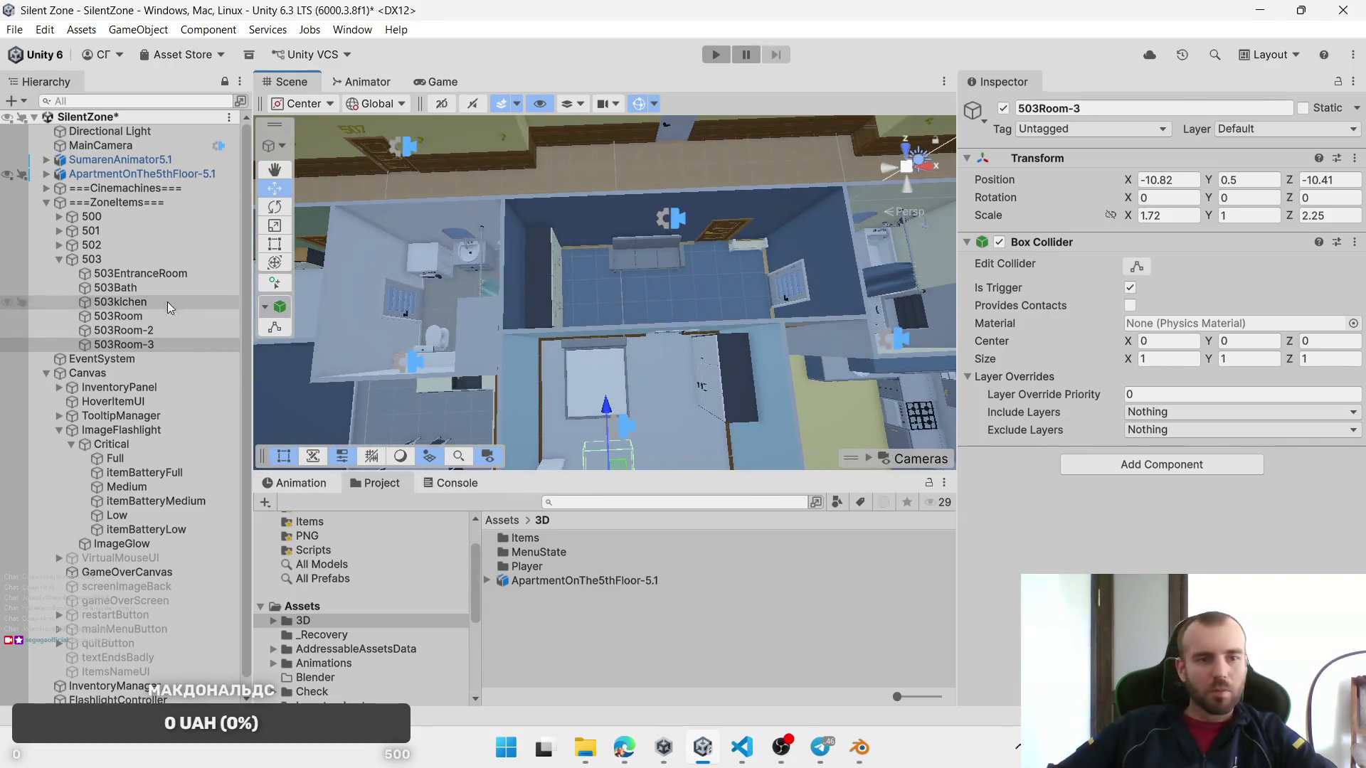
pyautogui.doubleClick(149, 274)
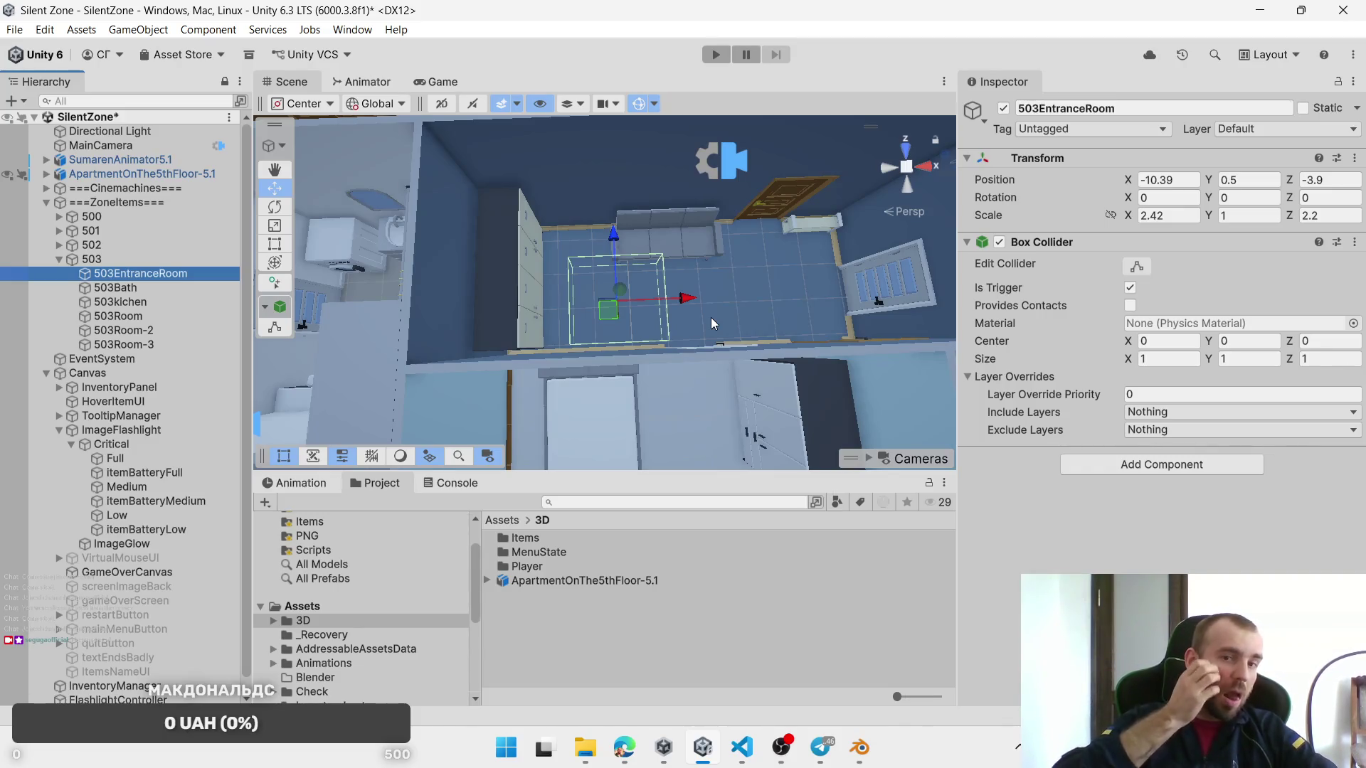
pyautogui.scroll(-8, 711, 317)
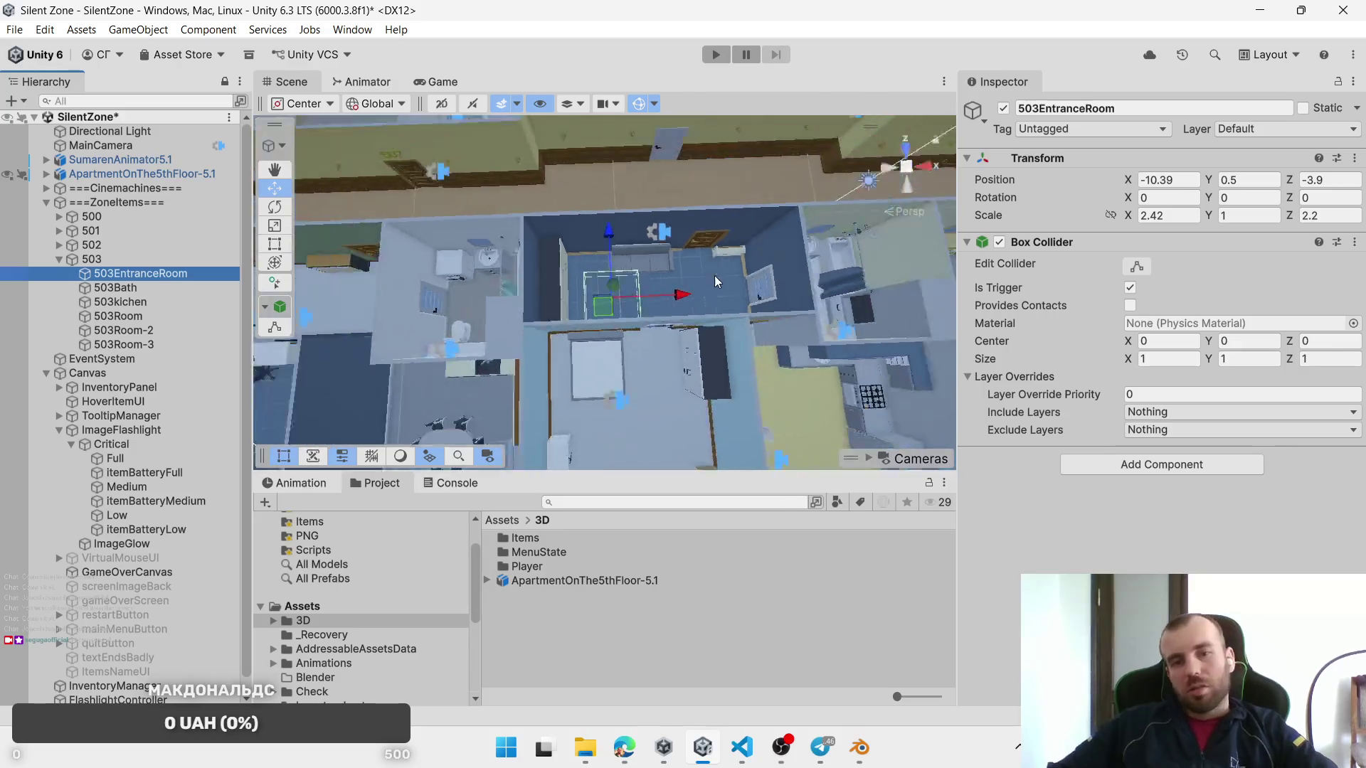
# Step: Duplicate 503EntranceRoom and move the copy to X -24.51, Z -3.47 in the next apartment's entrance
pyautogui.moveTo(835, 303); pyautogui.dragTo(835, 280)
pyautogui.moveTo(488, 295); pyautogui.dragTo(532, 299)
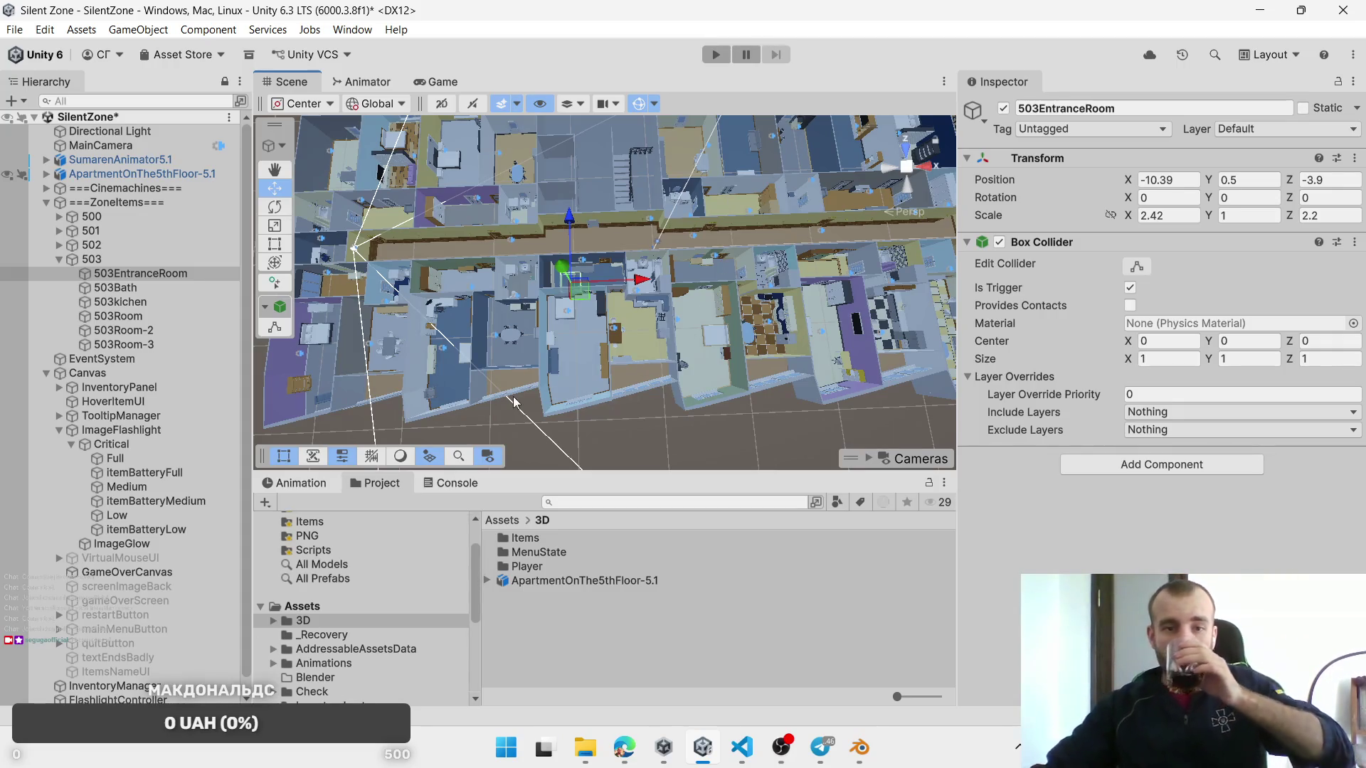
pyautogui.scroll(3, 575, 321)
pyautogui.scroll(2, 576, 327)
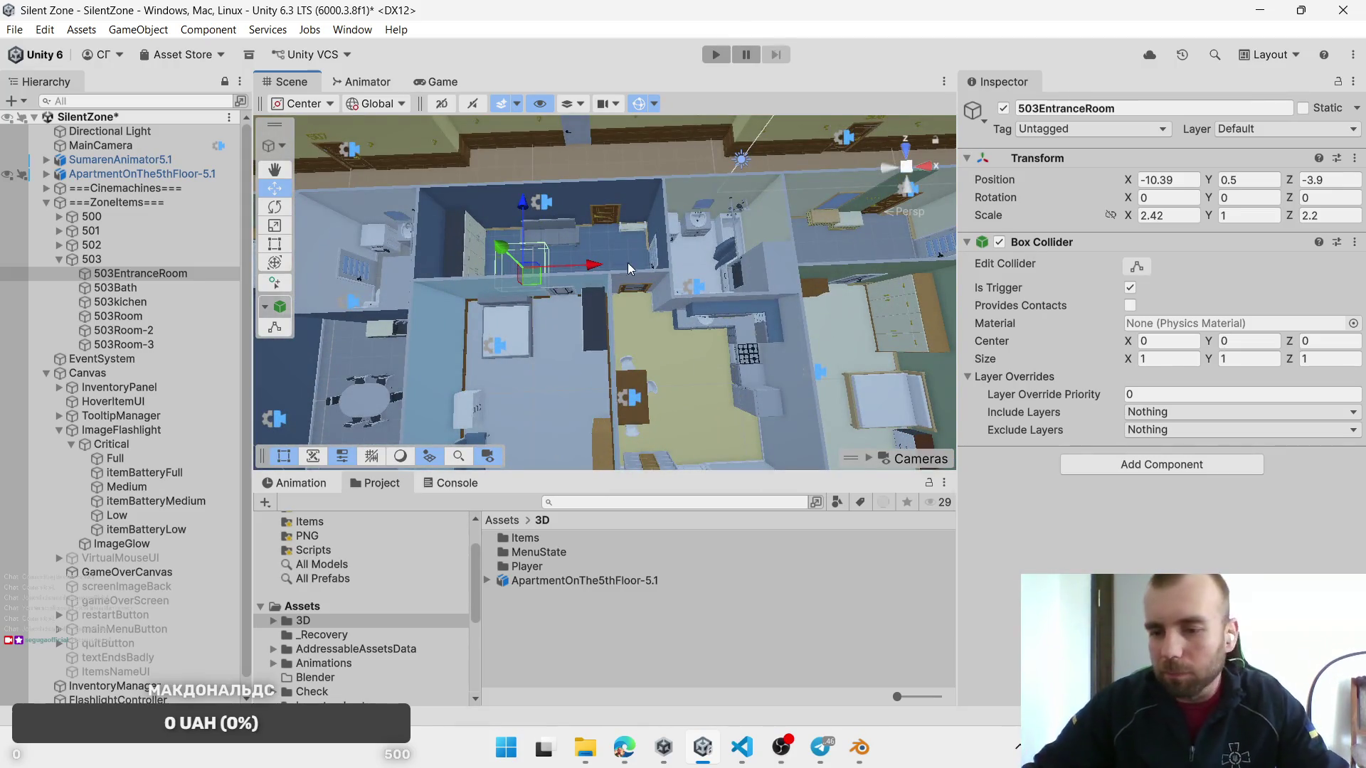
pyautogui.hotkey('ctrl', 'd')
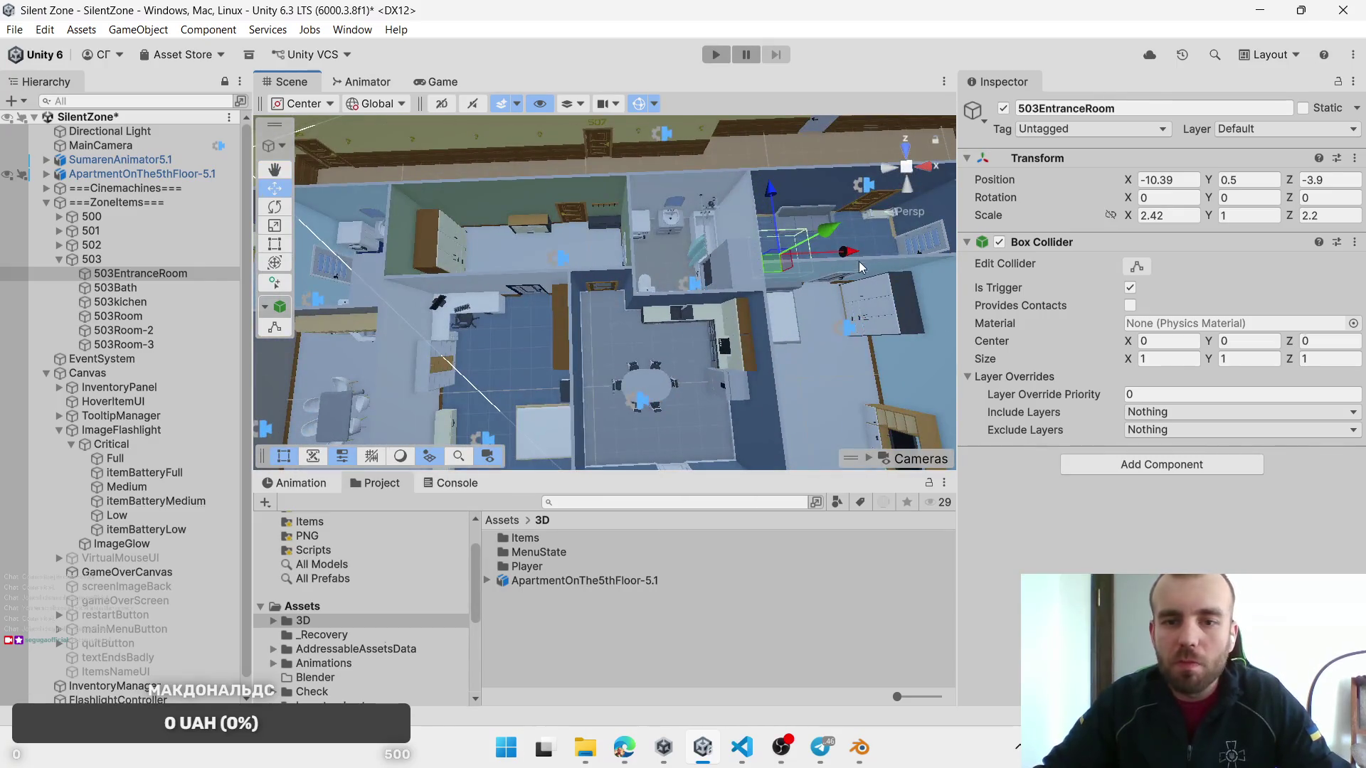
pyautogui.moveTo(843, 255); pyautogui.dragTo(548, 264)
pyautogui.scroll(3, 653, 285)
pyautogui.moveTo(654, 284)
pyautogui.mouseDown()
pyautogui.moveTo(580, 267)
pyautogui.moveTo(539, 230)
pyautogui.moveTo(548, 242)
pyautogui.mouseUp()
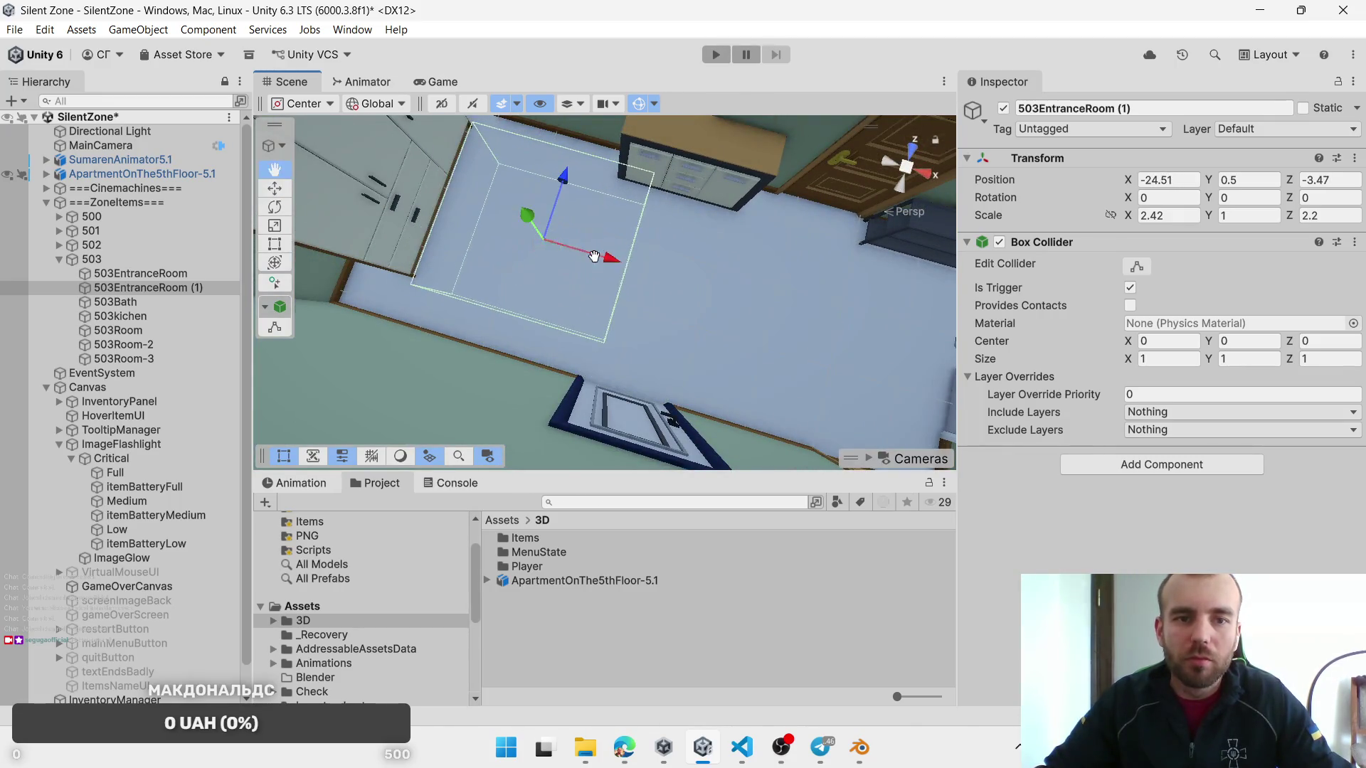
# Step: Resize the copied entrance zone to 1.56 across and nudge it into the hallway
pyautogui.moveTo(1284, 230); pyautogui.dragTo(1291, 227)
pyautogui.moveTo(1132, 220); pyautogui.dragTo(1107, 220)
pyautogui.moveTo(579, 277); pyautogui.dragTo(569, 263)
pyautogui.click(179, 286)
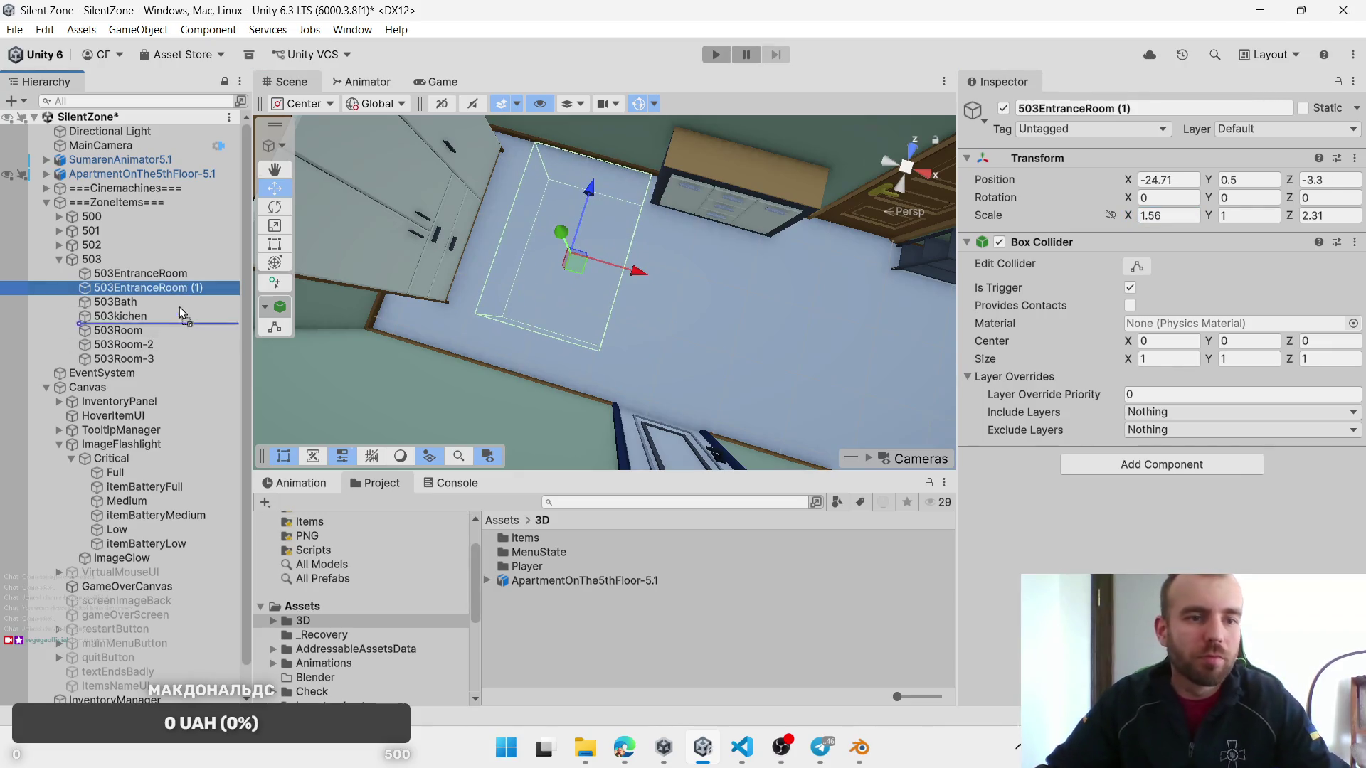
# Step: Create a new empty group under ===ZoneItems=== and move the copied entrance zone into it
pyautogui.rightClick(95, 203)
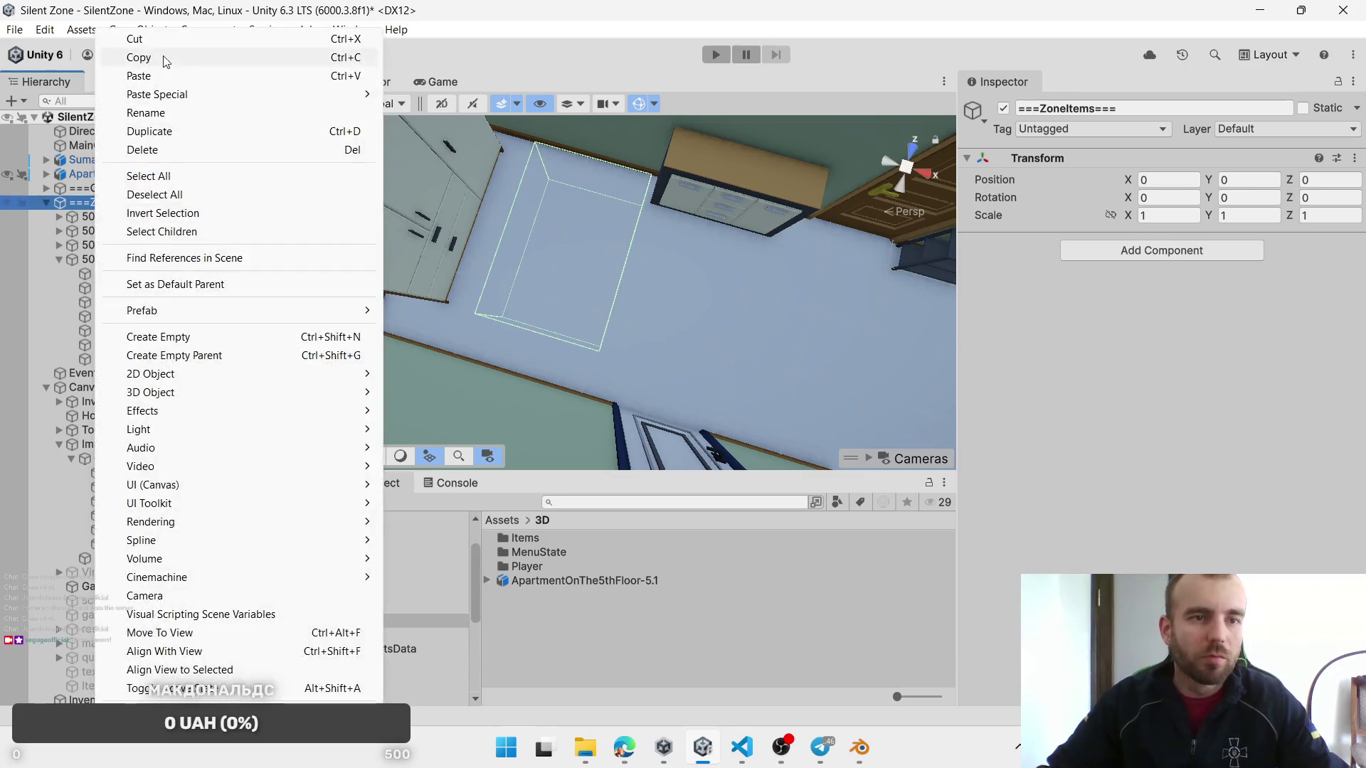
pyautogui.click(220, 336)
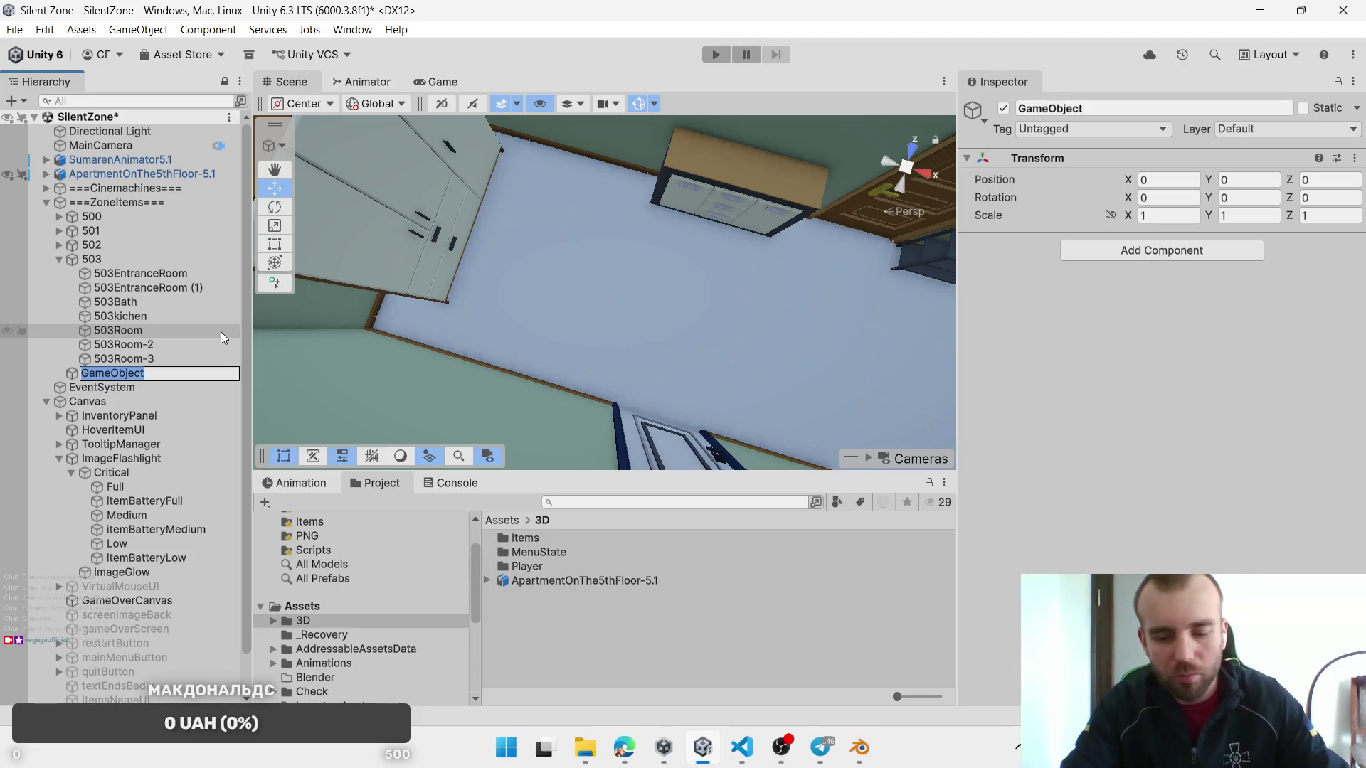
pyautogui.write('503')
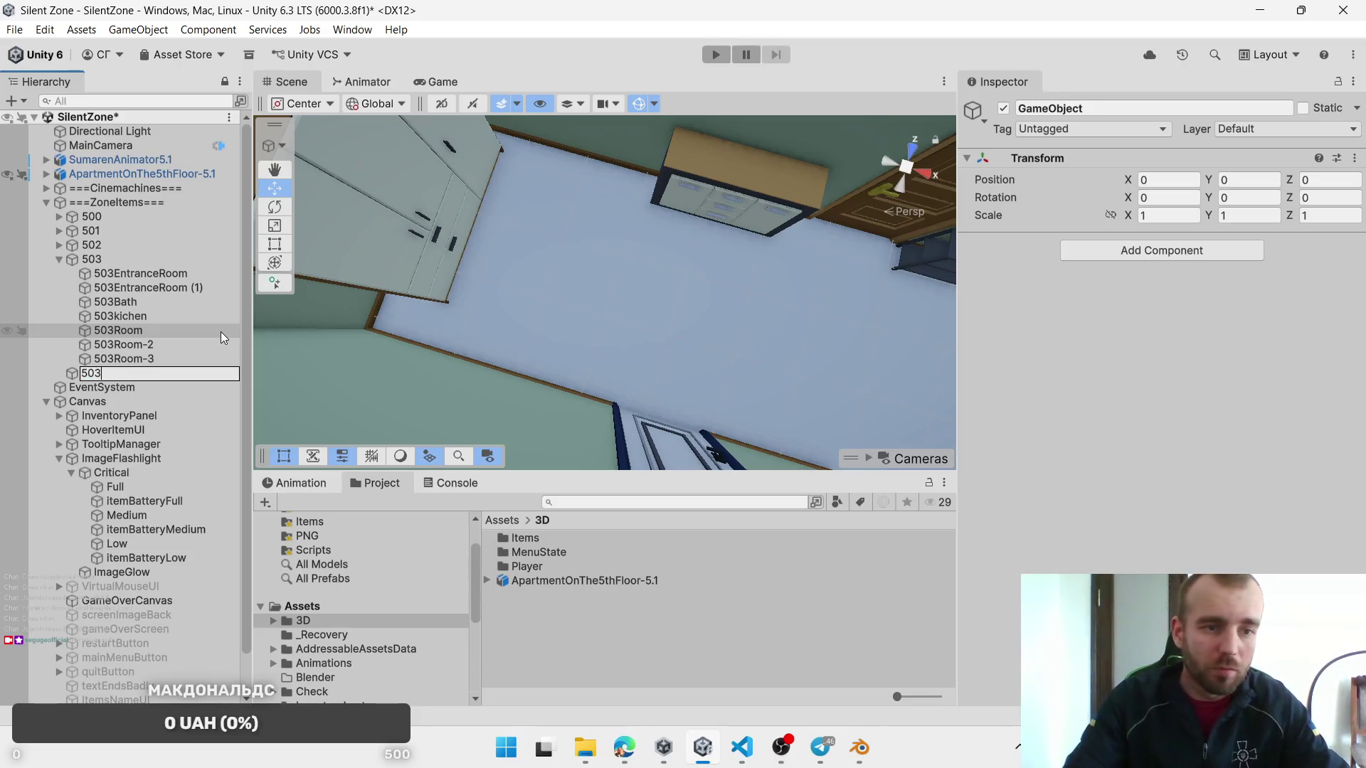
pyautogui.press('Return')
pyautogui.moveTo(189, 286)
pyautogui.mouseDown()
pyautogui.moveTo(129, 364)
pyautogui.moveTo(95, 375)
pyautogui.mouseUp()
pyautogui.click(58, 260)
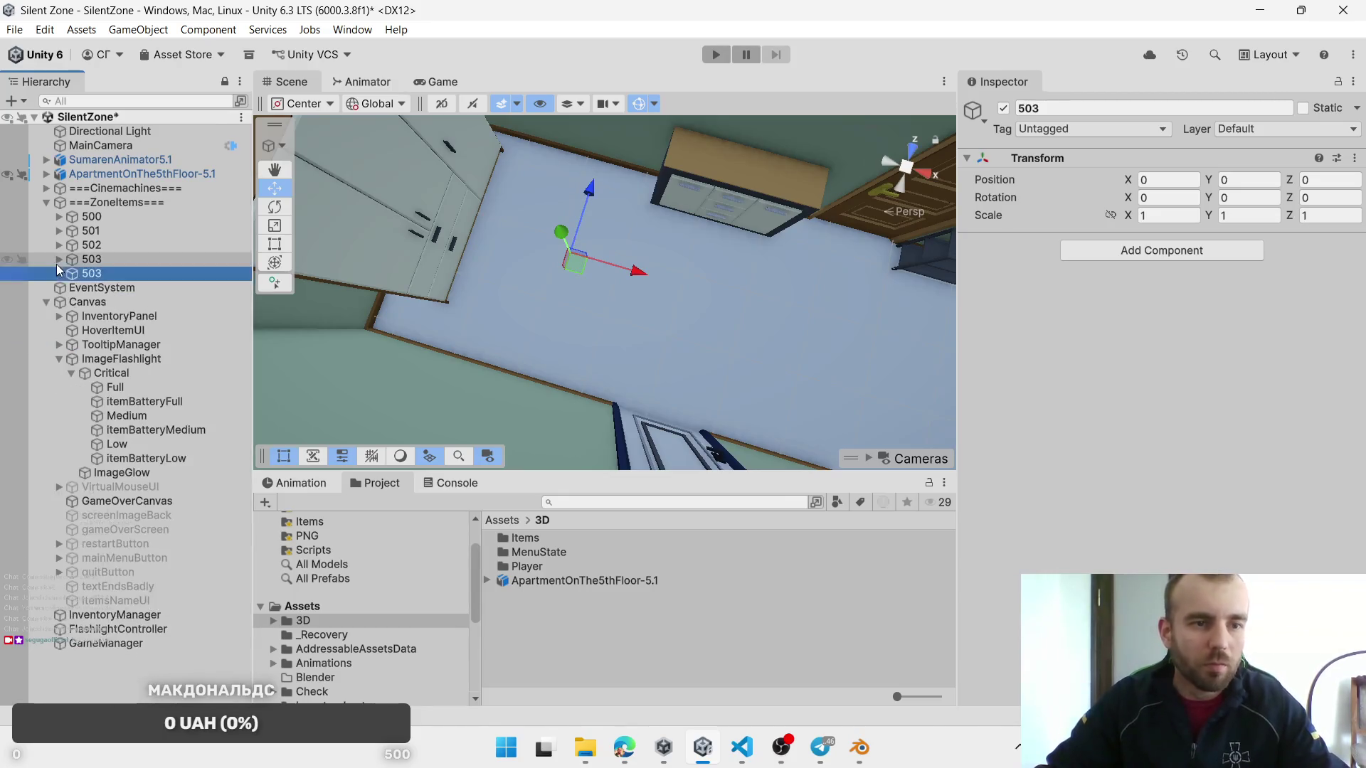
pyautogui.click(59, 273)
# Step: Rename the moved entrance zone to 503EntranceRoom-1
pyautogui.click(232, 287)
pyautogui.click(232, 287)
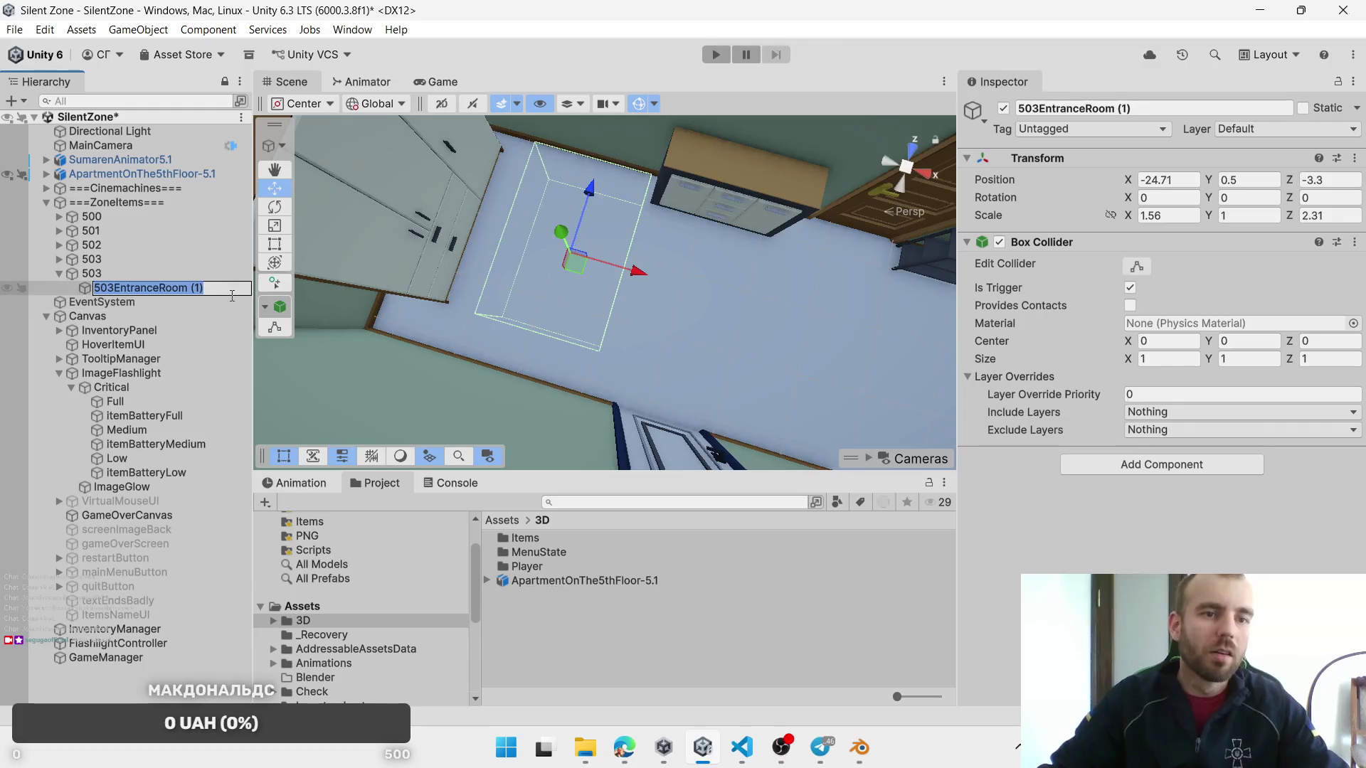
pyautogui.press('BackSpace')
pyautogui.hotkey('ctrl', 'z')
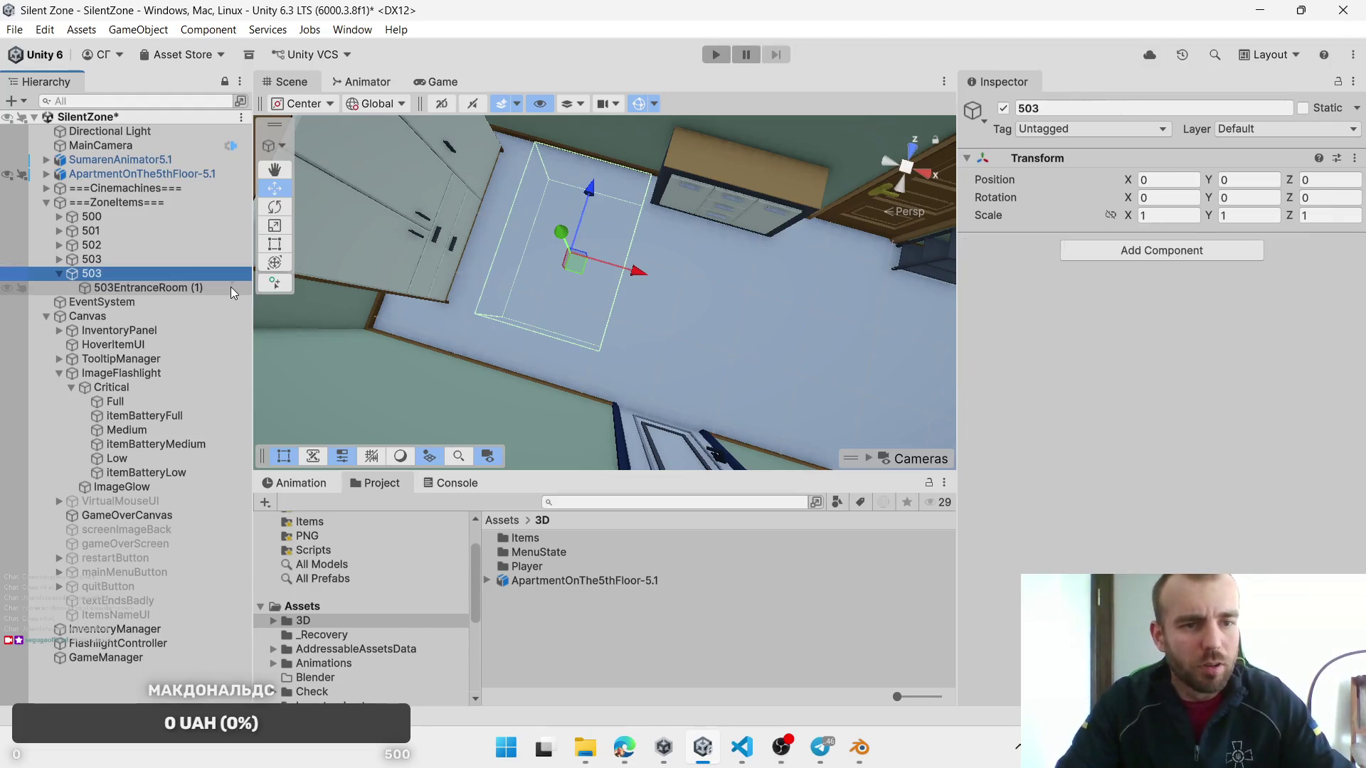
pyautogui.click(230, 288)
pyautogui.click(221, 288)
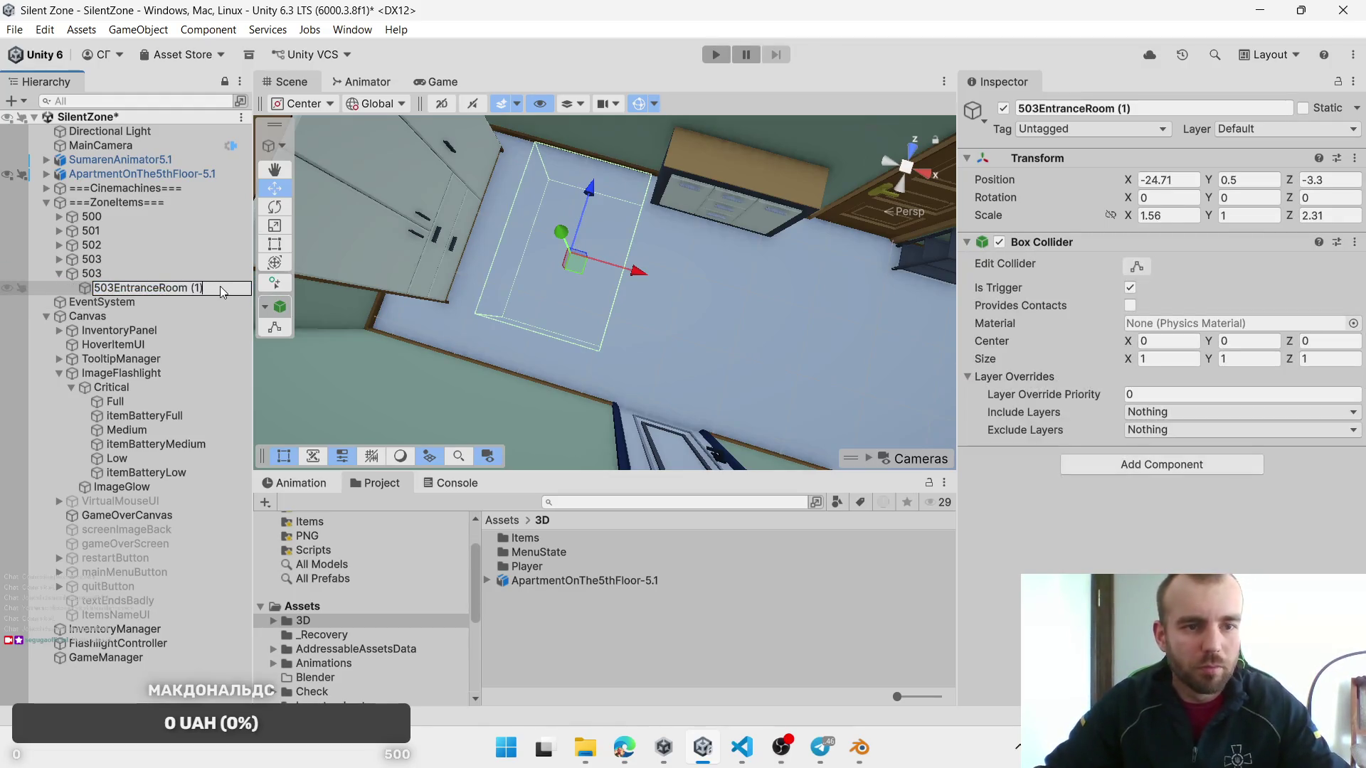
pyautogui.press('BackSpace')
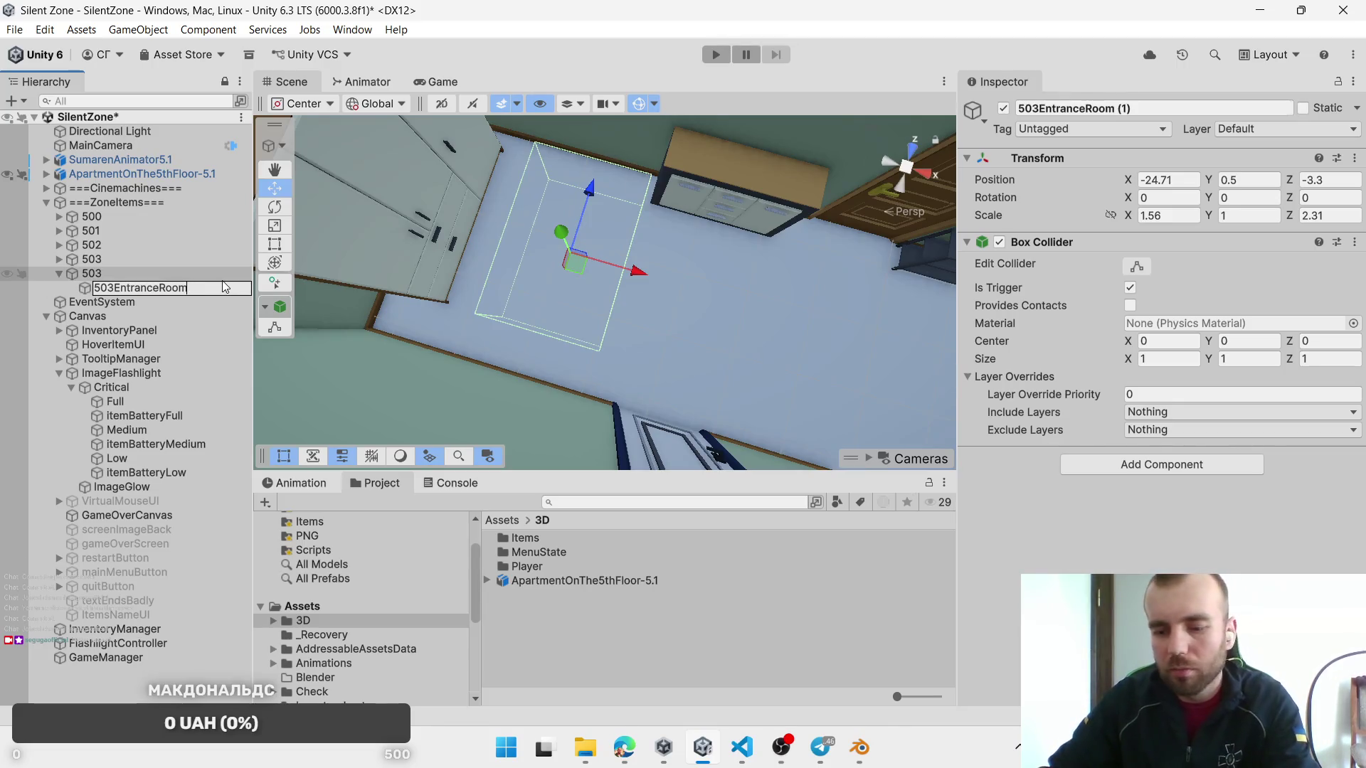
pyautogui.write('-1')
pyautogui.click(55, 260)
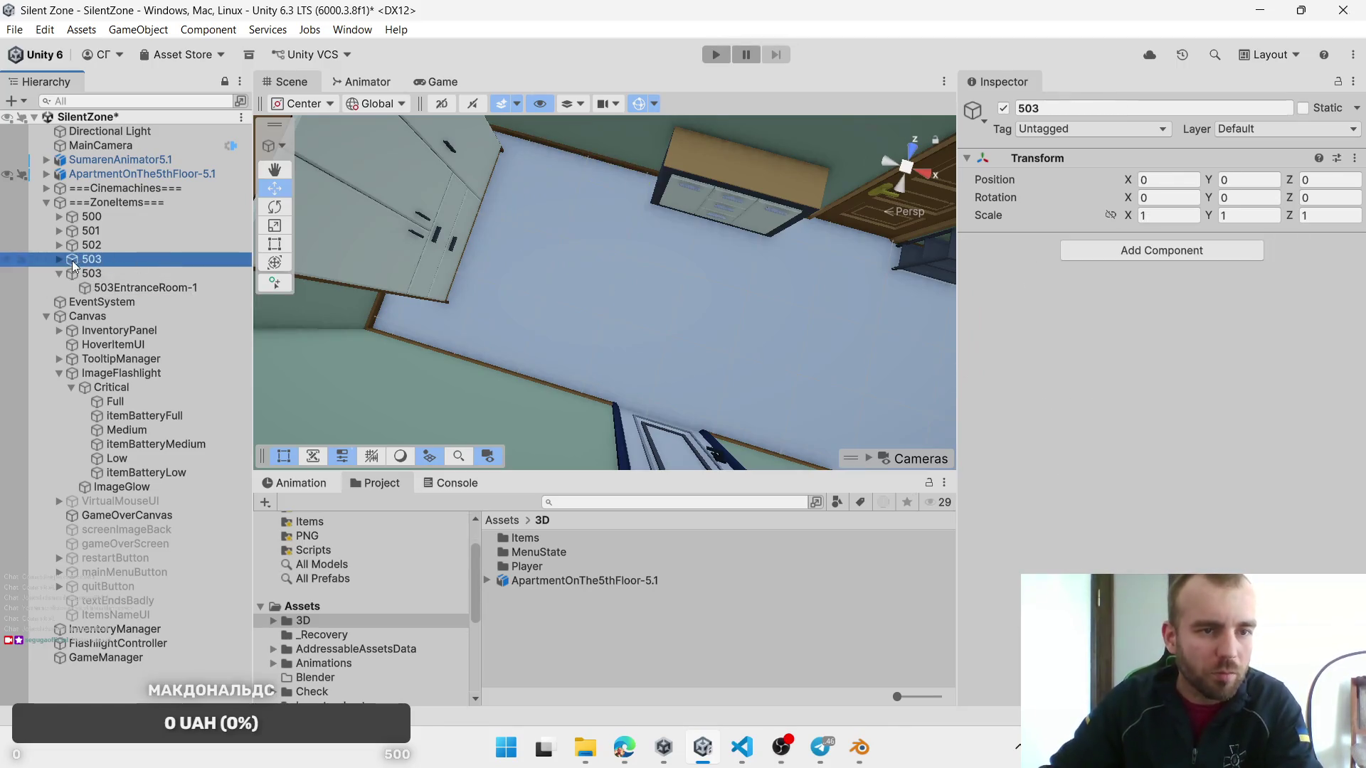
pyautogui.click(57, 260)
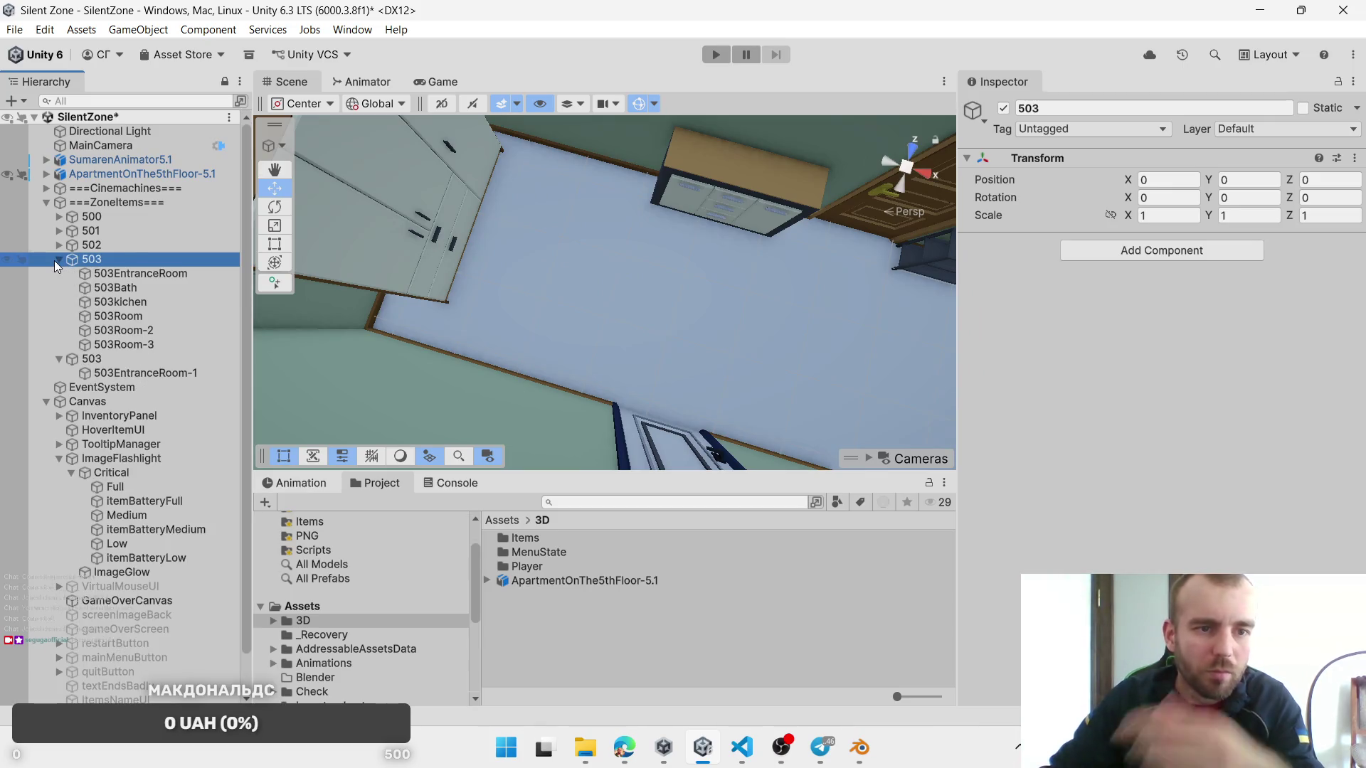
pyautogui.click(54, 261)
pyautogui.click(57, 259)
pyautogui.click(57, 259)
# Step: Rename the new group to 504 and its entrance zone to 504EntranceRoom-1
pyautogui.click(91, 274)
pyautogui.click(100, 276)
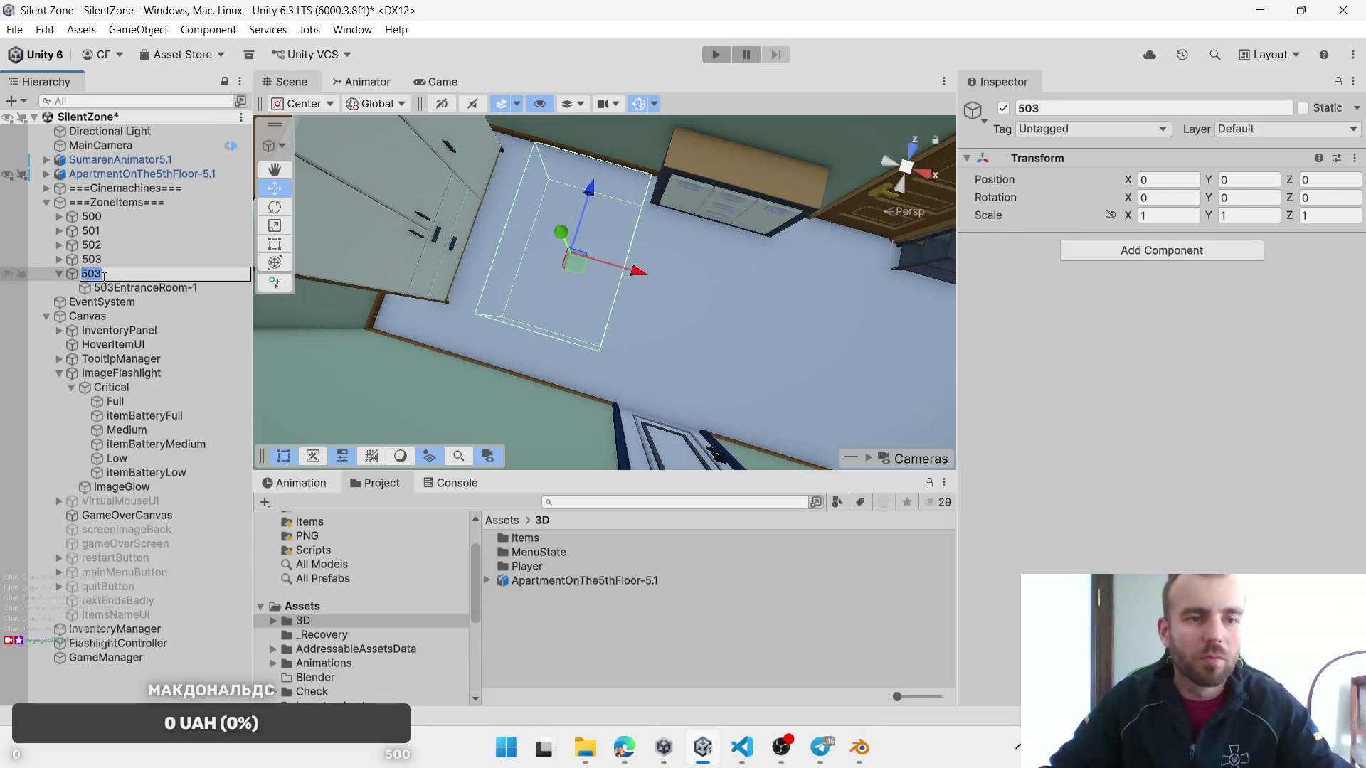
pyautogui.press('BackSpace')
pyautogui.write('4')
pyautogui.click(118, 290)
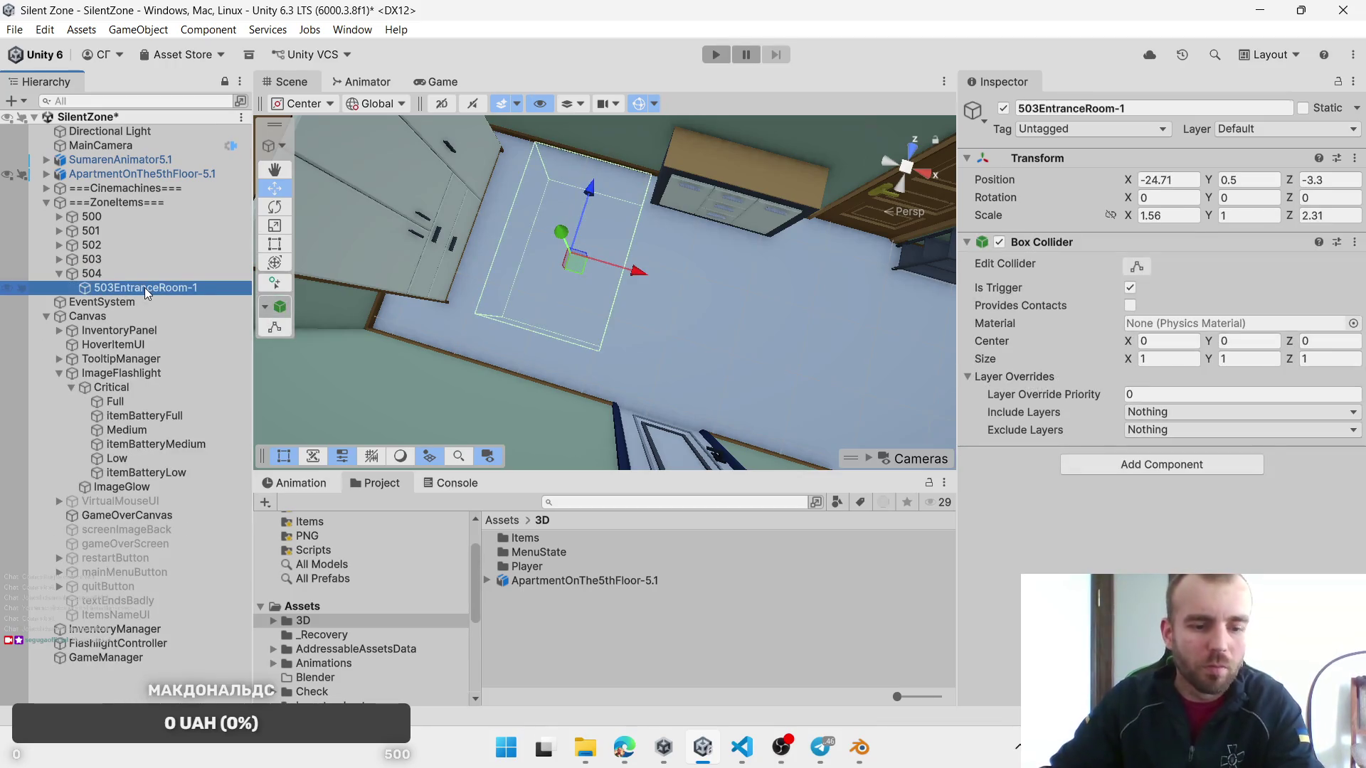
pyautogui.click(144, 288)
pyautogui.click(119, 287)
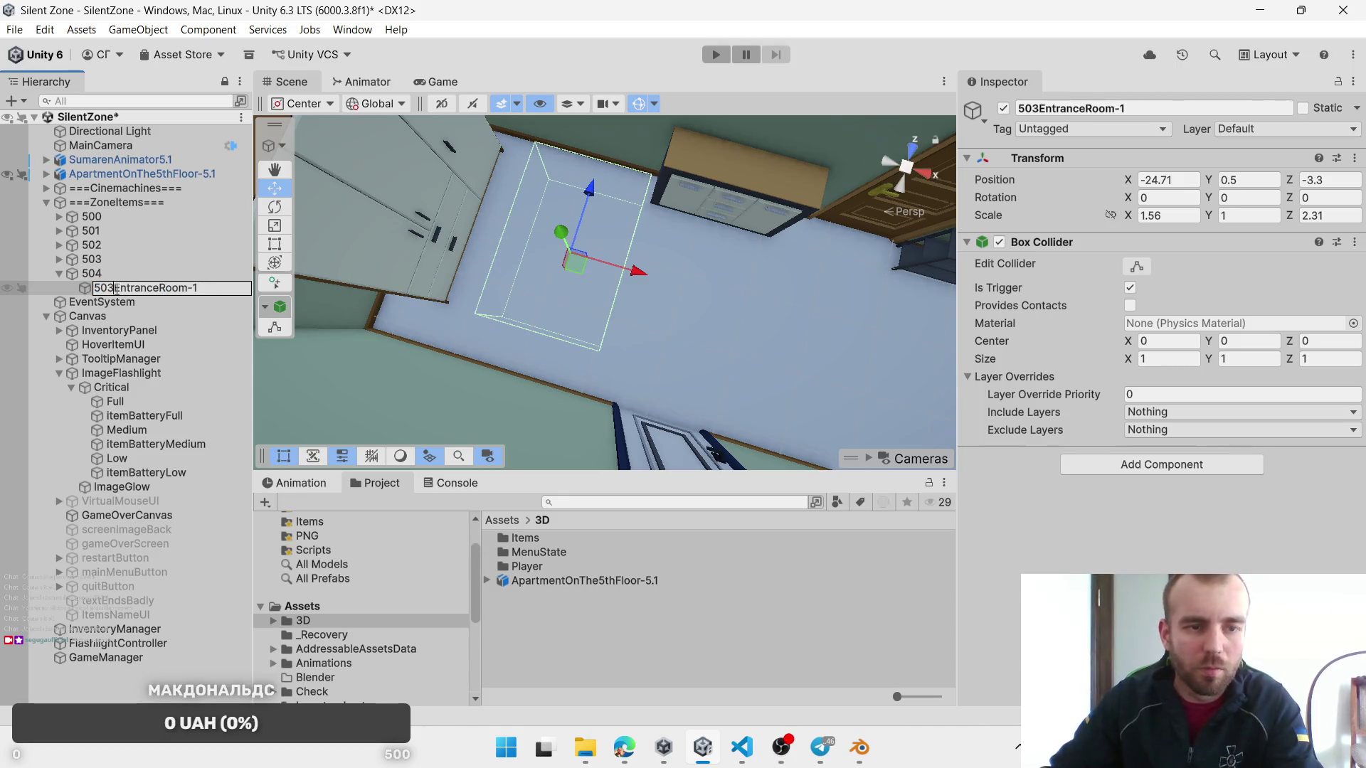
pyautogui.write('4')
pyautogui.click(148, 259)
pyautogui.click(150, 287)
# Step: Duplicate the entrance zone into the hallway as 504EntranceRoom-2, sized 2.15 wide by 1.56 deep
pyautogui.hotkey('ctrl', 'd')
pyautogui.moveTo(450, 250); pyautogui.dragTo(578, 274)
pyautogui.moveTo(1132, 217); pyautogui.dragTo(1136, 219)
pyautogui.moveTo(1290, 222); pyautogui.dragTo(1277, 222)
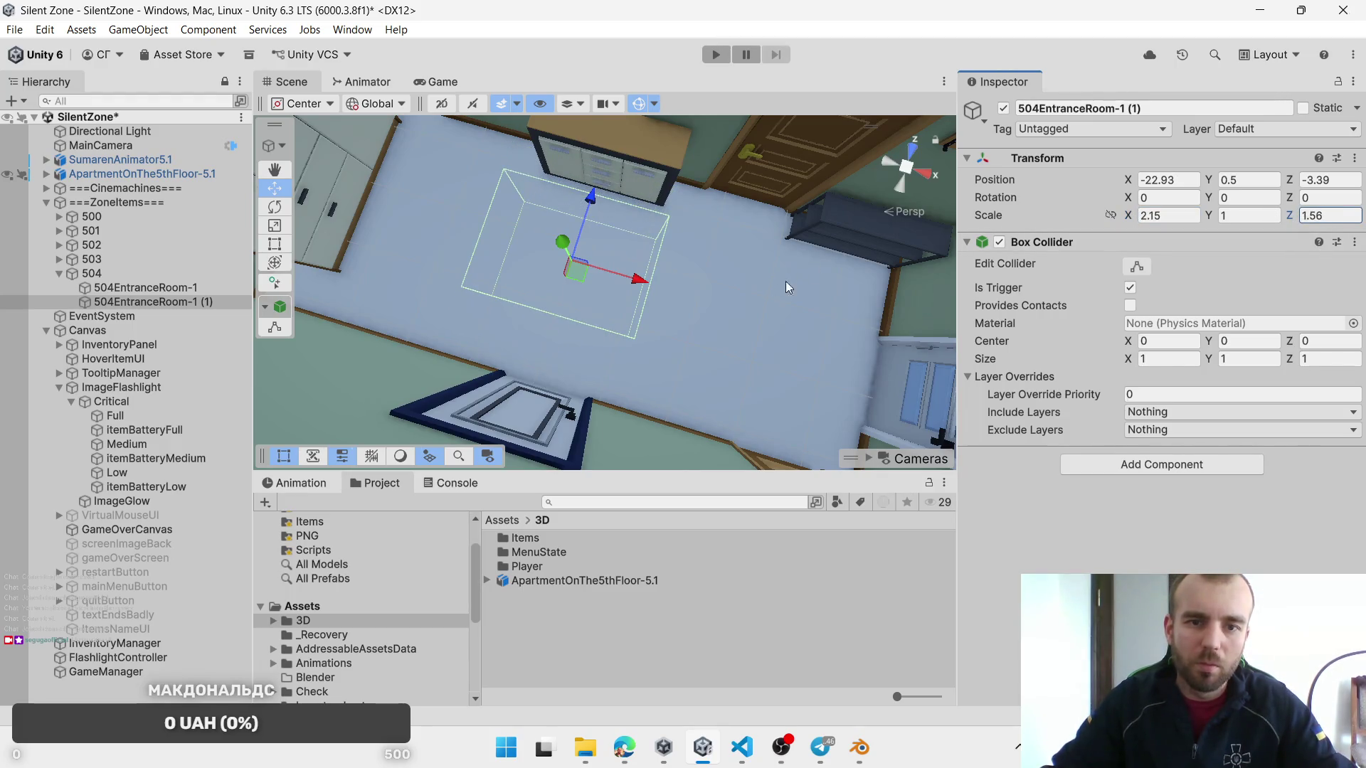
pyautogui.moveTo(578, 277); pyautogui.dragTo(580, 282)
pyautogui.click(180, 303)
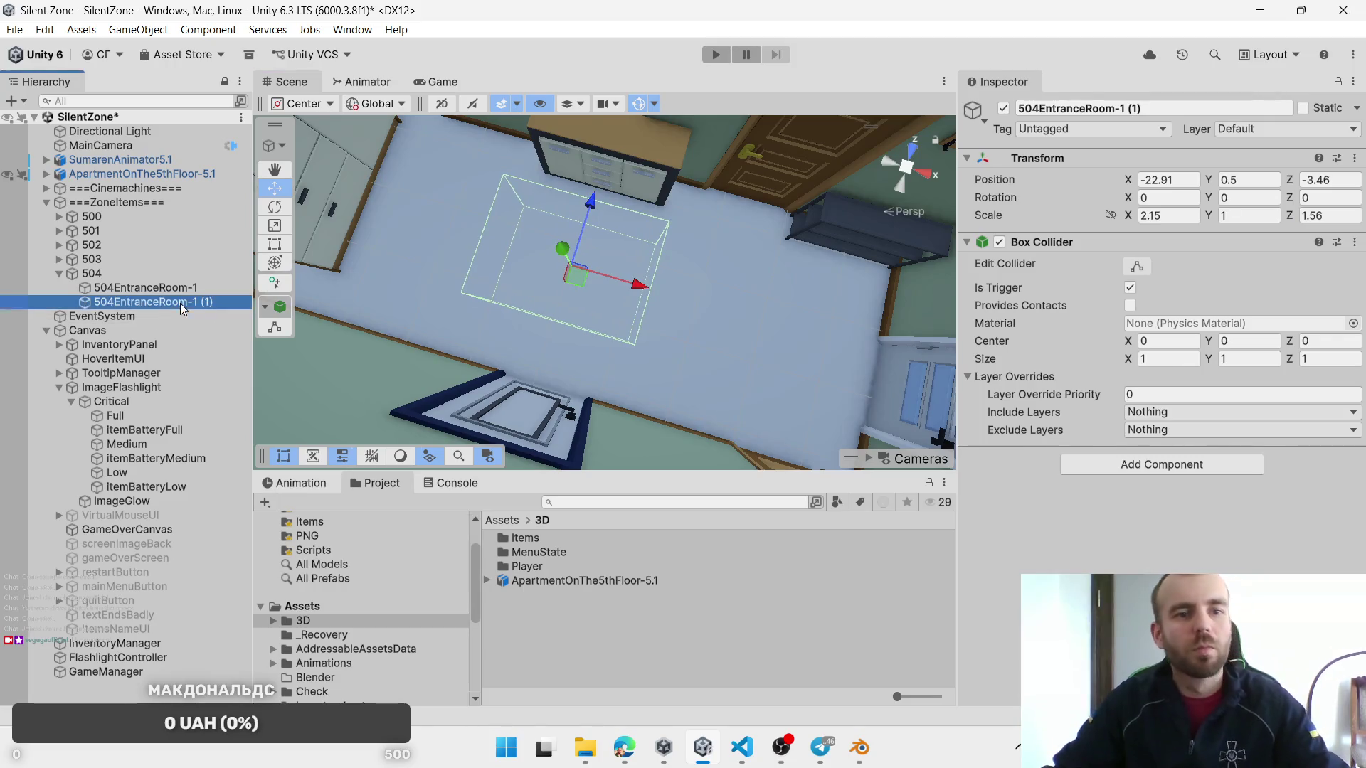
pyautogui.click(195, 303)
pyautogui.press('Delete')
pyautogui.press('Delete')
pyautogui.press('Delete')
pyautogui.write('2')
pyautogui.click(783, 339)
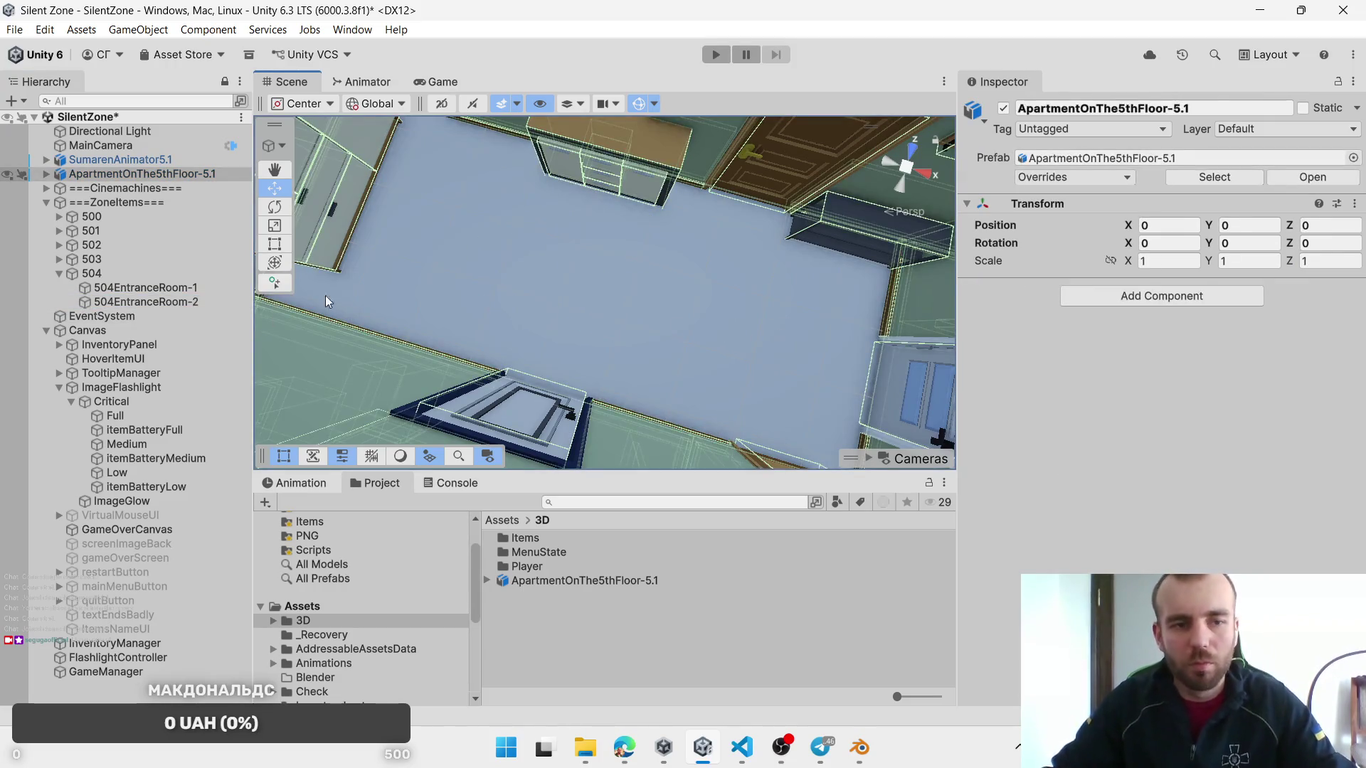
# Step: Duplicate 504EntranceRoom-2 and fit the copy onto the bathroom floor
pyautogui.doubleClick(146, 301)
pyautogui.scroll(5, 619, 306)
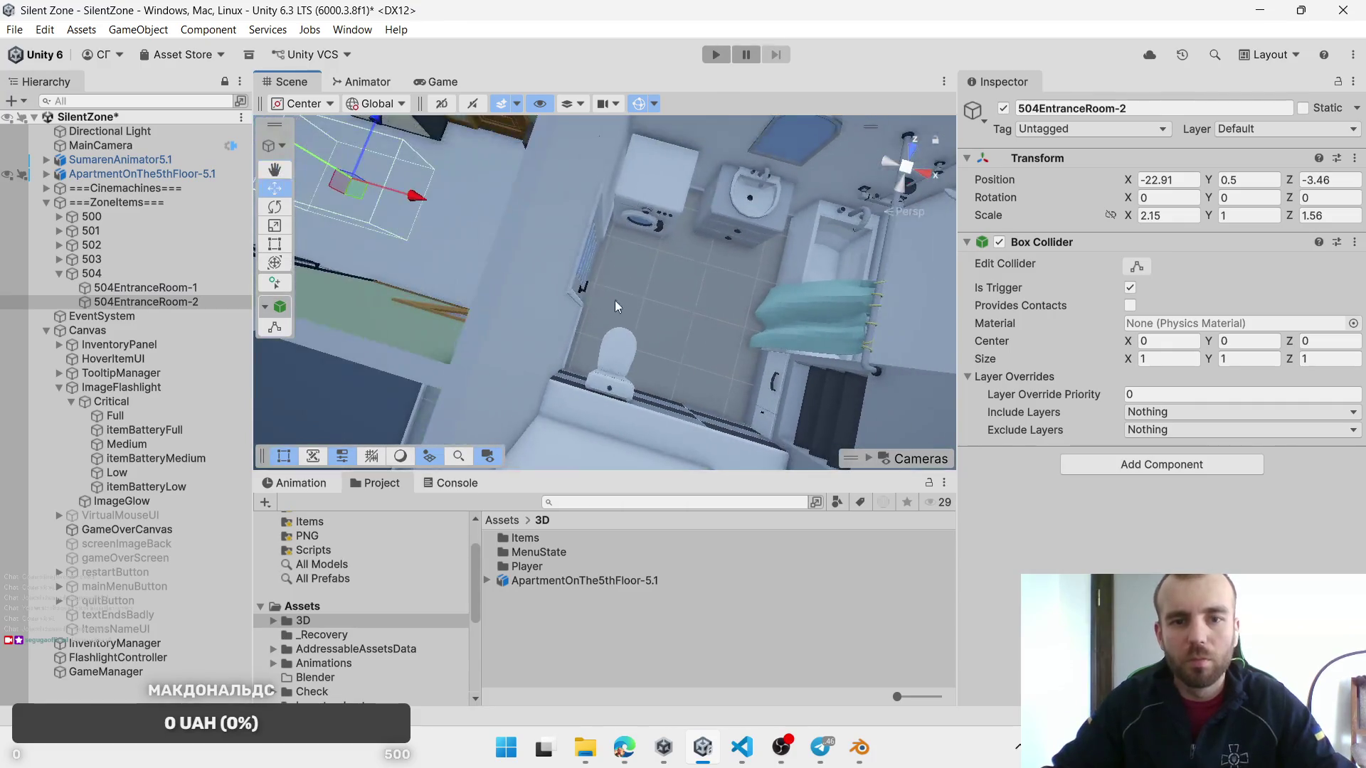
pyautogui.hotkey('ctrl', 'd')
pyautogui.moveTo(396, 196)
pyautogui.mouseDown()
pyautogui.moveTo(750, 291)
pyautogui.moveTo(740, 299)
pyautogui.moveTo(733, 269)
pyautogui.moveTo(697, 284)
pyautogui.moveTo(600, 273)
pyautogui.mouseUp()
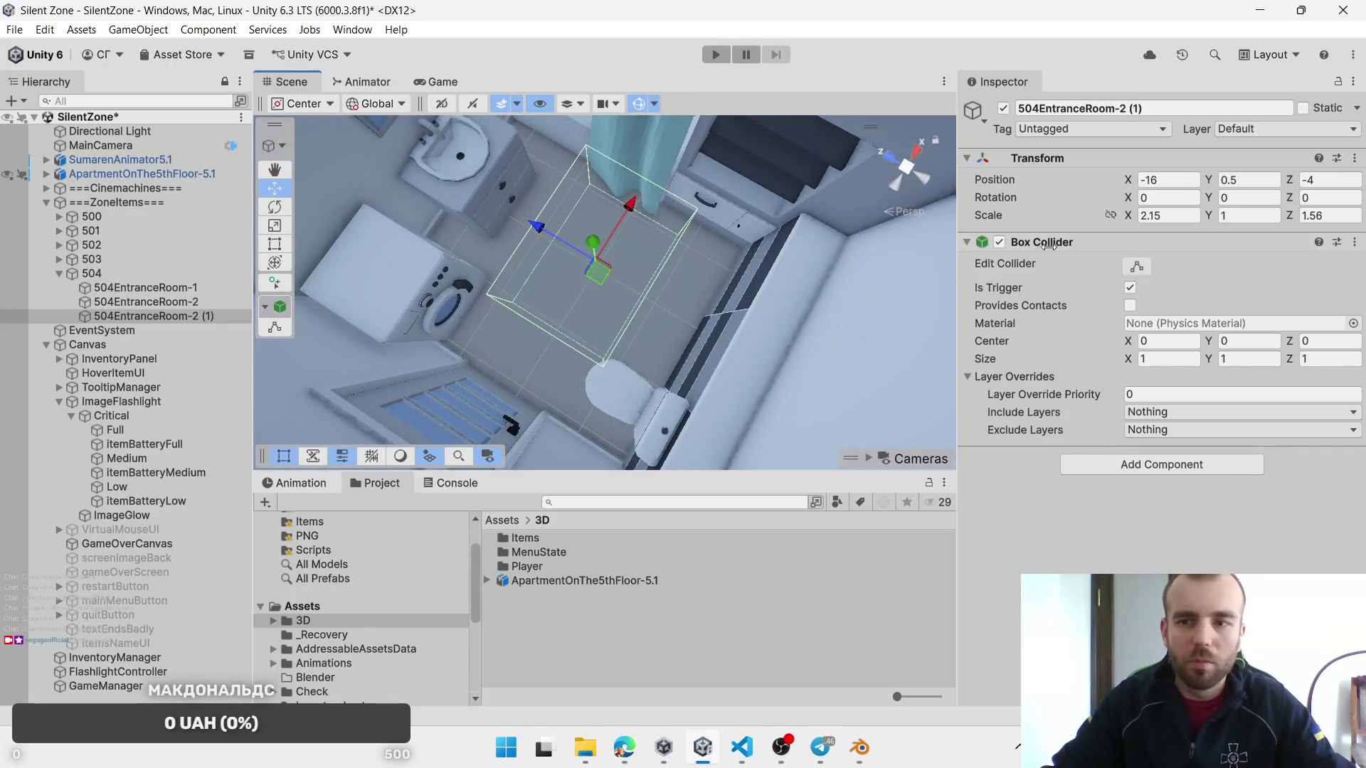
pyautogui.moveTo(1290, 222); pyautogui.dragTo(1285, 222)
pyautogui.moveTo(1130, 222); pyautogui.dragTo(1096, 222)
pyautogui.moveTo(606, 283); pyautogui.dragTo(602, 280)
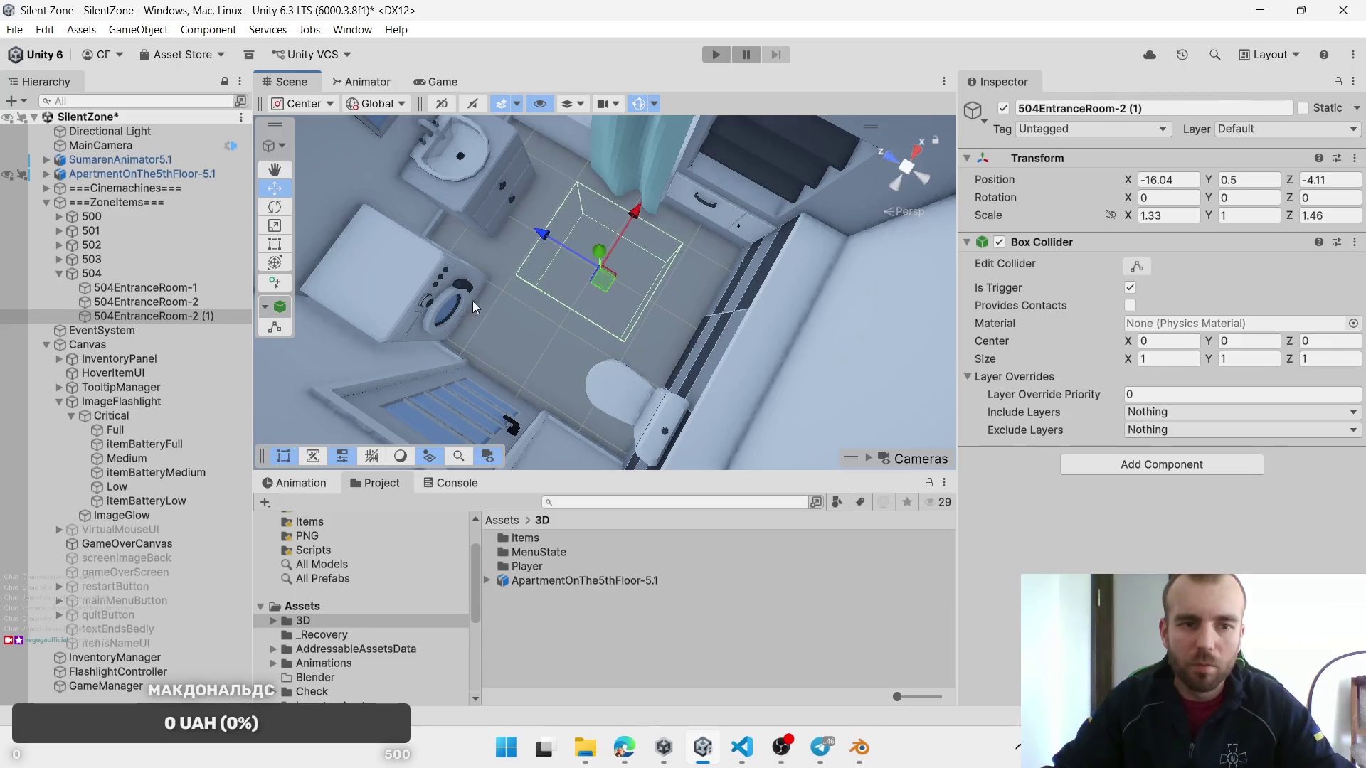
# Step: Rename the bathroom zone 504Bath and scale it to 1.62 by 1.66
pyautogui.click(129, 317)
pyautogui.write('504E')
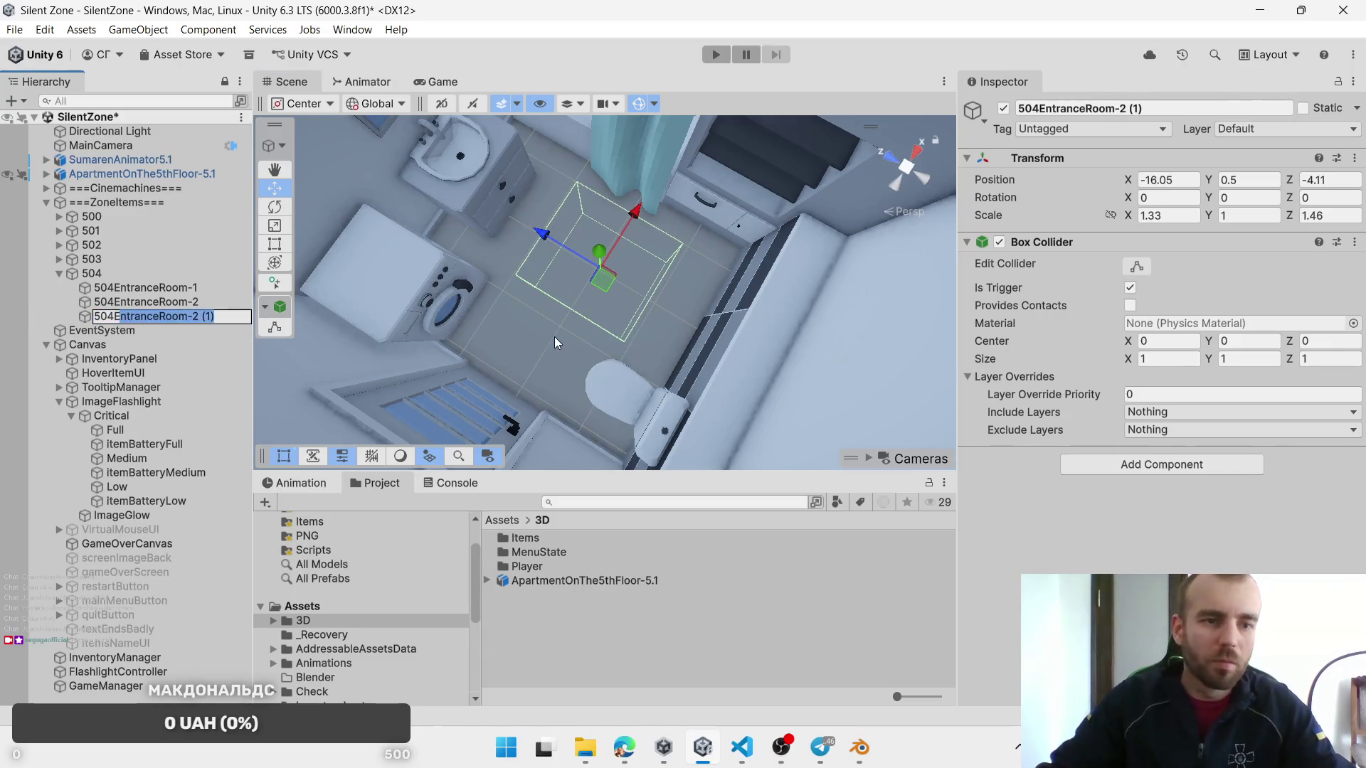
pyautogui.press('Return')
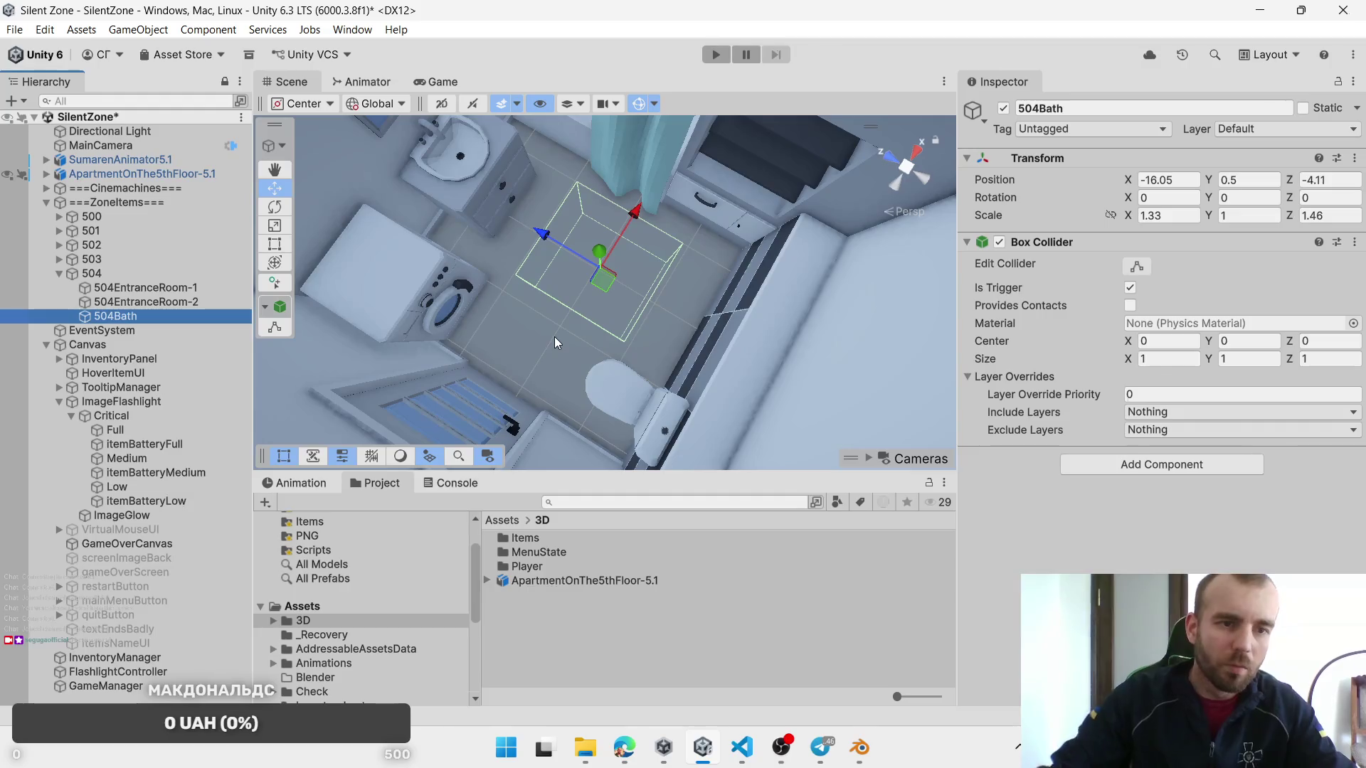
pyautogui.click(1139, 215)
pyautogui.write('1.62')
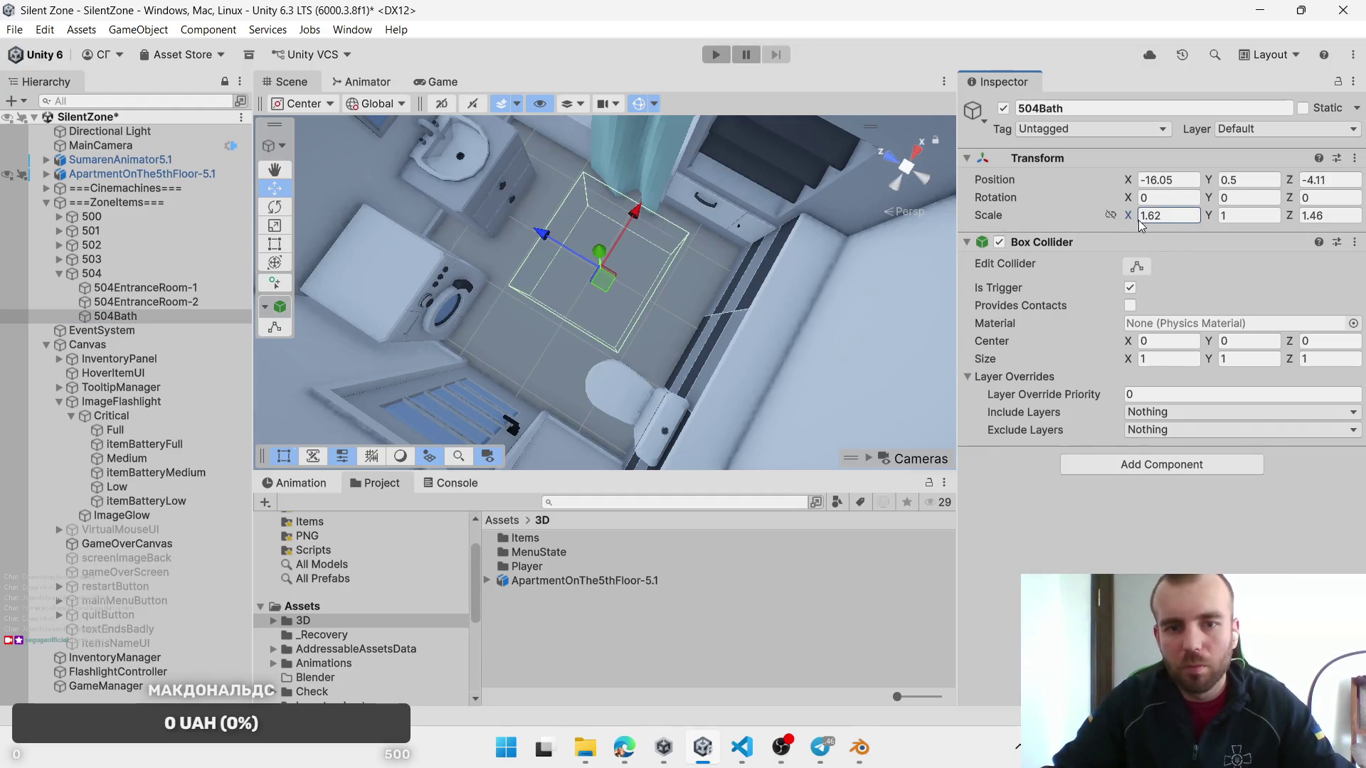
pyautogui.moveTo(1291, 220); pyautogui.dragTo(1302, 220)
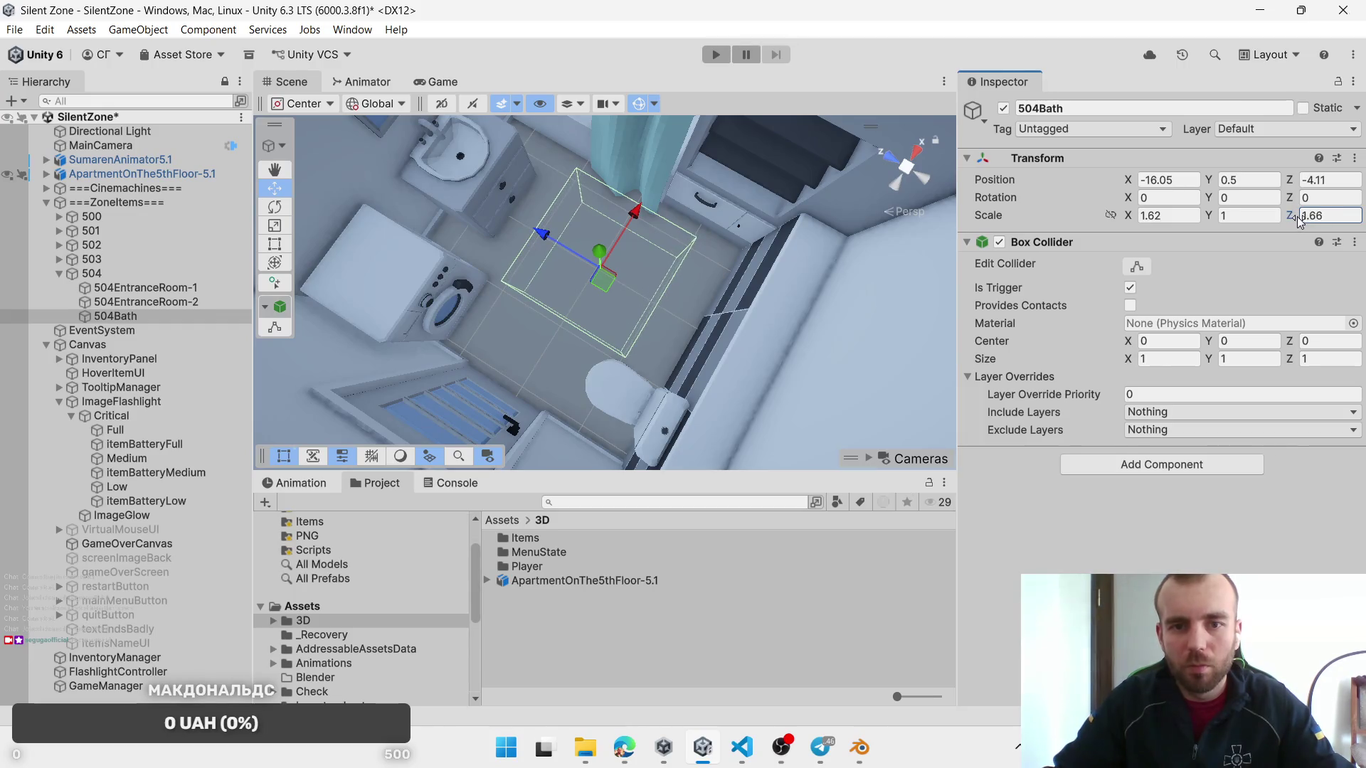
pyautogui.moveTo(719, 278)
pyautogui.mouseDown()
pyautogui.moveTo(704, 261)
pyautogui.moveTo(739, 262)
pyautogui.moveTo(547, 227)
pyautogui.moveTo(555, 235)
pyautogui.moveTo(583, 242)
pyautogui.moveTo(512, 147)
pyautogui.moveTo(605, 212)
pyautogui.mouseUp()
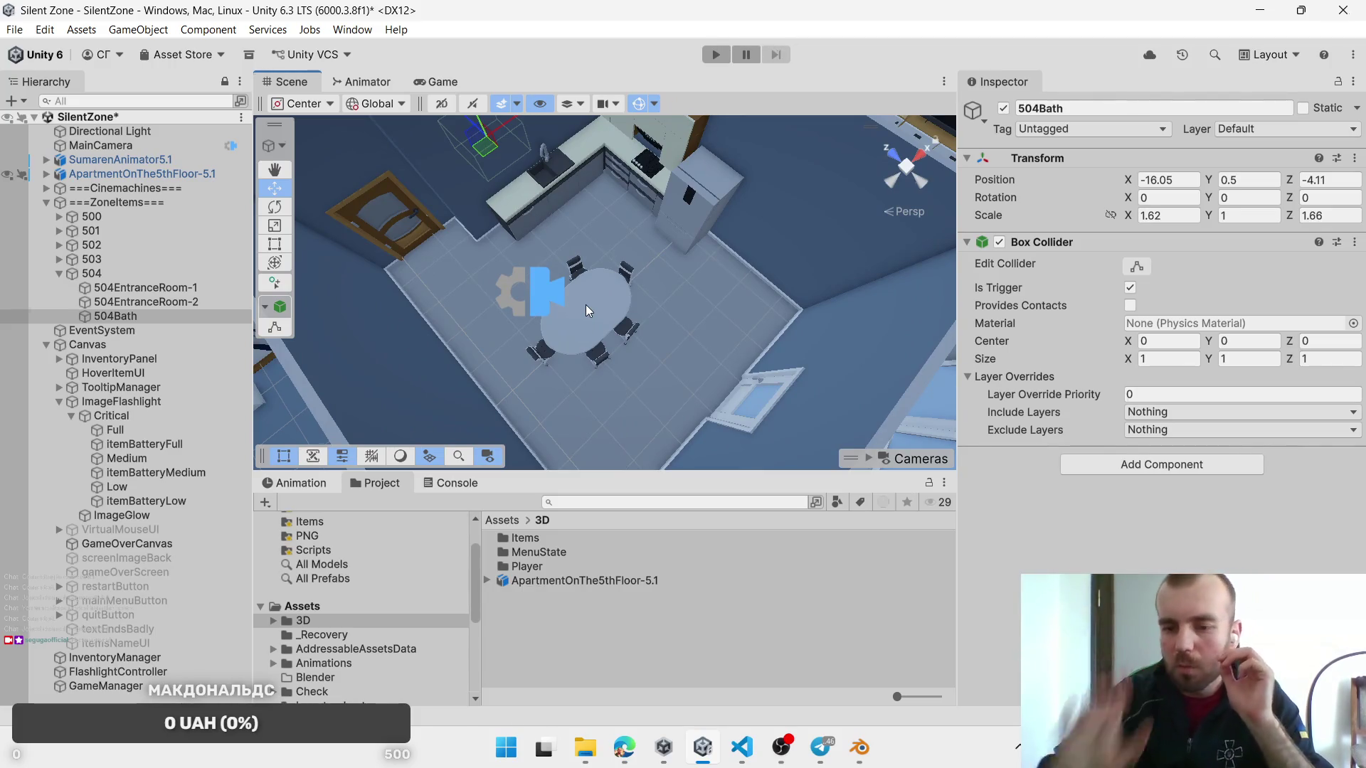
# Step: In Blender, select 504_KitchenTable together with its five surrounding chairs
pyautogui.click(866, 747)
pyautogui.scroll(-6, 547, 419)
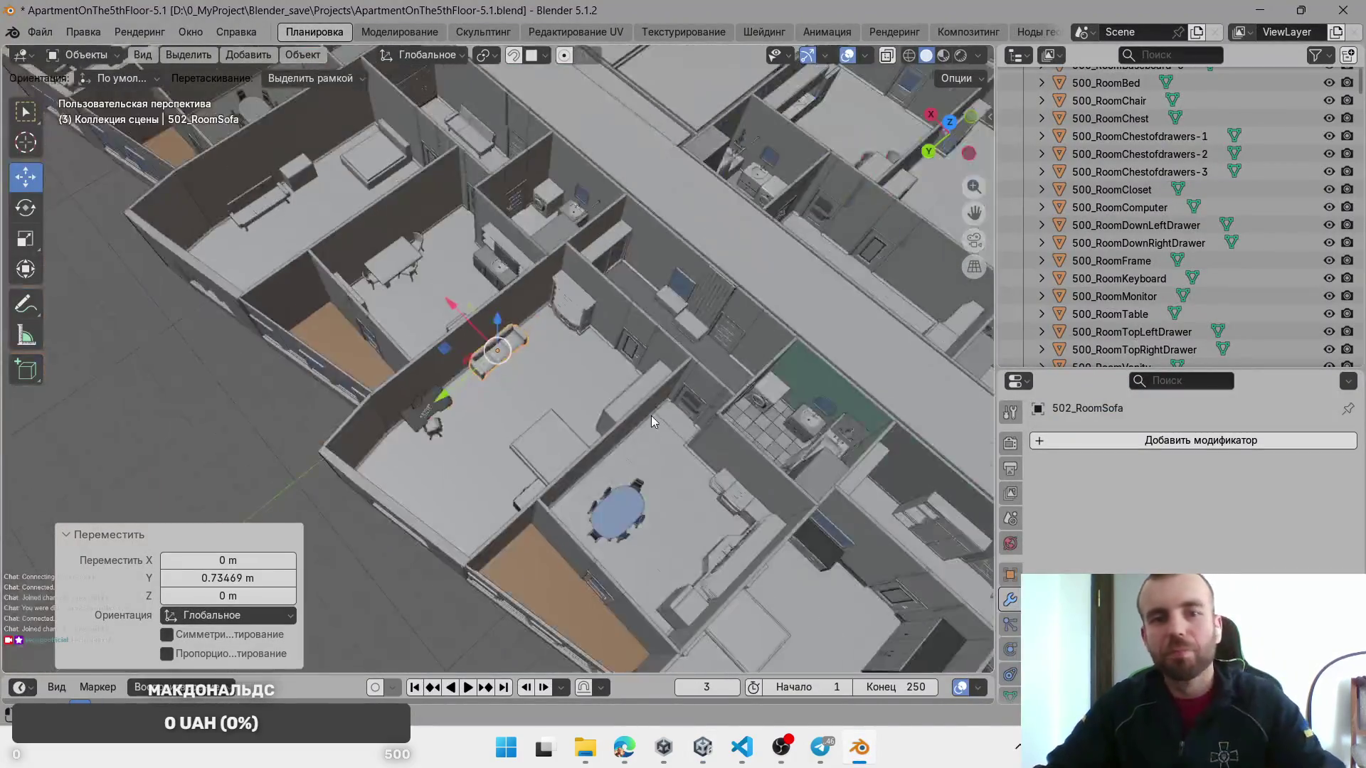
pyautogui.click(388, 260)
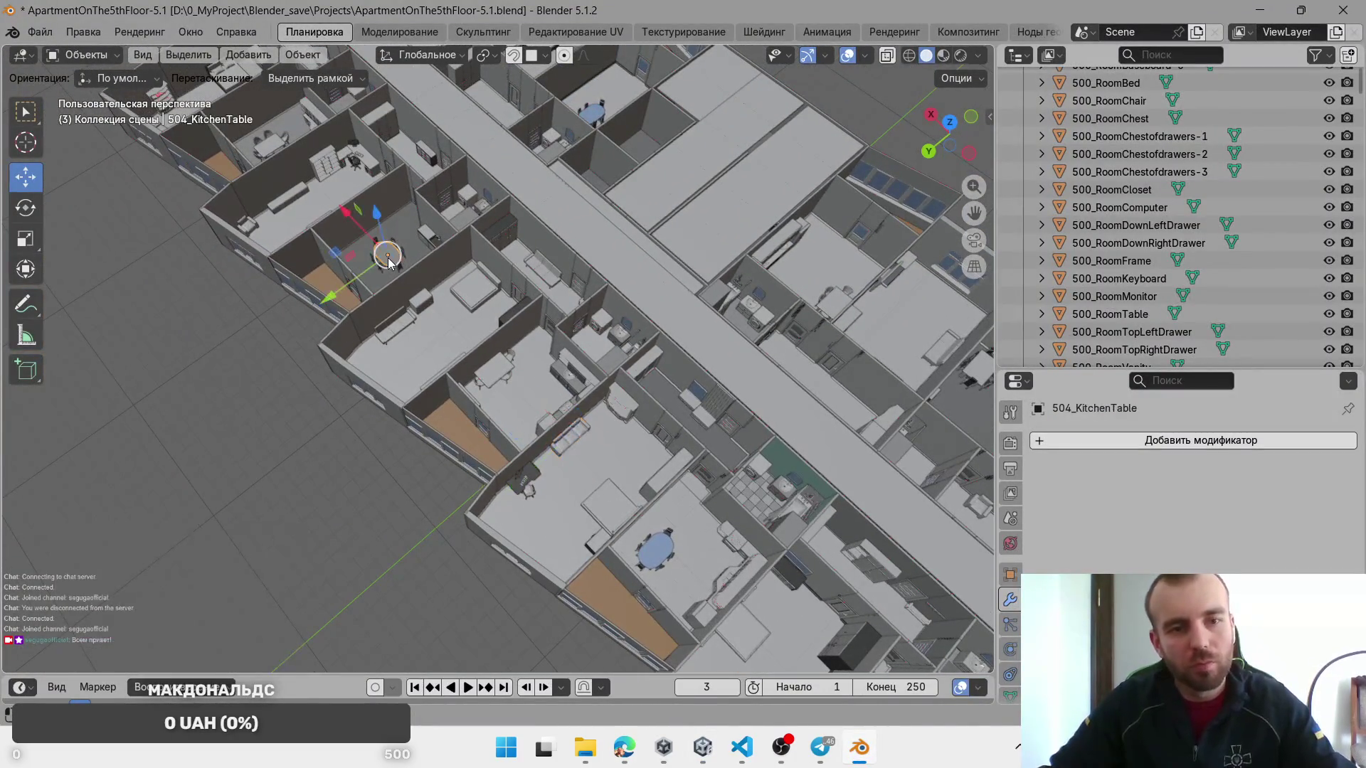
pyautogui.press('KP_Decimal')
pyautogui.scroll(3, 583, 408)
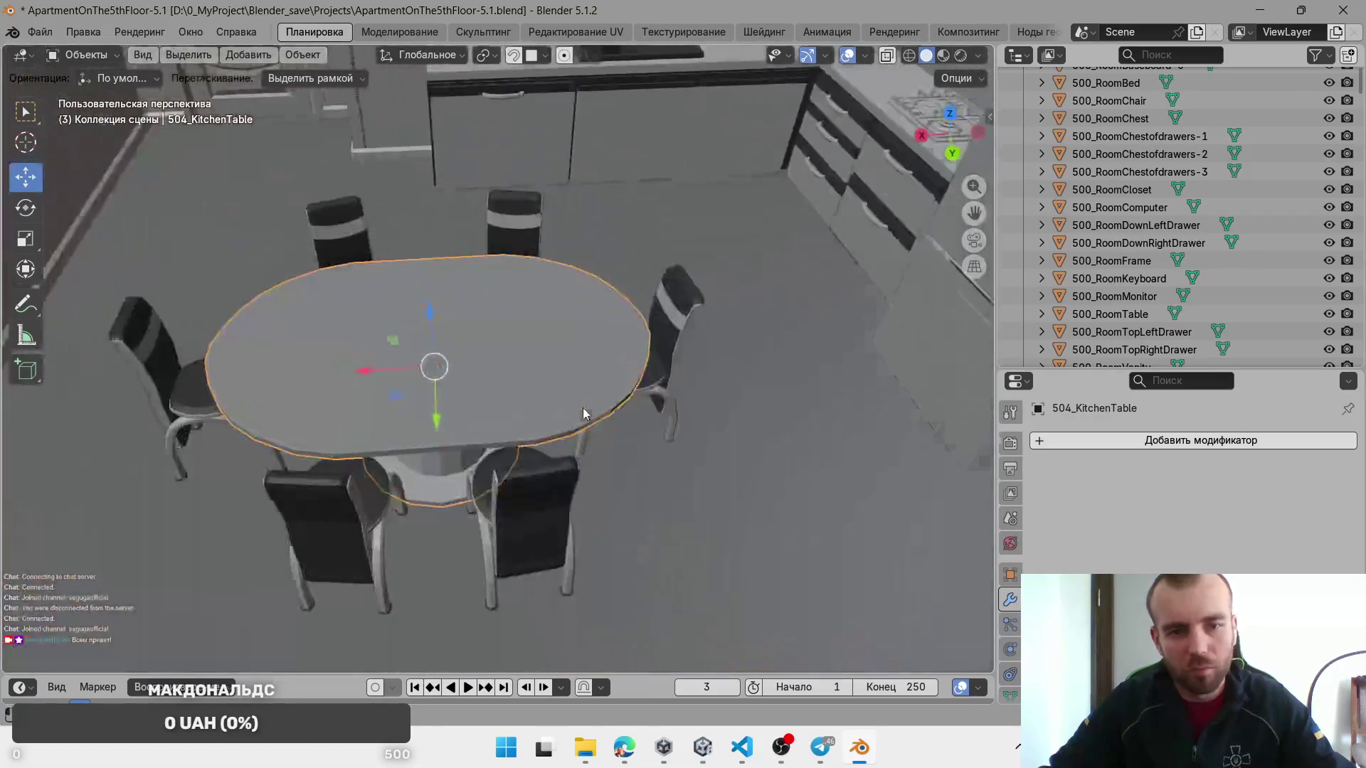
pyautogui.keyDown('shift'); pyautogui.click(455, 513); pyautogui.keyUp('shift')
pyautogui.keyDown('shift'); pyautogui.click(271, 442); pyautogui.keyUp('shift')
pyautogui.keyDown('shift'); pyautogui.click(448, 190); pyautogui.keyUp('shift')
pyautogui.keyDown('shift'); pyautogui.click(219, 249); pyautogui.keyUp('shift')
pyautogui.keyDown('shift'); pyautogui.click(722, 411); pyautogui.keyUp('shift')
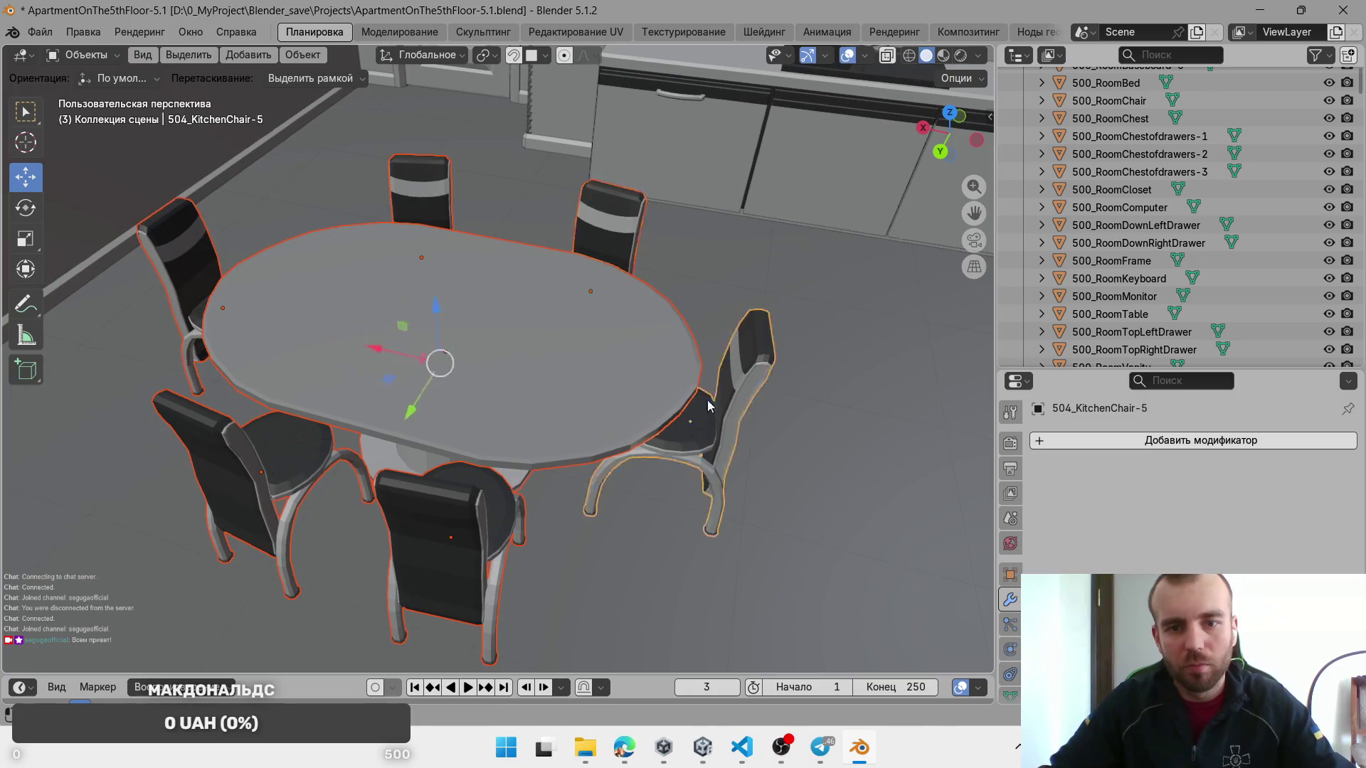
# Step: Move the table and chairs to their new spot, save the Blender file, and return to Unity
pyautogui.scroll(-6, 574, 359)
pyautogui.scroll(5, 592, 459)
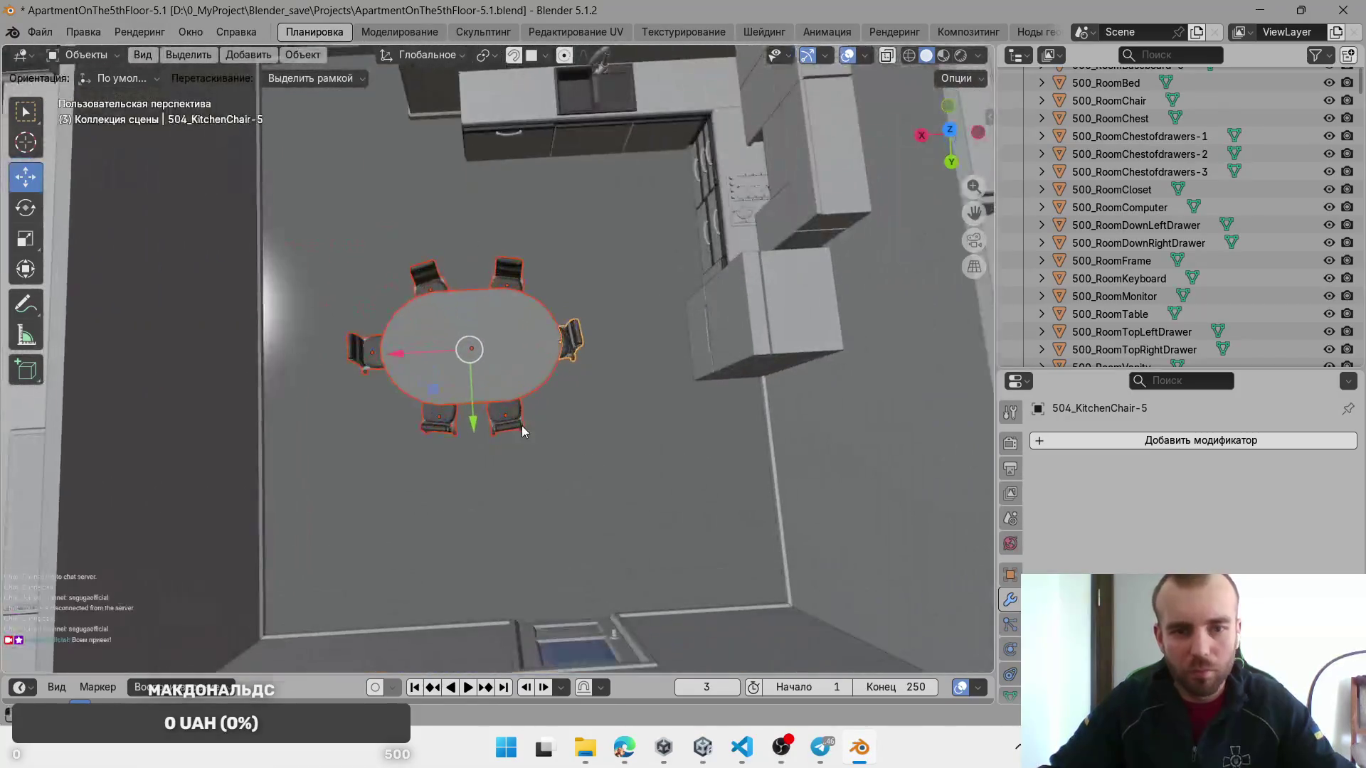
pyautogui.press('g')
pyautogui.click(388, 470)
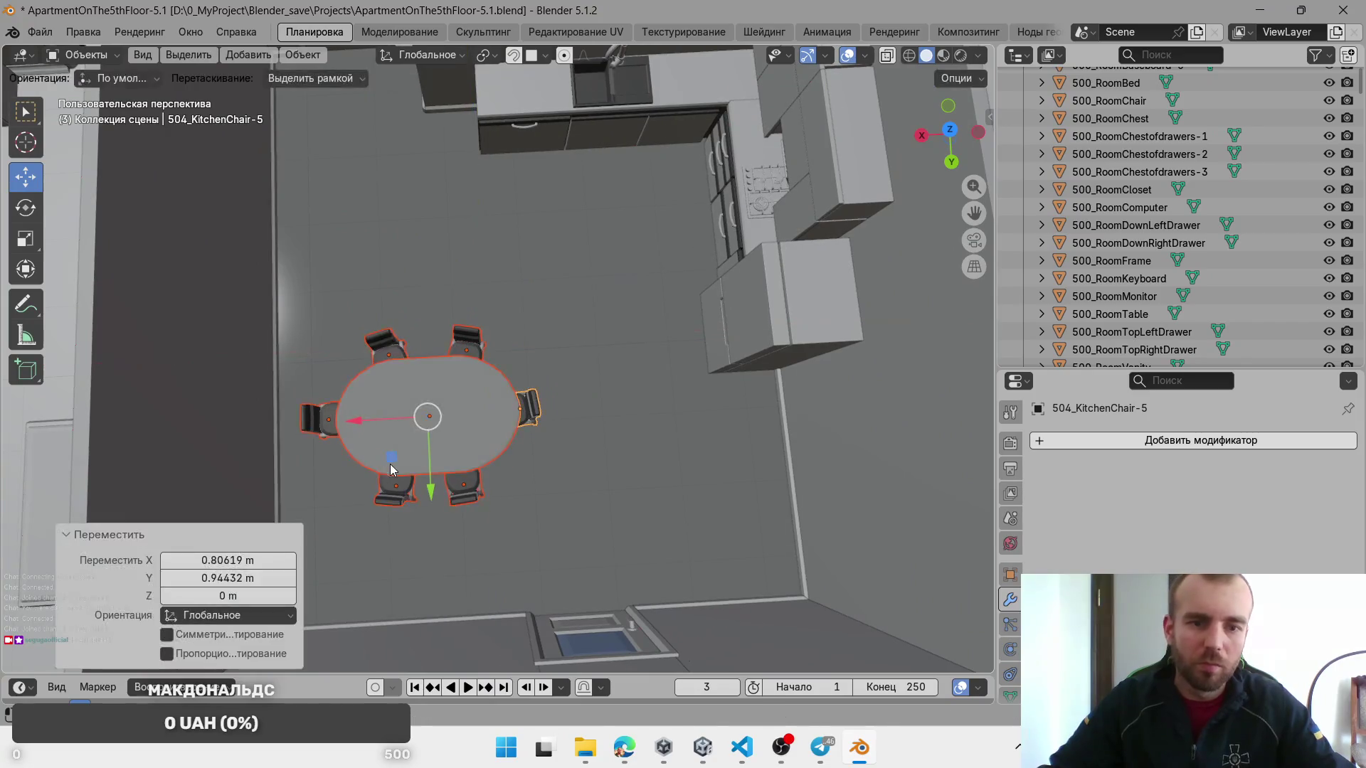
pyautogui.moveTo(390, 470)
pyautogui.mouseDown()
pyautogui.moveTo(334, 466)
pyautogui.moveTo(352, 471)
pyautogui.mouseUp()
pyautogui.moveTo(553, 390)
pyautogui.mouseDown()
pyautogui.moveTo(602, 361)
pyautogui.moveTo(642, 373)
pyautogui.moveTo(570, 354)
pyautogui.moveTo(475, 373)
pyautogui.moveTo(640, 334)
pyautogui.mouseUp()
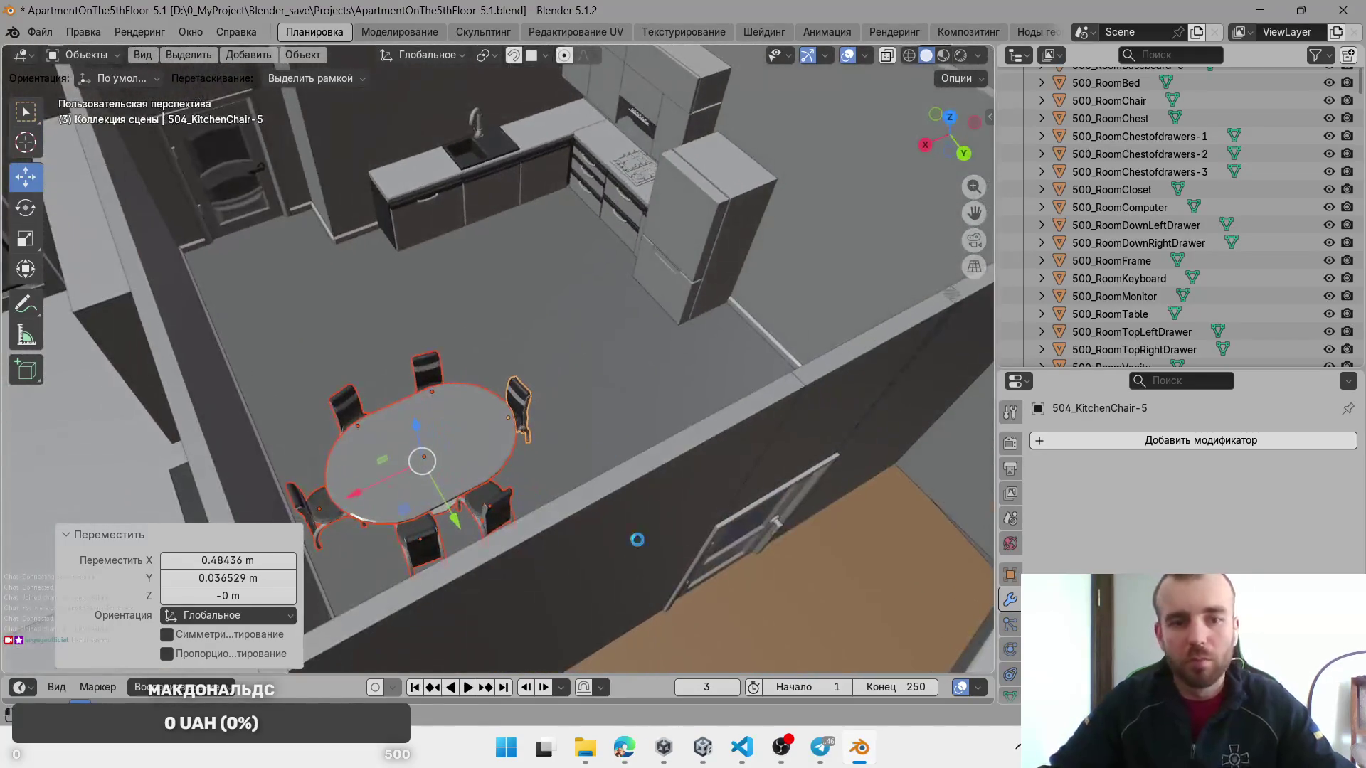
pyautogui.hotkey('ctrl', 's')
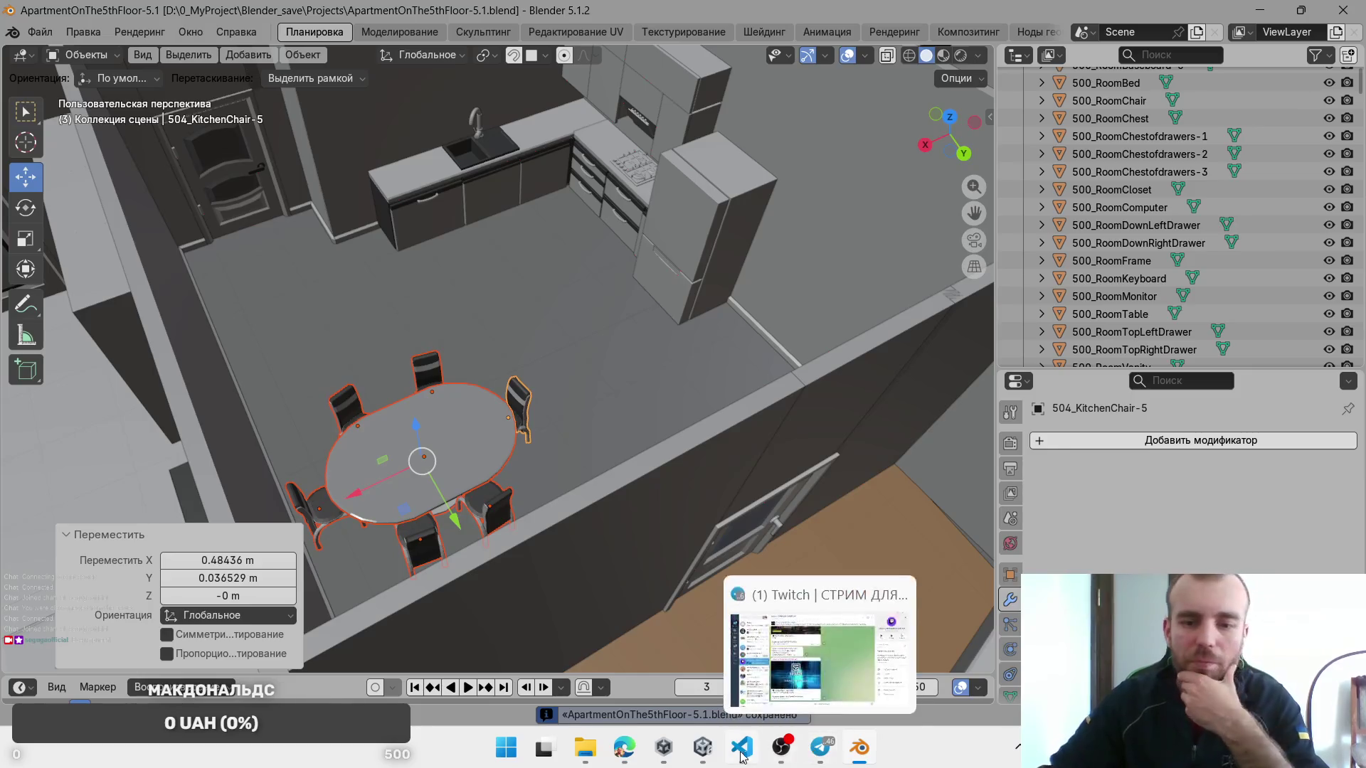
pyautogui.moveTo(703, 759)
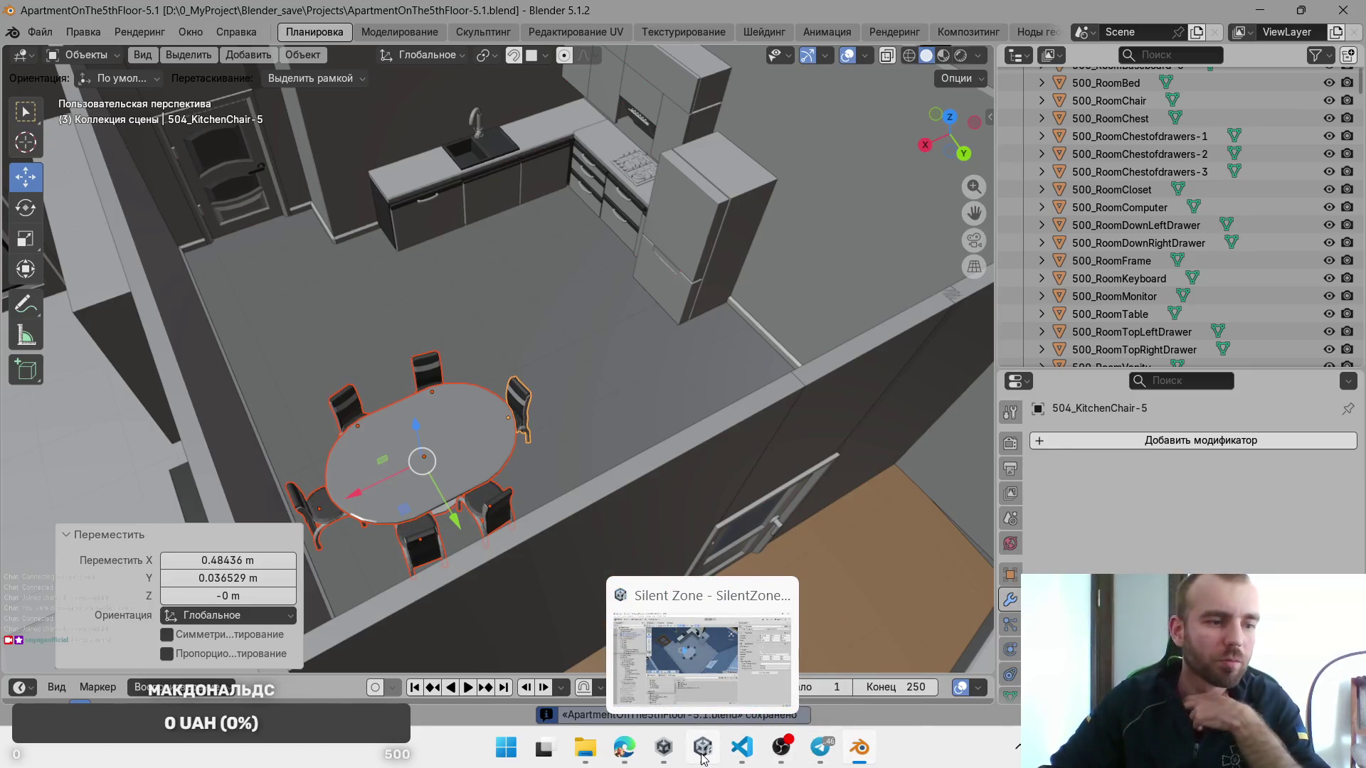
pyautogui.click(702, 758)
# Step: Duplicate 504Bath over the kitchen, scale it 2.06 by 2.26, and rename it 504Kichen
pyautogui.moveTo(628, 371); pyautogui.dragTo(399, 326)
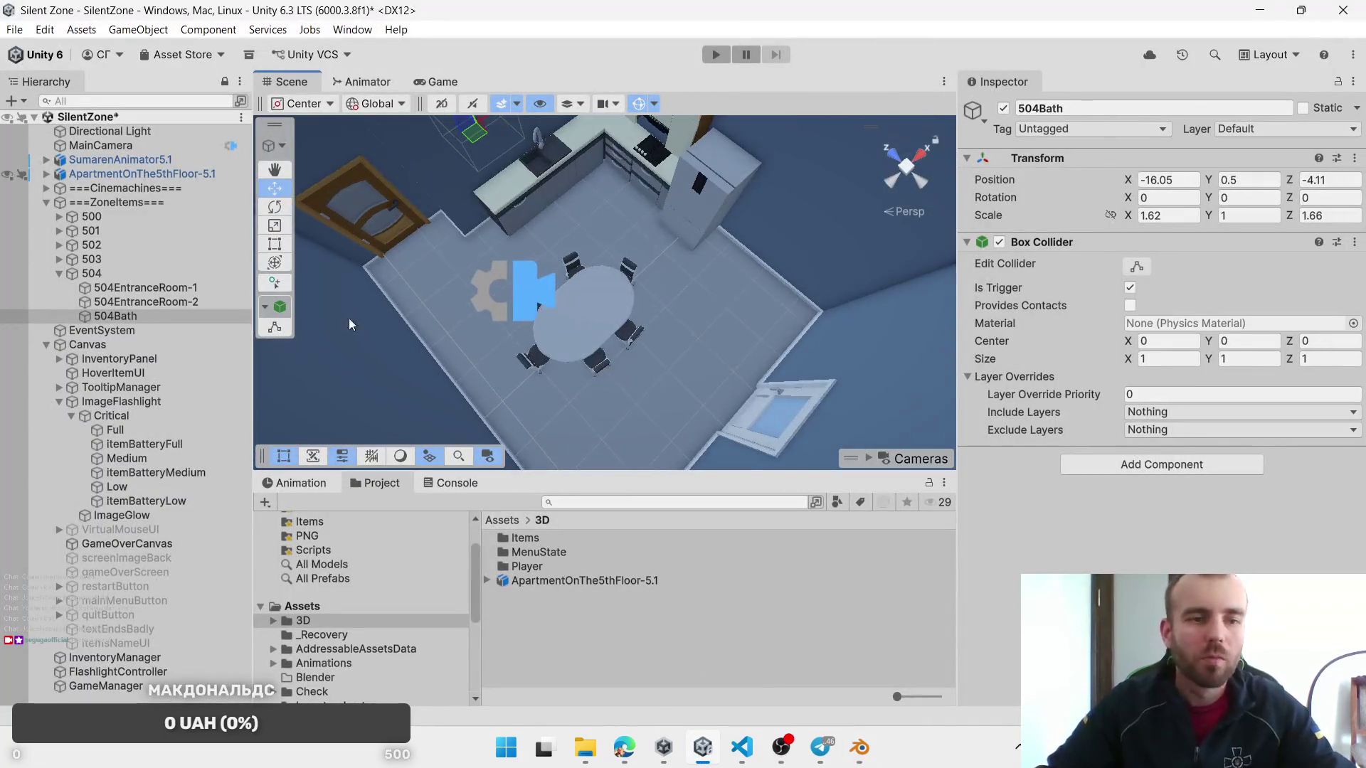
pyautogui.hotkey('ctrl', 'd')
pyautogui.moveTo(606, 297); pyautogui.dragTo(540, 233)
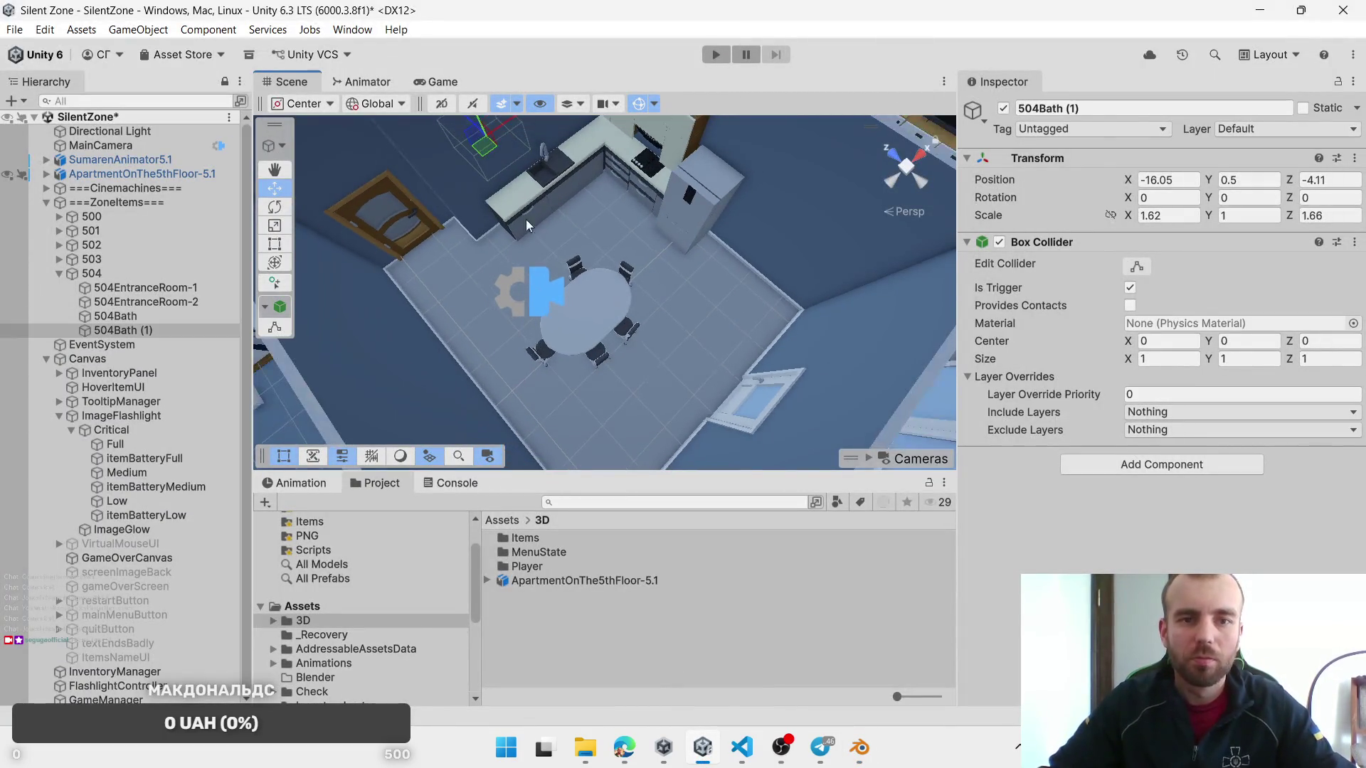
pyautogui.moveTo(480, 147)
pyautogui.mouseDown()
pyautogui.moveTo(596, 229)
pyautogui.moveTo(591, 243)
pyautogui.moveTo(604, 235)
pyautogui.moveTo(610, 269)
pyautogui.moveTo(572, 297)
pyautogui.mouseUp()
pyautogui.write('2')
pyautogui.click(1328, 215)
pyautogui.write('2.26')
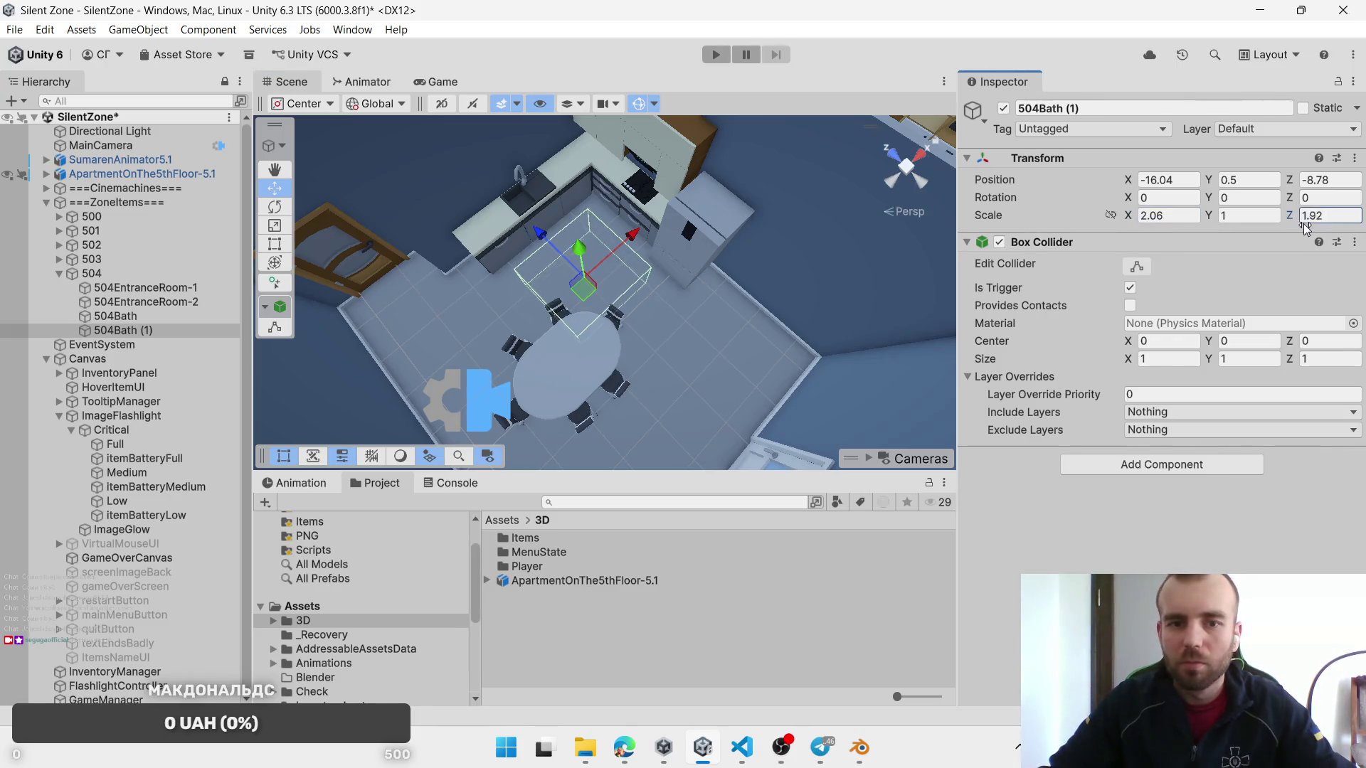
pyautogui.moveTo(582, 291); pyautogui.dragTo(580, 301)
pyautogui.click(121, 329)
pyautogui.write('504')
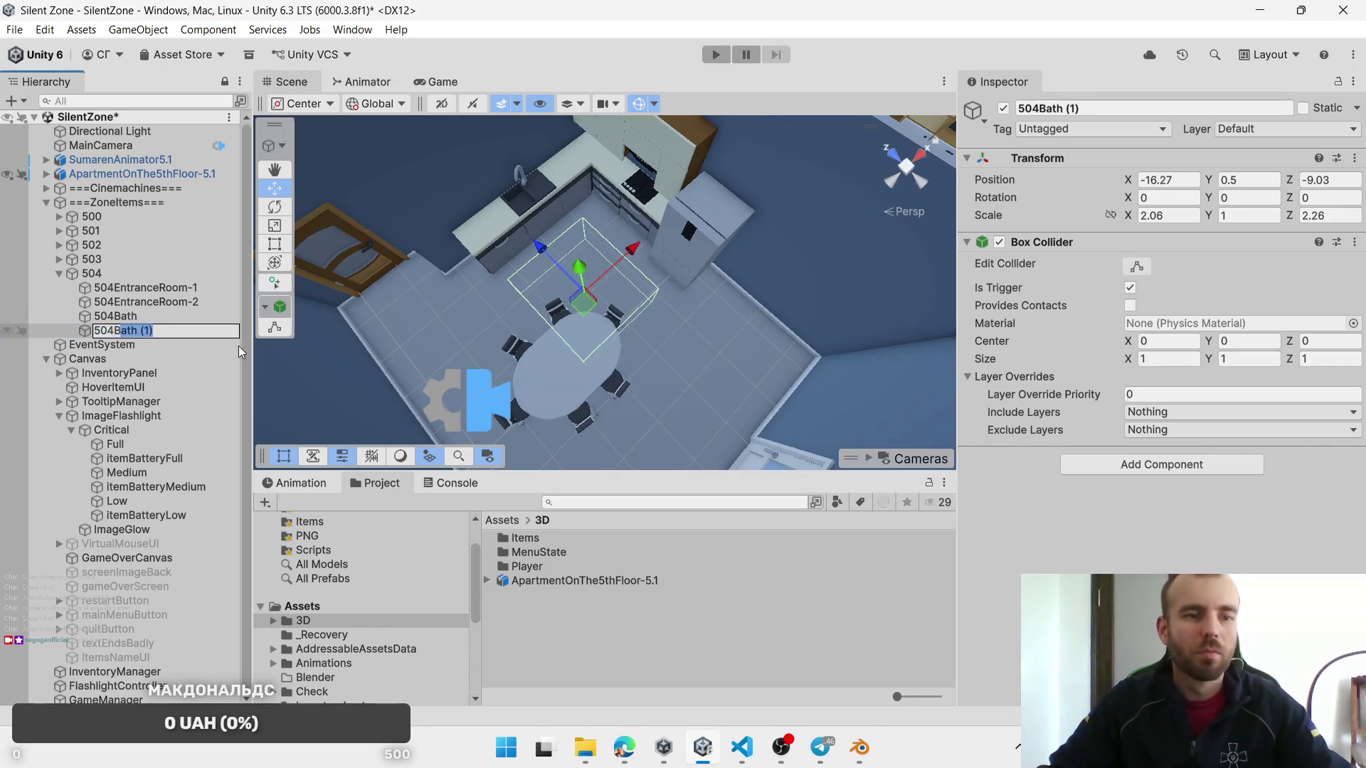
pyautogui.write('Kichen')
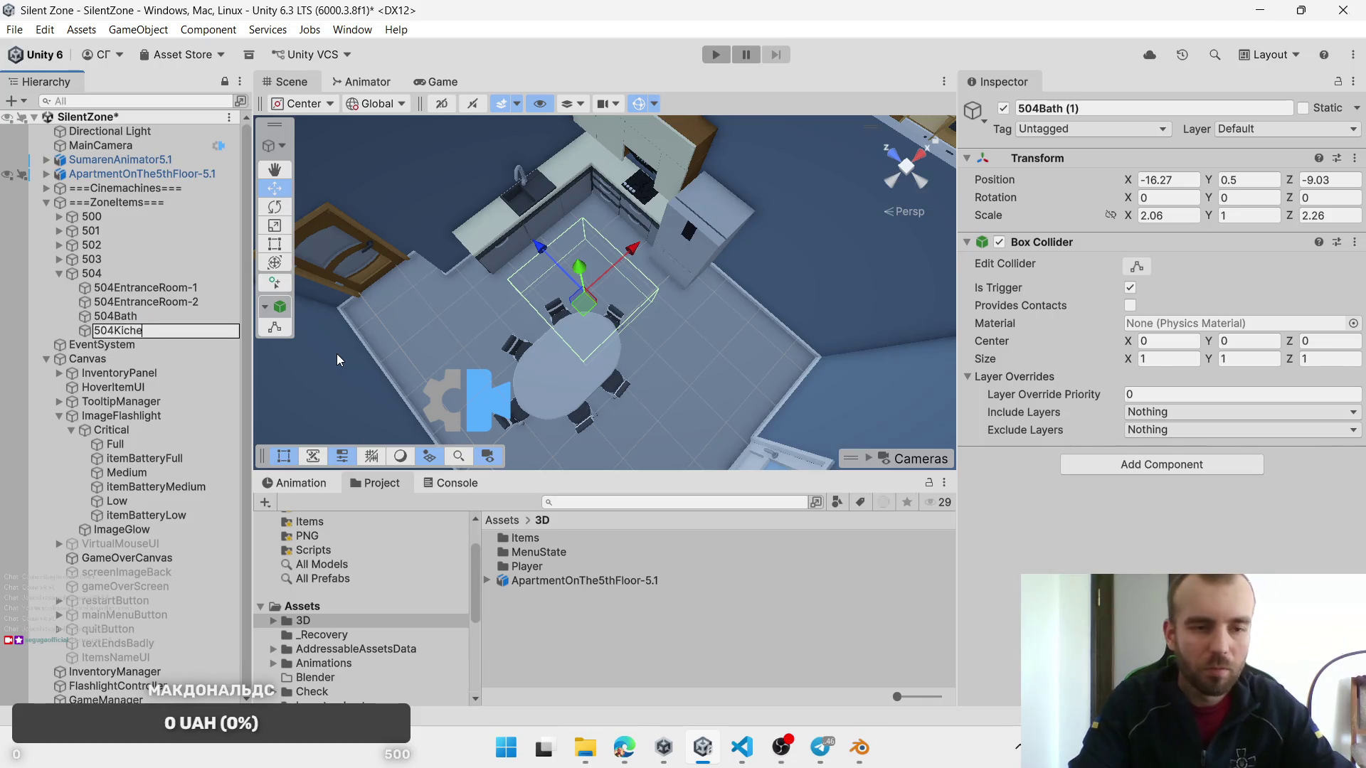
pyautogui.press('Return')
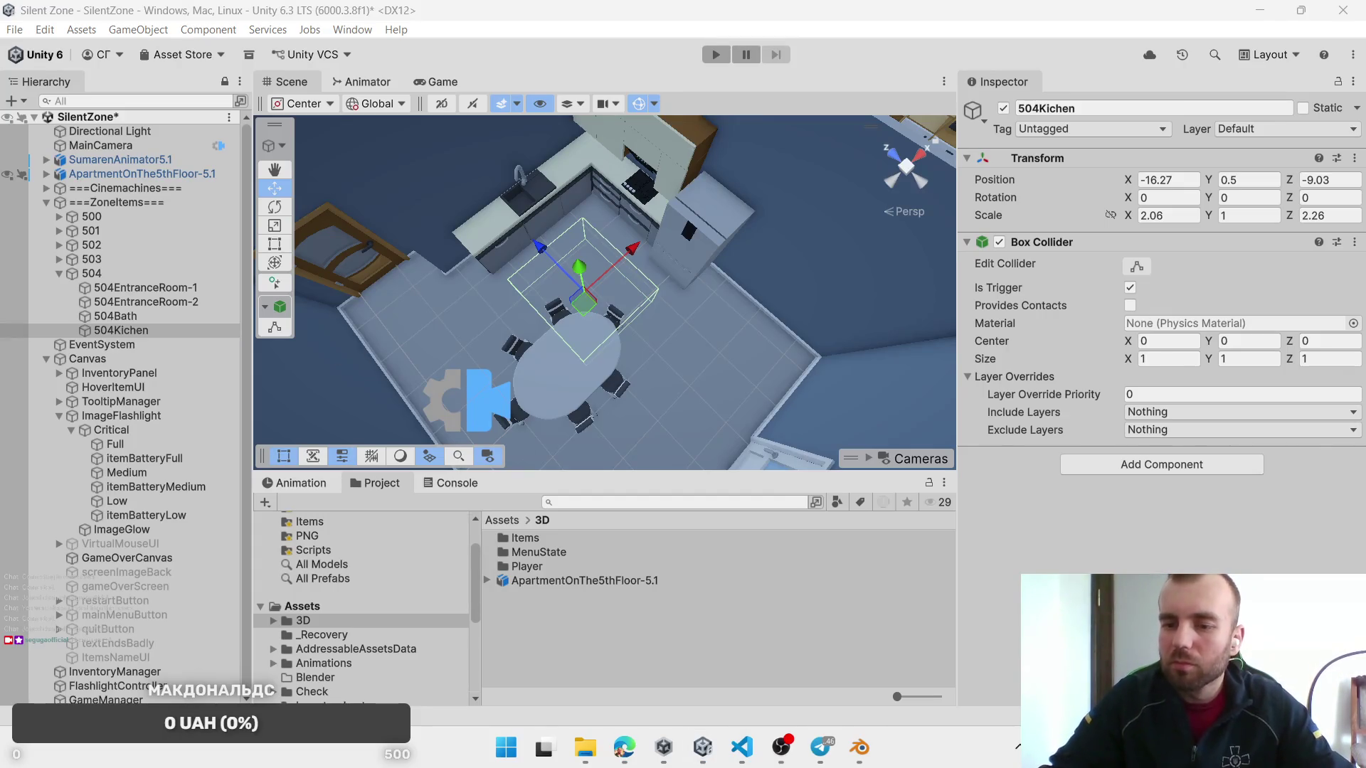
# Step: Duplicate 504Kichen and move the copy left into the bedroom corner
pyautogui.click(583, 317)
pyautogui.moveTo(656, 394)
pyautogui.mouseDown()
pyautogui.moveTo(715, 387)
pyautogui.moveTo(507, 338)
pyautogui.moveTo(639, 395)
pyautogui.moveTo(652, 353)
pyautogui.moveTo(766, 368)
pyautogui.mouseUp()
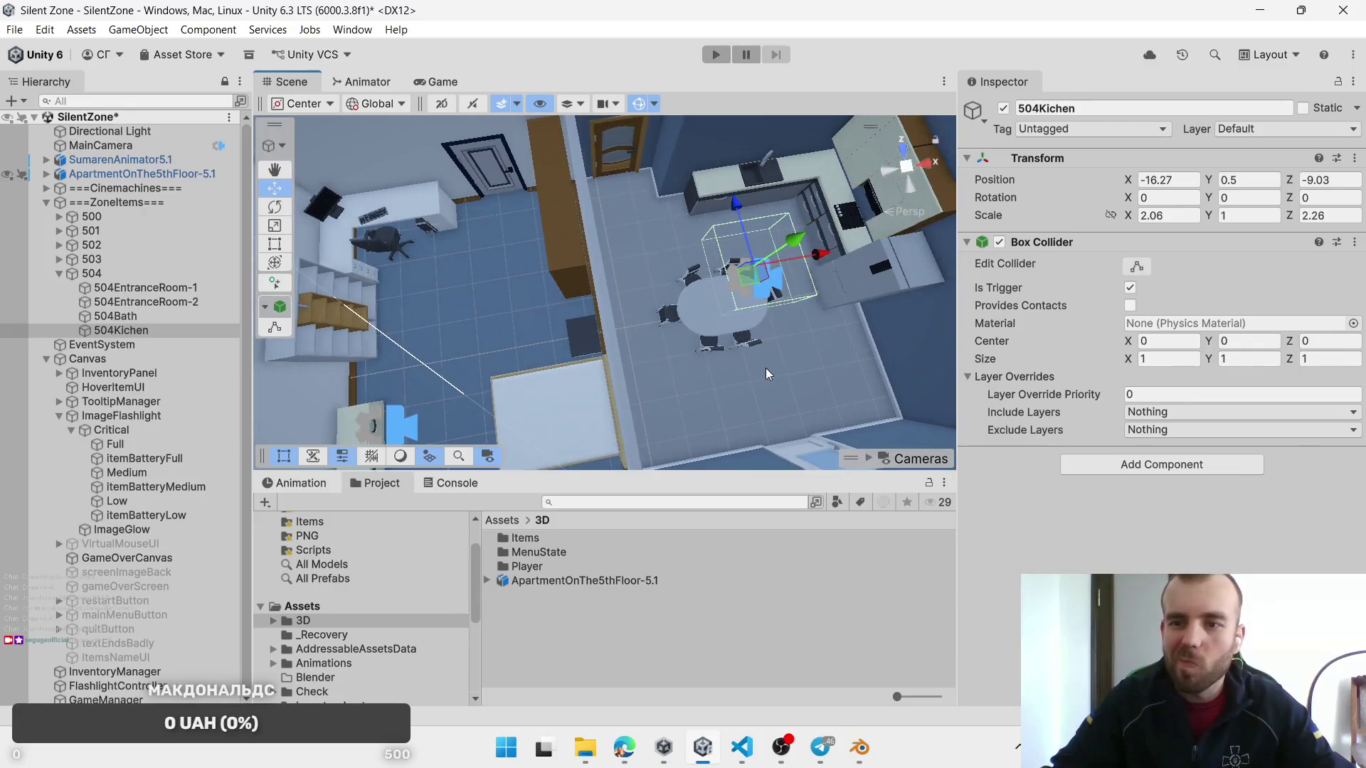
pyautogui.keyDown('ctrl'); pyautogui.click(111, 330); pyautogui.keyUp('ctrl')
pyautogui.click(135, 336)
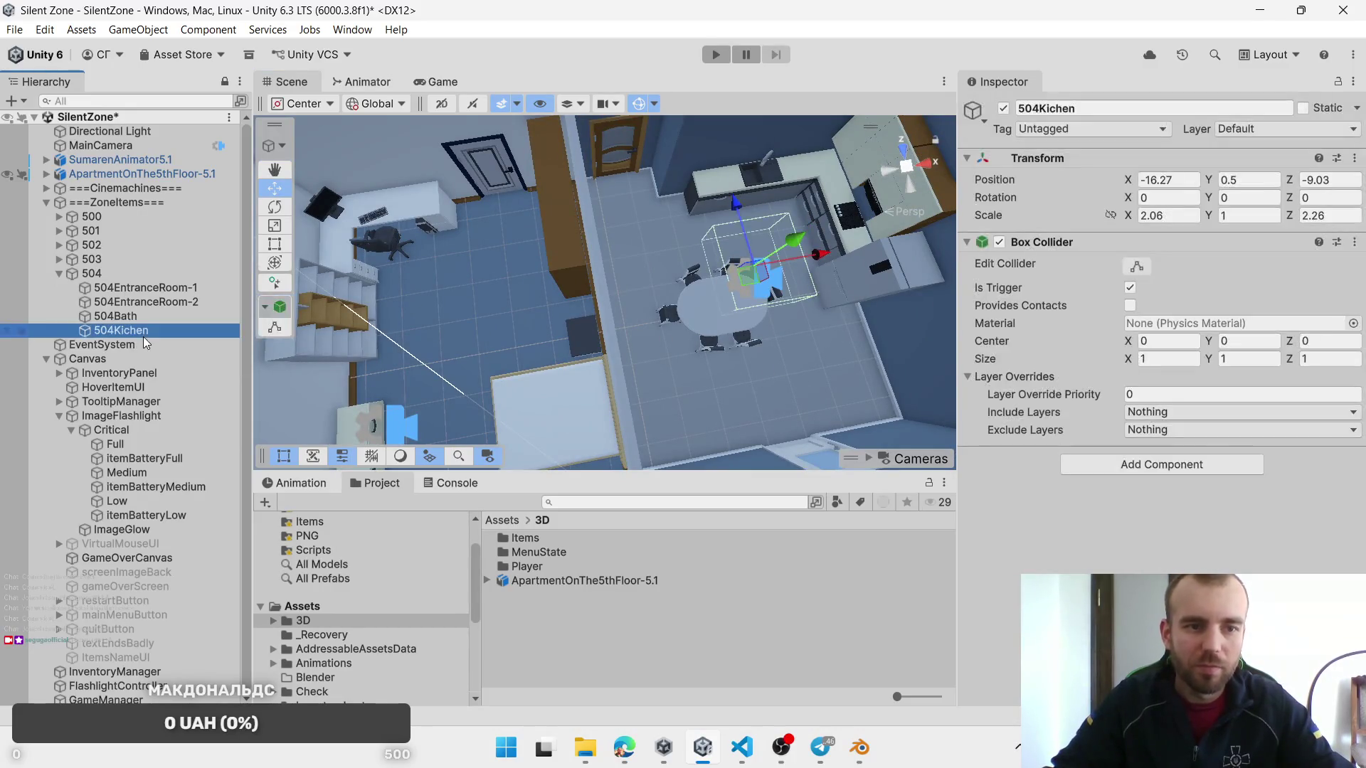
pyautogui.hotkey('ctrl', 'd')
pyautogui.moveTo(738, 289)
pyautogui.mouseDown()
pyautogui.moveTo(484, 278)
pyautogui.moveTo(463, 299)
pyautogui.moveTo(788, 196)
pyautogui.mouseUp()
pyautogui.moveTo(534, 354); pyautogui.dragTo(524, 291)
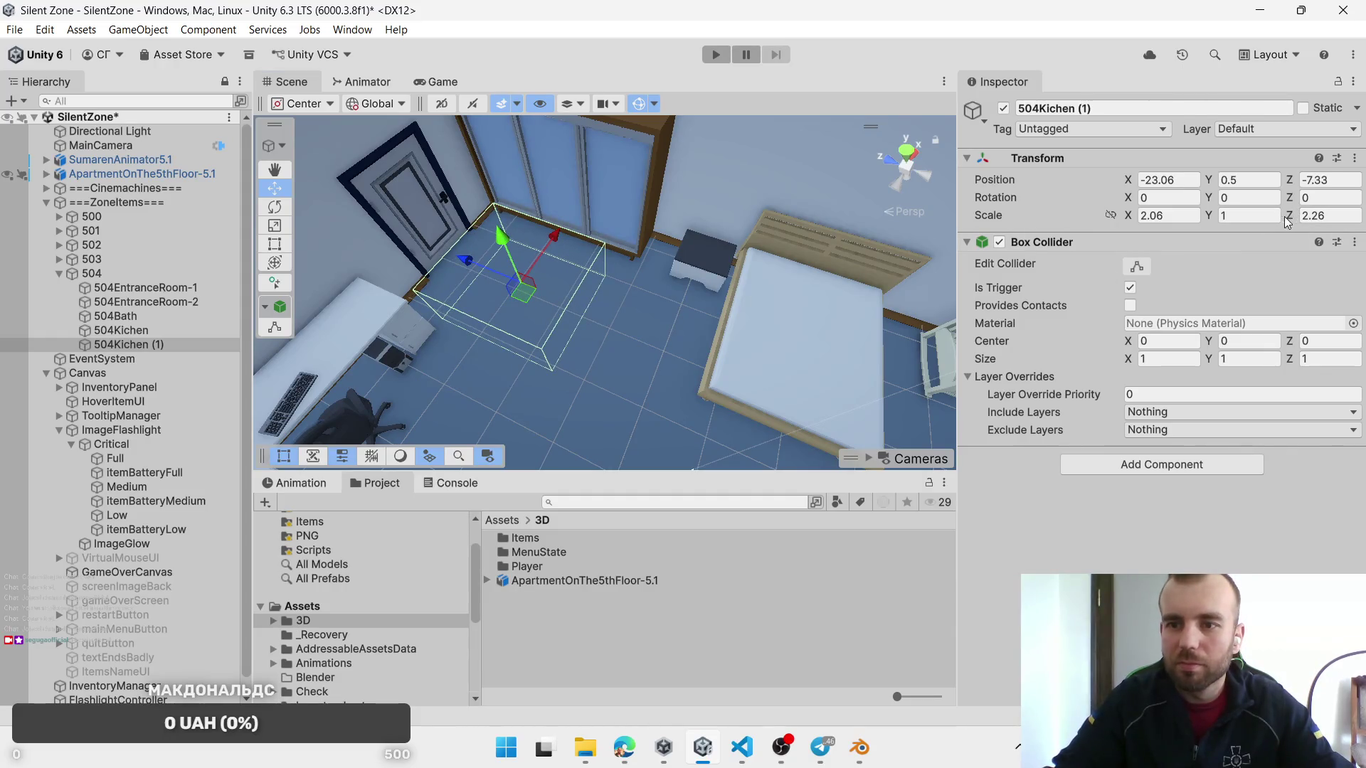
# Step: Scale the kitchen copy to 1.74 by 3.52 in the bedroom and rename it 504Room-1
pyautogui.moveTo(1292, 218)
pyautogui.mouseDown()
pyautogui.moveTo(1302, 221)
pyautogui.moveTo(1273, 228)
pyautogui.mouseUp()
pyautogui.moveTo(1131, 221); pyautogui.dragTo(1123, 222)
pyautogui.moveTo(517, 302); pyautogui.dragTo(574, 317)
pyautogui.click(135, 344)
pyautogui.write('Room-1')
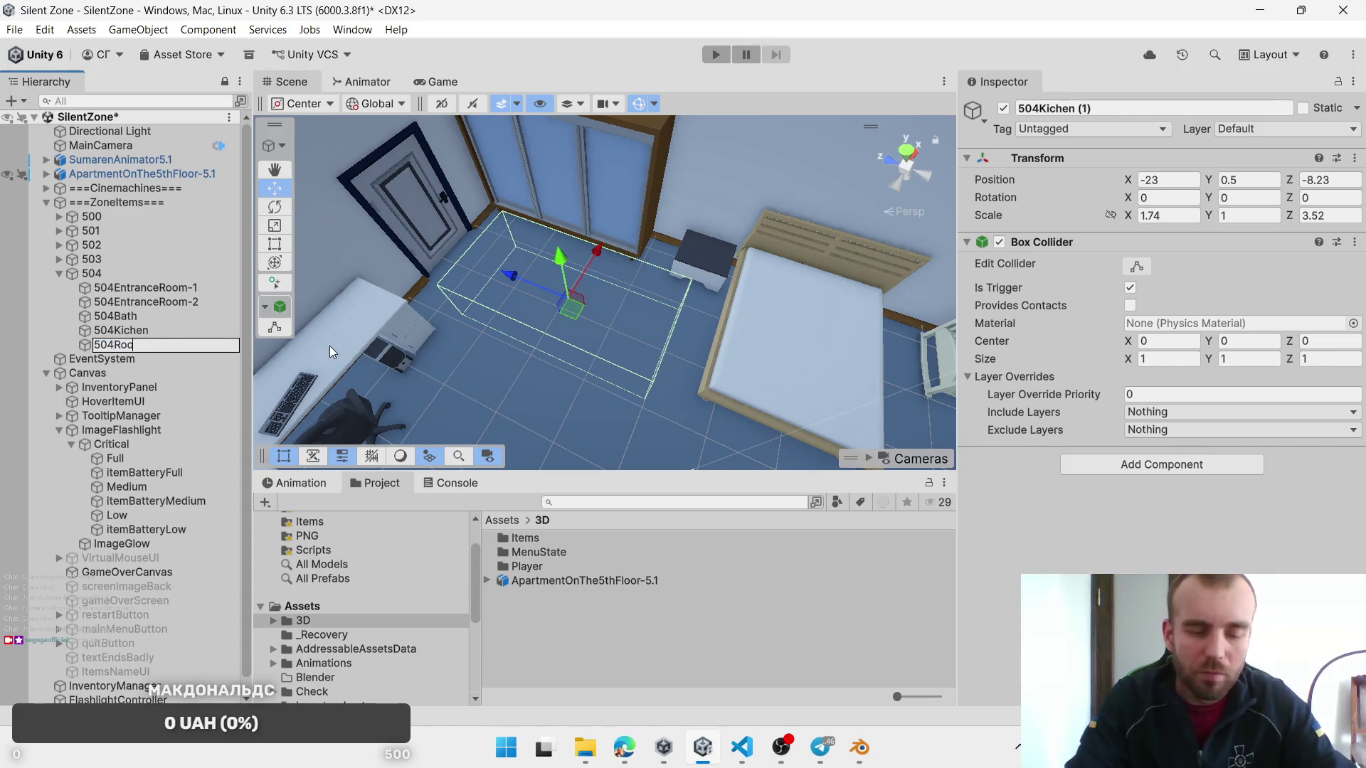
pyautogui.press('Return')
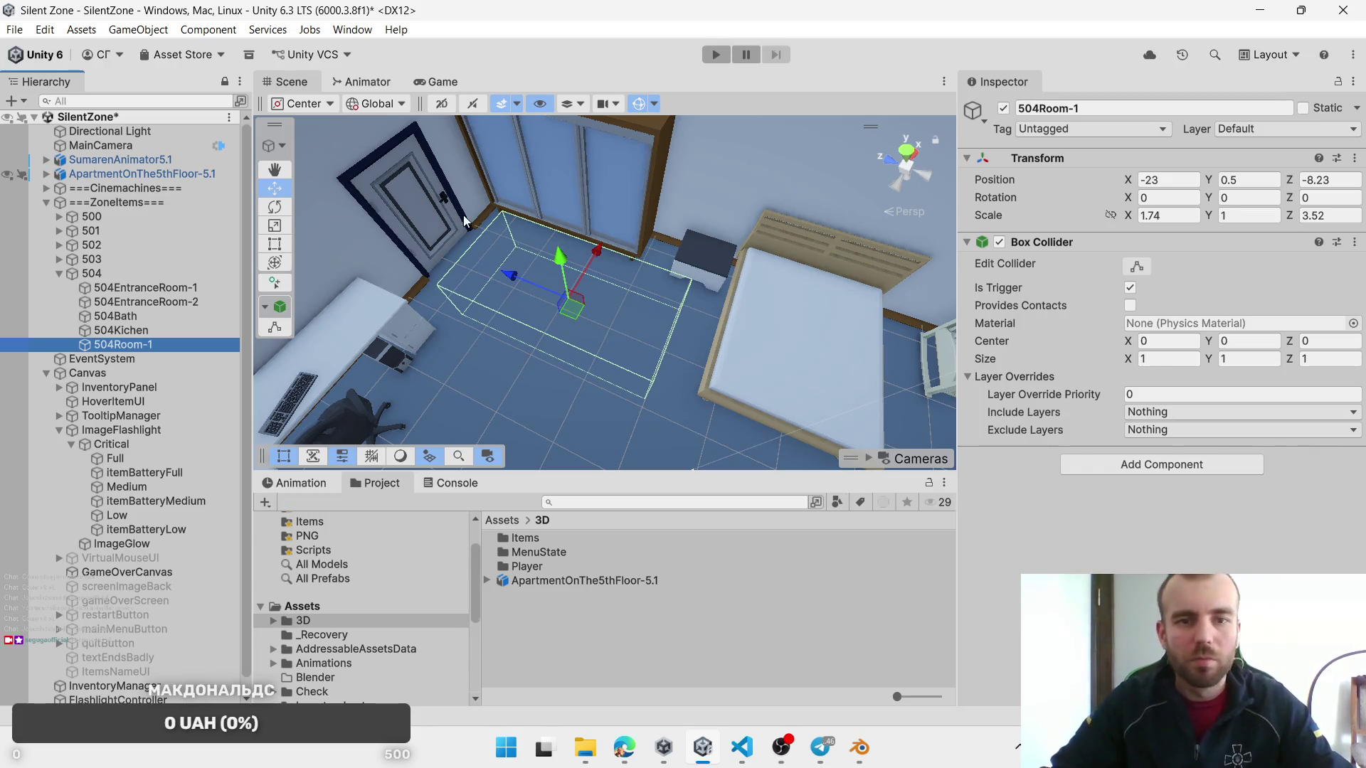
# Step: Duplicate 504Room-1 and shorten the copy's length to 1.67
pyautogui.moveTo(776, 343)
pyautogui.mouseDown()
pyautogui.moveTo(696, 329)
pyautogui.moveTo(1318, 332)
pyautogui.moveTo(961, 283)
pyautogui.mouseUp()
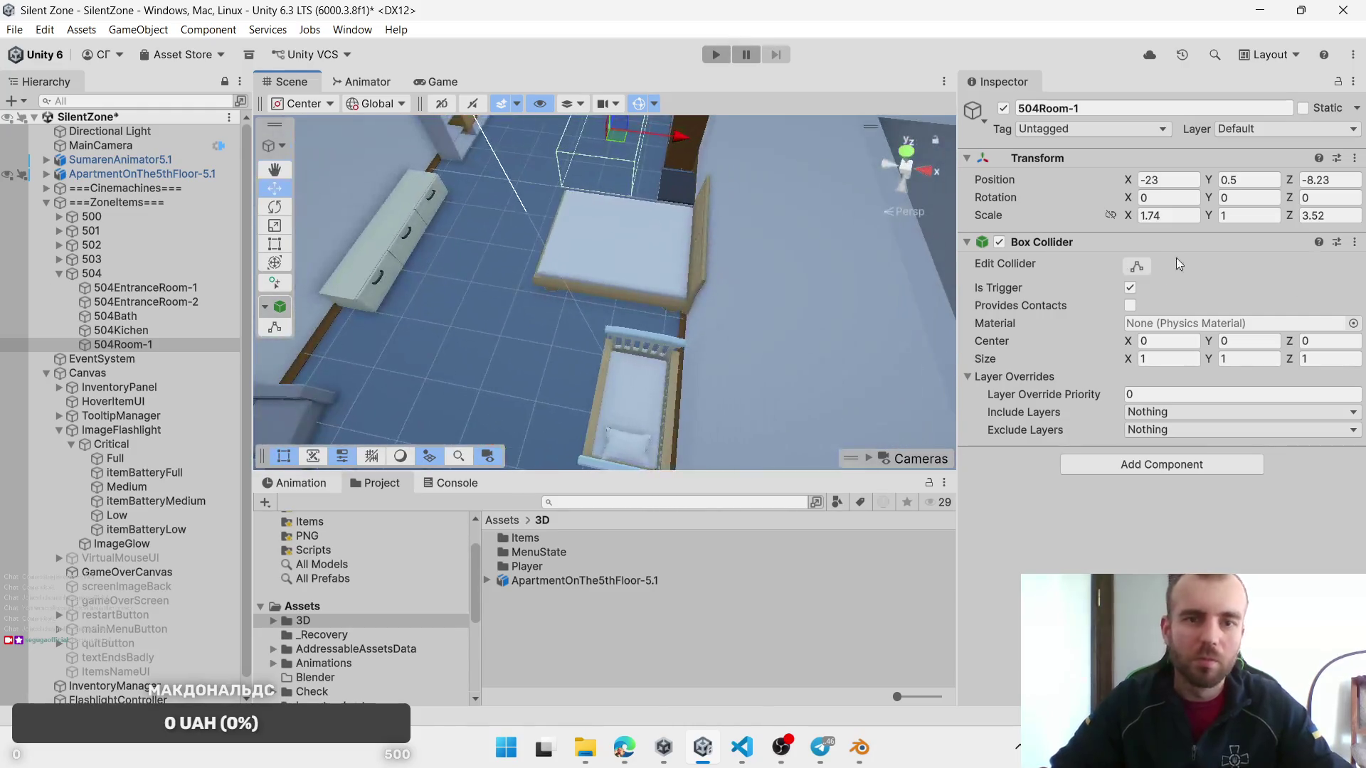
pyautogui.moveTo(760, 317)
pyautogui.mouseDown()
pyautogui.moveTo(745, 330)
pyautogui.moveTo(614, 271)
pyautogui.mouseUp()
pyautogui.press('w')
pyautogui.hotkey('ctrl', 'd')
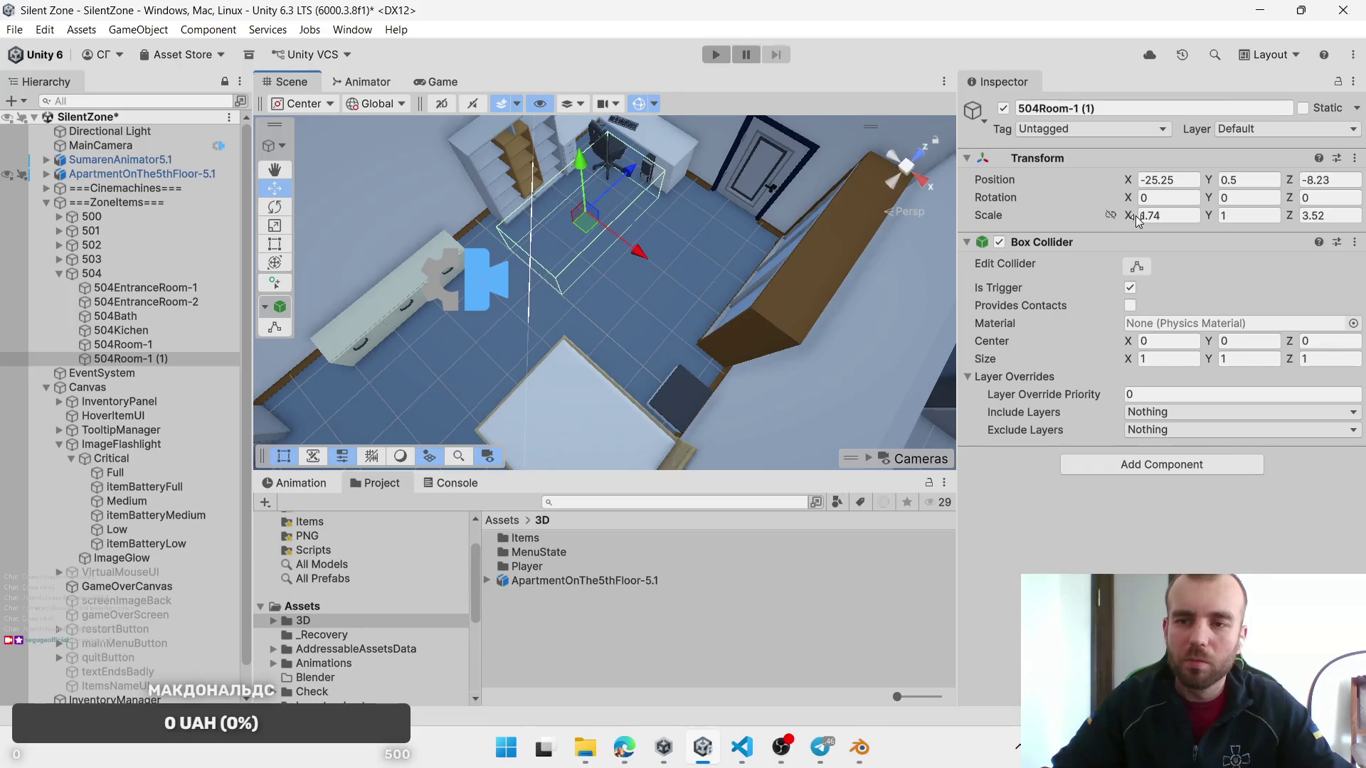
pyautogui.moveTo(1292, 218)
pyautogui.mouseDown()
pyautogui.moveTo(582, 226)
pyautogui.moveTo(596, 234)
pyautogui.mouseUp()
# Step: Rename the shortened room copy to 504Room-2
pyautogui.click(195, 357)
pyautogui.press('BackSpace')
pyautogui.press('BackSpace')
pyautogui.write('2')
pyautogui.press('Return')
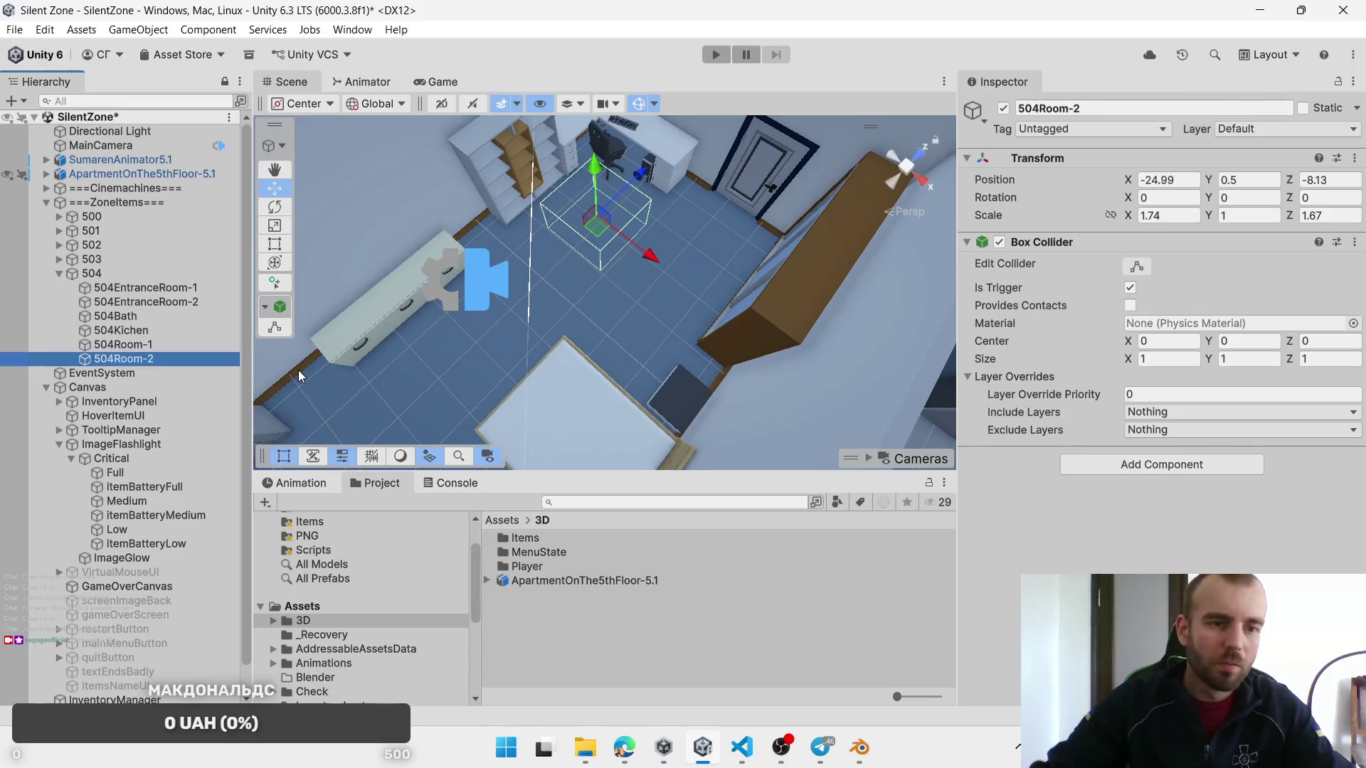
# Step: Duplicate 504Room-2 and resize the copy to 1.16 by 3.05 at the room's far side
pyautogui.hotkey('ctrl', 'd')
pyautogui.moveTo(597, 222); pyautogui.dragTo(452, 285)
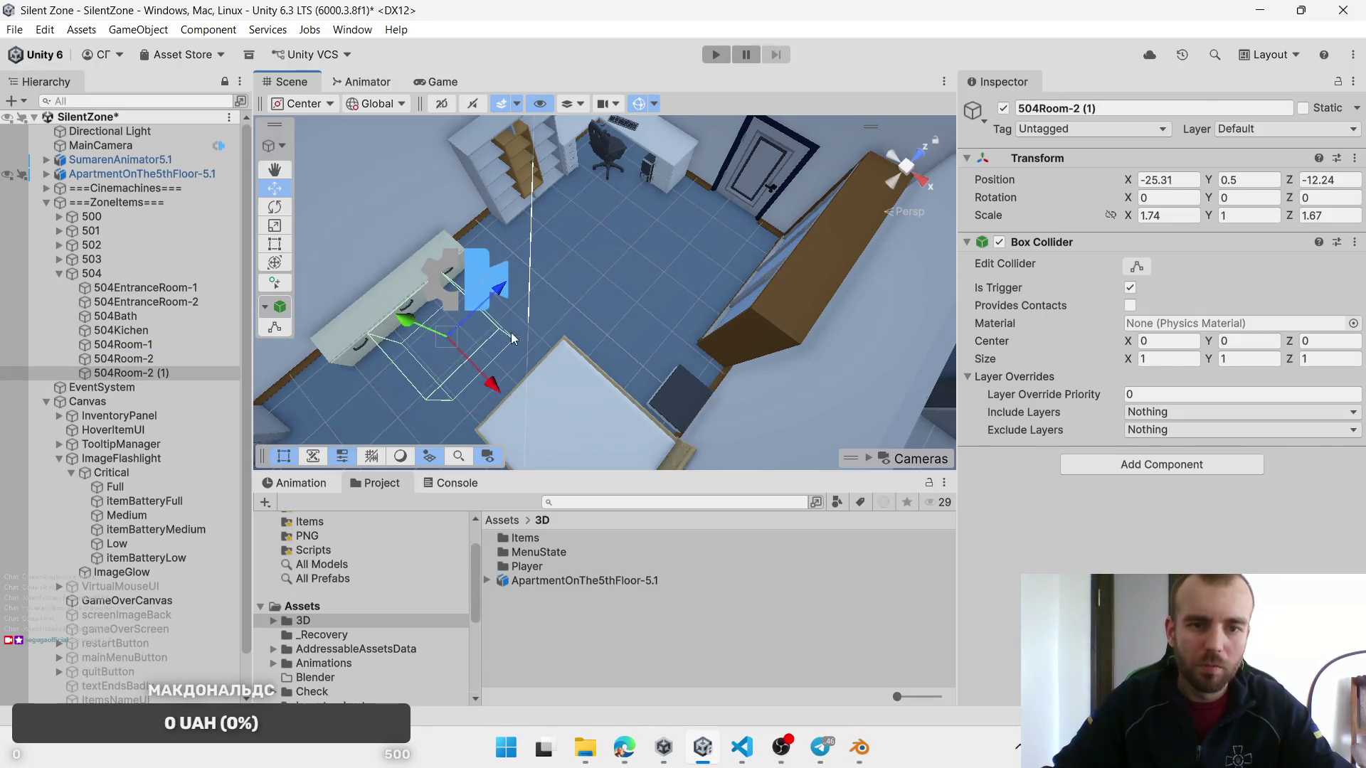
pyautogui.press('f')
pyautogui.moveTo(580, 317); pyautogui.dragTo(868, 264)
pyautogui.moveTo(1132, 215); pyautogui.dragTo(1135, 224)
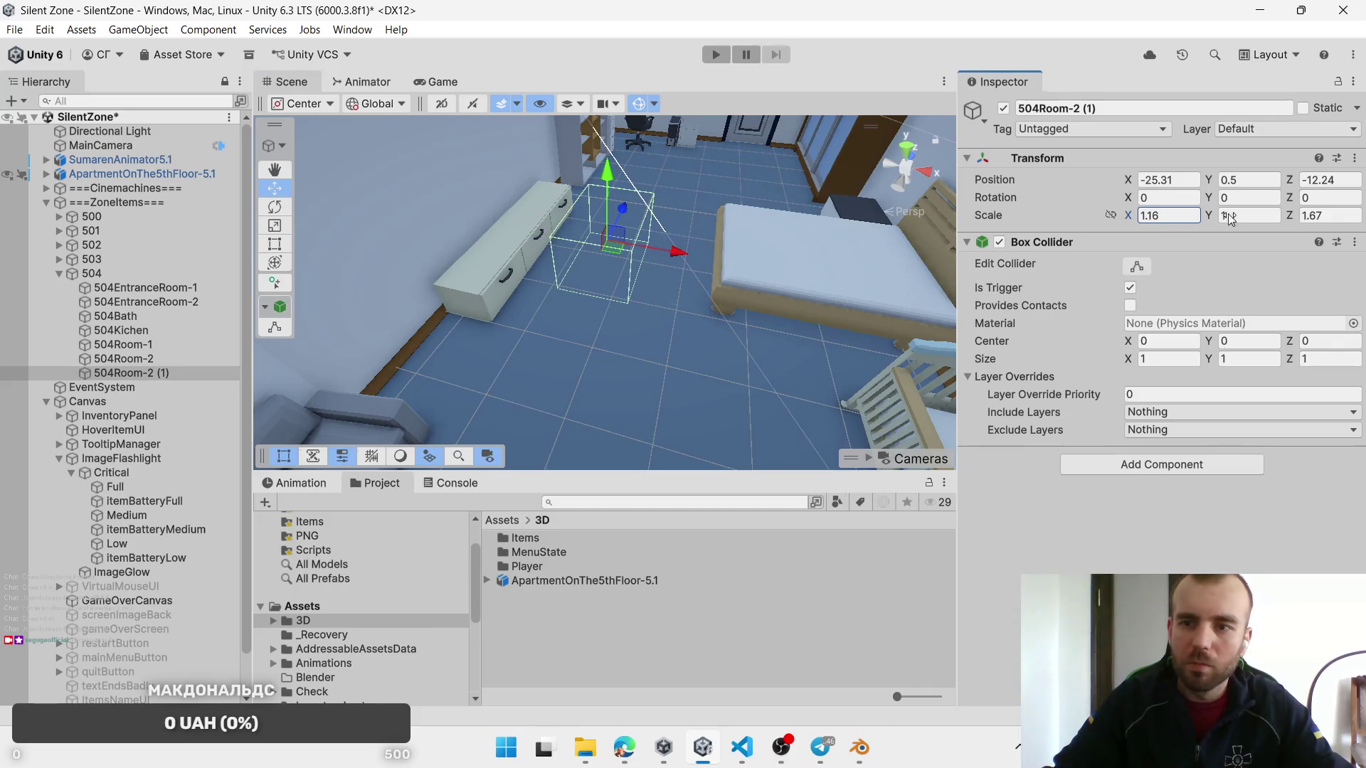
pyautogui.moveTo(1288, 220); pyautogui.dragTo(1327, 225)
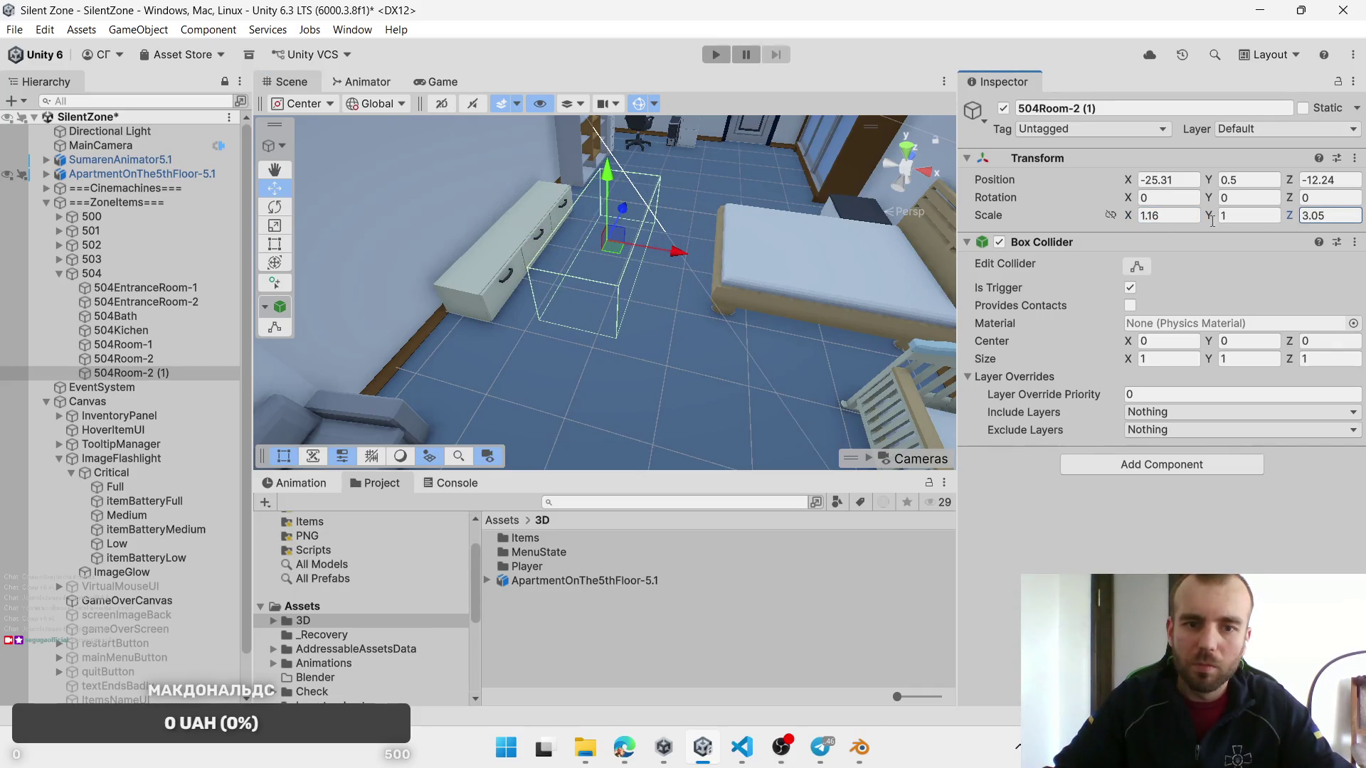
pyautogui.moveTo(616, 265)
pyautogui.mouseDown()
pyautogui.moveTo(623, 279)
pyautogui.moveTo(391, 533)
pyautogui.mouseUp()
pyautogui.moveTo(597, 314)
pyautogui.mouseDown()
pyautogui.moveTo(581, 306)
pyautogui.moveTo(694, 377)
pyautogui.moveTo(827, 210)
pyautogui.moveTo(711, 335)
pyautogui.moveTo(695, 330)
pyautogui.mouseUp()
# Step: Review the 504 zones in the Hierarchy and rename the new copy 504Room-3
pyautogui.click(132, 287)
pyautogui.click(135, 301)
pyautogui.click(138, 317)
pyautogui.click(138, 330)
pyautogui.click(143, 345)
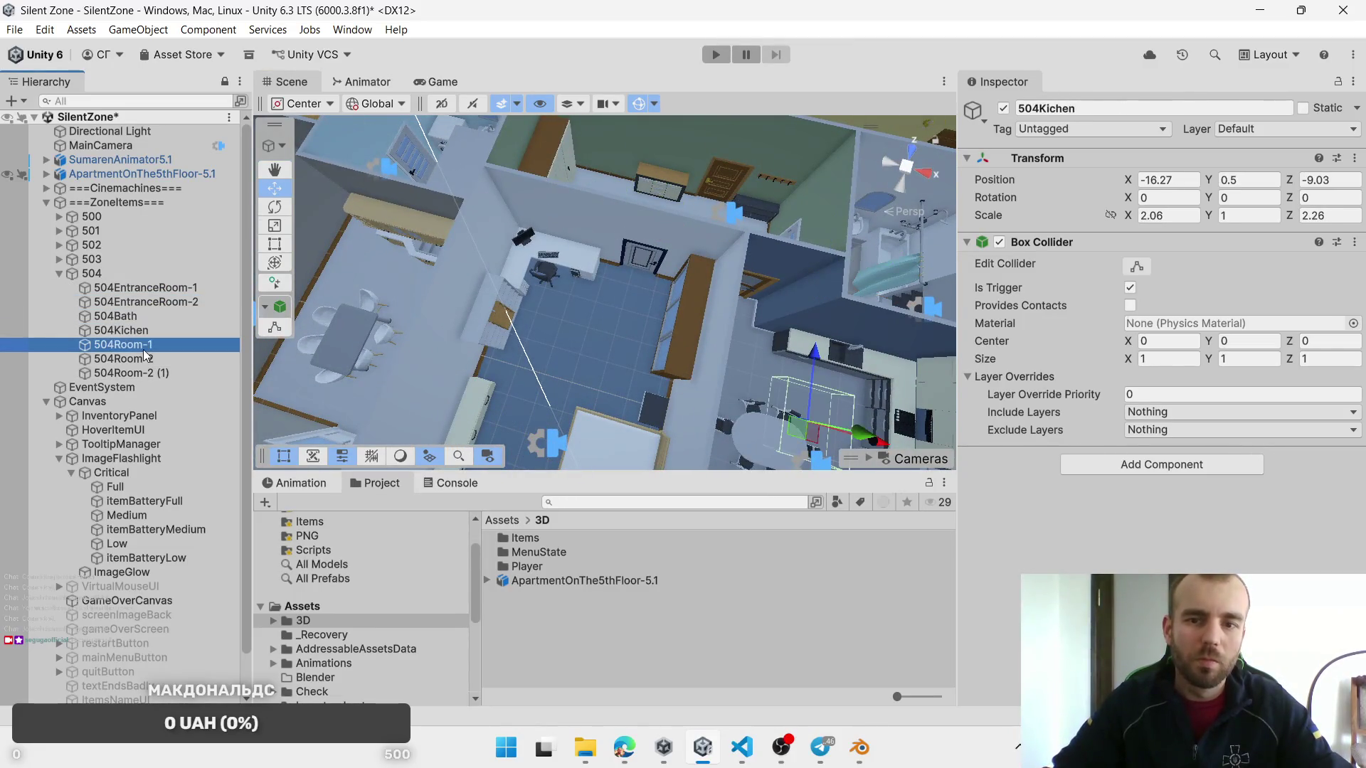
pyautogui.click(143, 361)
pyautogui.click(145, 373)
pyautogui.click(146, 372)
pyautogui.moveTo(145, 373); pyautogui.dragTo(255, 380)
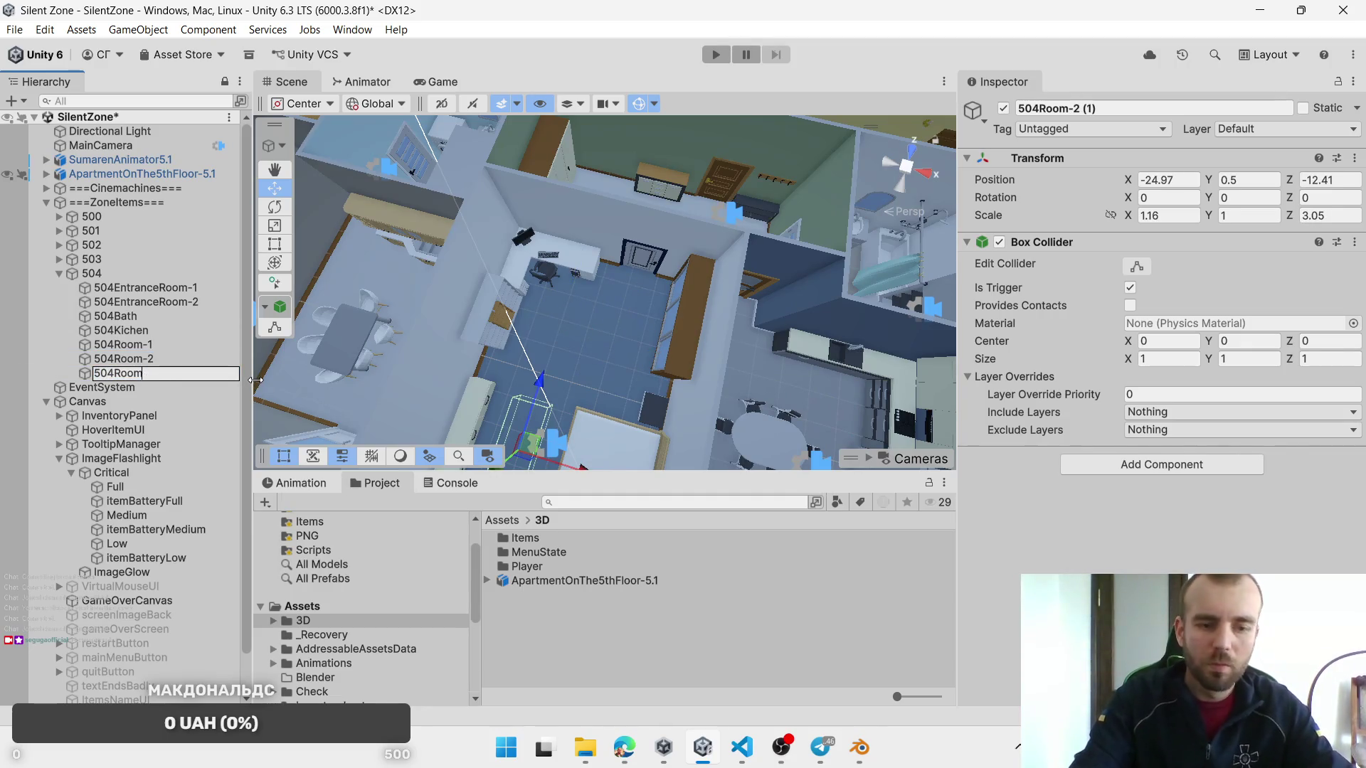
pyautogui.write('-3')
pyautogui.press('Return')
pyautogui.moveTo(515, 327)
pyautogui.mouseDown()
pyautogui.moveTo(550, 295)
pyautogui.moveTo(236, 202)
pyautogui.moveTo(123, 297)
pyautogui.mouseUp()
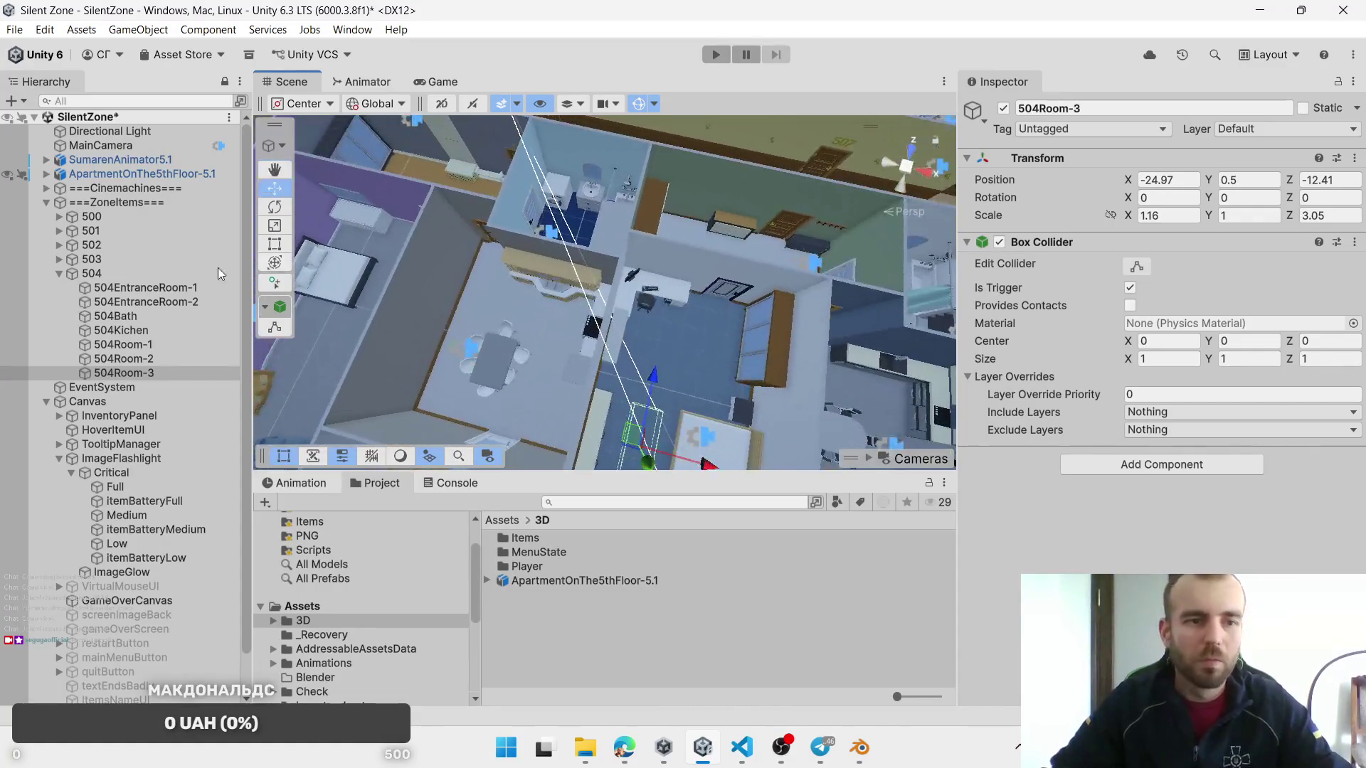
# Step: Create an empty group named 505 under ===ZoneItems===
pyautogui.rightClick(96, 202)
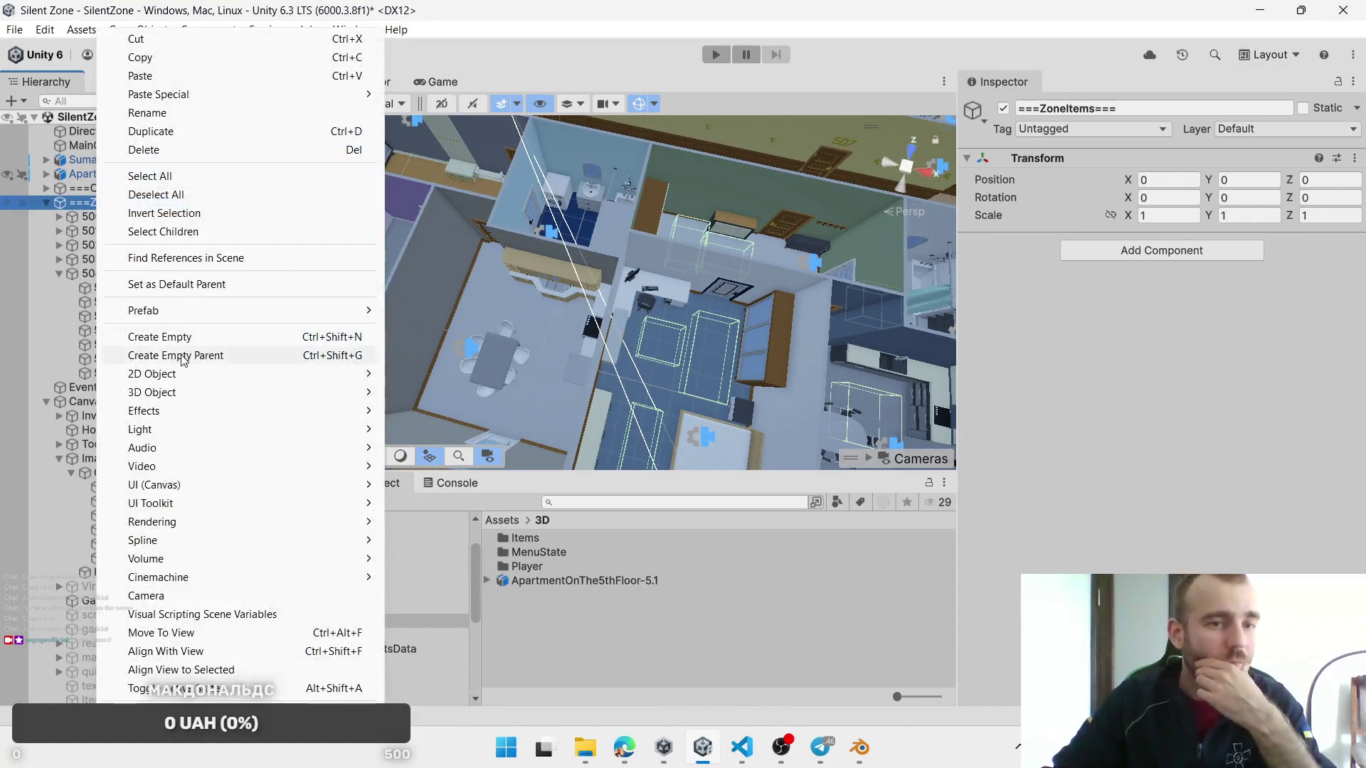
pyautogui.click(189, 340)
pyautogui.write('505')
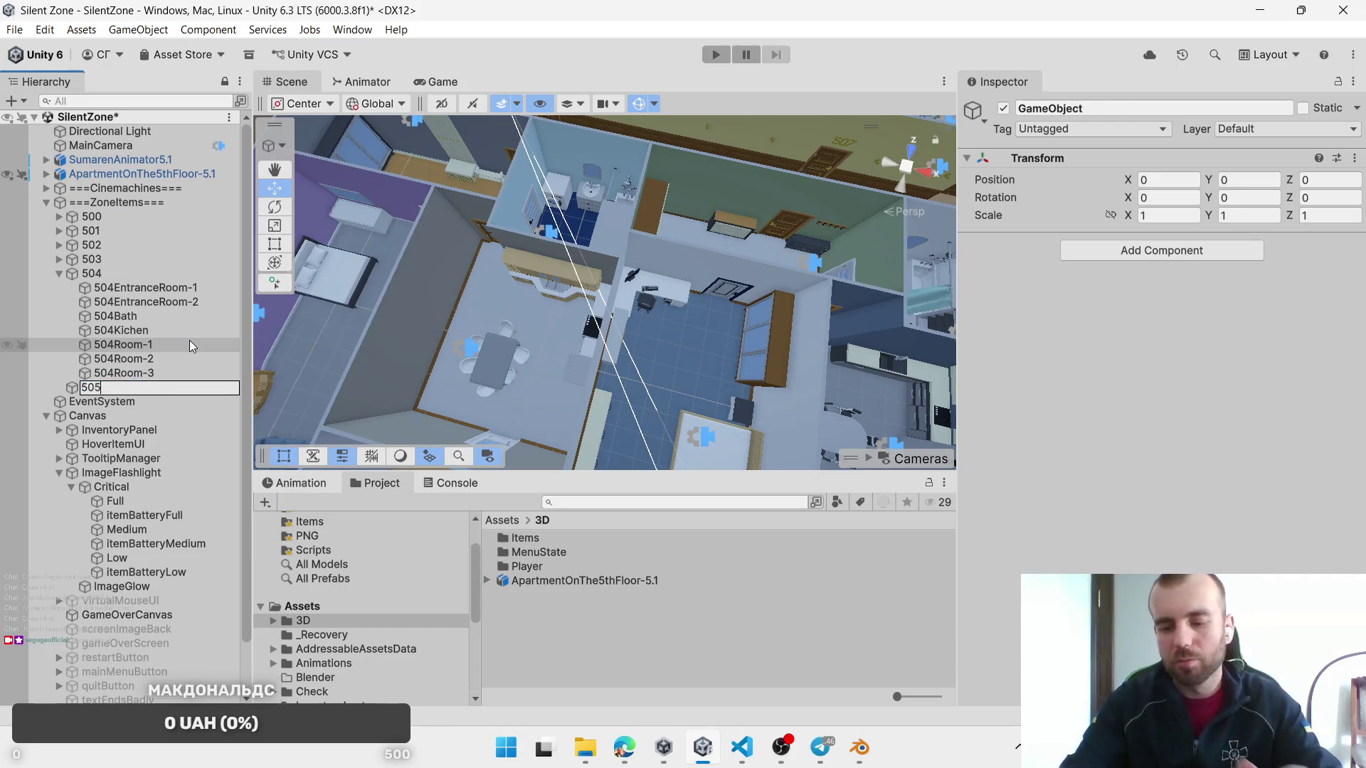
pyautogui.press('Return')
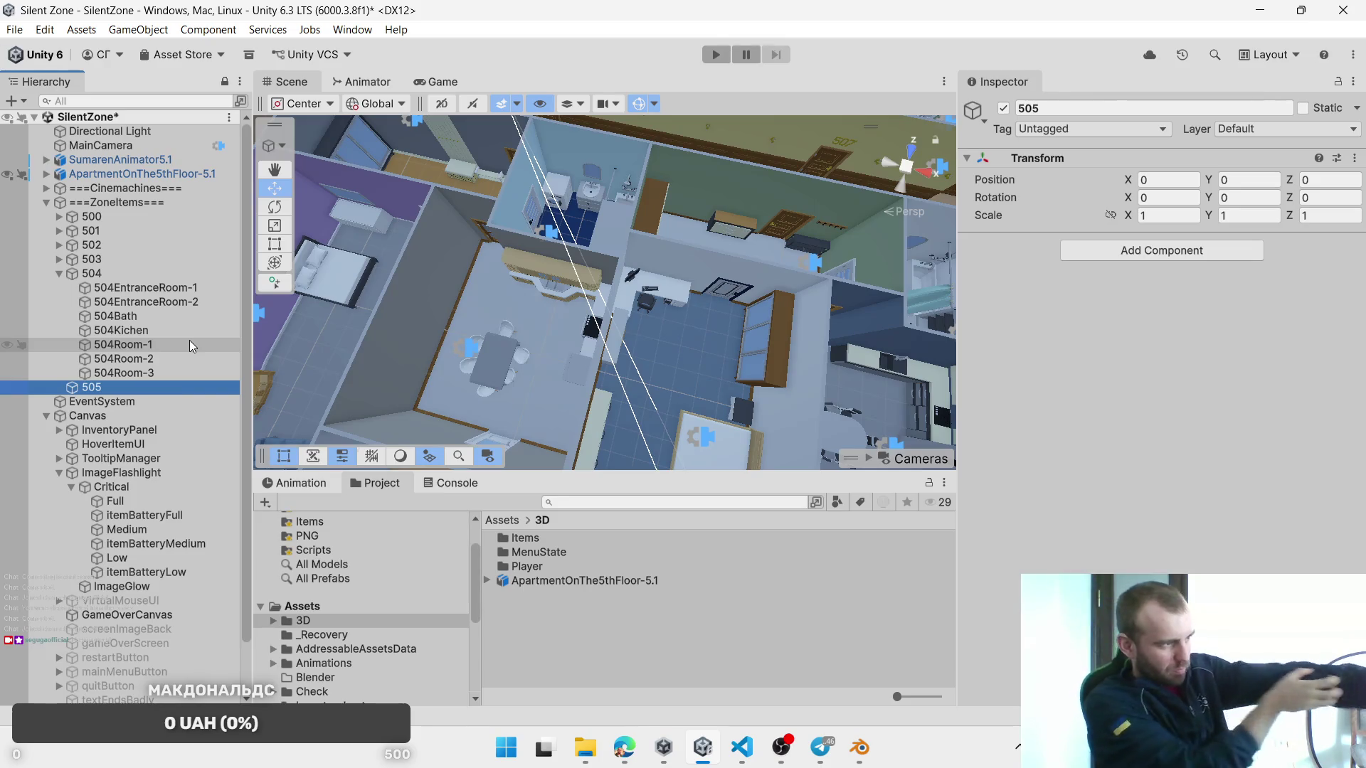
pyautogui.hotkey('alt', 'Tab')
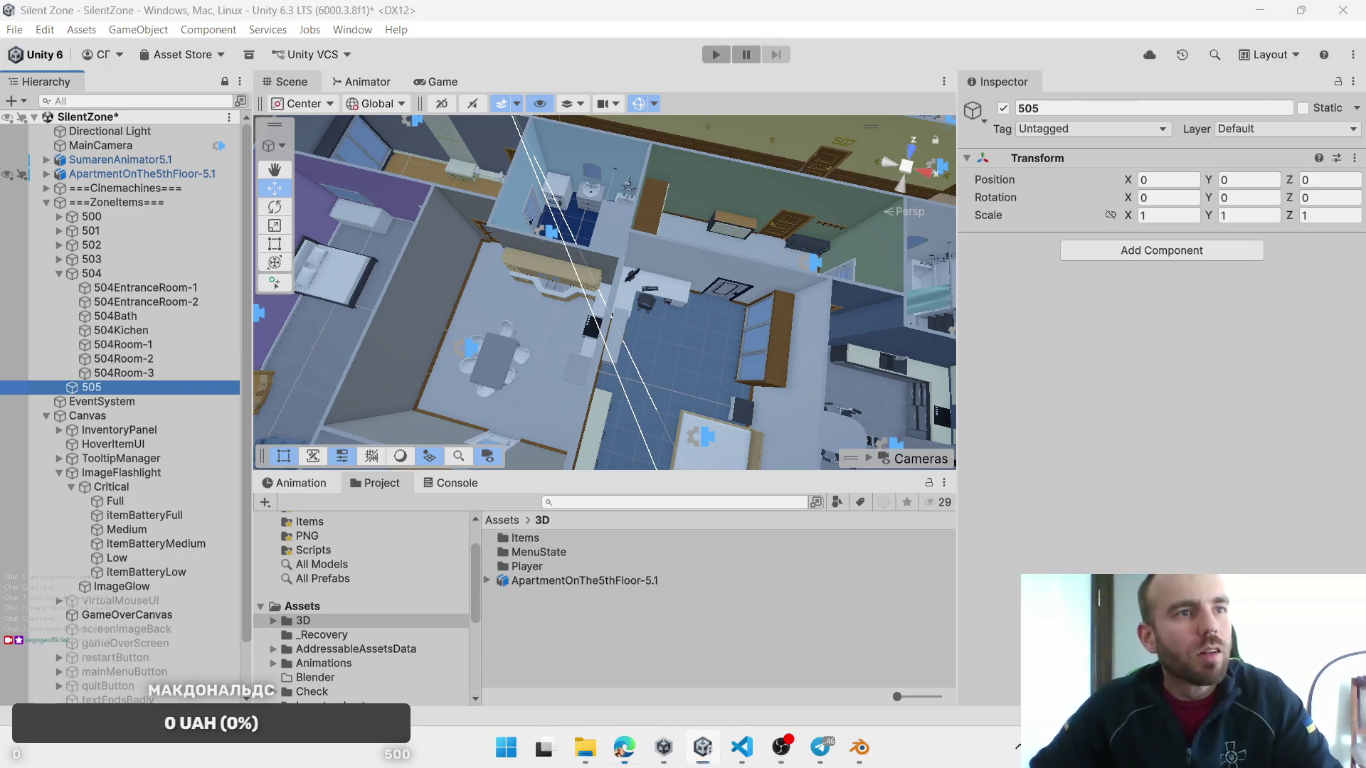
pyautogui.hotkey('alt', 'Tab')
# Step: Duplicate 504EntranceRoom-1 and move the copy into apartment 505's hallway
pyautogui.click(143, 301)
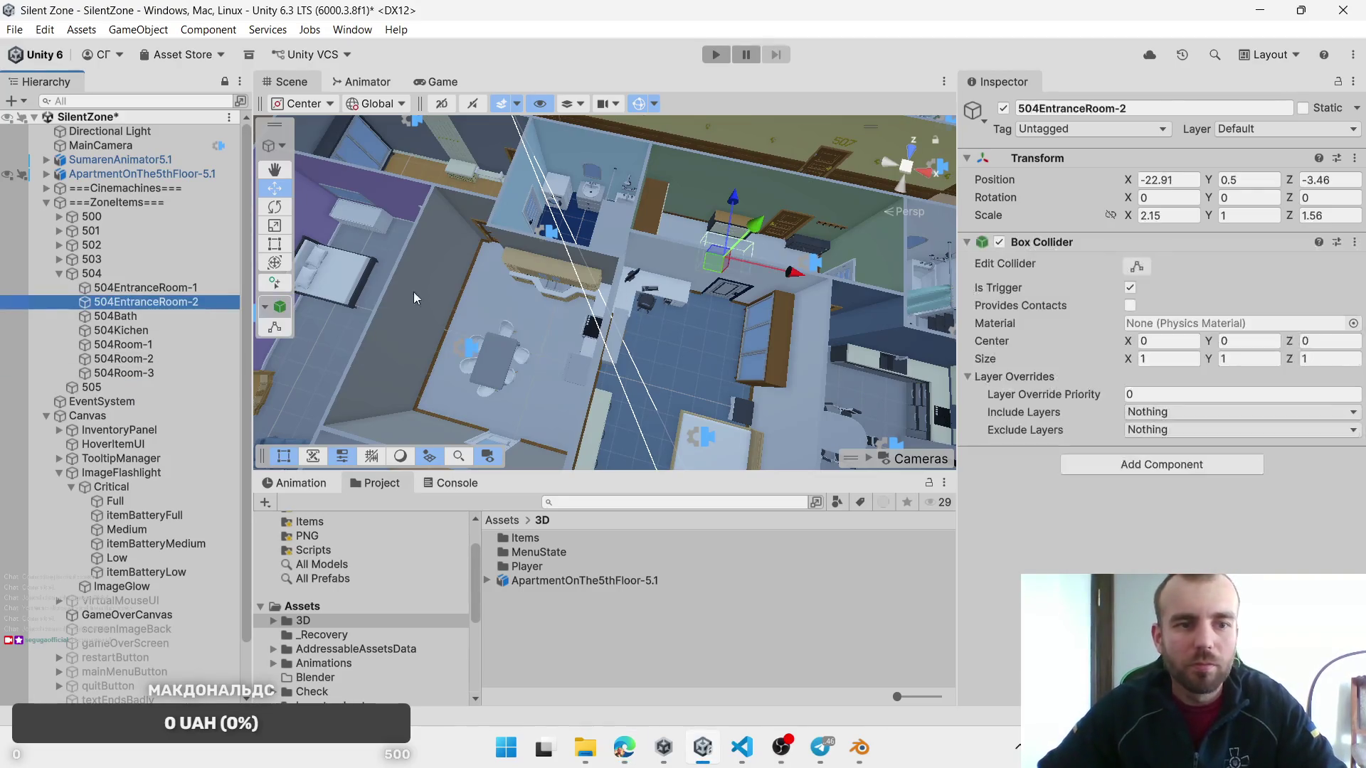
pyautogui.click(525, 229)
pyautogui.hotkey('ctrl', 'd')
pyautogui.moveTo(525, 229); pyautogui.dragTo(447, 210)
pyautogui.hotkey('alt', 'Tab')
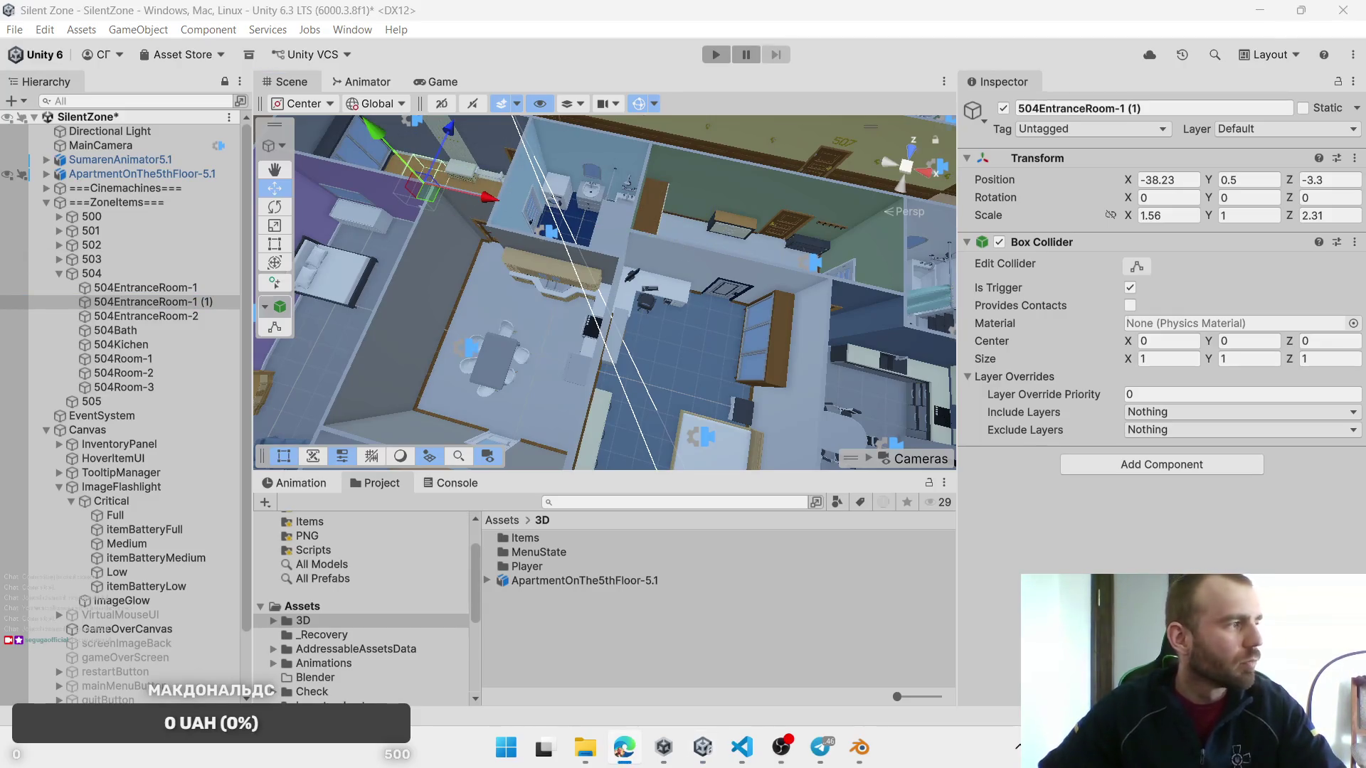
pyautogui.hotkey('alt', 'Tab')
pyautogui.press('f')
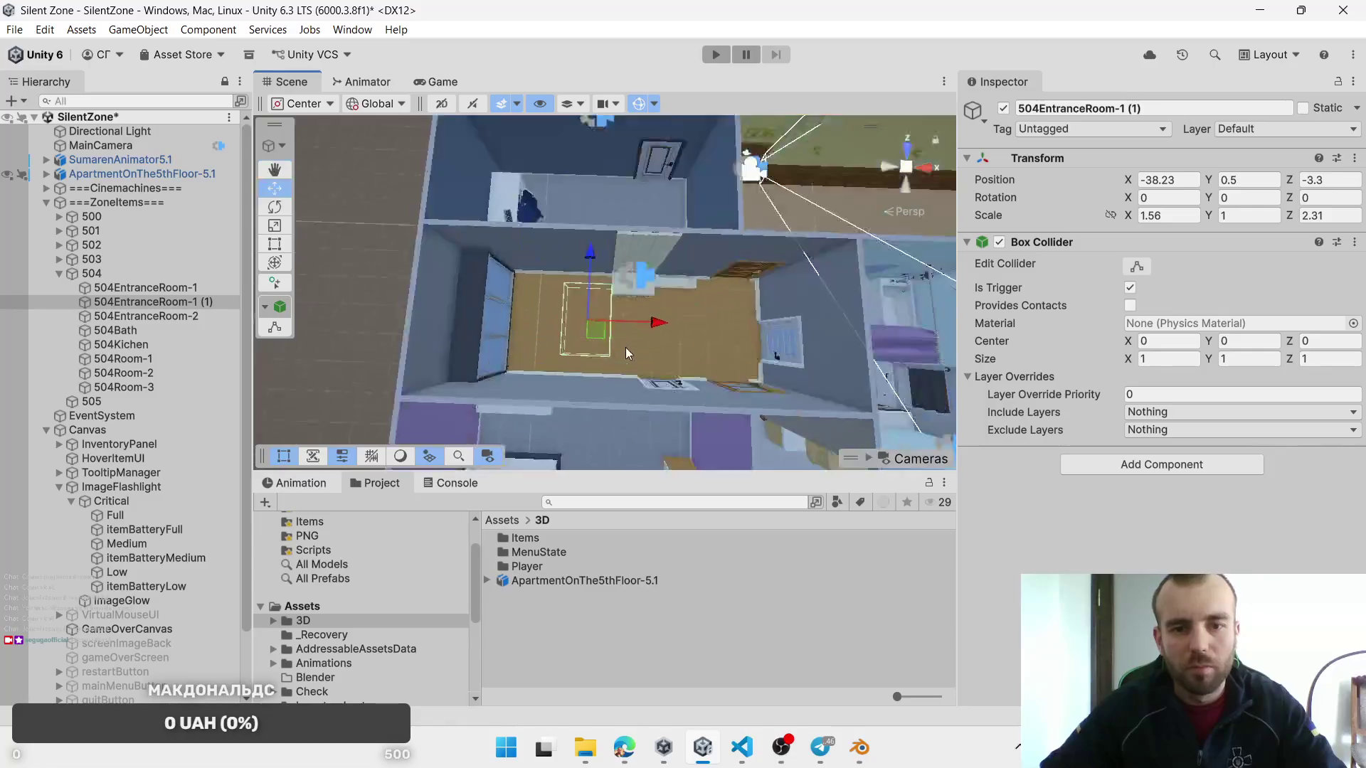
pyautogui.moveTo(566, 260); pyautogui.dragTo(552, 304)
pyautogui.click(551, 304)
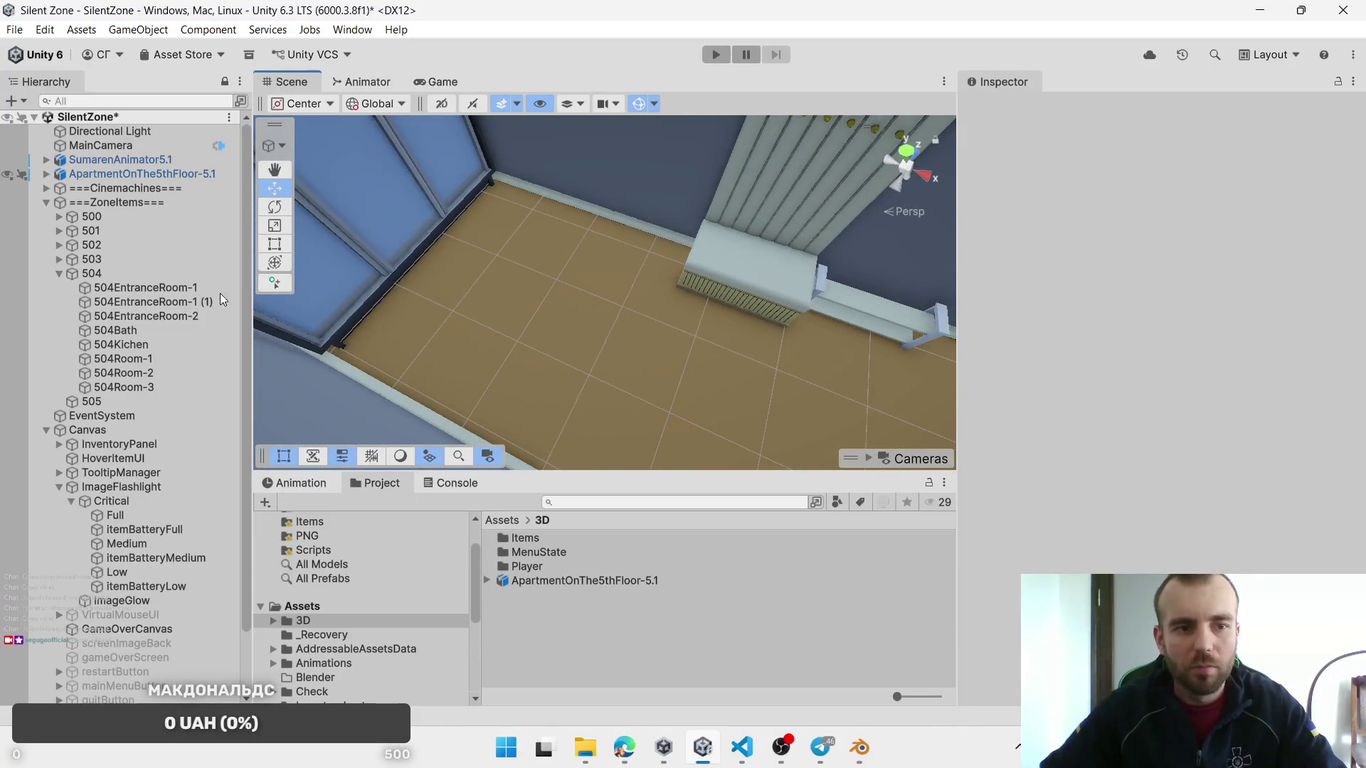
pyautogui.click(183, 305)
pyautogui.moveTo(534, 301); pyautogui.dragTo(542, 304)
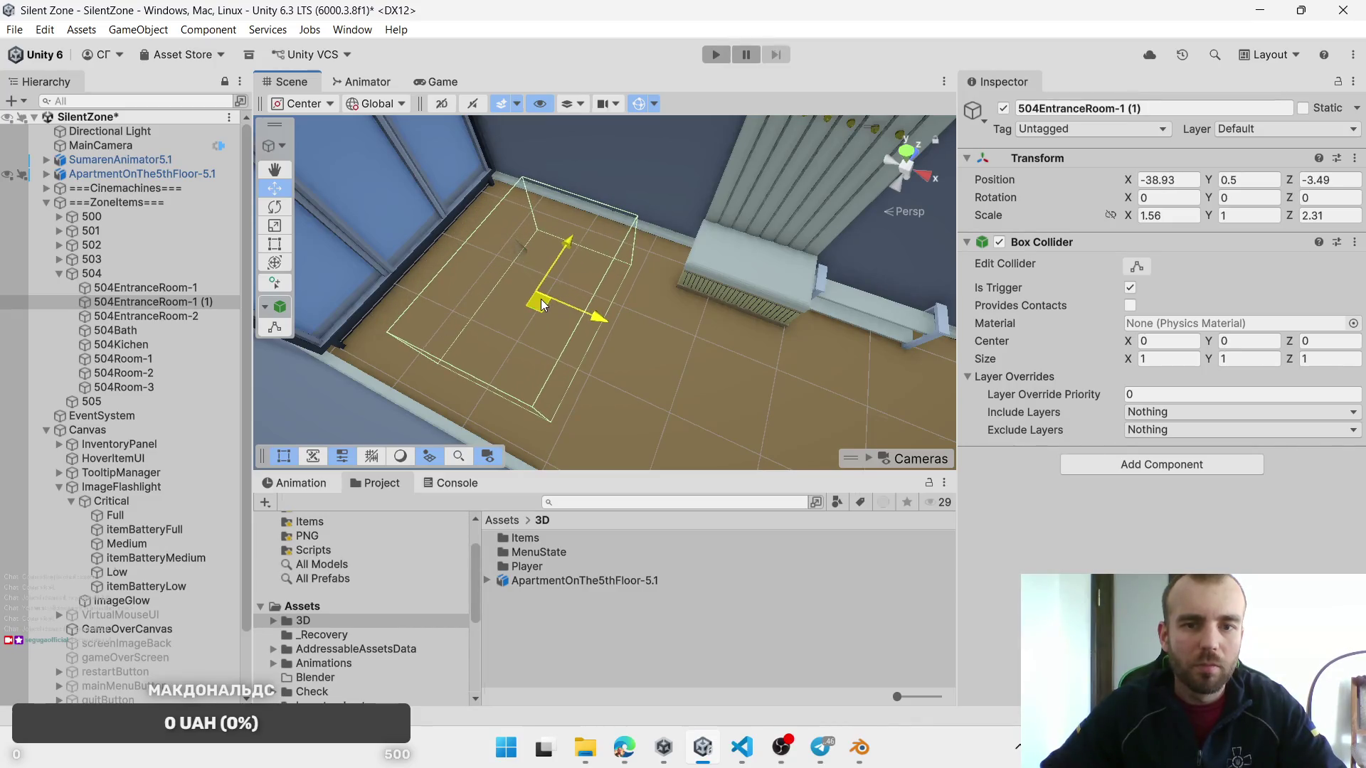
# Step: Scale the copied entrance box to 1.96 along X and 2.83 along Z
pyautogui.click(1167, 215)
pyautogui.write('1.84')
pyautogui.write('1.96')
pyautogui.moveTo(1293, 221); pyautogui.dragTo(1309, 217)
pyautogui.moveTo(551, 313); pyautogui.dragTo(554, 310)
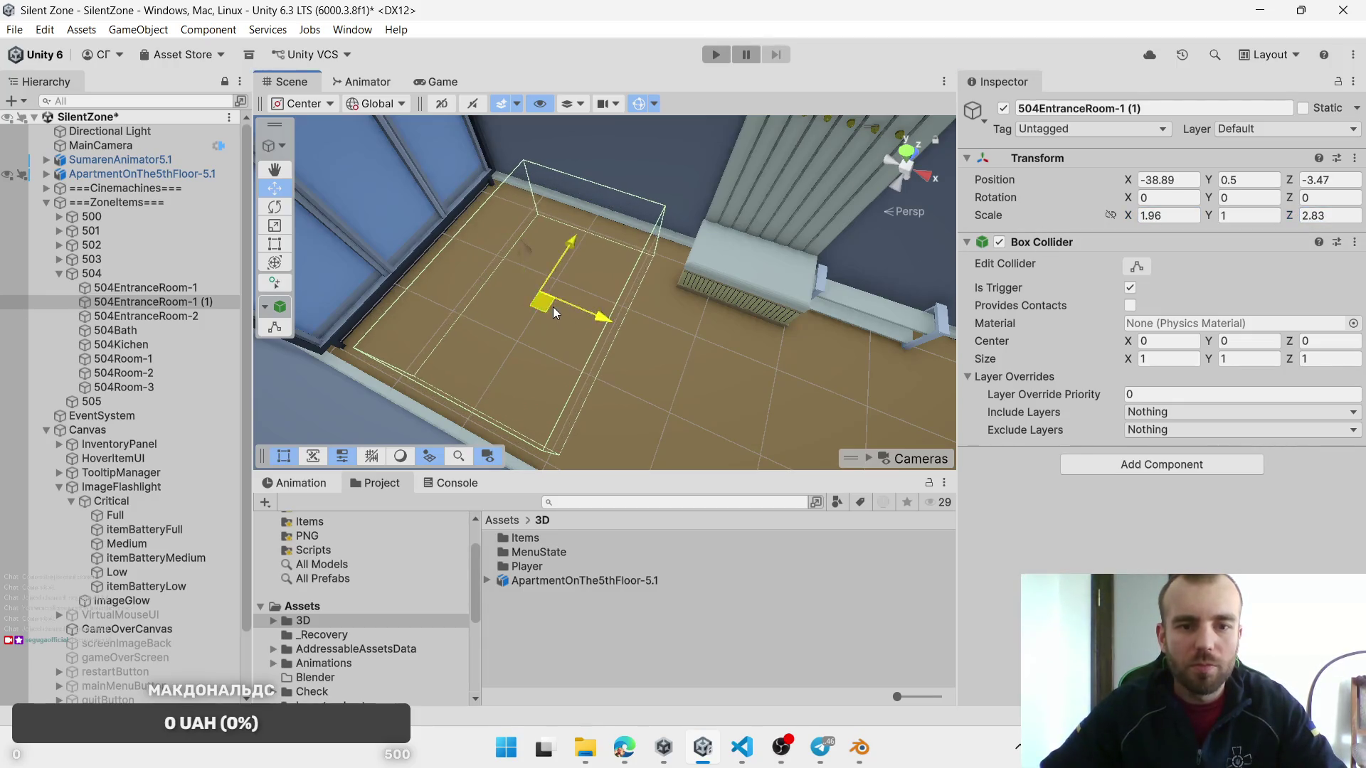
# Step: Move the entrance box into the 505 group and rename it 505EntranceRoom-1
pyautogui.click(42, 302)
pyautogui.moveTo(91, 407); pyautogui.dragTo(91, 403)
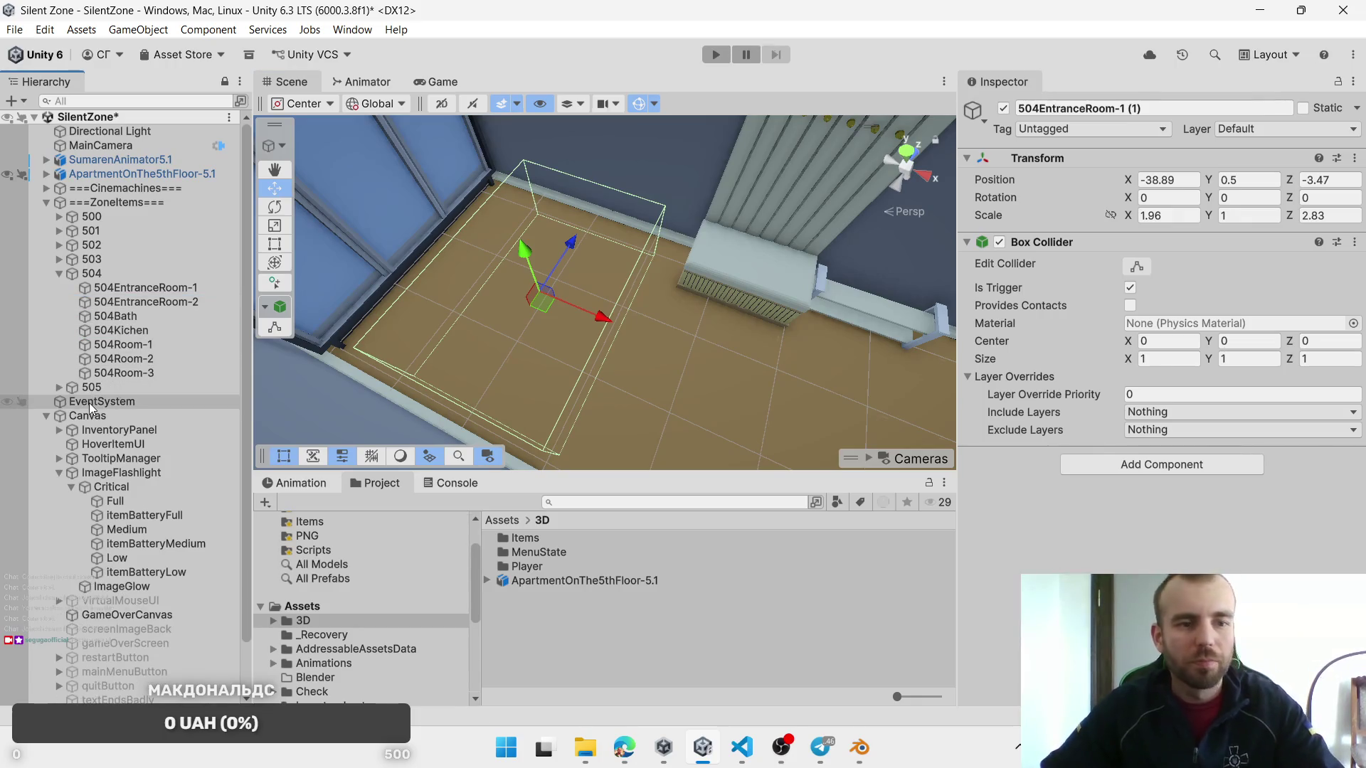
pyautogui.click(90, 388)
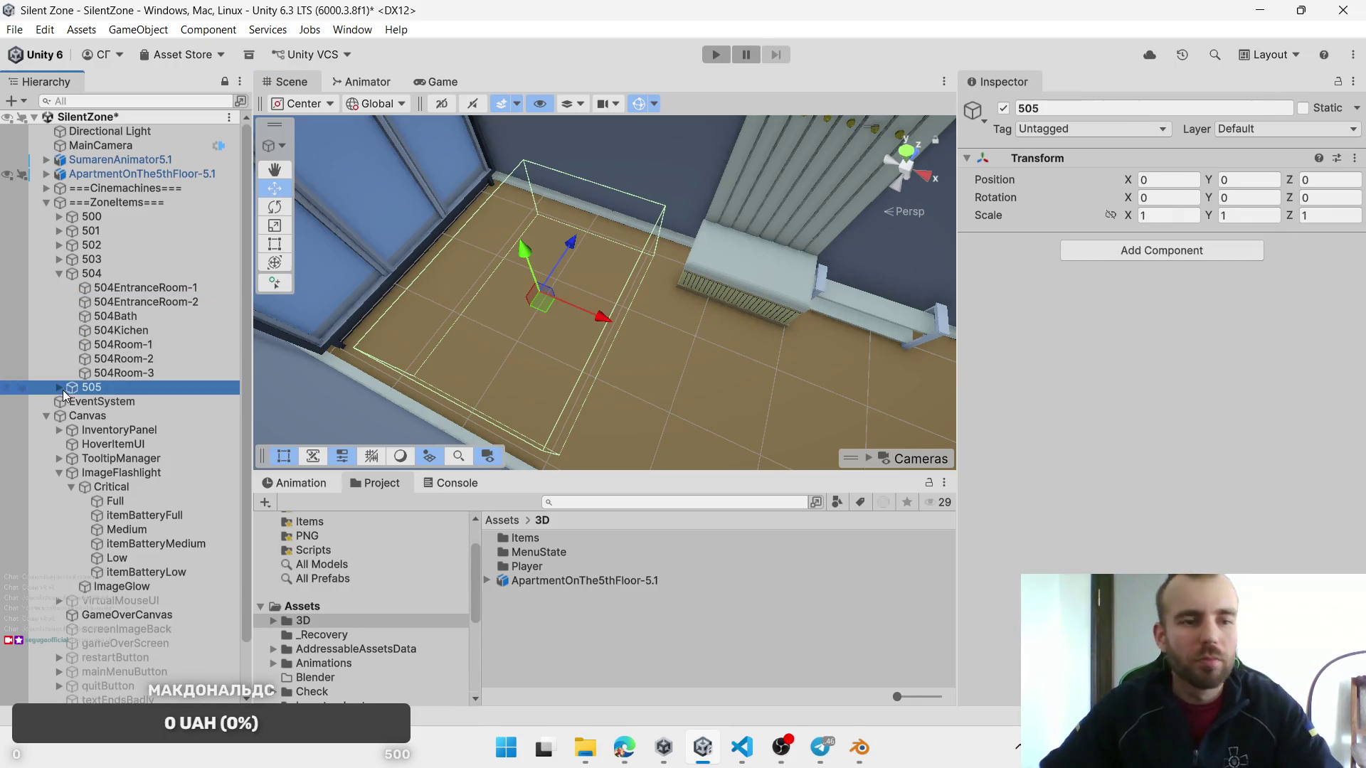
pyautogui.click(59, 274)
pyautogui.click(100, 302)
pyautogui.click(112, 305)
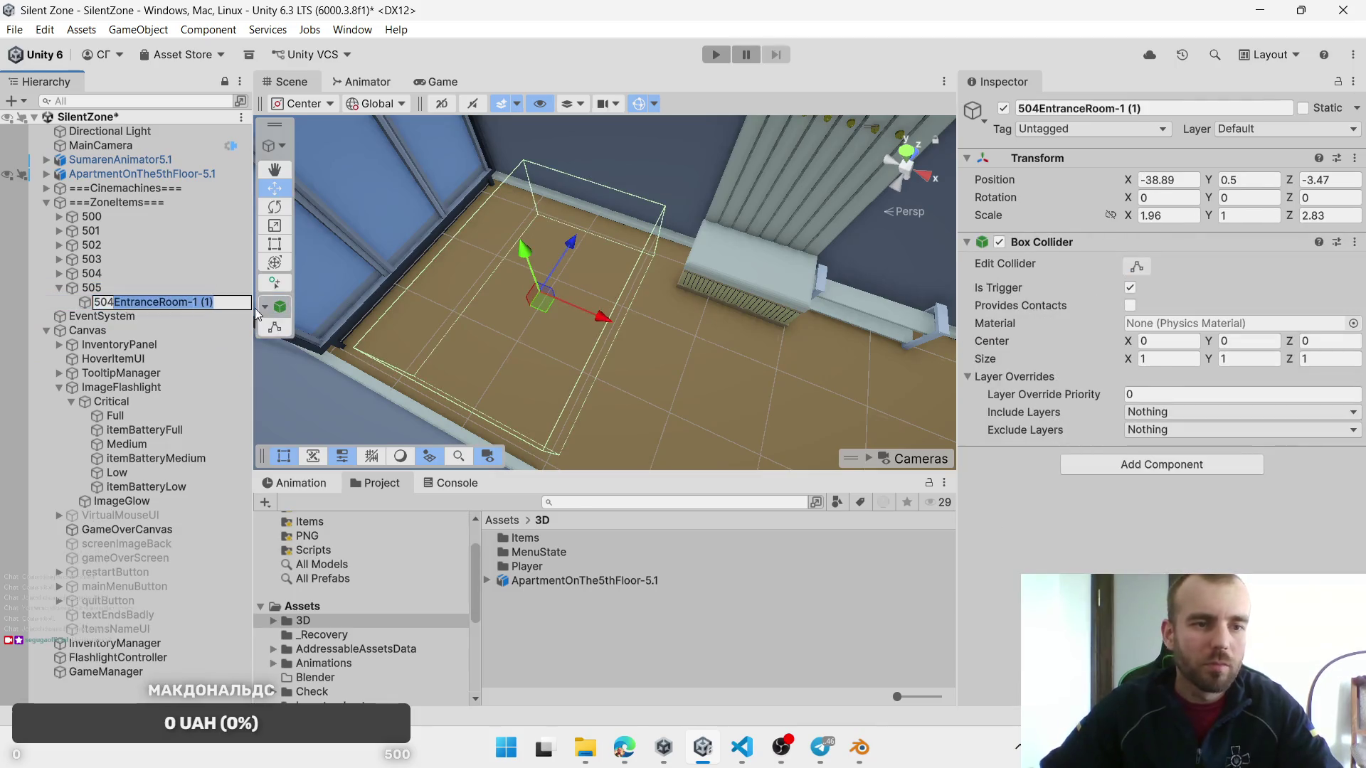
pyautogui.moveTo(113, 304); pyautogui.dragTo(254, 308)
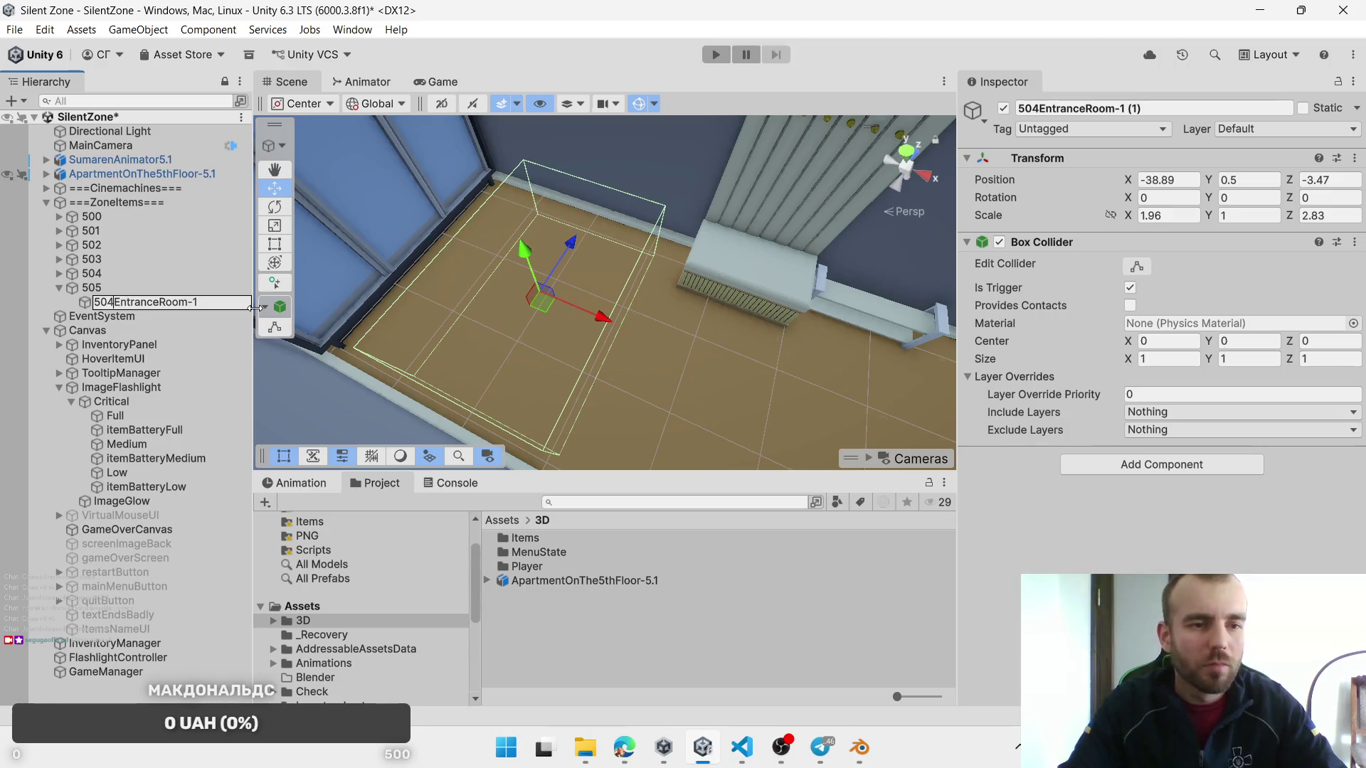
pyautogui.write('5')
pyautogui.press('Return')
pyautogui.moveTo(393, 308); pyautogui.dragTo(525, 342)
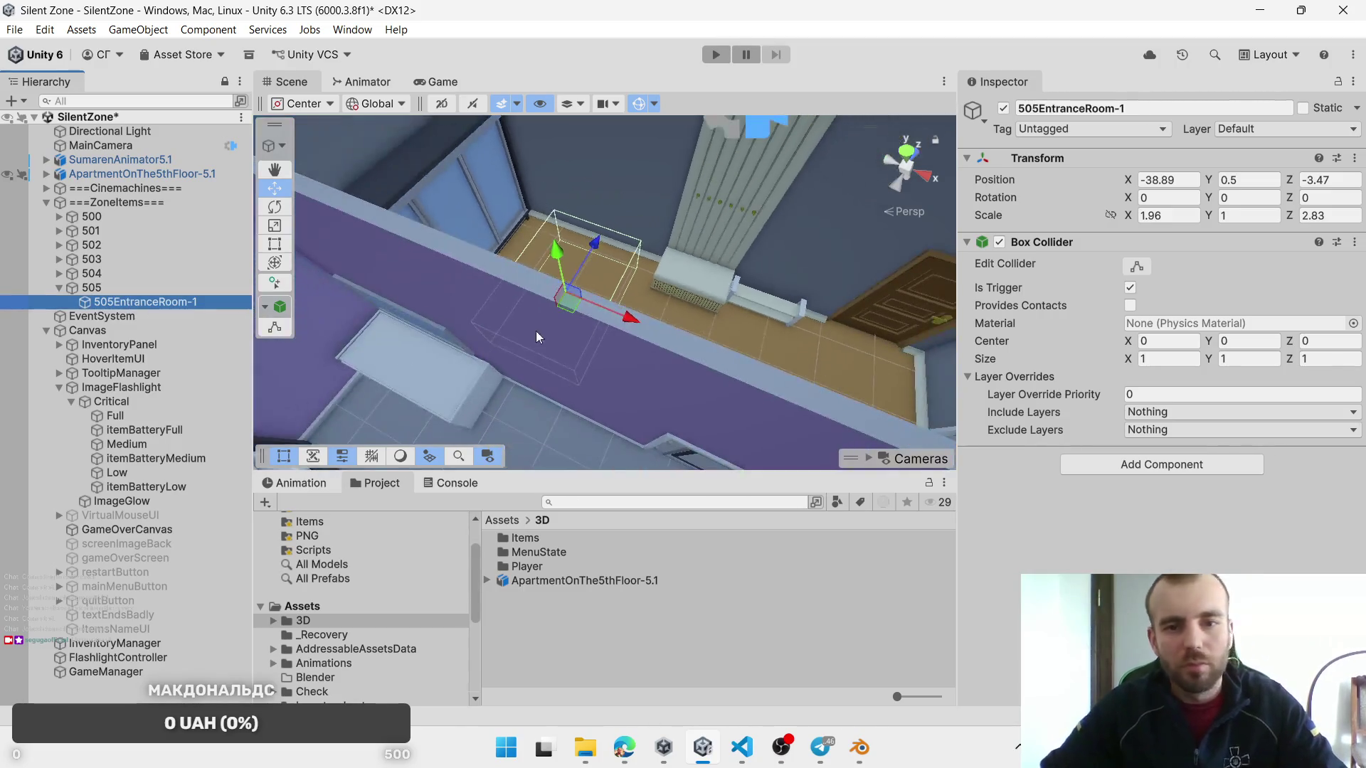
pyautogui.moveTo(613, 227)
pyautogui.mouseDown()
pyautogui.moveTo(307, 292)
pyautogui.moveTo(854, 318)
pyautogui.mouseUp()
# Step: Duplicate the entrance box onto the bathroom floor, scaled 1.4 by 1.84
pyautogui.hotkey('ctrl', 'd')
pyautogui.scroll(5, 853, 318)
pyautogui.moveTo(675, 252); pyautogui.dragTo(632, 285)
pyautogui.moveTo(756, 262); pyautogui.dragTo(758, 199)
pyautogui.moveTo(1131, 222); pyautogui.dragTo(1097, 223)
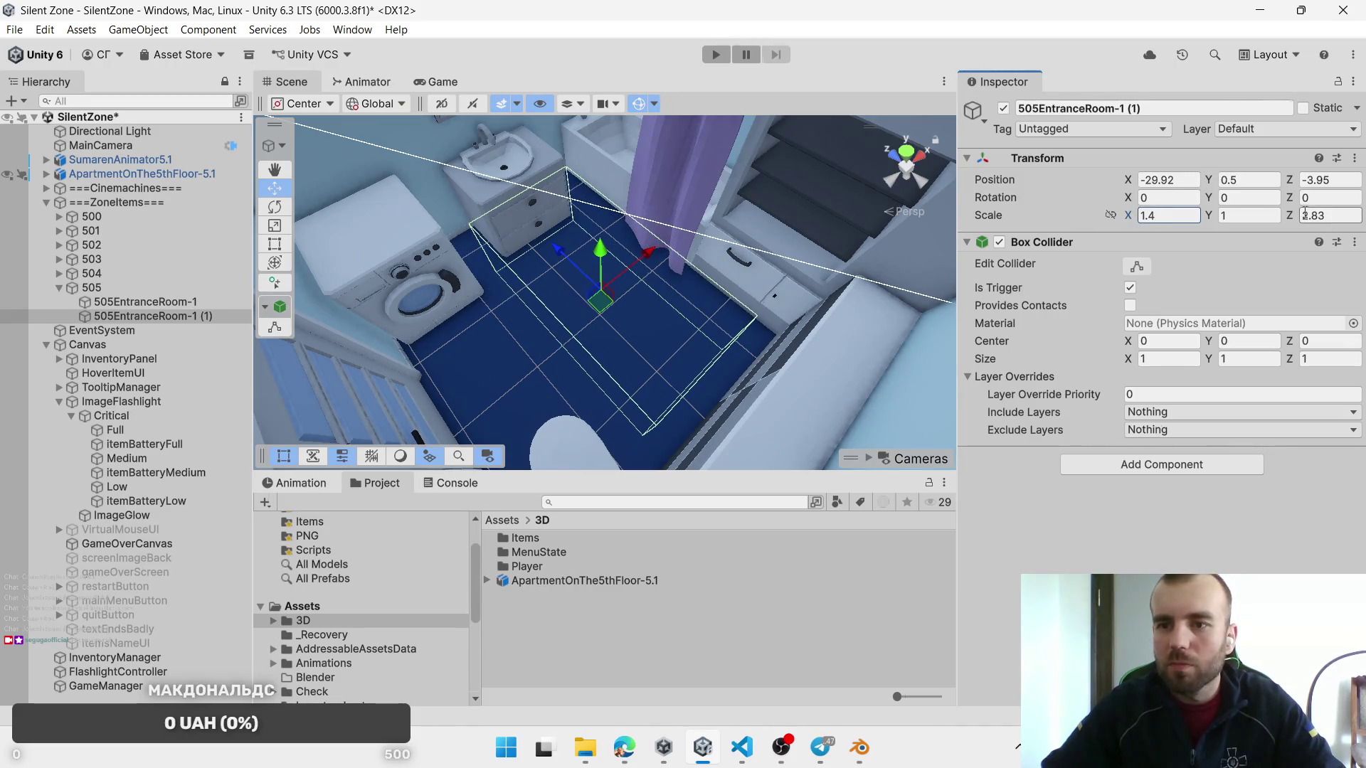
pyautogui.moveTo(1292, 221); pyautogui.dragTo(1261, 219)
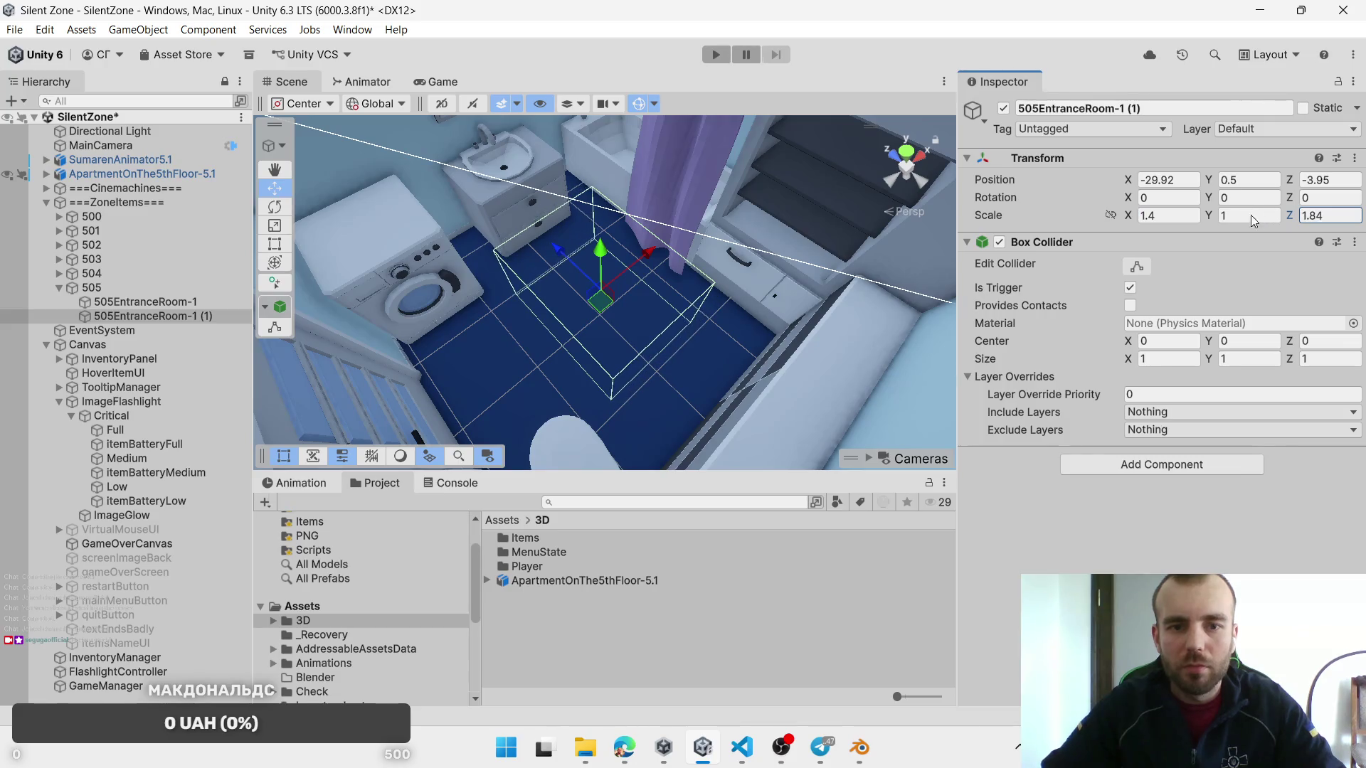
pyautogui.moveTo(609, 308); pyautogui.dragTo(601, 328)
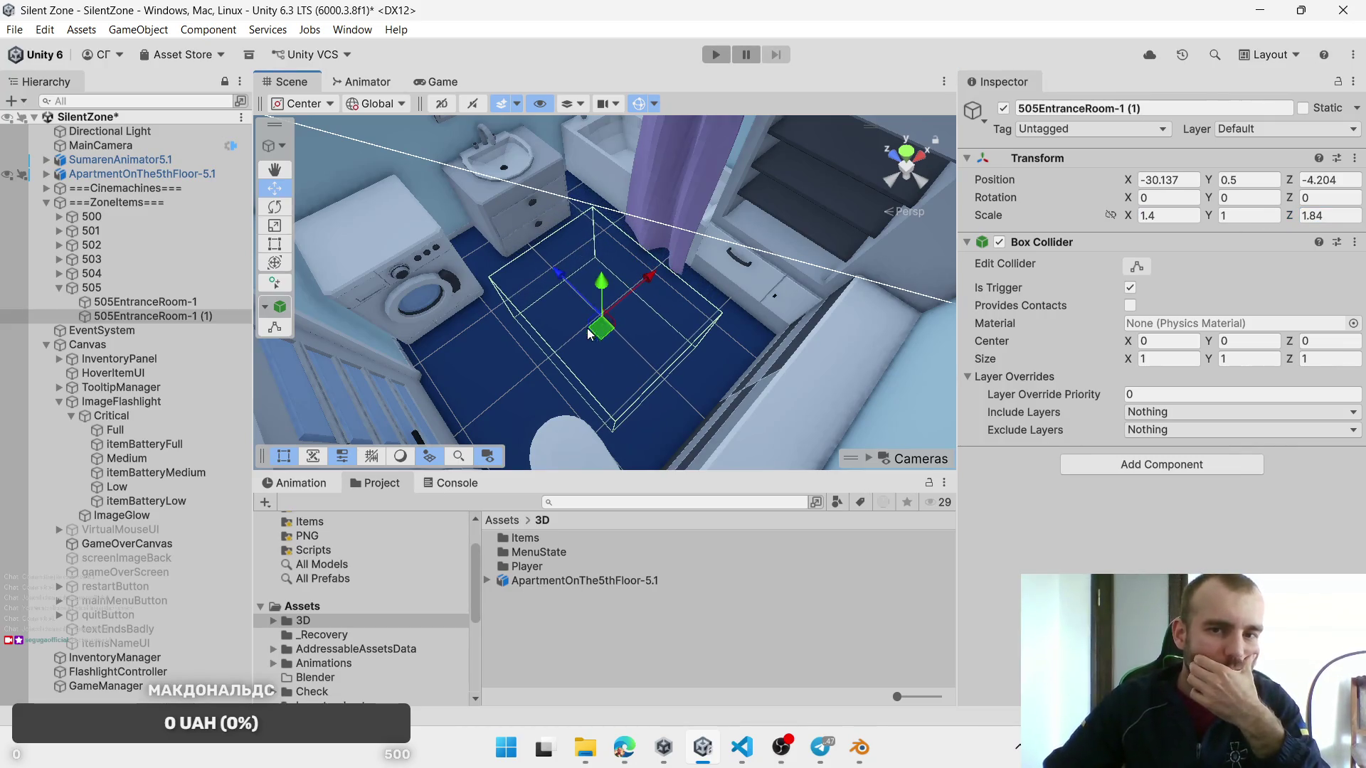
# Step: Rename the bathroom box 505Bath, then reselect 505EntranceRoom-1
pyautogui.click(153, 319)
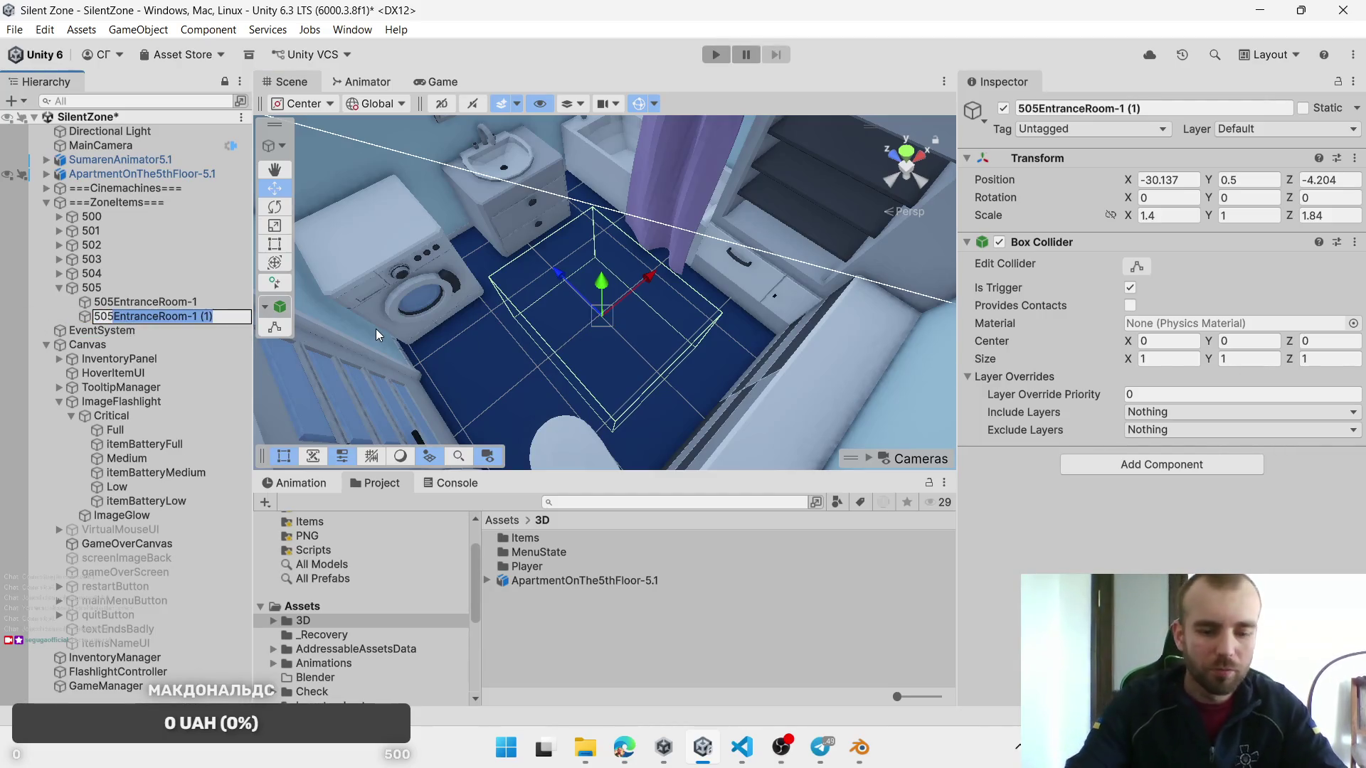
pyautogui.write('505Bath')
pyautogui.click(859, 351)
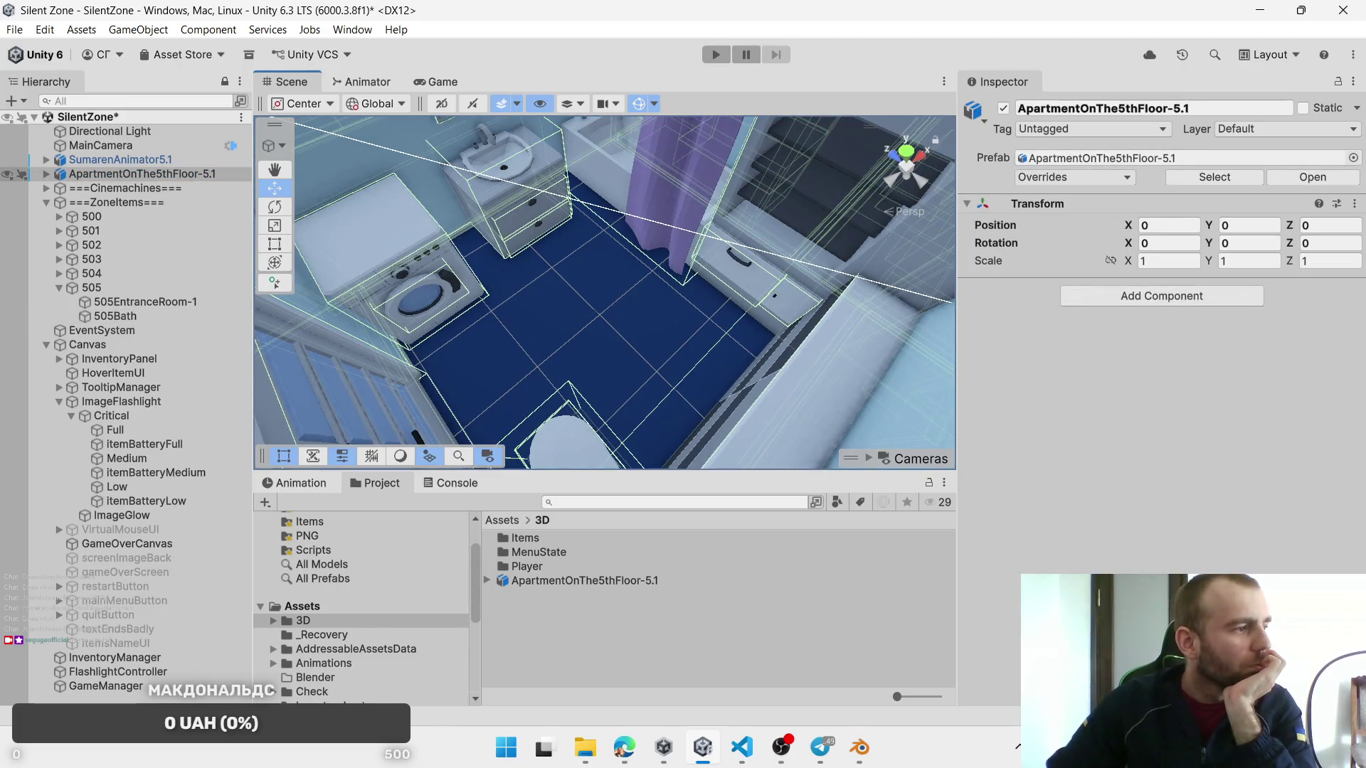
pyautogui.hotkey('alt', 'Tab')
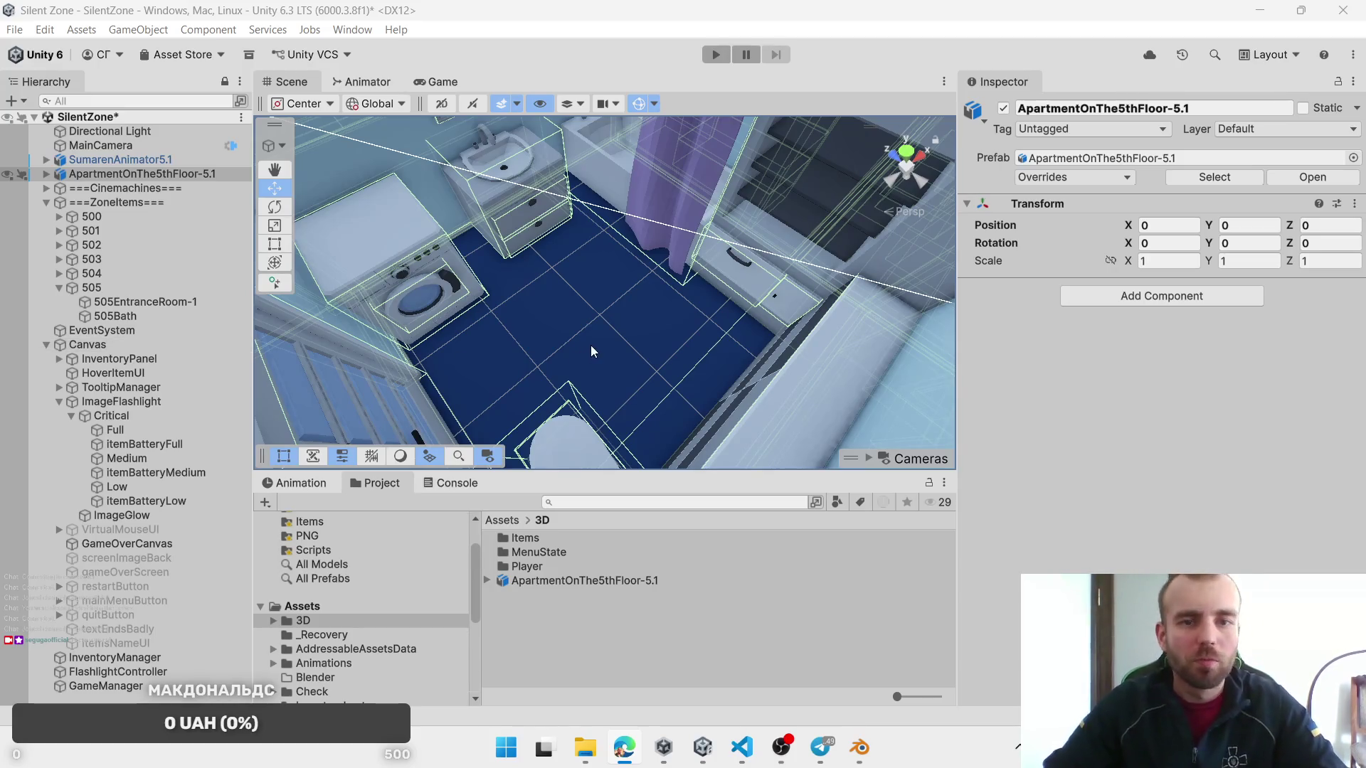
pyautogui.scroll(-5, 605, 291)
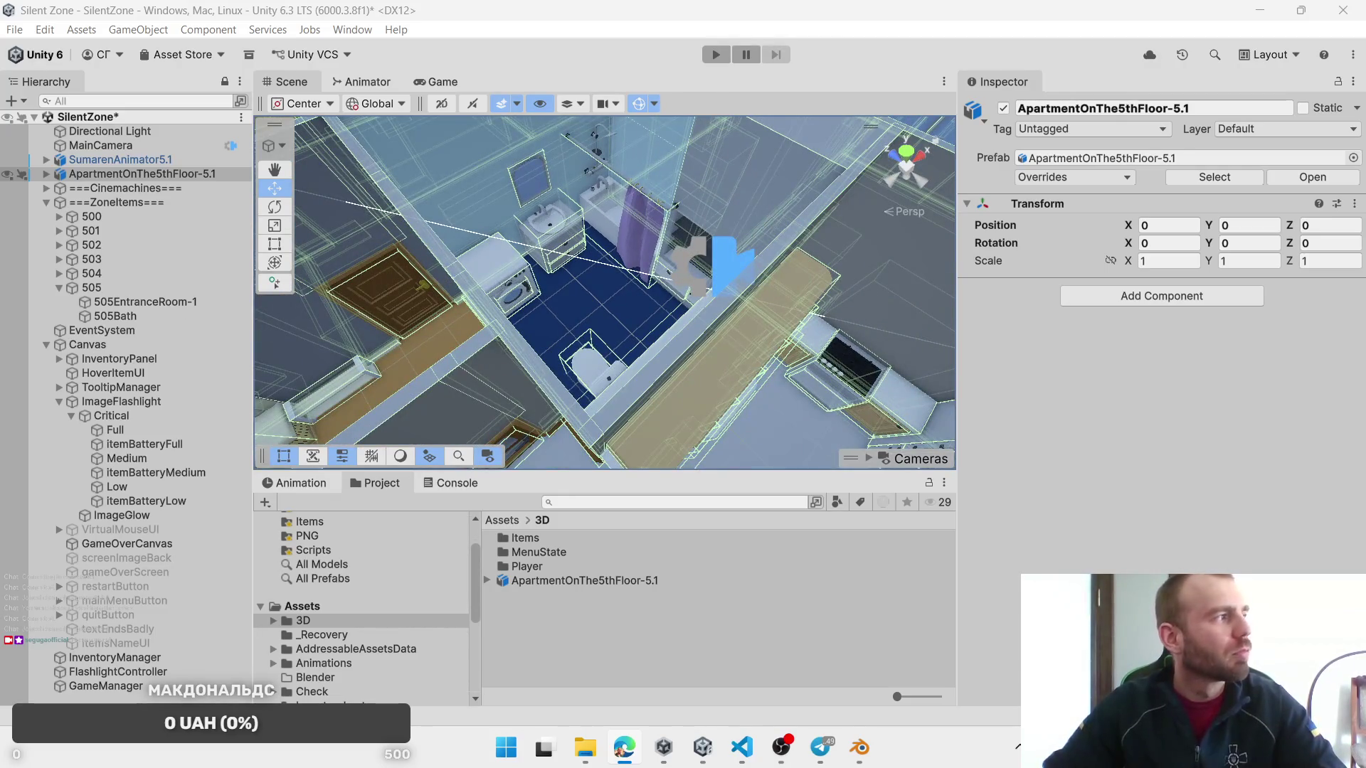
pyautogui.click(136, 301)
# Step: Duplicate 505Bath and place the copy over the kitchen floor, scaled 2.73 by 1.79
pyautogui.click(133, 317)
pyautogui.moveTo(397, 345)
pyautogui.mouseDown()
pyautogui.moveTo(597, 359)
pyautogui.moveTo(752, 320)
pyautogui.moveTo(695, 331)
pyautogui.moveTo(459, 237)
pyautogui.moveTo(558, 192)
pyautogui.moveTo(628, 328)
pyautogui.mouseUp()
pyautogui.hotkey('ctrl', 'd')
pyautogui.moveTo(715, 365)
pyautogui.mouseDown()
pyautogui.moveTo(720, 353)
pyautogui.moveTo(1070, 347)
pyautogui.mouseUp()
pyautogui.moveTo(768, 370); pyautogui.dragTo(855, 429)
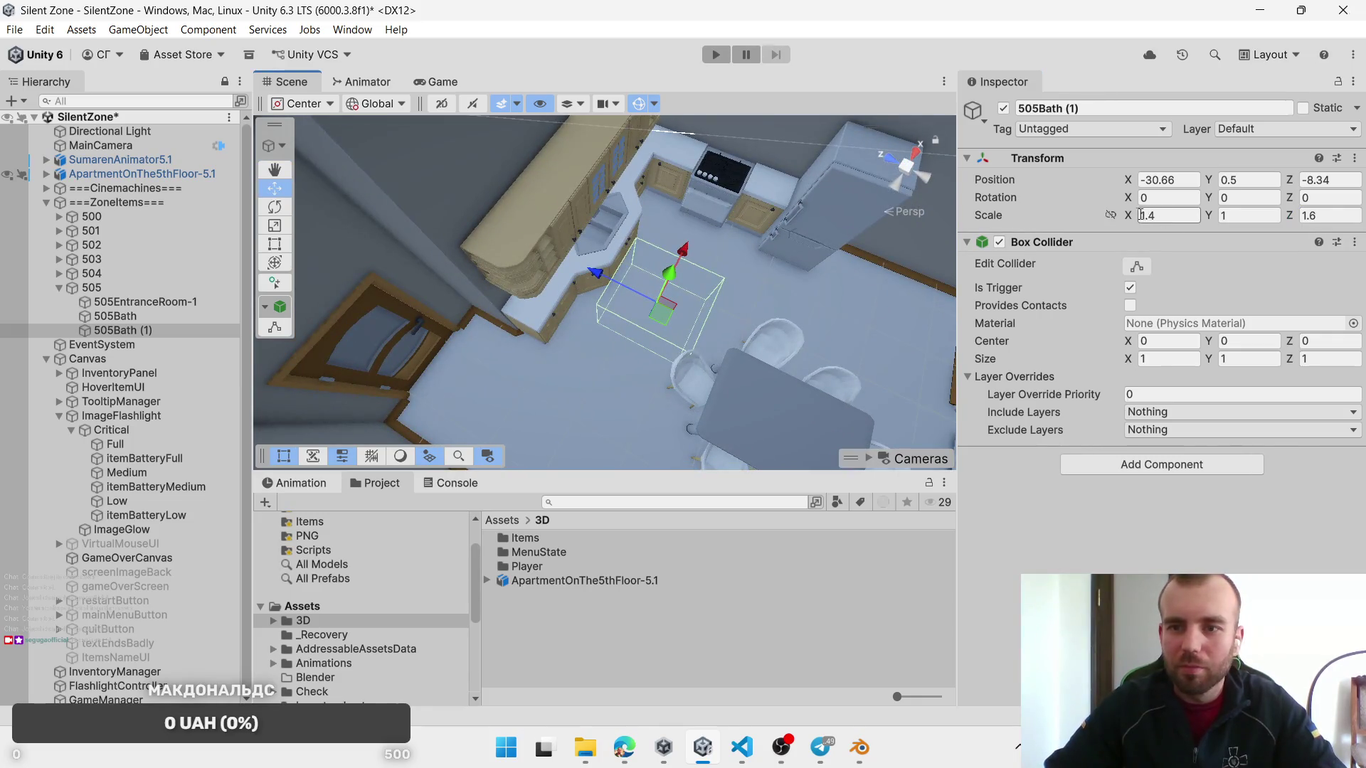
pyautogui.press('BackSpace')
pyautogui.press('BackSpace')
pyautogui.press('BackSpace')
pyautogui.write('2.34')
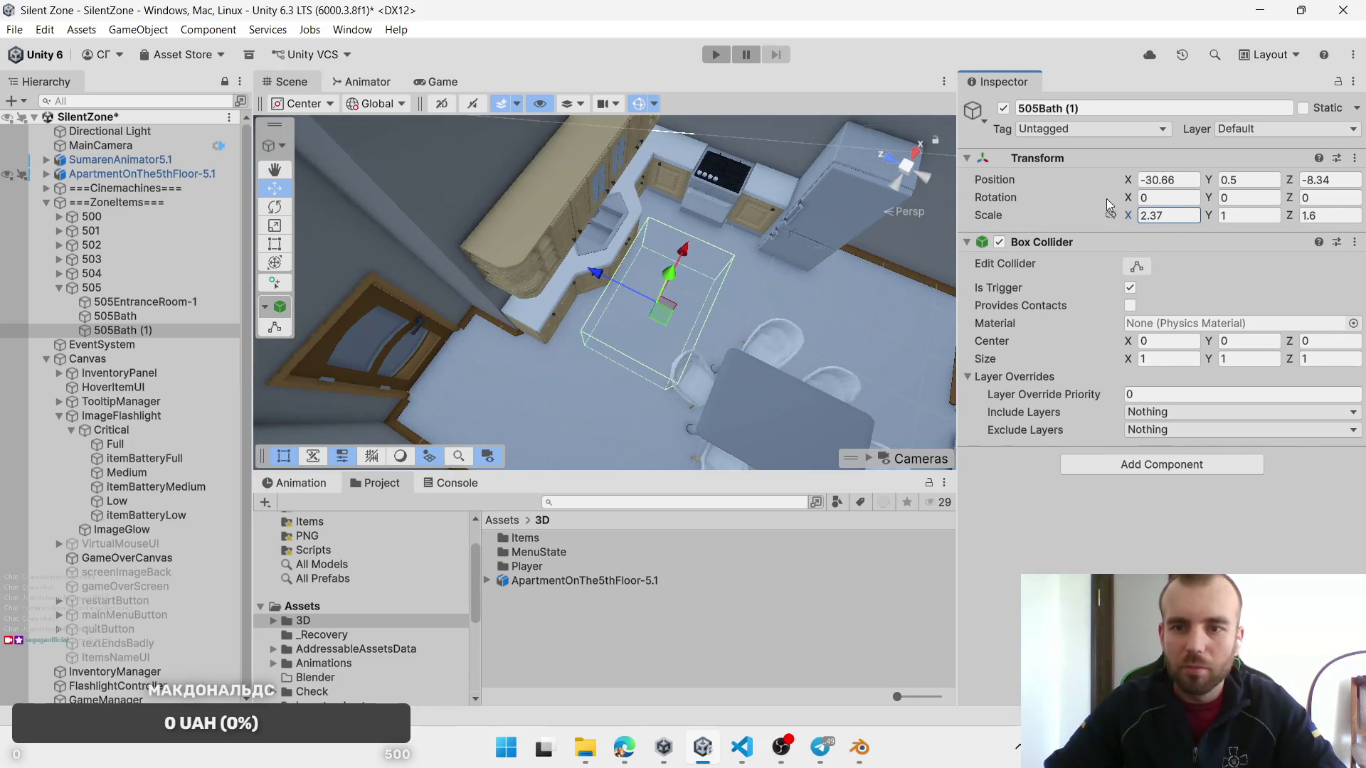
pyautogui.moveTo(690, 315)
pyautogui.mouseDown()
pyautogui.moveTo(718, 277)
pyautogui.moveTo(715, 317)
pyautogui.moveTo(750, 339)
pyautogui.moveTo(698, 285)
pyautogui.mouseUp()
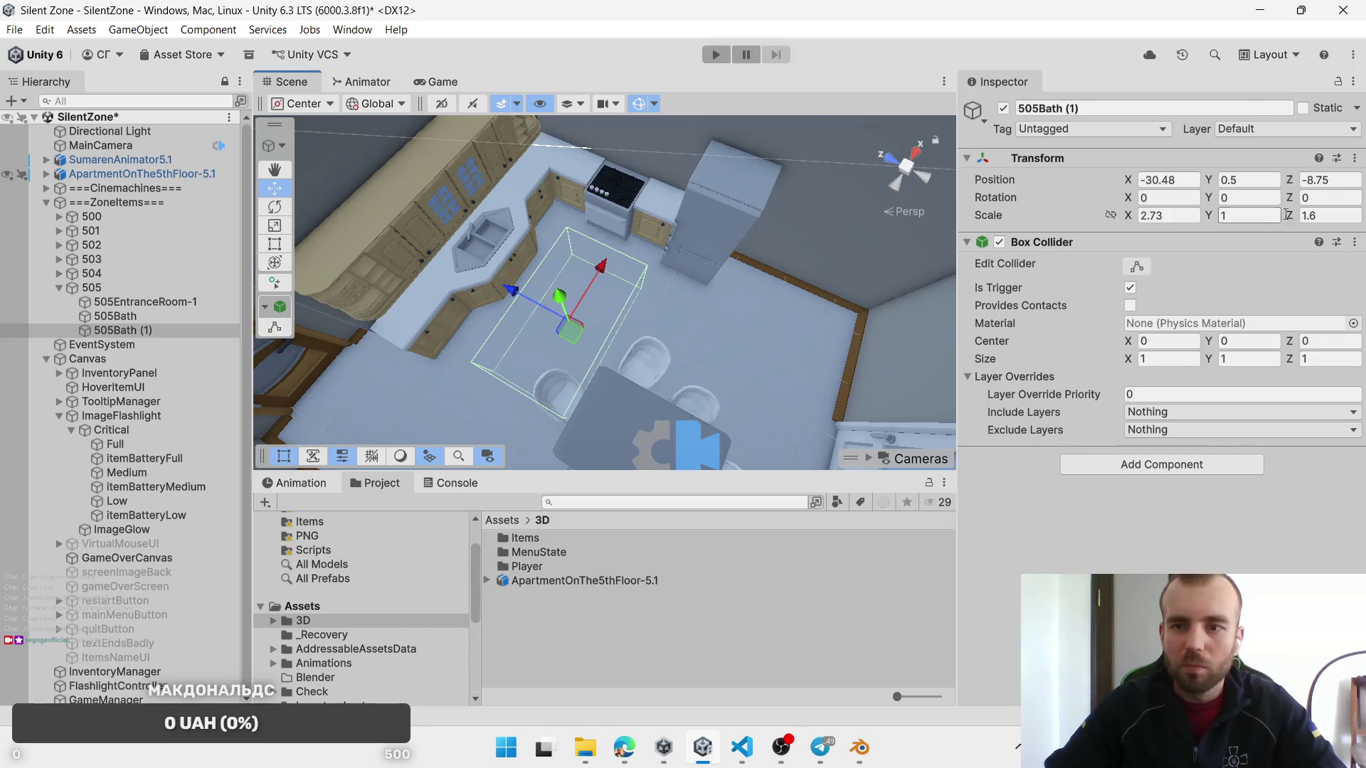
pyautogui.moveTo(1296, 222); pyautogui.dragTo(1317, 222)
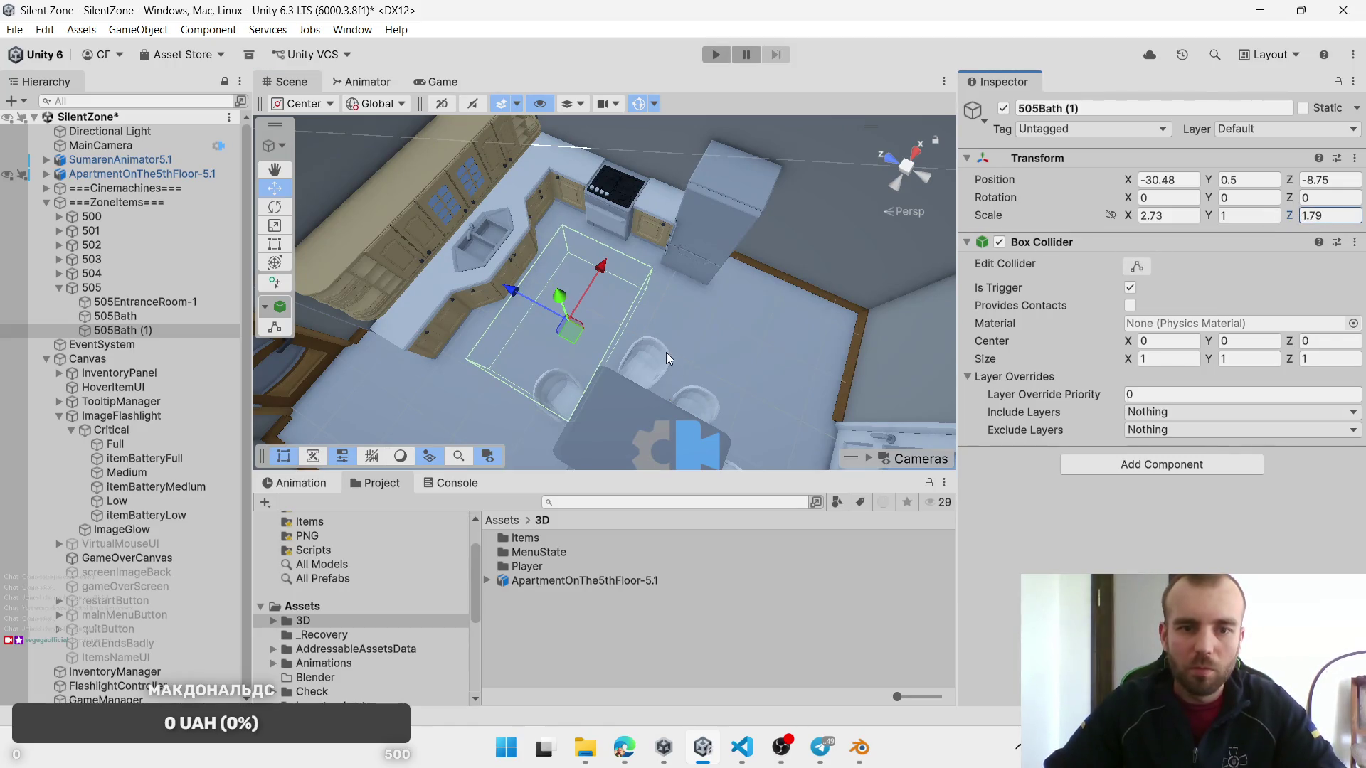
pyautogui.moveTo(574, 339); pyautogui.dragTo(590, 361)
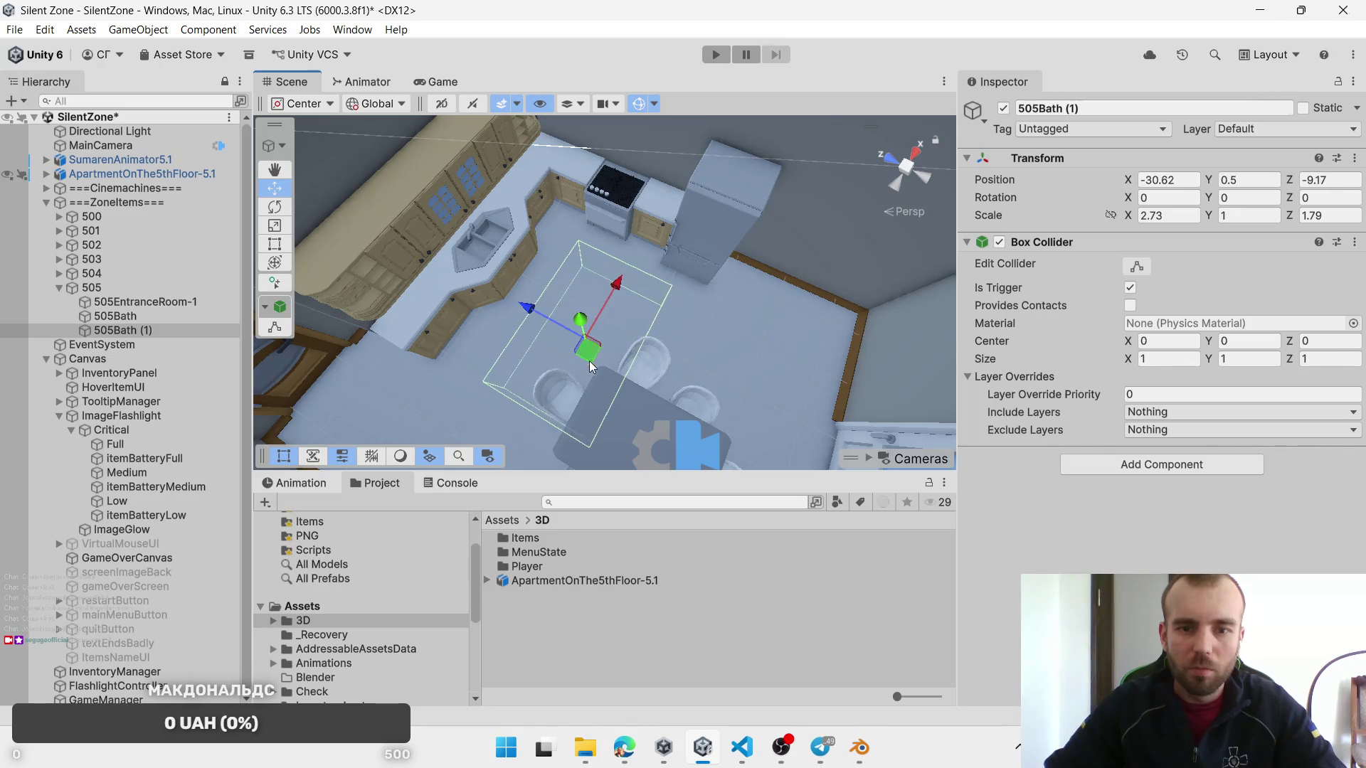
# Step: Switch to Blender and adjust the zoom on the layout reference
pyautogui.hotkey('alt', 'Tab')
pyautogui.scroll(-6, 733, 406)
pyautogui.scroll(8, 498, 390)
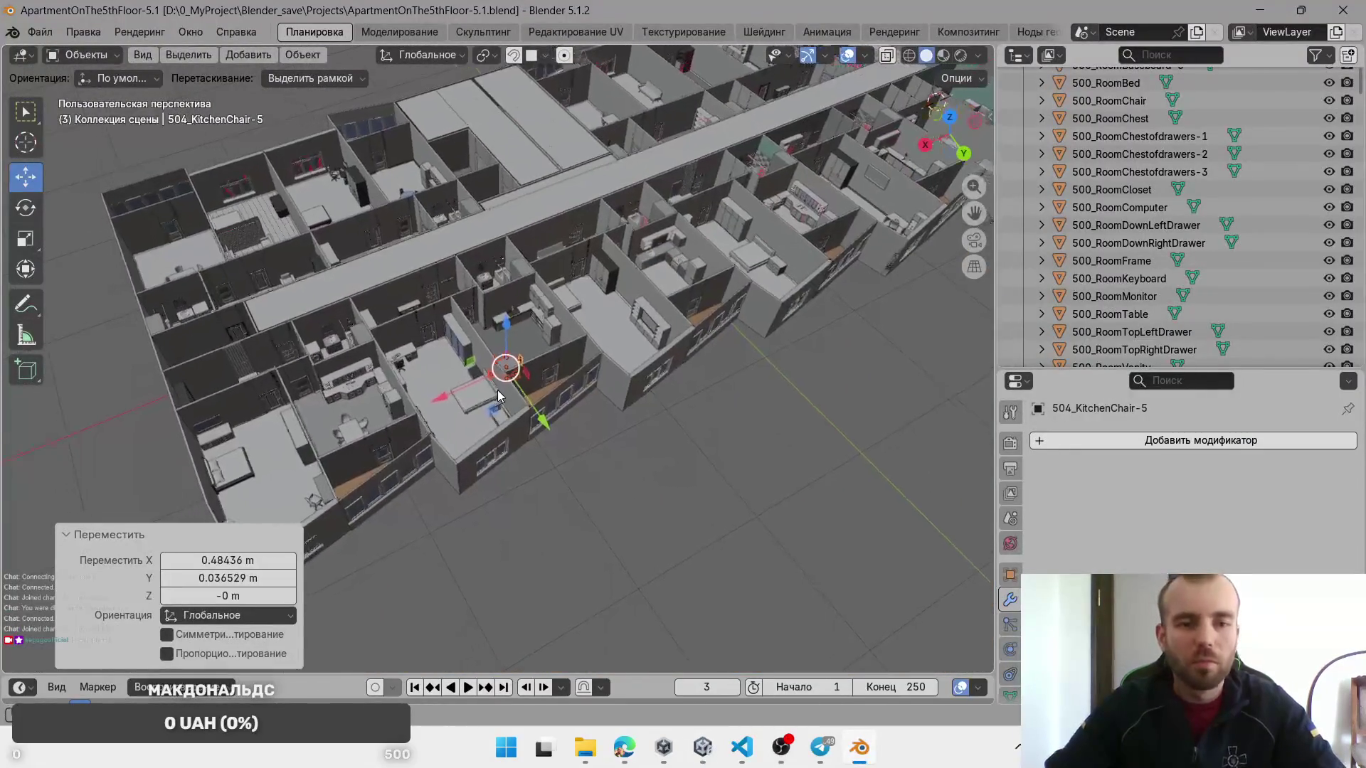
# Step: In Blender, select apartment 505's dining table and four chairs and shift them together
pyautogui.scroll(10, 456, 430)
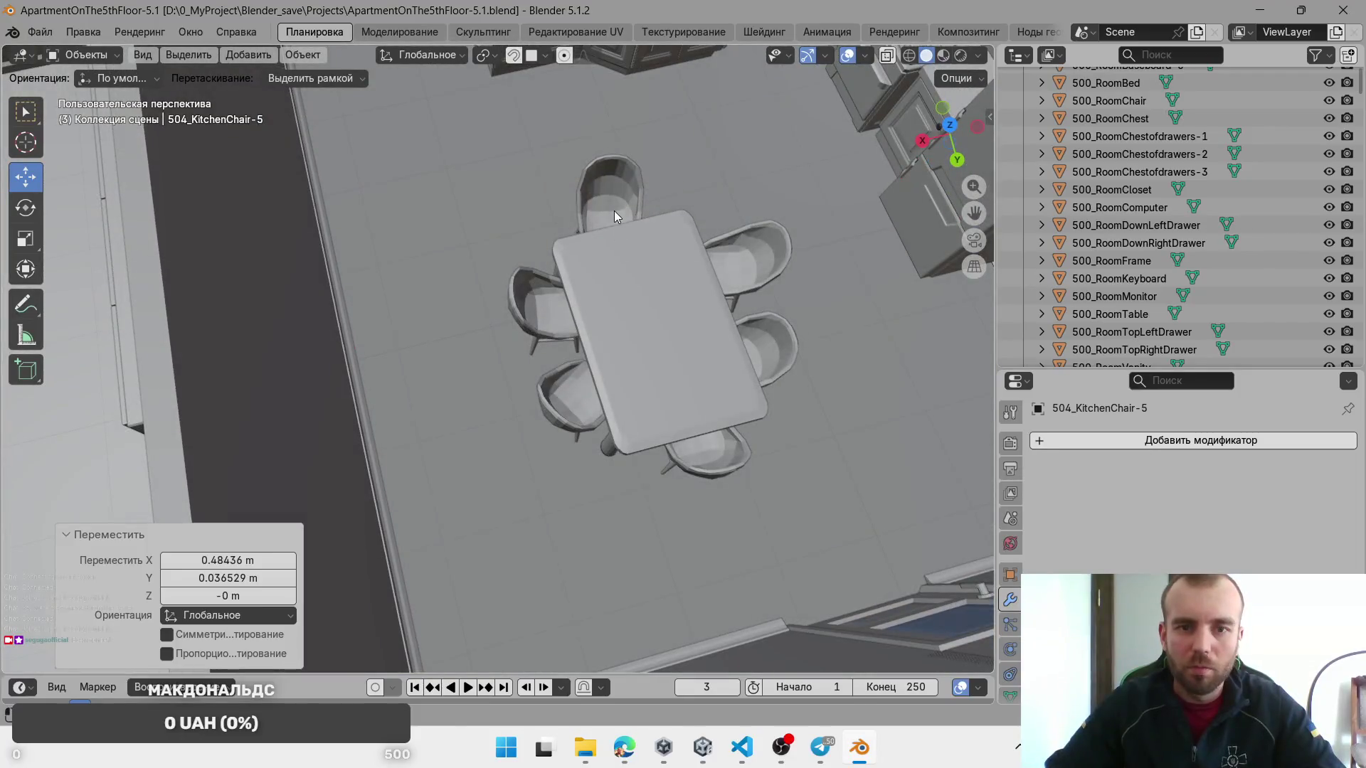
pyautogui.click(613, 211)
pyautogui.keyDown('shift'); pyautogui.click(580, 277); pyautogui.keyUp('shift')
pyautogui.keyDown('shift'); pyautogui.click(547, 324); pyautogui.keyUp('shift')
pyautogui.keyDown('shift'); pyautogui.click(572, 402); pyautogui.keyUp('shift')
pyautogui.keyDown('shift'); pyautogui.click(754, 278); pyautogui.keyUp('shift')
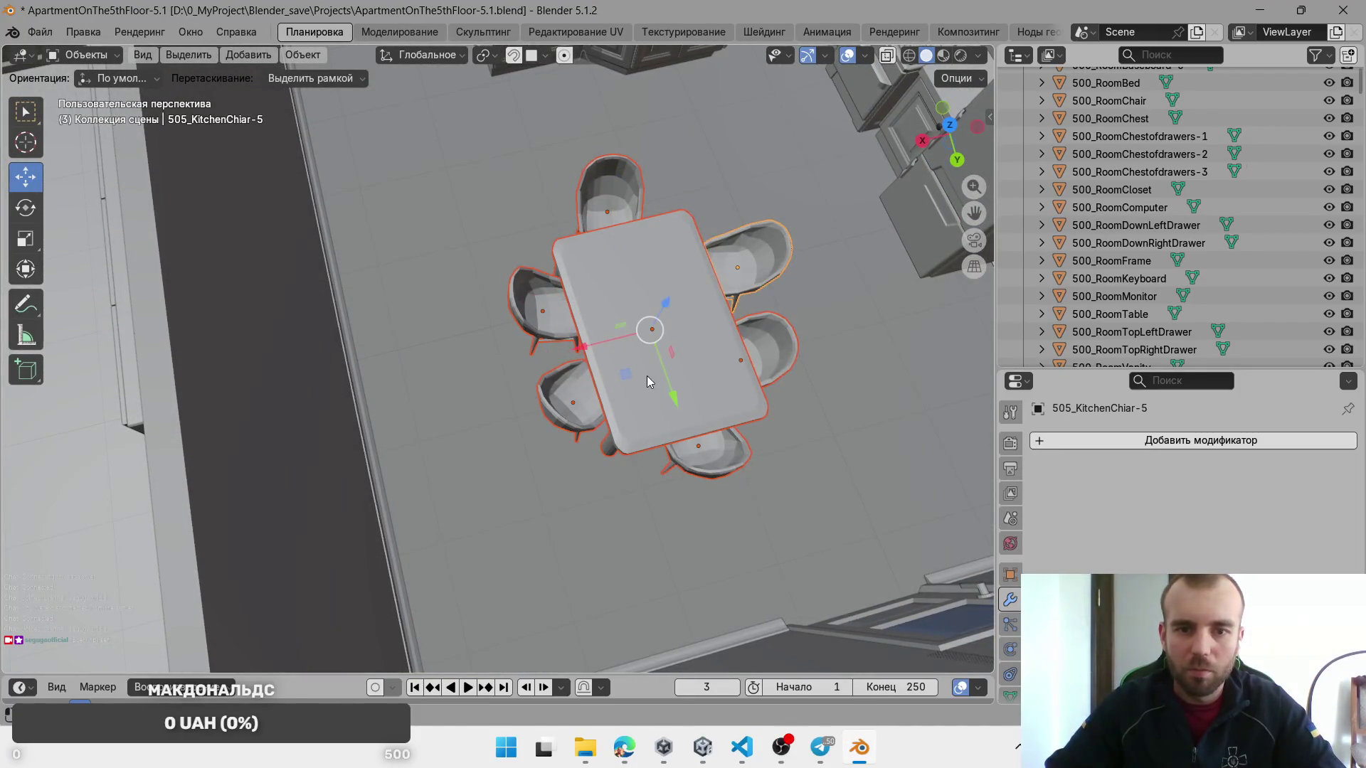
pyautogui.moveTo(632, 387)
pyautogui.mouseDown()
pyautogui.moveTo(558, 422)
pyautogui.moveTo(537, 475)
pyautogui.moveTo(478, 435)
pyautogui.moveTo(647, 467)
pyautogui.moveTo(588, 476)
pyautogui.moveTo(548, 450)
pyautogui.mouseUp()
pyautogui.scroll(-5, 538, 475)
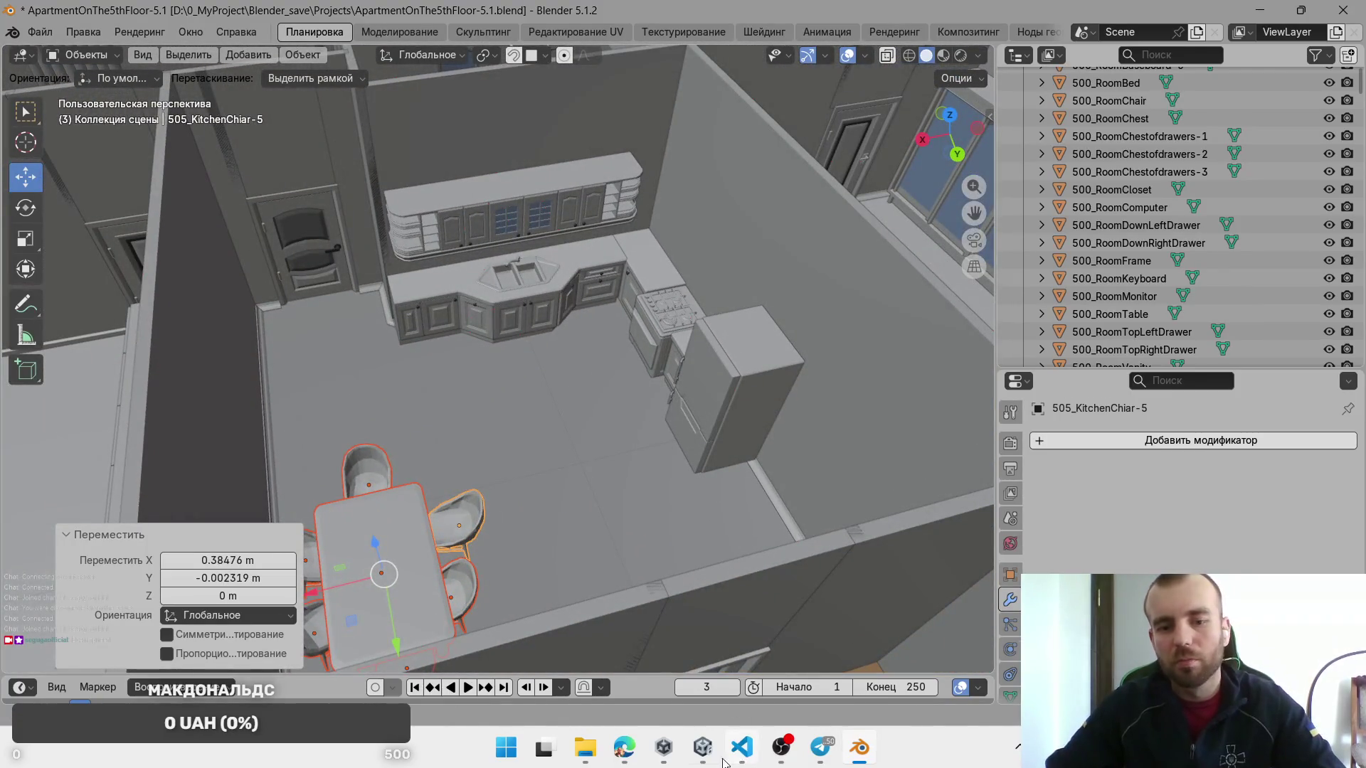
# Step: Back in Unity, frame the kitchen and select the copied bath trigger for renaming
pyautogui.click(703, 747)
pyautogui.moveTo(649, 355); pyautogui.dragTo(710, 326)
pyautogui.scroll(-3, 602, 349)
pyautogui.moveTo(602, 349)
pyautogui.mouseDown()
pyautogui.moveTo(578, 340)
pyautogui.moveTo(565, 370)
pyautogui.mouseUp()
pyautogui.click(135, 330)
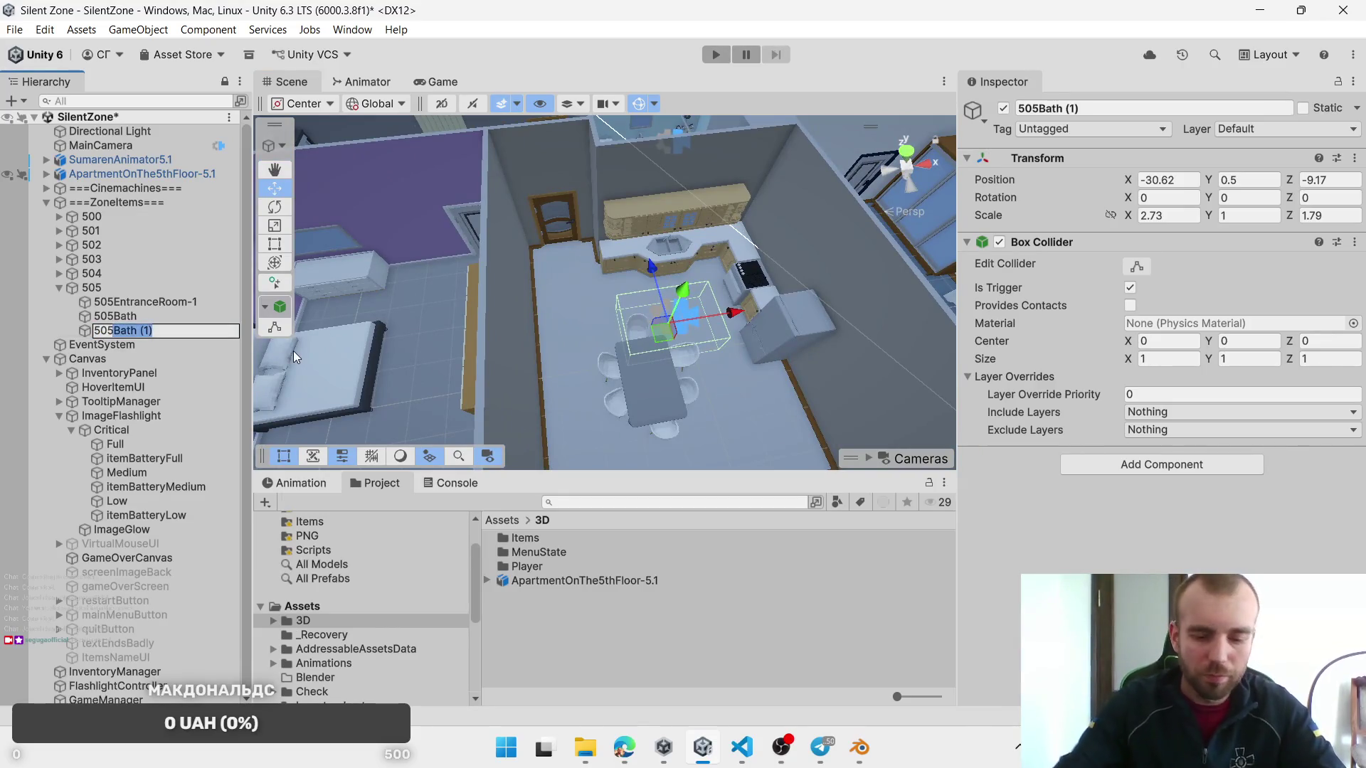
# Step: Rename the copy 505Kichen, then duplicate it and move the duplicate to the bedroom
pyautogui.write('Kichen')
pyautogui.press('Return')
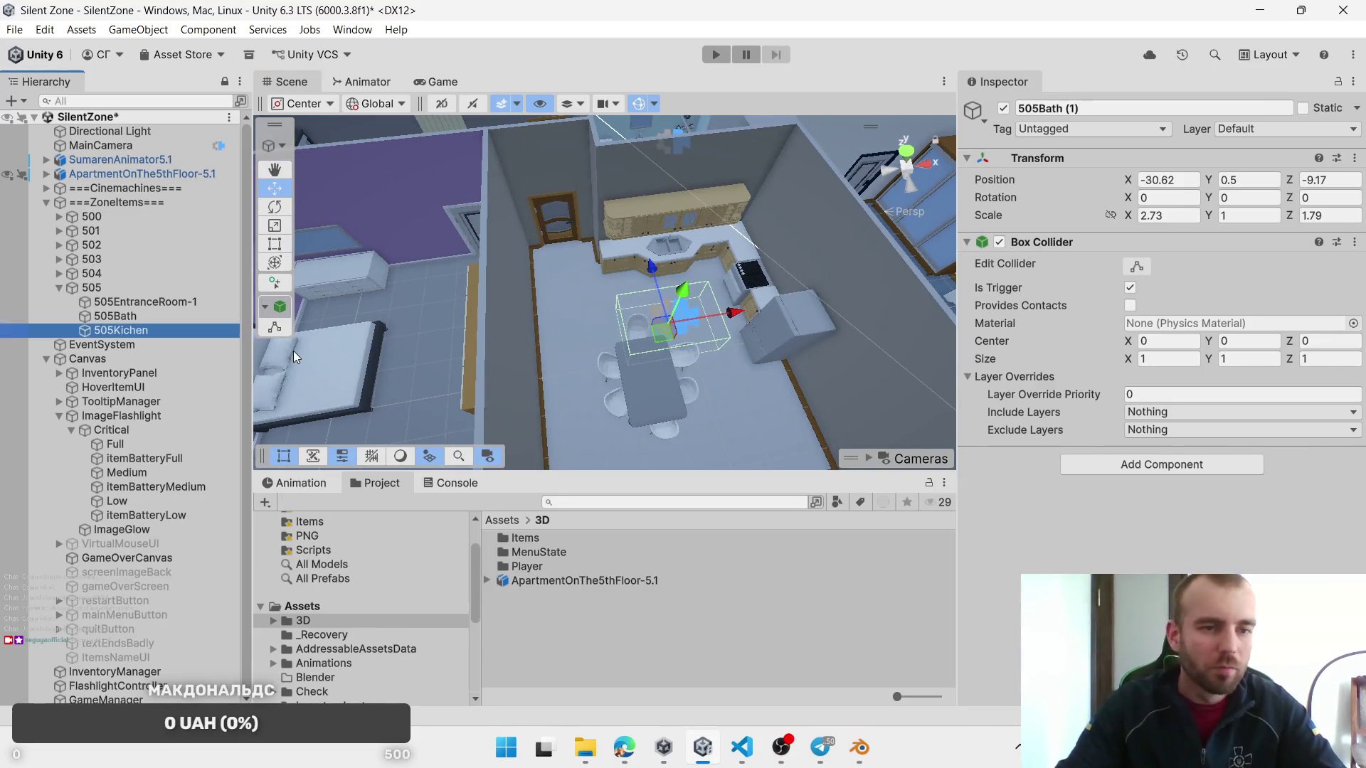
pyautogui.hotkey('ctrl', 'd')
pyautogui.moveTo(669, 333)
pyautogui.mouseDown()
pyautogui.moveTo(409, 309)
pyautogui.moveTo(782, 249)
pyautogui.moveTo(640, 309)
pyautogui.moveTo(675, 357)
pyautogui.moveTo(360, 277)
pyautogui.moveTo(443, 336)
pyautogui.moveTo(502, 278)
pyautogui.moveTo(557, 267)
pyautogui.mouseUp()
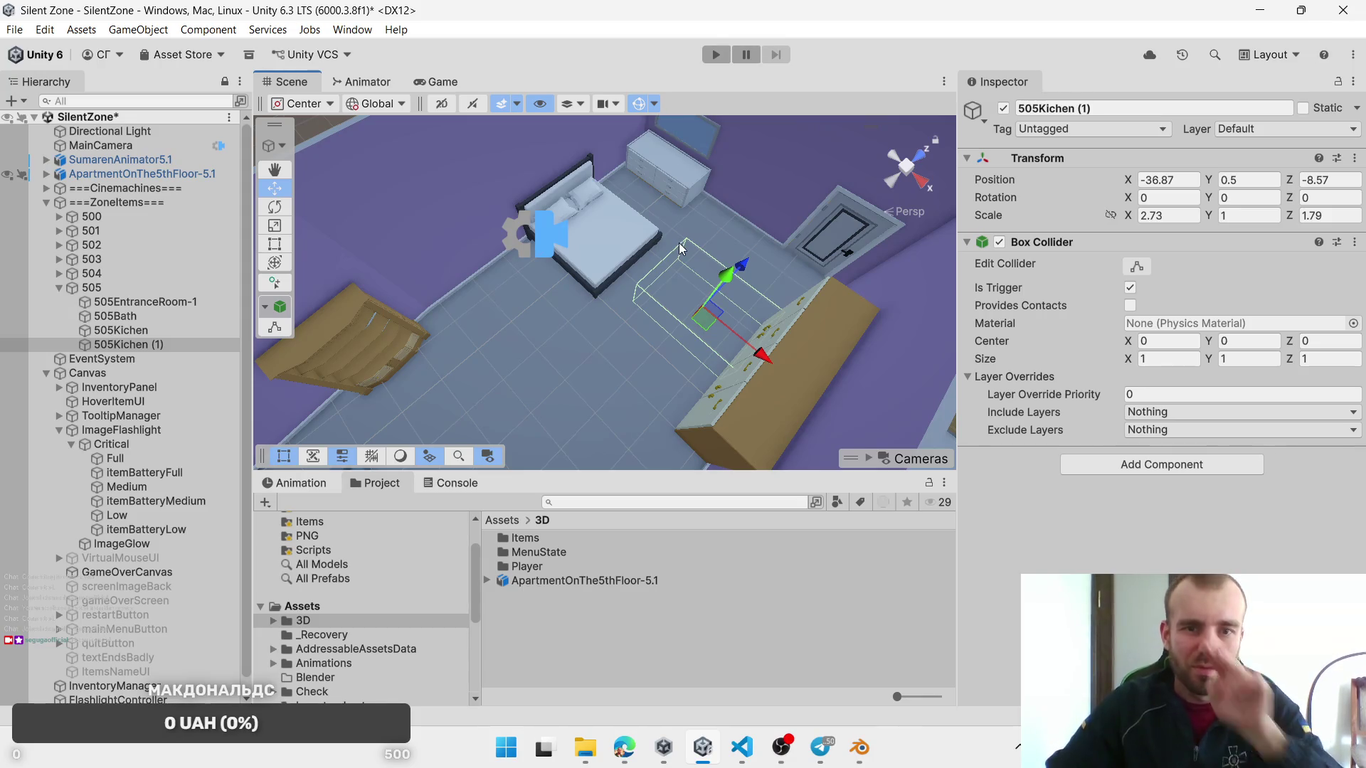
# Step: In Blender, move 505_RoomBed -0.32053 m along Y, then return to Unity
pyautogui.click(859, 747)
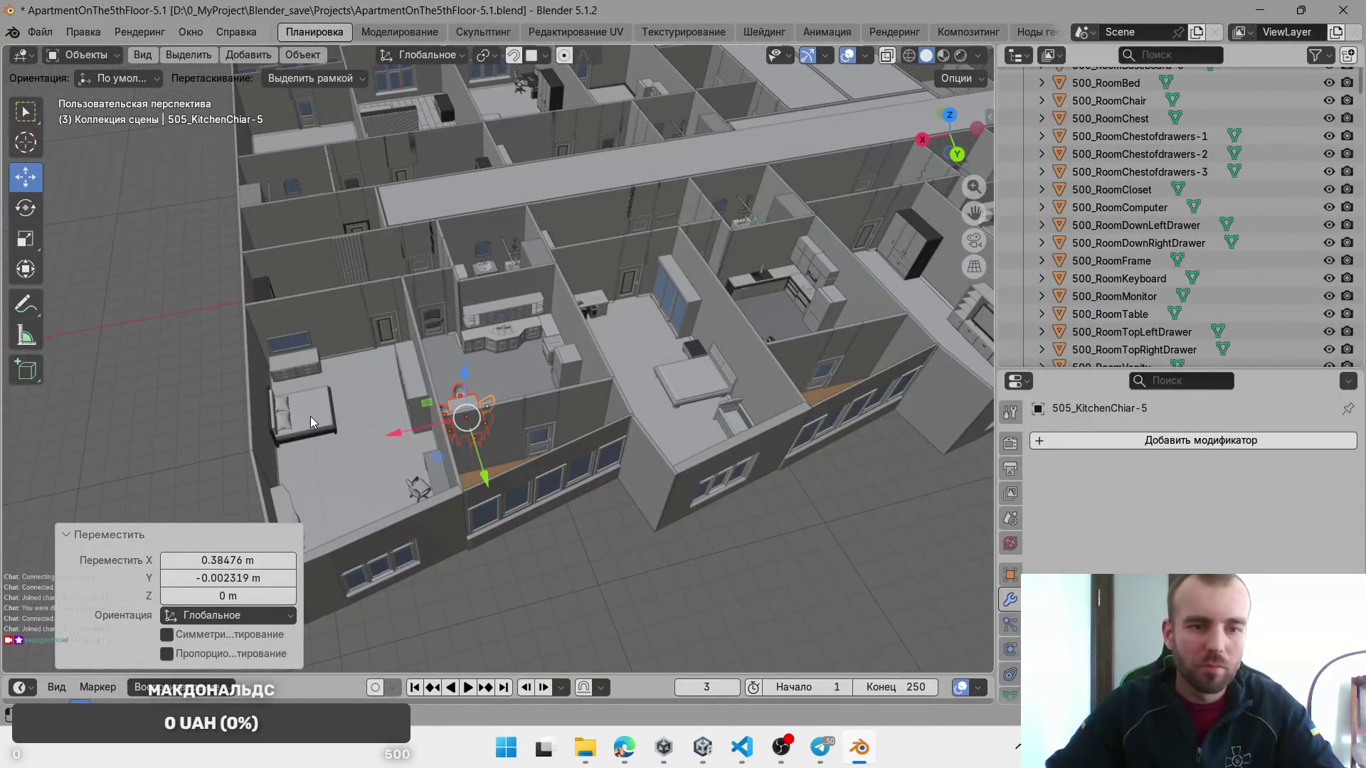
pyautogui.click(310, 416)
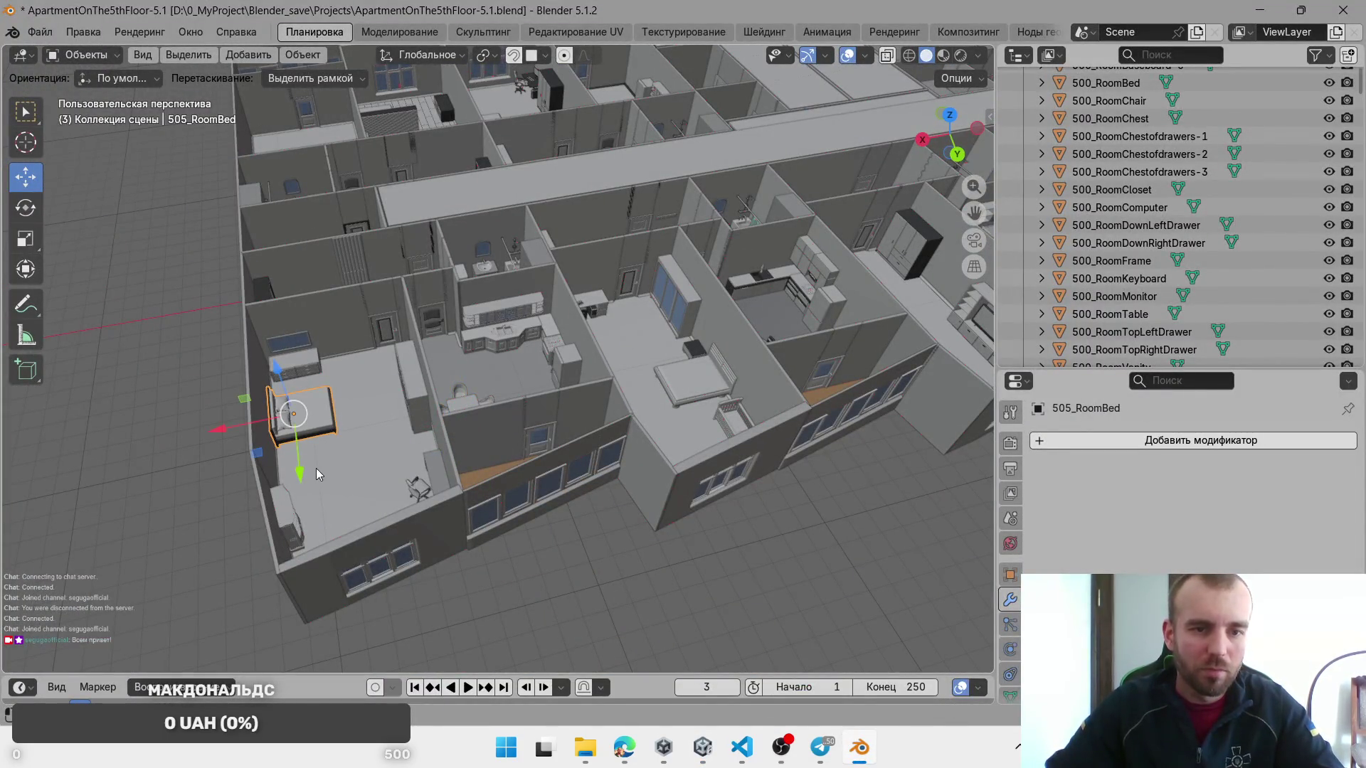
pyautogui.scroll(8, 316, 469)
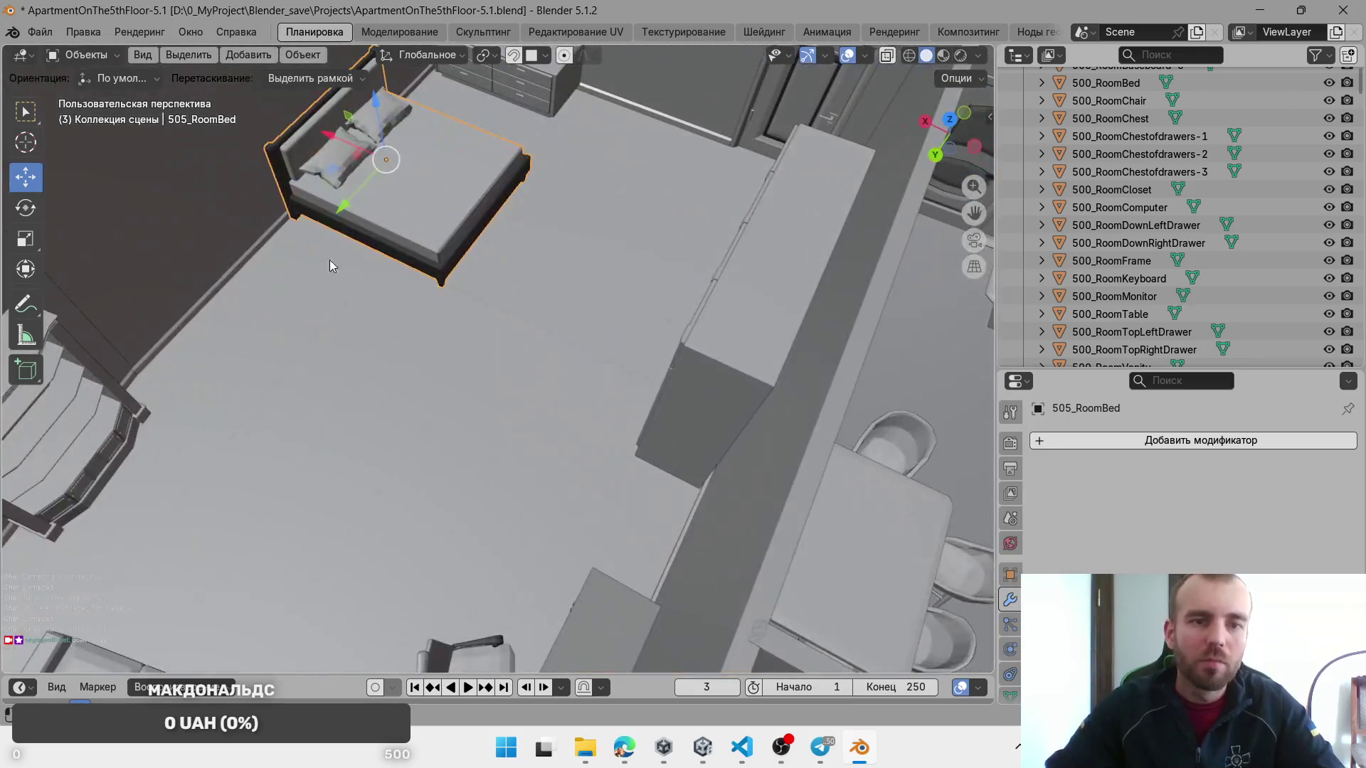
pyautogui.press('g')
pyautogui.moveTo(344, 209)
pyautogui.mouseDown()
pyautogui.moveTo(283, 280)
pyautogui.moveTo(298, 284)
pyautogui.mouseUp()
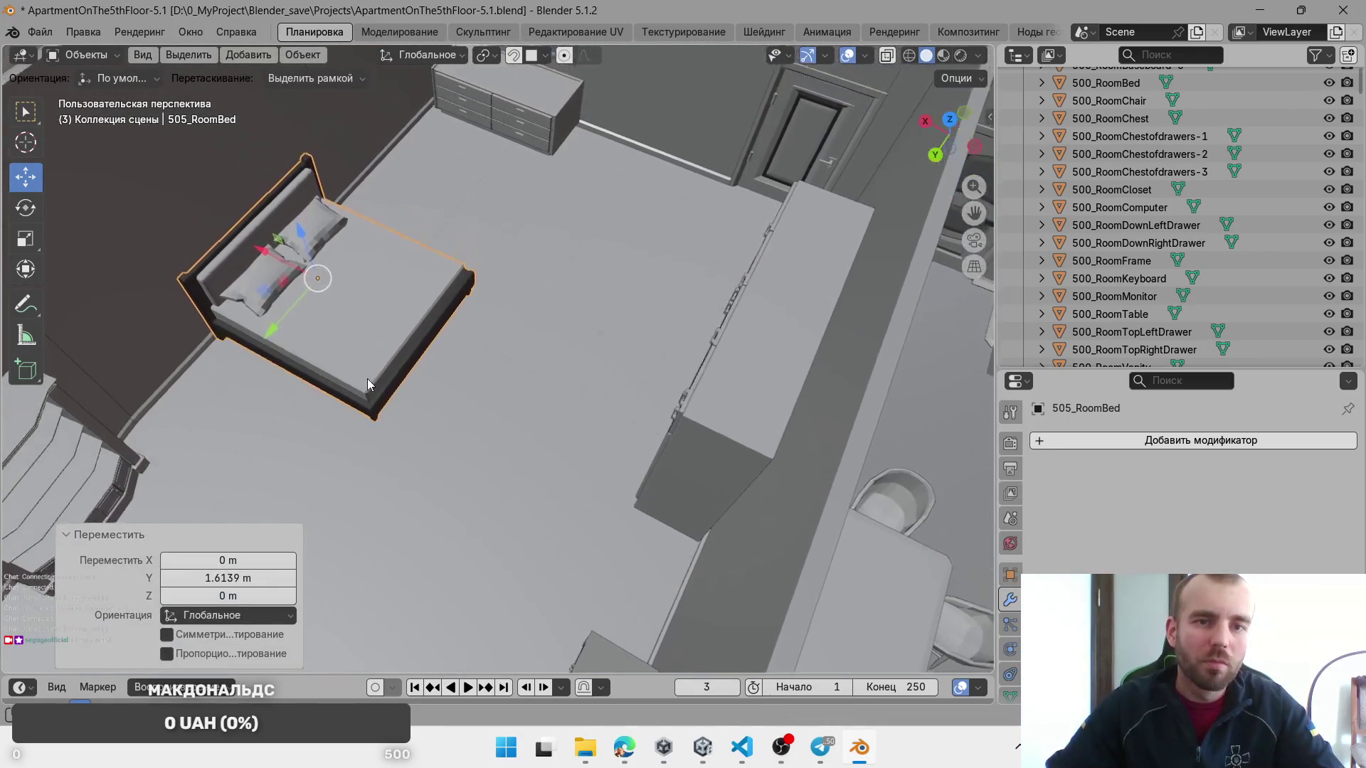
pyautogui.moveTo(273, 329); pyautogui.dragTo(286, 326)
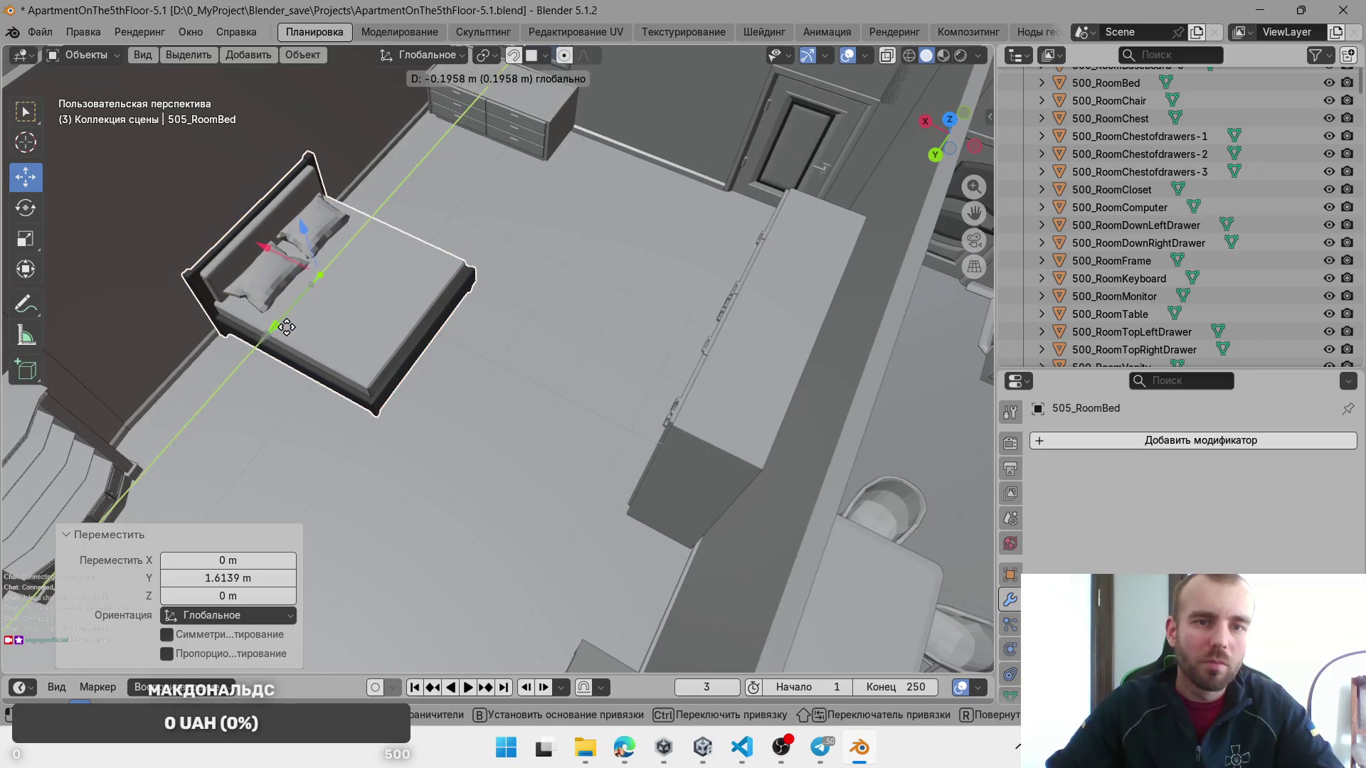
pyautogui.click(401, 253)
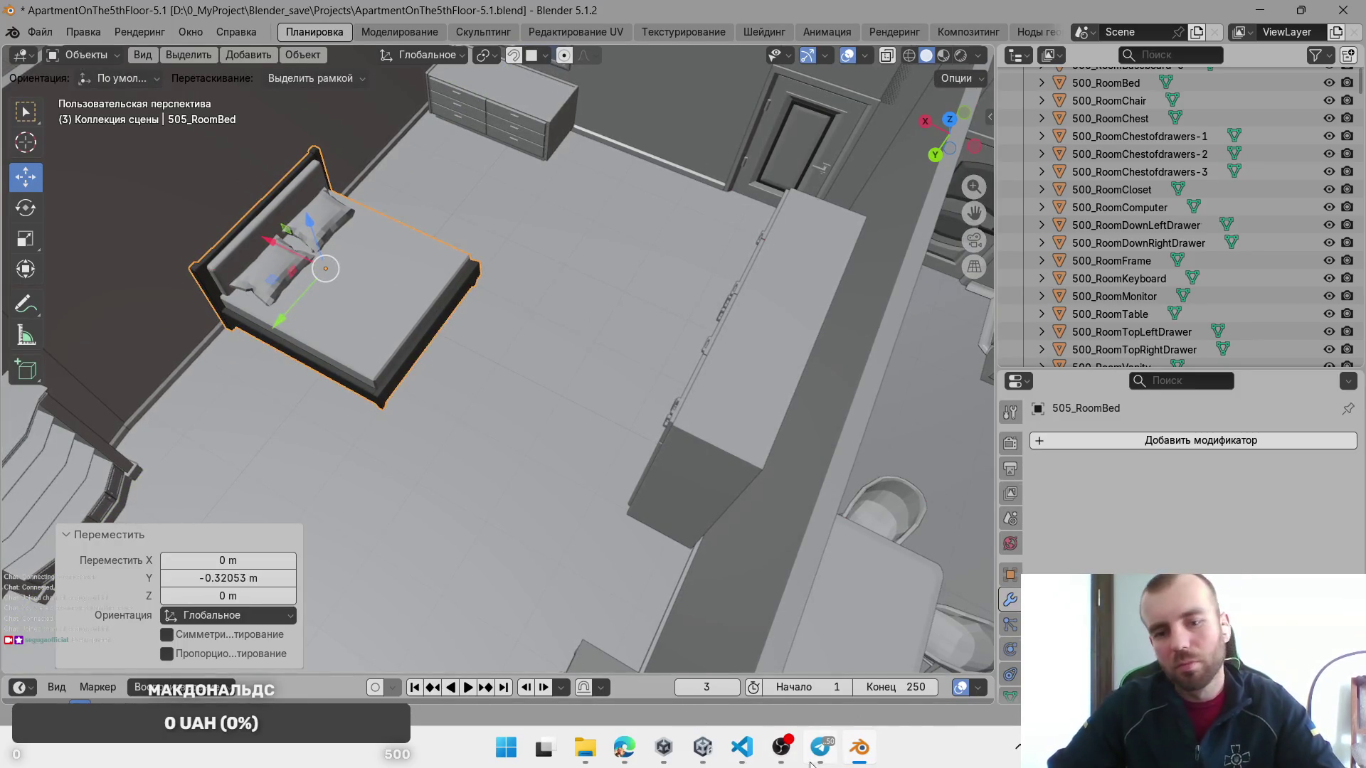
pyautogui.click(705, 748)
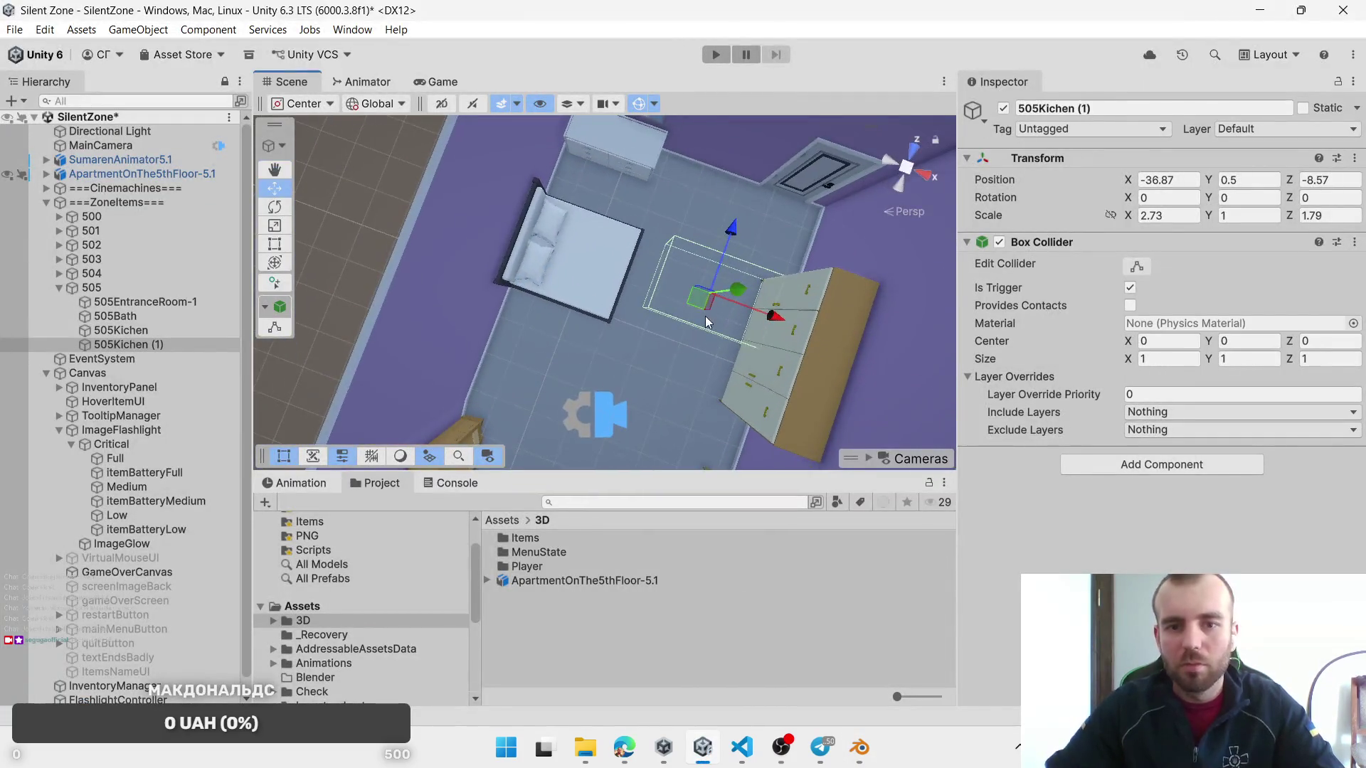
# Step: Move the trigger box onto the bed and name it 505Room-1
pyautogui.moveTo(698, 302)
pyautogui.mouseDown()
pyautogui.moveTo(605, 226)
pyautogui.moveTo(587, 233)
pyautogui.mouseUp()
pyautogui.click(121, 347)
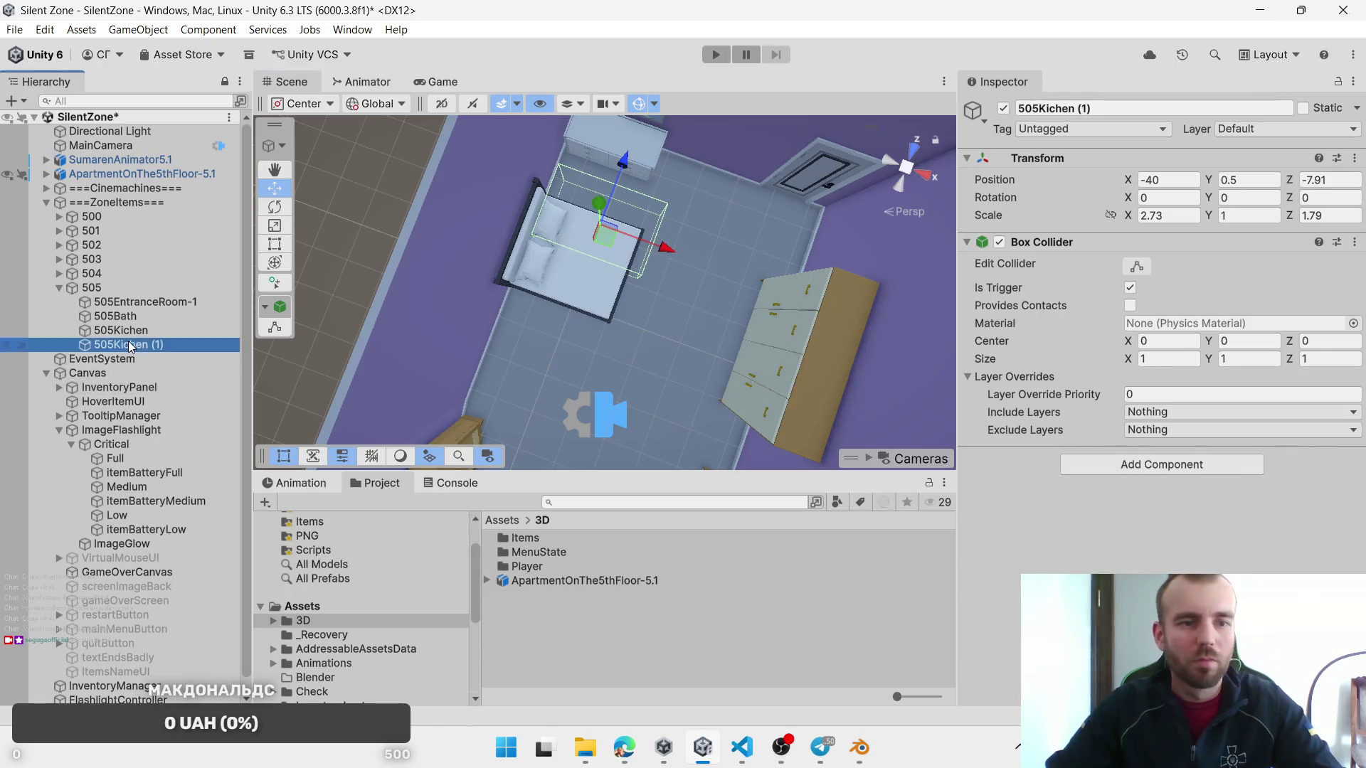
pyautogui.write('505Ro')
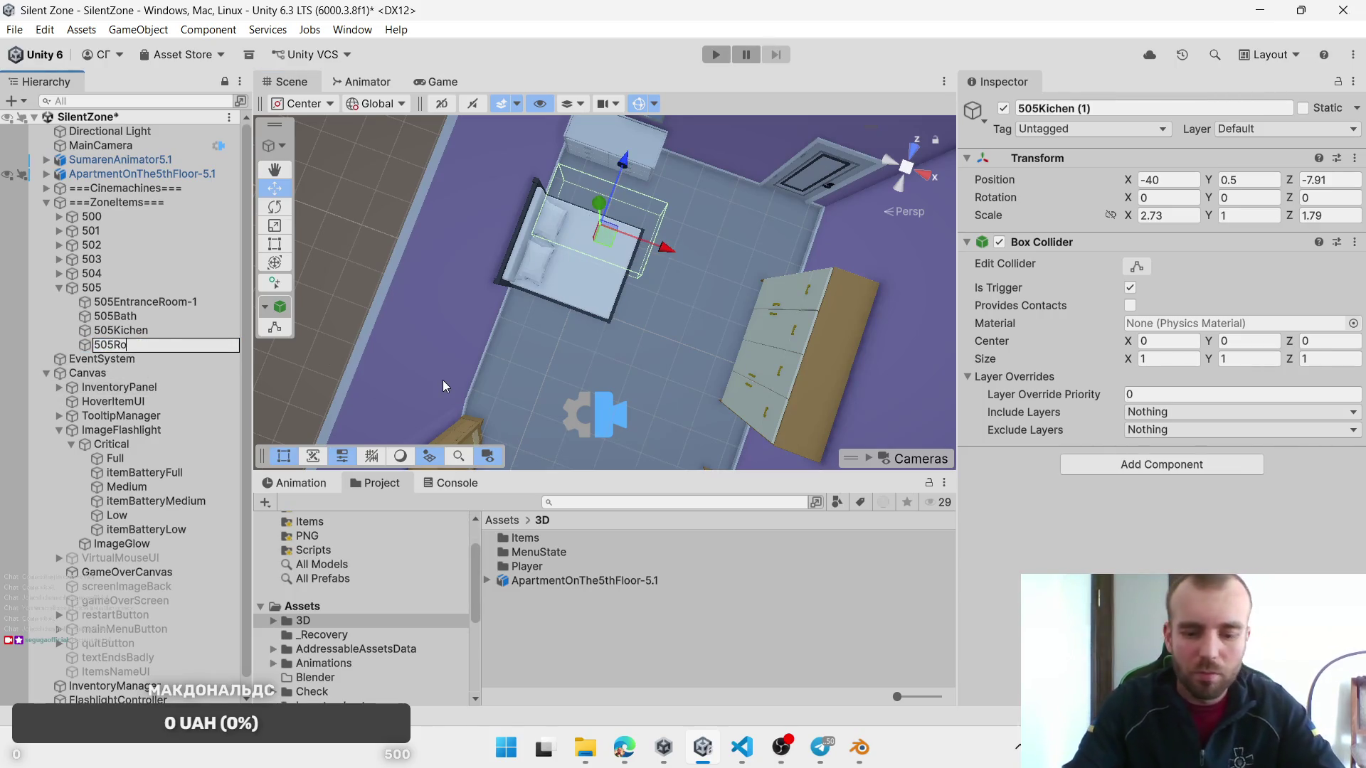
pyautogui.write('om-1')
pyautogui.press('Return')
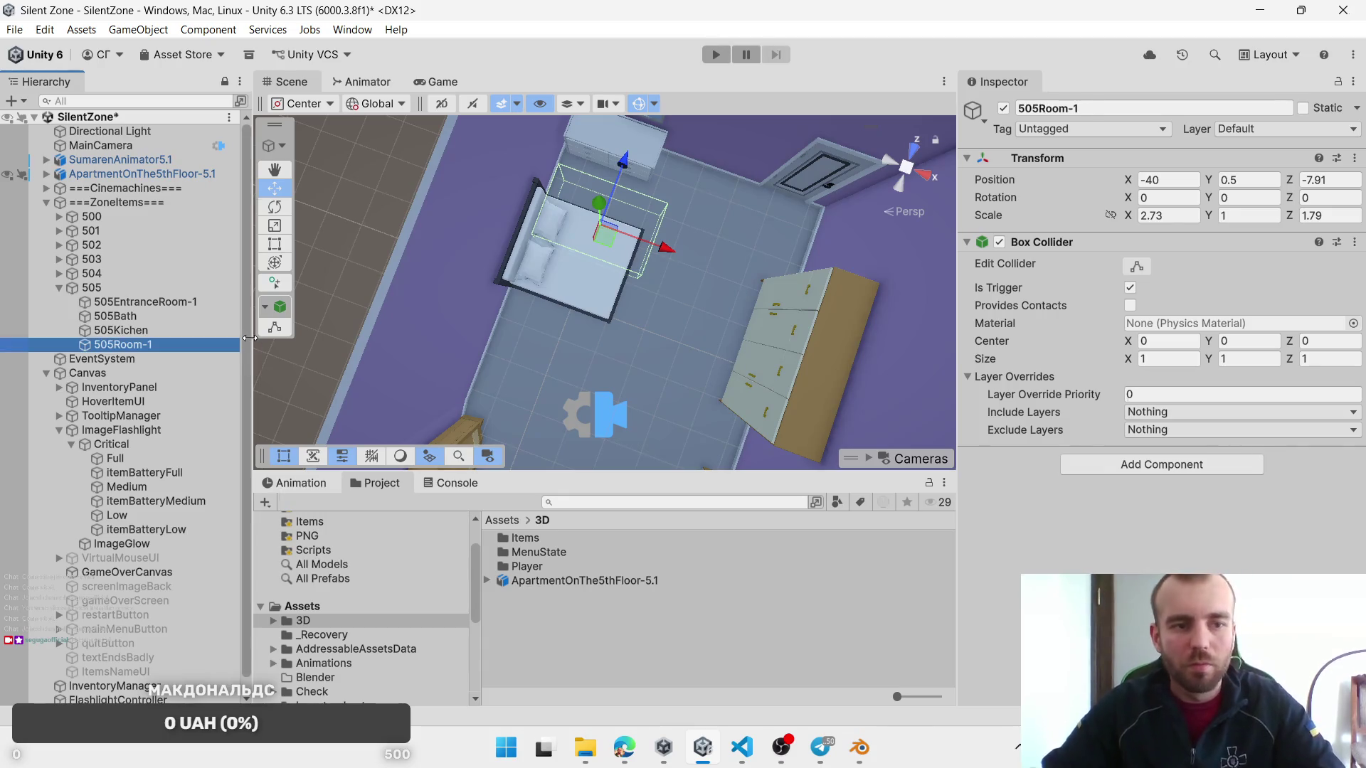
# Step: Duplicate it as 505Room-2 beside the bed, scaled 1.72 by 3.21
pyautogui.hotkey('ctrl', 'd')
pyautogui.moveTo(387, 327); pyautogui.dragTo(636, 254)
pyautogui.moveTo(441, 288); pyautogui.dragTo(528, 304)
pyautogui.click(129, 358)
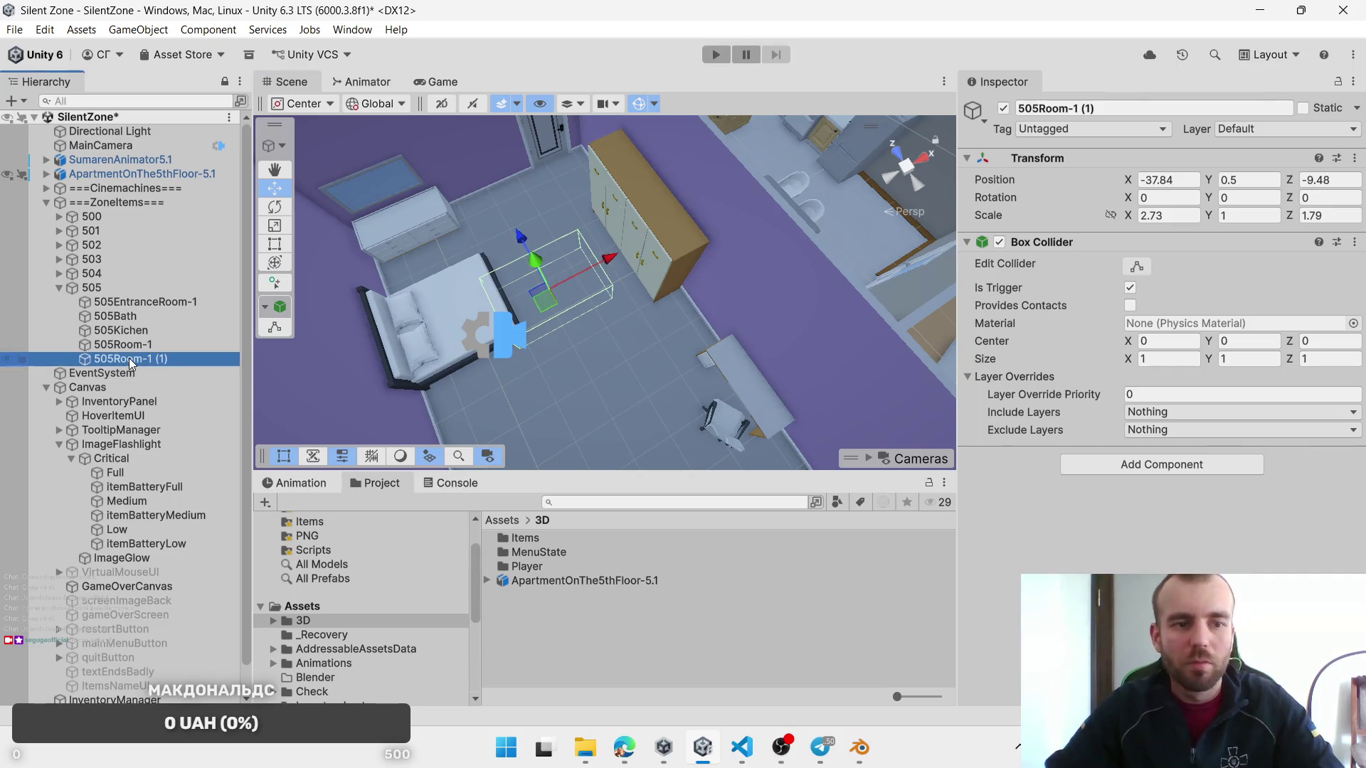
pyautogui.write('505Room2')
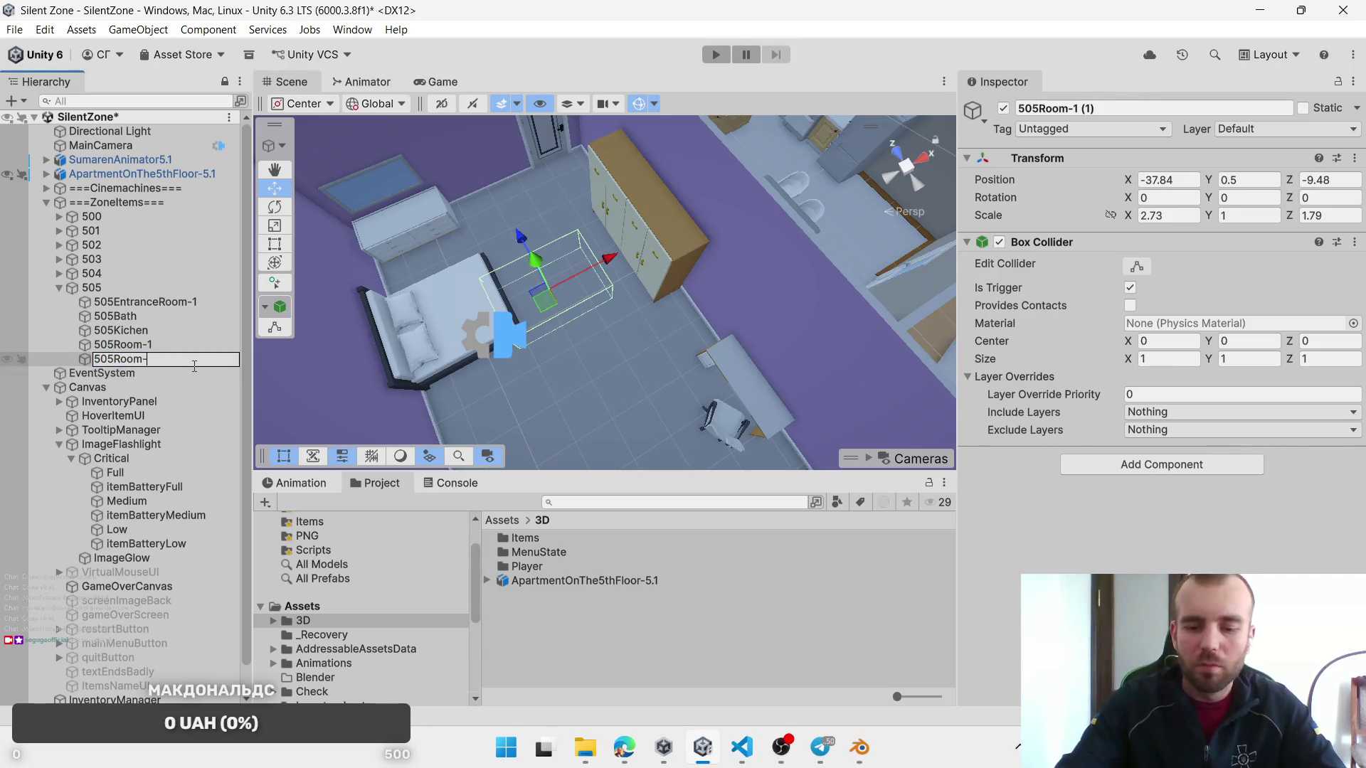
pyautogui.press('Return')
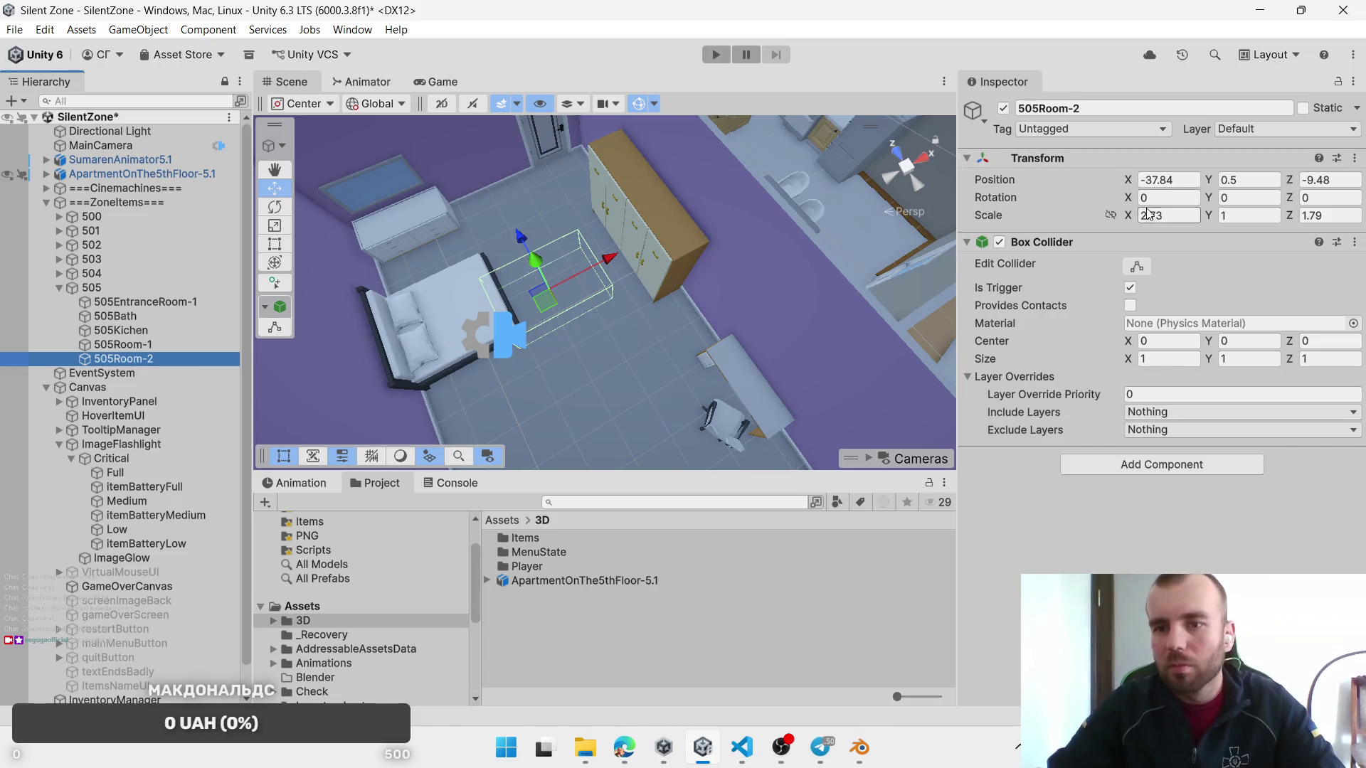
pyautogui.click(1122, 218)
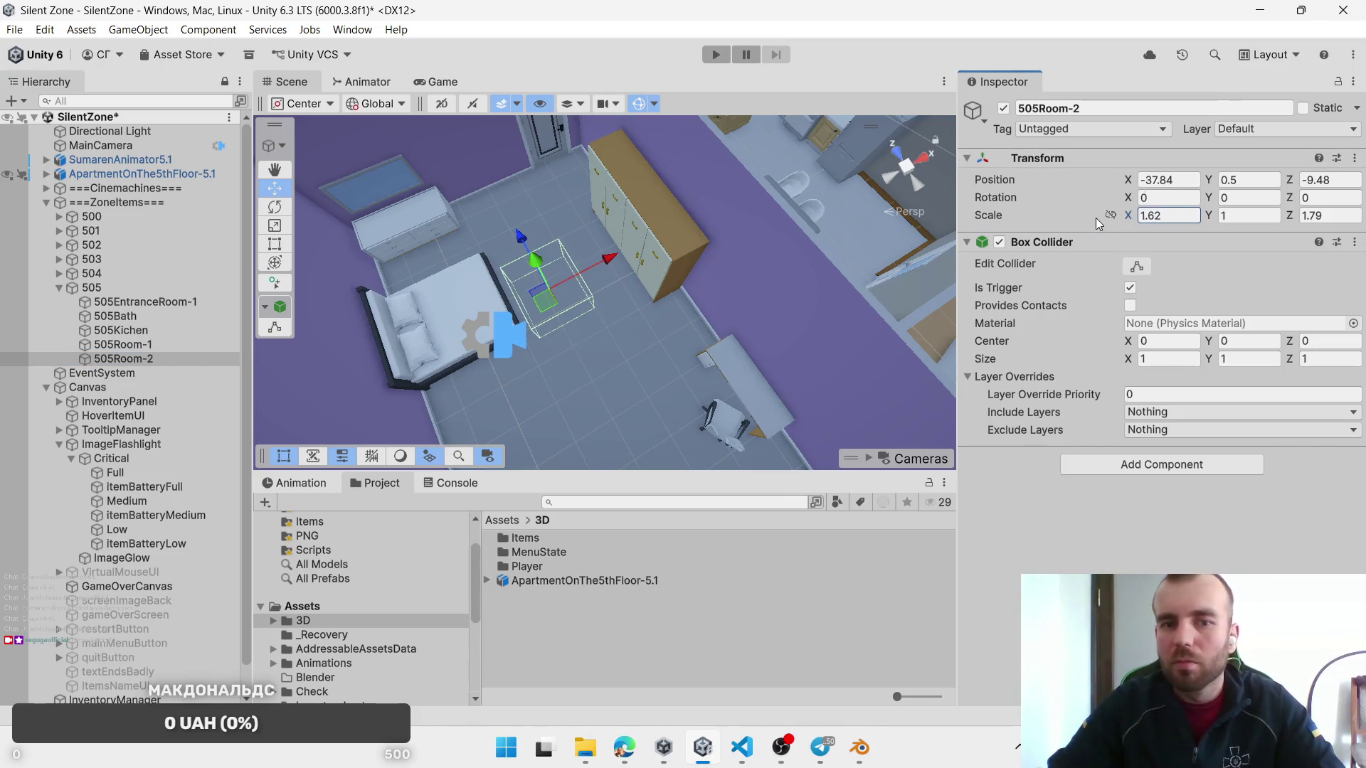
pyautogui.moveTo(1293, 220); pyautogui.dragTo(1325, 225)
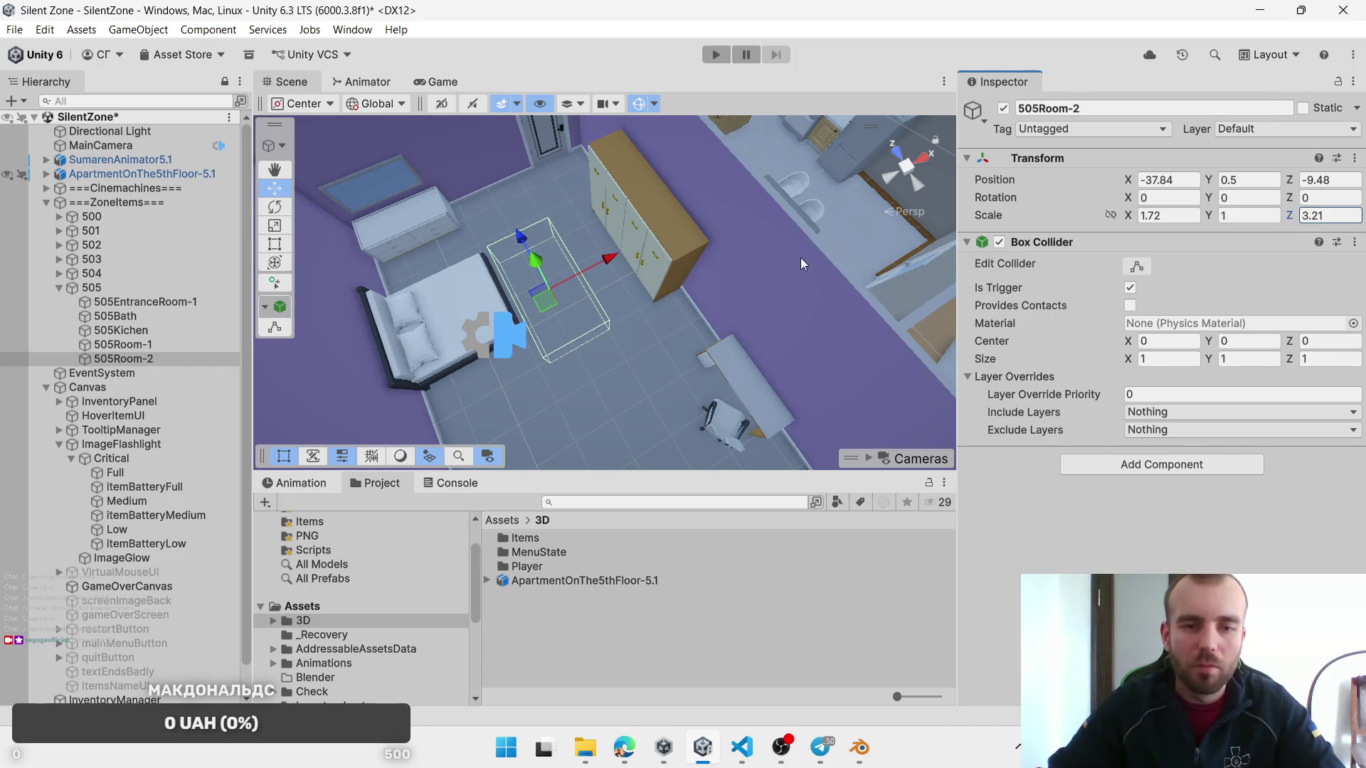
pyautogui.moveTo(552, 305)
pyautogui.mouseDown()
pyautogui.moveTo(582, 329)
pyautogui.moveTo(702, 307)
pyautogui.moveTo(933, 208)
pyautogui.moveTo(455, 199)
pyautogui.mouseUp()
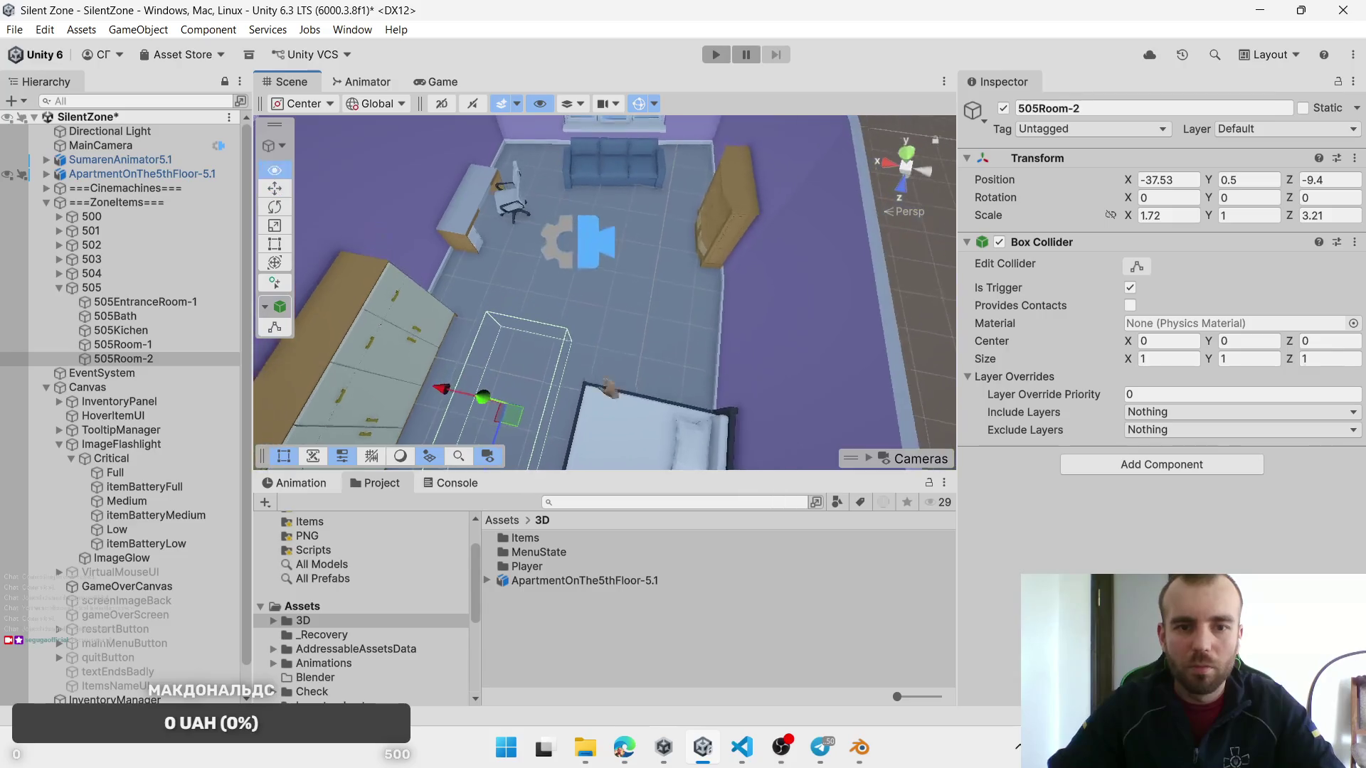
# Step: Duplicate 505Room-2 and place the copy by the sofa and desk, scaled 2.94 by 2.23
pyautogui.hotkey('ctrl', 'd')
pyautogui.moveTo(545, 339)
pyautogui.mouseDown()
pyautogui.moveTo(599, 251)
pyautogui.moveTo(588, 248)
pyautogui.mouseUp()
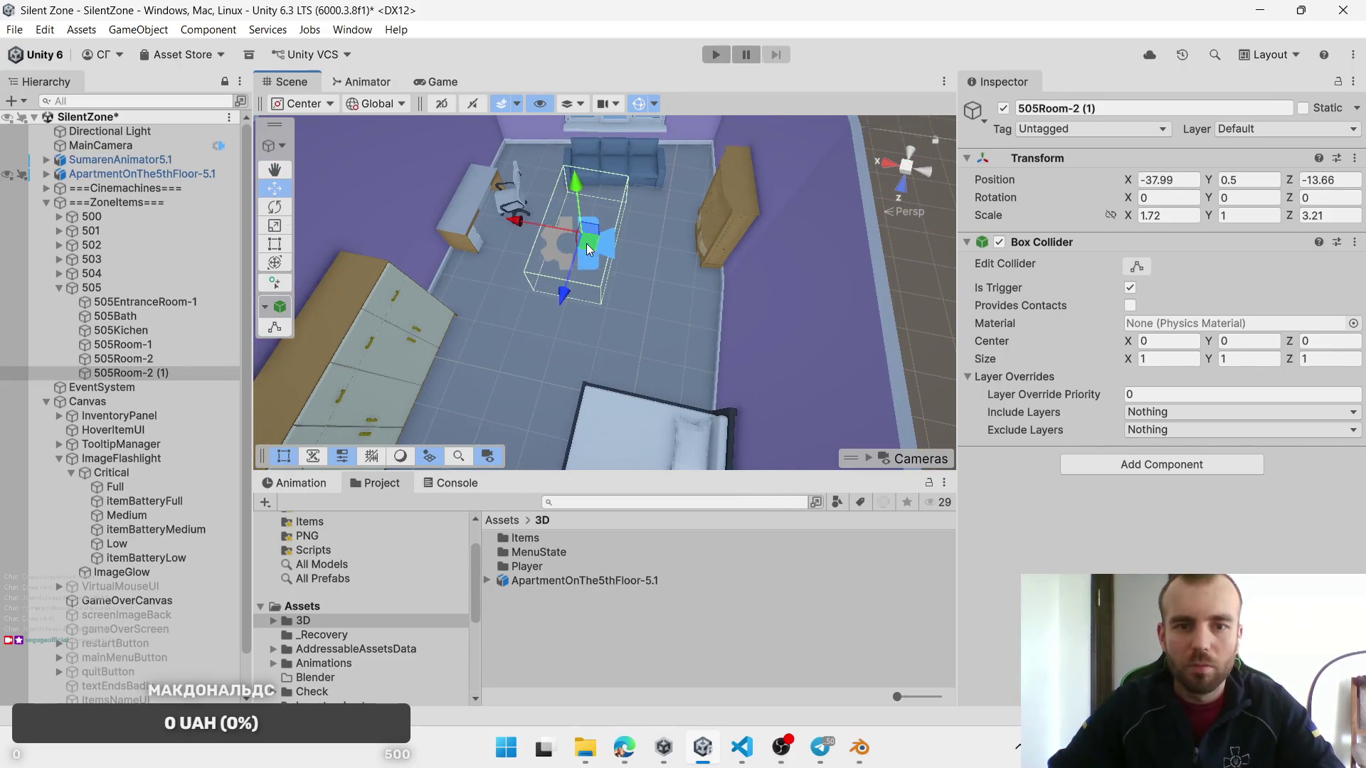
pyautogui.moveTo(1129, 220)
pyautogui.mouseDown()
pyautogui.moveTo(1271, 214)
pyautogui.moveTo(1084, 232)
pyautogui.mouseUp()
pyautogui.moveTo(596, 241); pyautogui.dragTo(612, 237)
pyautogui.moveTo(1122, 218); pyautogui.dragTo(1114, 217)
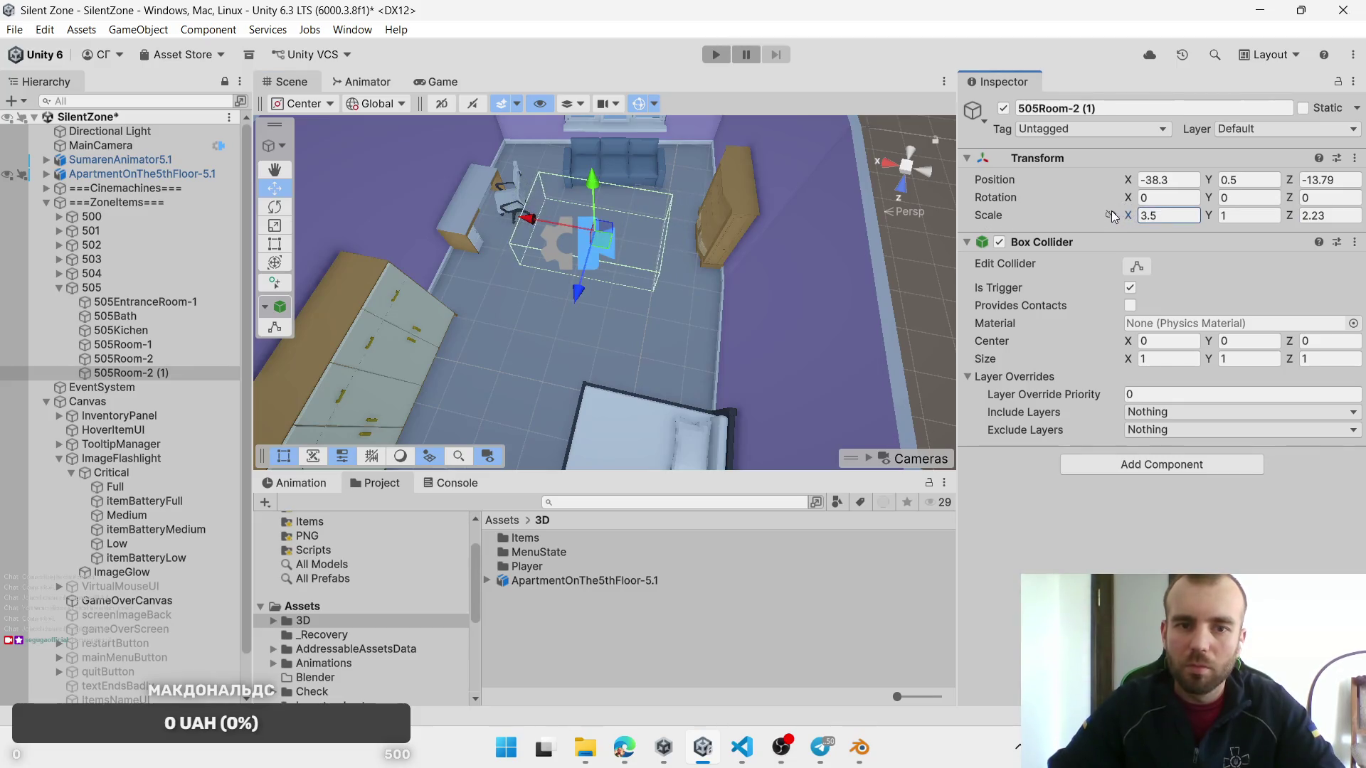
pyautogui.moveTo(597, 237); pyautogui.dragTo(603, 240)
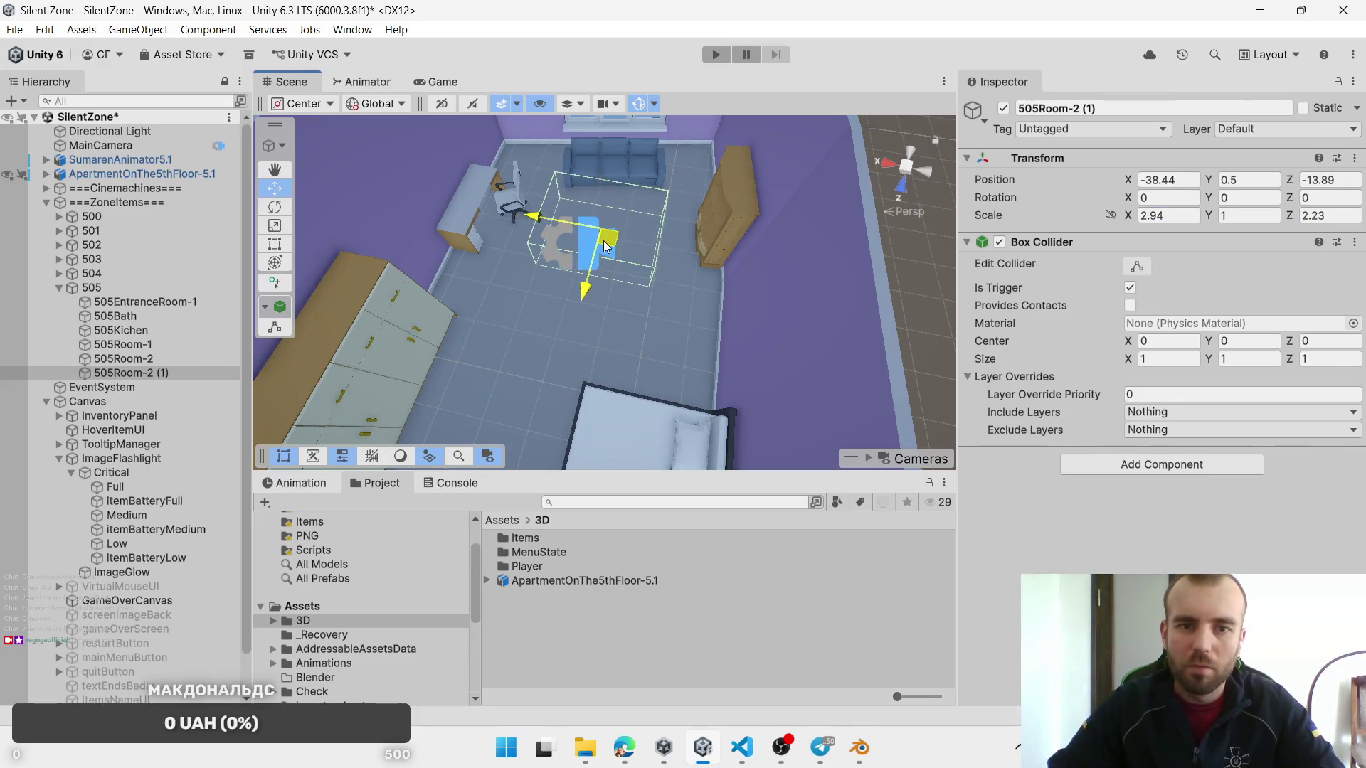
# Step: Name the new trigger 505Room-3, then select the 505 entrance trigger
pyautogui.click(131, 375)
pyautogui.write('505Room-3')
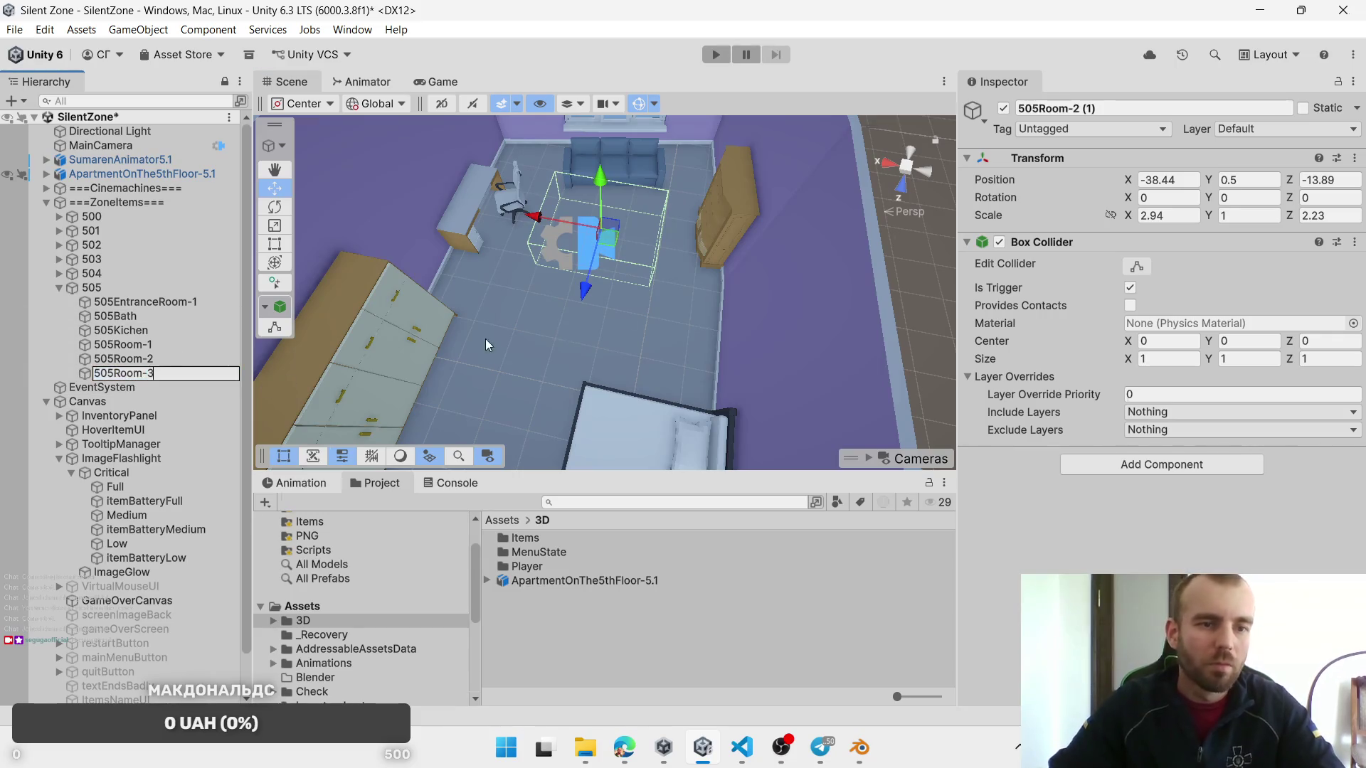
pyautogui.click(485, 339)
pyautogui.press('f')
pyautogui.moveTo(483, 318)
pyautogui.mouseDown()
pyautogui.moveTo(556, 301)
pyautogui.moveTo(589, 311)
pyautogui.moveTo(321, 320)
pyautogui.mouseUp()
pyautogui.click(151, 303)
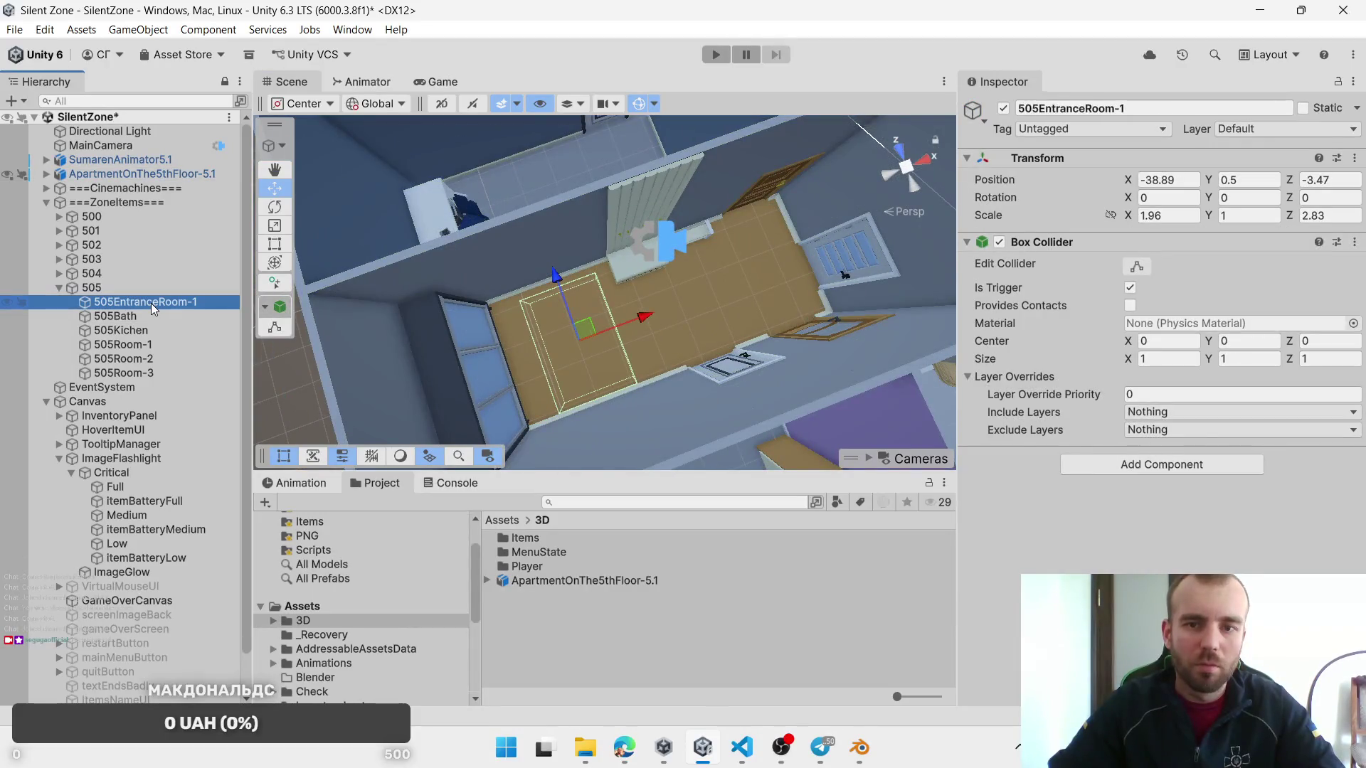
# Step: Create a new empty object named 506 from the 505 group's menu
pyautogui.moveTo(498, 283)
pyautogui.mouseDown()
pyautogui.moveTo(668, 279)
pyautogui.moveTo(724, 311)
pyautogui.mouseUp()
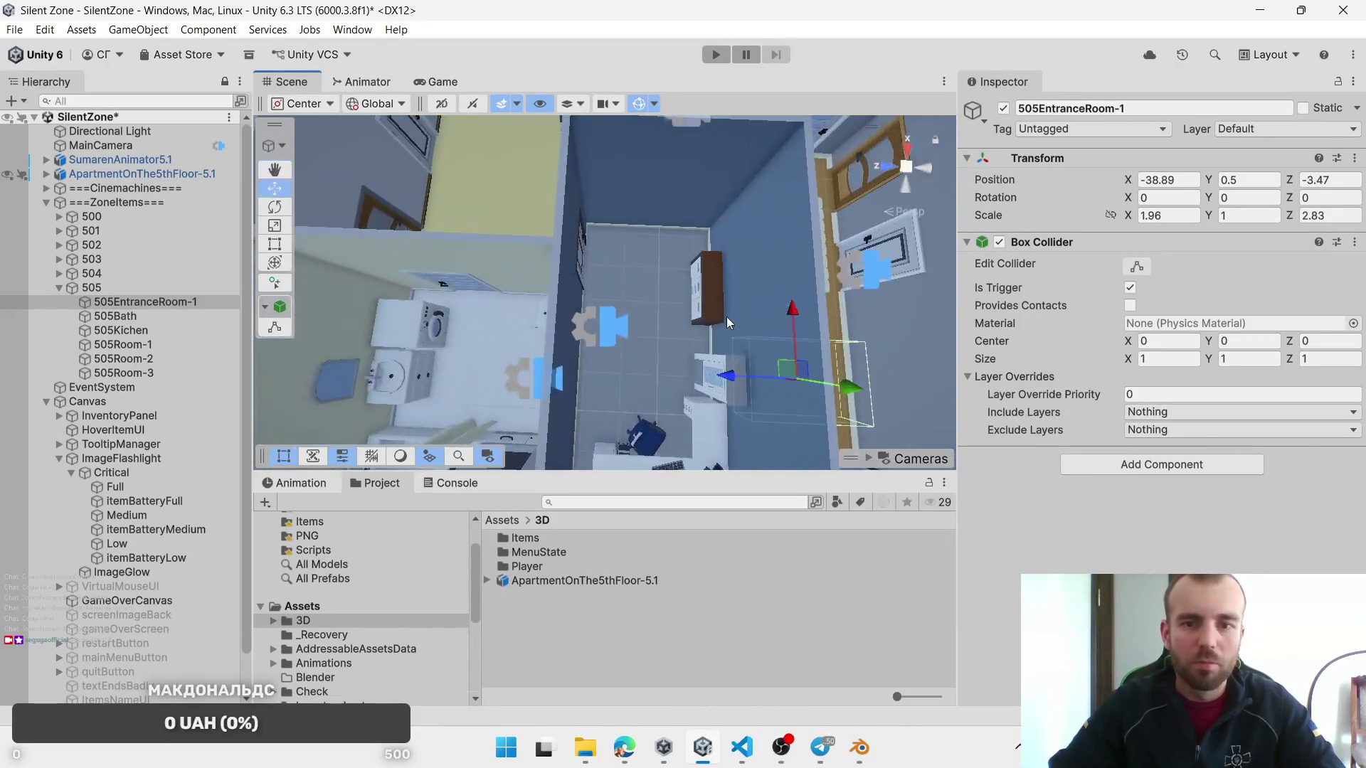
pyautogui.rightClick(92, 288)
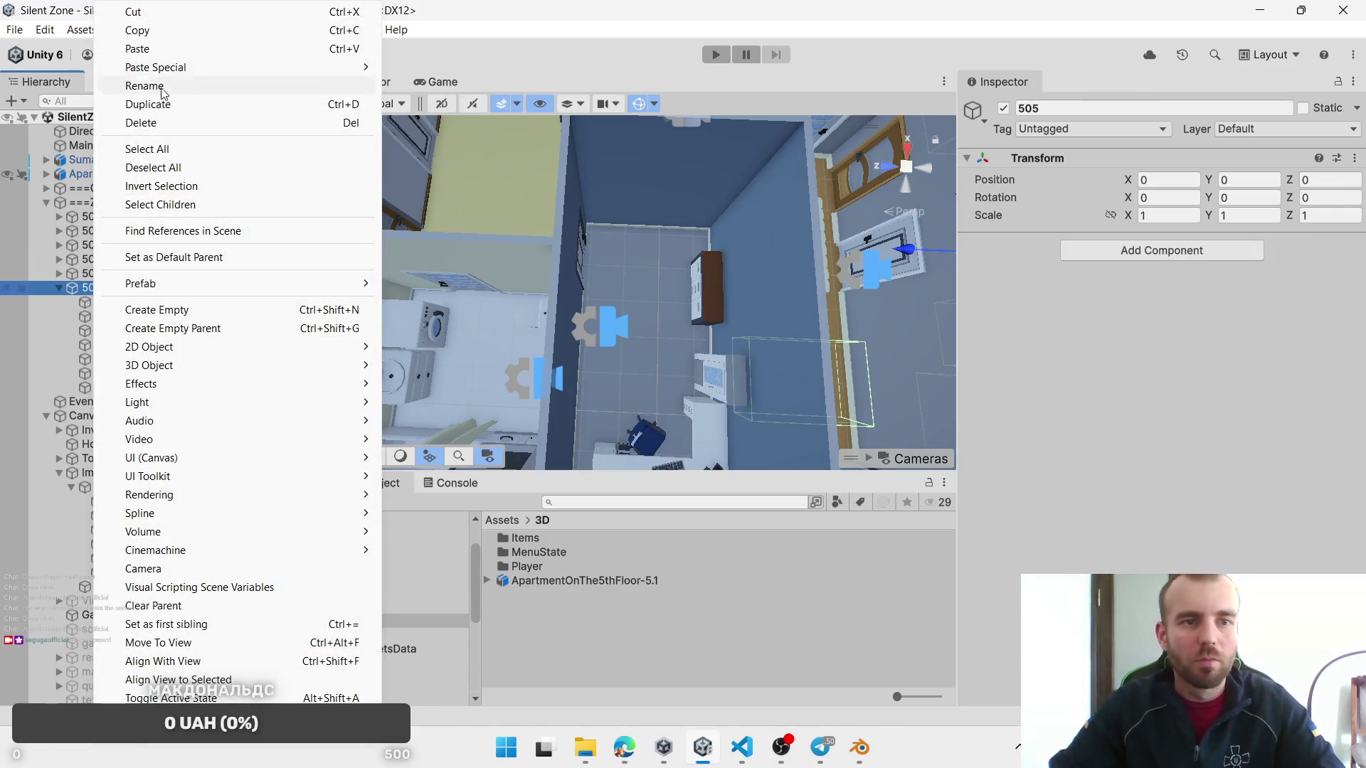
pyautogui.click(199, 310)
pyautogui.write('506')
pyautogui.press('Return')
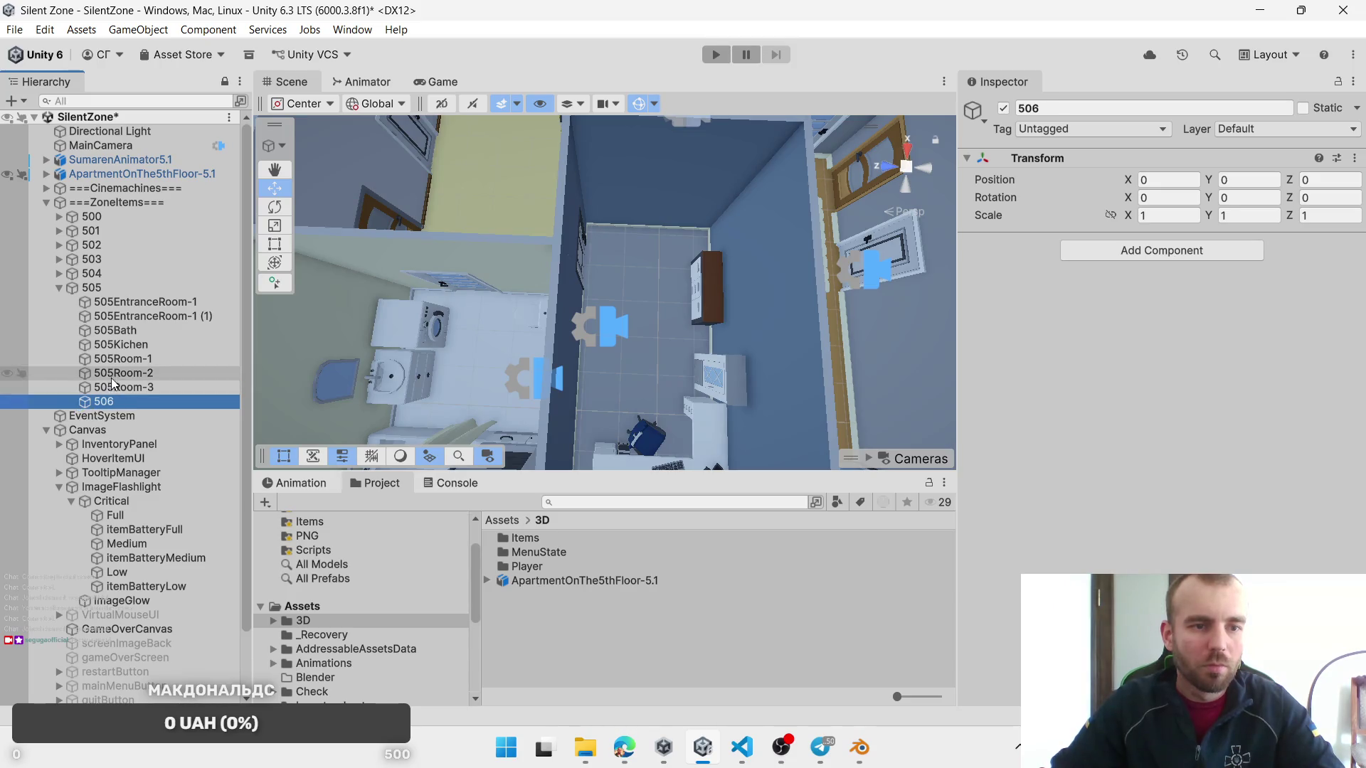
# Step: Put the spare entrance trigger copy under 506 and move the group toward the next apartment
pyautogui.click(59, 288)
pyautogui.click(59, 288)
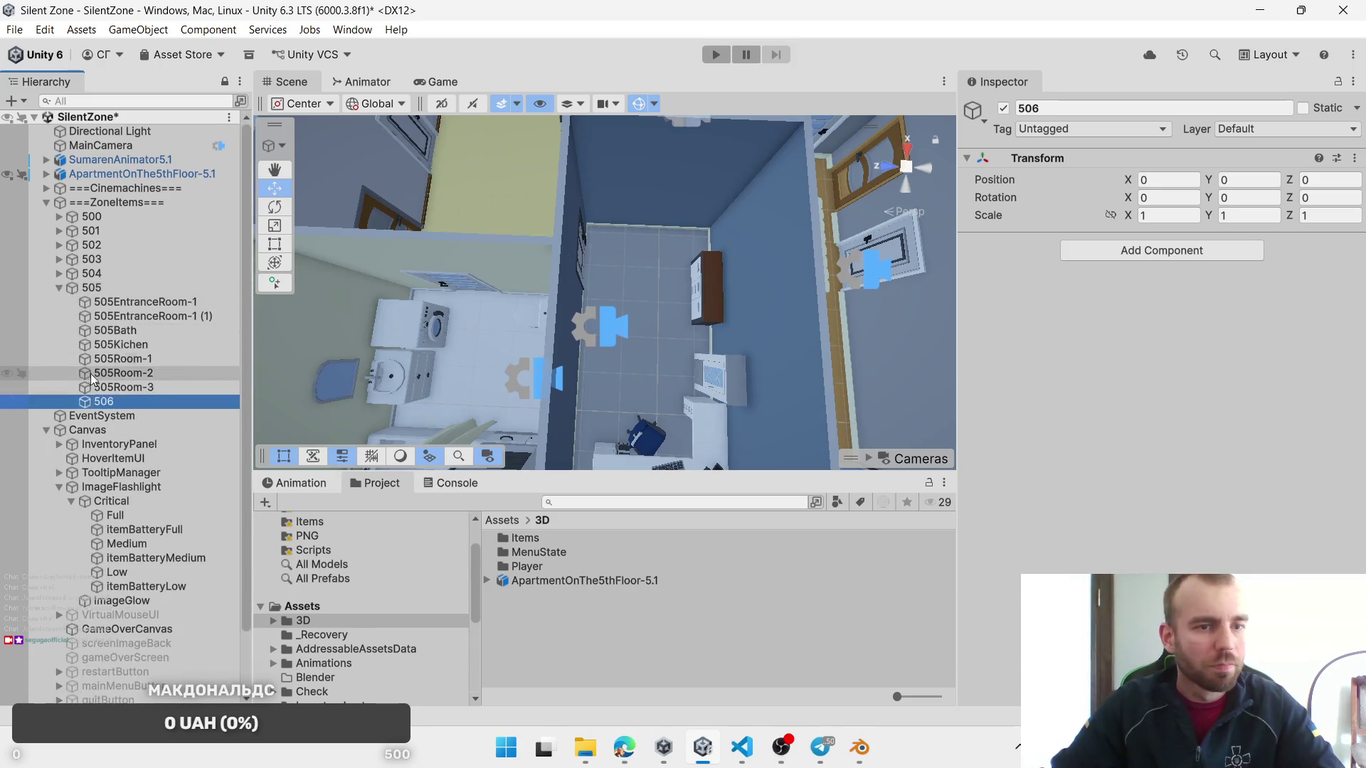
pyautogui.moveTo(74, 407)
pyautogui.mouseDown()
pyautogui.moveTo(131, 319)
pyautogui.moveTo(96, 404)
pyautogui.mouseUp()
pyautogui.moveTo(788, 375)
pyautogui.mouseDown()
pyautogui.moveTo(732, 364)
pyautogui.moveTo(452, 200)
pyautogui.mouseUp()
pyautogui.hotkey('ctrl', 'z')
pyautogui.moveTo(500, 257); pyautogui.dragTo(628, 369)
pyautogui.moveTo(703, 456)
pyautogui.mouseDown()
pyautogui.moveTo(643, 313)
pyautogui.moveTo(495, 155)
pyautogui.mouseUp()
pyautogui.click(538, 286)
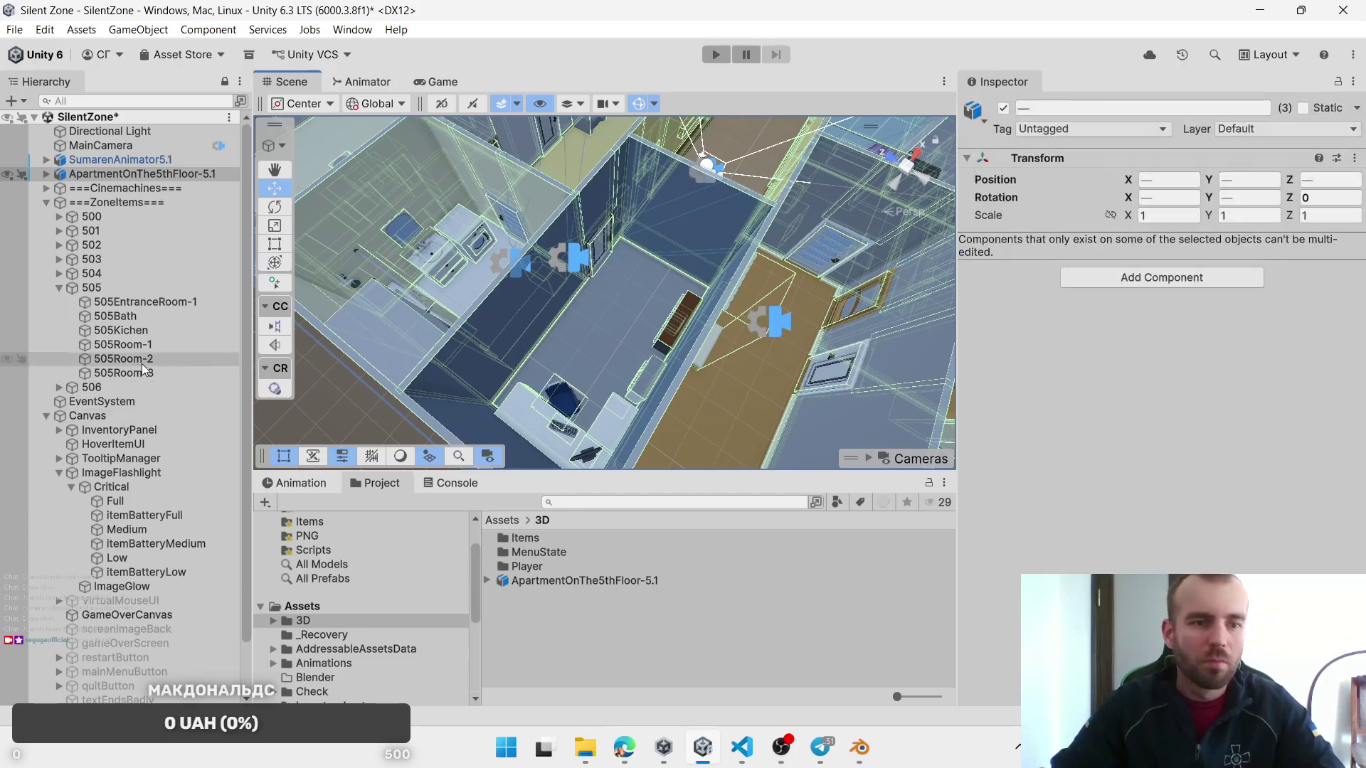
# Step: Fit the copied entrance zone into 506's hallway at 1.3 by 1.81 and name it 506EntranceRoom-1
pyautogui.click(59, 387)
pyautogui.doubleClick(107, 401)
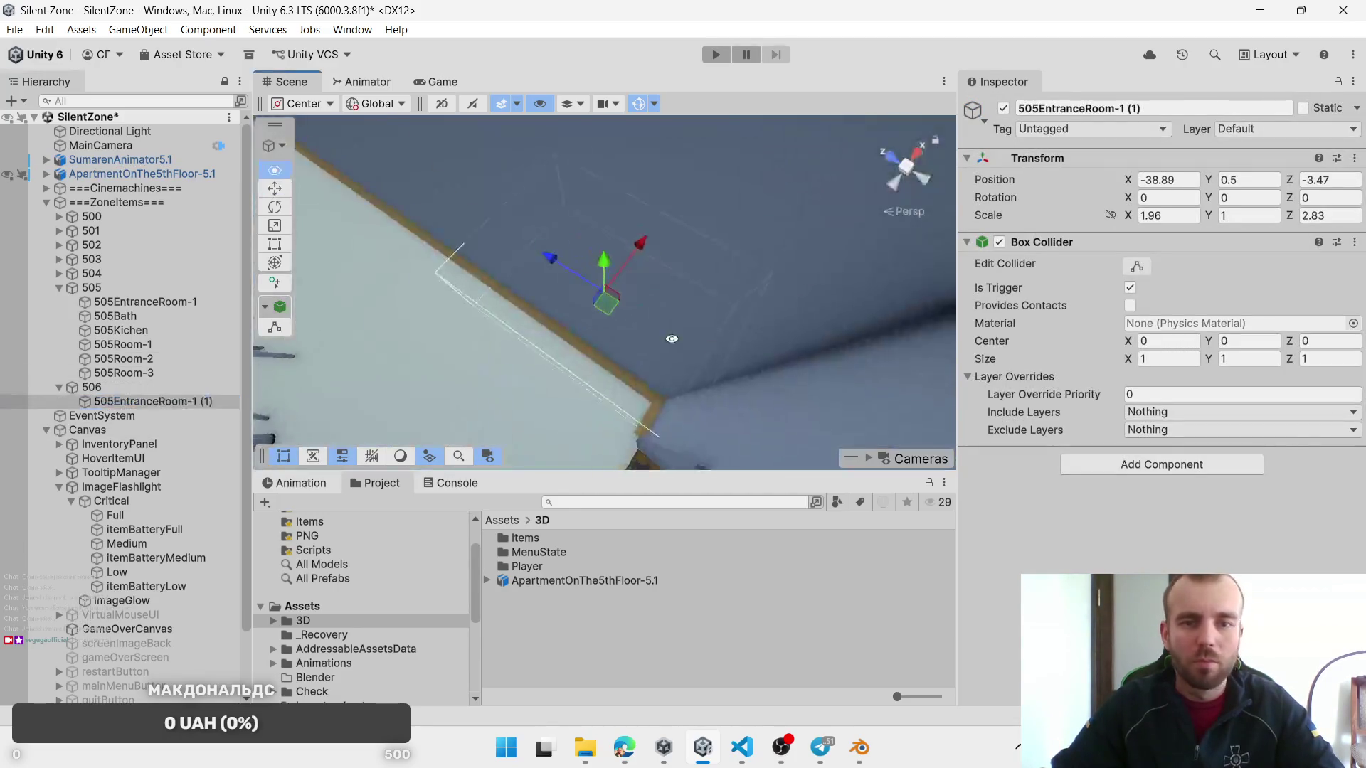
pyautogui.moveTo(615, 328); pyautogui.dragTo(715, 349)
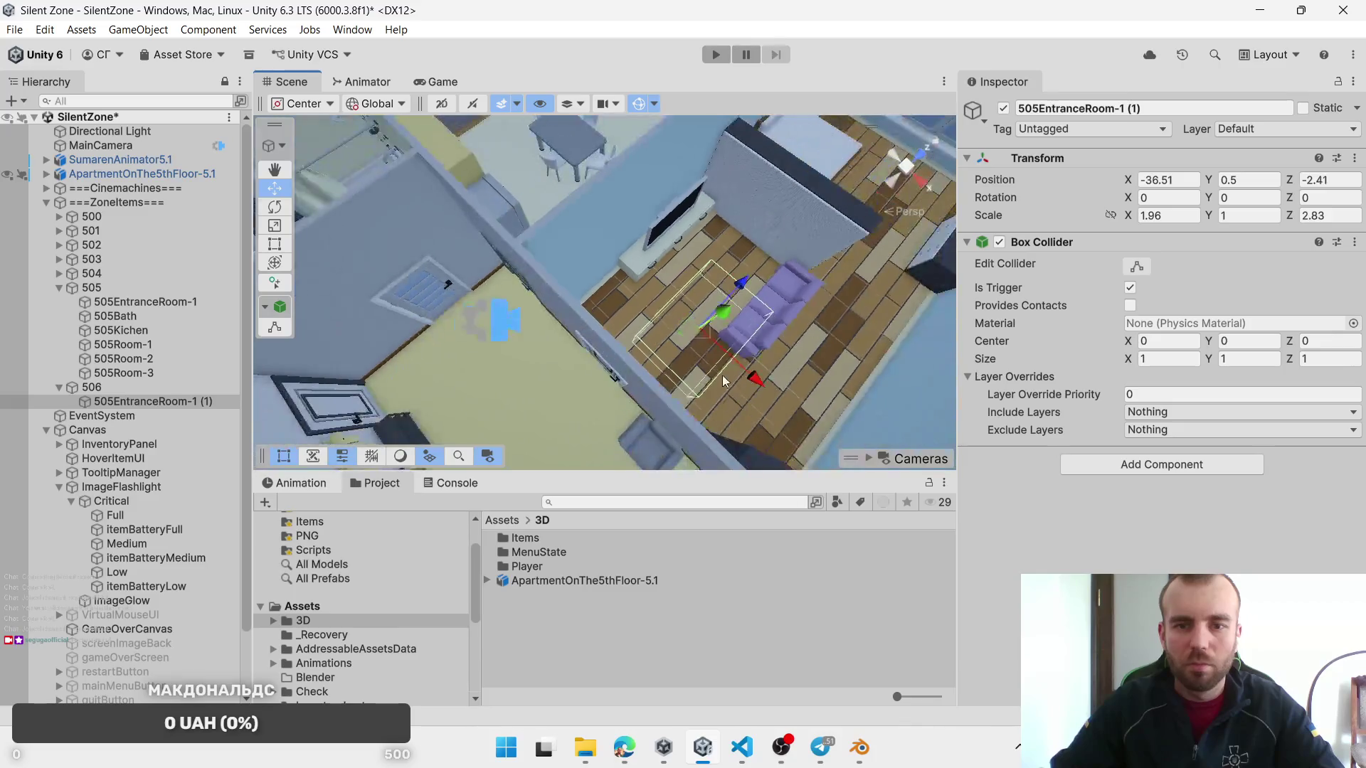
pyautogui.moveTo(670, 236)
pyautogui.mouseDown()
pyautogui.moveTo(530, 313)
pyautogui.moveTo(498, 370)
pyautogui.mouseUp()
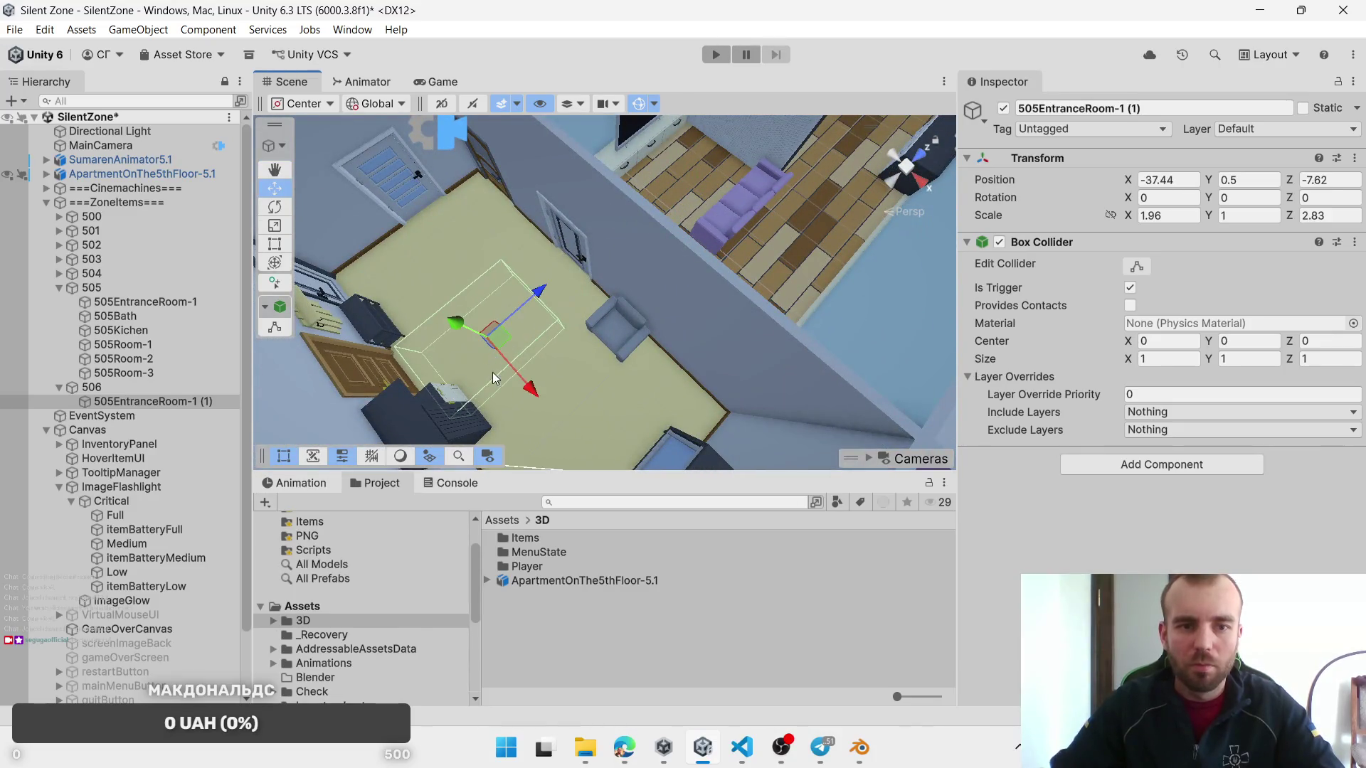
pyautogui.moveTo(558, 288)
pyautogui.mouseDown()
pyautogui.moveTo(612, 284)
pyautogui.moveTo(588, 356)
pyautogui.moveTo(708, 314)
pyautogui.mouseUp()
pyautogui.scroll(5, 619, 285)
pyautogui.scroll(-3, 761, 359)
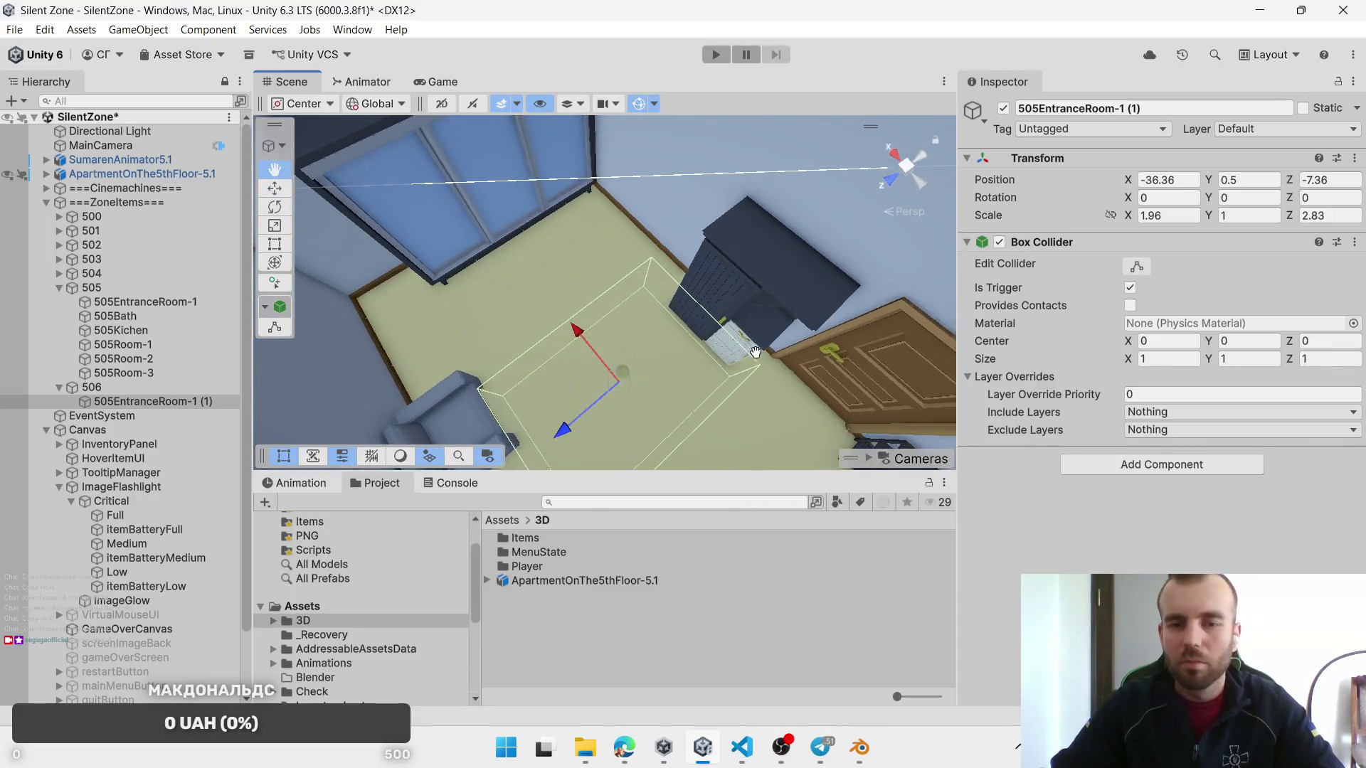
pyautogui.moveTo(1134, 223); pyautogui.dragTo(1117, 227)
pyautogui.moveTo(1278, 224); pyautogui.dragTo(1265, 226)
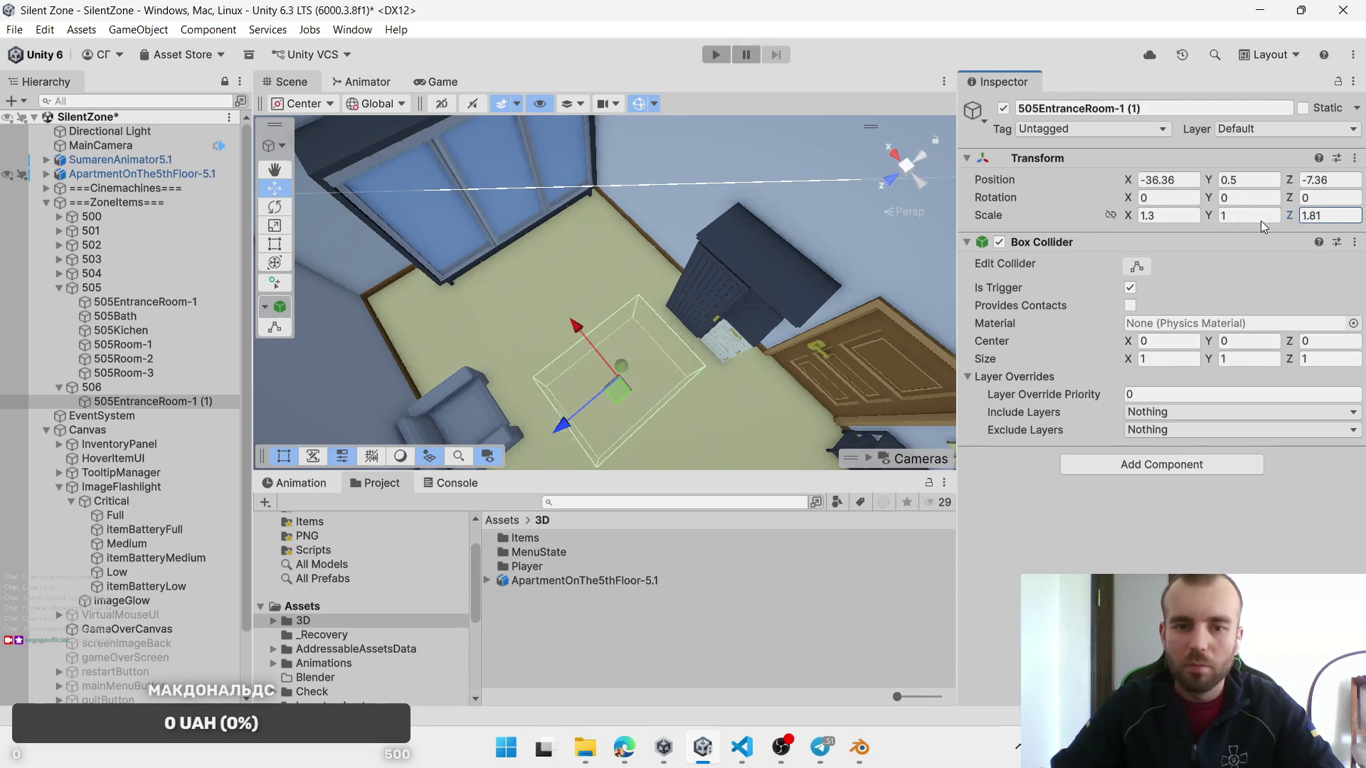
pyautogui.moveTo(624, 306)
pyautogui.mouseDown()
pyautogui.moveTo(628, 320)
pyautogui.moveTo(637, 308)
pyautogui.mouseUp()
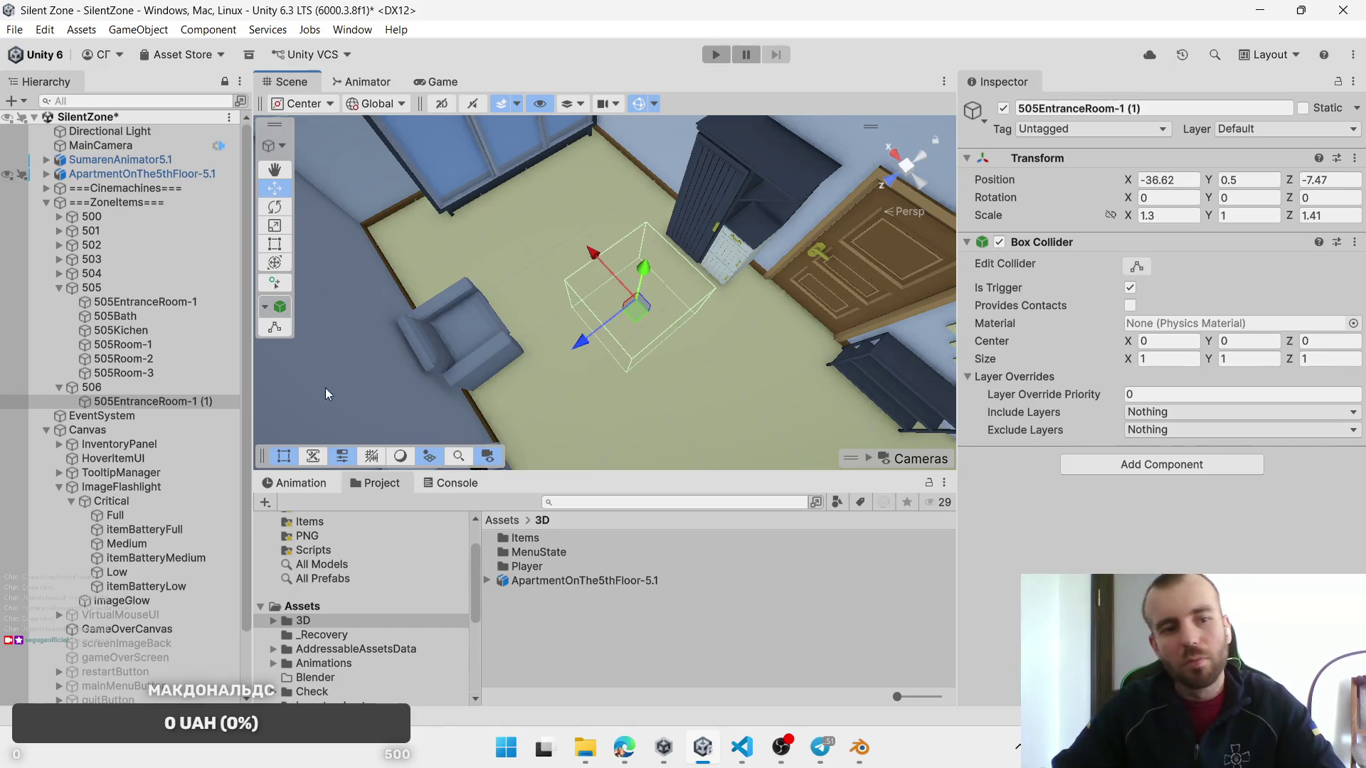
pyautogui.click(185, 406)
pyautogui.write('6')
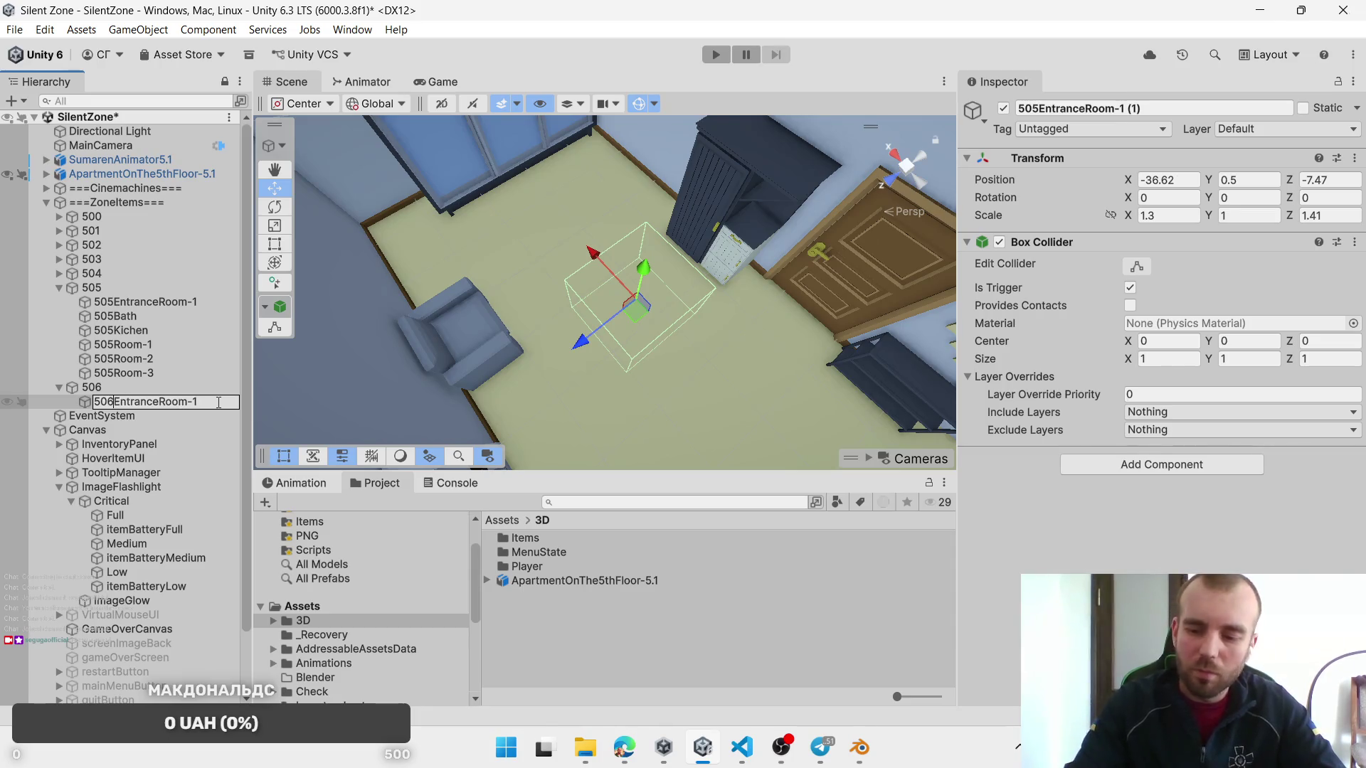
pyautogui.press('Return')
# Step: Duplicate it as 506EntranceRoom-2 farther along the hallway, scaled 1.68 by 3.07
pyautogui.hotkey('ctrl', 'd')
pyautogui.moveTo(636, 308); pyautogui.dragTo(565, 215)
pyautogui.moveTo(1292, 217); pyautogui.dragTo(1328, 218)
pyautogui.moveTo(539, 227)
pyautogui.mouseDown()
pyautogui.moveTo(527, 235)
pyautogui.moveTo(542, 250)
pyautogui.mouseUp()
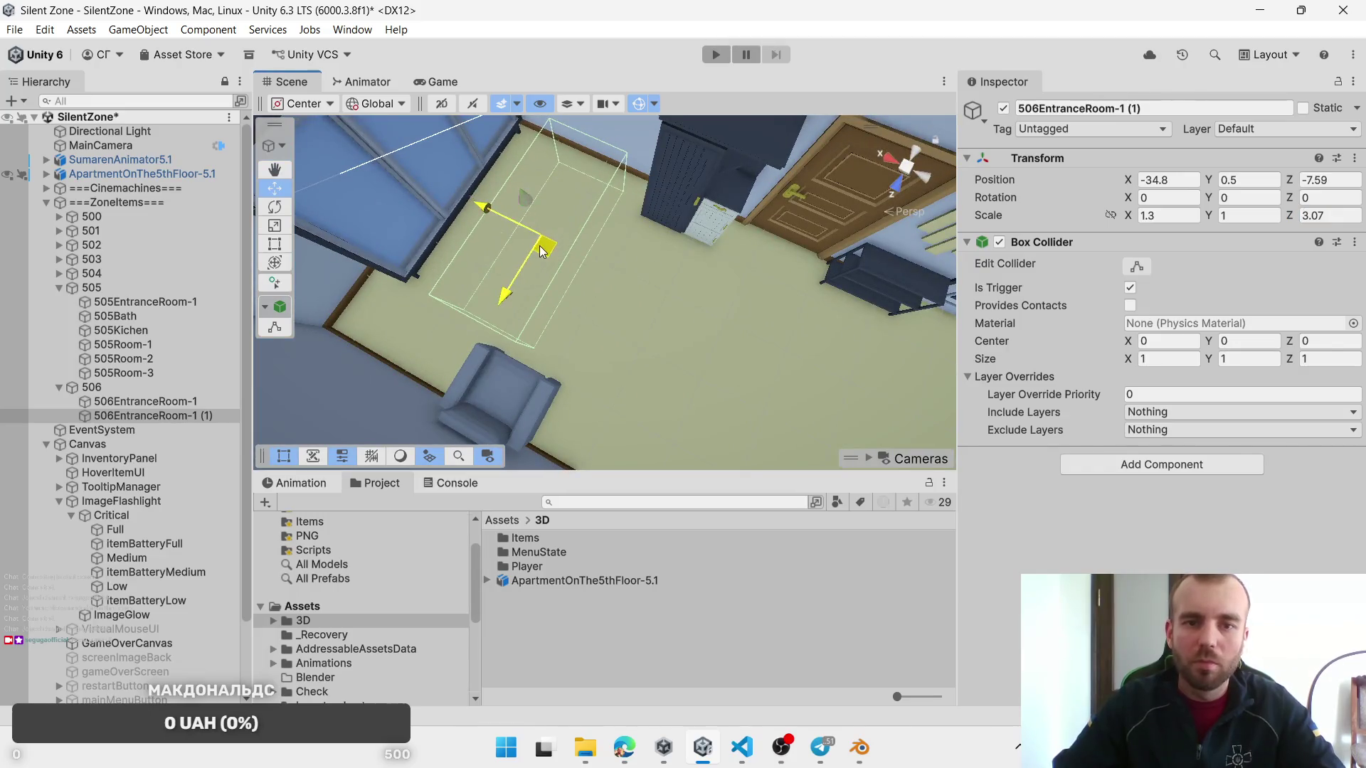
pyautogui.moveTo(1130, 220); pyautogui.dragTo(1157, 218)
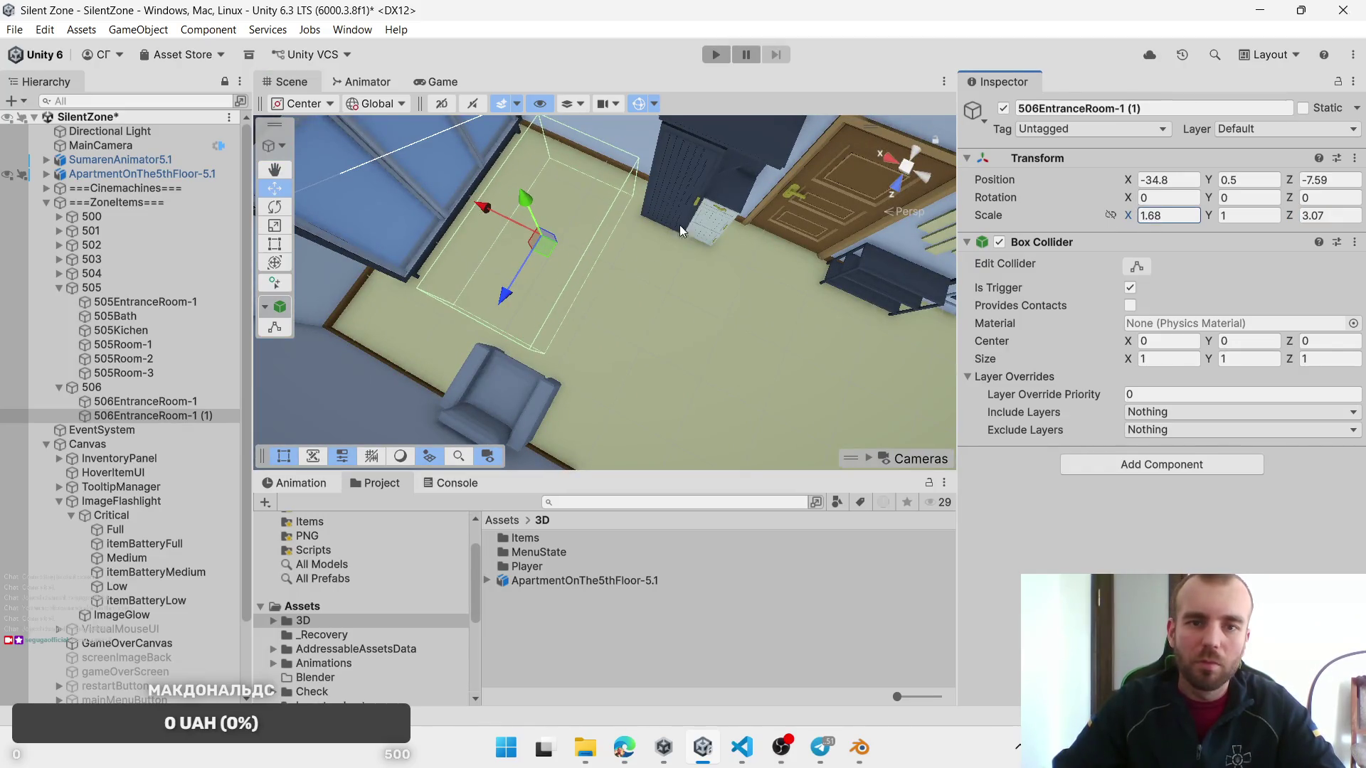
pyautogui.moveTo(549, 245); pyautogui.dragTo(547, 241)
pyautogui.click(199, 412)
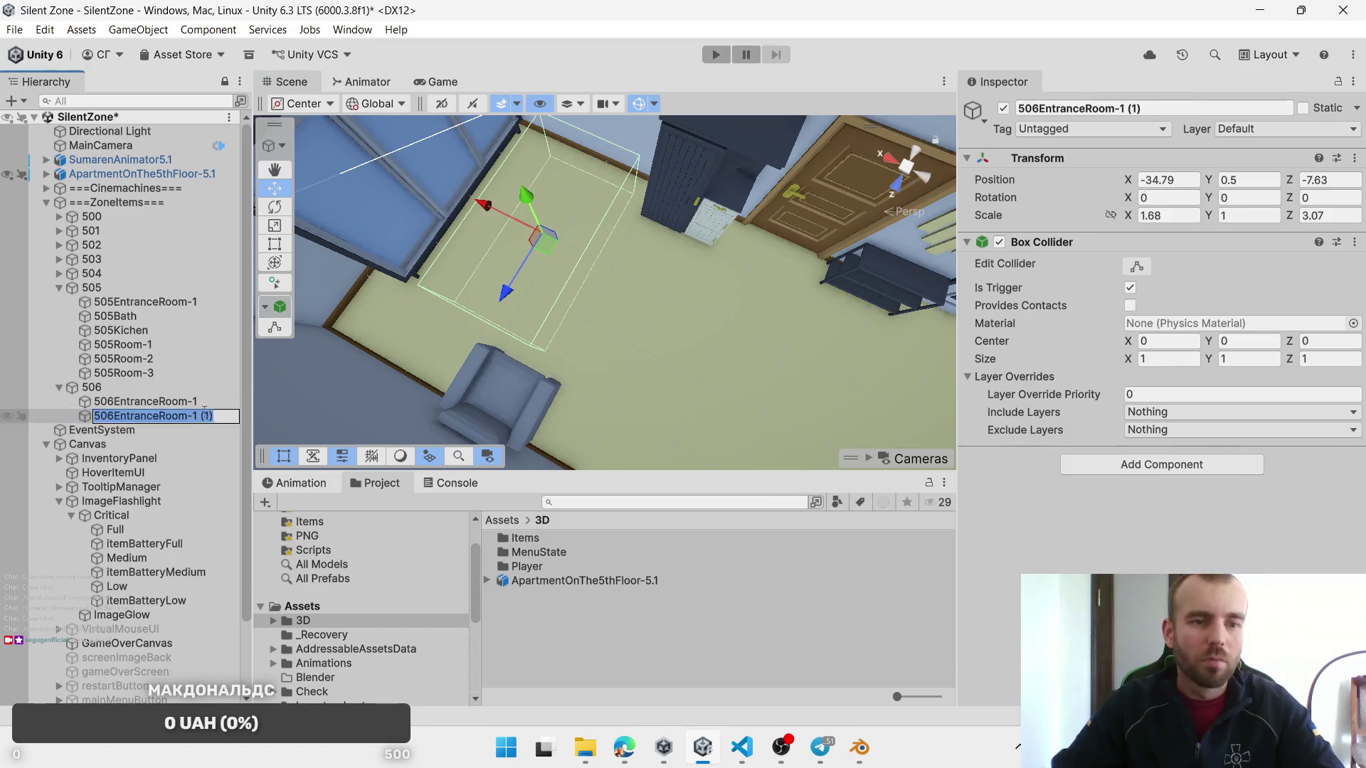
pyautogui.press('BackSpace')
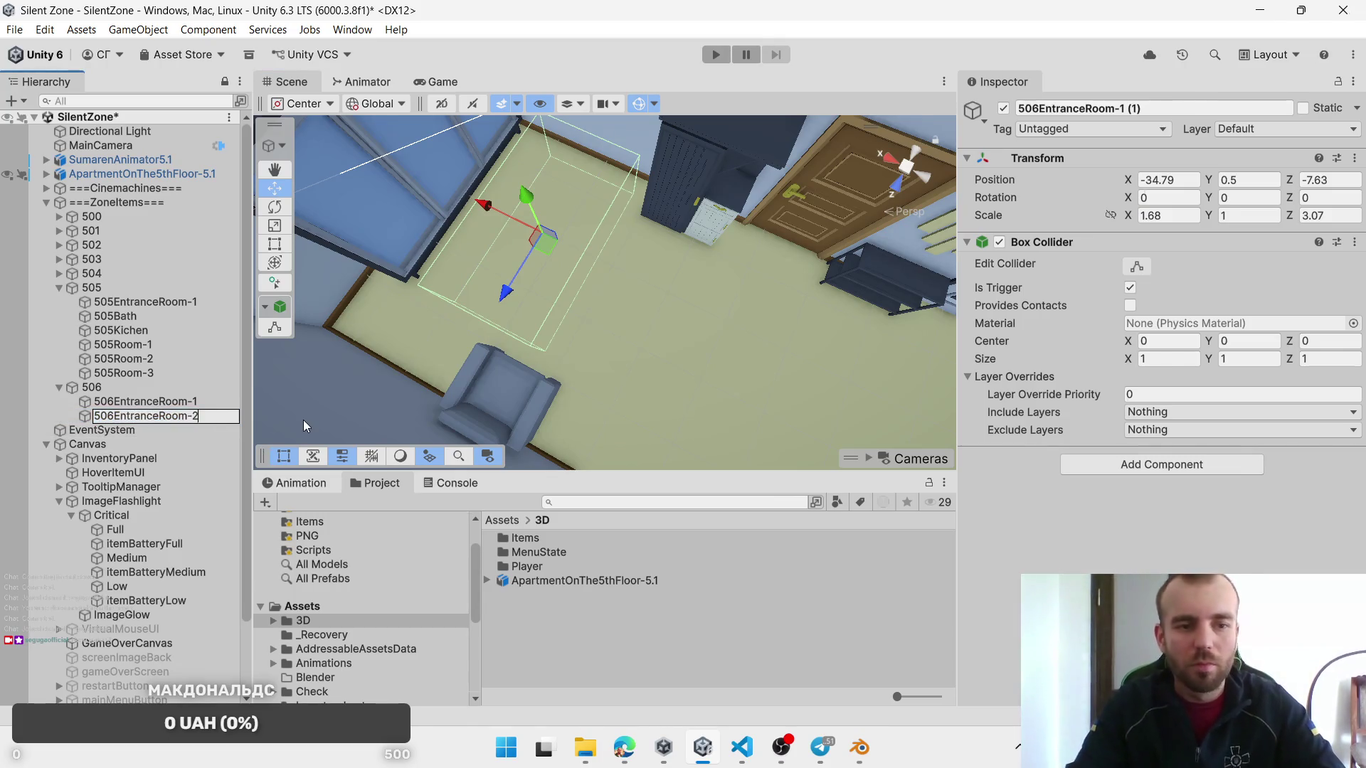
pyautogui.press('Return')
pyautogui.scroll(-4, 639, 285)
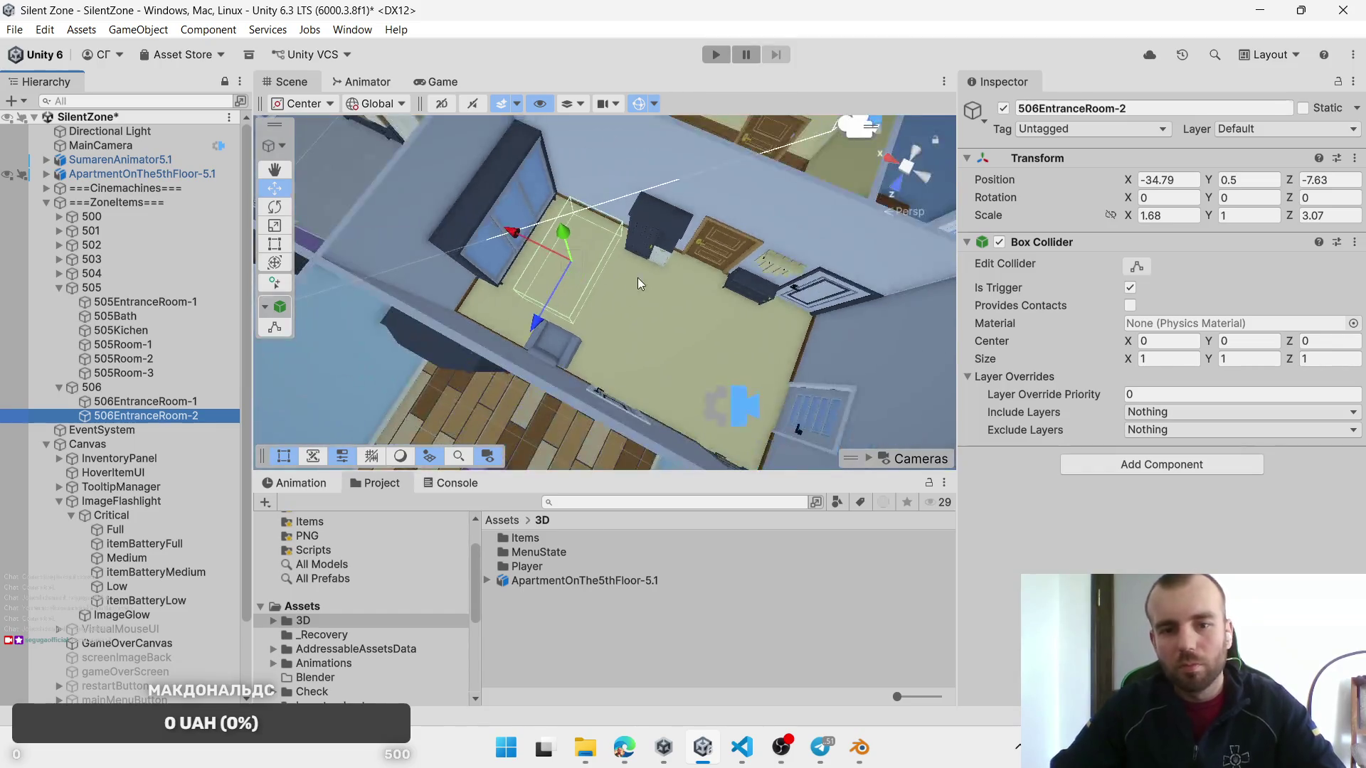
pyautogui.scroll(-3, 640, 285)
# Step: Duplicate 506EntranceRoom-1 and fit the copy into 506's bathroom, about 1.64 by 2.01
pyautogui.click(146, 401)
pyautogui.scroll(5, 511, 260)
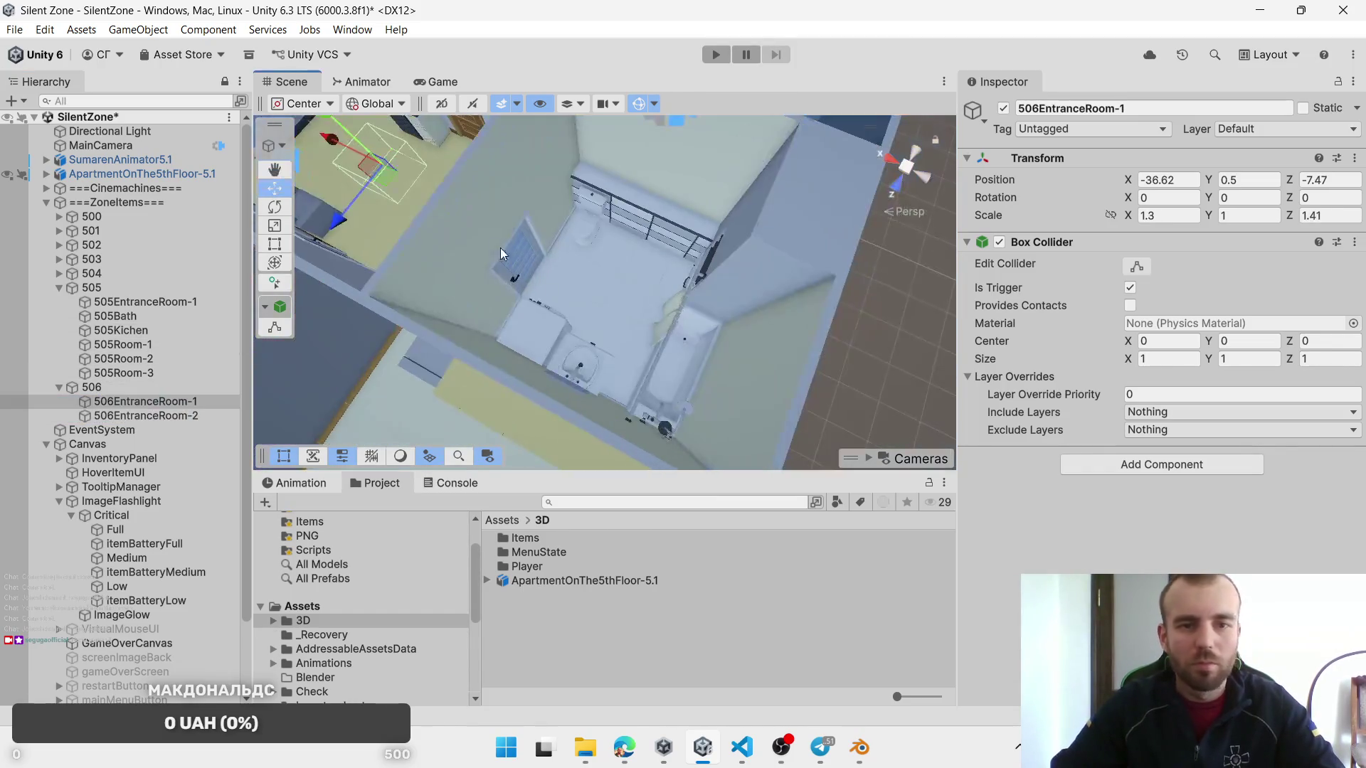
pyautogui.hotkey('ctrl', 'd')
pyautogui.moveTo(620, 311)
pyautogui.keyDown('alt'); pyautogui.mouseDown()
pyautogui.moveTo(790, 281)
pyautogui.moveTo(626, 294)
pyautogui.mouseUp(); pyautogui.keyUp('alt')
pyautogui.moveTo(1131, 221); pyautogui.dragTo(1145, 223)
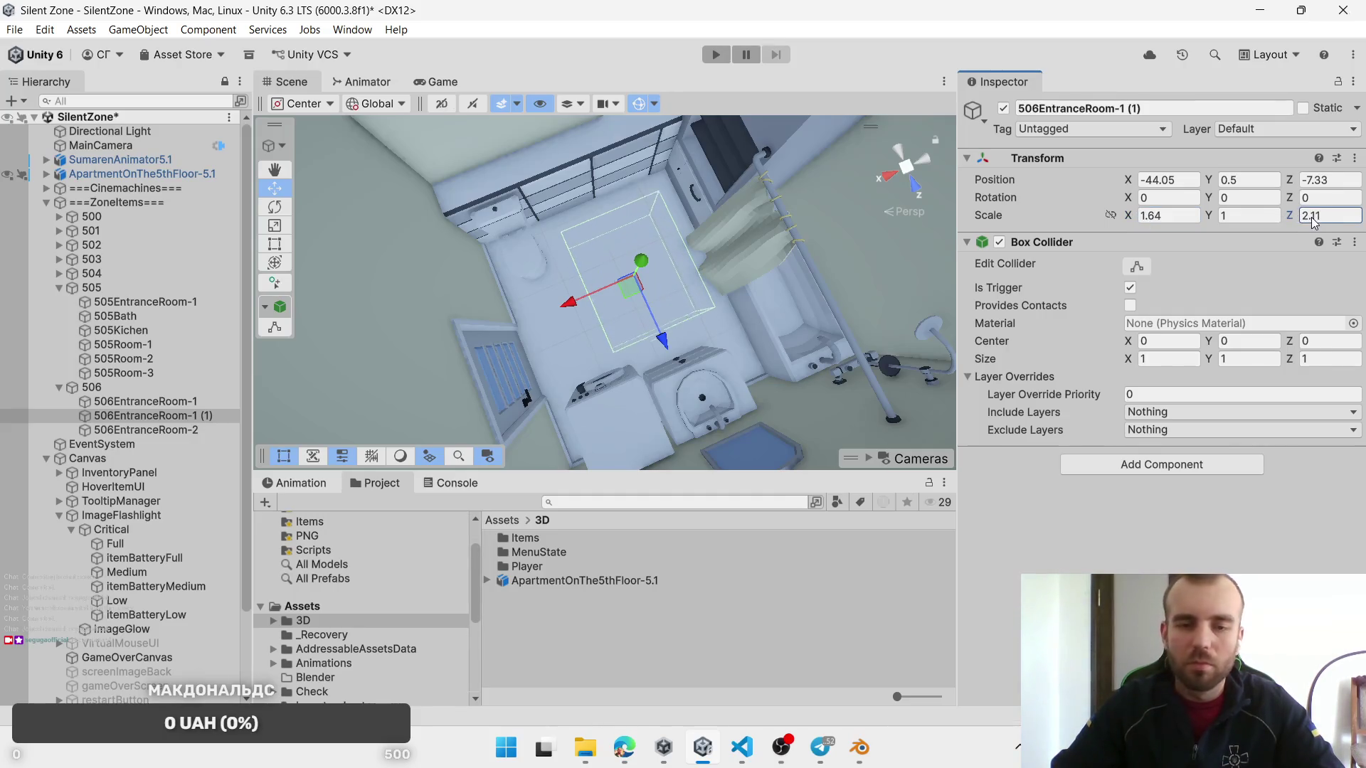
pyautogui.moveTo(622, 288); pyautogui.dragTo(617, 283)
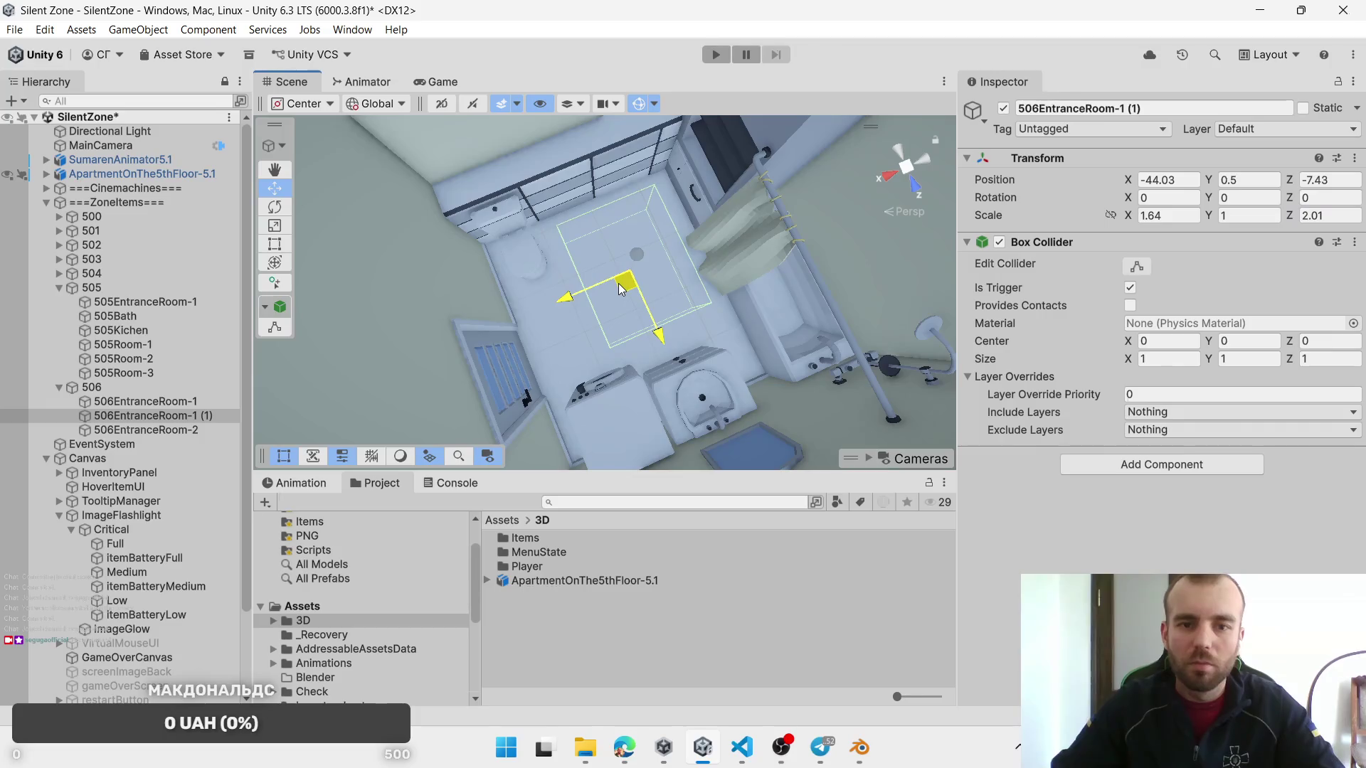
# Step: Name the bathroom zone 506bath
pyautogui.click(175, 416)
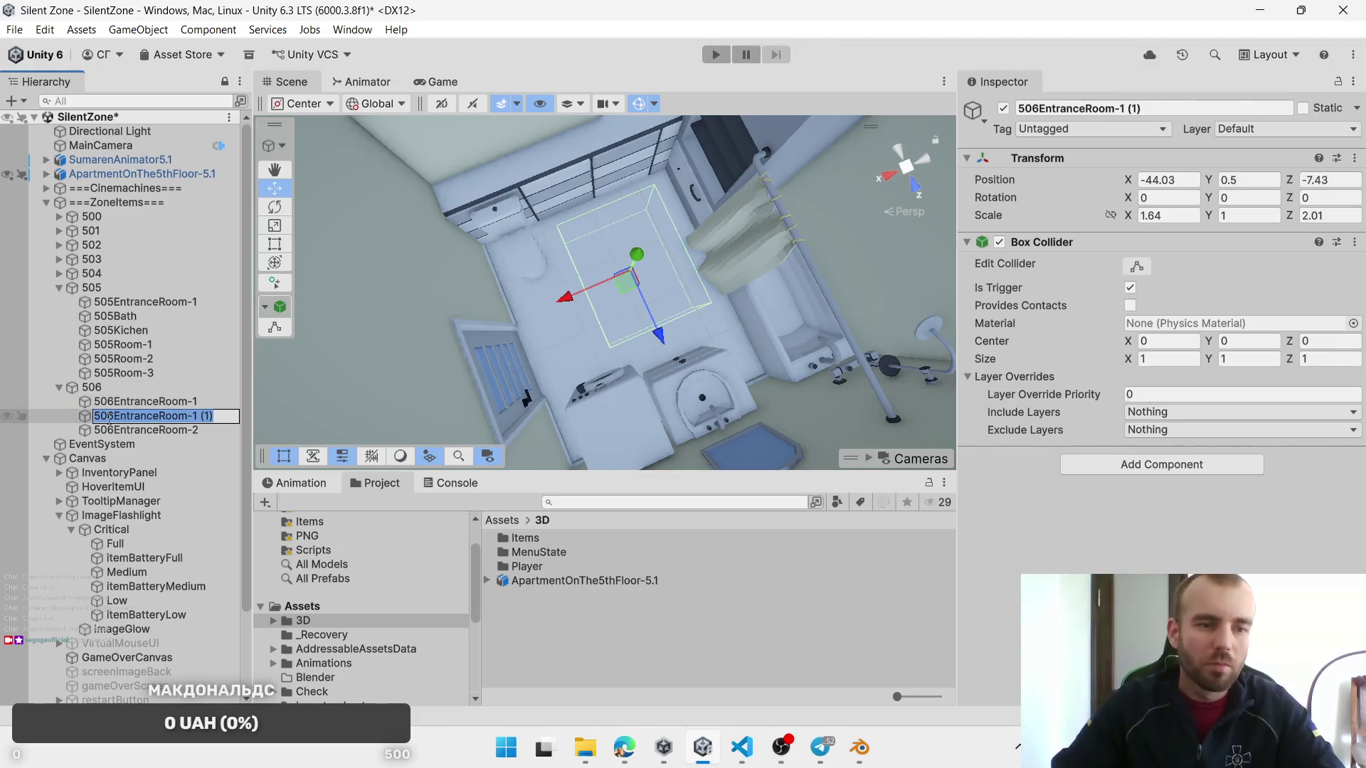
pyautogui.write('Ифер')
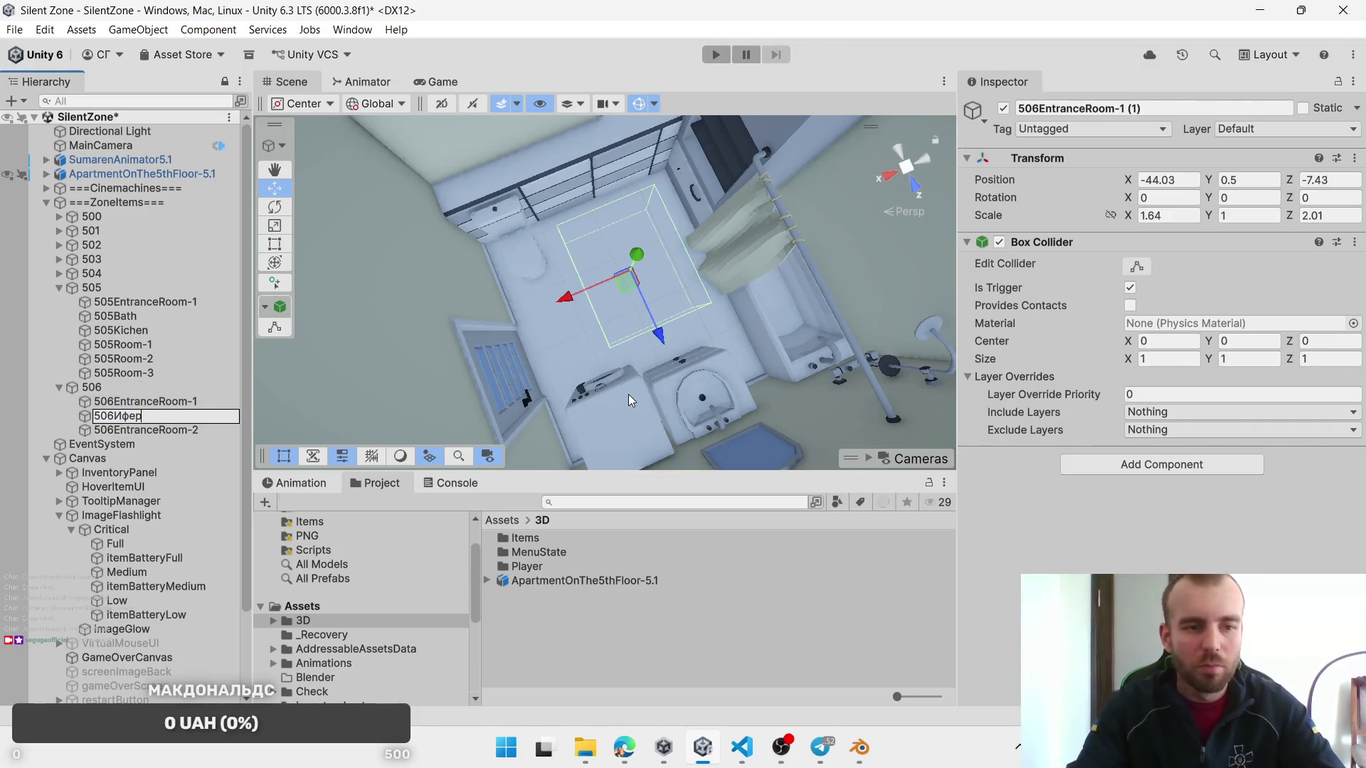
pyautogui.press('BackSpace')
pyautogui.press('BackSpace')
pyautogui.write('bath')
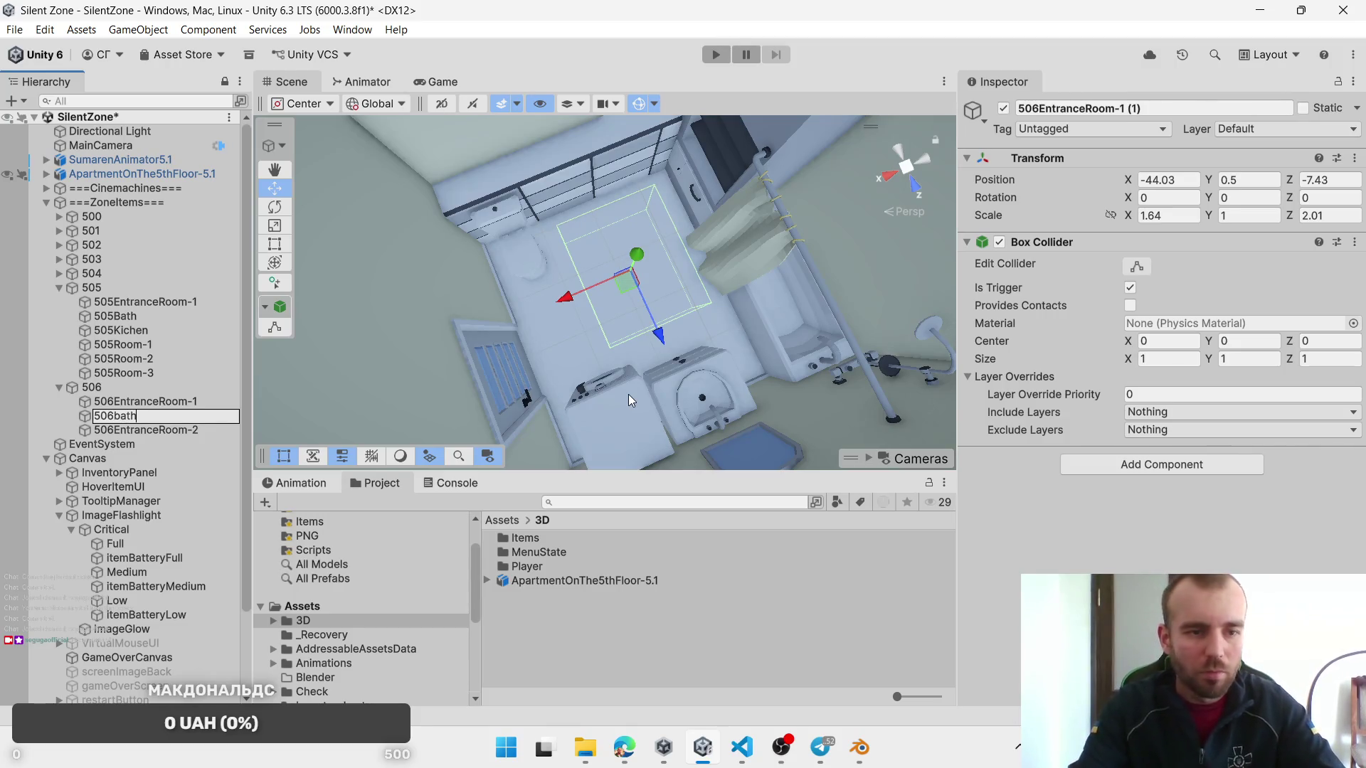
pyautogui.press('Return')
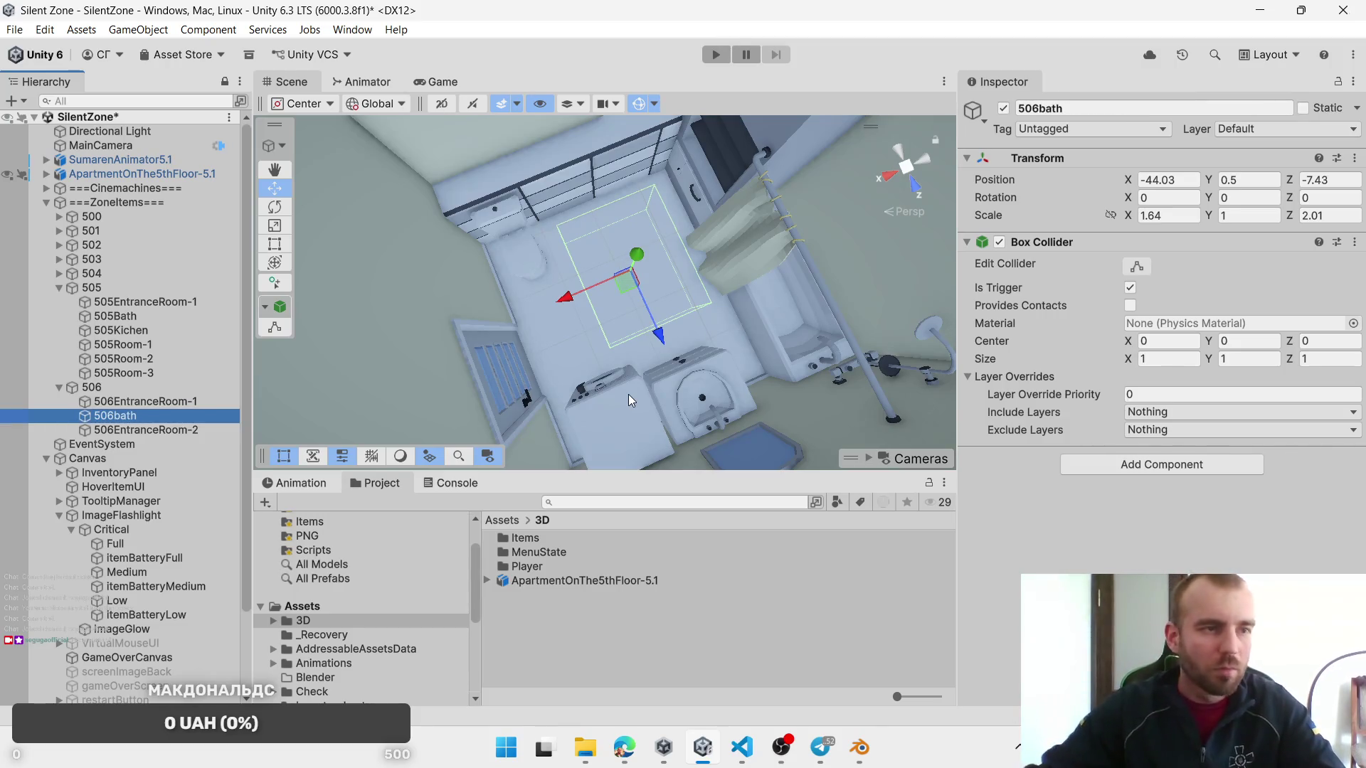
pyautogui.scroll(-2, 517, 184)
# Step: Duplicate the 506bath zone, scale the copy to 1.97 × 1.47, and place it in the room
pyautogui.moveTo(517, 183)
pyautogui.mouseDown()
pyautogui.moveTo(776, 158)
pyautogui.moveTo(802, 285)
pyautogui.moveTo(587, 300)
pyautogui.moveTo(542, 354)
pyautogui.mouseUp()
pyautogui.hotkey('ctrl', 'd')
pyautogui.press('f')
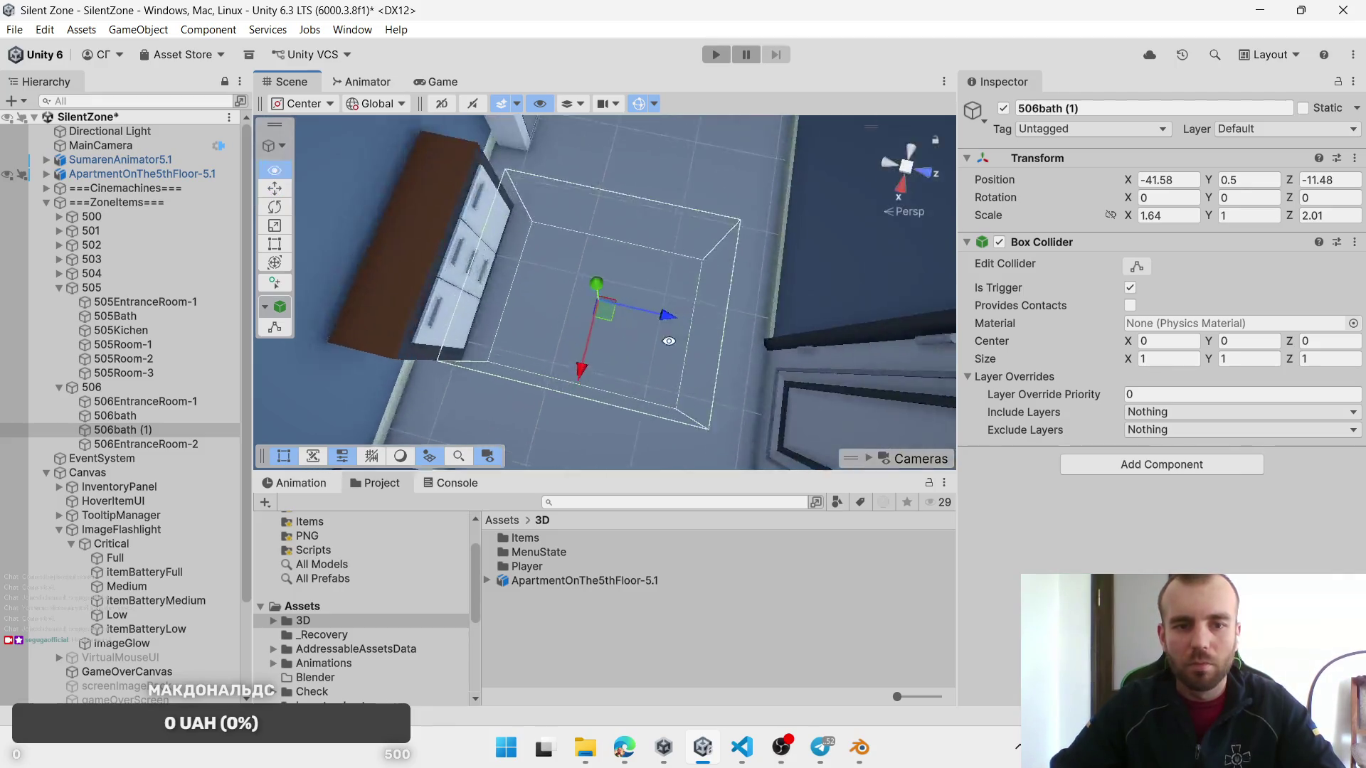
pyautogui.moveTo(1119, 218)
pyautogui.mouseDown()
pyautogui.moveTo(1315, 220)
pyautogui.moveTo(1273, 215)
pyautogui.mouseUp()
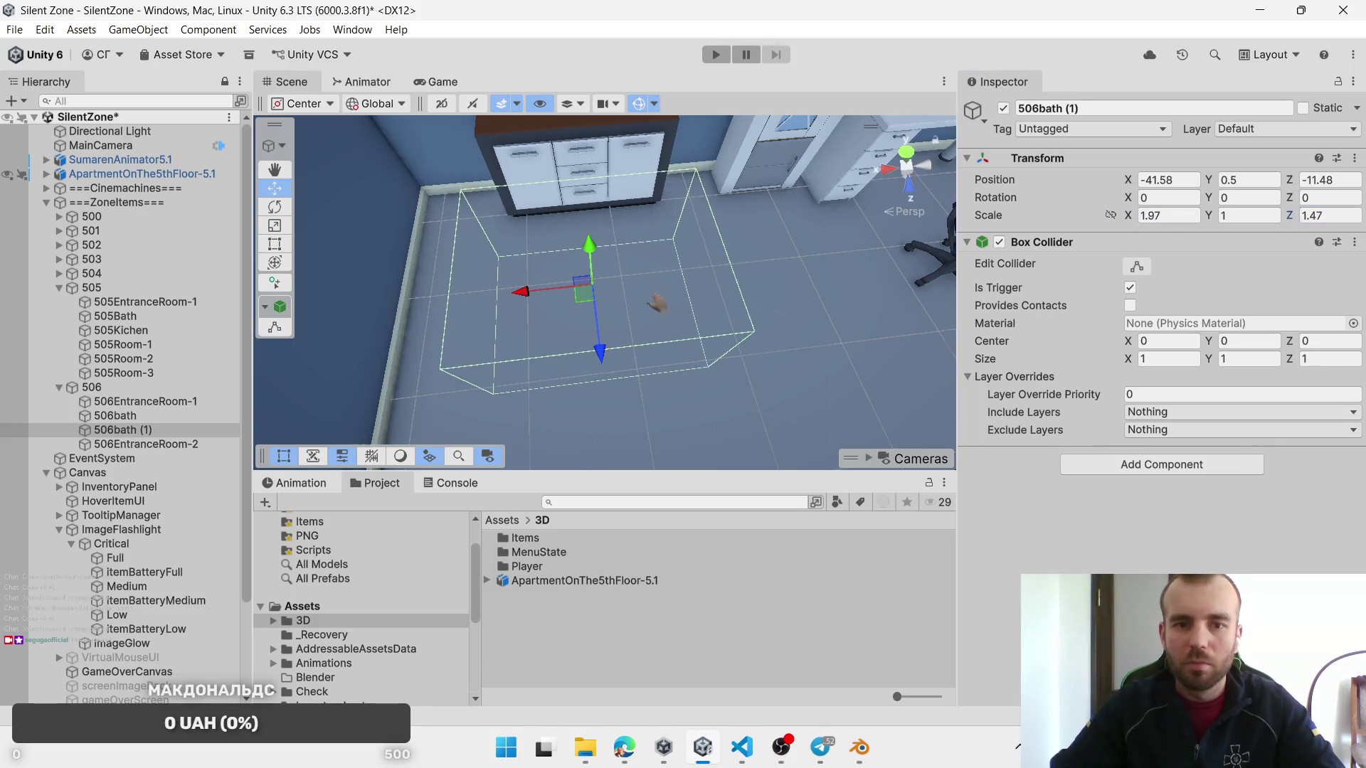
pyautogui.moveTo(668, 284); pyautogui.dragTo(460, 318)
pyautogui.moveTo(604, 296)
pyautogui.mouseDown()
pyautogui.moveTo(536, 329)
pyautogui.moveTo(763, 303)
pyautogui.moveTo(647, 296)
pyautogui.moveTo(719, 296)
pyautogui.moveTo(655, 340)
pyautogui.mouseUp()
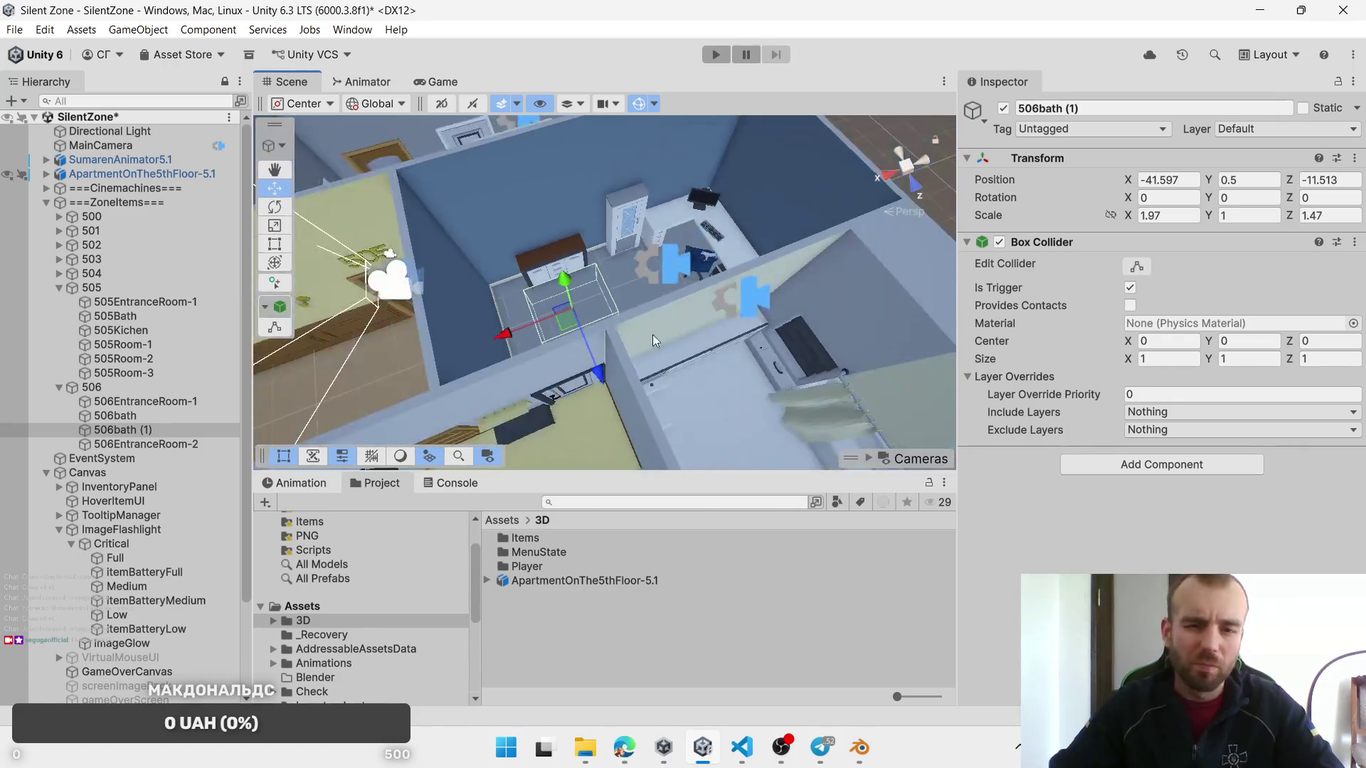
# Step: Inspect the 506_DoorRoom and 506_DoorRoom-2 doors around the room for reference
pyautogui.click(568, 390)
pyautogui.click(568, 390)
pyautogui.scroll(5, 635, 279)
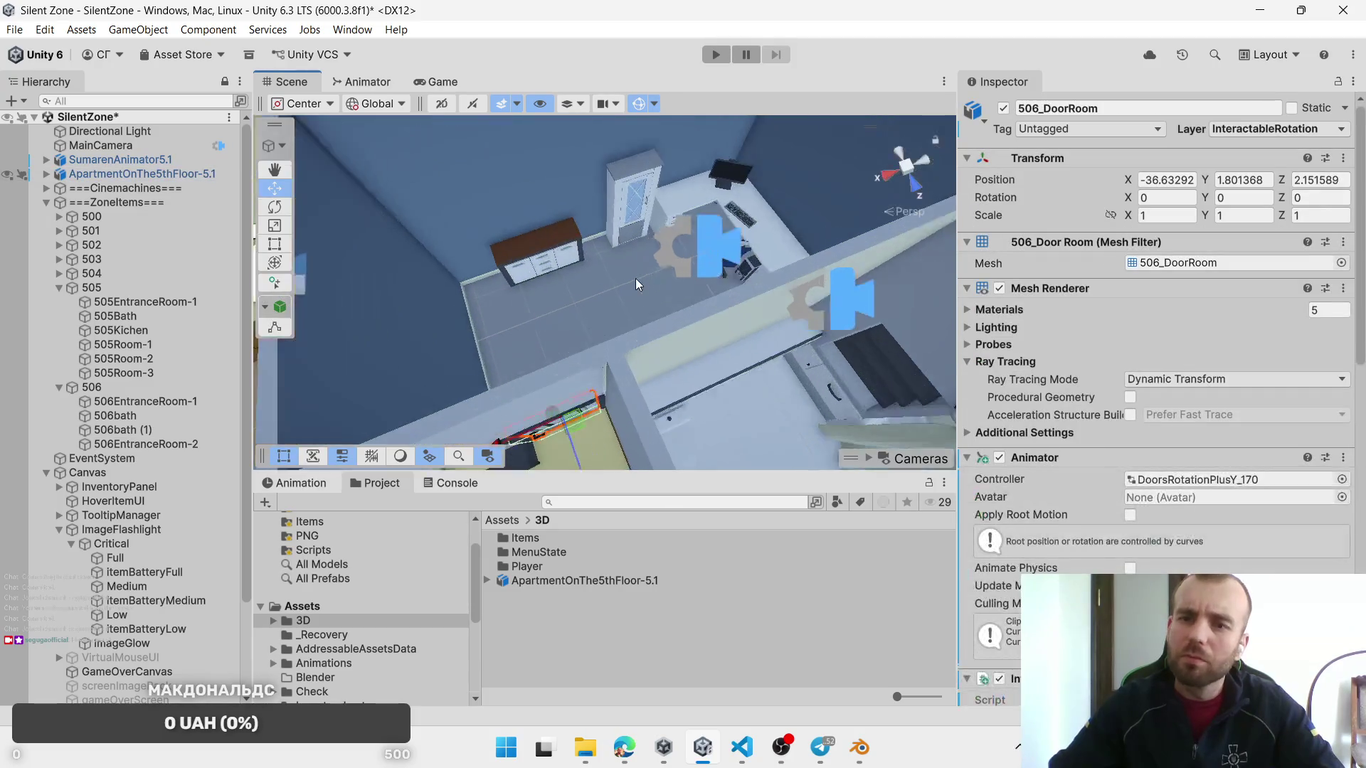
pyautogui.scroll(-5, 607, 290)
pyautogui.moveTo(608, 291); pyautogui.dragTo(776, 274)
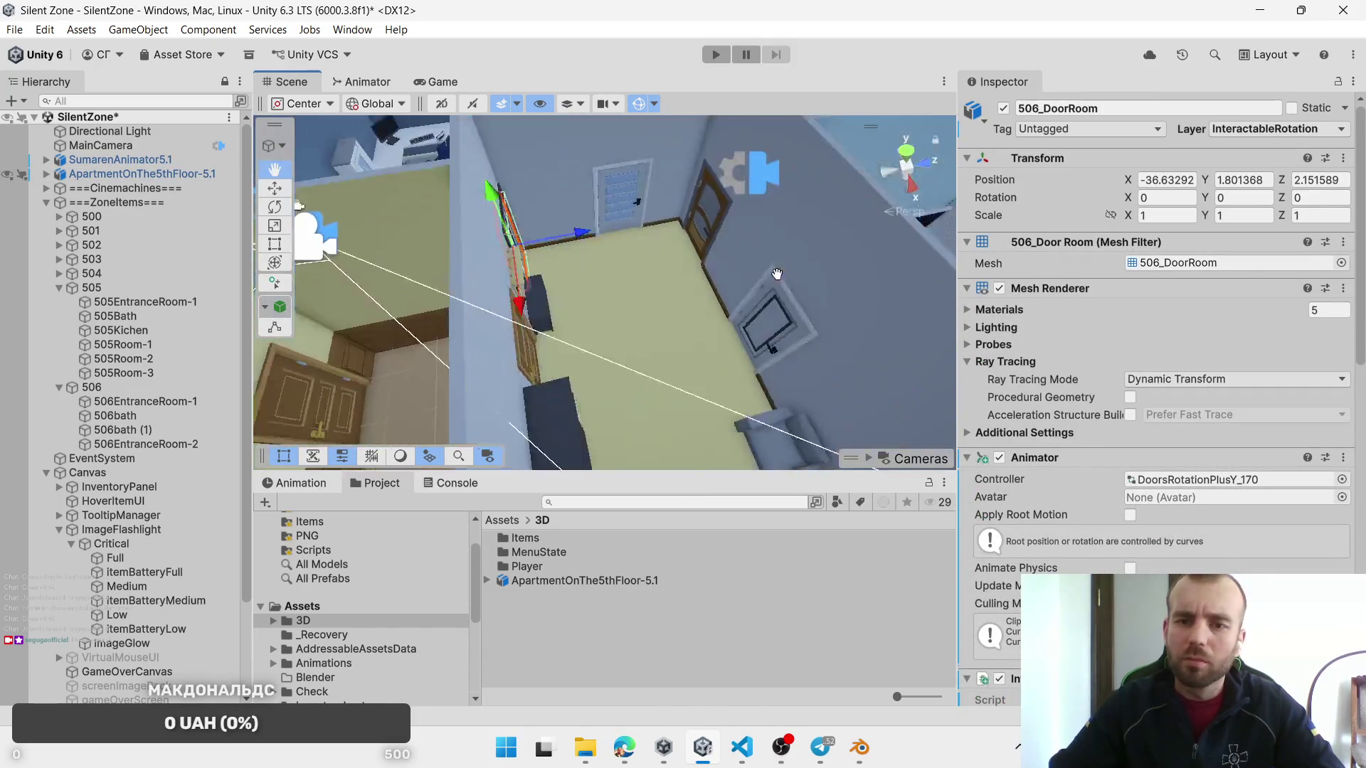
pyautogui.scroll(-3, 777, 274)
pyautogui.click(777, 256)
pyautogui.click(777, 256)
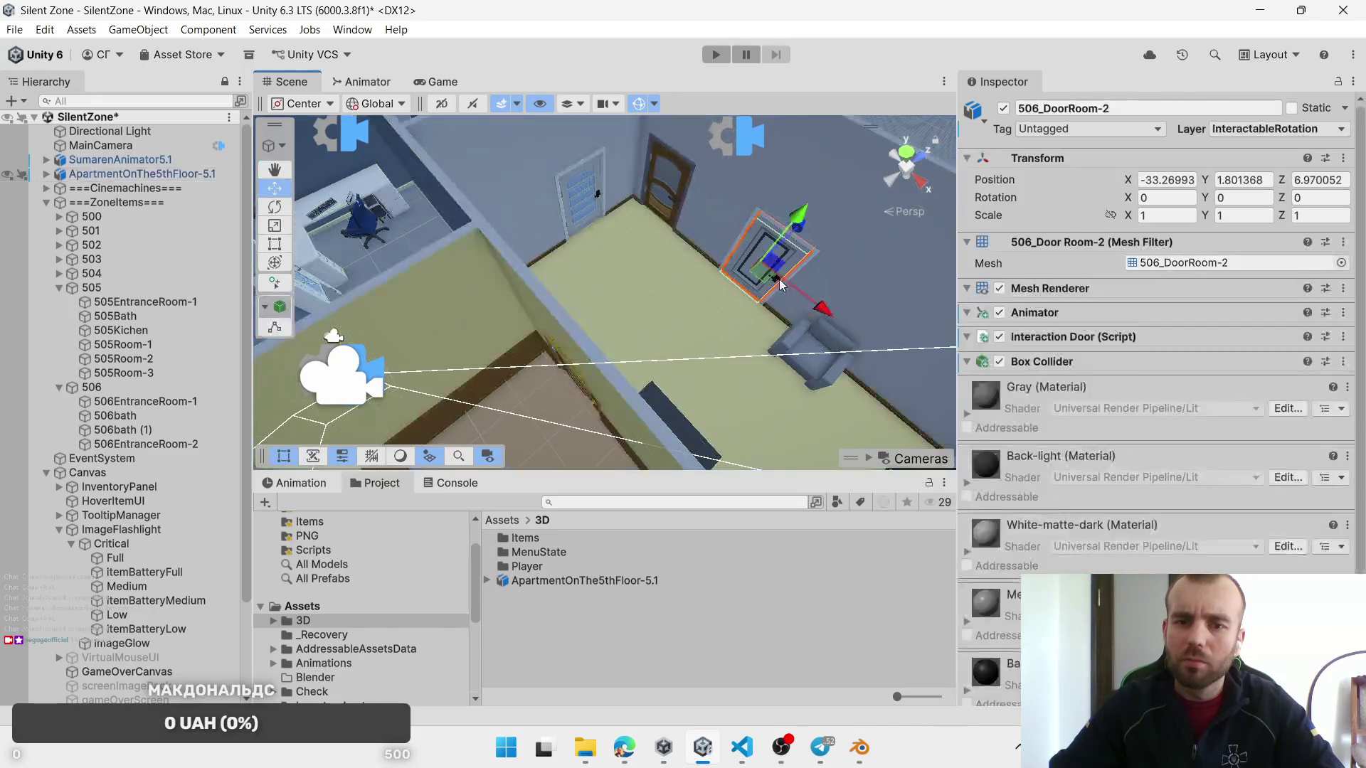
pyautogui.scroll(-2, 802, 327)
pyautogui.moveTo(601, 280); pyautogui.dragTo(540, 235)
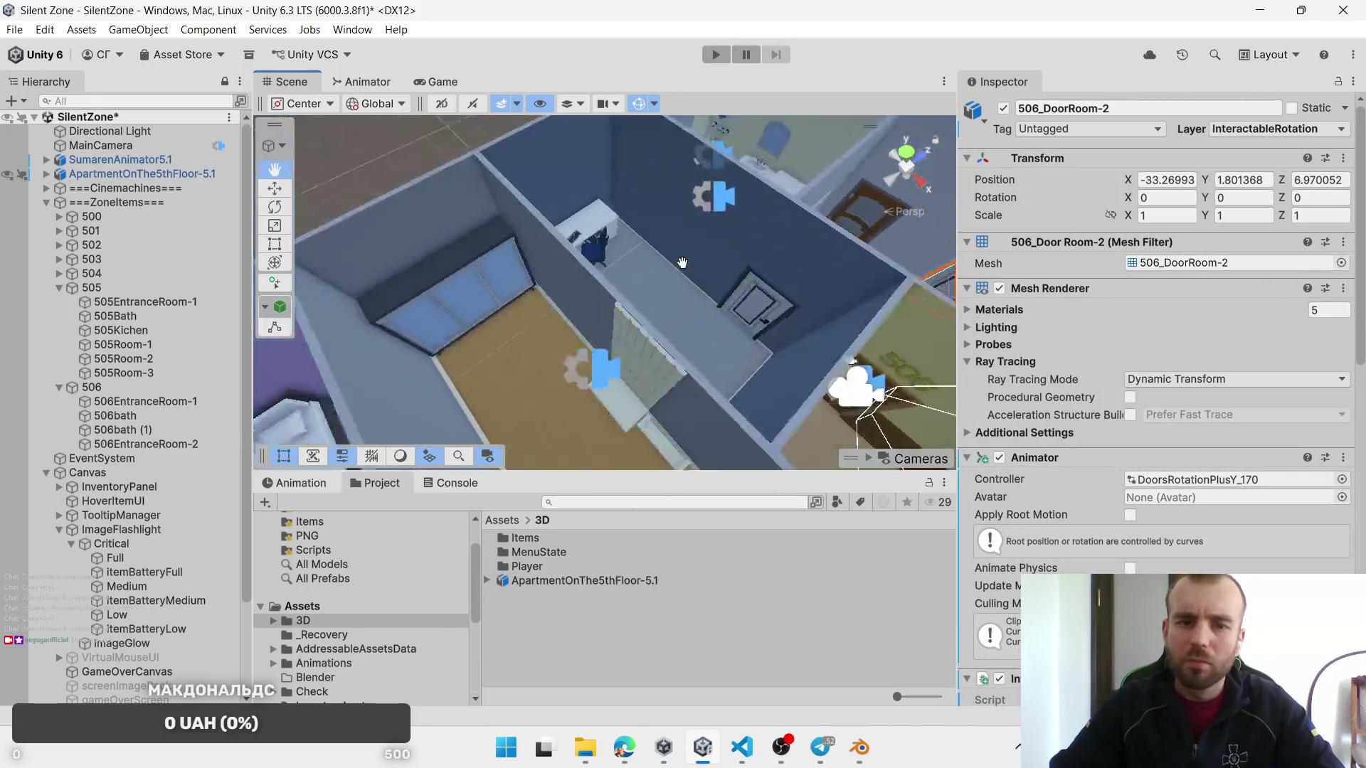
# Step: Check the 505Room-3 and 506EntranceRoom-2 zones, then select and frame the 506bath (1) copy
pyautogui.click(155, 374)
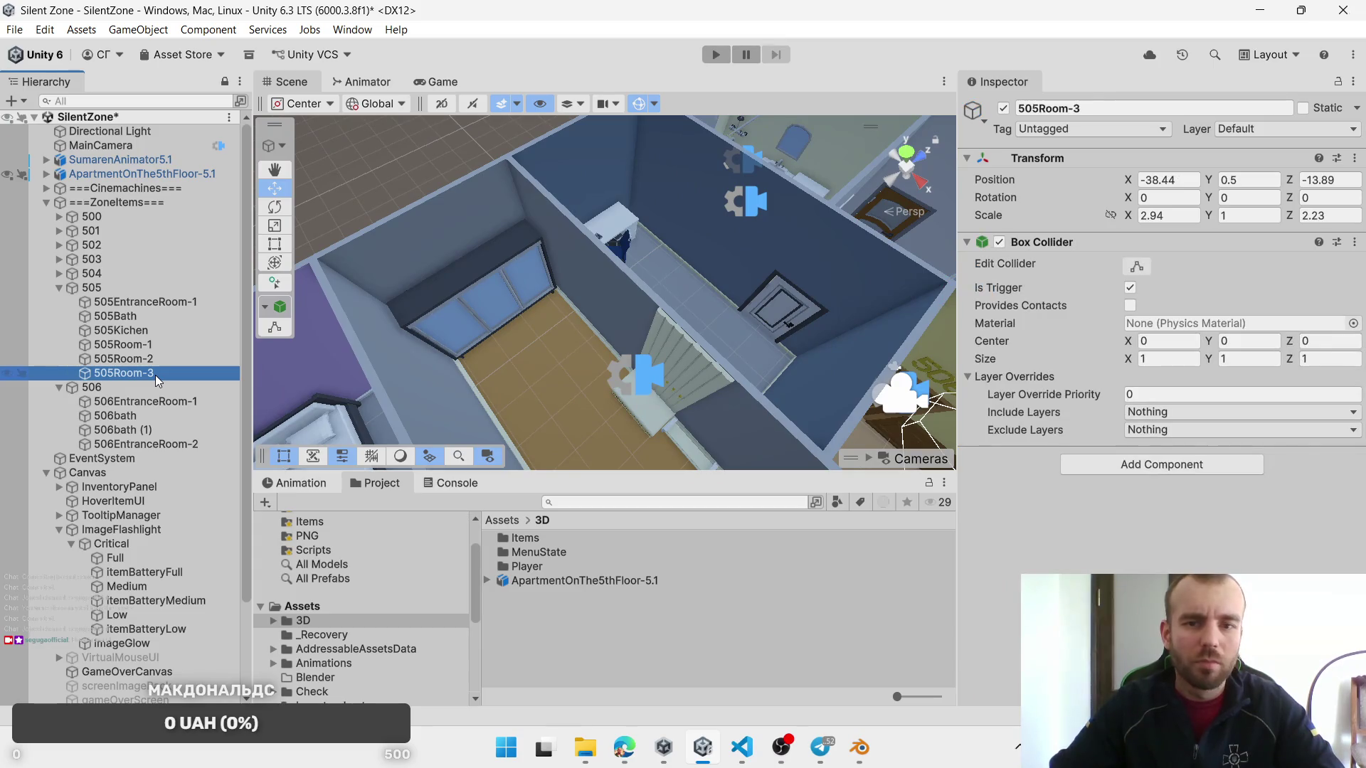
pyautogui.click(146, 445)
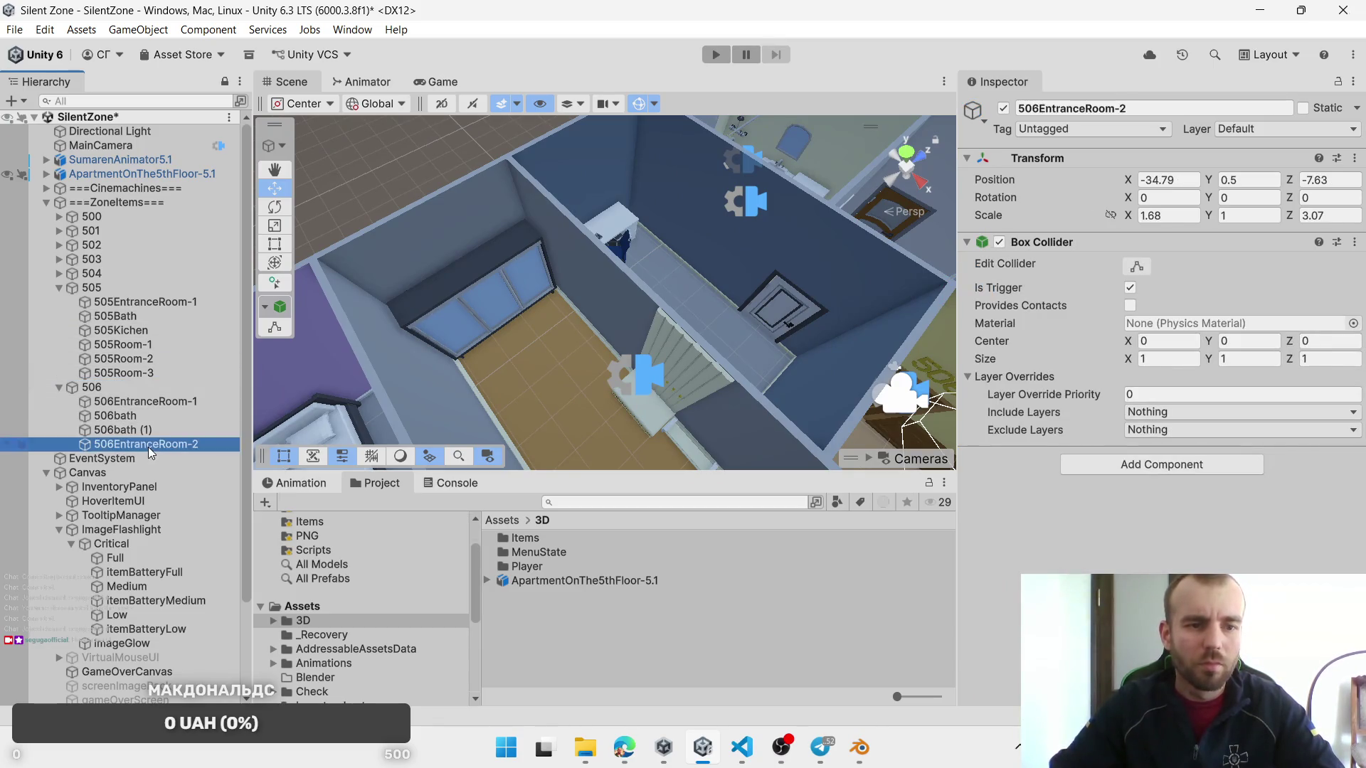
pyautogui.doubleClick(147, 431)
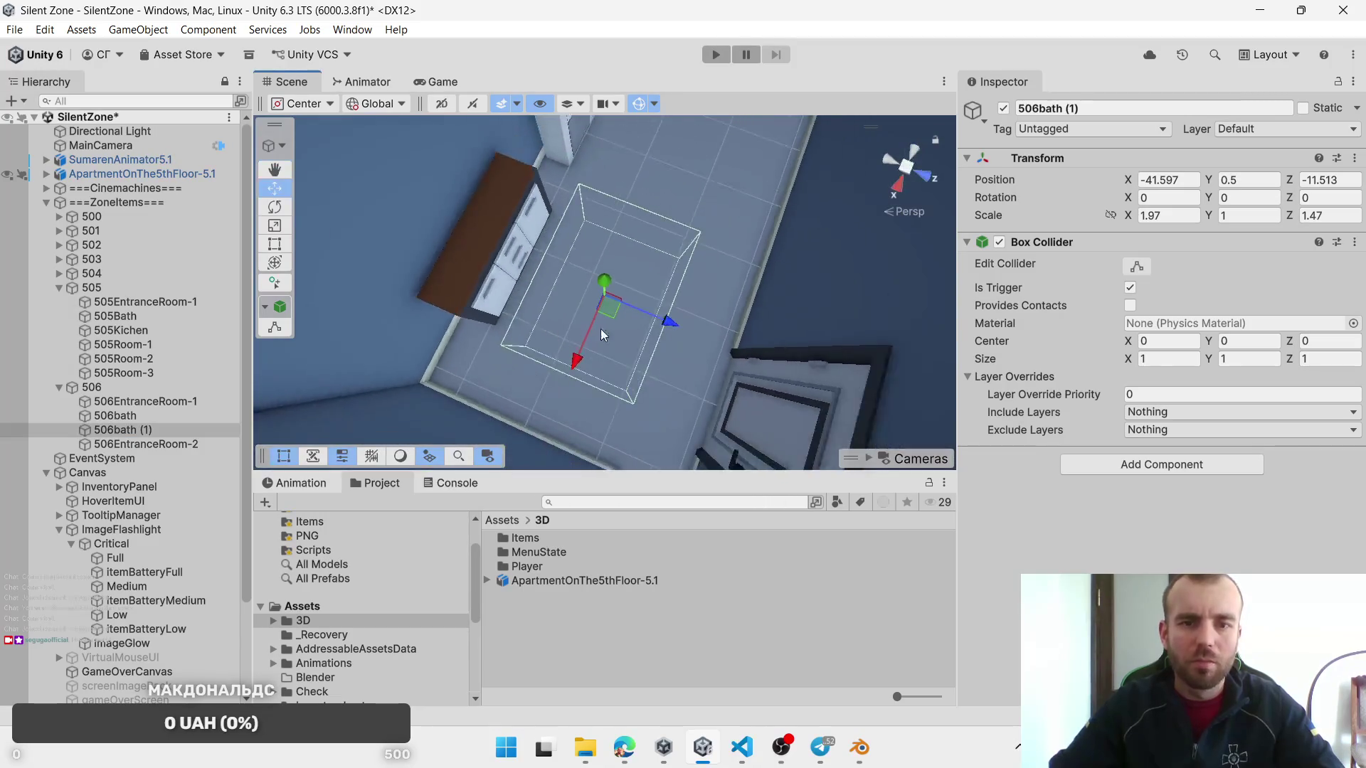
pyautogui.moveTo(575, 335); pyautogui.dragTo(526, 335)
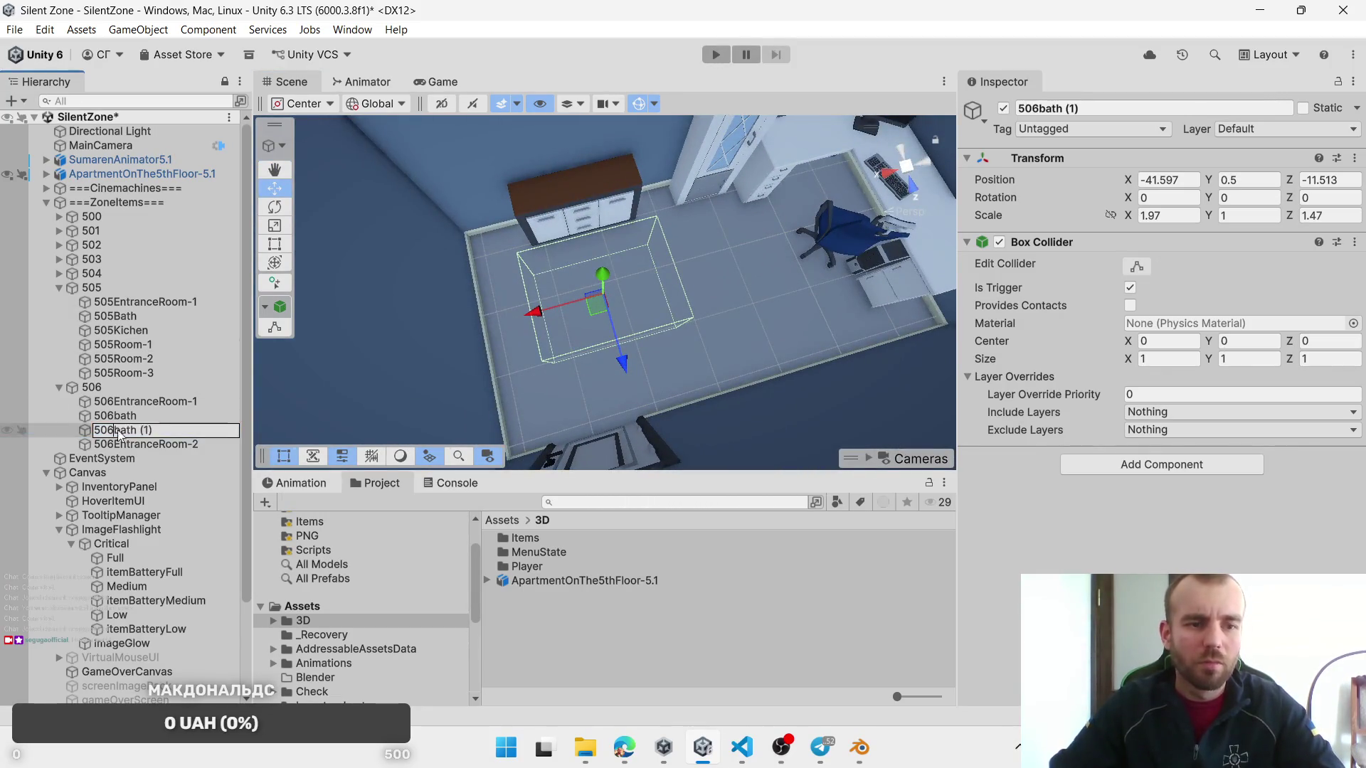
# Step: Rename the copy to 506Room-1 and duplicate it
pyautogui.write('506R')
pyautogui.write('02')
pyautogui.press('Return')
pyautogui.press('F2')
pyautogui.press('End')
pyautogui.press('BackSpace')
pyautogui.press('BackSpace')
pyautogui.write('-2')
pyautogui.press('BackSpace')
pyautogui.write('1')
pyautogui.press('Return')
pyautogui.hotkey('ctrl', 'd')
pyautogui.moveTo(447, 404)
pyautogui.mouseDown()
pyautogui.moveTo(360, 349)
pyautogui.moveTo(398, 360)
pyautogui.moveTo(579, 322)
pyautogui.moveTo(609, 331)
pyautogui.mouseUp()
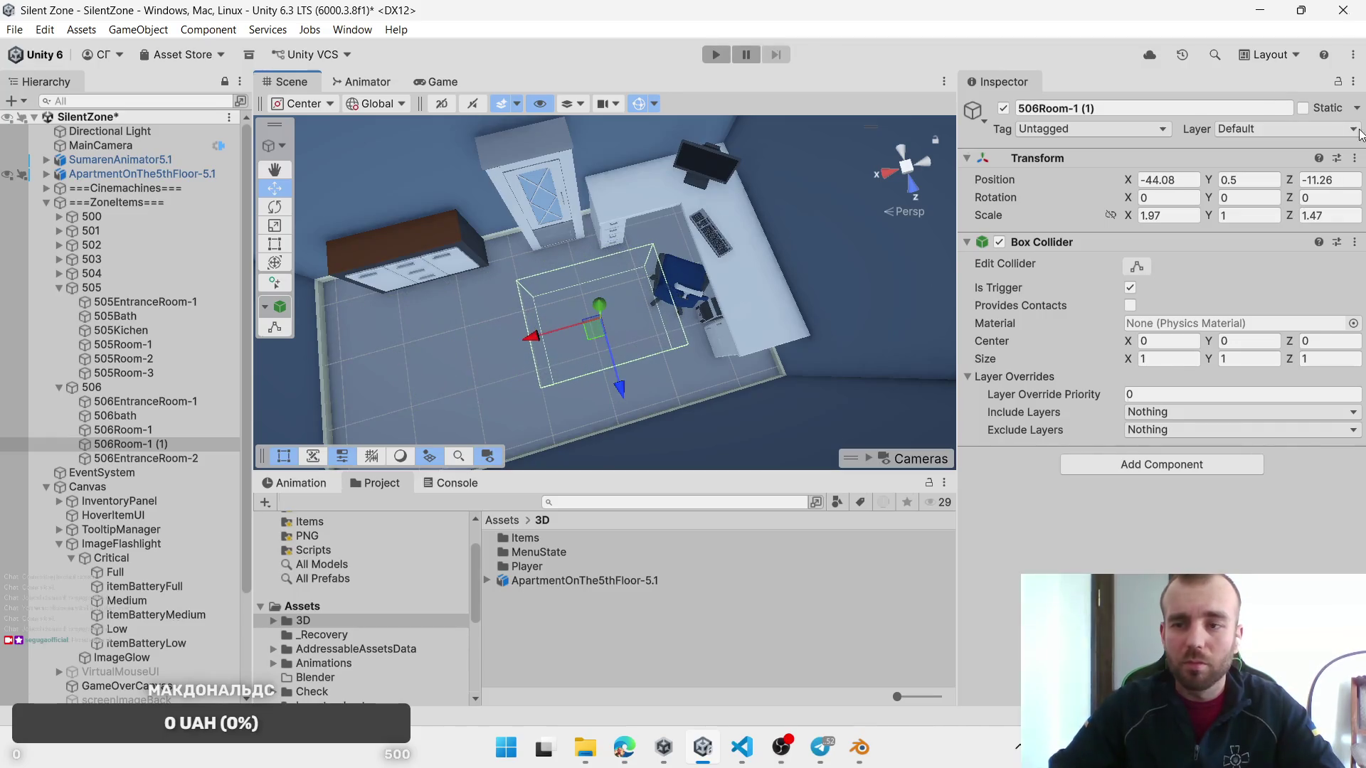
# Step: Scale the copy to 1.43 on X and 2.06 on Z, nudging it into place
pyautogui.moveTo(1286, 222); pyautogui.dragTo(1297, 222)
pyautogui.moveTo(1131, 219); pyautogui.dragTo(1080, 225)
pyautogui.moveTo(594, 330); pyautogui.dragTo(596, 333)
# Step: Rename the copy to 506Room-2
pyautogui.click(147, 444)
pyautogui.doubleClick(161, 444)
pyautogui.press('BackSpace')
pyautogui.press('BackSpace')
pyautogui.write('2')
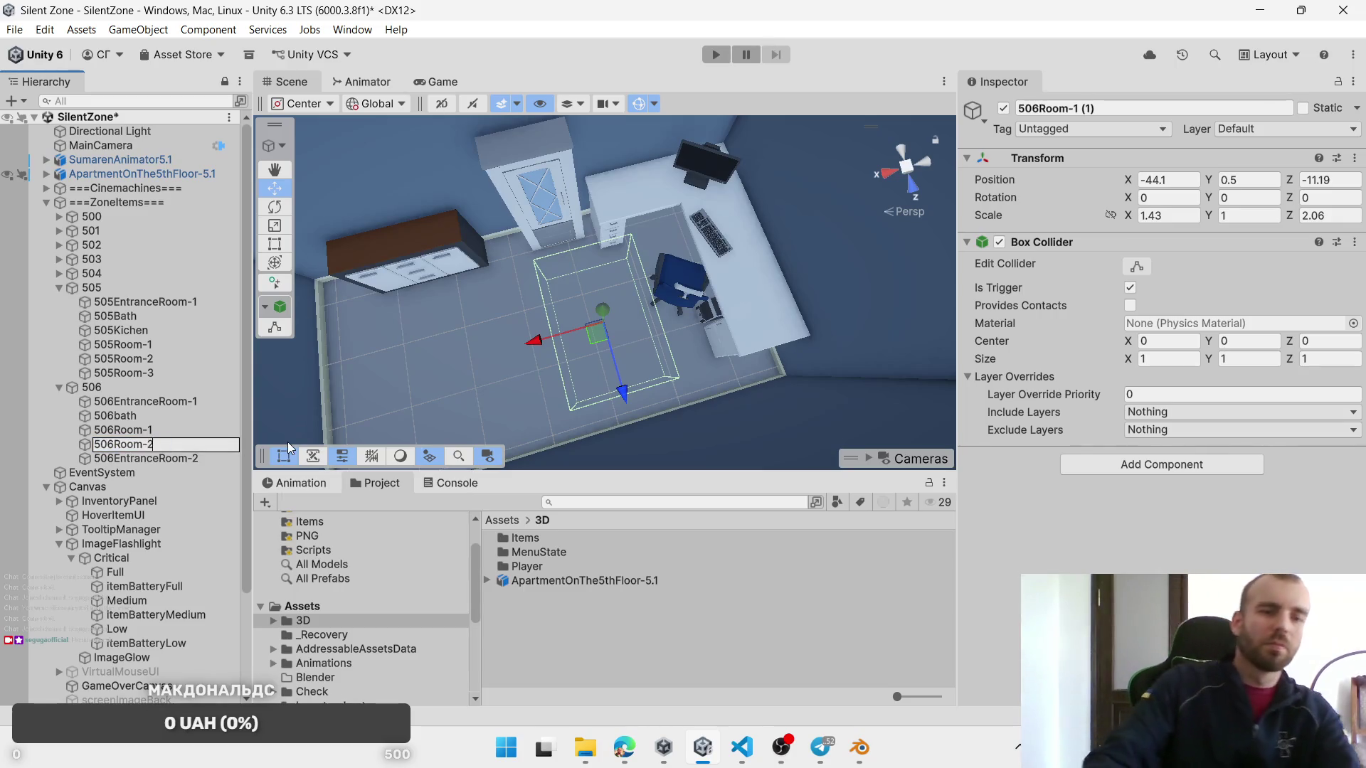
pyautogui.press('Return')
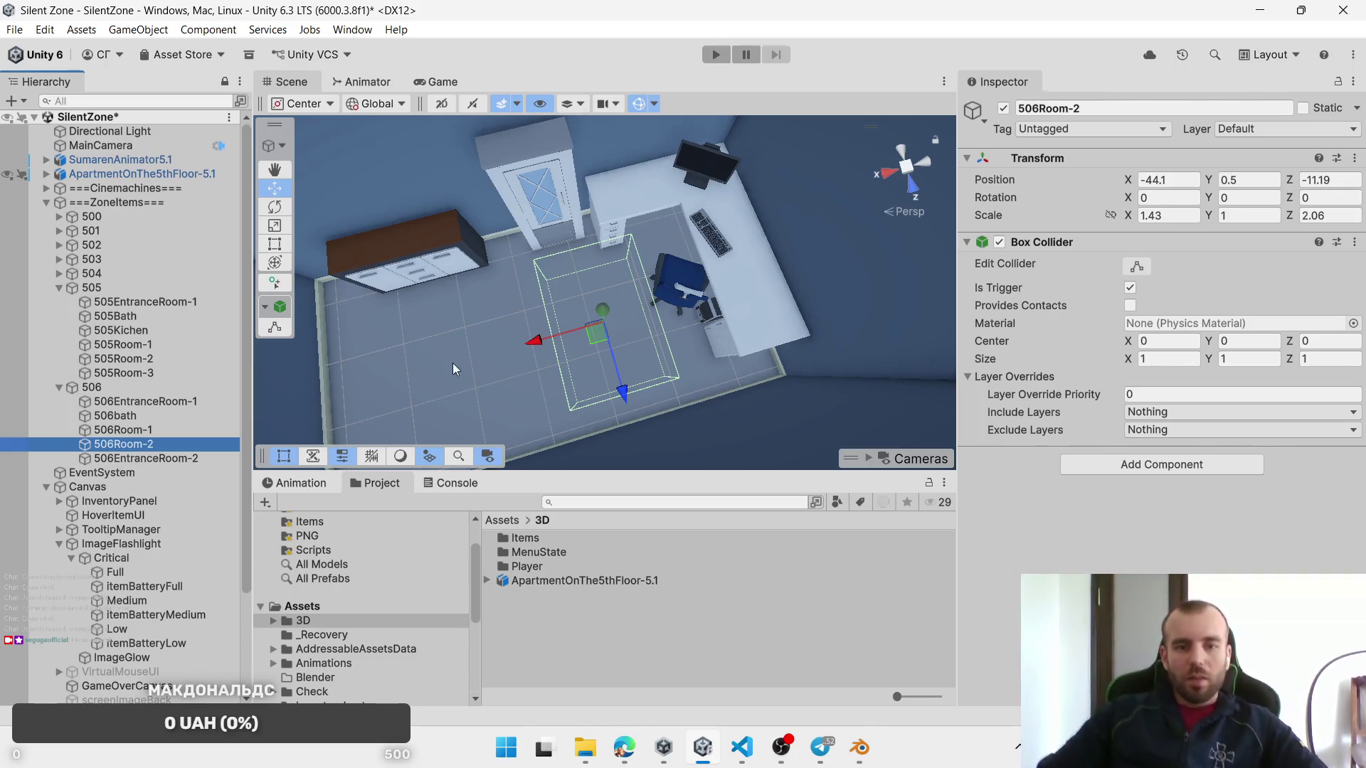
pyautogui.moveTo(555, 357)
pyautogui.mouseDown()
pyautogui.moveTo(772, 377)
pyautogui.moveTo(604, 299)
pyautogui.mouseUp()
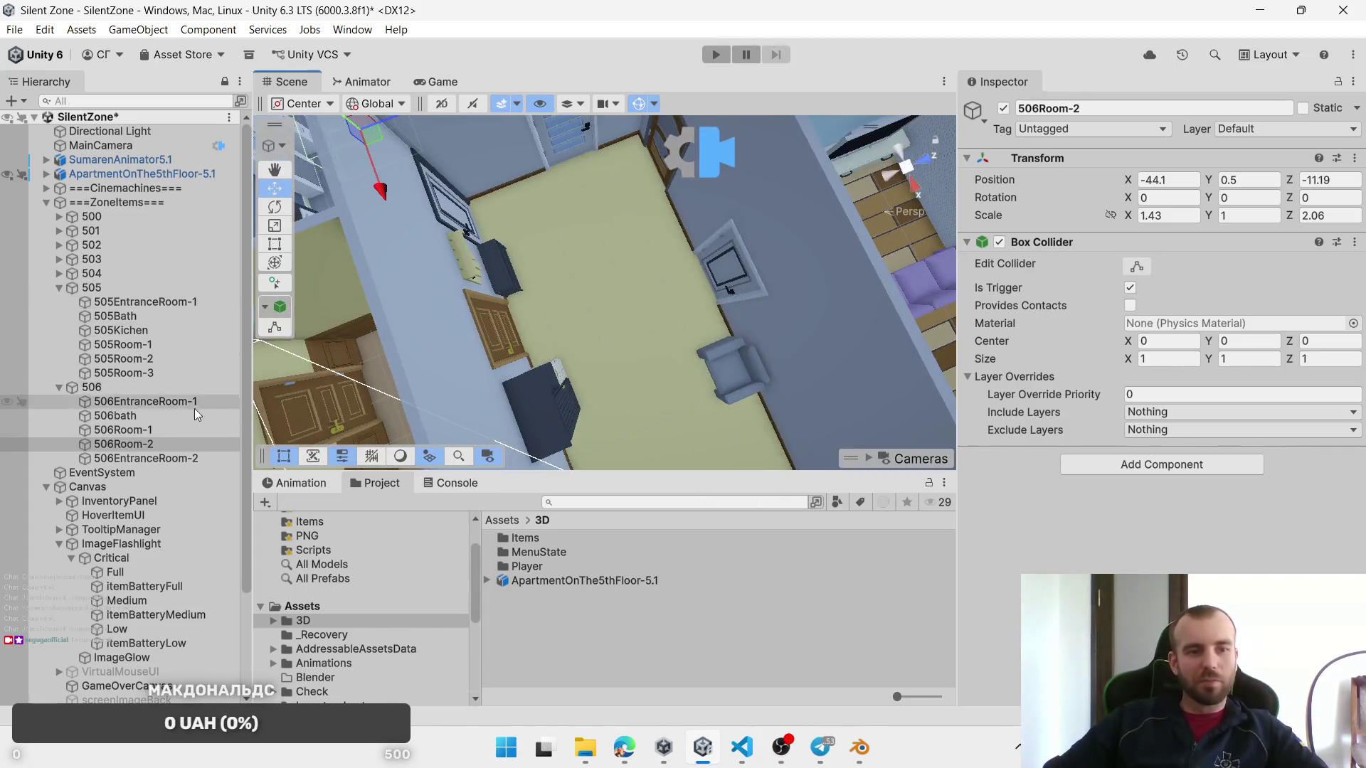
# Step: Duplicate 506Room-1 and fit the copy over the sofa at 1.43 × 2.52 scale
pyautogui.click(163, 441)
pyautogui.click(164, 432)
pyautogui.press('f')
pyautogui.hotkey('ctrl', 'd')
pyautogui.moveTo(424, 246)
pyautogui.mouseDown()
pyautogui.moveTo(836, 320)
pyautogui.moveTo(893, 218)
pyautogui.moveTo(663, 250)
pyautogui.moveTo(608, 333)
pyautogui.moveTo(714, 231)
pyautogui.mouseUp()
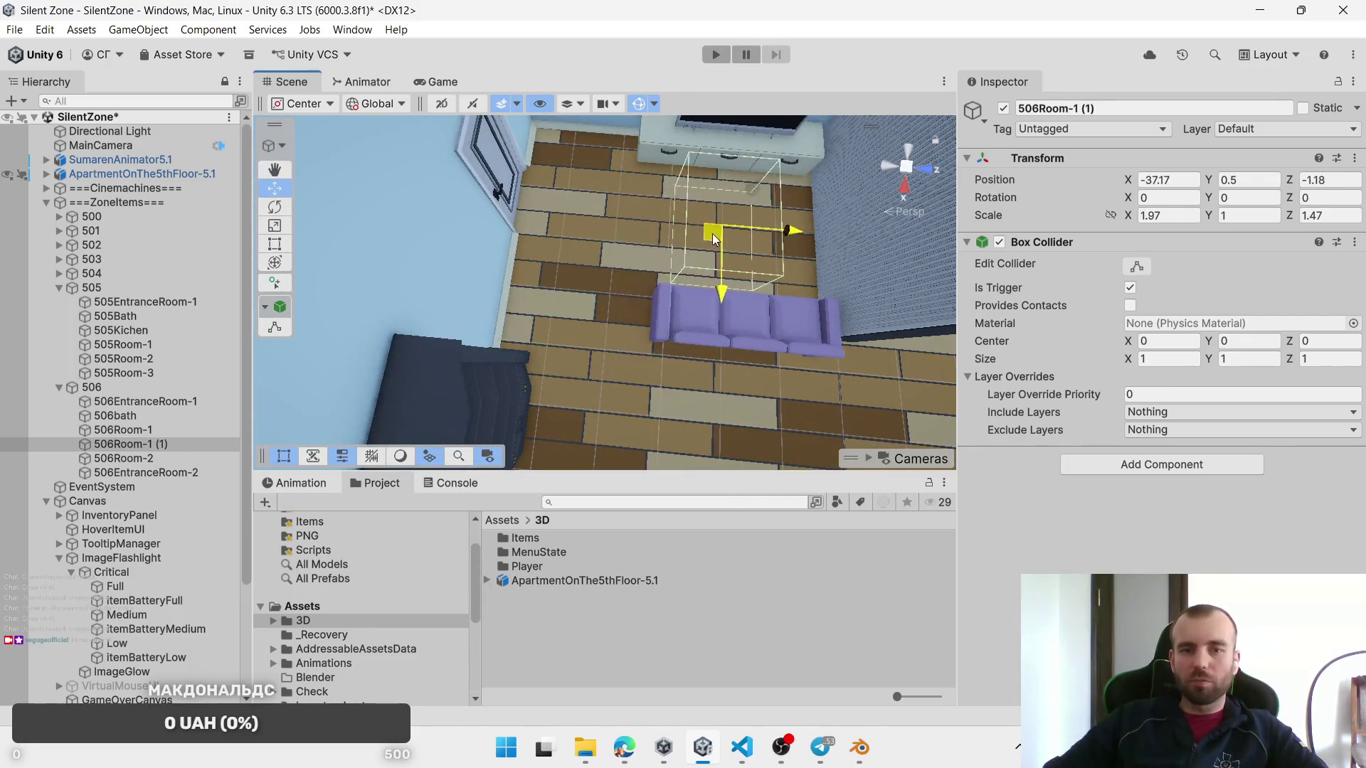
pyautogui.moveTo(1291, 221); pyautogui.dragTo(1324, 217)
pyautogui.moveTo(1131, 220); pyautogui.dragTo(1119, 217)
pyautogui.moveTo(708, 240); pyautogui.dragTo(714, 243)
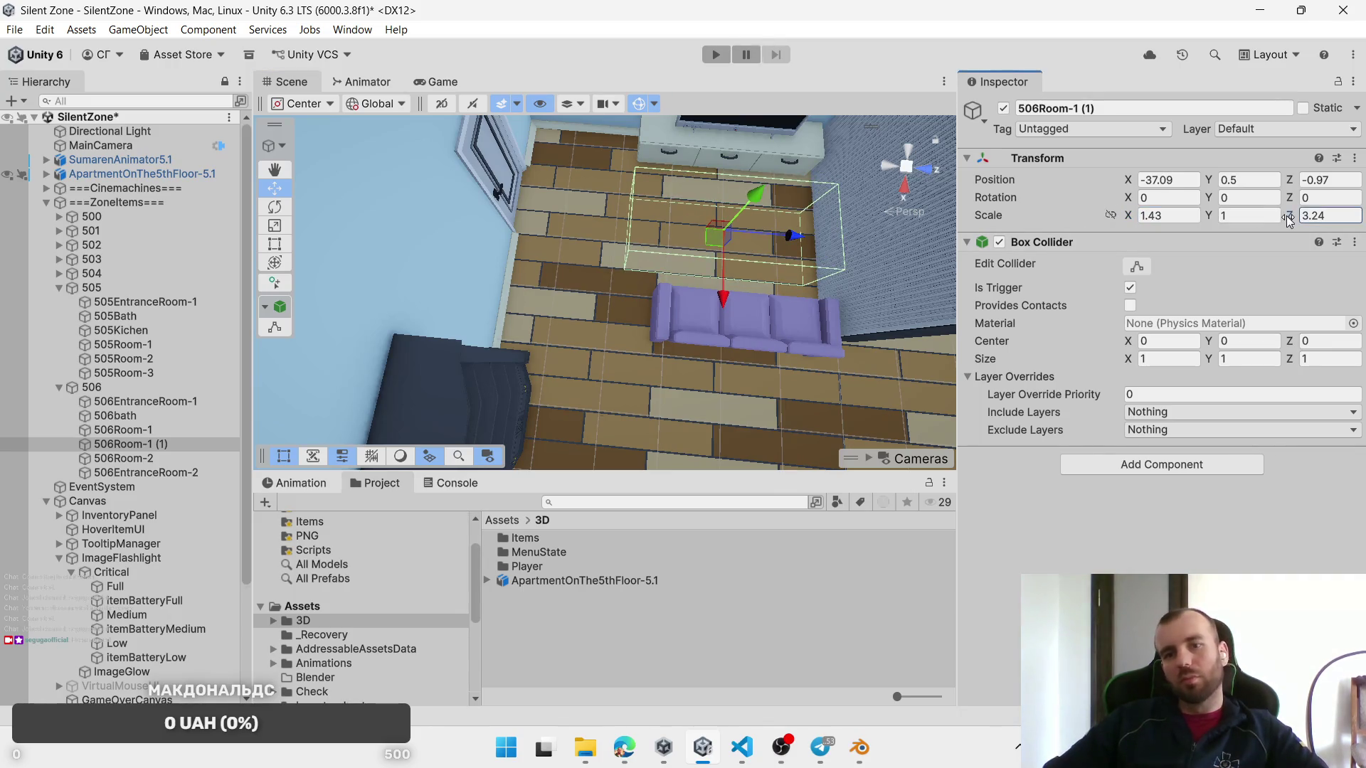
pyautogui.moveTo(1286, 221); pyautogui.dragTo(1253, 215)
pyautogui.moveTo(715, 239); pyautogui.dragTo(711, 242)
# Step: Rename the copy to 506Room.2-1 and place it below 506Room-2 in the Hierarchy
pyautogui.click(136, 444)
pyautogui.click(135, 444)
pyautogui.press('End')
pyautogui.press('BackSpace')
pyautogui.press('BackSpace')
pyautogui.press('BackSpace')
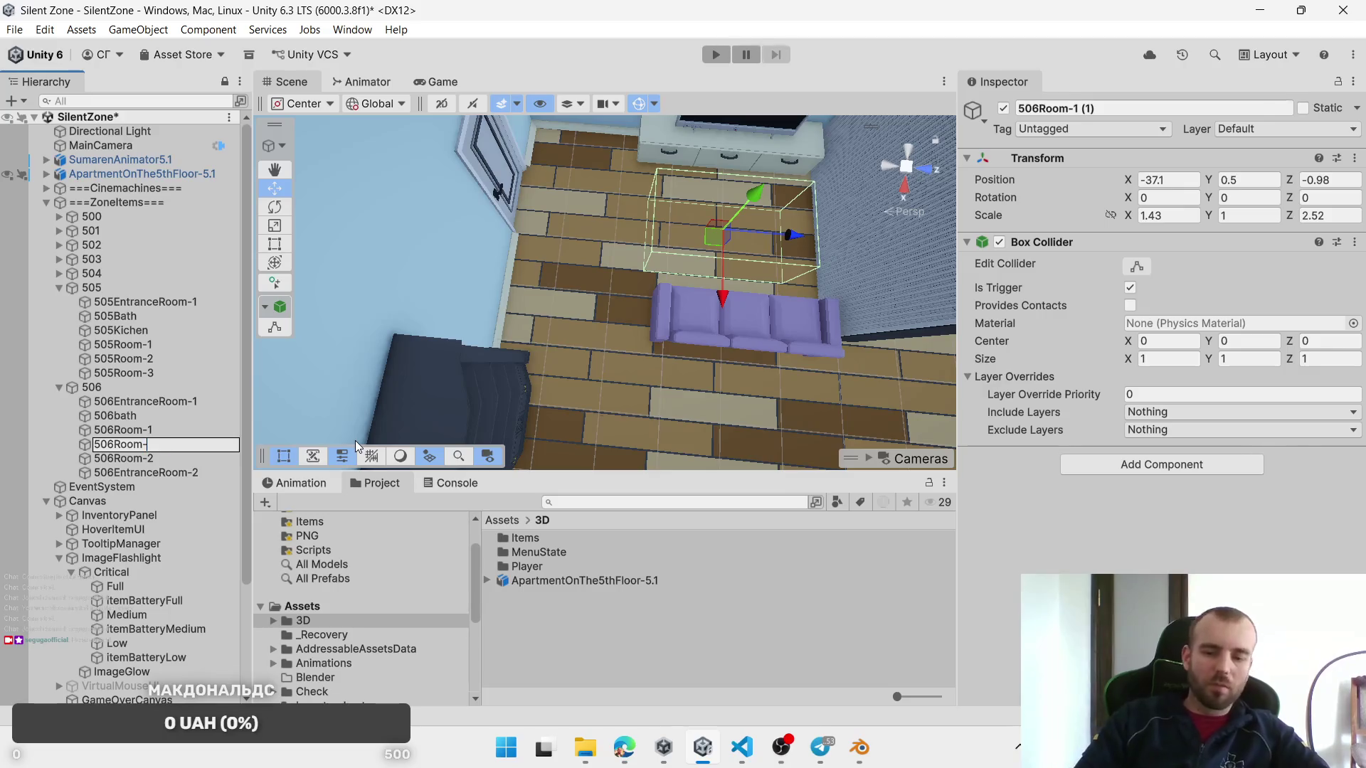
pyautogui.press('Left')
pyautogui.press('Left')
pyautogui.press('Left')
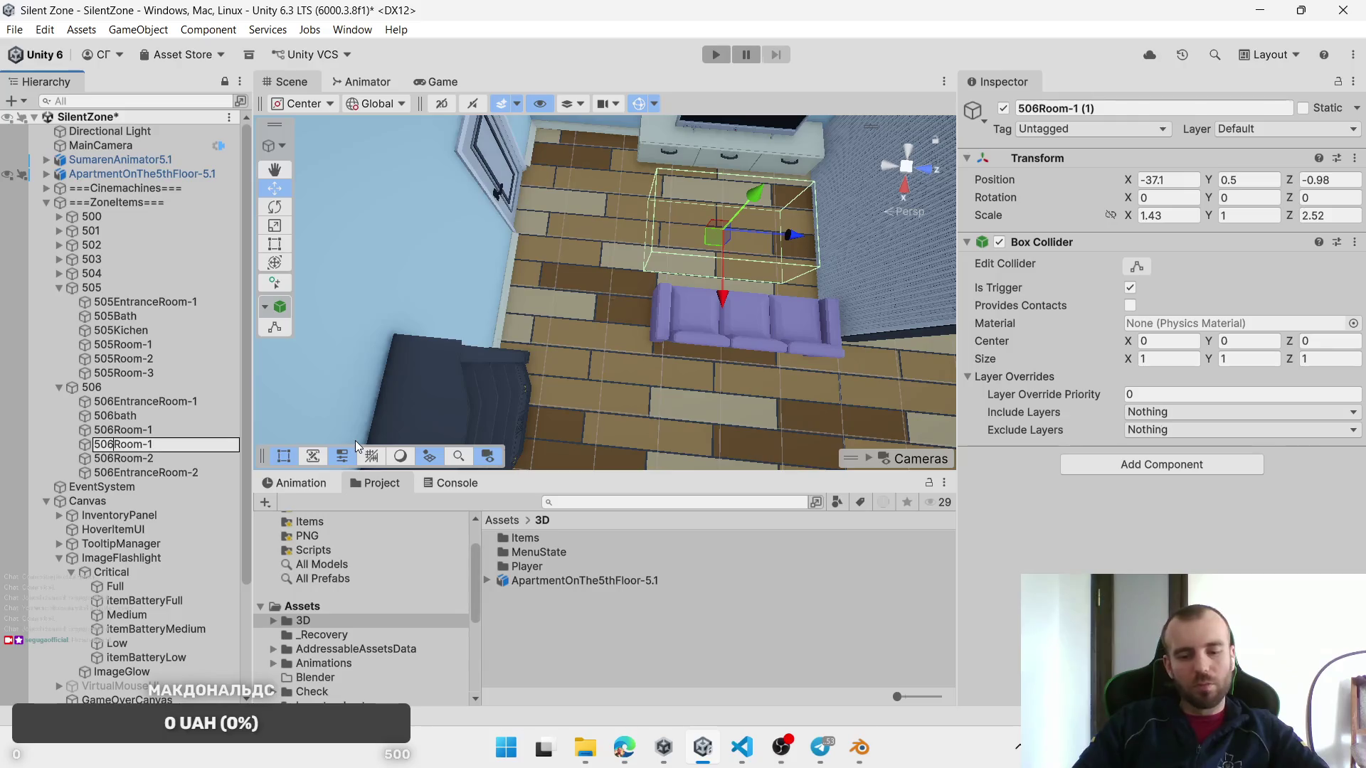
pyautogui.write('0')
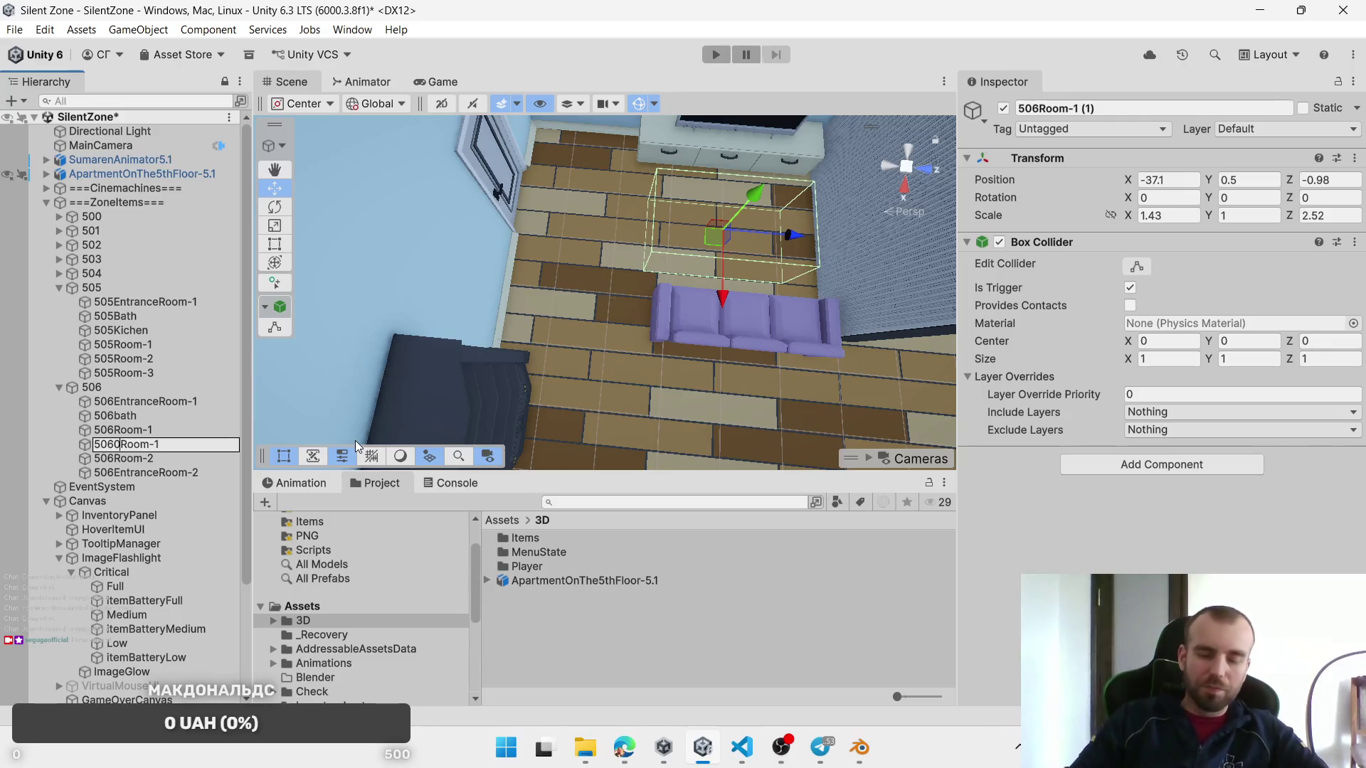
pyautogui.press('BackSpace')
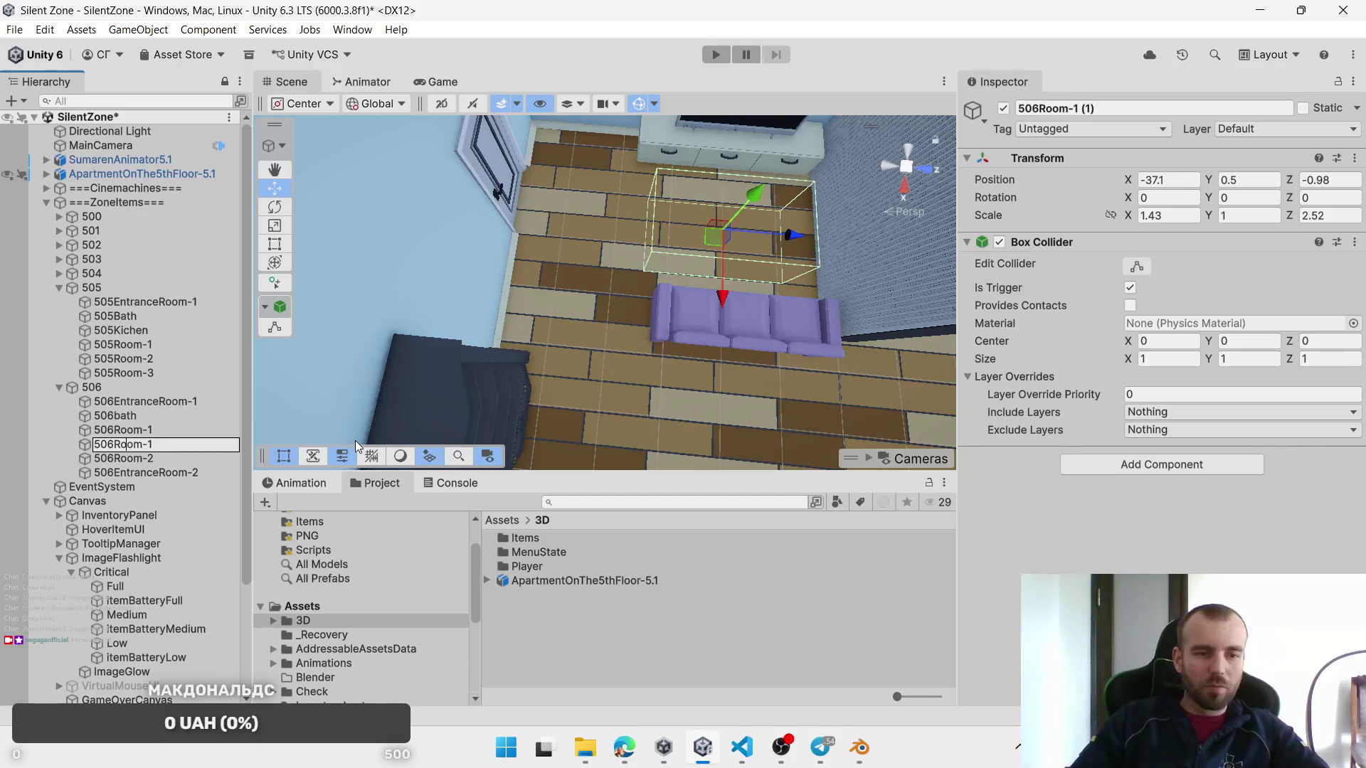
pyautogui.write('2-')
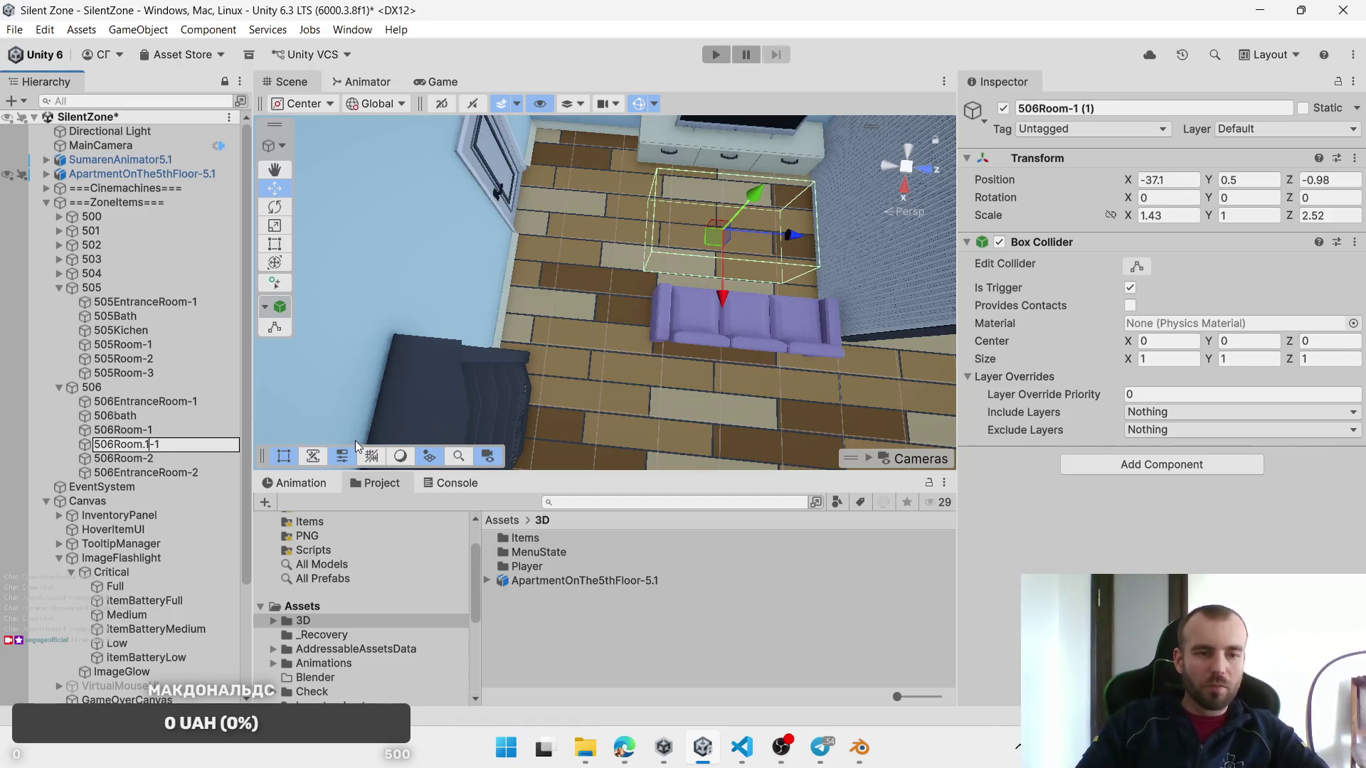
pyautogui.press('Return')
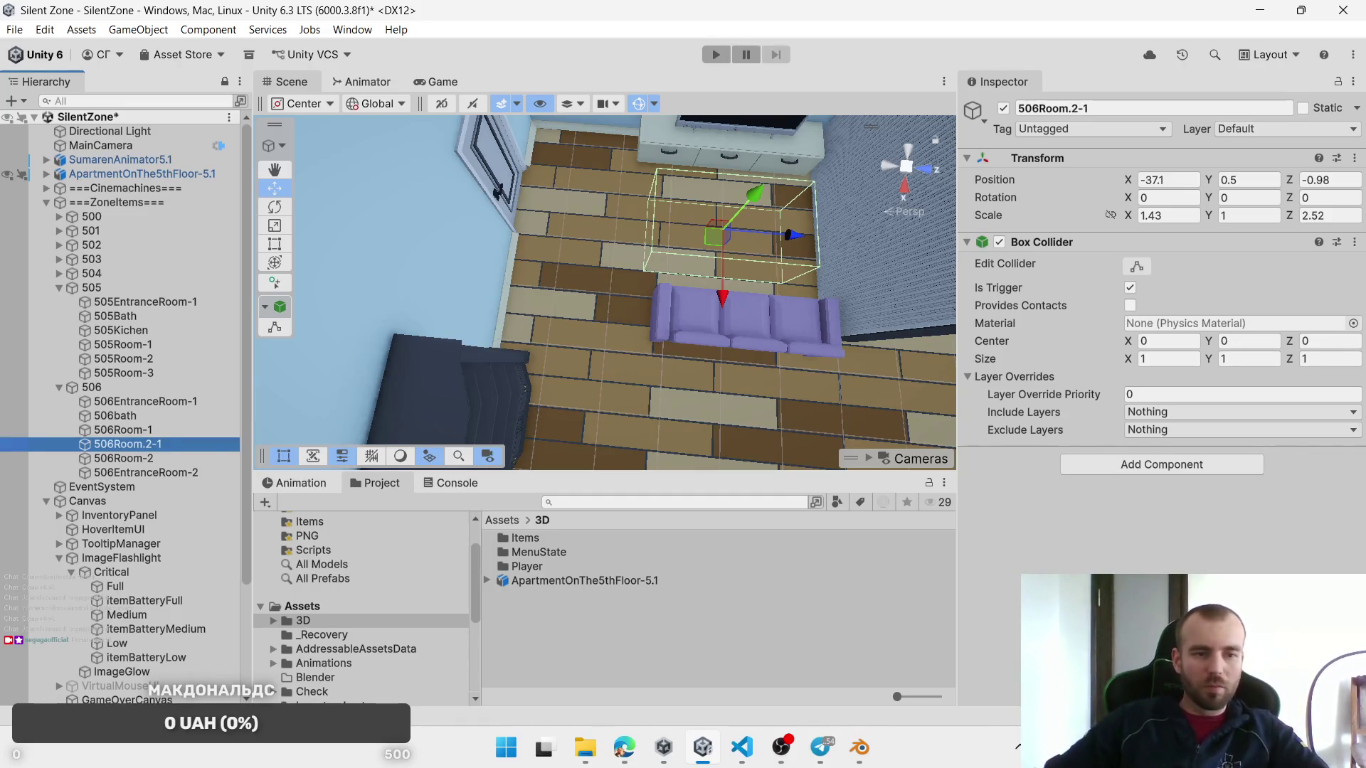
pyautogui.moveTo(155, 463); pyautogui.dragTo(155, 464)
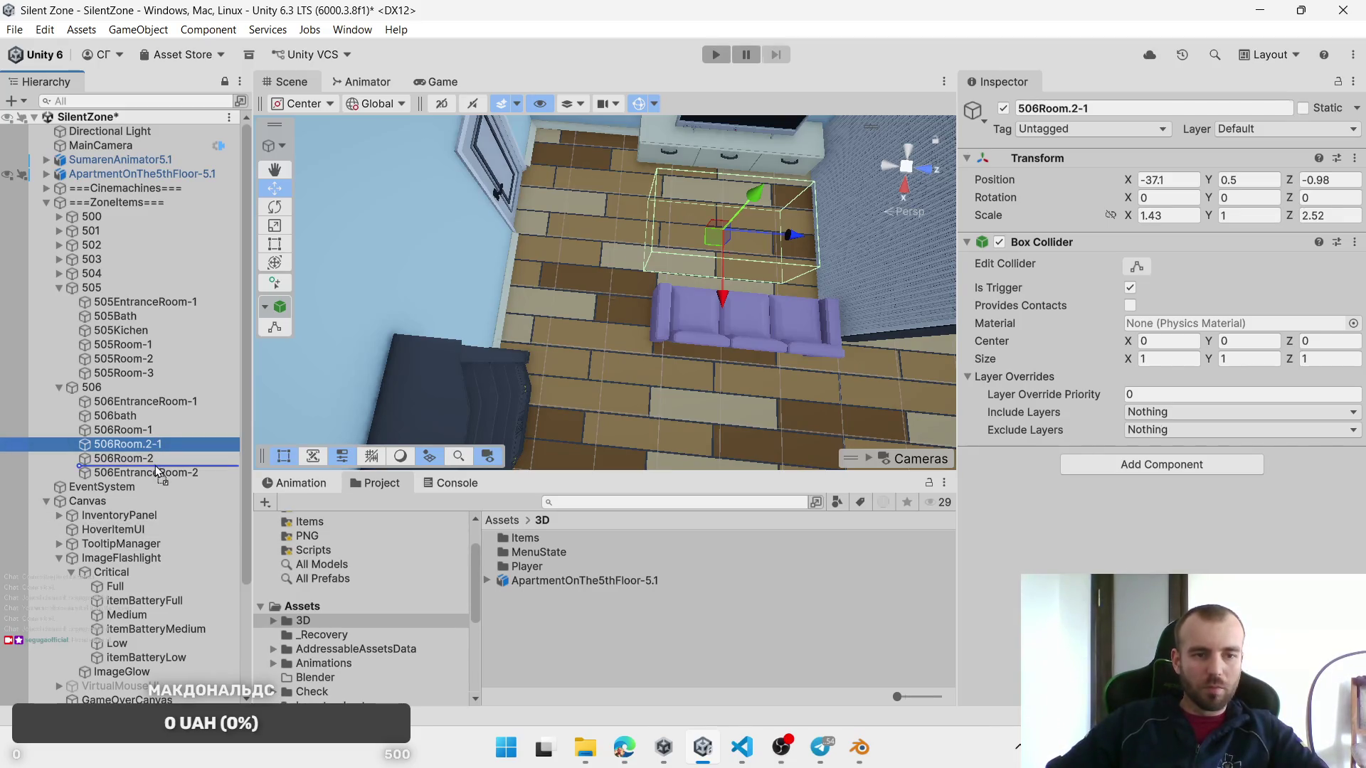
# Step: Duplicate 506Room.2-1 to the floor left of the sofa with Z scale 1.44, named 506Room.2-2
pyautogui.moveTo(718, 356)
pyautogui.mouseDown()
pyautogui.moveTo(696, 303)
pyautogui.moveTo(668, 306)
pyautogui.mouseUp()
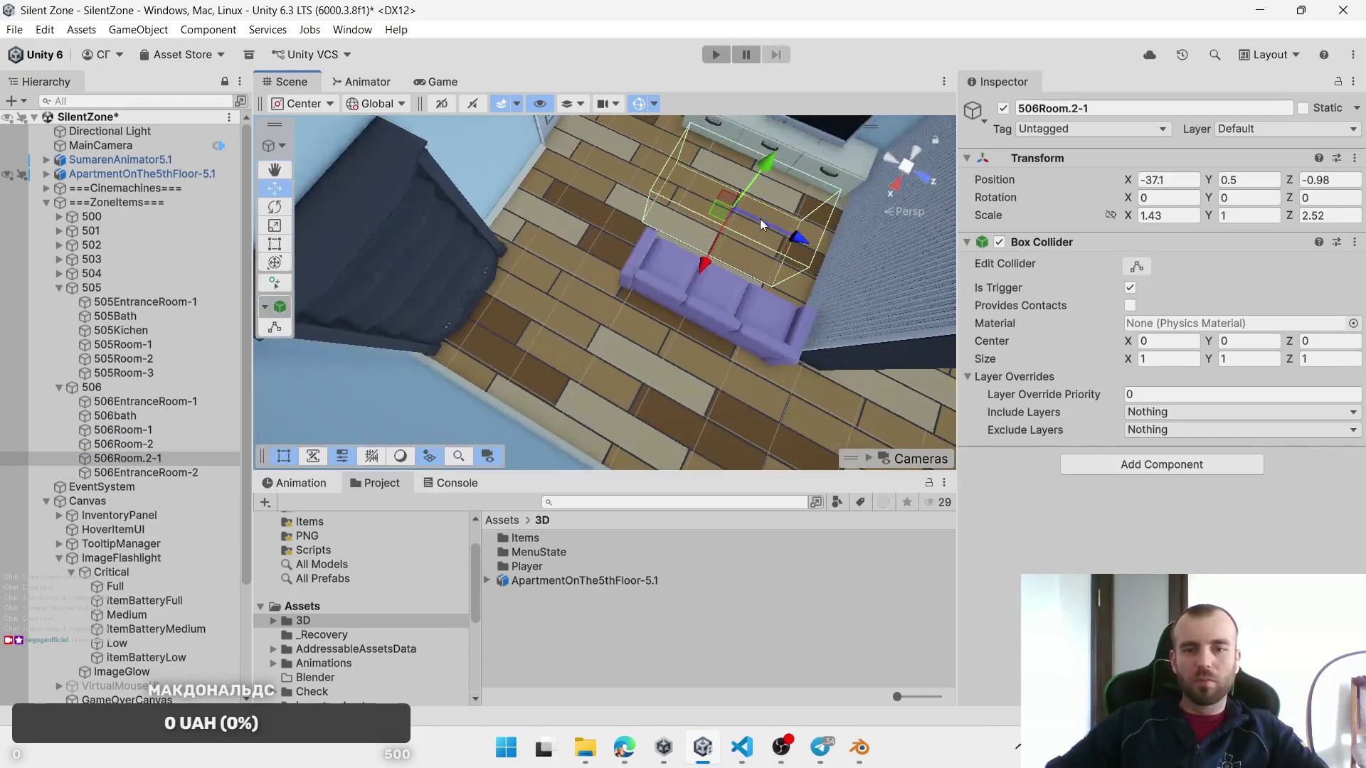
pyautogui.hotkey('ctrl', 'd')
pyautogui.moveTo(721, 214); pyautogui.dragTo(540, 359)
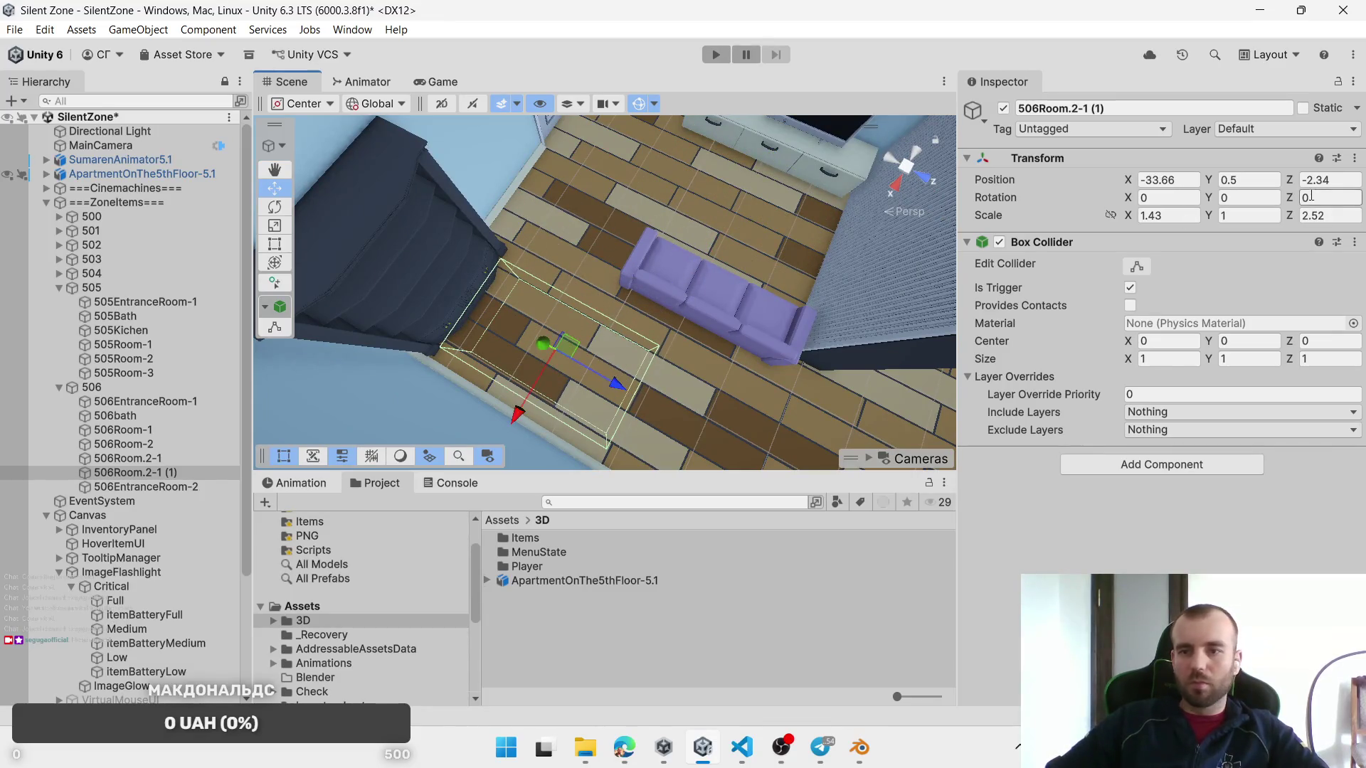
pyautogui.moveTo(1293, 217); pyautogui.dragTo(1257, 211)
pyautogui.moveTo(558, 344); pyautogui.dragTo(530, 346)
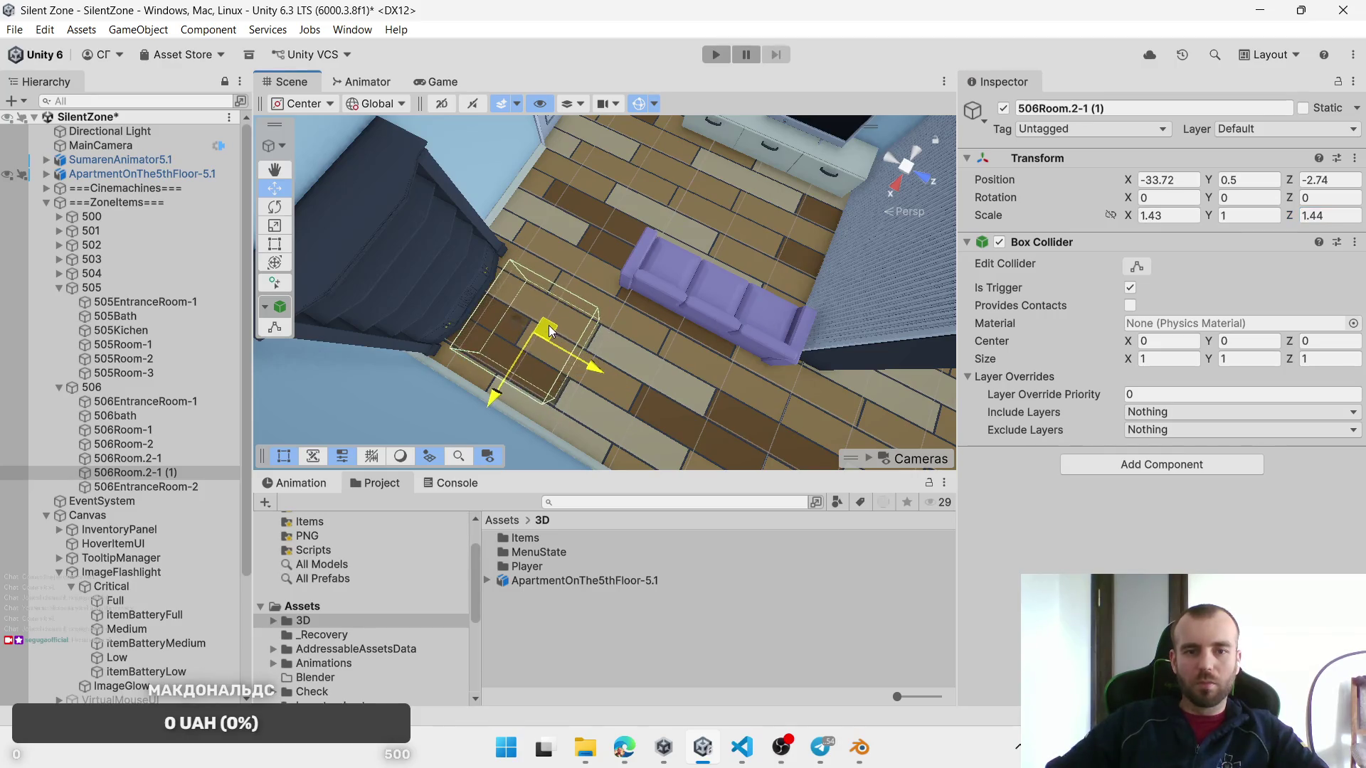
pyautogui.click(159, 473)
pyautogui.press('F2')
pyautogui.write('506Room.2-2')
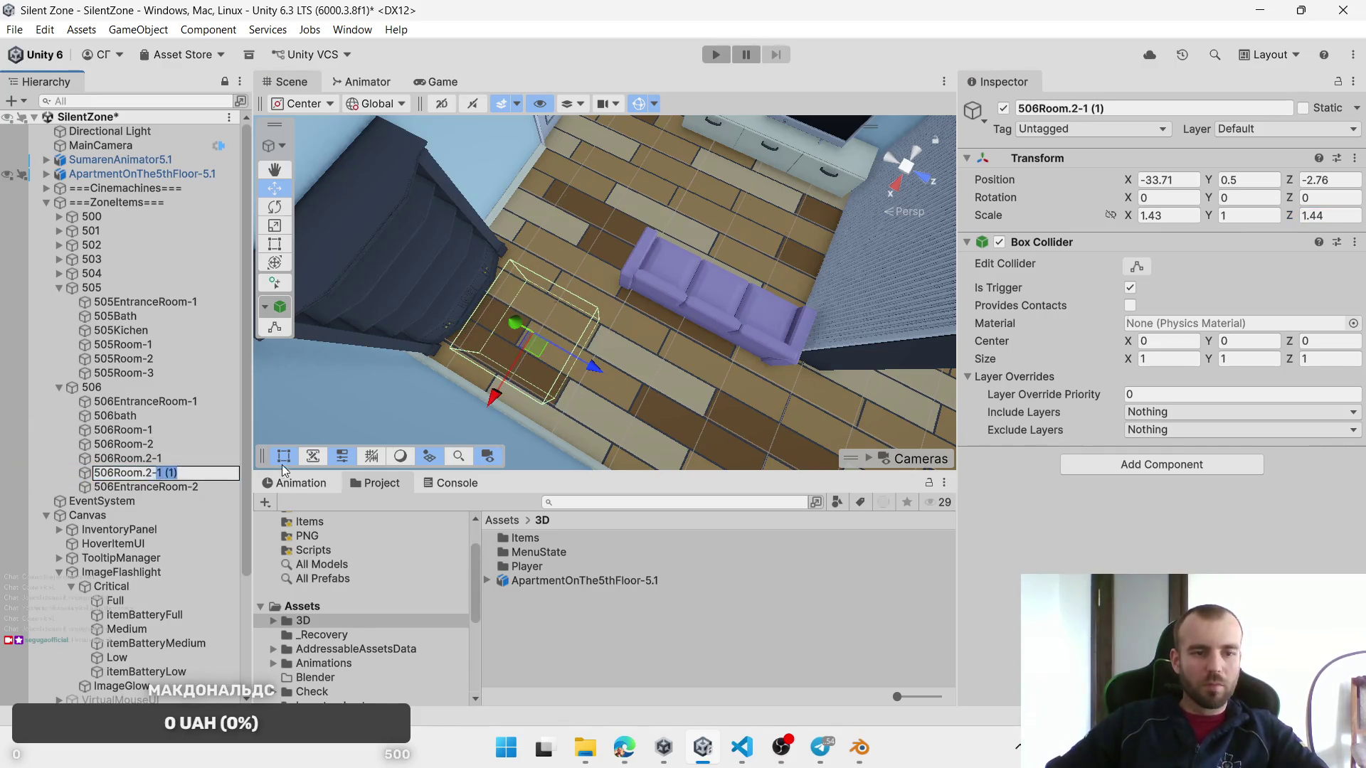
pyautogui.press('Return')
pyautogui.click(597, 334)
pyautogui.click(129, 472)
# Step: Duplicate 506Room.2-2 beside the bed with Z scale 2.23, named 506Room.2-3
pyautogui.moveTo(545, 391)
pyautogui.mouseDown()
pyautogui.moveTo(629, 327)
pyautogui.moveTo(456, 313)
pyautogui.mouseUp()
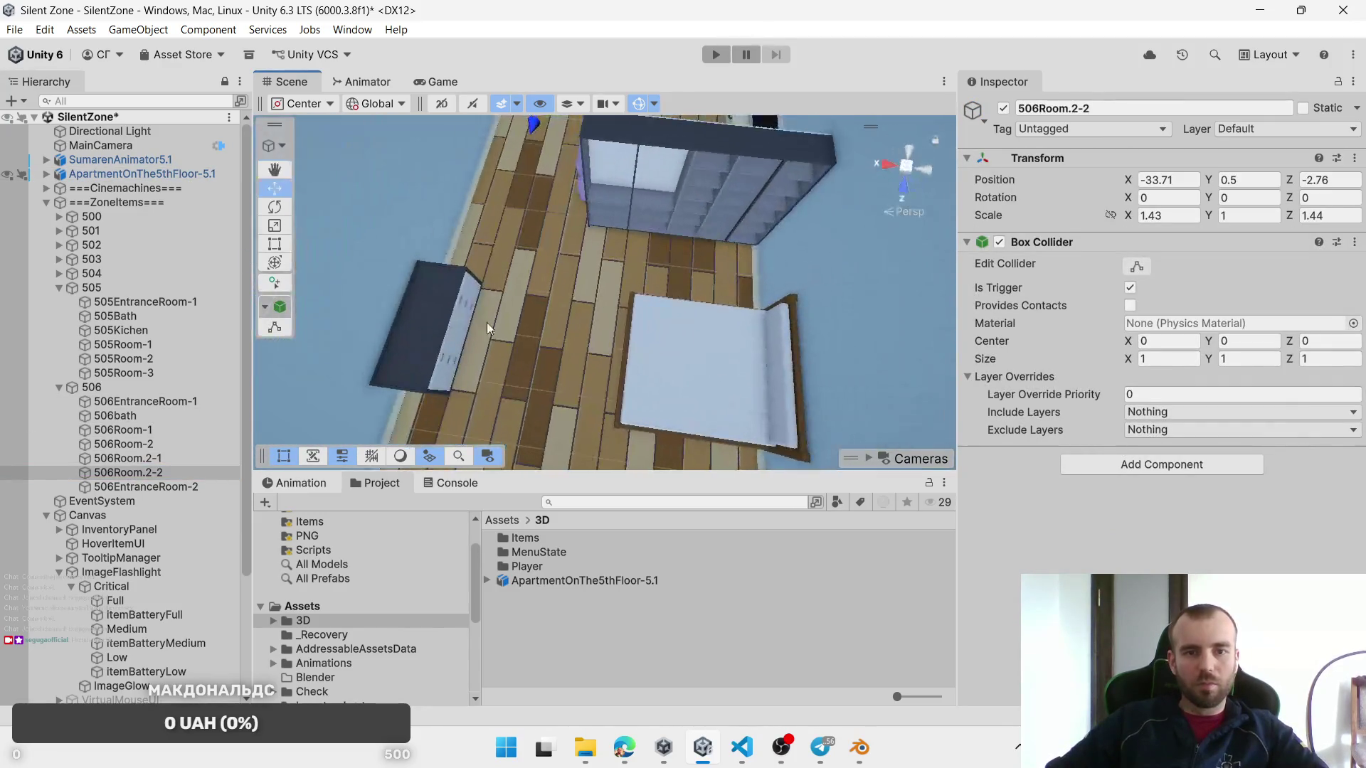
pyautogui.moveTo(463, 249); pyautogui.dragTo(348, 313)
pyautogui.hotkey('ctrl', 'd')
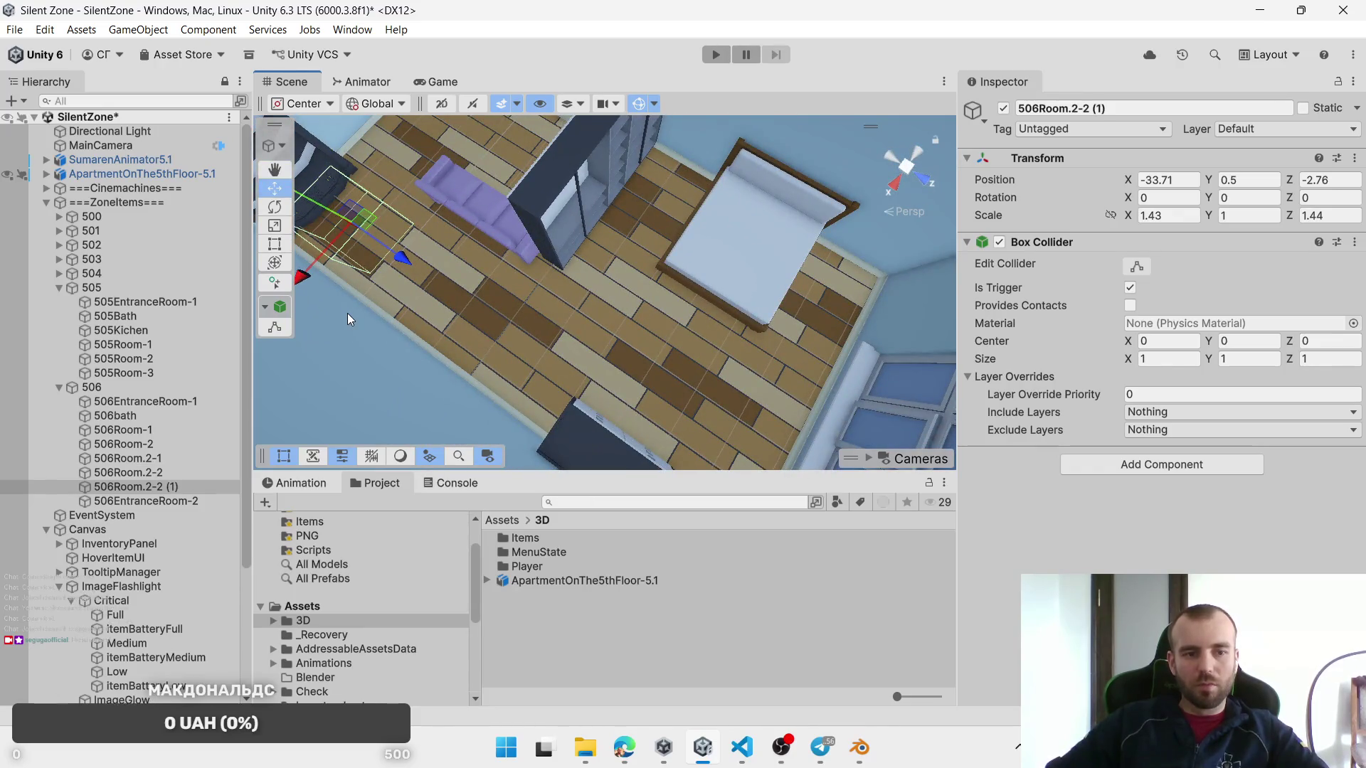
pyautogui.moveTo(371, 252)
pyautogui.mouseDown()
pyautogui.moveTo(430, 241)
pyautogui.moveTo(673, 359)
pyautogui.mouseUp()
pyautogui.moveTo(767, 361); pyautogui.dragTo(1273, 305)
pyautogui.click(1316, 215)
pyautogui.write('2.23')
pyautogui.moveTo(518, 327); pyautogui.dragTo(836, 326)
pyautogui.click(169, 488)
pyautogui.write('506Room.2-3')
pyautogui.press('Return')
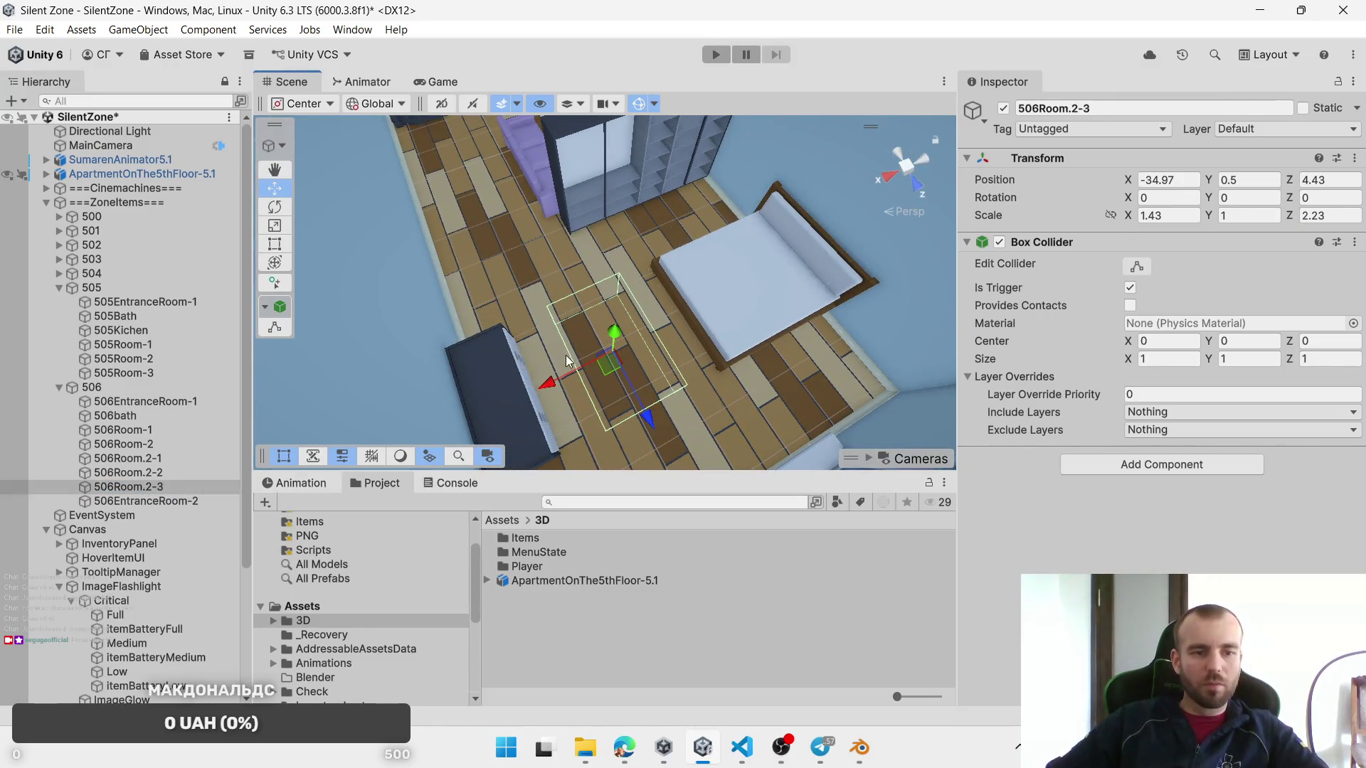
# Step: Move the view to apartment 506's kitchen and entrance, selecting the 506EntranceRoom-1 zone
pyautogui.click(544, 386)
pyautogui.scroll(-2, 545, 385)
pyautogui.scroll(-2, 647, 237)
pyautogui.moveTo(590, 296); pyautogui.dragTo(566, 315)
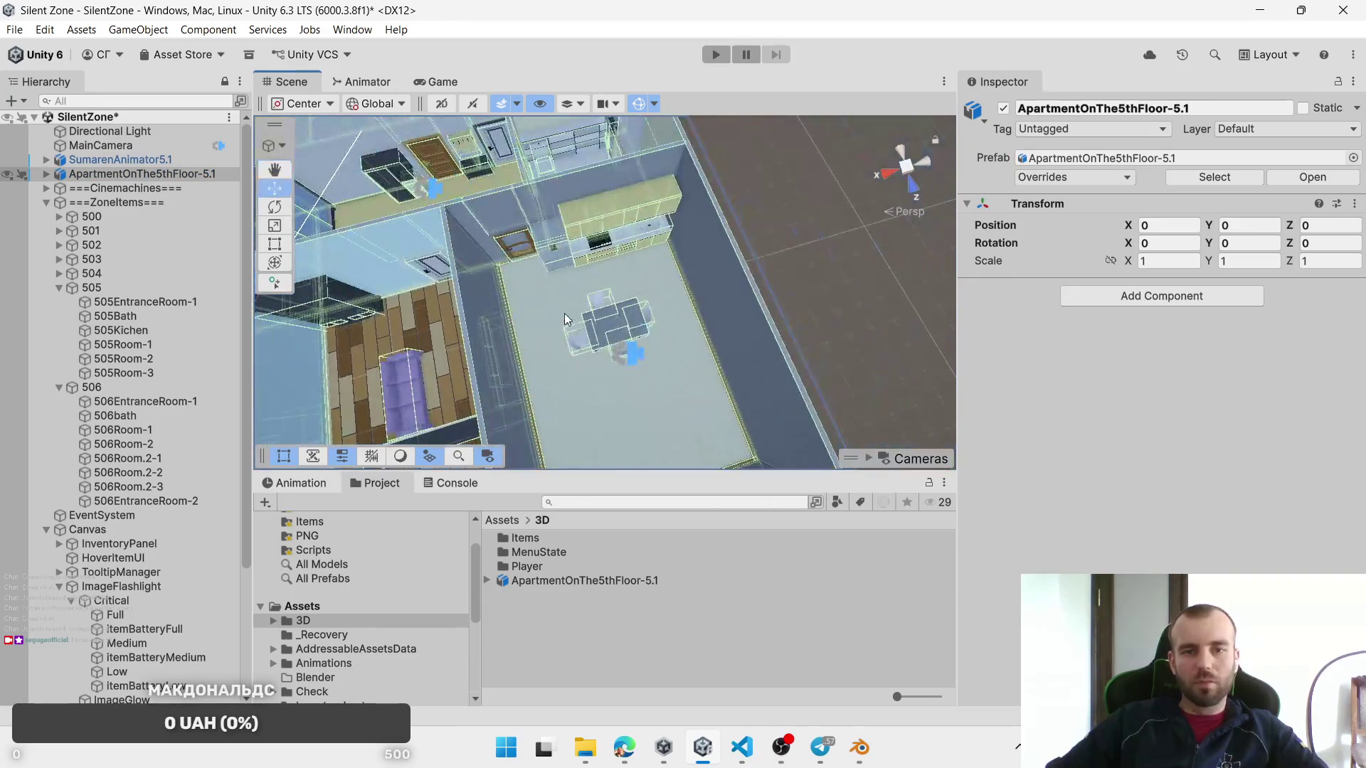
pyautogui.scroll(2, 566, 315)
pyautogui.click(158, 417)
pyautogui.click(160, 402)
pyautogui.moveTo(456, 293); pyautogui.dragTo(533, 295)
pyautogui.moveTo(266, 383); pyautogui.dragTo(321, 408)
# Step: Move 506EntranceRoom-2 under 506EntranceRoom-1 in the Hierarchy and select it
pyautogui.moveTo(131, 500)
pyautogui.mouseDown()
pyautogui.moveTo(161, 428)
pyautogui.moveTo(149, 409)
pyautogui.mouseUp()
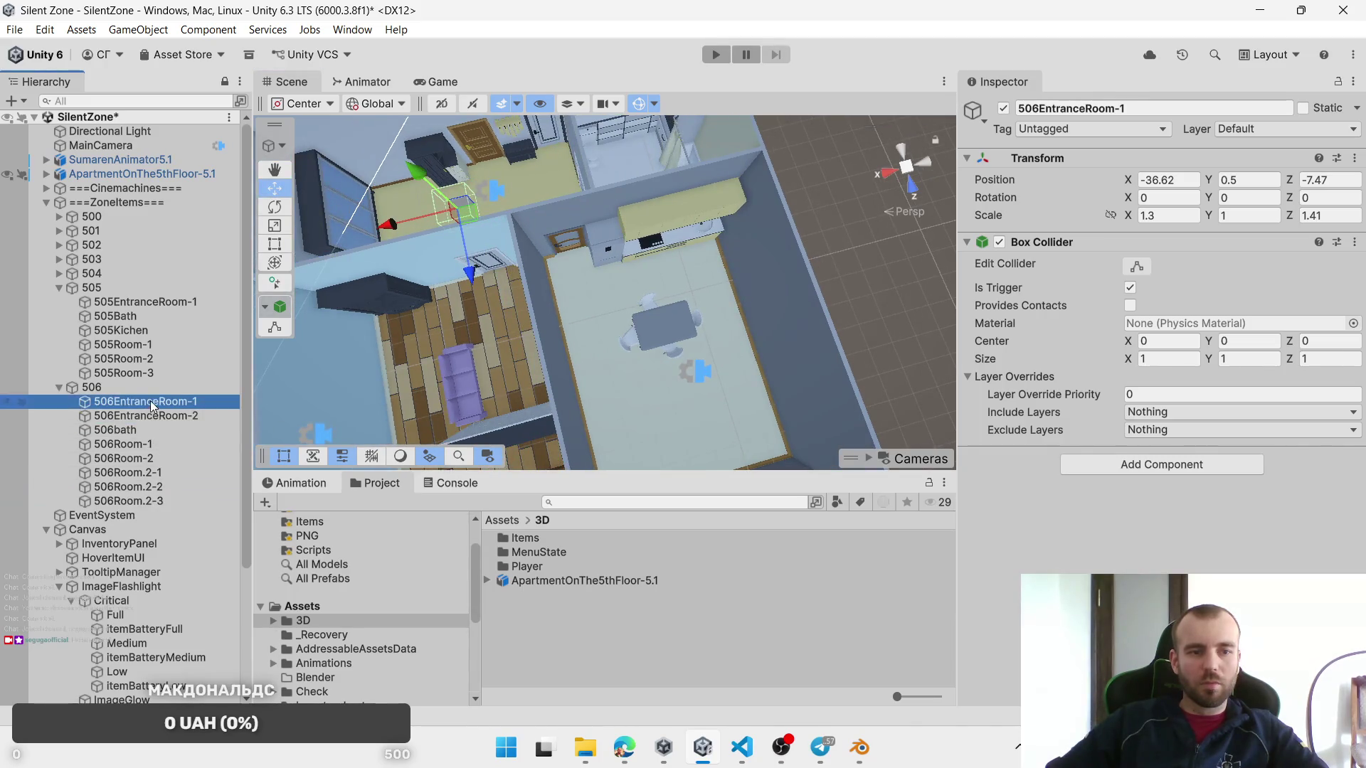
pyautogui.click(152, 404)
pyautogui.click(152, 413)
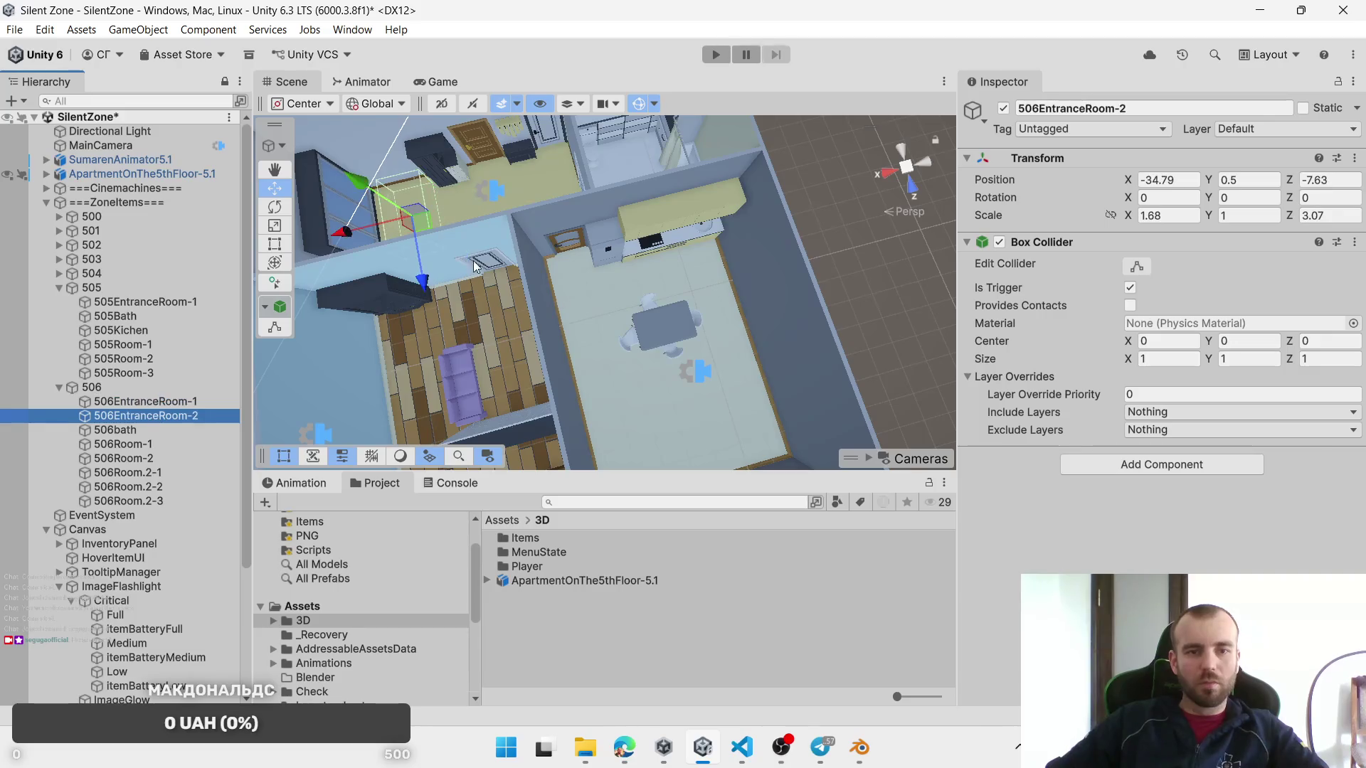
# Step: Duplicate it into a 4.55 × 2.1 zone centred over the kitchen table, then switch to Blender
pyautogui.hotkey('ctrl', 'd')
pyautogui.moveTo(426, 225); pyautogui.dragTo(688, 296)
pyautogui.scroll(5, 689, 296)
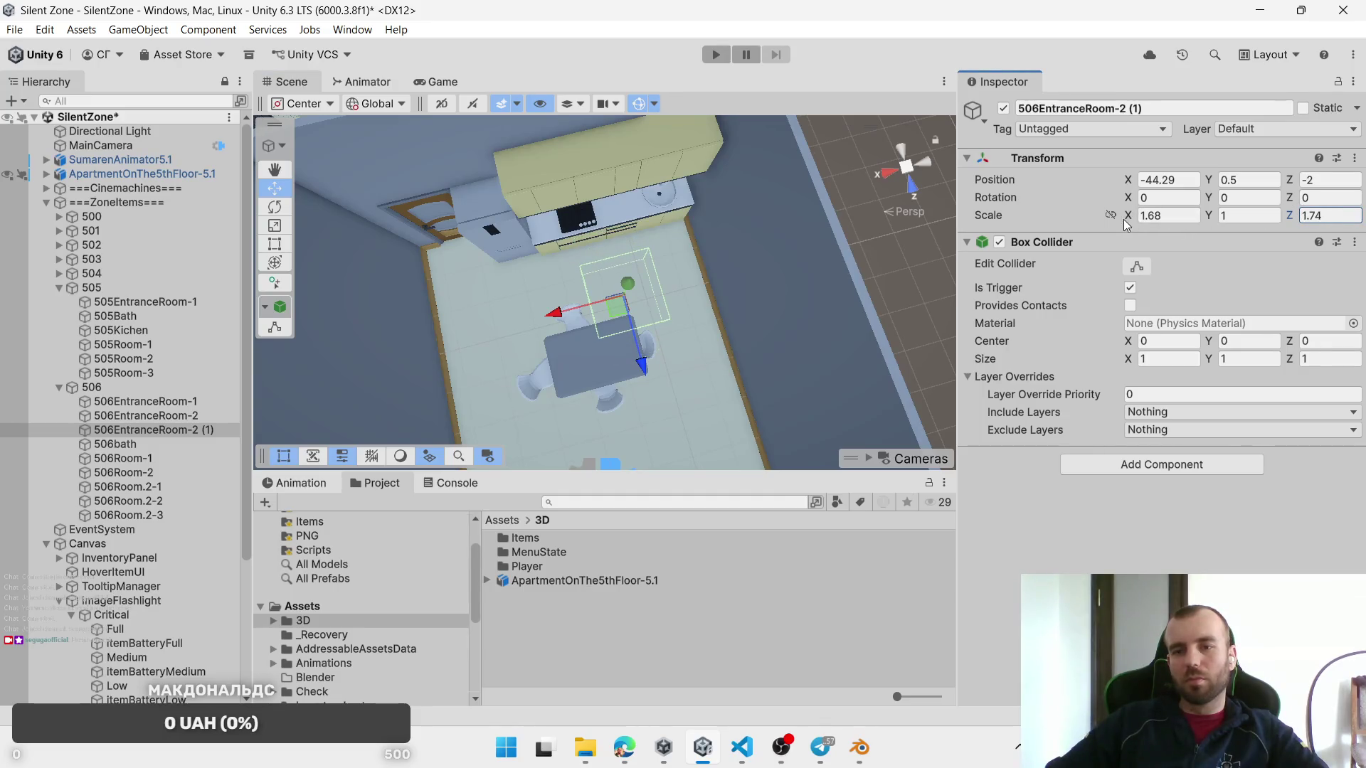
pyautogui.moveTo(1131, 219); pyautogui.dragTo(1180, 223)
pyautogui.moveTo(616, 313)
pyautogui.mouseDown()
pyautogui.moveTo(596, 305)
pyautogui.moveTo(765, 207)
pyautogui.moveTo(689, 331)
pyautogui.moveTo(574, 289)
pyautogui.moveTo(604, 286)
pyautogui.mouseUp()
pyautogui.moveTo(1298, 221); pyautogui.dragTo(1266, 220)
pyautogui.moveTo(612, 295); pyautogui.dragTo(626, 299)
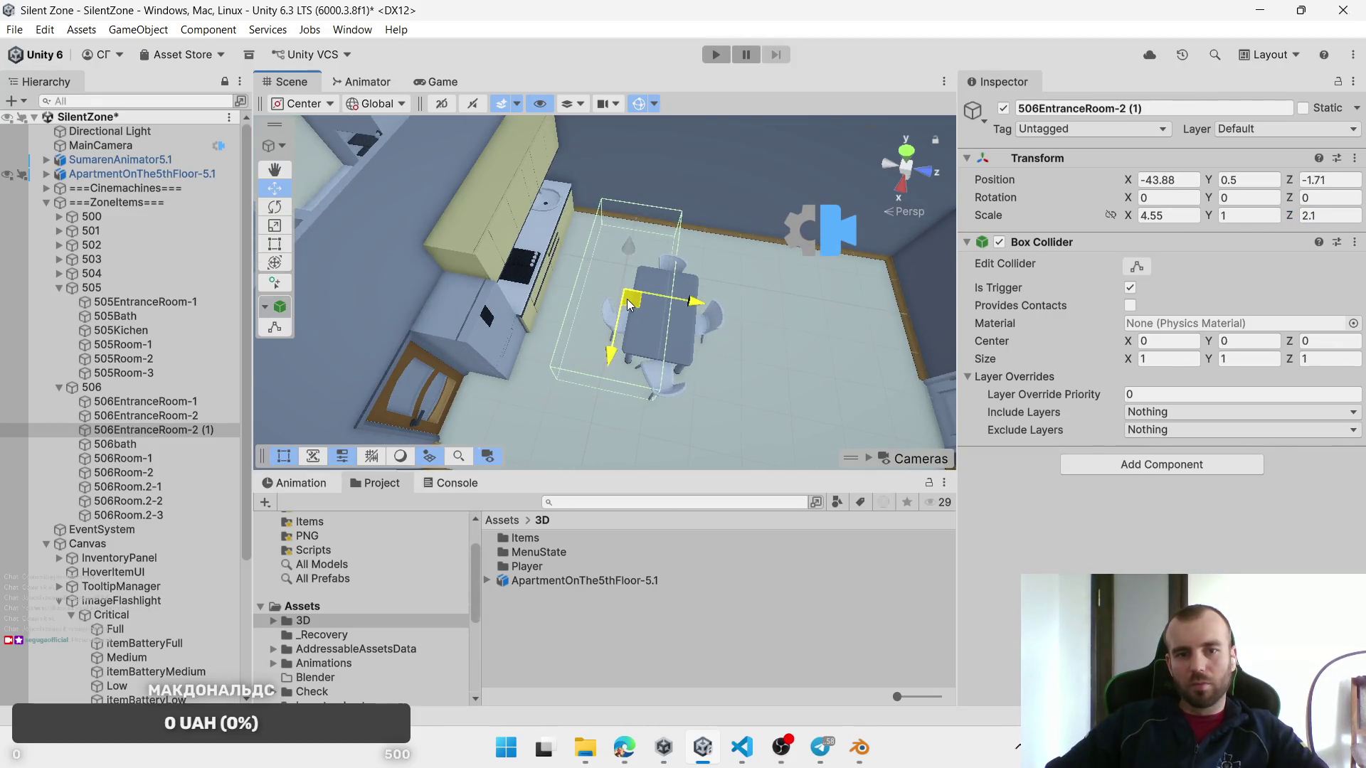
pyautogui.click(859, 746)
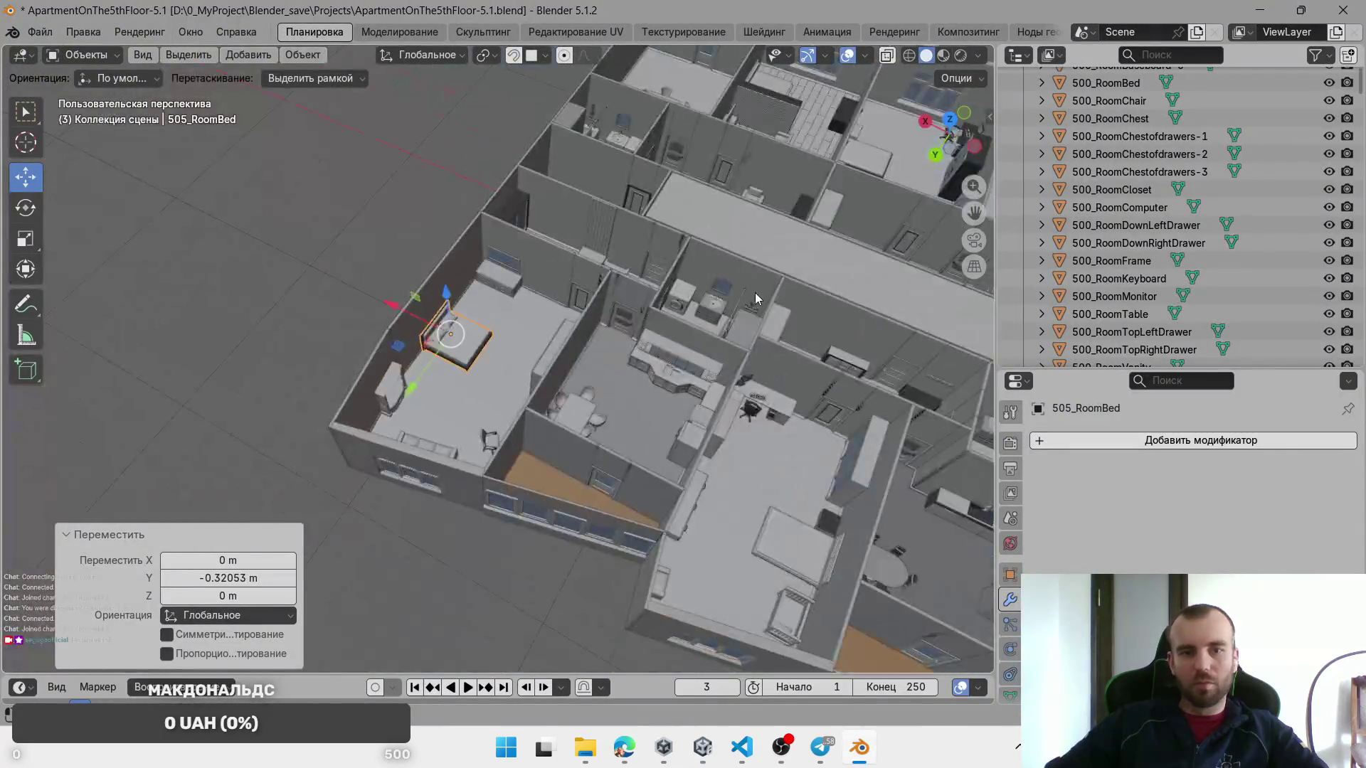
# Step: Select apartment 506's kitchen table and chairs and shift them 1.2977 m X, -1.5593 m Y
pyautogui.moveTo(754, 293); pyautogui.dragTo(505, 489)
pyautogui.click(487, 249)
pyautogui.click(487, 249)
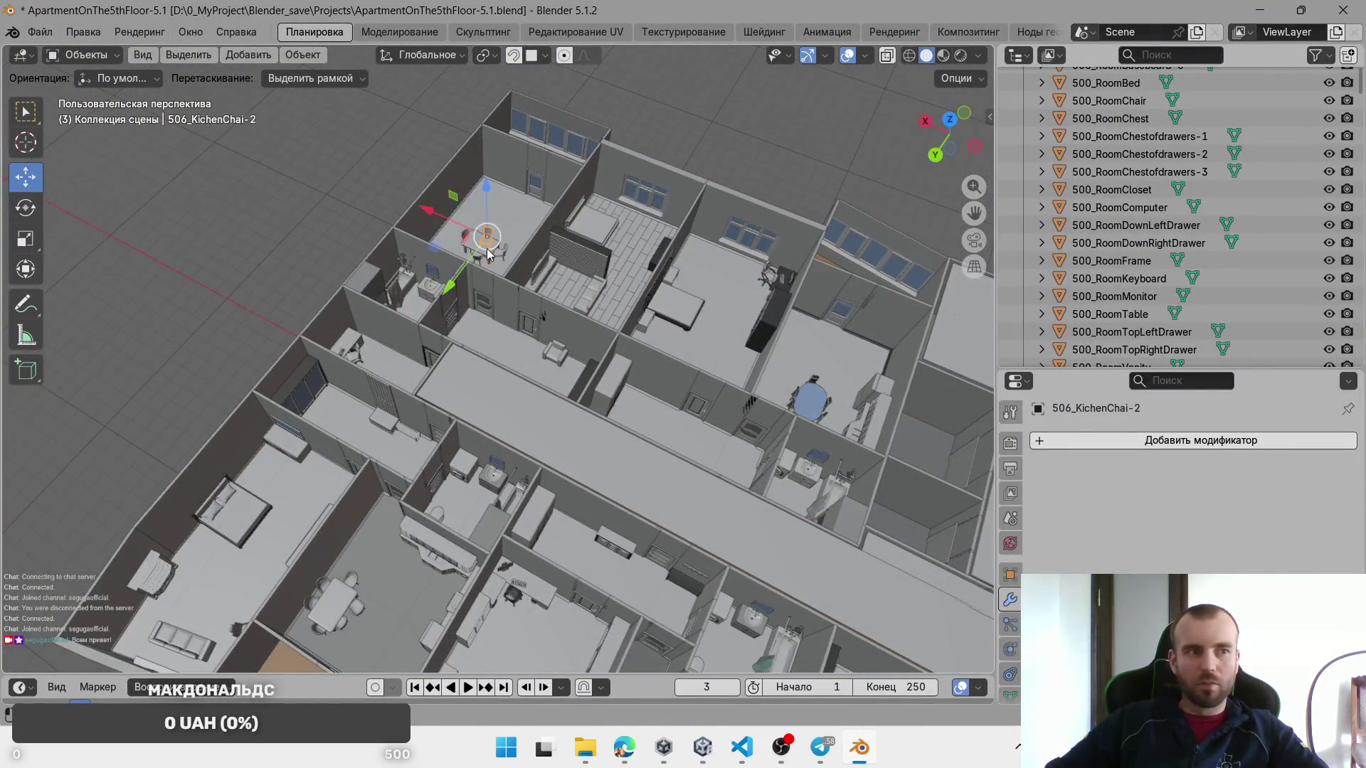
pyautogui.scroll(10, 487, 249)
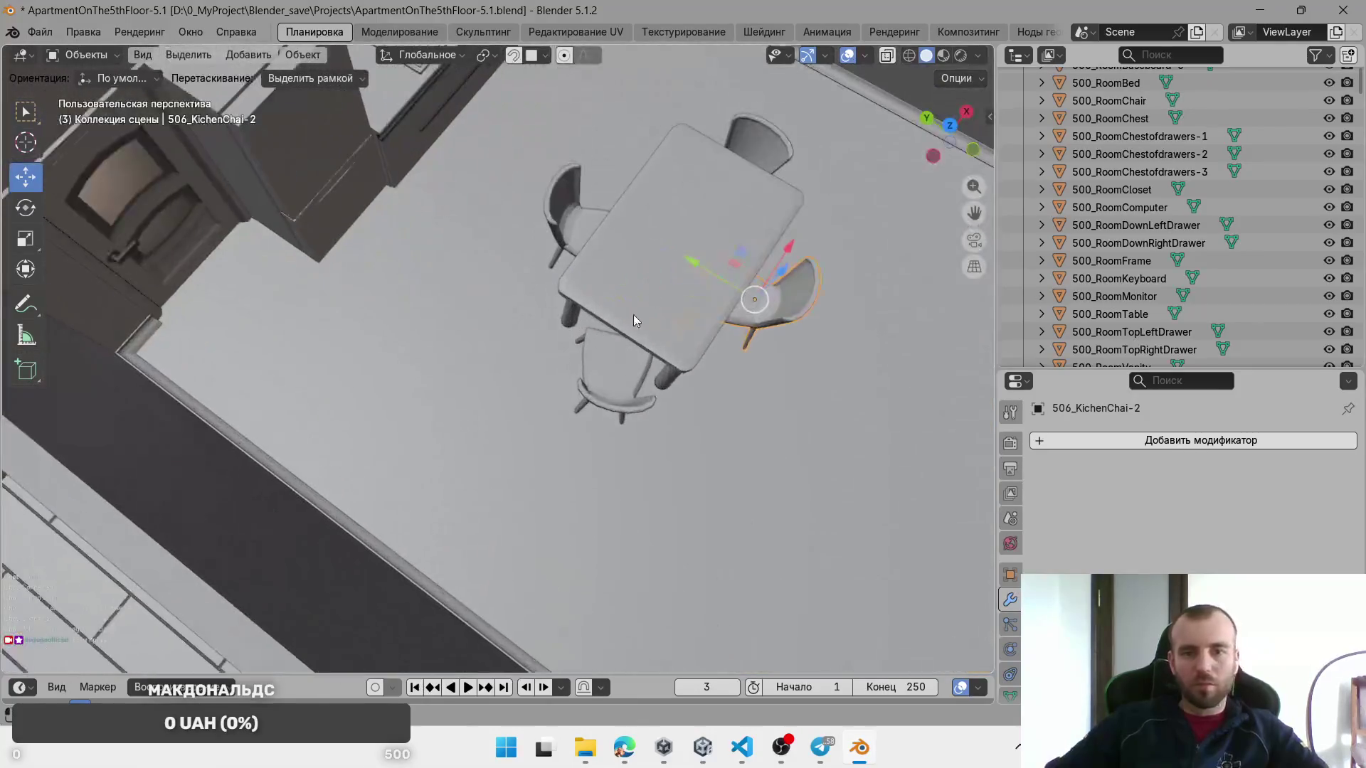
pyautogui.scroll(-3, 635, 320)
pyautogui.keyDown('shift'); pyautogui.click(617, 373); pyautogui.keyUp('shift')
pyautogui.keyDown('shift'); pyautogui.click(570, 233); pyautogui.keyUp('shift')
pyautogui.keyDown('shift'); pyautogui.click(769, 149); pyautogui.keyUp('shift')
pyautogui.scroll(-2, 724, 374)
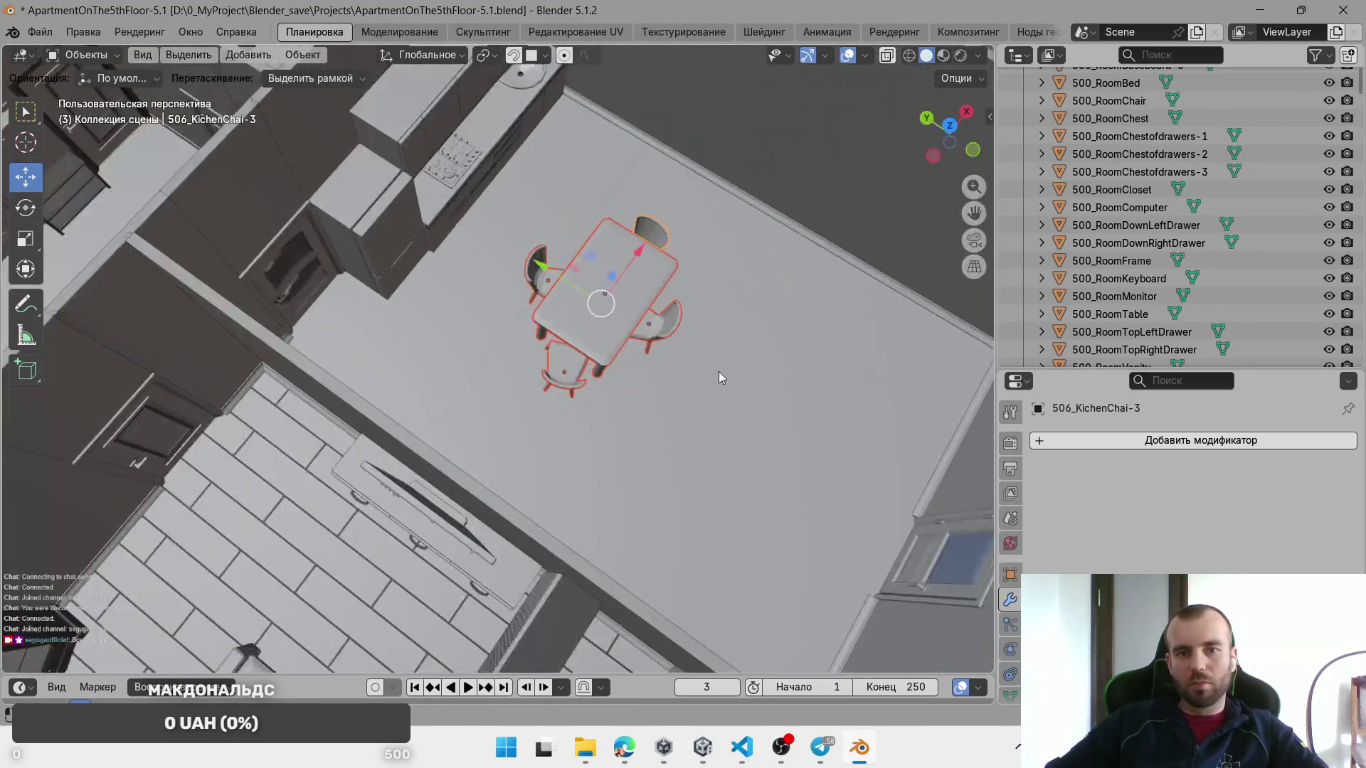
pyautogui.scroll(-2, 683, 348)
pyautogui.moveTo(535, 231)
pyautogui.mouseDown()
pyautogui.moveTo(615, 254)
pyautogui.moveTo(658, 221)
pyautogui.mouseUp()
pyautogui.moveTo(649, 466); pyautogui.dragTo(626, 473)
pyautogui.scroll(-3, 590, 378)
# Step: Return to Unity and select the 506EntranceRoom-2 (1) zone
pyautogui.hotkey('alt', 'Tab')
pyautogui.moveTo(506, 347)
pyautogui.mouseDown()
pyautogui.moveTo(671, 244)
pyautogui.moveTo(720, 240)
pyautogui.mouseUp()
pyautogui.click(164, 433)
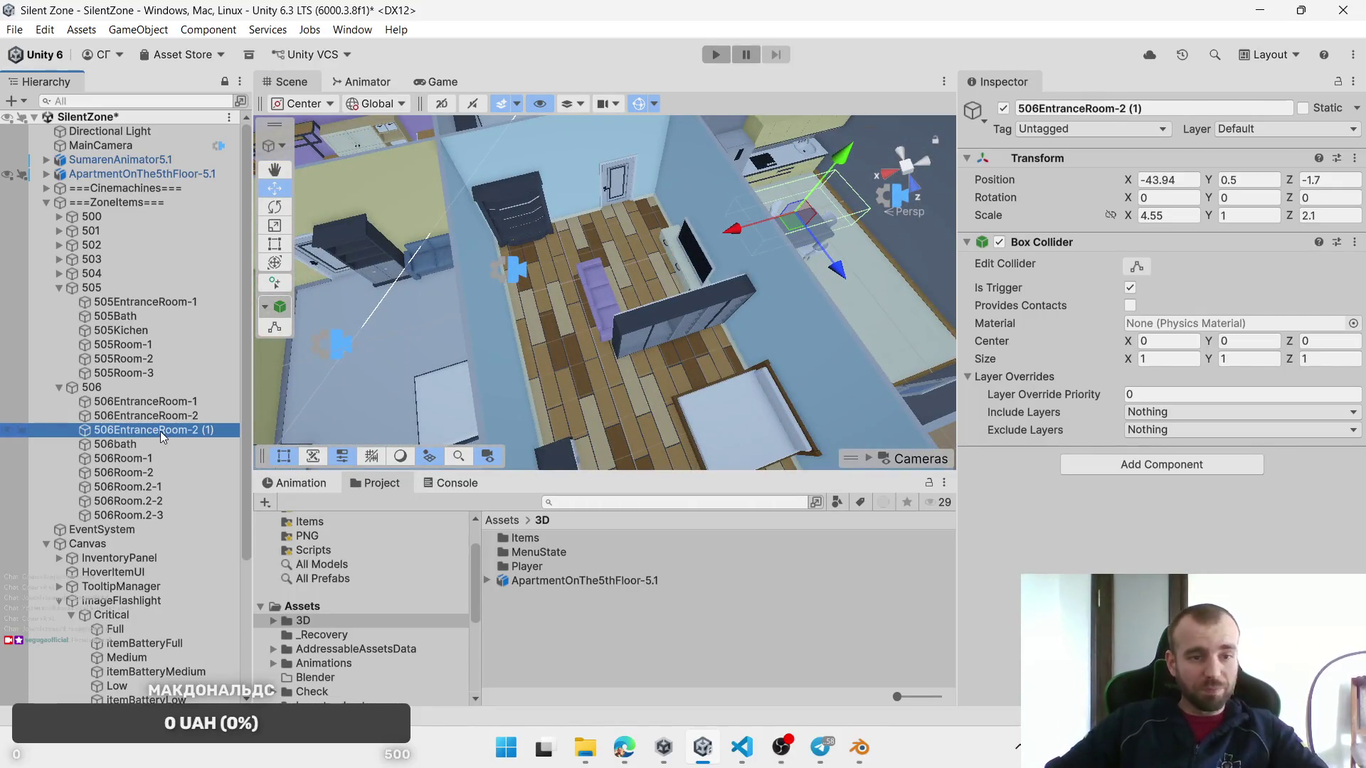
# Step: Rename the kitchen zone to 506Kichen
pyautogui.press('BackSpace')
pyautogui.press('BackSpace')
pyautogui.press('BackSpace')
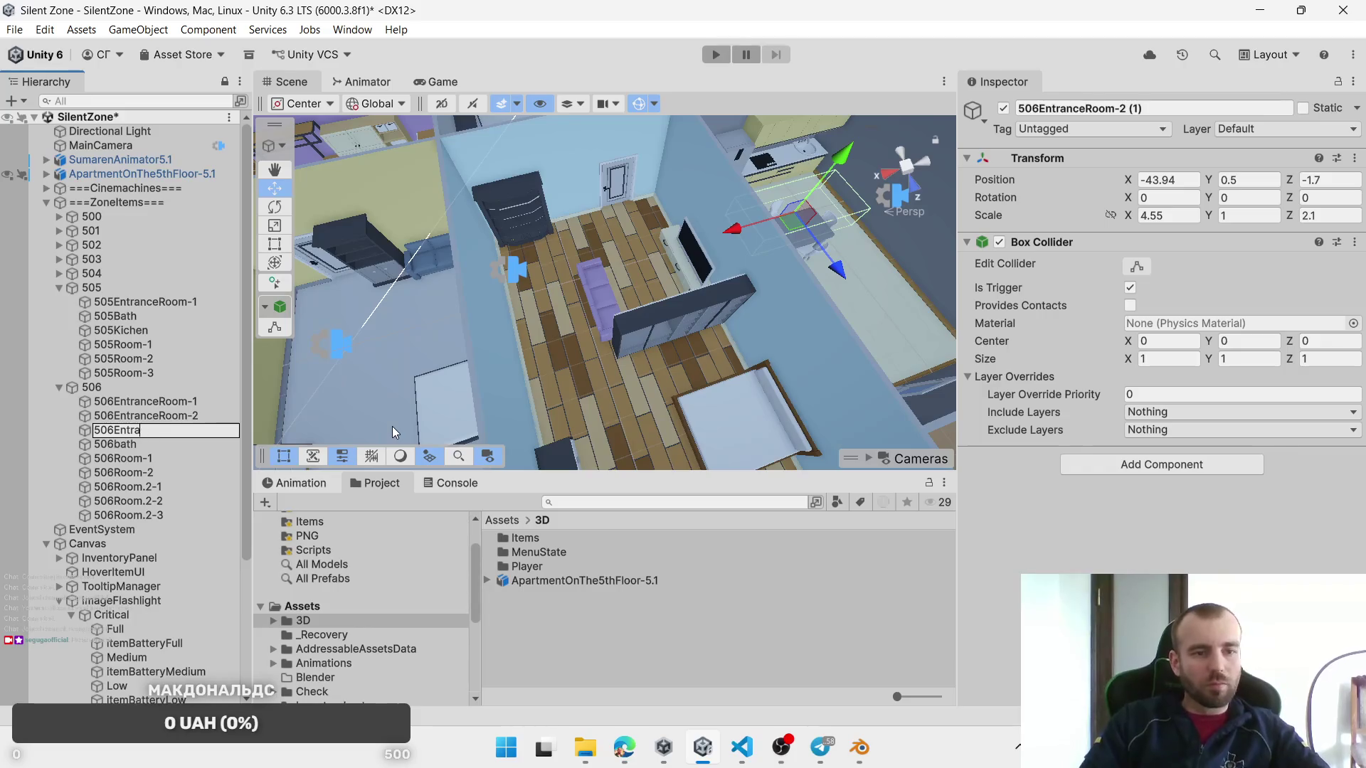
pyautogui.write('K')
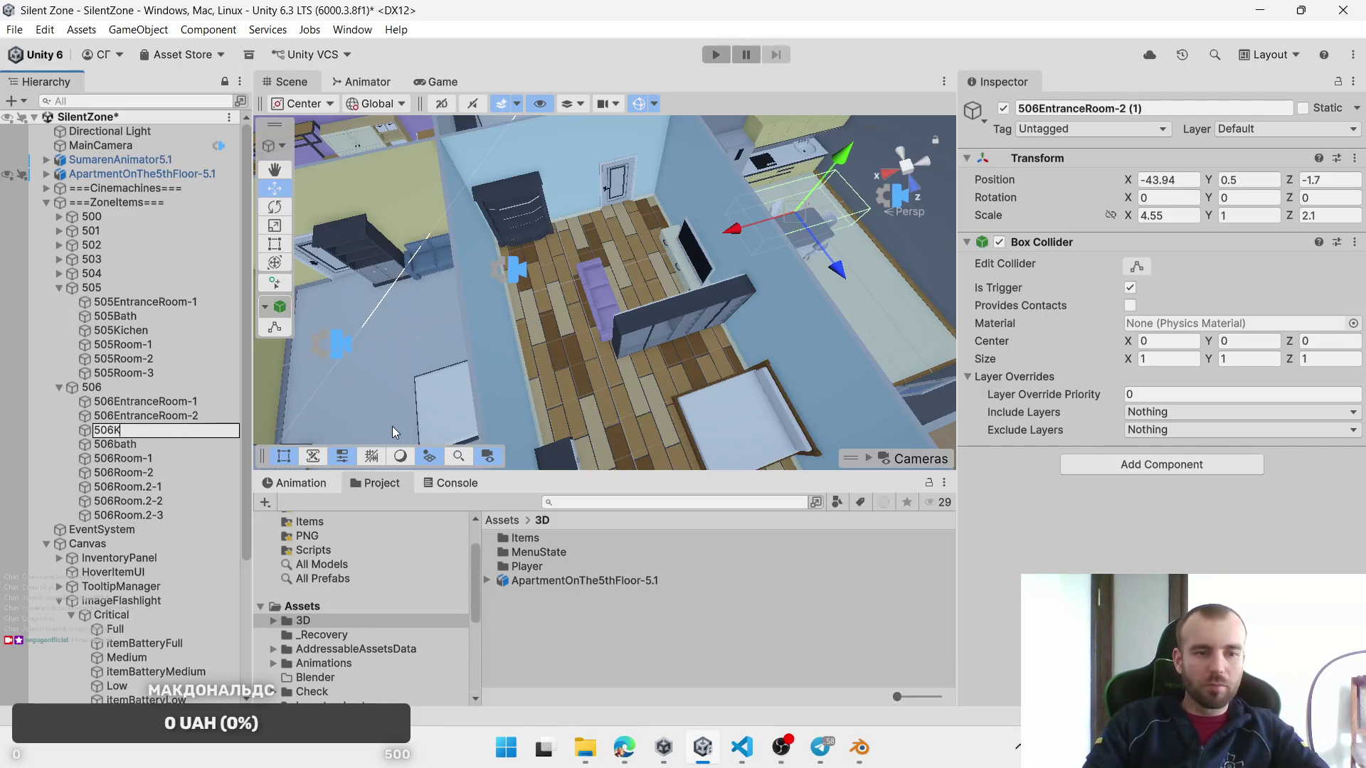
pyautogui.write('ichen')
pyautogui.press('Return')
pyautogui.moveTo(464, 360); pyautogui.dragTo(464, 398)
pyautogui.scroll(-3, 691, 338)
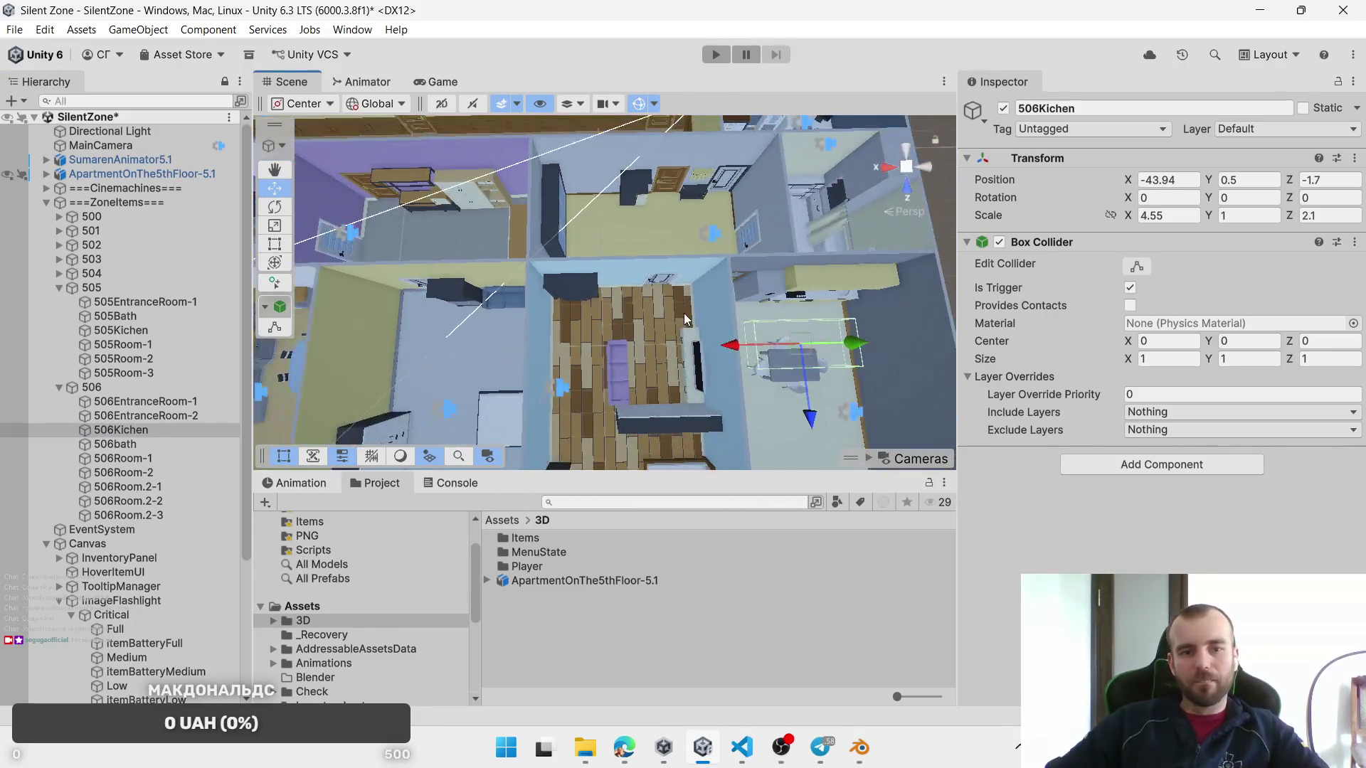
pyautogui.moveTo(685, 314); pyautogui.dragTo(714, 304)
# Step: Duplicate 506EntranceRoom-2 and move the copy along X to -27.1
pyautogui.click(646, 222)
pyautogui.hotkey('ctrl', 'd')
pyautogui.press('w')
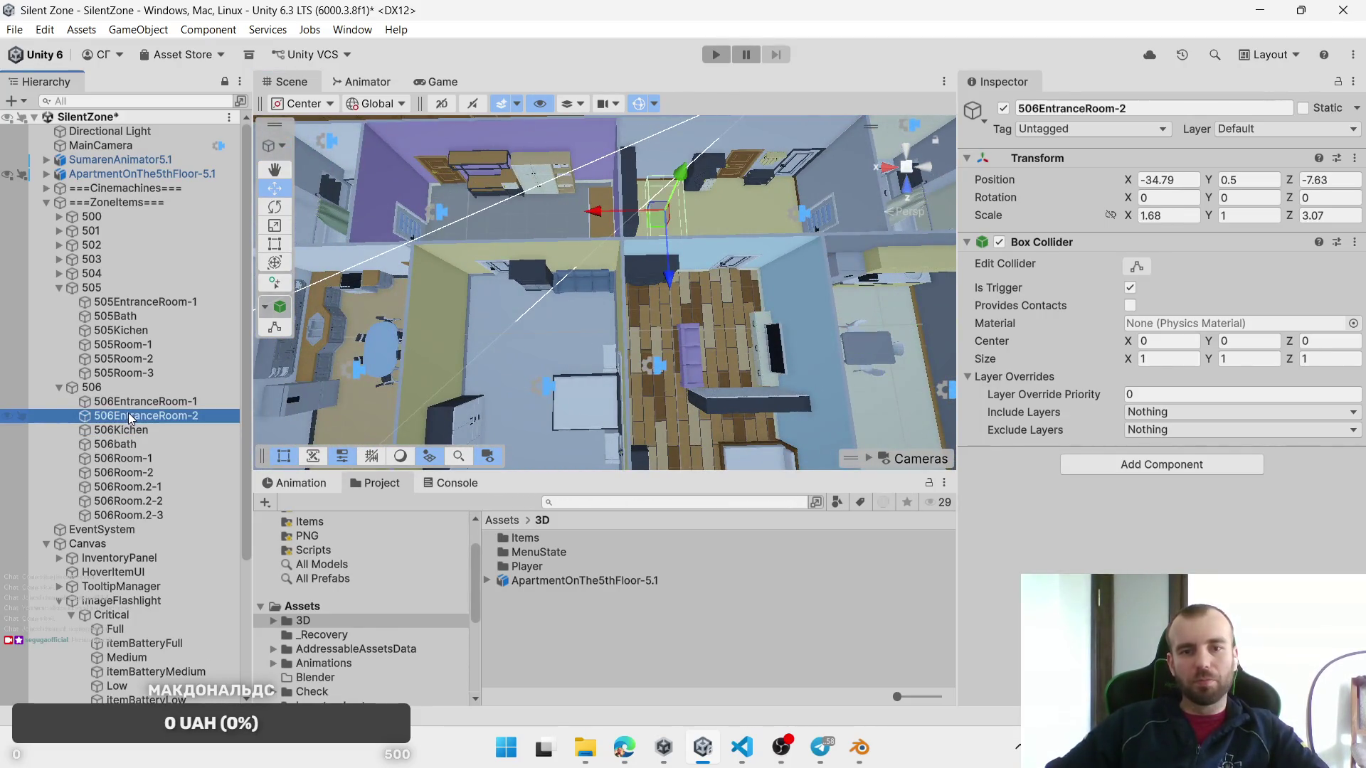
pyautogui.moveTo(649, 225); pyautogui.dragTo(498, 214)
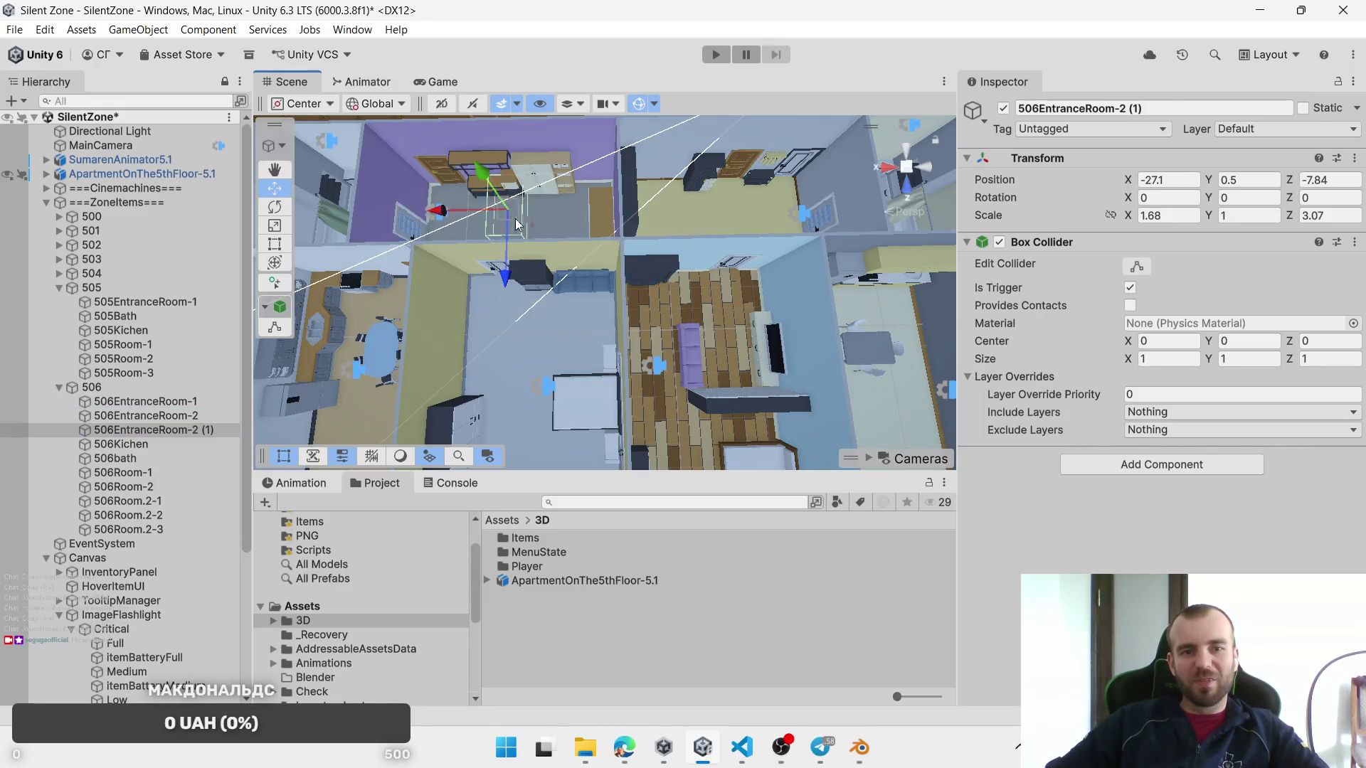
pyautogui.press('f')
pyautogui.moveTo(621, 259); pyautogui.dragTo(711, 245)
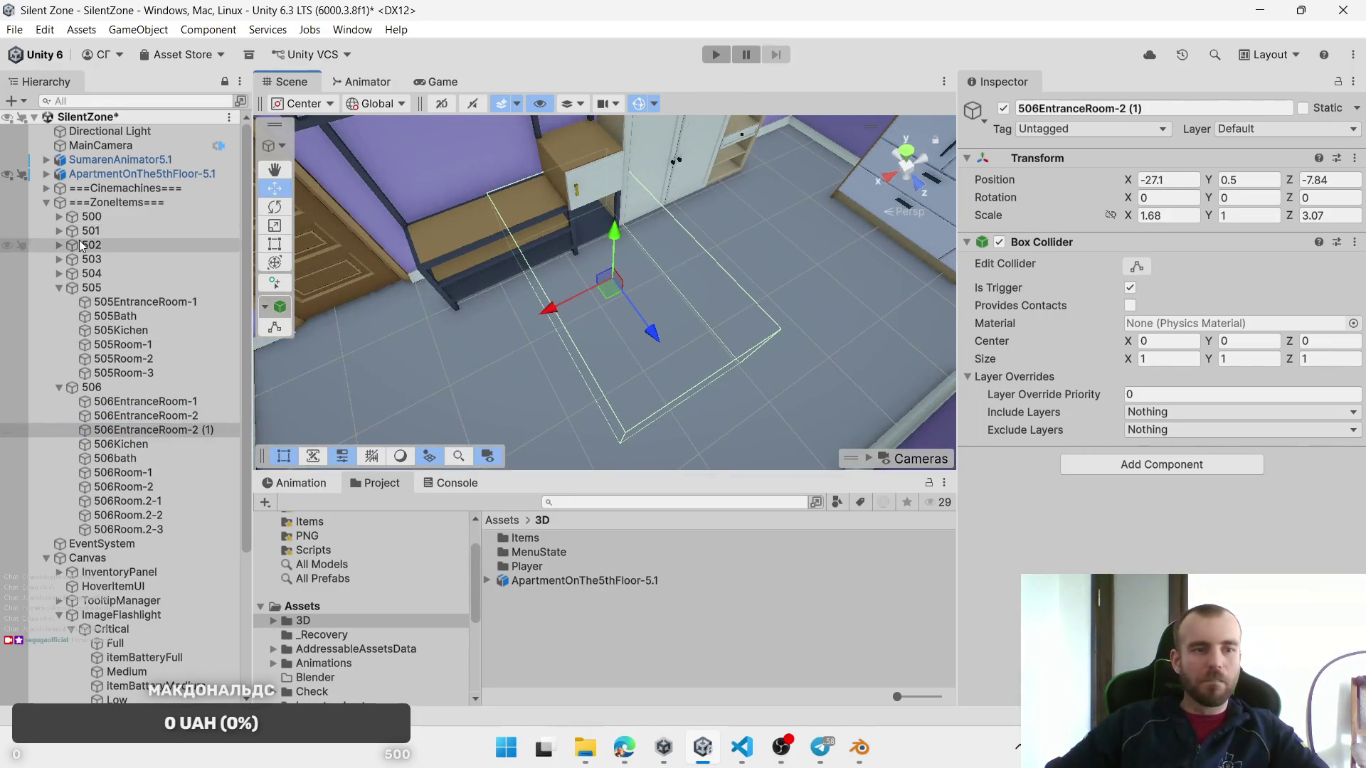
pyautogui.rightClick(95, 207)
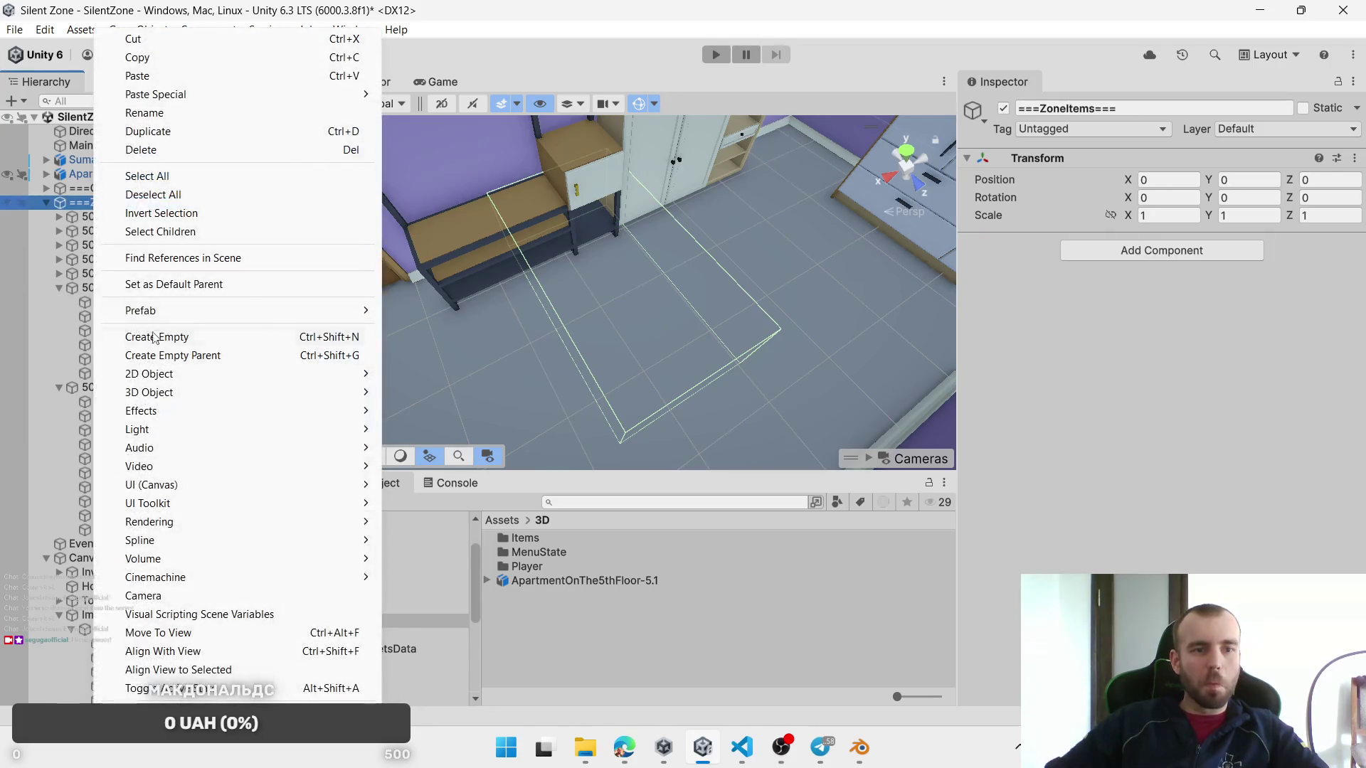
# Step: Create an empty group 507 under ===ZoneItems===, move the entrance zone into it, and rename it 507EntranceRoom
pyautogui.click(171, 335)
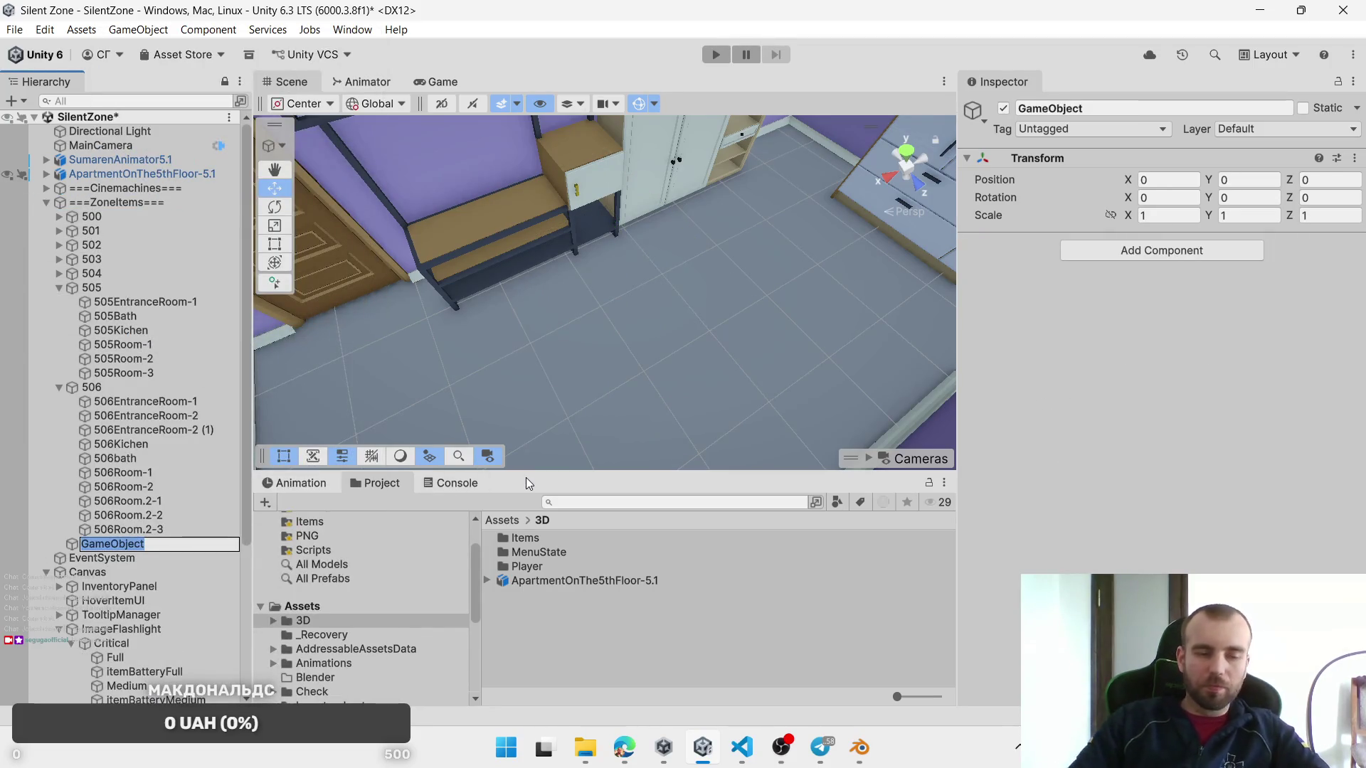
pyautogui.write('507')
pyautogui.press('Return')
pyautogui.moveTo(192, 429); pyautogui.dragTo(93, 548)
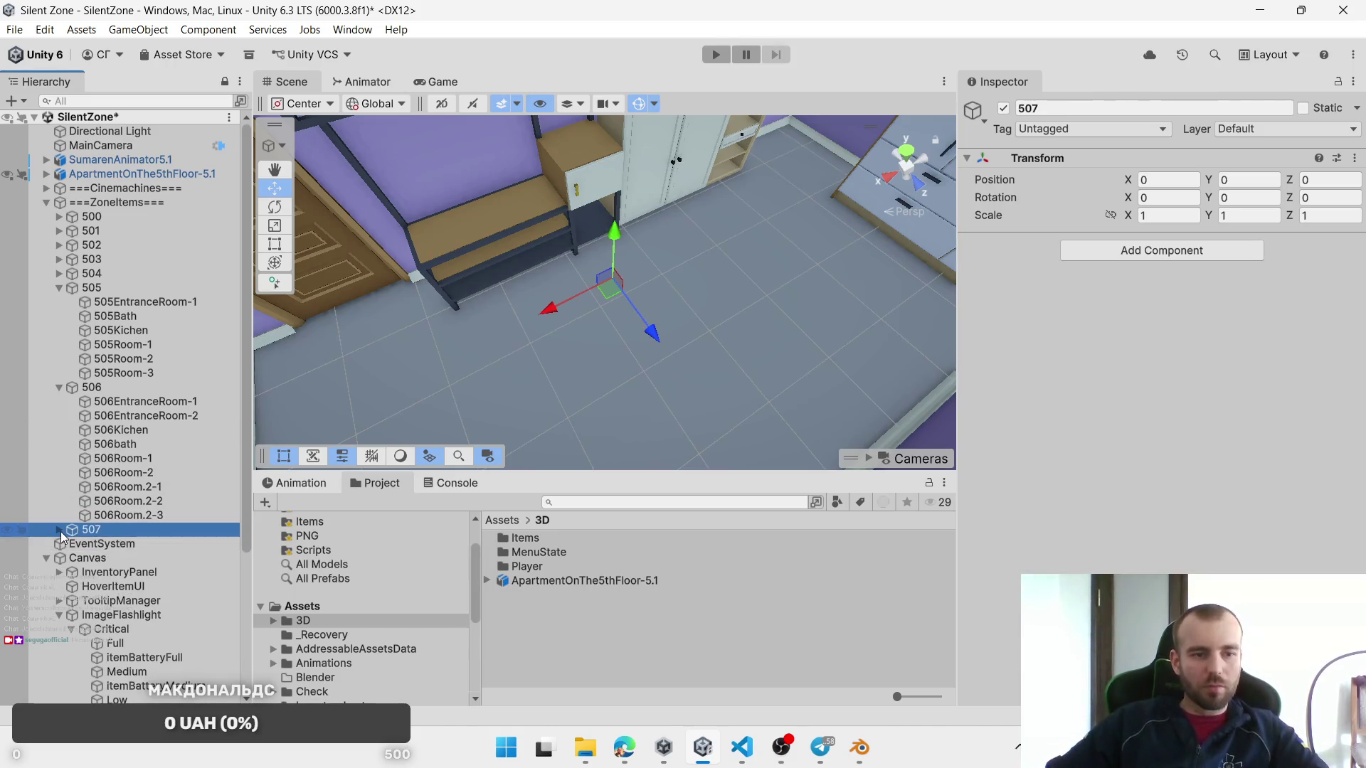
pyautogui.click(60, 530)
pyautogui.click(128, 544)
pyautogui.press('F2')
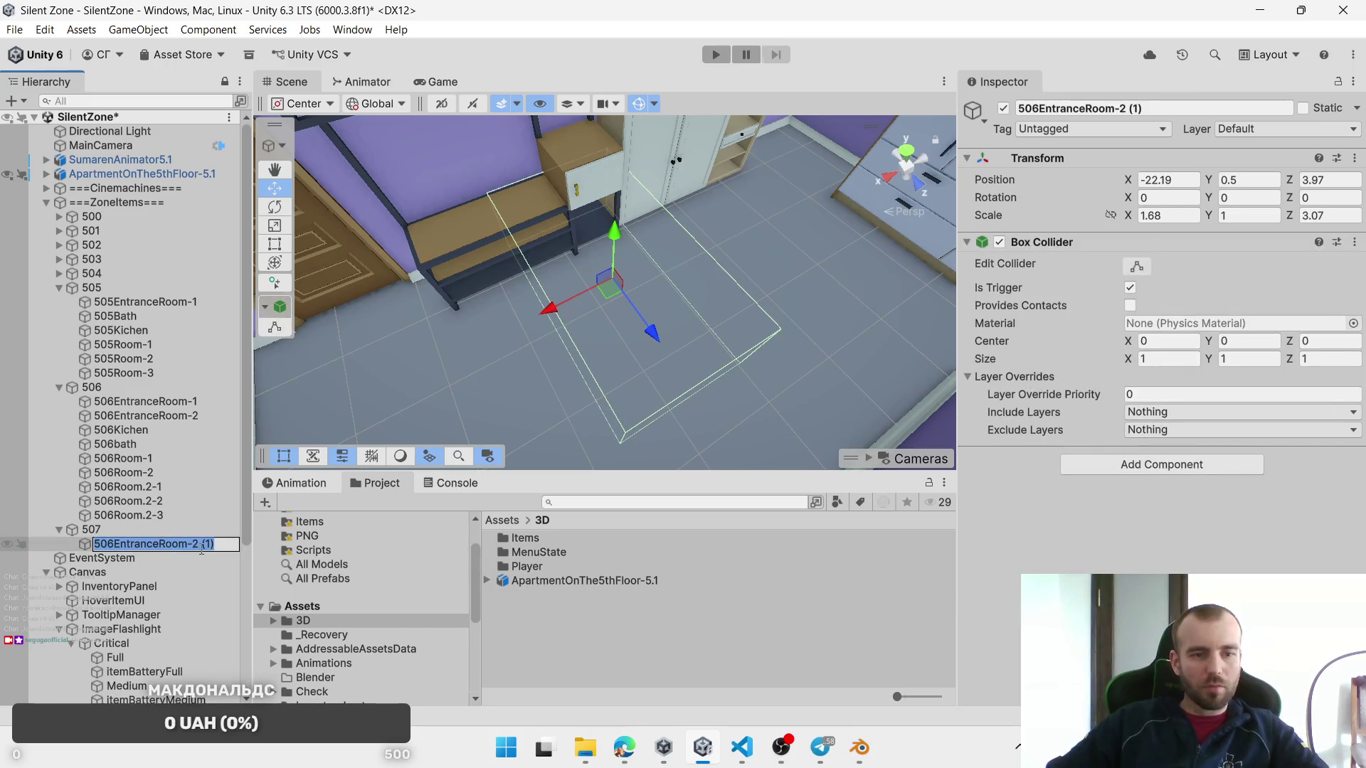
pyautogui.click(202, 545)
pyautogui.press('BackSpace')
pyautogui.press('BackSpace')
pyautogui.press('BackSpace')
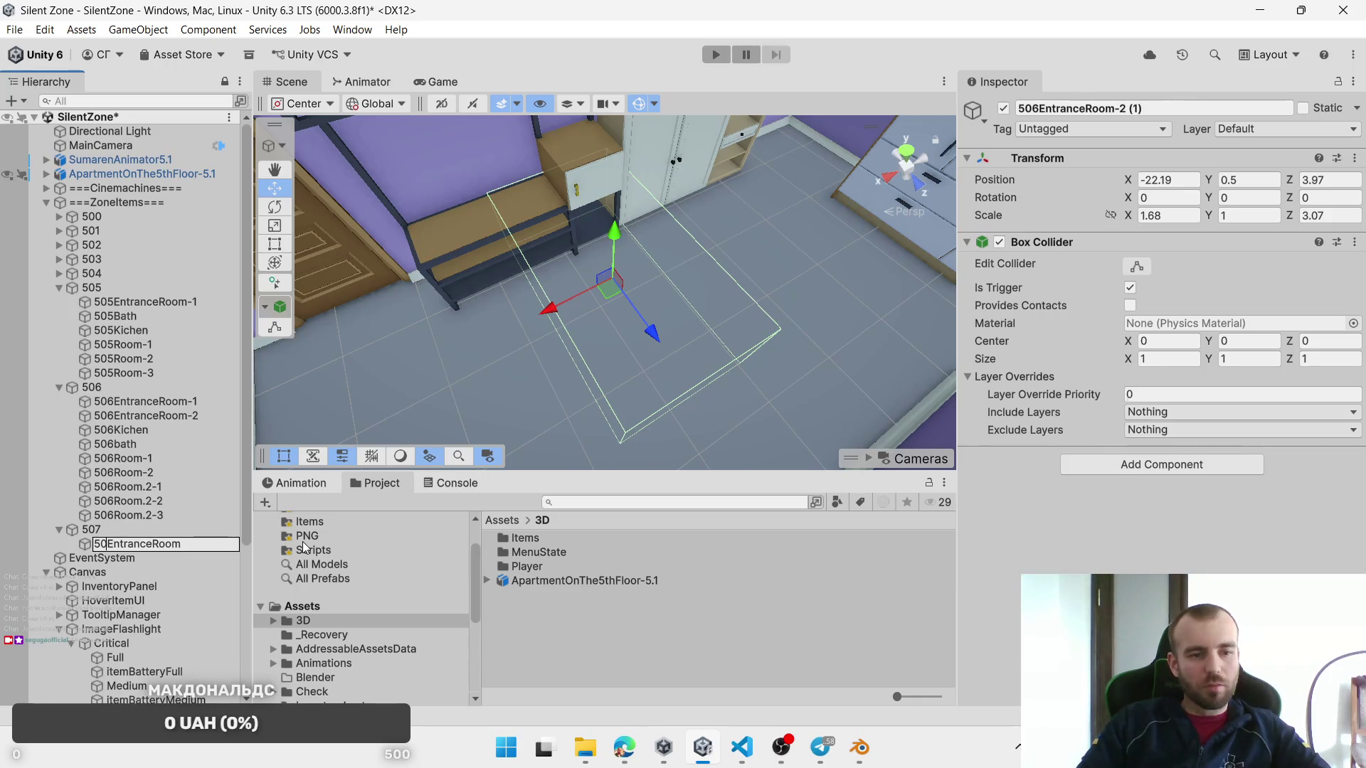
pyautogui.write('7')
pyautogui.press('Return')
# Step: Resize the 507EntranceRoom zone to scale 2.89 × 1 × 2.53
pyautogui.moveTo(672, 436)
pyautogui.mouseDown()
pyautogui.moveTo(668, 328)
pyautogui.moveTo(690, 310)
pyautogui.moveTo(669, 316)
pyautogui.moveTo(702, 326)
pyautogui.moveTo(591, 351)
pyautogui.moveTo(707, 286)
pyautogui.moveTo(703, 295)
pyautogui.mouseUp()
pyautogui.moveTo(1294, 217); pyautogui.dragTo(1168, 222)
pyautogui.moveTo(702, 297); pyautogui.dragTo(677, 316)
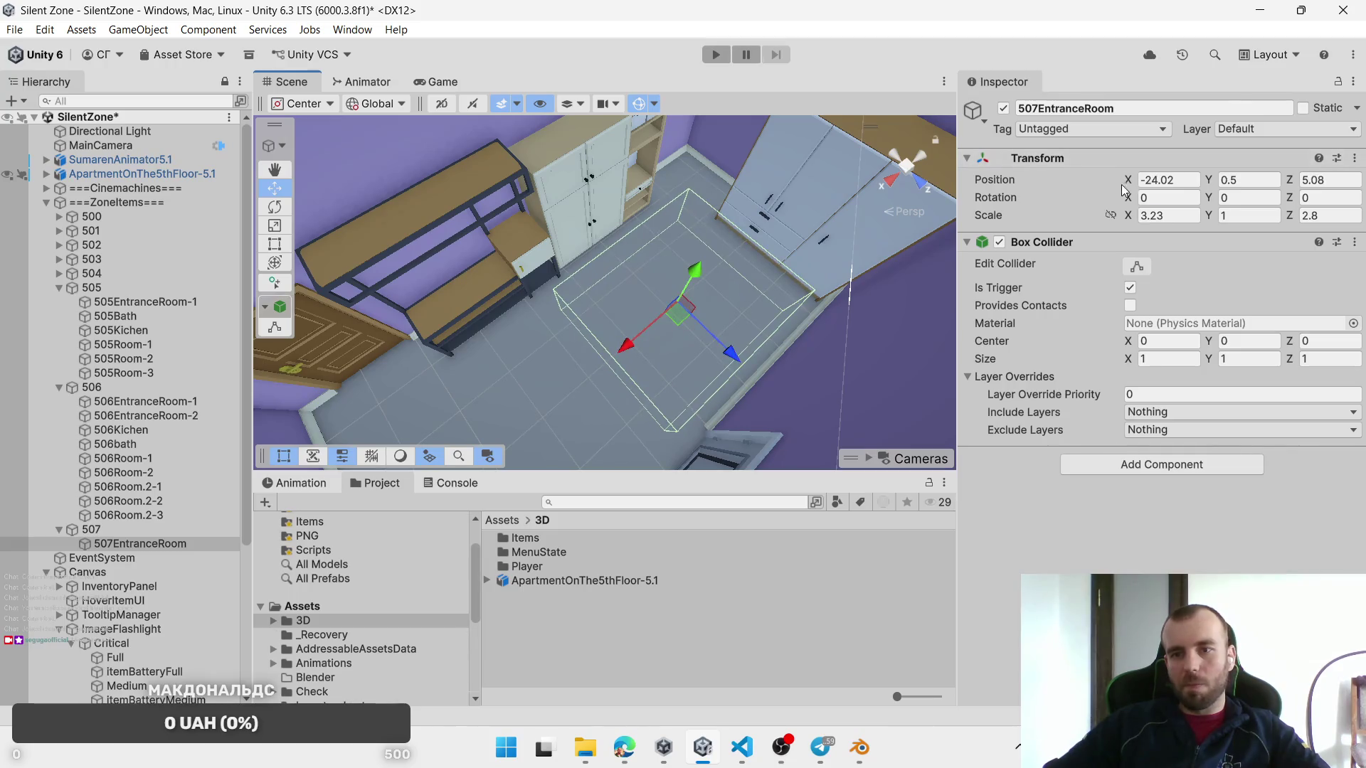
pyautogui.moveTo(1129, 215); pyautogui.dragTo(1116, 212)
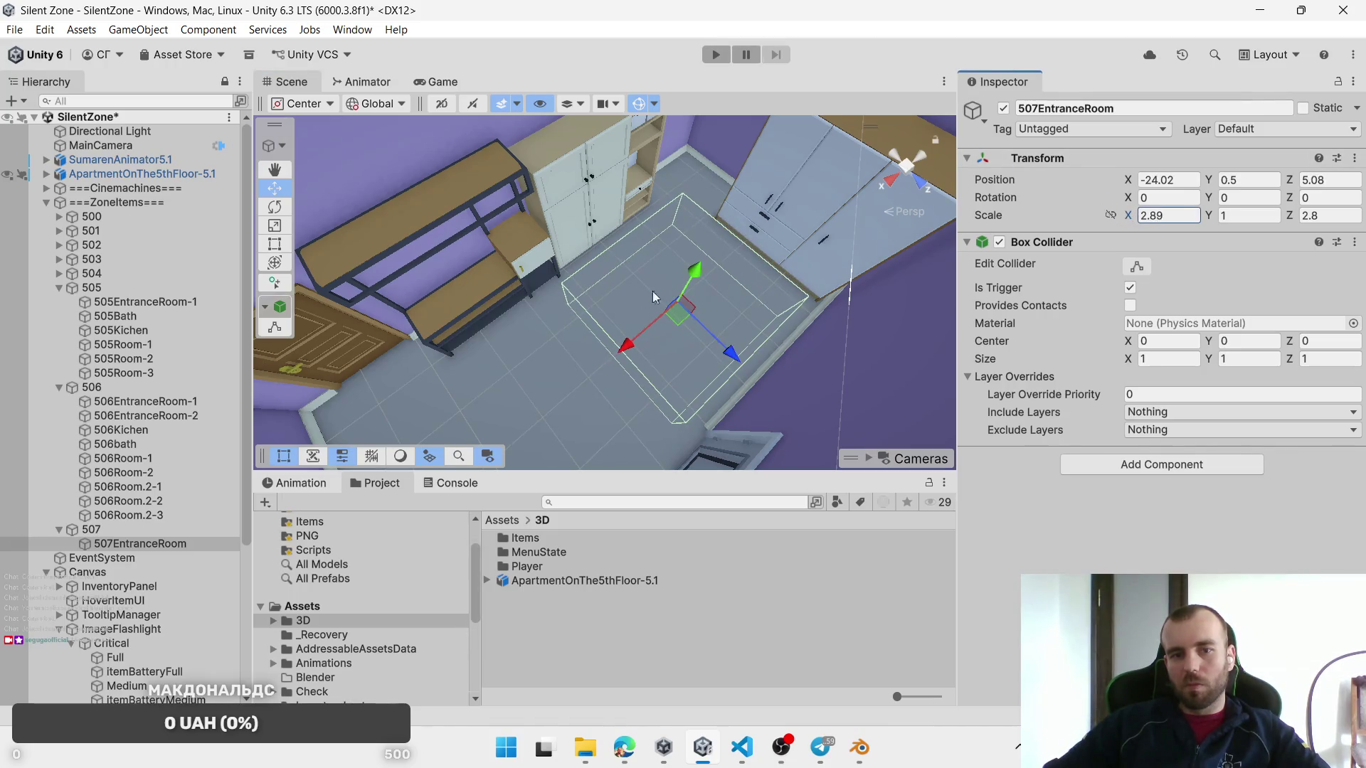
pyautogui.moveTo(1293, 222); pyautogui.dragTo(1278, 216)
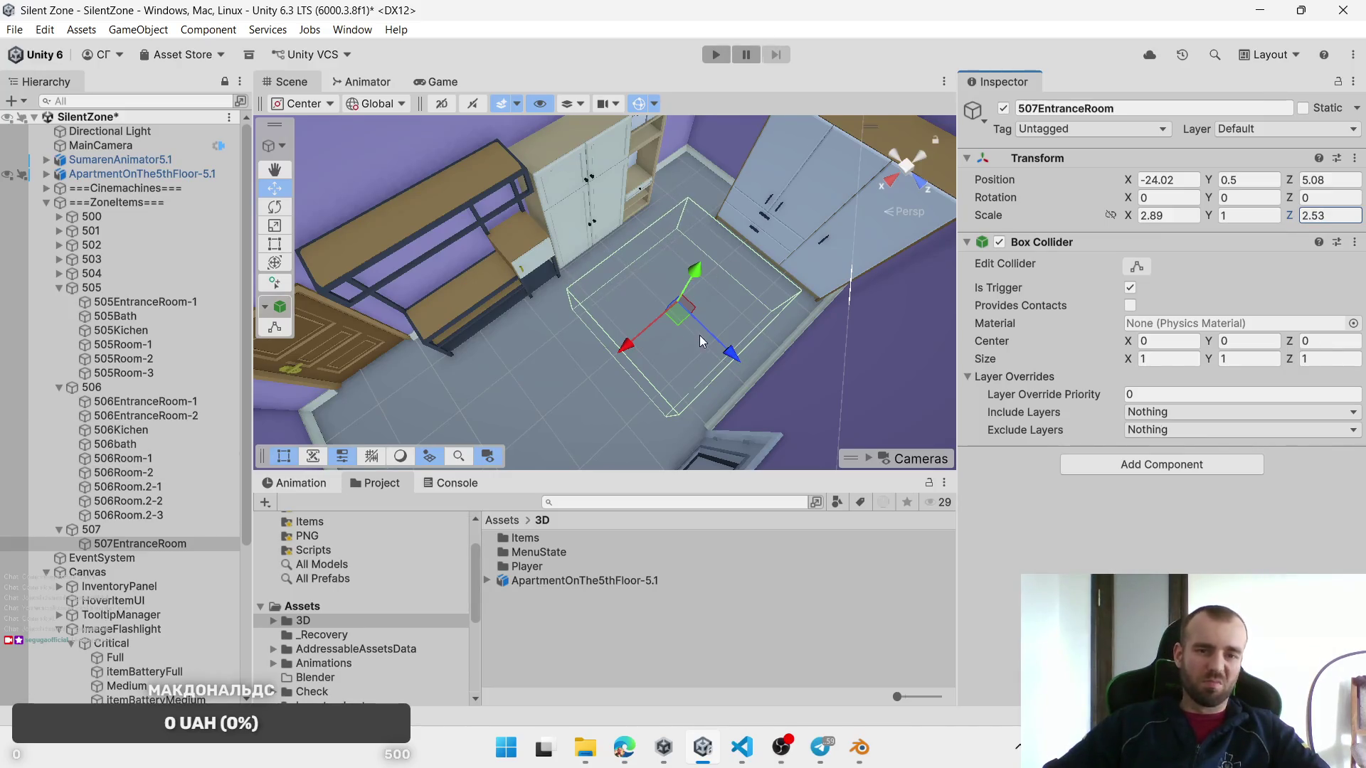
# Step: Duplicate the entrance zone and move the copy toward the bathroom, to X -15.97
pyautogui.moveTo(699, 335); pyautogui.dragTo(561, 256)
pyautogui.moveTo(848, 344)
pyautogui.mouseDown()
pyautogui.moveTo(762, 352)
pyautogui.moveTo(594, 333)
pyautogui.mouseUp()
pyautogui.hotkey('ctrl', 'd')
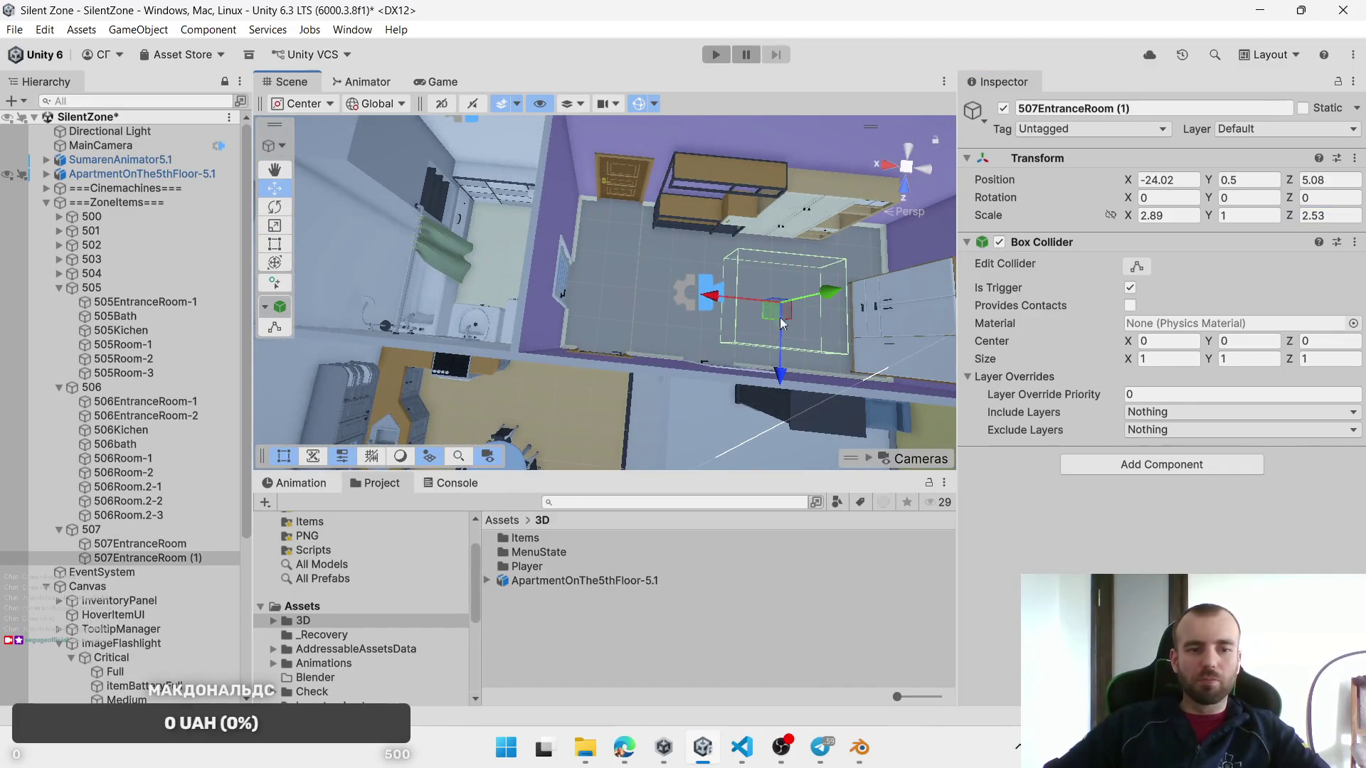
pyautogui.moveTo(768, 307)
pyautogui.mouseDown()
pyautogui.moveTo(592, 308)
pyautogui.moveTo(563, 275)
pyautogui.mouseUp()
pyautogui.press('f')
pyautogui.click(578, 267)
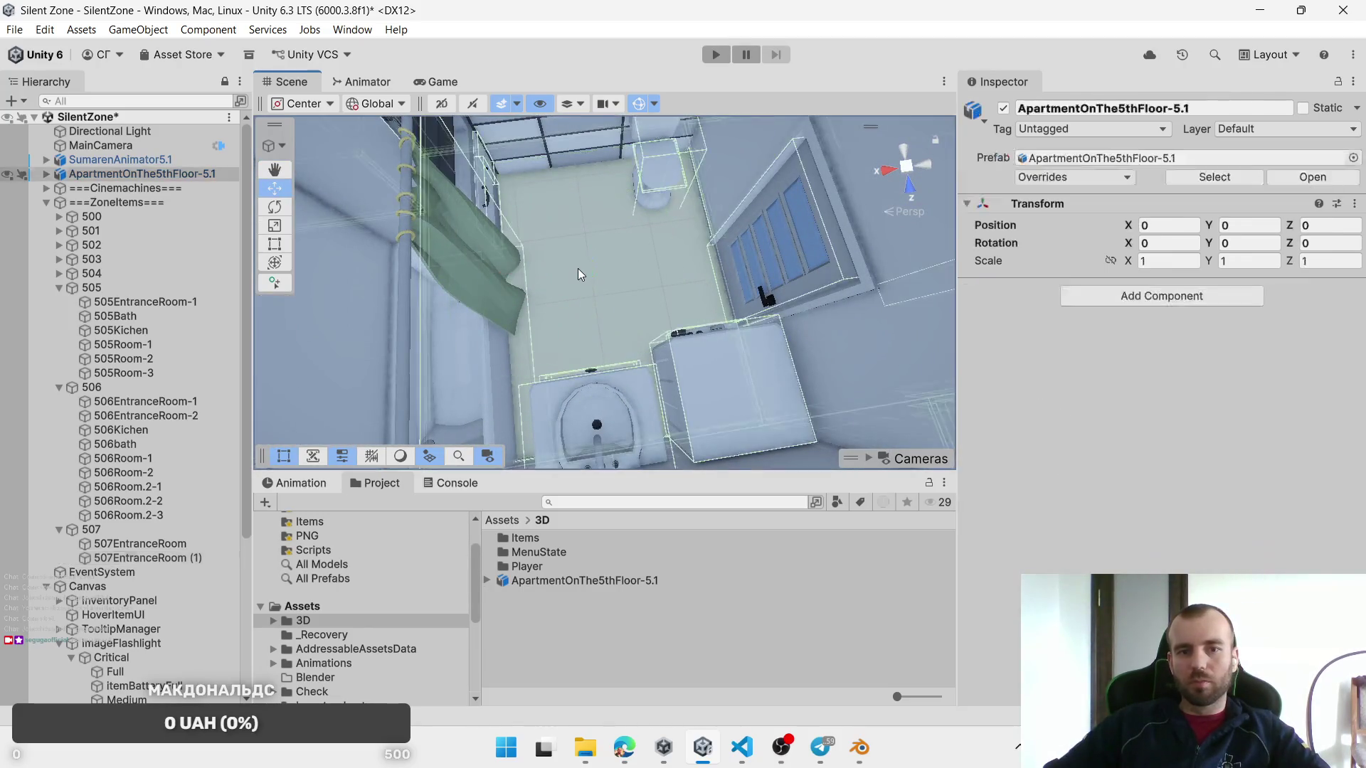
# Step: Scale the copied zone to 1.74 × 1 × 1.6 and place it on the bathroom floor
pyautogui.click(163, 558)
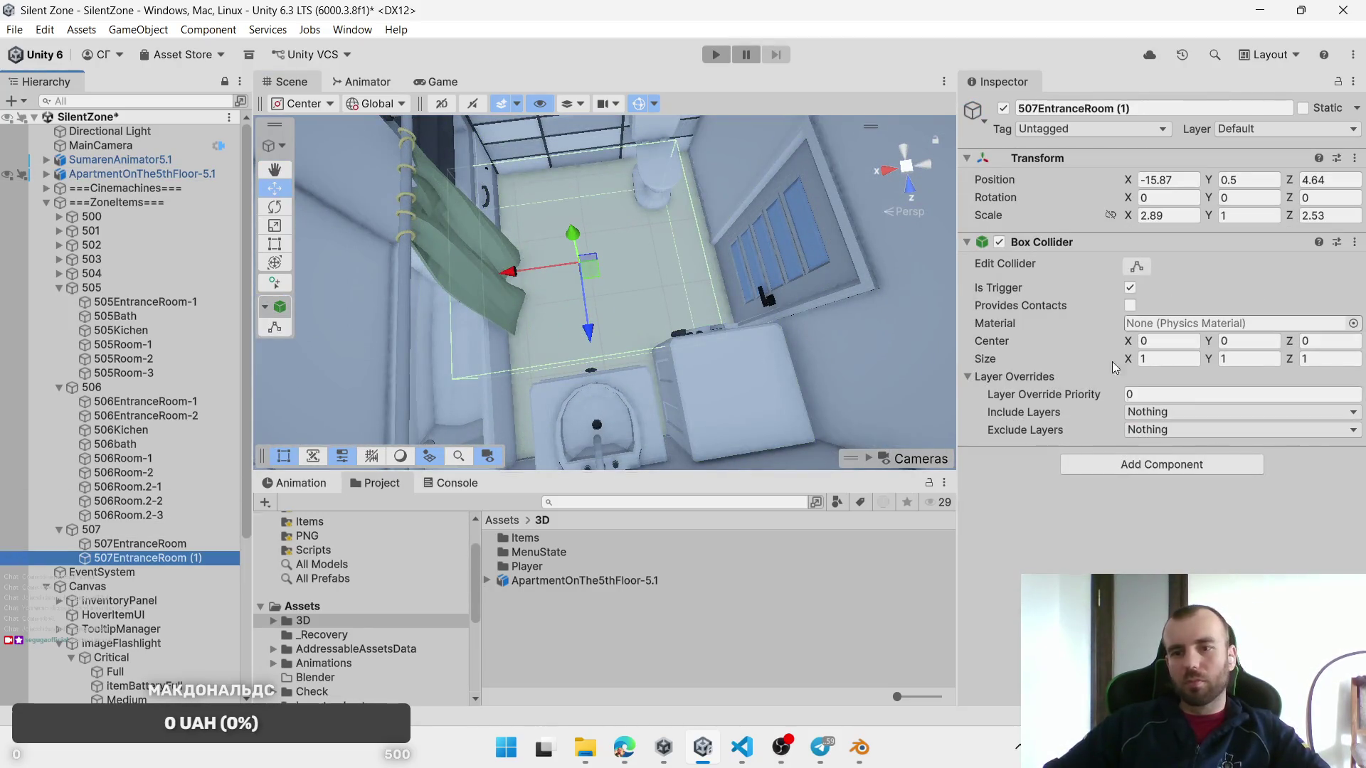
pyautogui.moveTo(1131, 220); pyautogui.dragTo(1158, 222)
pyautogui.moveTo(1289, 220); pyautogui.dragTo(1272, 222)
pyautogui.moveTo(594, 278); pyautogui.dragTo(602, 275)
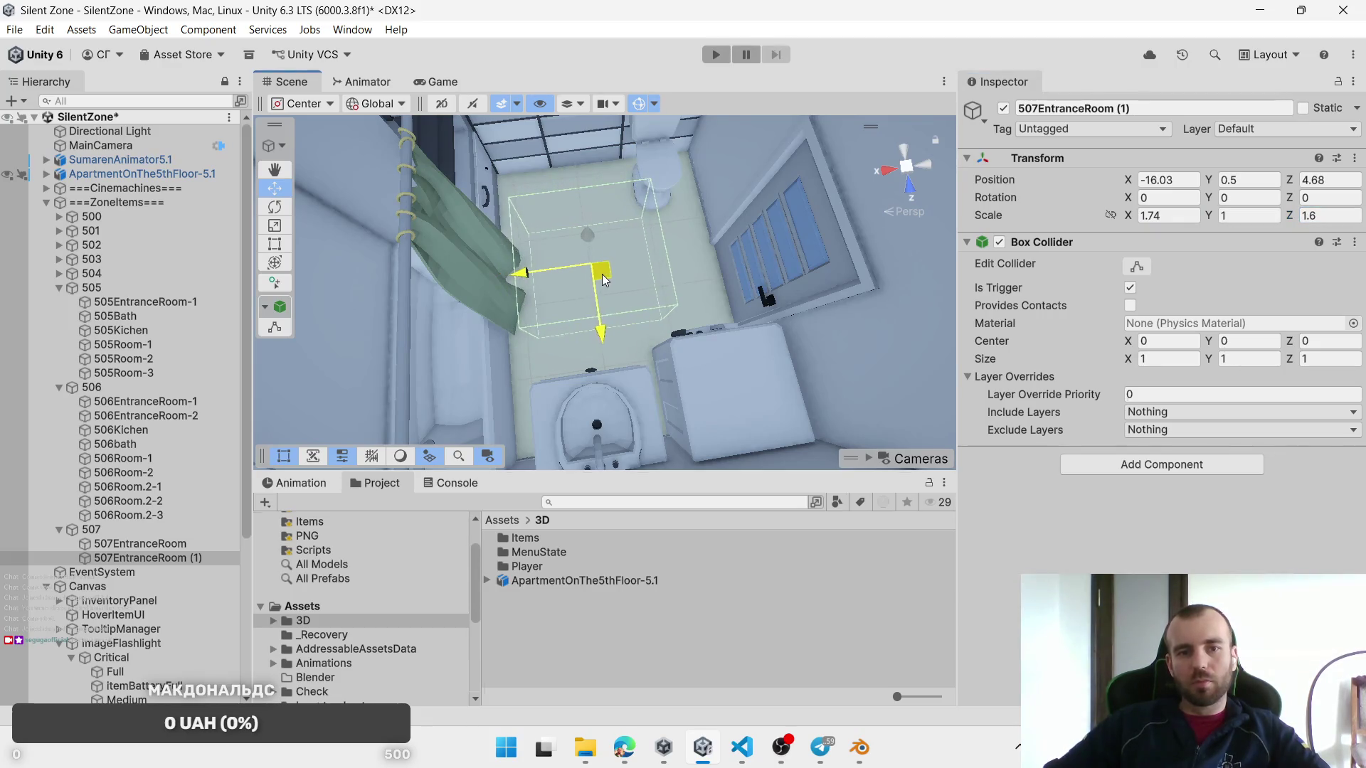
# Step: Rename the zone 507Bath, nudge it to X -16.11, Z 4.7, and duplicate it
pyautogui.click(142, 558)
pyautogui.press('F2')
pyautogui.write('Иф')
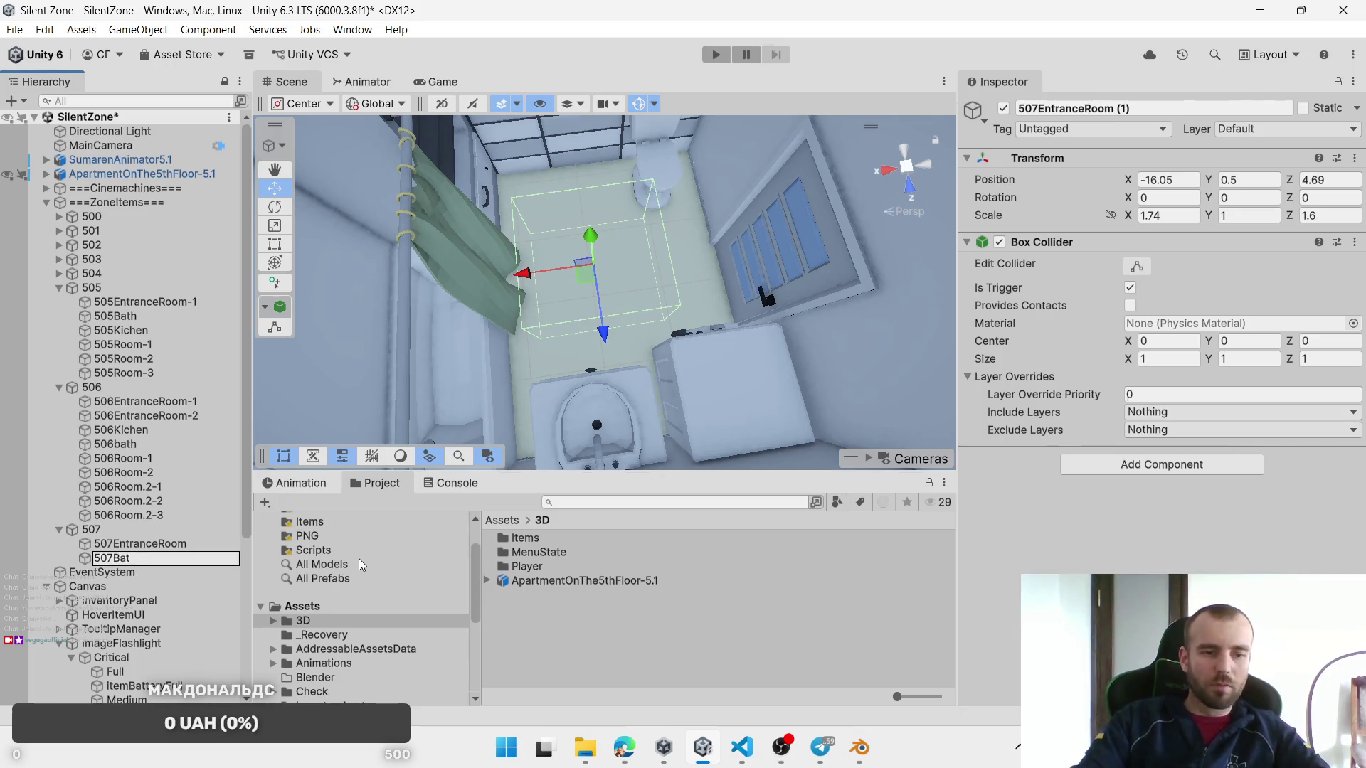
pyautogui.write('h')
pyautogui.press('Return')
pyautogui.scroll(-3, 596, 343)
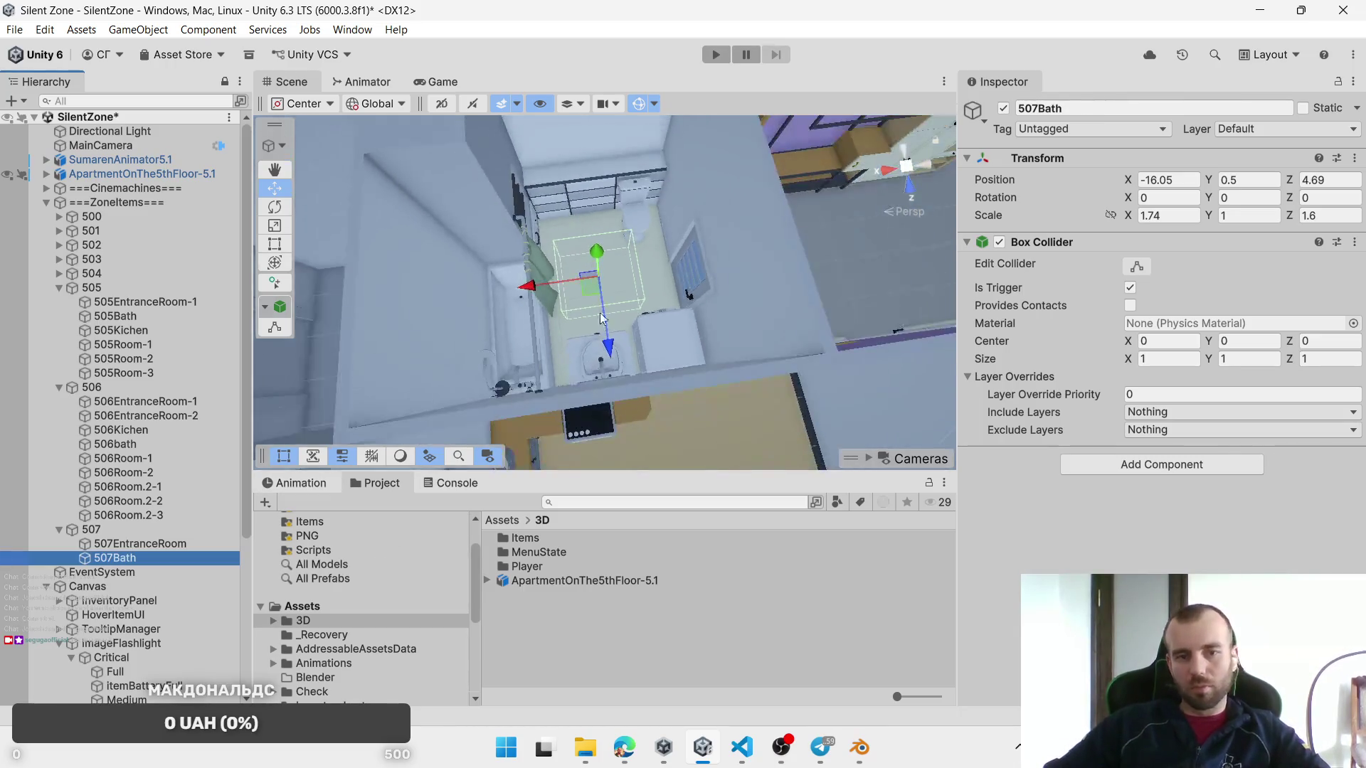
pyautogui.moveTo(589, 288); pyautogui.dragTo(596, 294)
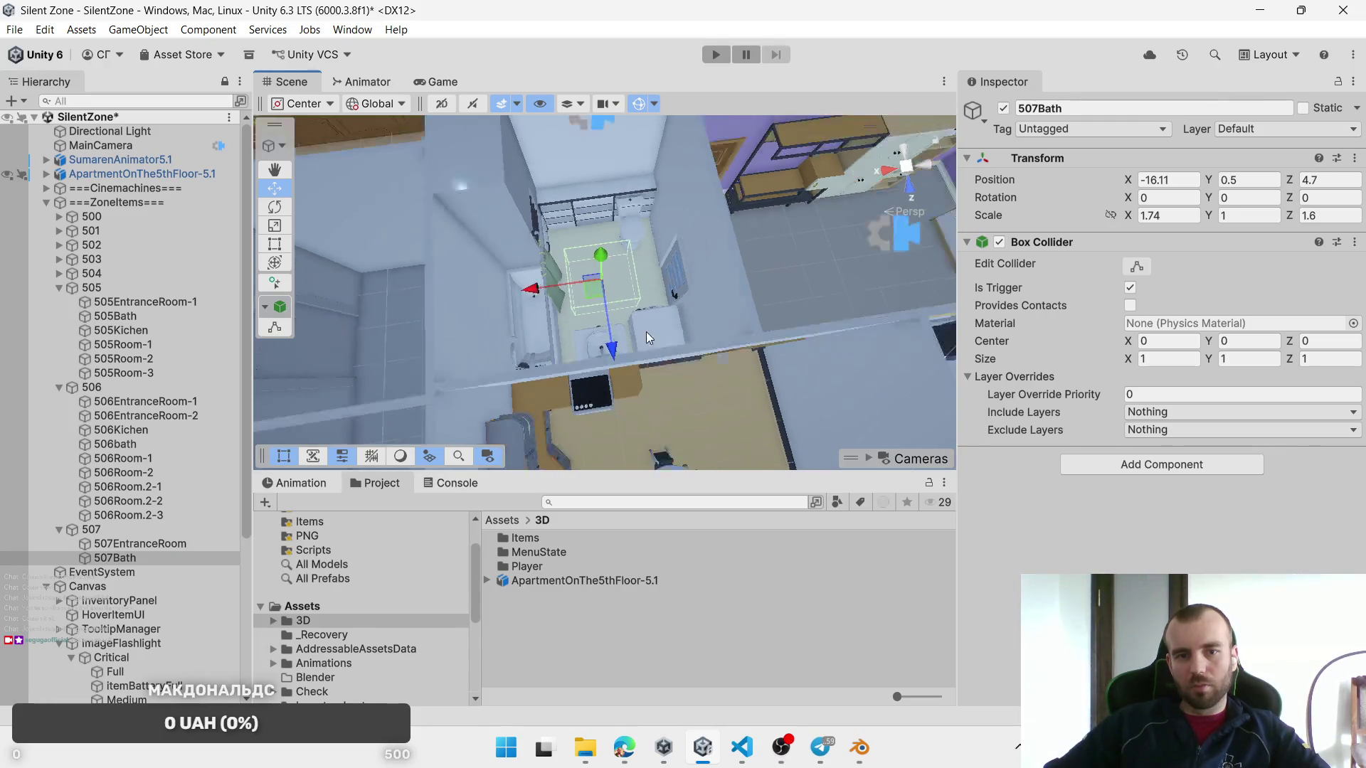
pyautogui.scroll(3, 696, 327)
pyautogui.scroll(-3, 696, 326)
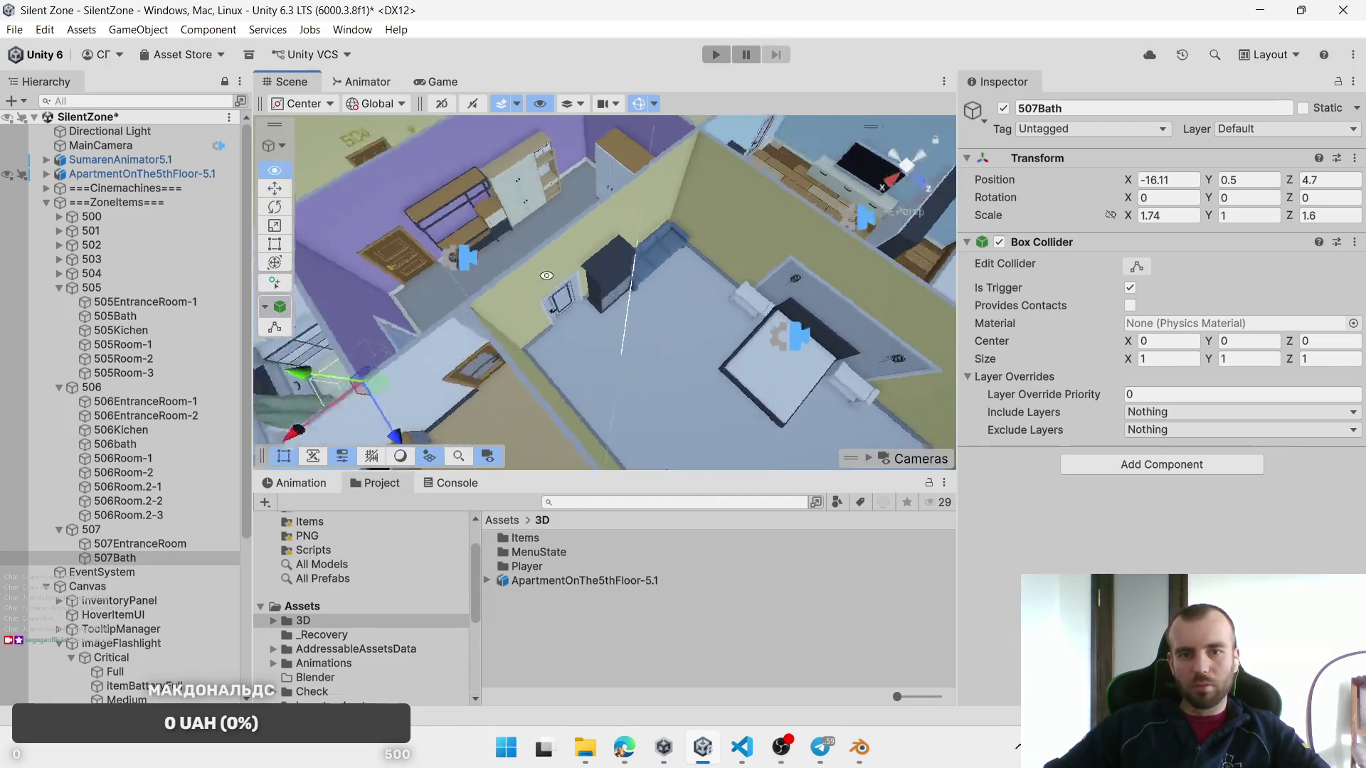
pyautogui.scroll(3, 578, 240)
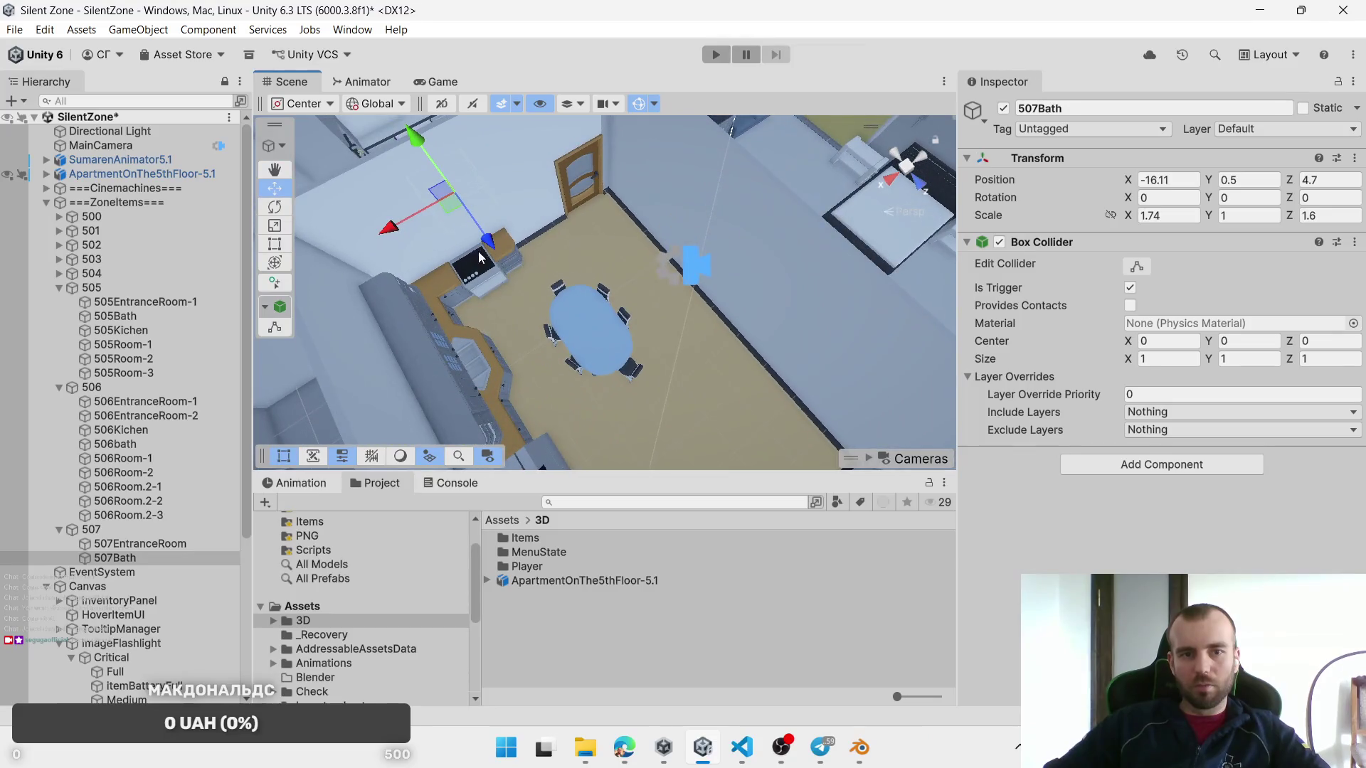
pyautogui.hotkey('ctrl', 'd')
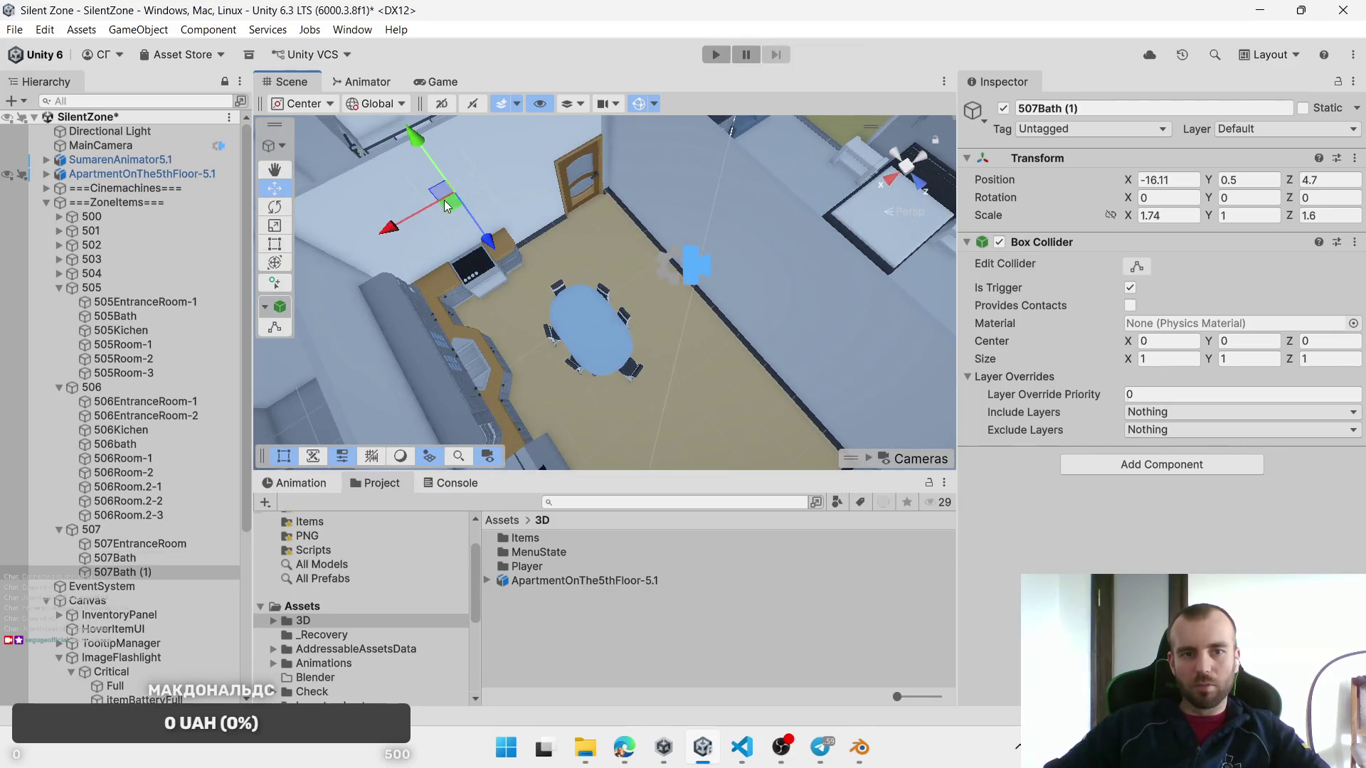
# Step: Fit the duplicate over the dining table with scale 2.11 × 1 × 3.89
pyautogui.moveTo(531, 342)
pyautogui.mouseDown()
pyautogui.moveTo(434, 385)
pyautogui.moveTo(602, 300)
pyautogui.moveTo(915, 278)
pyautogui.mouseUp()
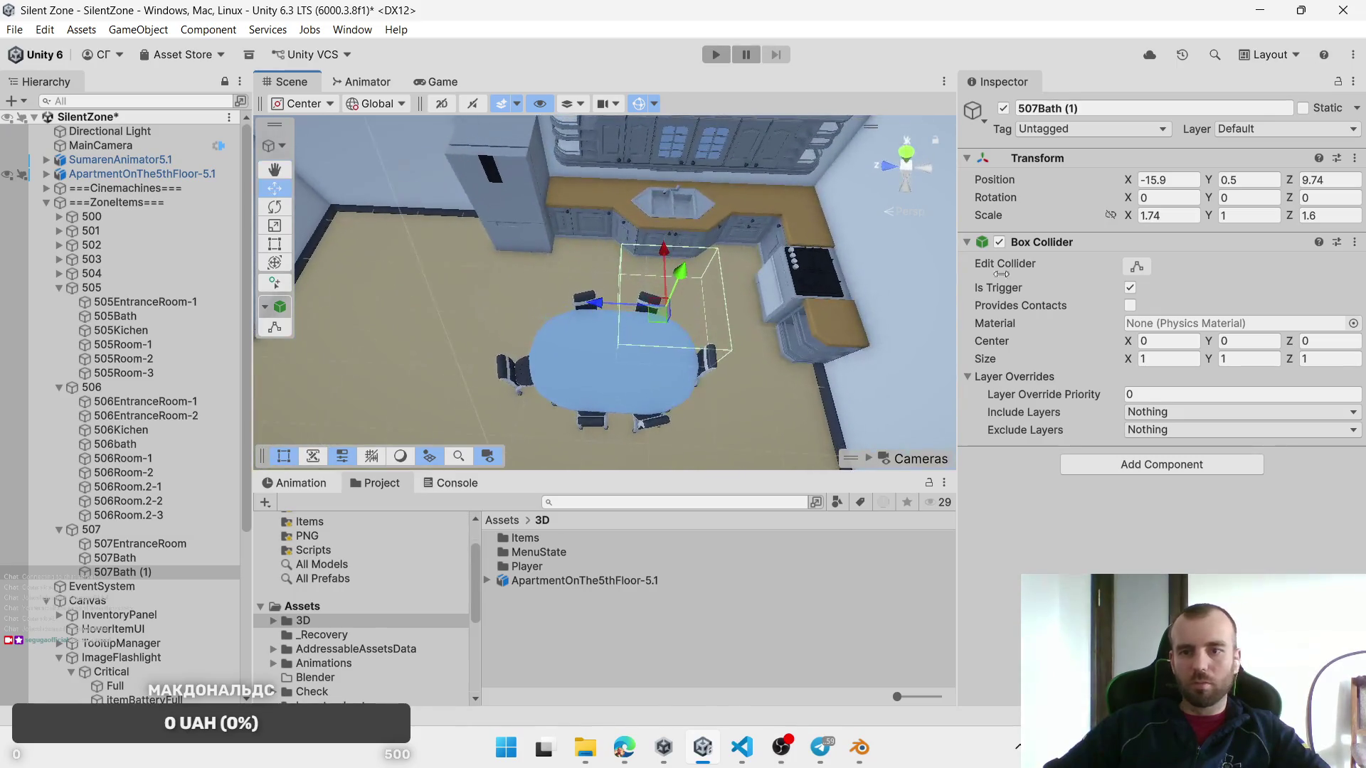
pyautogui.moveTo(1295, 219)
pyautogui.mouseDown()
pyautogui.moveTo(1355, 219)
pyautogui.moveTo(1106, 247)
pyautogui.mouseUp()
pyautogui.moveTo(649, 318)
pyautogui.mouseDown()
pyautogui.moveTo(602, 304)
pyautogui.moveTo(622, 310)
pyautogui.mouseUp()
pyautogui.moveTo(1290, 219); pyautogui.dragTo(1267, 218)
pyautogui.moveTo(1132, 223); pyautogui.dragTo(1147, 222)
pyautogui.moveTo(614, 316)
pyautogui.mouseDown()
pyautogui.moveTo(610, 327)
pyautogui.moveTo(614, 303)
pyautogui.moveTo(368, 528)
pyautogui.mouseUp()
# Step: Rename the zone 507Kichen, then bring up the 507 kitchen in Blender
pyautogui.click(124, 574)
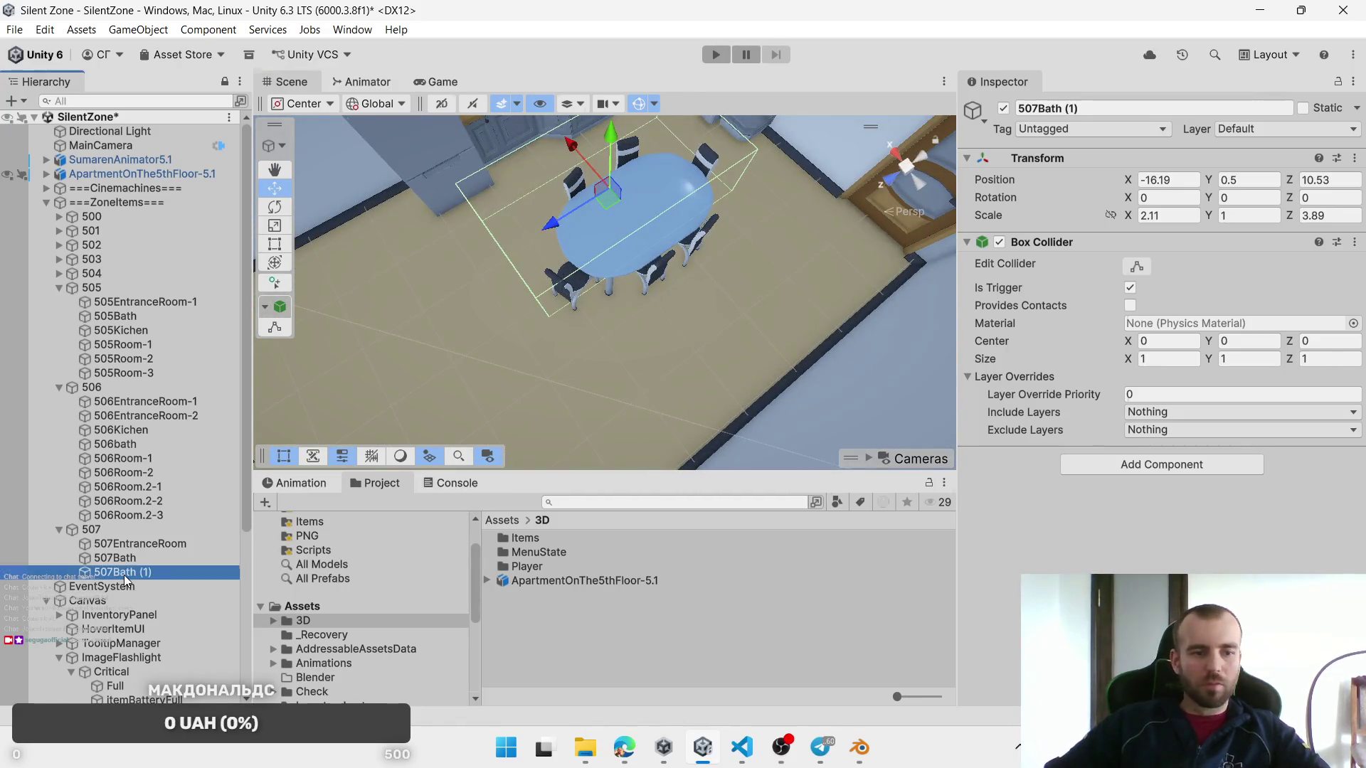
pyautogui.write('507K')
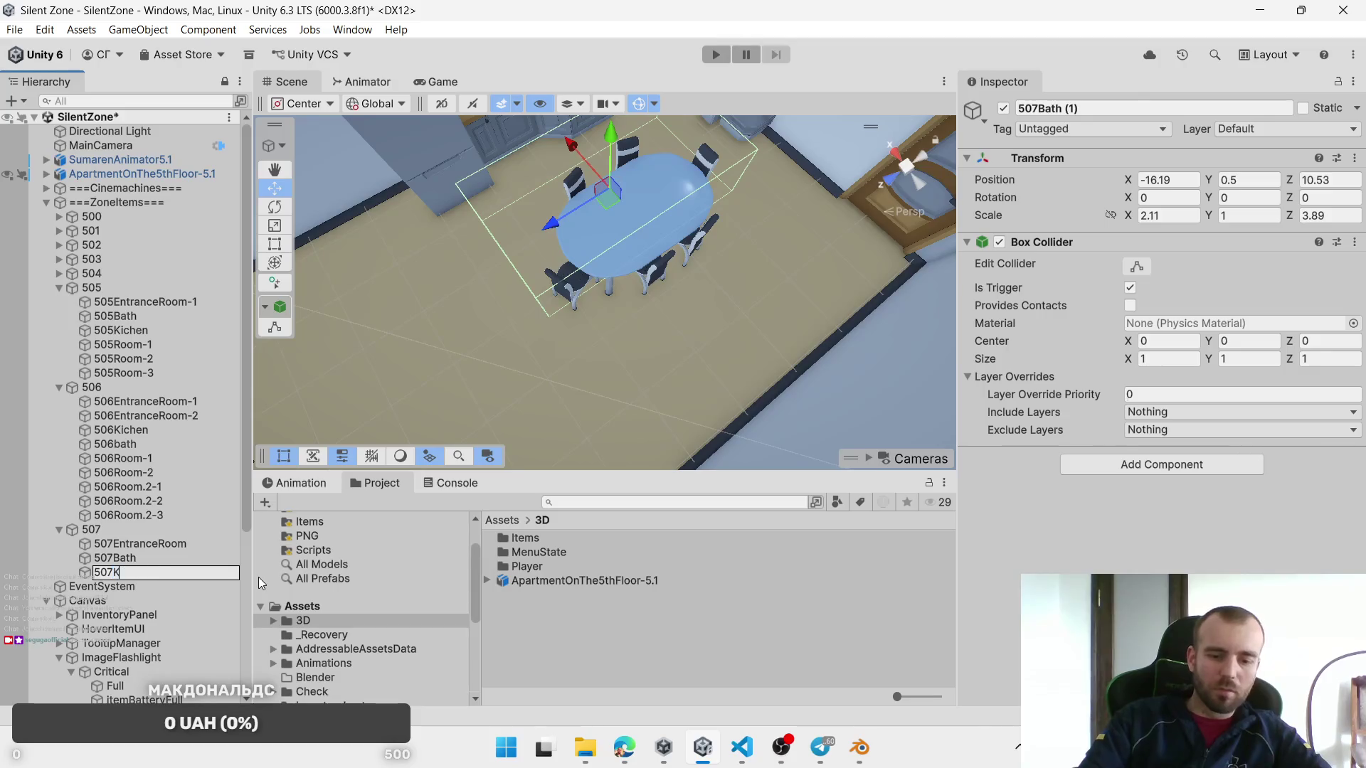
pyautogui.write('ichen')
pyautogui.press('Return')
pyautogui.click(860, 760)
pyautogui.moveTo(514, 309); pyautogui.dragTo(517, 271)
# Step: Select the kitchen table and its six chairs and shift them -0.68605 m along X
pyautogui.click(511, 284)
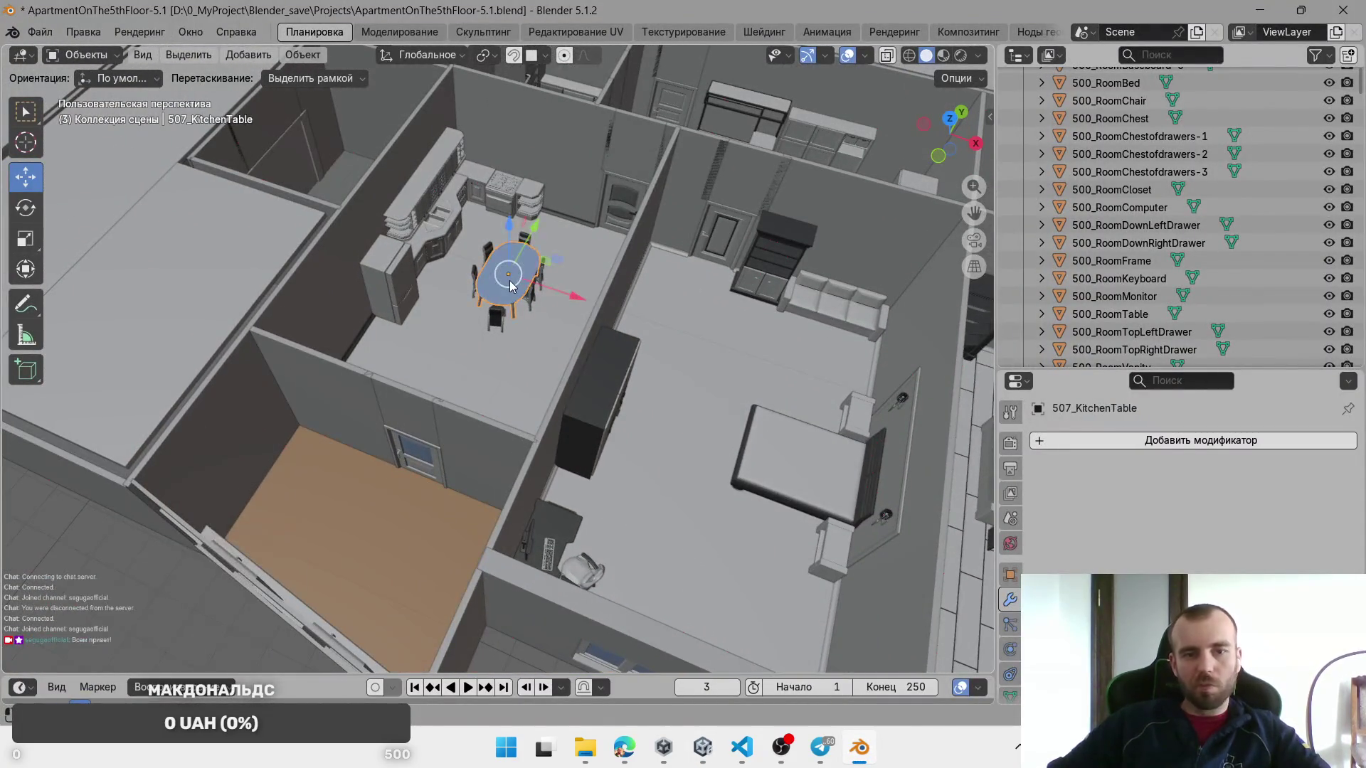
pyautogui.press('KP_Decimal')
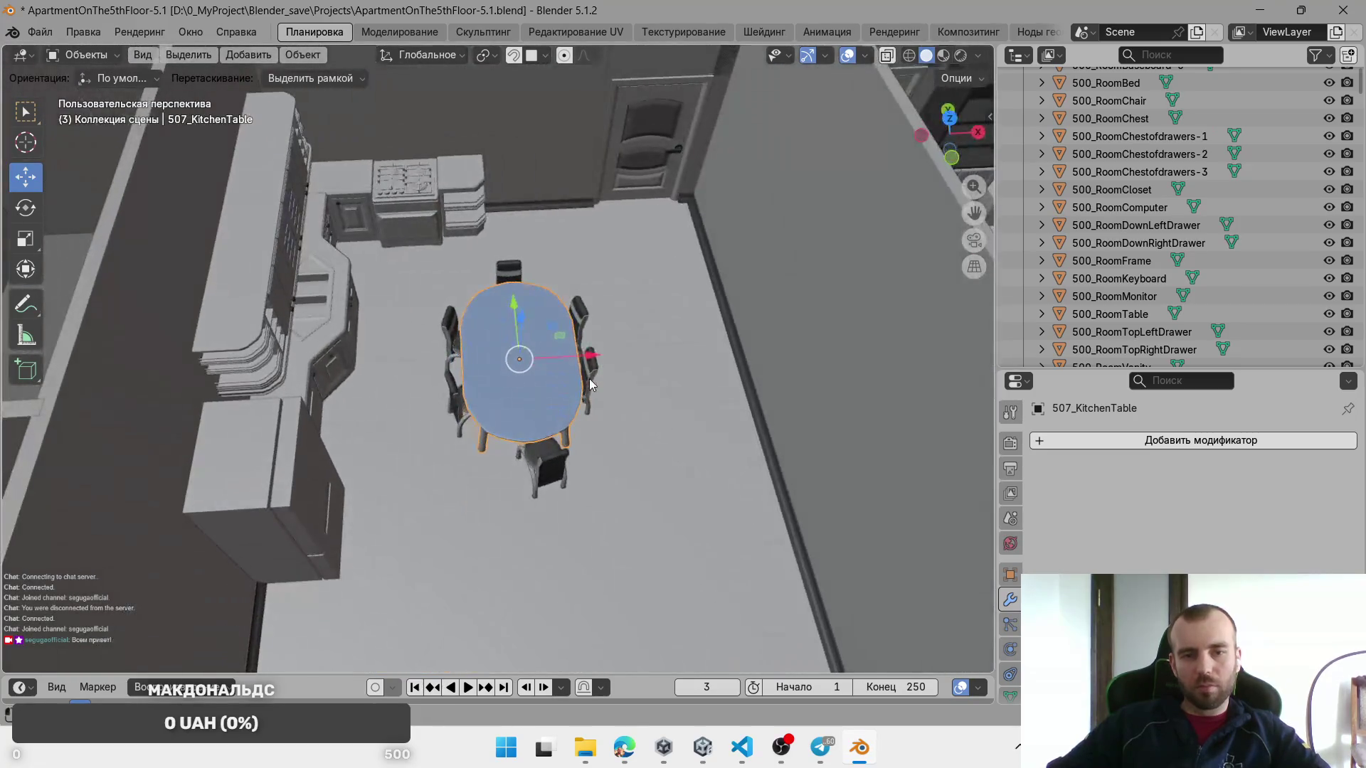
pyautogui.keyDown('shift'); pyautogui.click(595, 356); pyautogui.keyUp('shift')
pyautogui.keyDown('shift'); pyautogui.click(582, 313); pyautogui.keyUp('shift')
pyautogui.keyDown('shift'); pyautogui.click(509, 271); pyautogui.keyUp('shift')
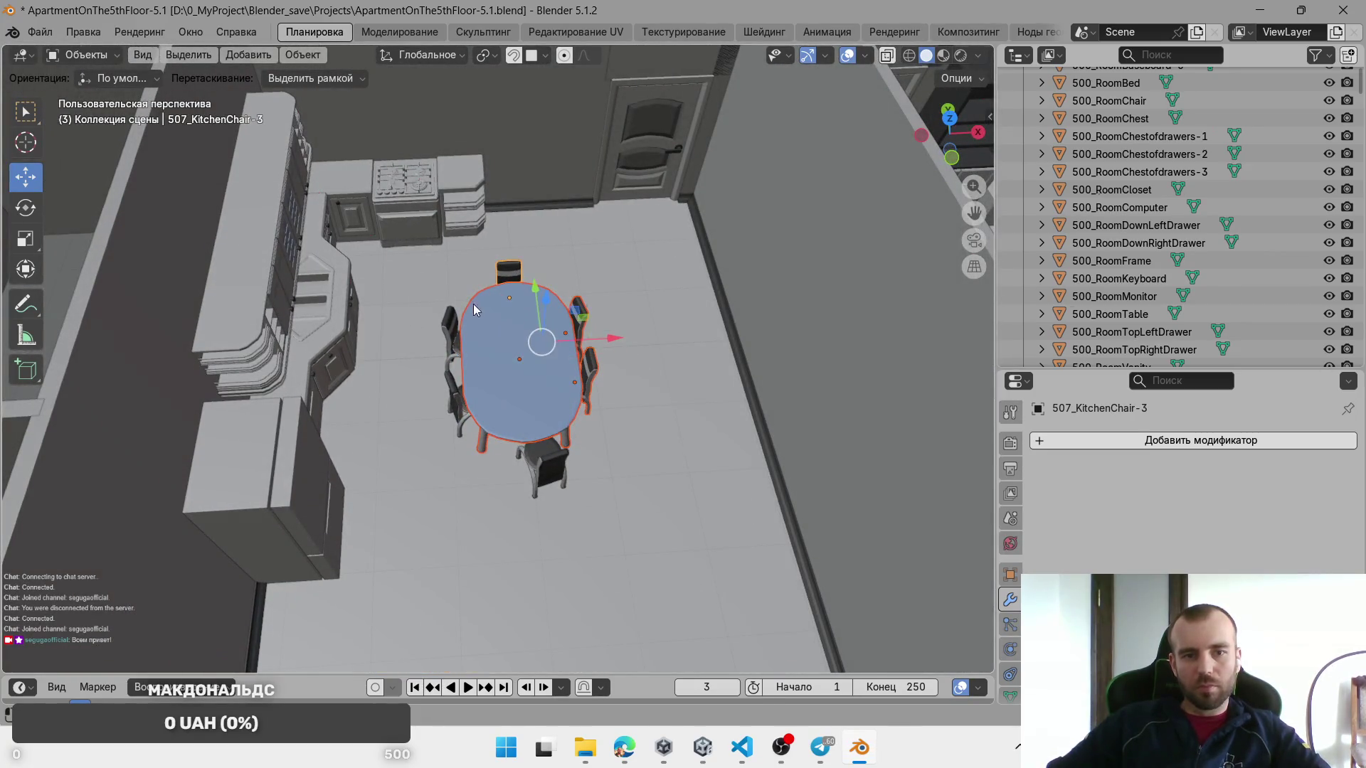
pyautogui.keyDown('shift'); pyautogui.click(454, 330); pyautogui.keyUp('shift')
pyautogui.keyDown('shift'); pyautogui.click(457, 402); pyautogui.keyUp('shift')
pyautogui.keyDown('shift'); pyautogui.click(543, 450); pyautogui.keyUp('shift')
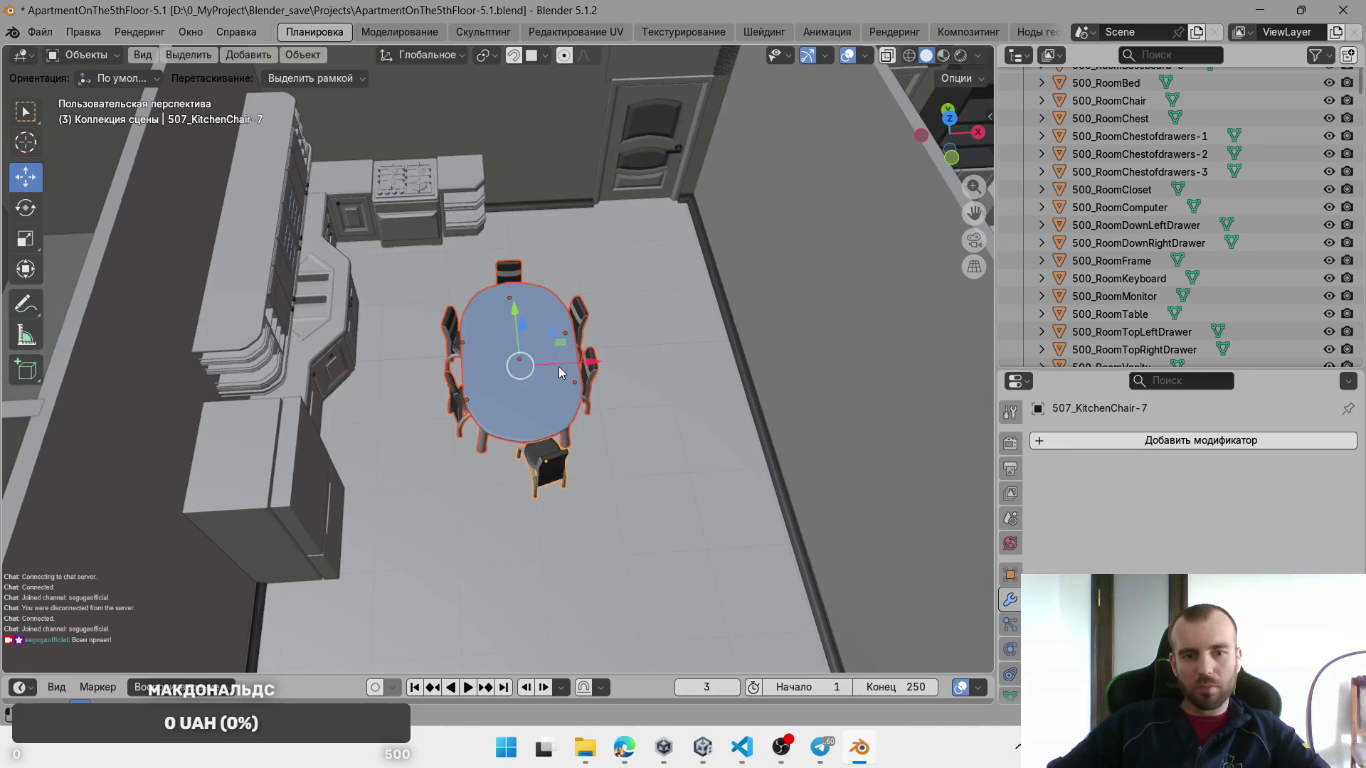
pyautogui.moveTo(569, 358); pyautogui.dragTo(740, 361)
# Step: Shift the table set -0.40439 m along Y, then return to Unity's 507 apartment view
pyautogui.moveTo(616, 380)
pyautogui.mouseDown()
pyautogui.moveTo(736, 393)
pyautogui.moveTo(671, 396)
pyautogui.moveTo(523, 469)
pyautogui.moveTo(570, 464)
pyautogui.mouseUp()
pyautogui.moveTo(651, 416); pyautogui.dragTo(654, 423)
pyautogui.moveTo(637, 357); pyautogui.dragTo(704, 427)
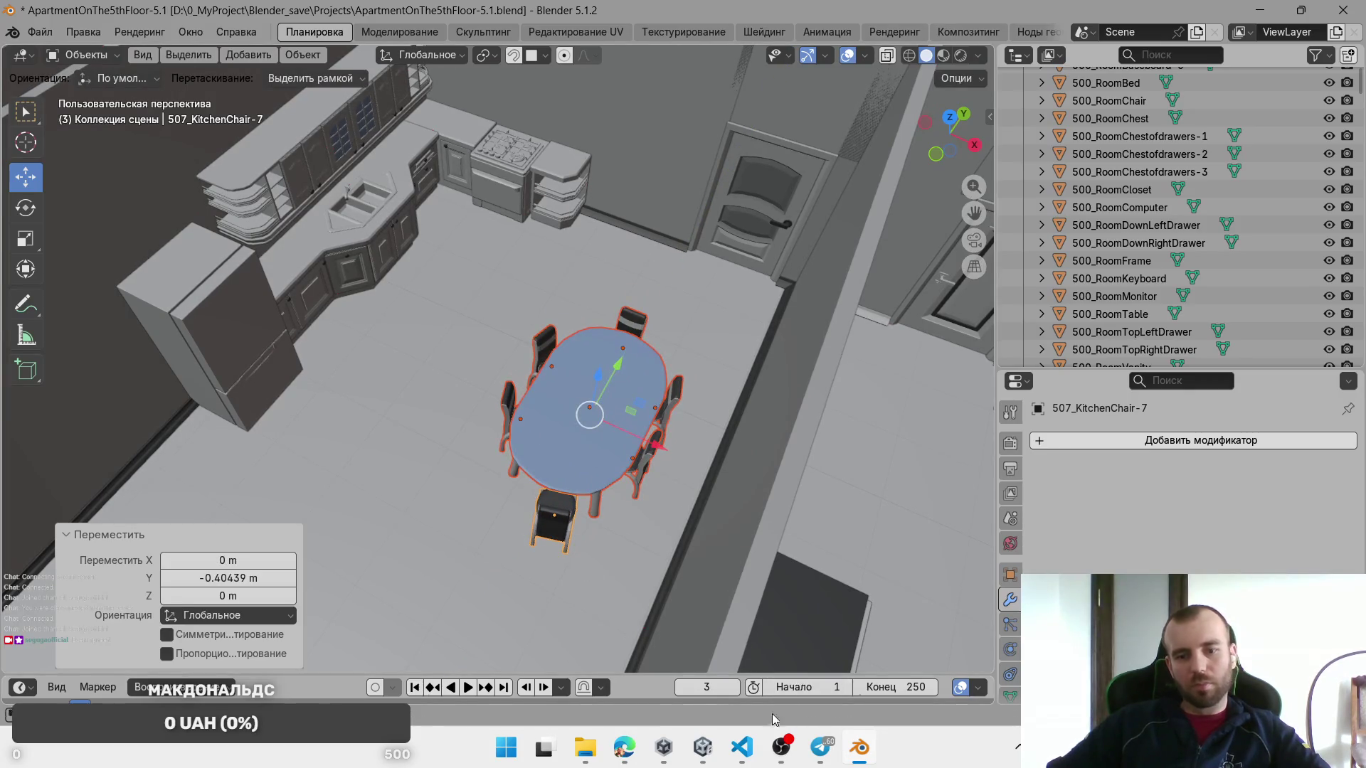
pyautogui.hotkey('alt', 'Tab')
pyautogui.scroll(-3, 621, 259)
pyautogui.moveTo(621, 259)
pyautogui.mouseDown()
pyautogui.moveTo(706, 388)
pyautogui.moveTo(791, 353)
pyautogui.moveTo(769, 372)
pyautogui.moveTo(648, 299)
pyautogui.moveTo(752, 327)
pyautogui.moveTo(687, 320)
pyautogui.moveTo(680, 364)
pyautogui.mouseUp()
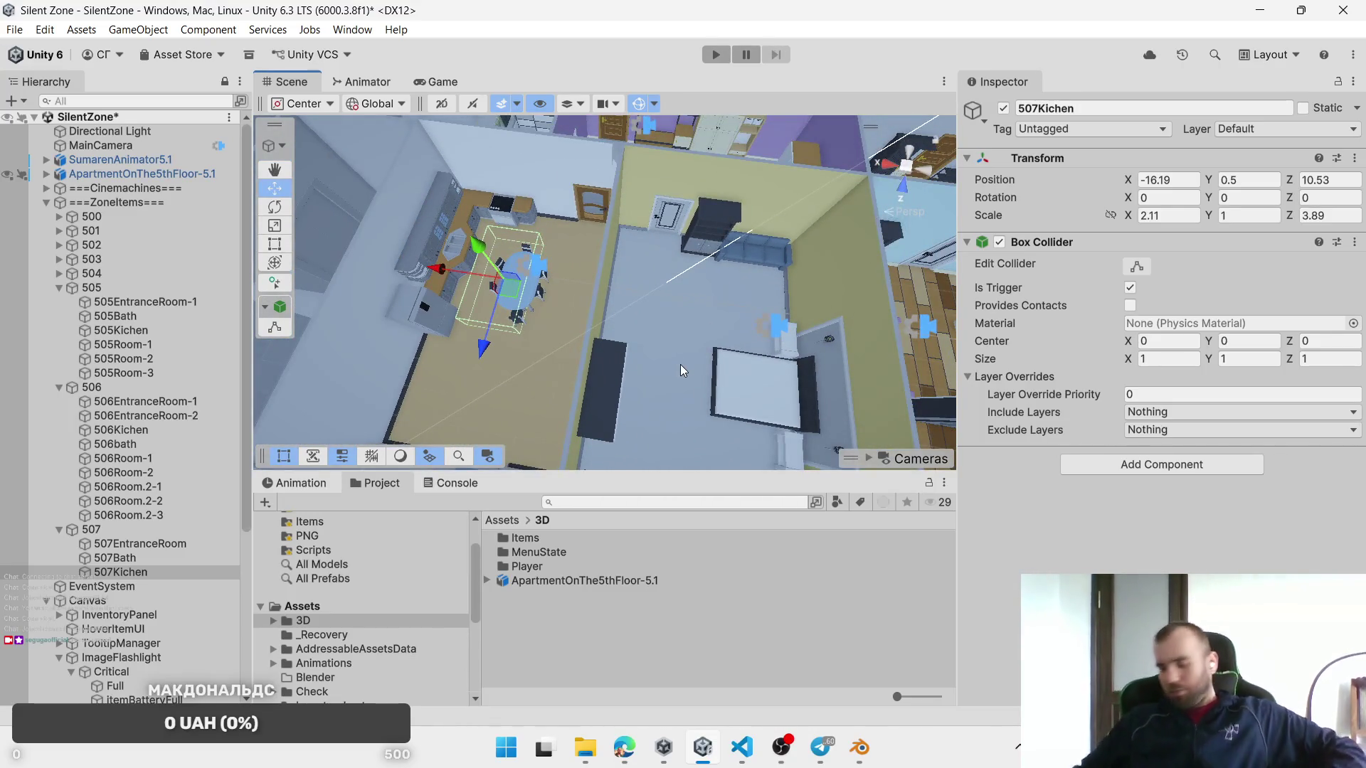
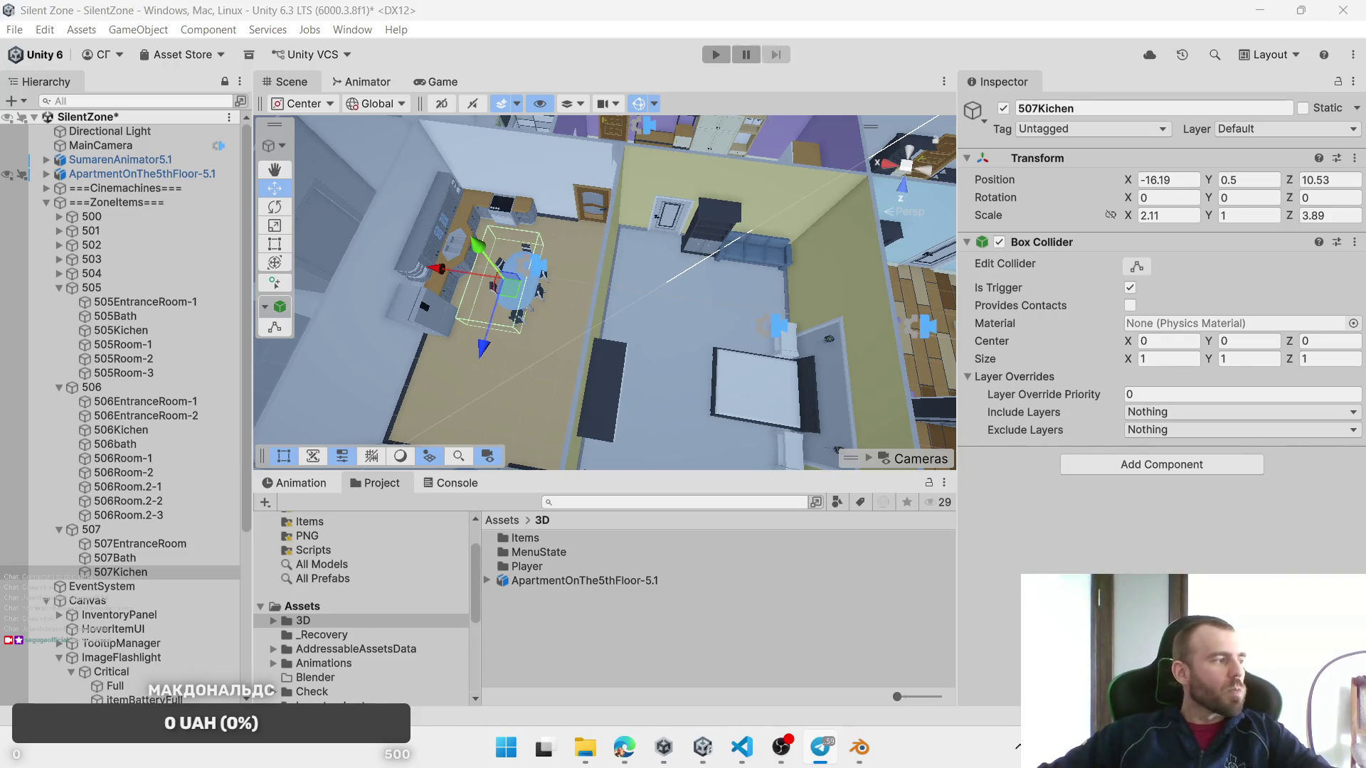
# Step: Duplicate the 507Kichen trigger zone and slide the copy toward the neighbouring room
pyautogui.click(515, 265)
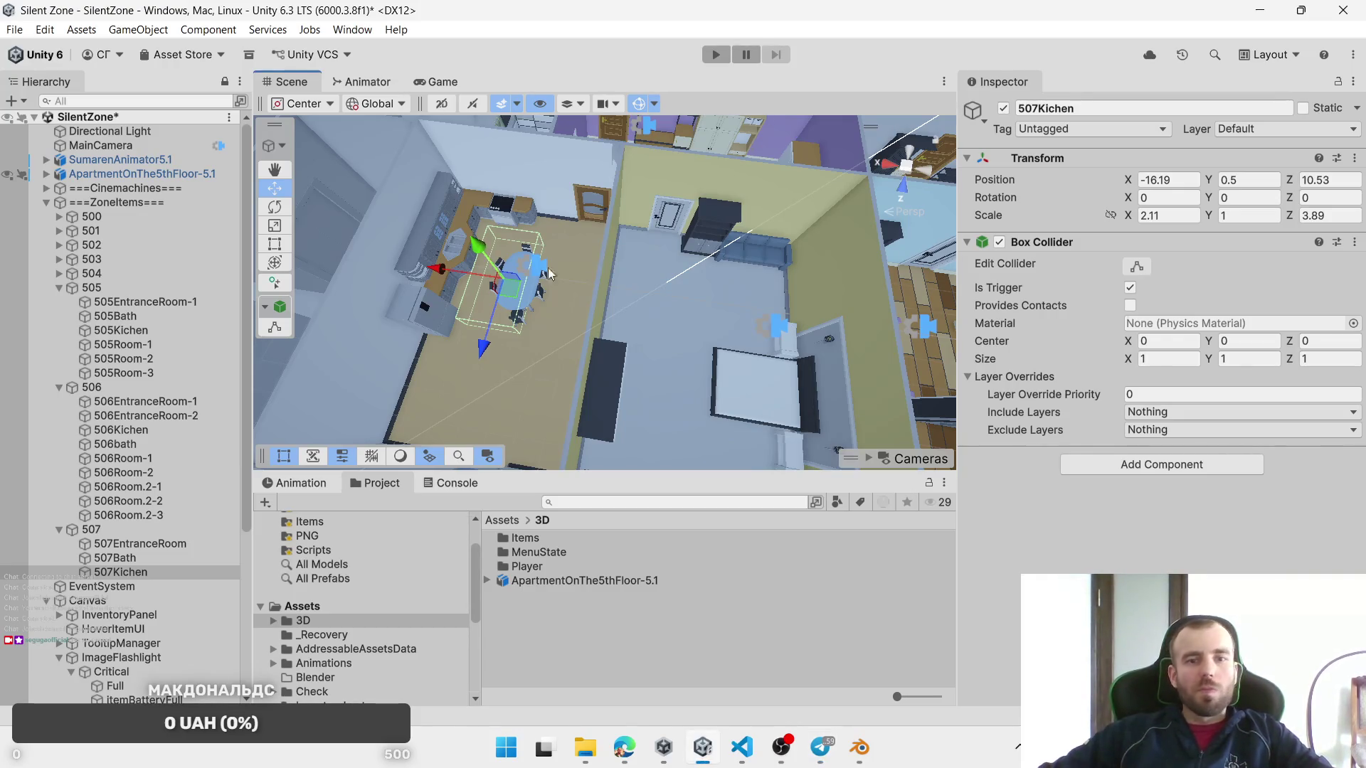
pyautogui.moveTo(607, 255)
pyautogui.mouseDown()
pyautogui.moveTo(633, 248)
pyautogui.moveTo(588, 250)
pyautogui.moveTo(519, 156)
pyautogui.mouseUp()
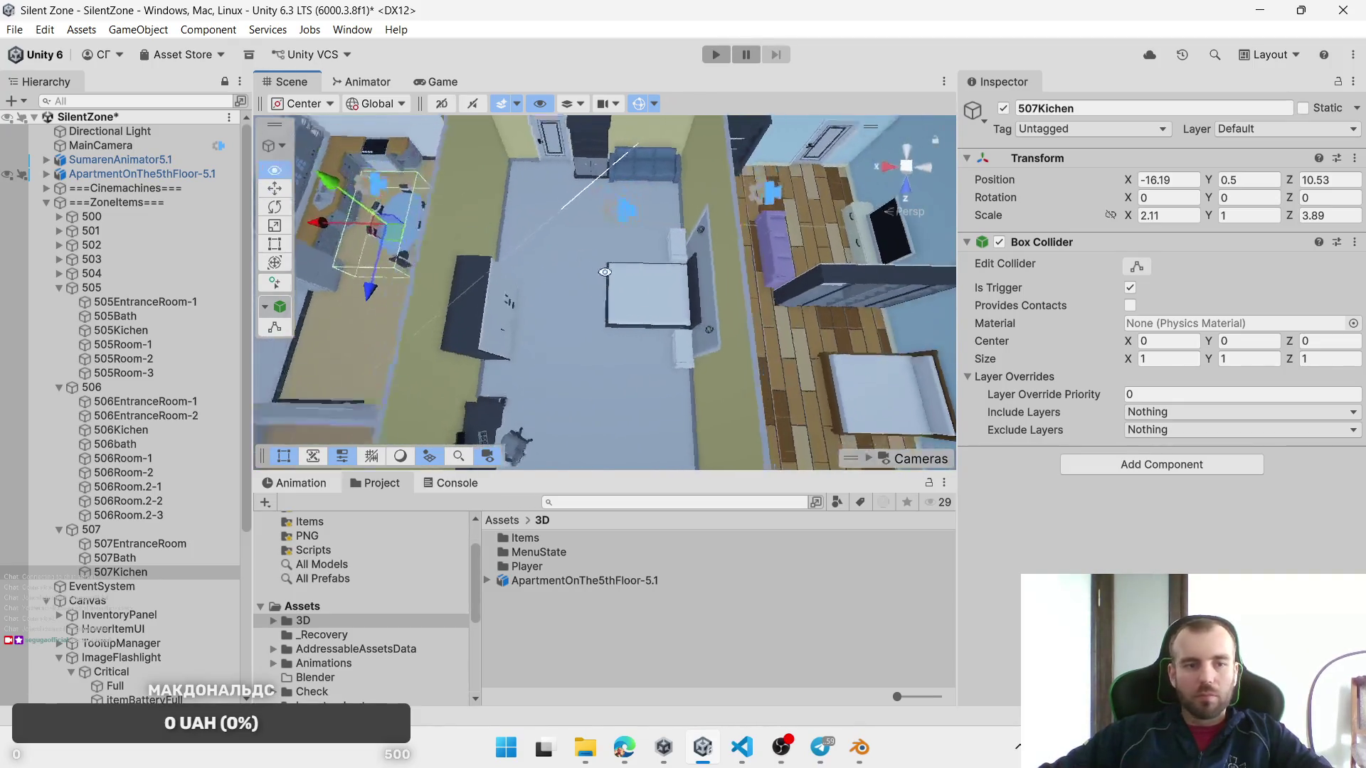
pyautogui.hotkey('ctrl', 'd')
pyautogui.click(102, 600)
pyautogui.click(128, 586)
pyautogui.moveTo(385, 311)
pyautogui.mouseDown()
pyautogui.moveTo(548, 276)
pyautogui.moveTo(601, 249)
pyautogui.moveTo(558, 235)
pyautogui.moveTo(620, 254)
pyautogui.moveTo(752, 179)
pyautogui.moveTo(709, 231)
pyautogui.mouseUp()
pyautogui.press('f')
# Step: Shorten the copy's Z scale to 1.59 and settle it at X -24.14, Z 9.82
pyautogui.scroll(-3, 592, 253)
pyautogui.scroll(5, 592, 254)
pyautogui.press('w')
pyautogui.moveTo(1291, 219); pyautogui.dragTo(1237, 220)
pyautogui.moveTo(614, 280)
pyautogui.mouseDown()
pyautogui.moveTo(595, 274)
pyautogui.moveTo(620, 763)
pyautogui.moveTo(694, 689)
pyautogui.moveTo(518, 74)
pyautogui.moveTo(536, 359)
pyautogui.moveTo(635, 290)
pyautogui.mouseUp()
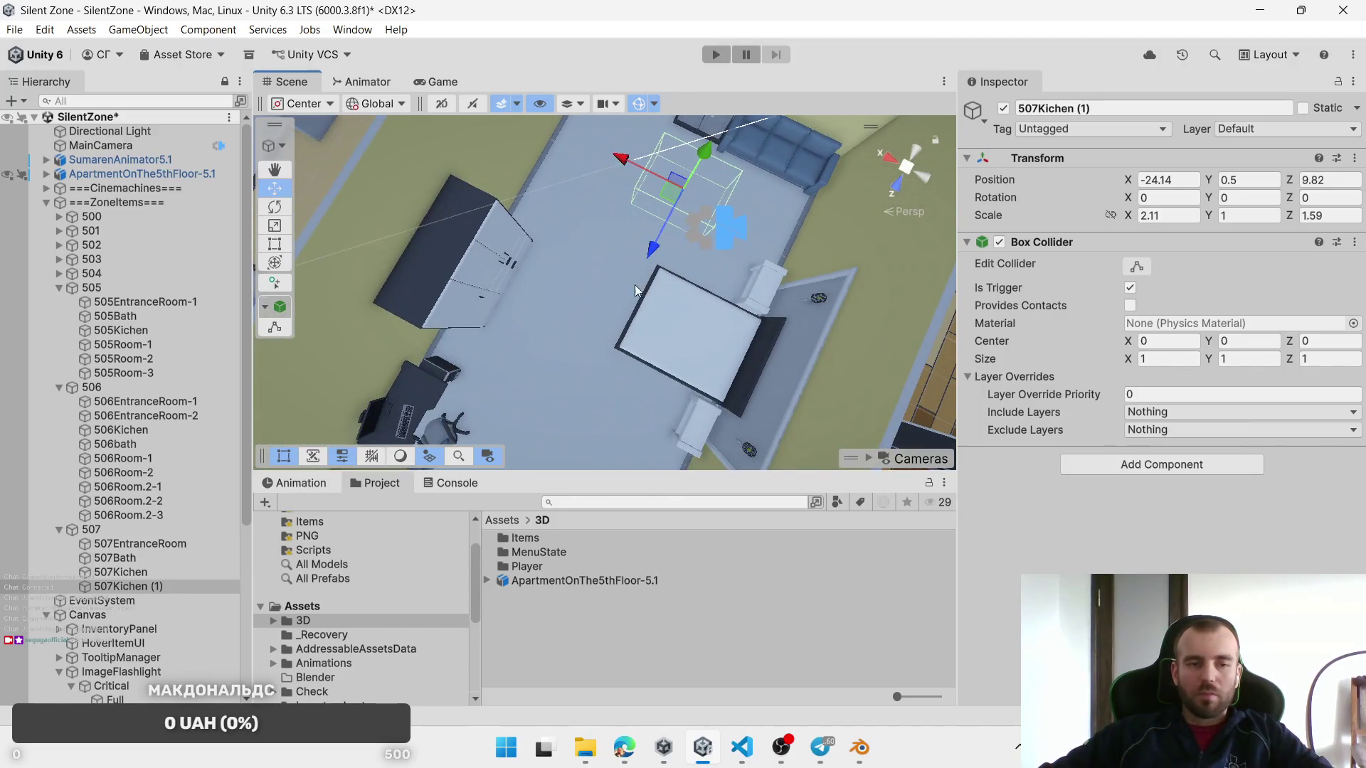
# Step: Rename the copied zone to 507Room
pyautogui.click(125, 586)
pyautogui.write('Room')
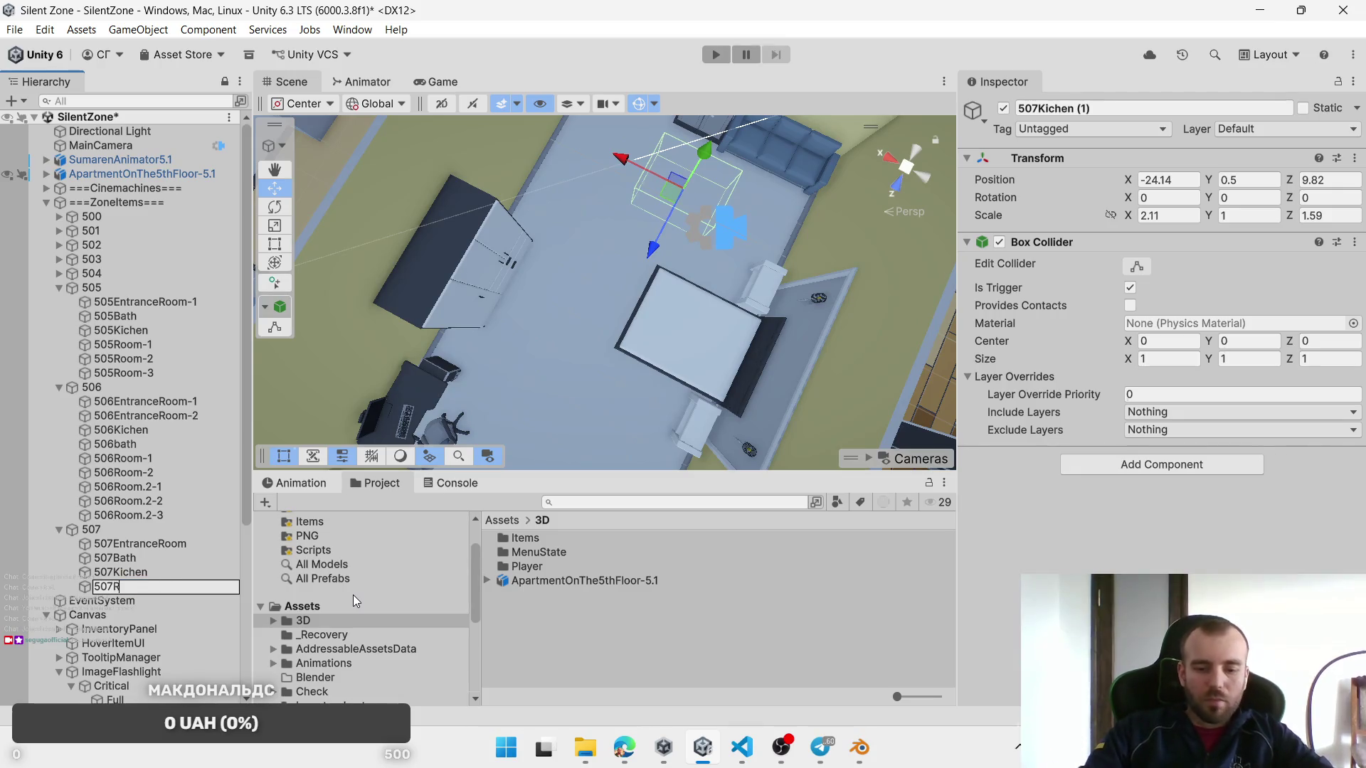
pyautogui.press('Return')
# Step: Duplicate 507Room and place the copy at X -23.16, Z 14.04, scaled 1.99 × 2.86
pyautogui.hotkey('ctrl', 'd')
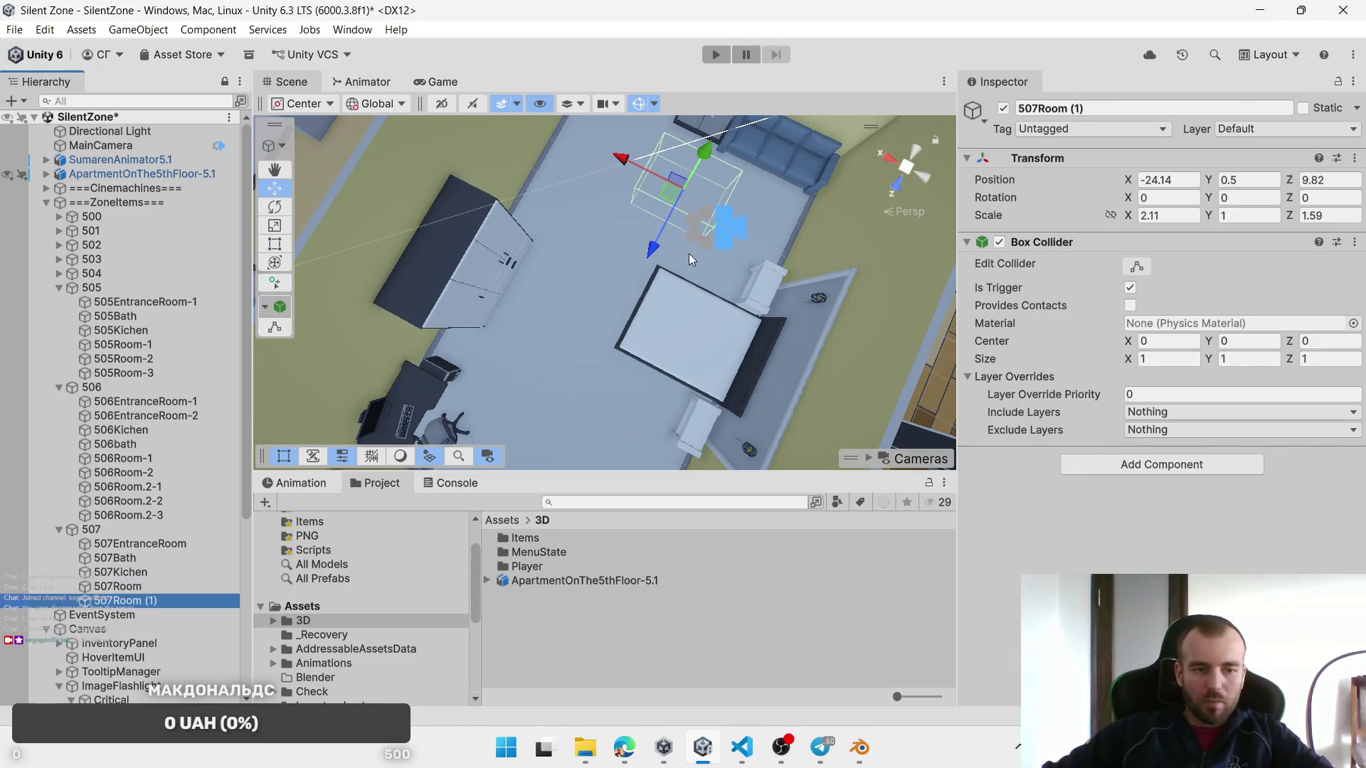
pyautogui.moveTo(674, 199)
pyautogui.mouseDown()
pyautogui.moveTo(570, 320)
pyautogui.moveTo(548, 306)
pyautogui.mouseUp()
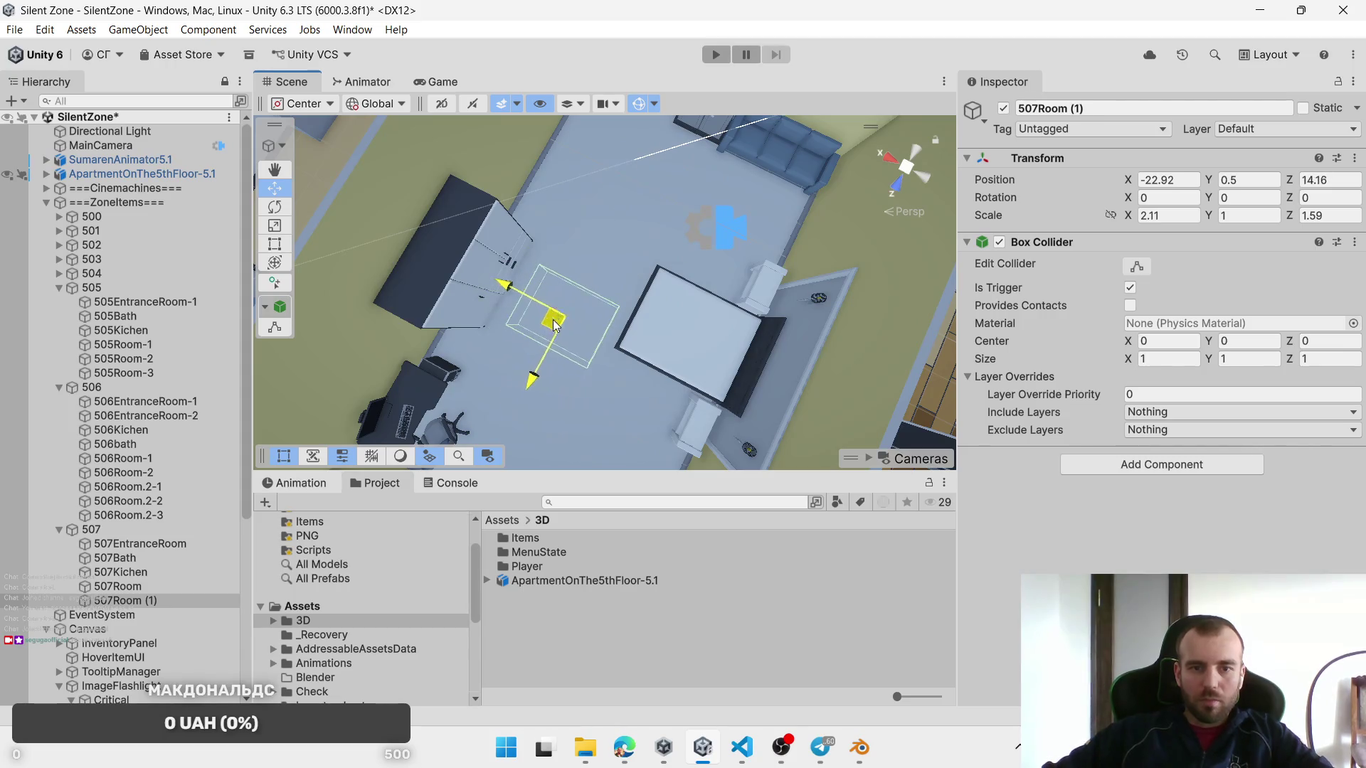
pyautogui.press('f')
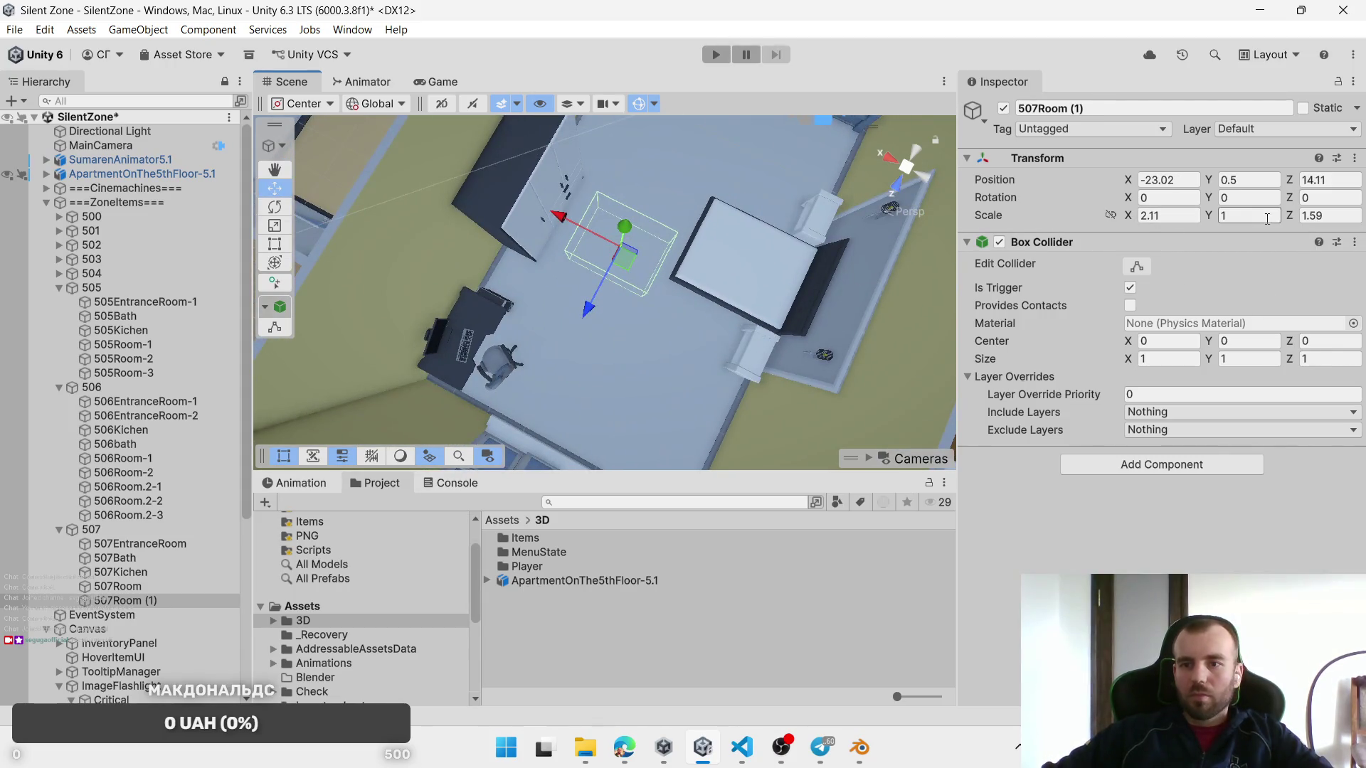
pyautogui.moveTo(1293, 222); pyautogui.dragTo(1317, 222)
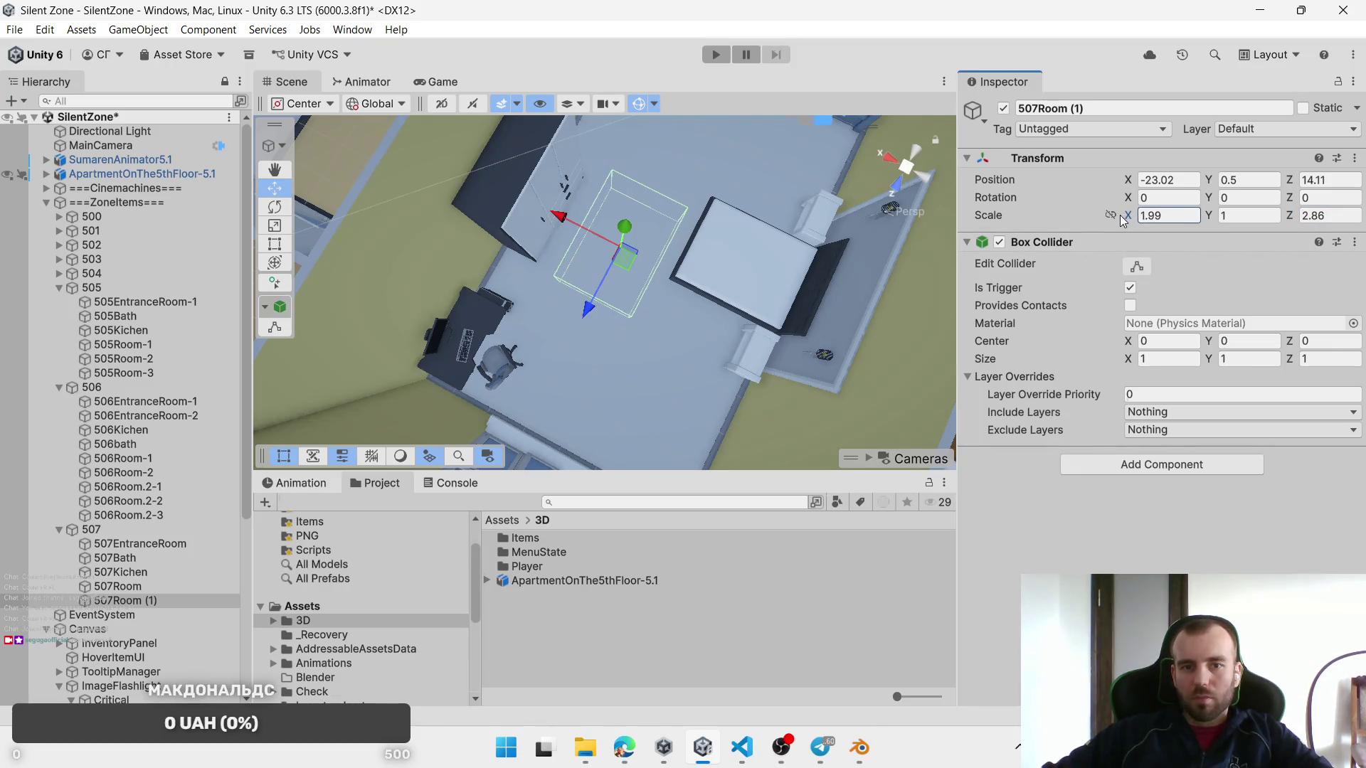
pyautogui.moveTo(630, 266); pyautogui.dragTo(634, 264)
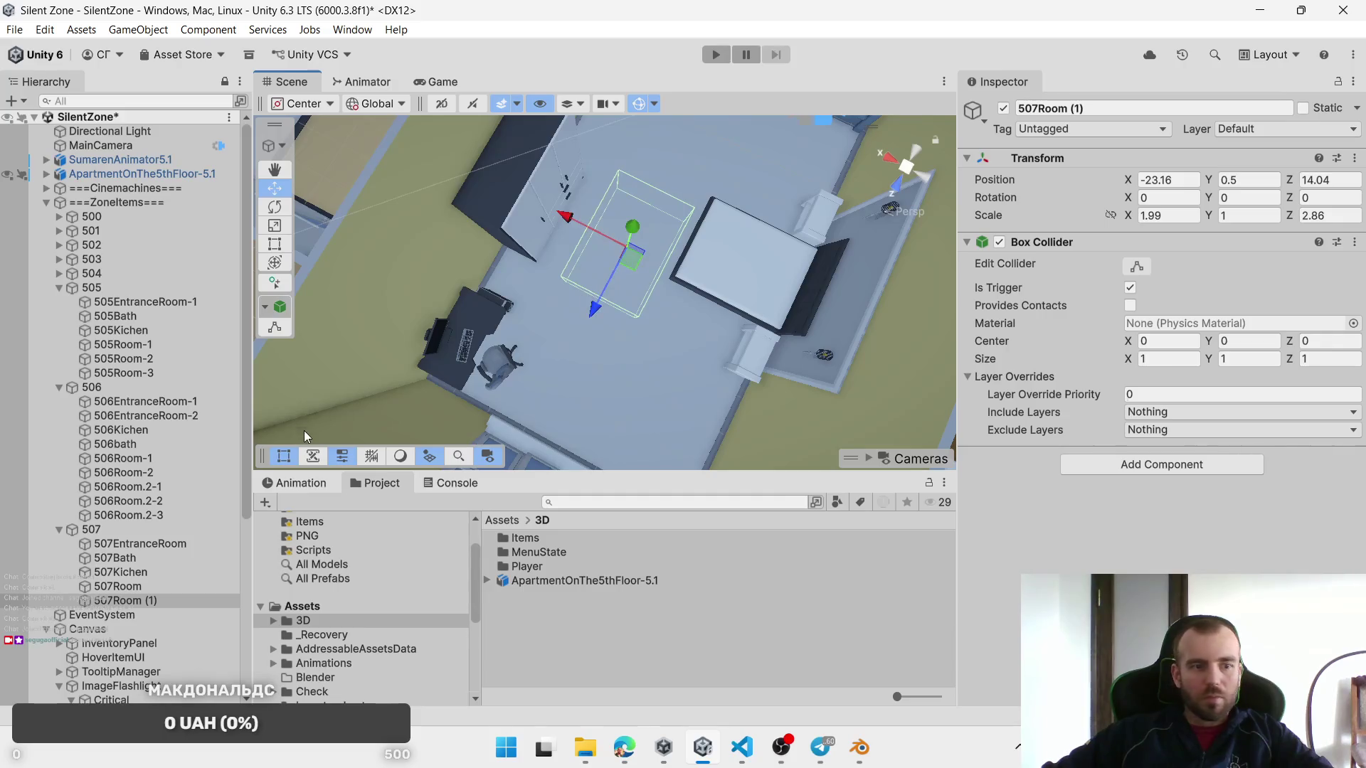
# Step: Rename the second room zone to 507Room-2
pyautogui.click(134, 602)
pyautogui.write('507Room-2')
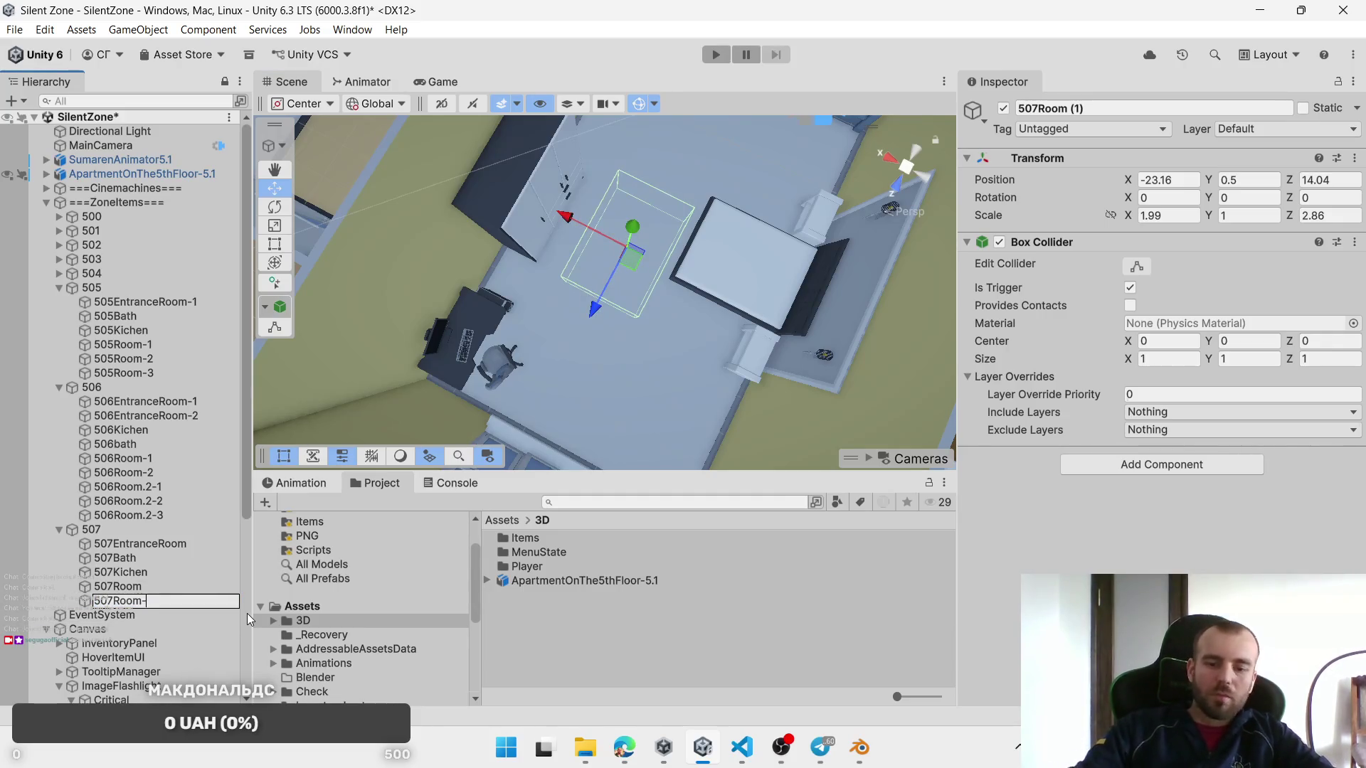
pyautogui.press('Return')
pyautogui.moveTo(667, 337); pyautogui.dragTo(645, 284)
pyautogui.scroll(-5, 644, 284)
pyautogui.moveTo(766, 276)
pyautogui.mouseDown()
pyautogui.moveTo(730, 293)
pyautogui.moveTo(844, 370)
pyautogui.mouseUp()
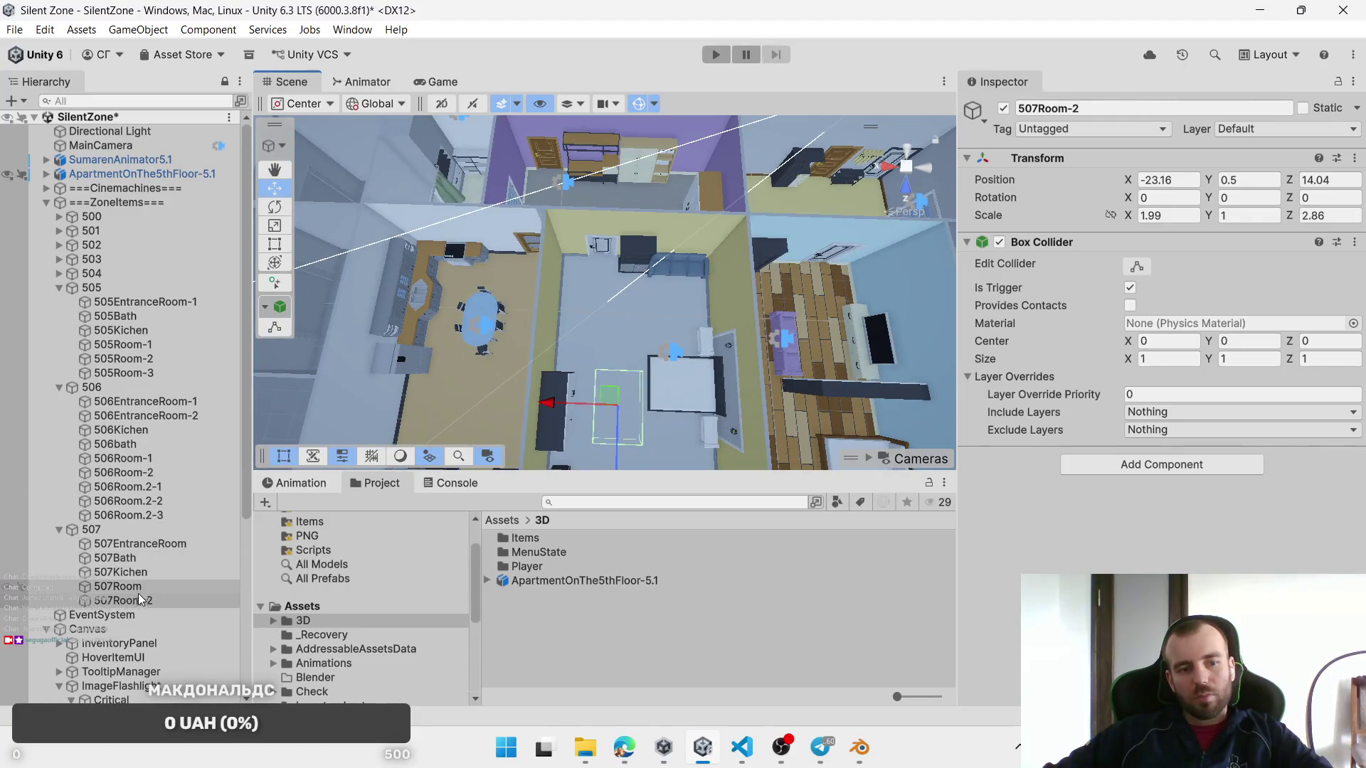
pyautogui.moveTo(541, 338); pyautogui.dragTo(212, 448)
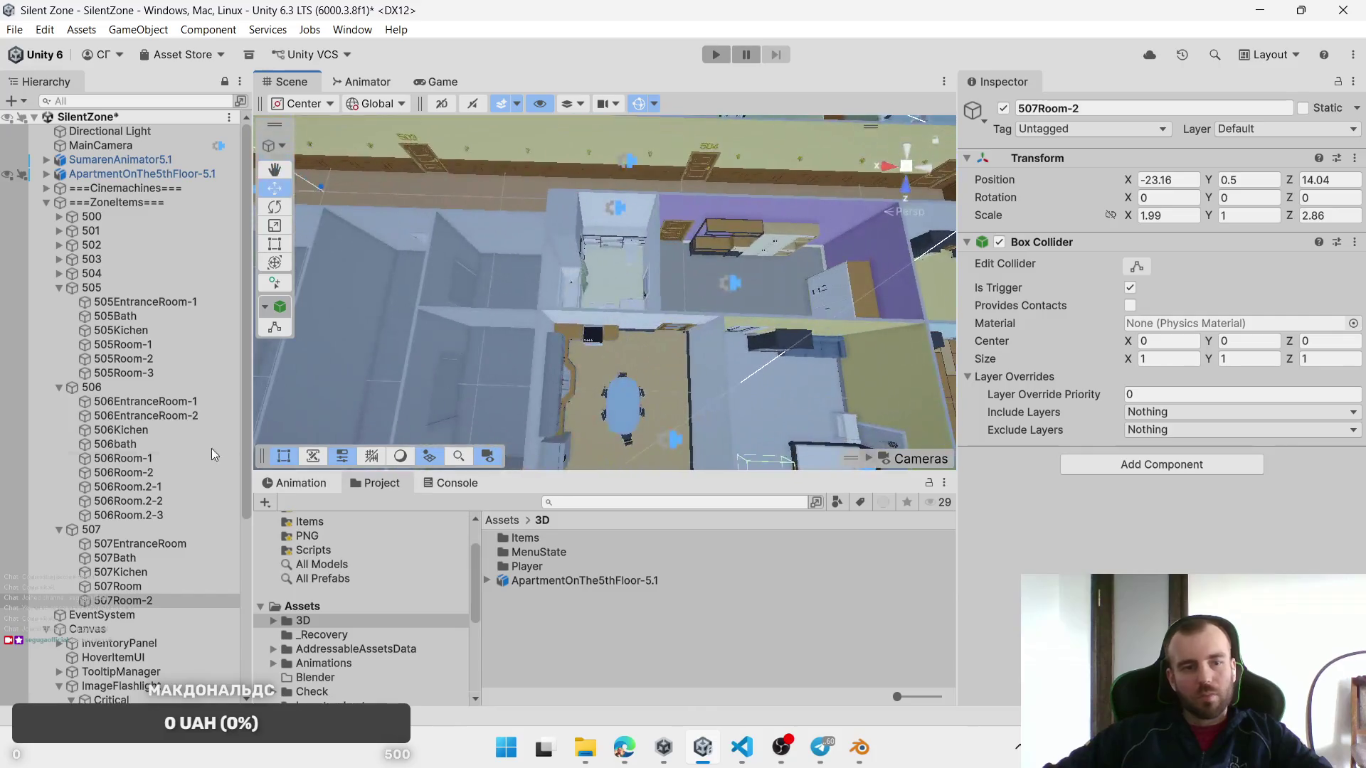
# Step: Create an empty group named 508 under ===ZoneItems===
pyautogui.click(99, 201)
pyautogui.rightClick(99, 201)
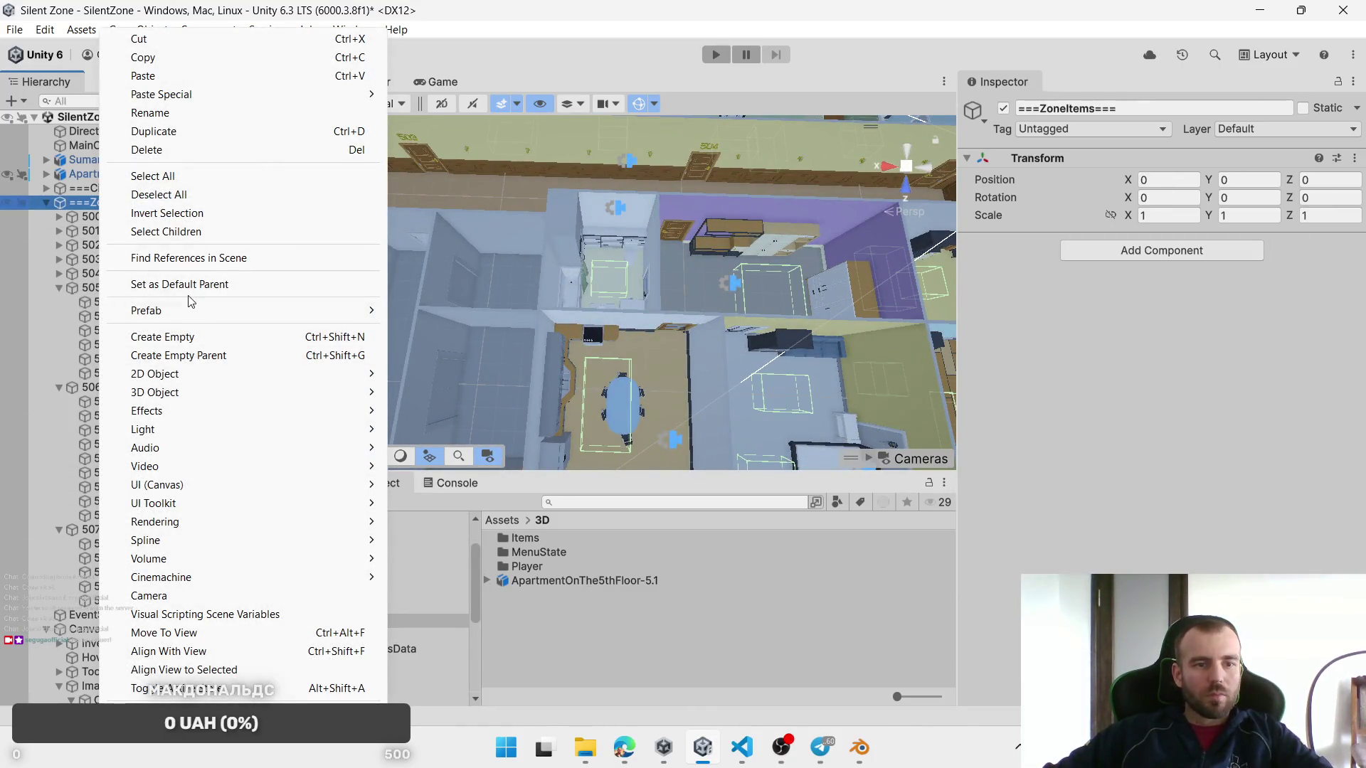
pyautogui.click(179, 339)
pyautogui.write('508')
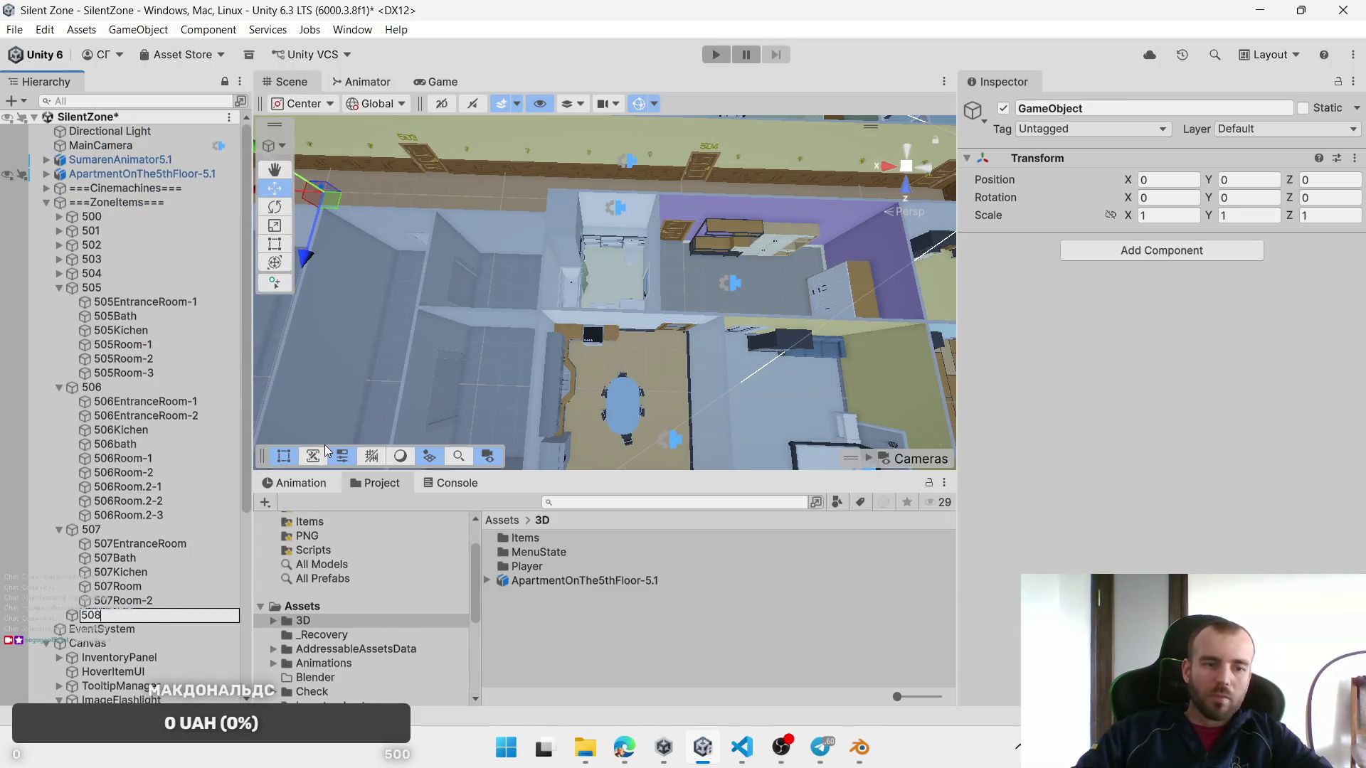
pyautogui.press('Return')
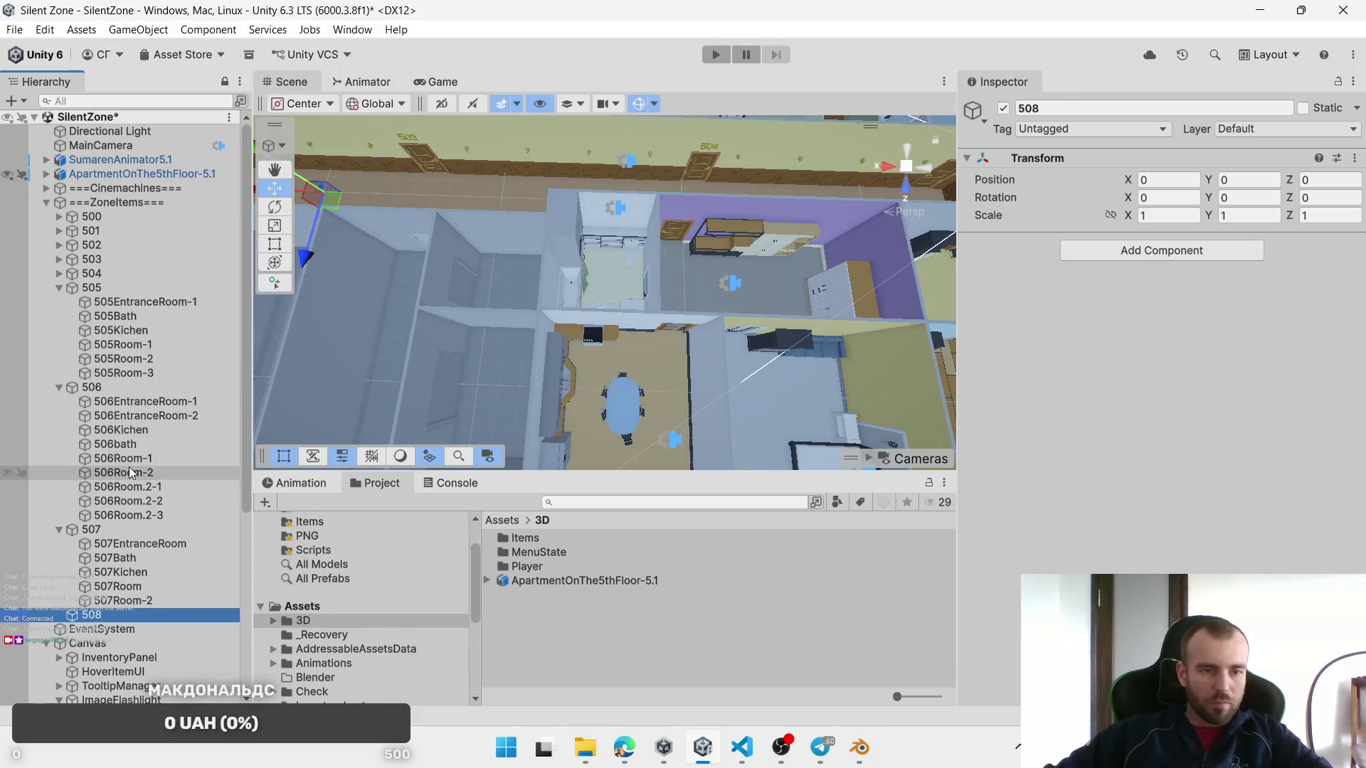
# Step: Duplicate 507EntranceRoom and move the copy into the 508 entrance
pyautogui.click(155, 544)
pyautogui.hotkey('ctrl', 'd')
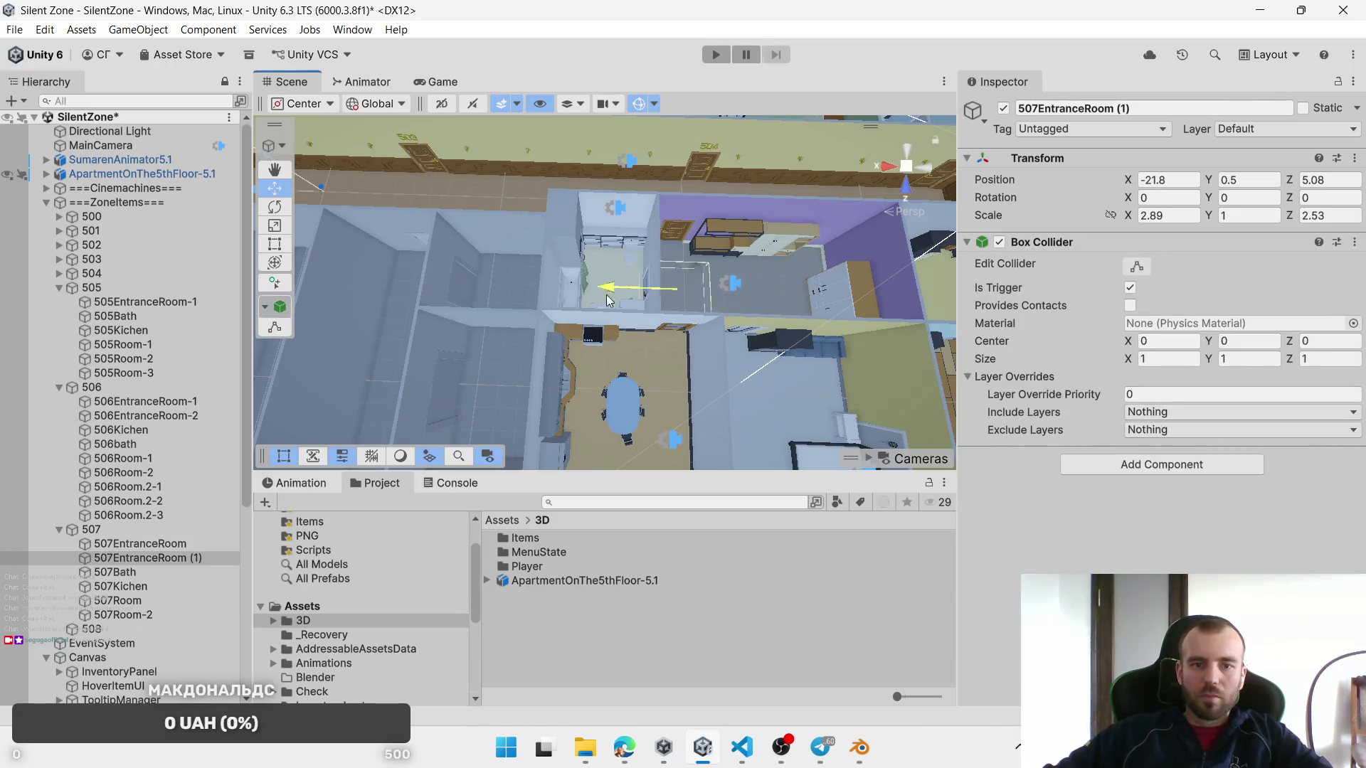
pyautogui.moveTo(312, 309)
pyautogui.mouseDown()
pyautogui.moveTo(754, 301)
pyautogui.moveTo(472, 276)
pyautogui.mouseUp()
pyautogui.press('f')
pyautogui.moveTo(498, 320)
pyautogui.mouseDown()
pyautogui.moveTo(560, 344)
pyautogui.moveTo(705, 357)
pyautogui.moveTo(643, 374)
pyautogui.moveTo(567, 272)
pyautogui.moveTo(610, 255)
pyautogui.moveTo(591, 323)
pyautogui.moveTo(606, 340)
pyautogui.mouseUp()
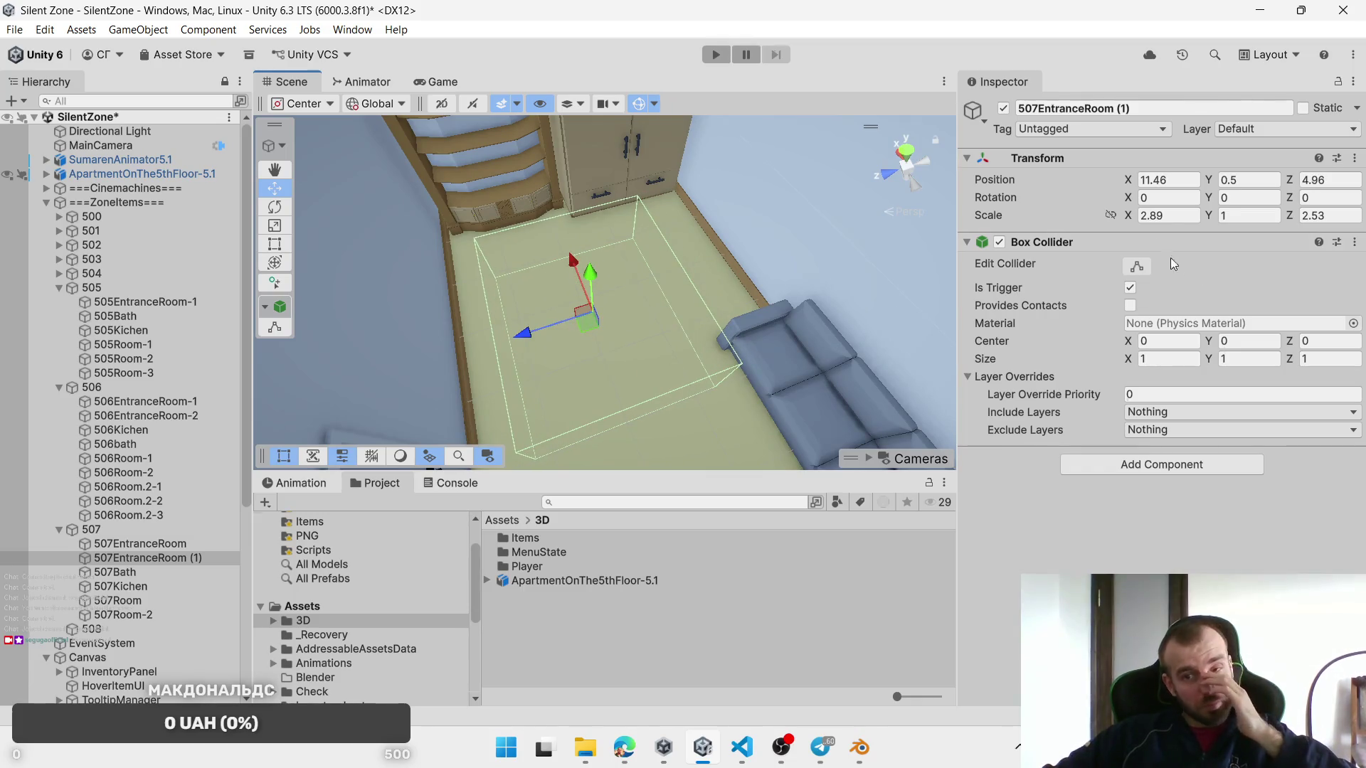
# Step: Resize the entrance copy to scale 2.06 × 3.07 at X 11.82, Z 4.74
pyautogui.moveTo(1133, 222)
pyautogui.mouseDown()
pyautogui.moveTo(580, 313)
pyautogui.moveTo(592, 293)
pyautogui.mouseUp()
pyautogui.moveTo(1290, 217); pyautogui.dragTo(1314, 220)
pyautogui.moveTo(594, 299)
pyautogui.mouseDown()
pyautogui.moveTo(605, 317)
pyautogui.moveTo(572, 309)
pyautogui.moveTo(591, 310)
pyautogui.mouseUp()
pyautogui.scroll(-2, 629, 329)
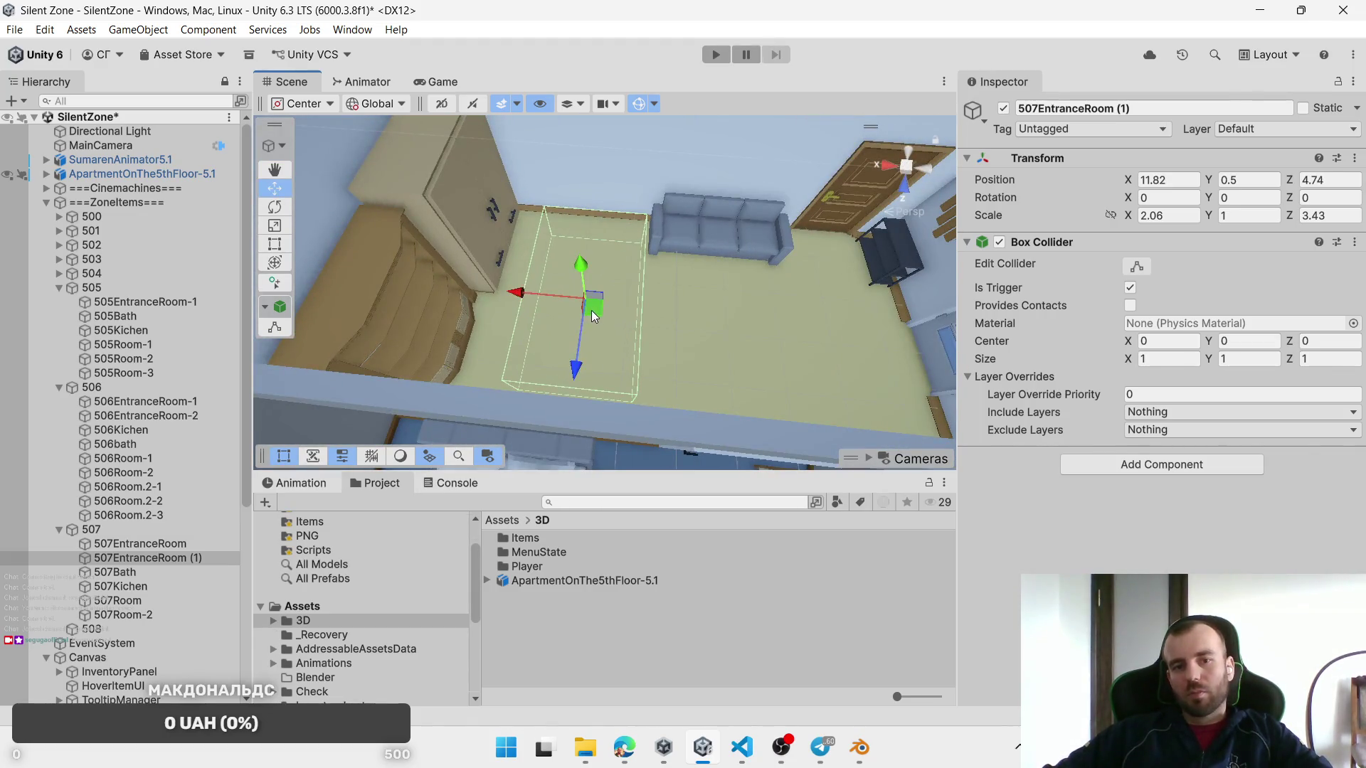
pyautogui.moveTo(1292, 219); pyautogui.dragTo(1281, 217)
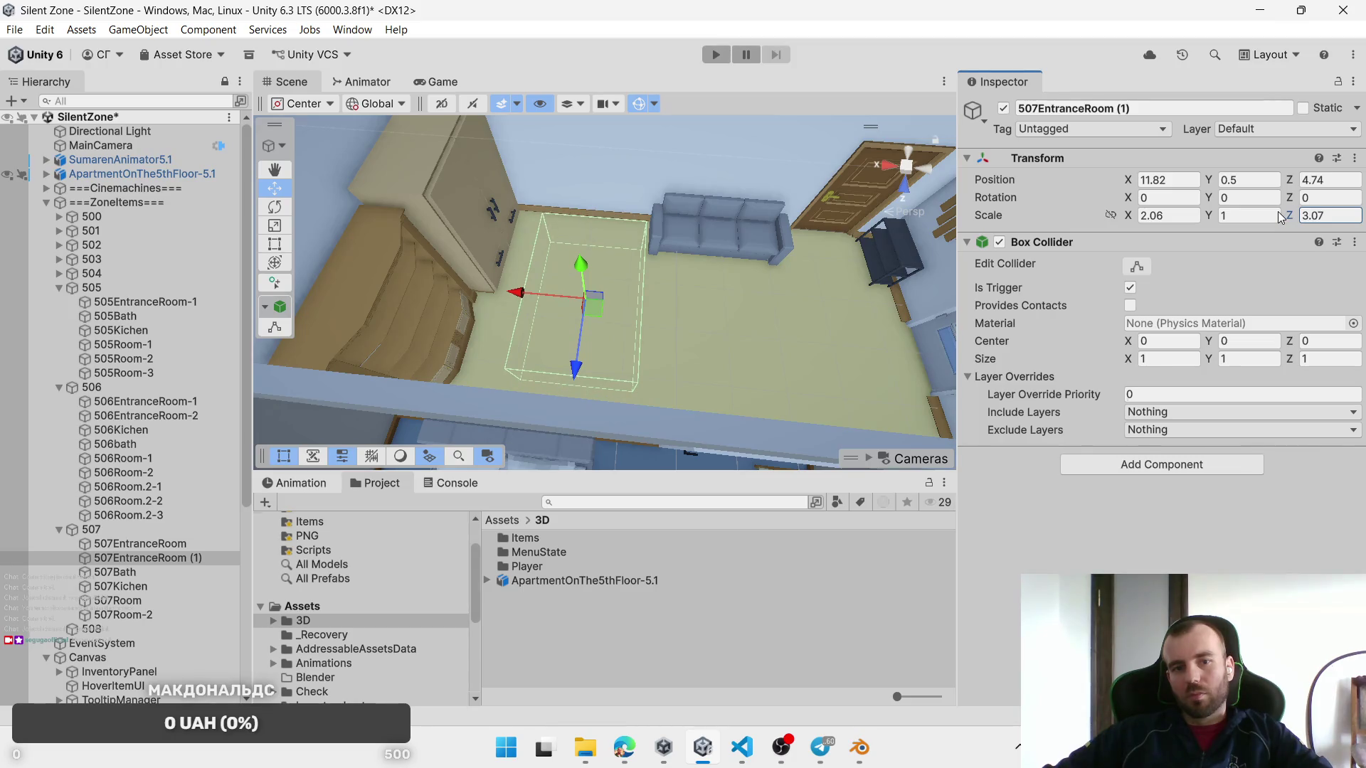
pyautogui.moveTo(600, 307); pyautogui.dragTo(541, 313)
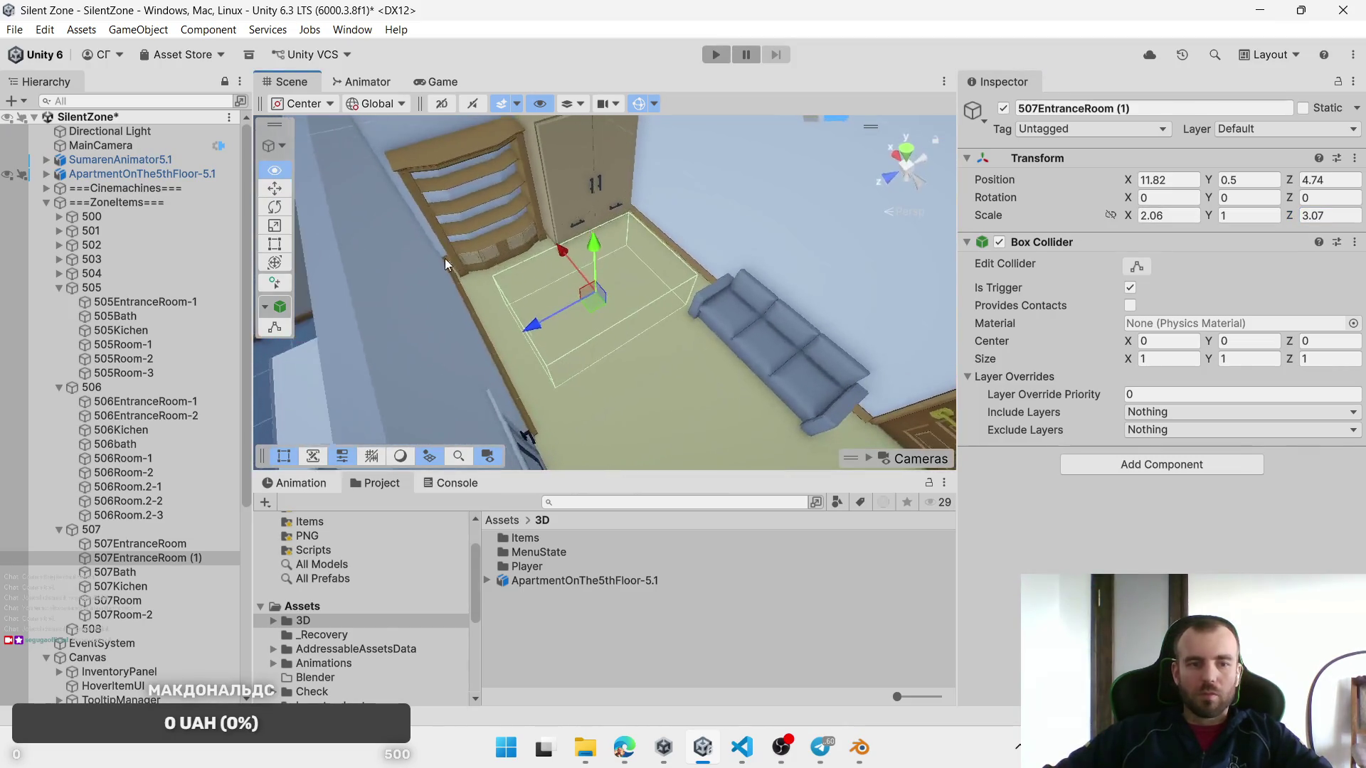
# Step: Rename the copy to 508EntranceRoom and parent it under the 508 group
pyautogui.click(119, 559)
pyautogui.click(119, 561)
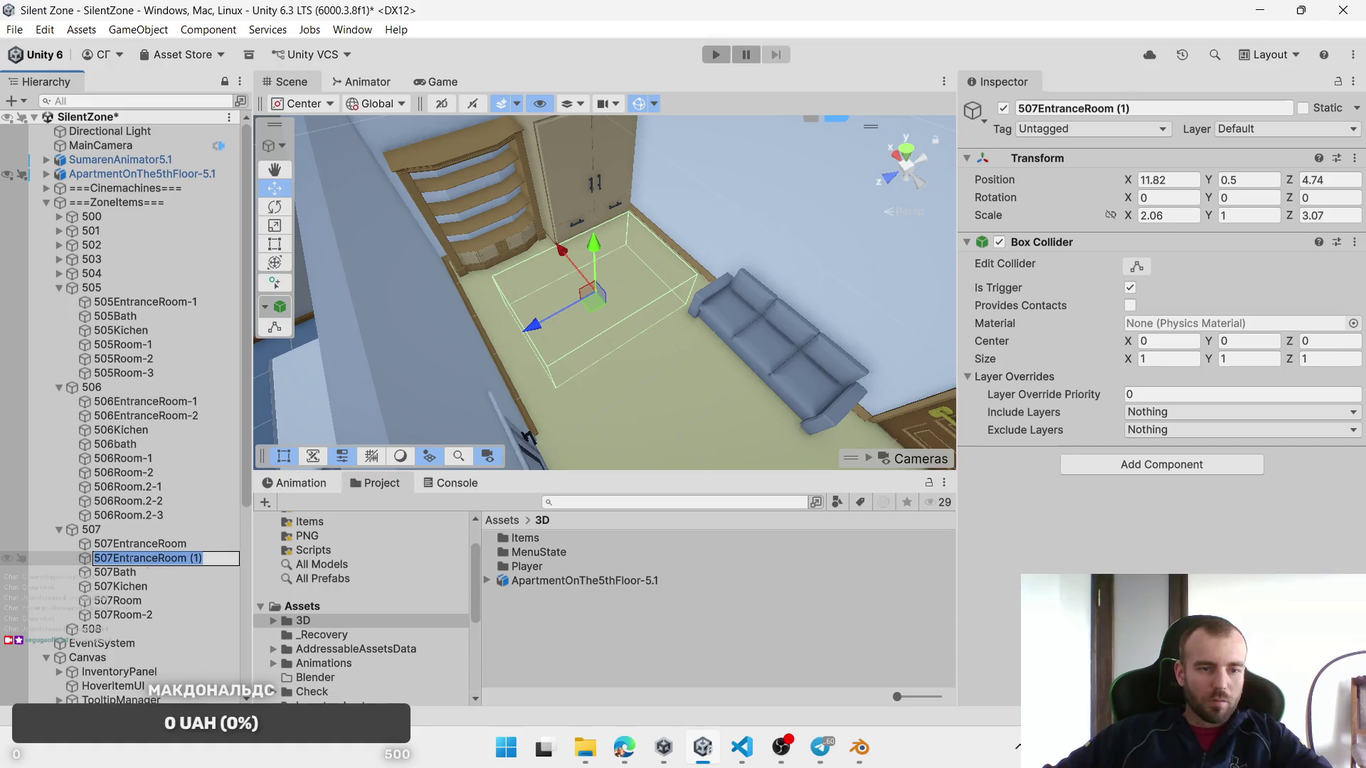
pyautogui.click(220, 557)
pyautogui.press('BackSpace')
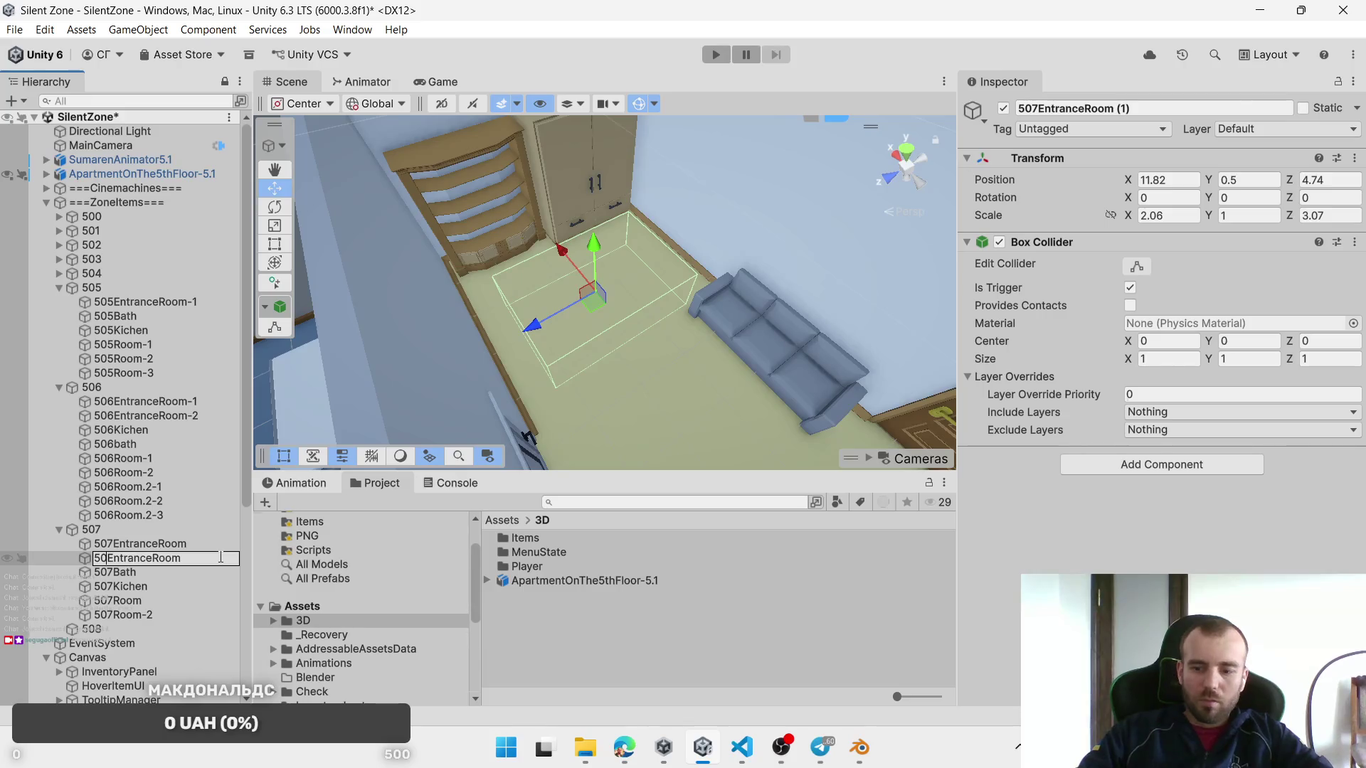
pyautogui.write('8')
pyautogui.press('Return')
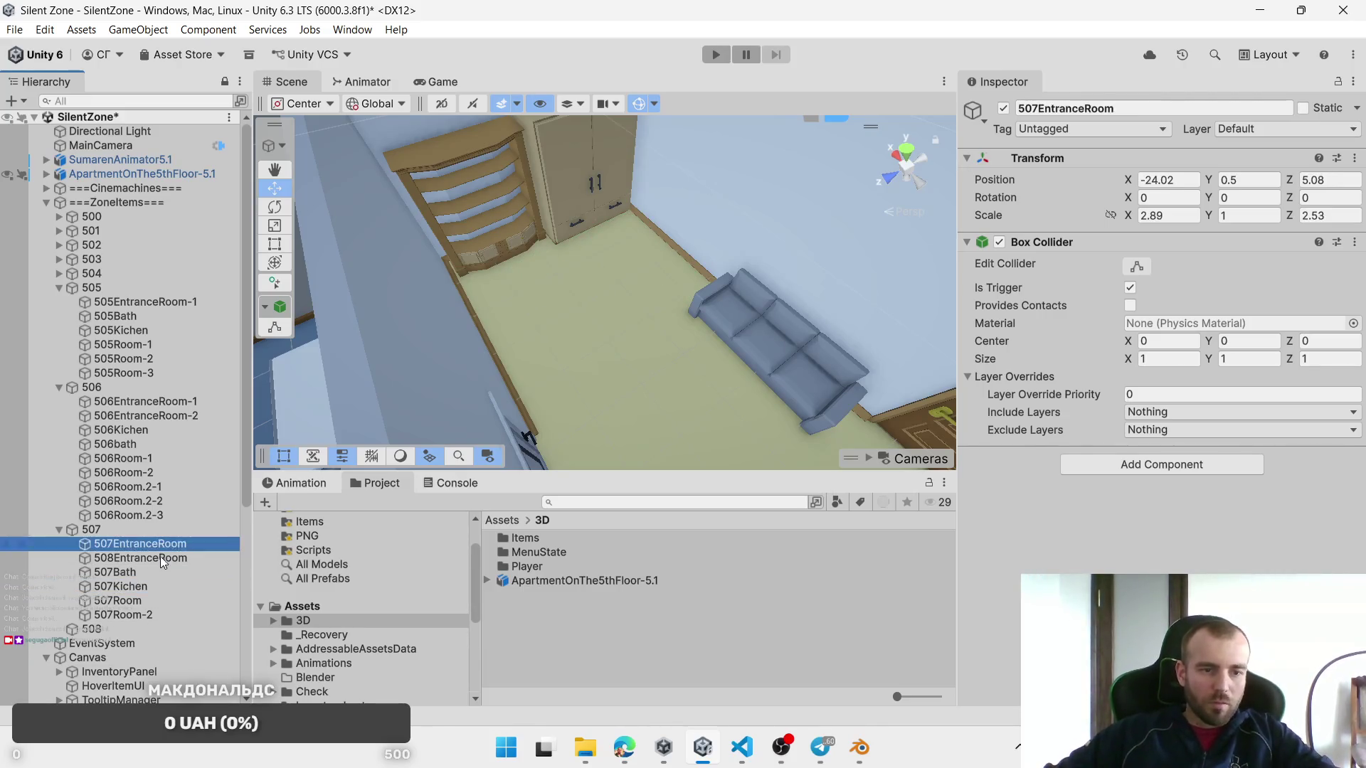
pyautogui.click(160, 556)
pyautogui.moveTo(160, 558); pyautogui.dragTo(100, 629)
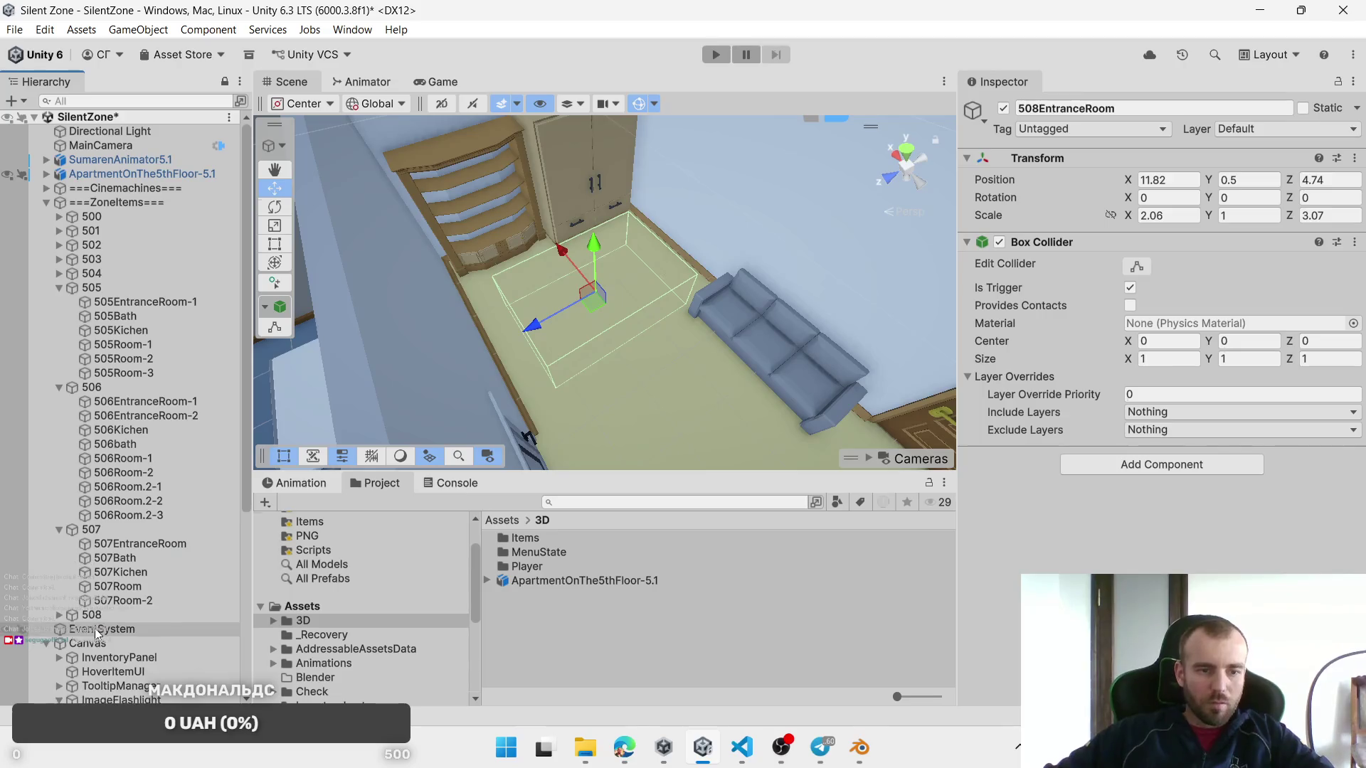
# Step: Collapse the 505, 506 and 507 groups, expand 508, and view from directly above
pyautogui.click(59, 287)
pyautogui.click(57, 301)
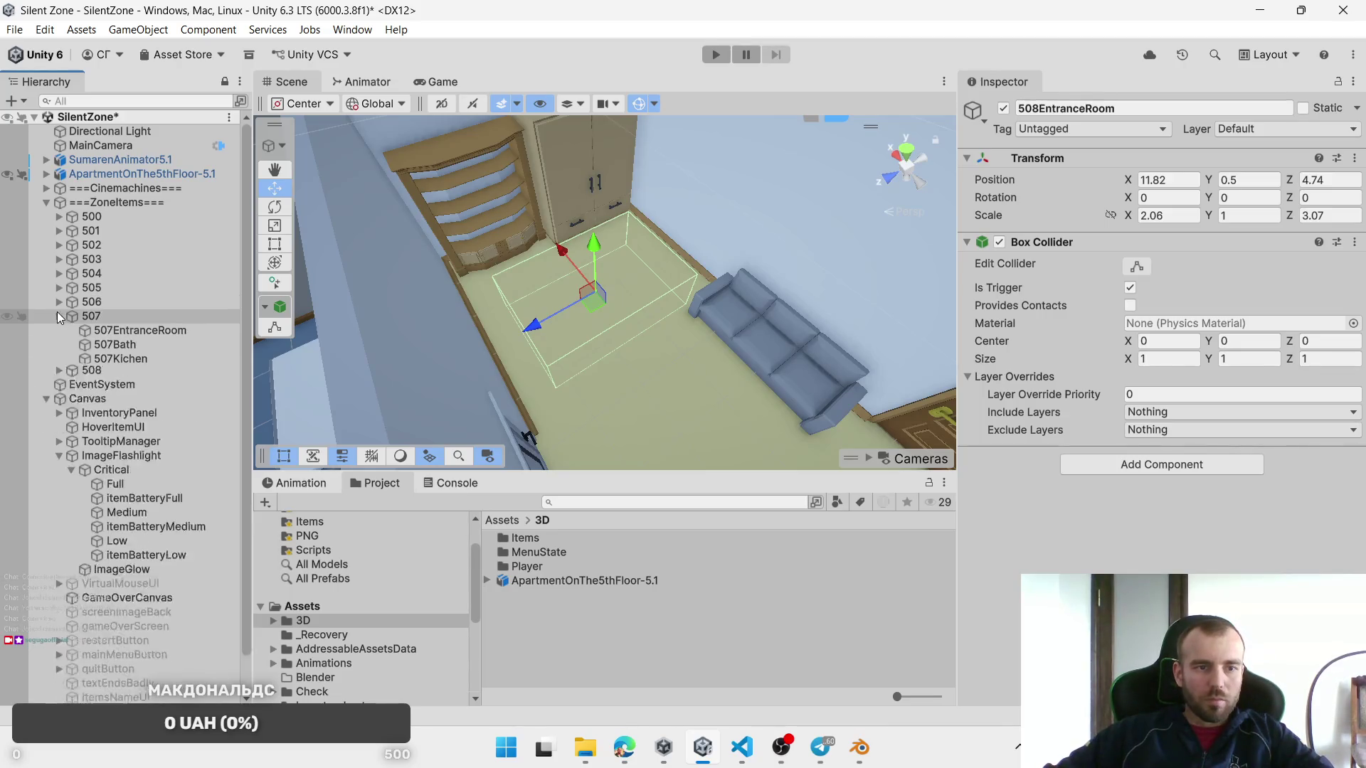
pyautogui.click(58, 315)
pyautogui.click(58, 330)
pyautogui.click(905, 142)
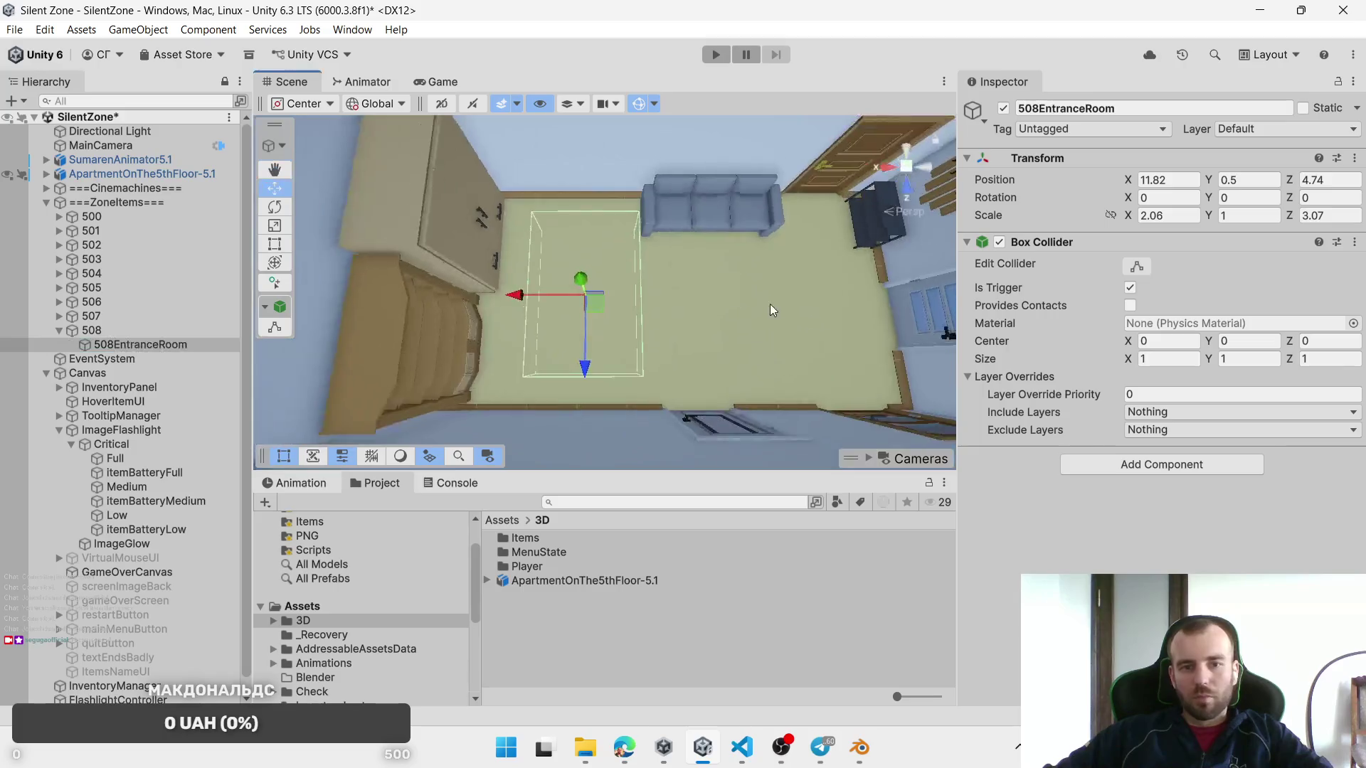
# Step: Move the copied entrance zone into the bathroom and rename it 508bath
pyautogui.moveTo(731, 316); pyautogui.dragTo(623, 311)
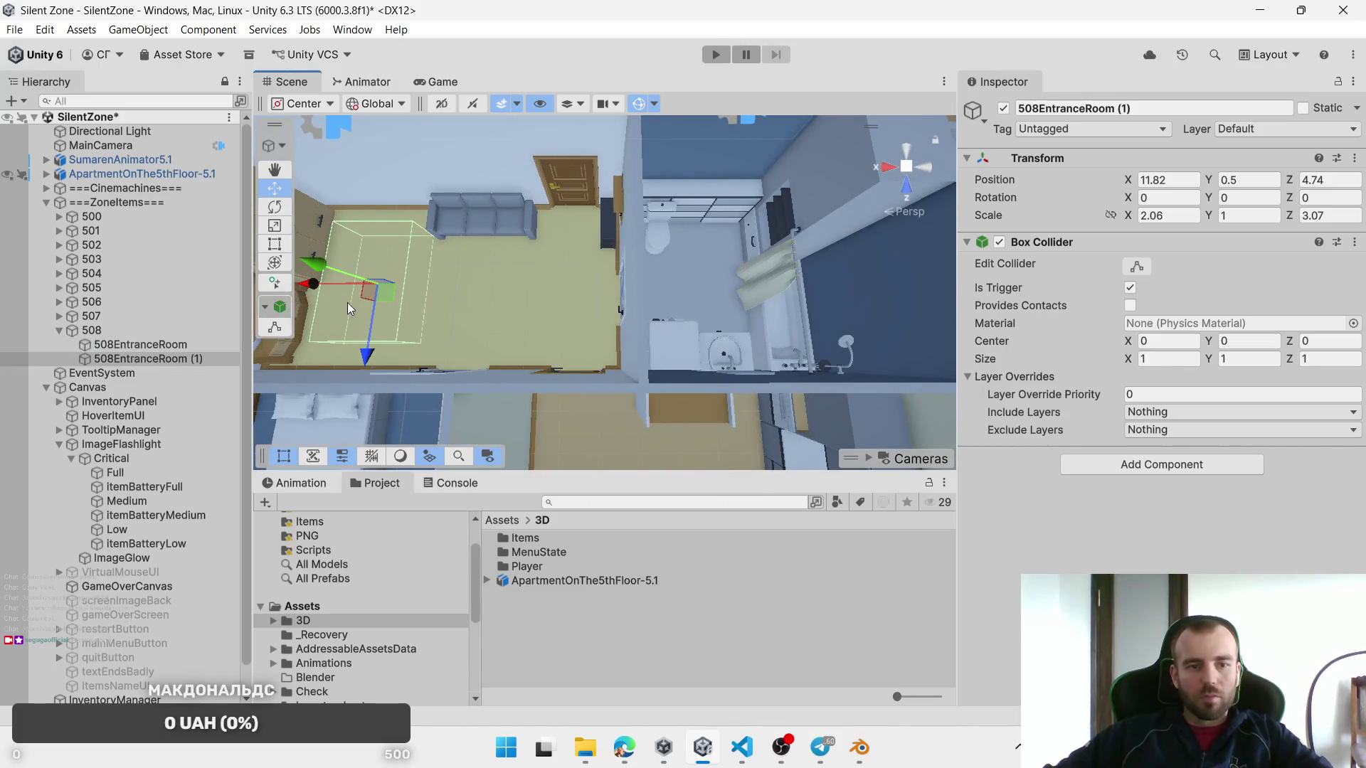
pyautogui.moveTo(327, 285)
pyautogui.mouseDown()
pyautogui.moveTo(660, 284)
pyautogui.moveTo(804, 257)
pyautogui.moveTo(605, 343)
pyautogui.mouseUp()
pyautogui.press('f')
pyautogui.click(143, 358)
pyautogui.moveTo(114, 358); pyautogui.dragTo(391, 360)
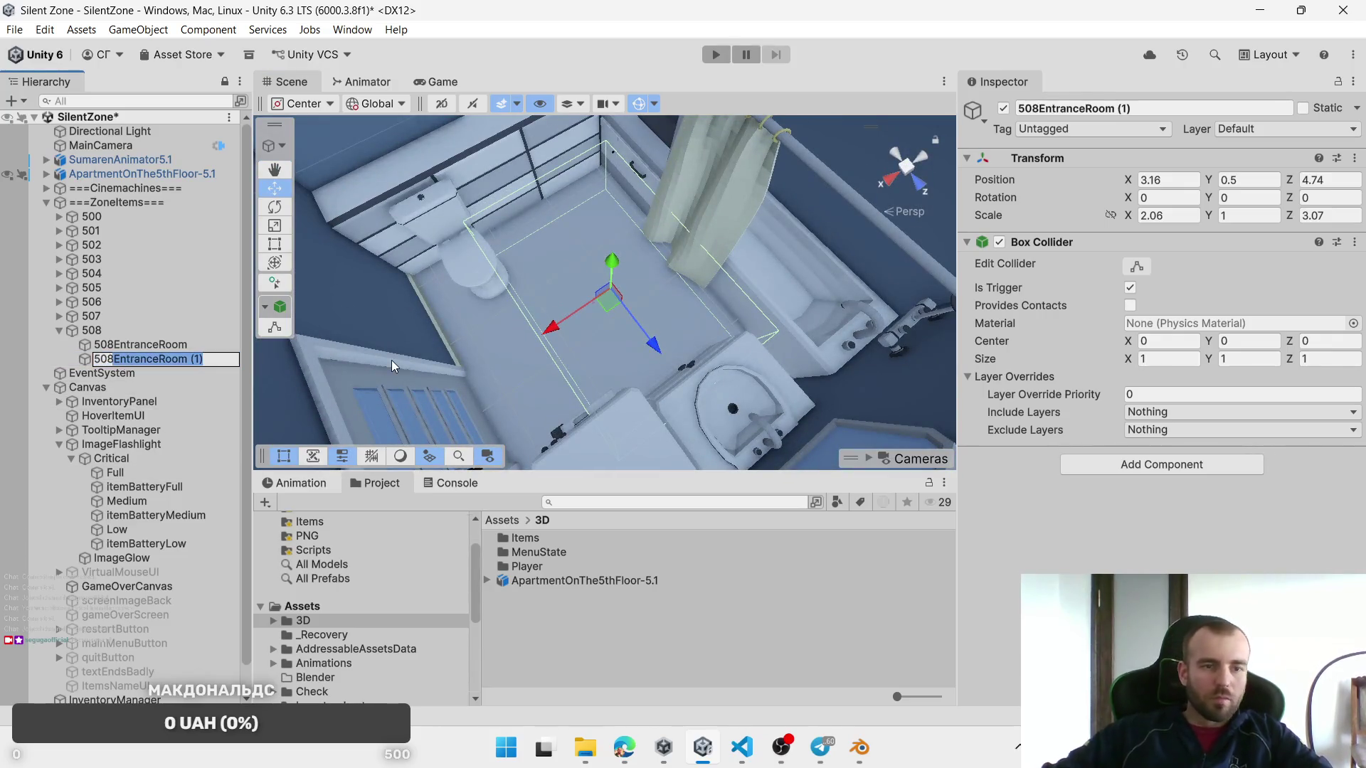
pyautogui.write('bath')
pyautogui.press('Return')
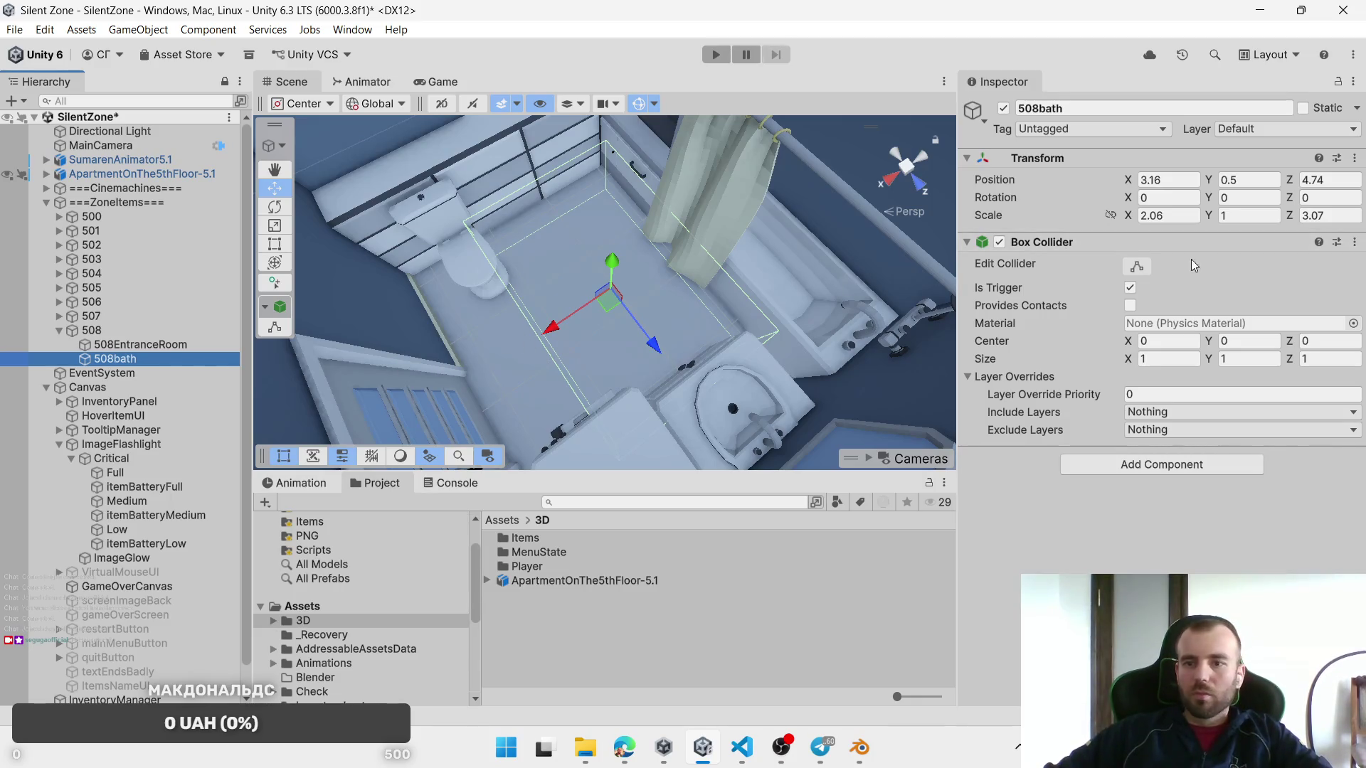
# Step: Resize 508bath to scale 1.31 × 1.72 and centre it at X 3.29, Z 4.66
pyautogui.moveTo(1131, 219); pyautogui.dragTo(1113, 218)
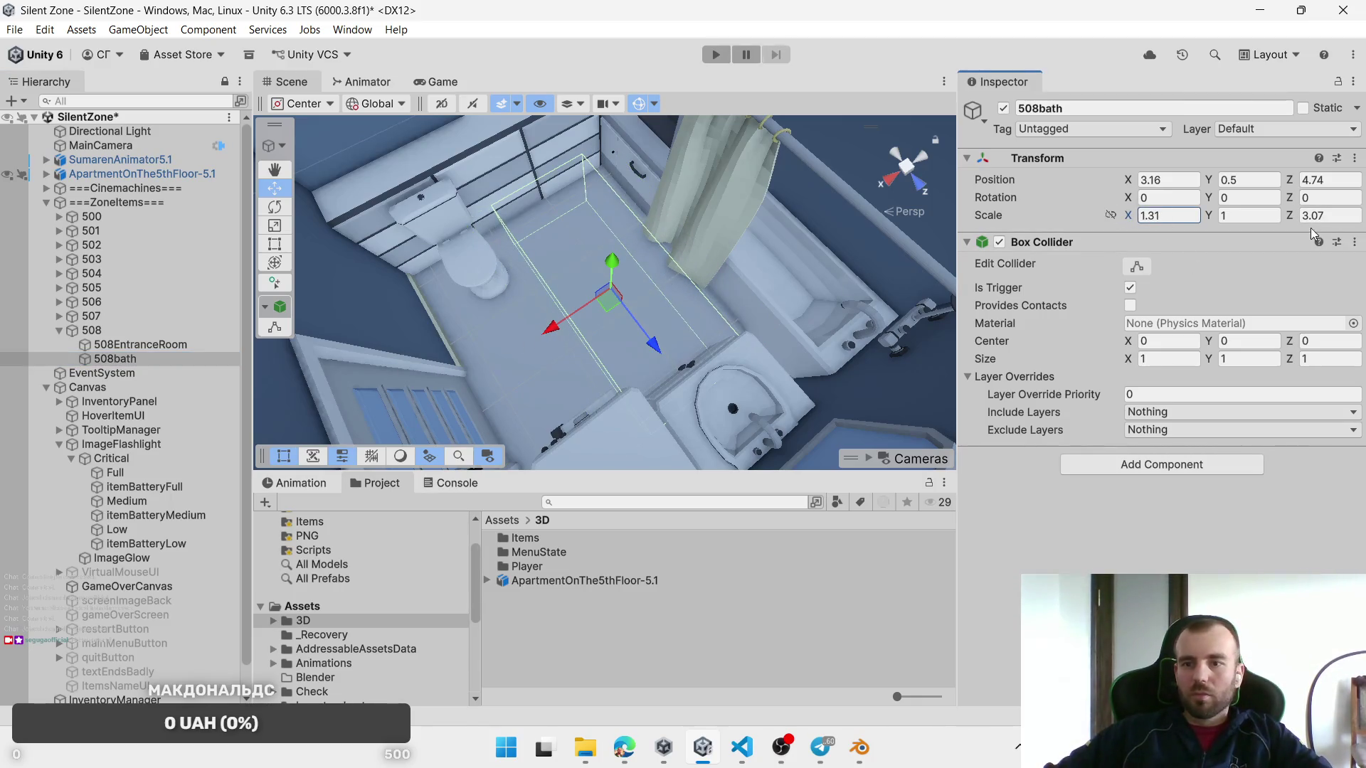
pyautogui.moveTo(1280, 218); pyautogui.dragTo(1250, 212)
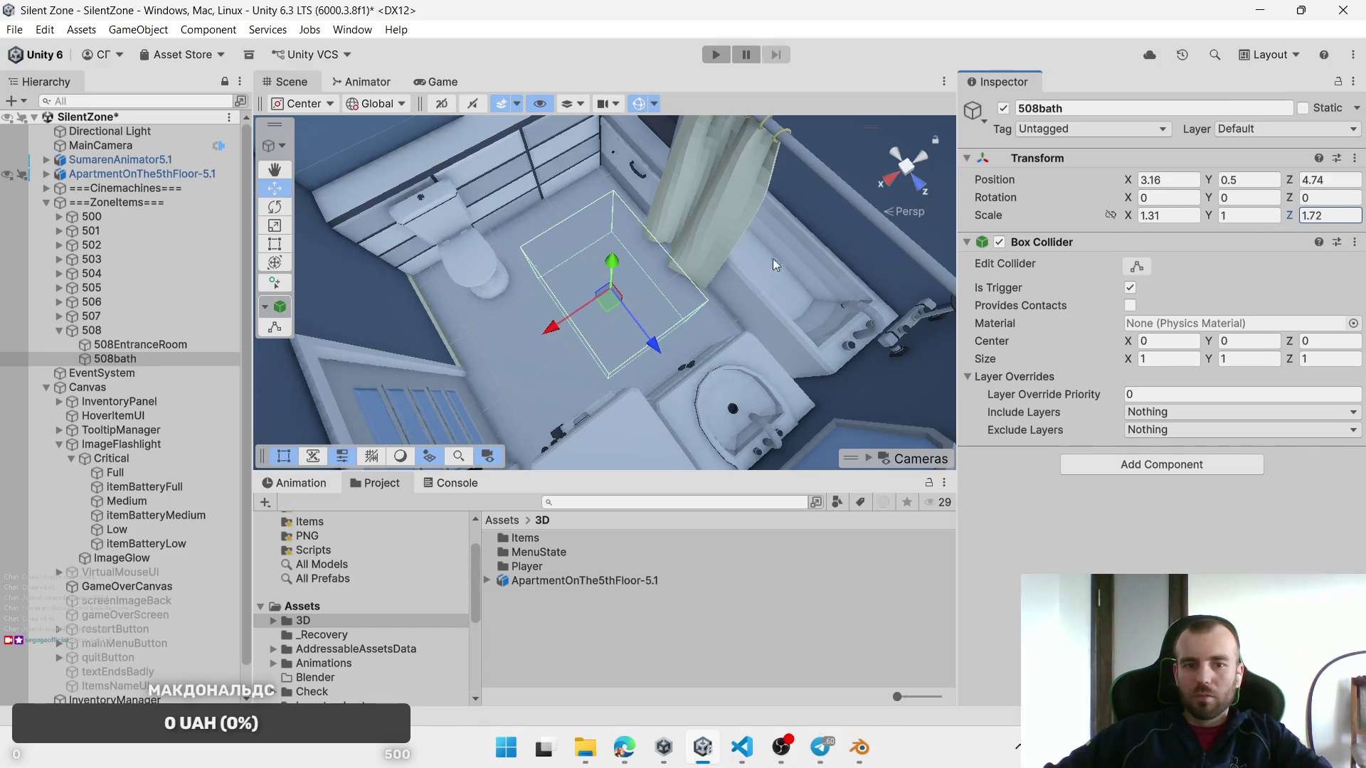
pyautogui.moveTo(616, 307)
pyautogui.mouseDown()
pyautogui.moveTo(564, 268)
pyautogui.moveTo(545, 311)
pyautogui.moveTo(1111, 275)
pyautogui.moveTo(350, 326)
pyautogui.mouseUp()
pyautogui.scroll(-5, 594, 306)
# Step: Duplicate 508bath, move the copy into the kitchen and stretch it to cover the kitchen floor
pyautogui.hotkey('ctrl', 'd')
pyautogui.moveTo(655, 305); pyautogui.dragTo(572, 299)
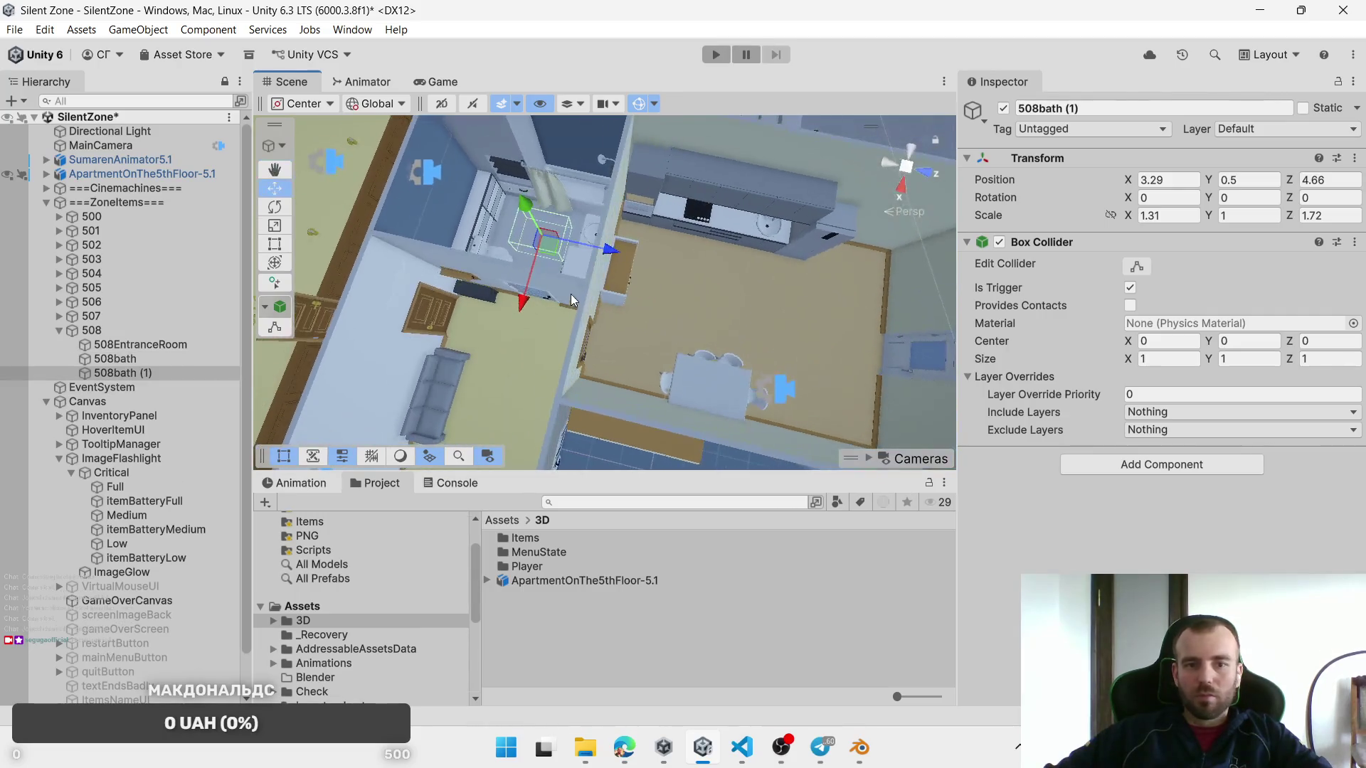
pyautogui.moveTo(553, 250)
pyautogui.mouseDown()
pyautogui.moveTo(720, 293)
pyautogui.moveTo(673, 321)
pyautogui.moveTo(828, 281)
pyautogui.mouseUp()
pyautogui.scroll(2, 720, 293)
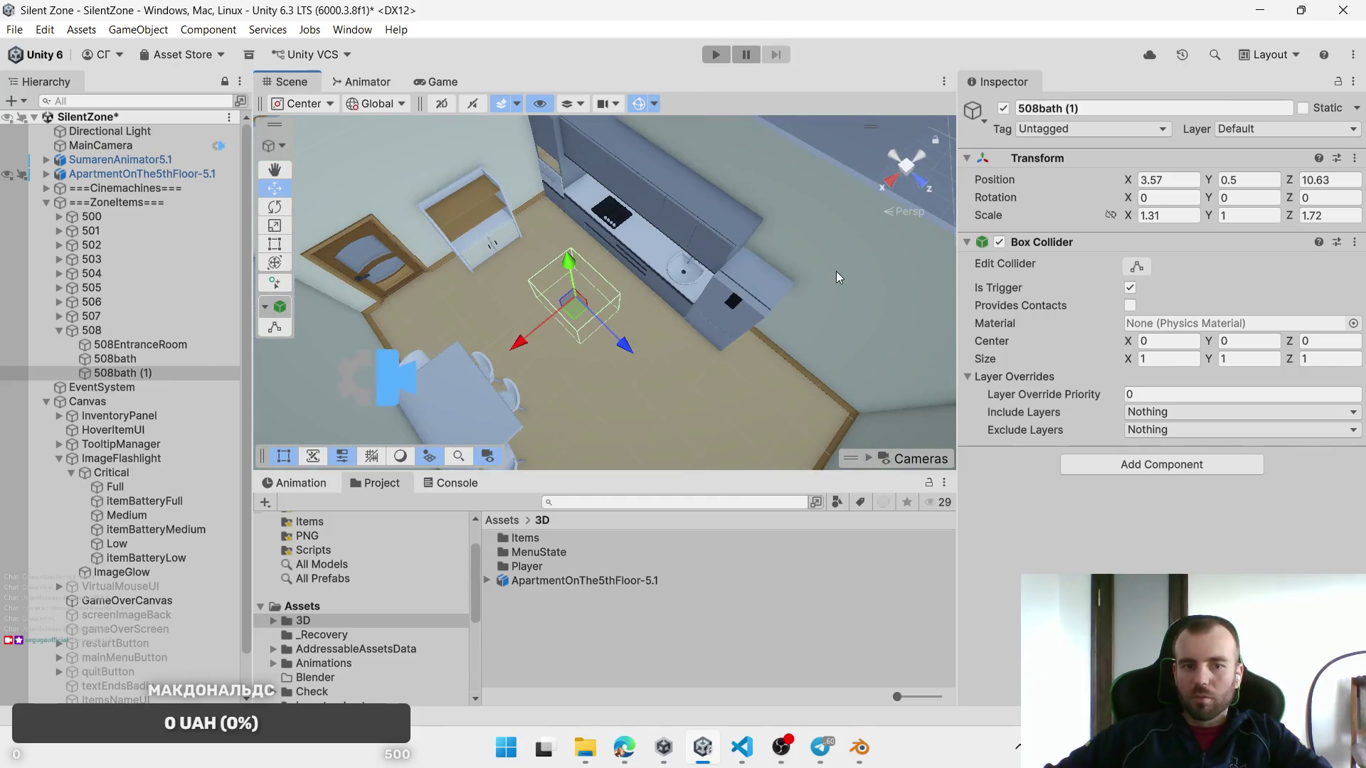
pyautogui.moveTo(1131, 220); pyautogui.dragTo(1144, 223)
pyautogui.moveTo(1293, 221); pyautogui.dragTo(1357, 228)
pyautogui.moveTo(584, 311); pyautogui.dragTo(579, 320)
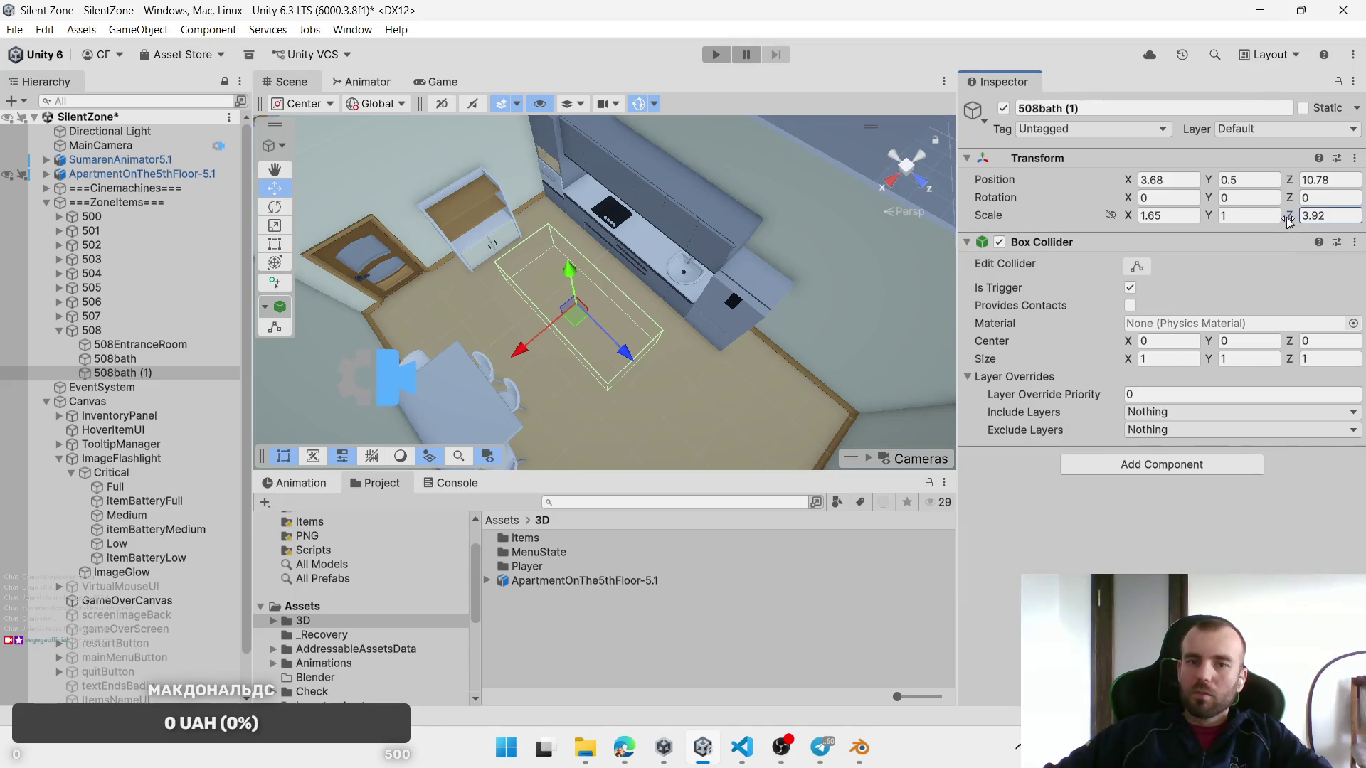
# Step: Rename the kitchen zone to 508Kichen
pyautogui.hotkey('alt', 'Tab')
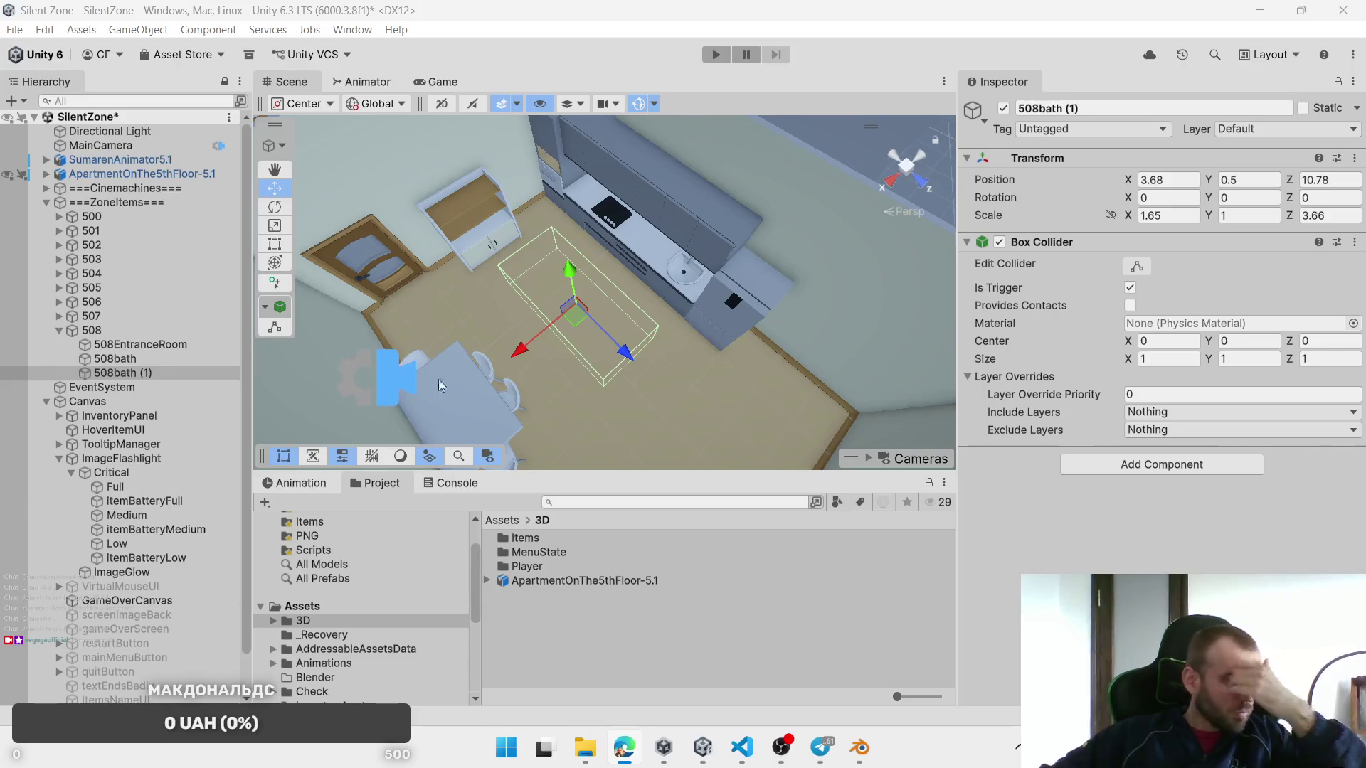
pyautogui.moveTo(587, 359)
pyautogui.mouseDown()
pyautogui.moveTo(747, 285)
pyautogui.moveTo(982, 207)
pyautogui.moveTo(627, 348)
pyautogui.mouseUp()
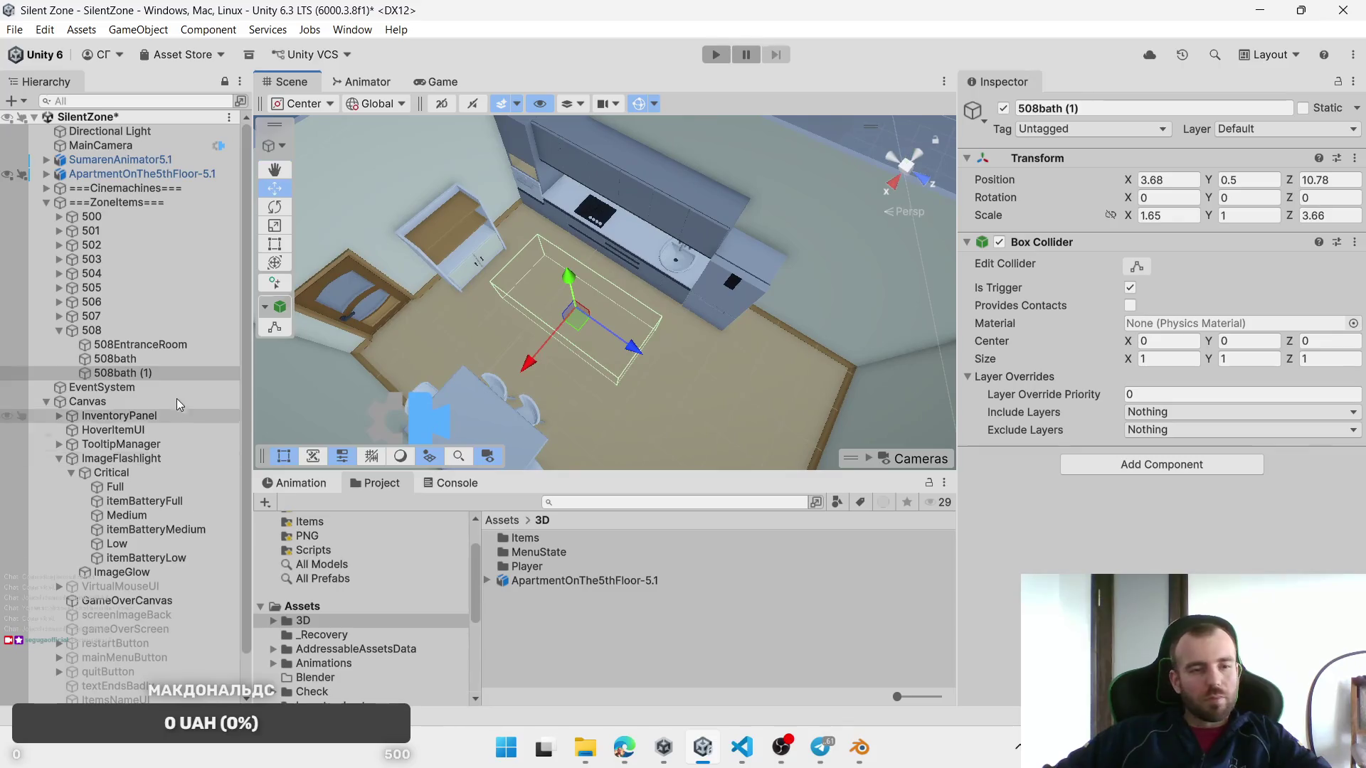
pyautogui.click(115, 374)
pyautogui.hotkey('shift', 'End')
pyautogui.write('Kichen')
pyautogui.press('Return')
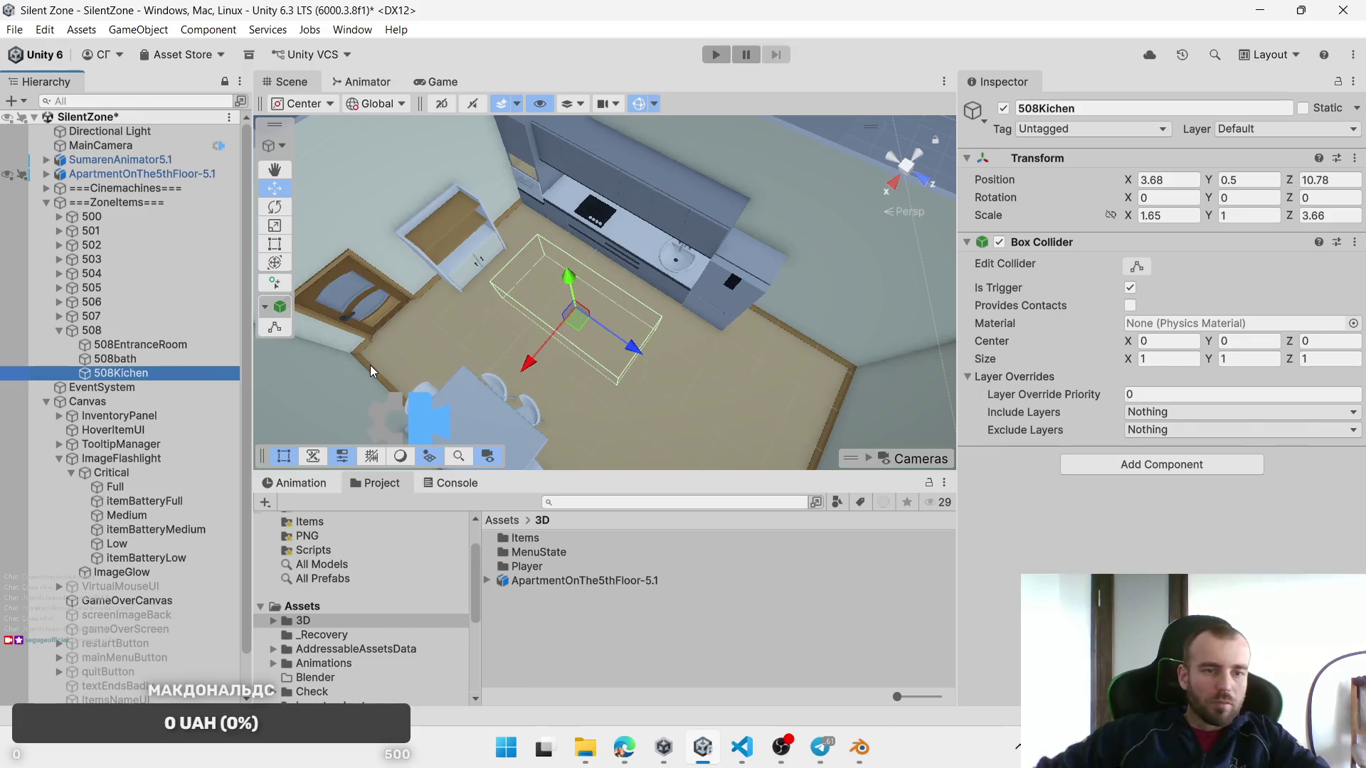
# Step: Duplicate 508Kichen into the bedroom at X 10.1, Z 9.55, scaled 1.26 × 2.91
pyautogui.scroll(-4, 476, 315)
pyautogui.scroll(4, 520, 344)
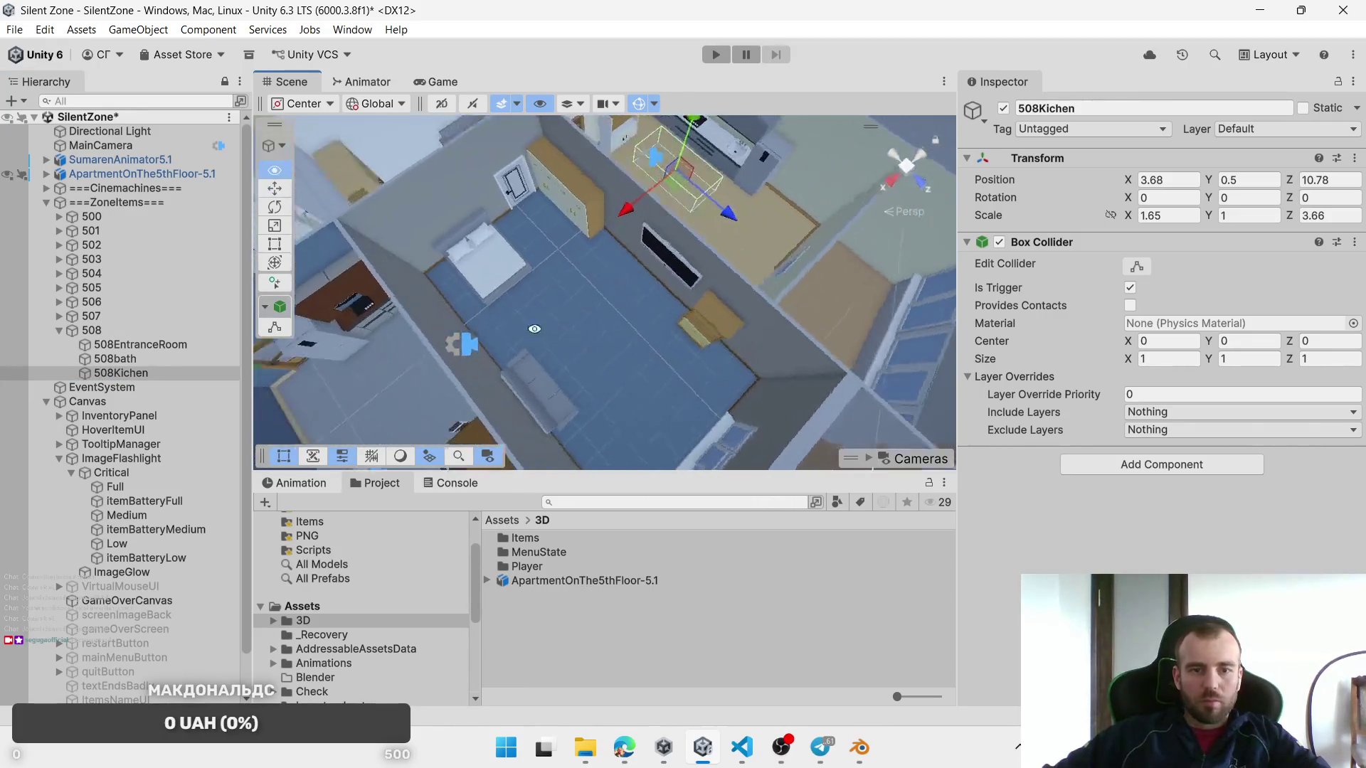
pyautogui.moveTo(720, 226)
pyautogui.mouseDown()
pyautogui.moveTo(739, 240)
pyautogui.moveTo(565, 353)
pyautogui.mouseUp()
pyautogui.hotkey('ctrl', 'd')
pyautogui.press('f')
pyautogui.moveTo(608, 309)
pyautogui.mouseDown()
pyautogui.moveTo(575, 340)
pyautogui.moveTo(605, 354)
pyautogui.mouseUp()
pyautogui.moveTo(1129, 216); pyautogui.dragTo(1120, 217)
pyautogui.moveTo(1289, 215); pyautogui.dragTo(1261, 214)
pyautogui.moveTo(604, 344); pyautogui.dragTo(603, 349)
# Step: Rename the bedroom zone to 508Room
pyautogui.click(144, 387)
pyautogui.press('BackSpace')
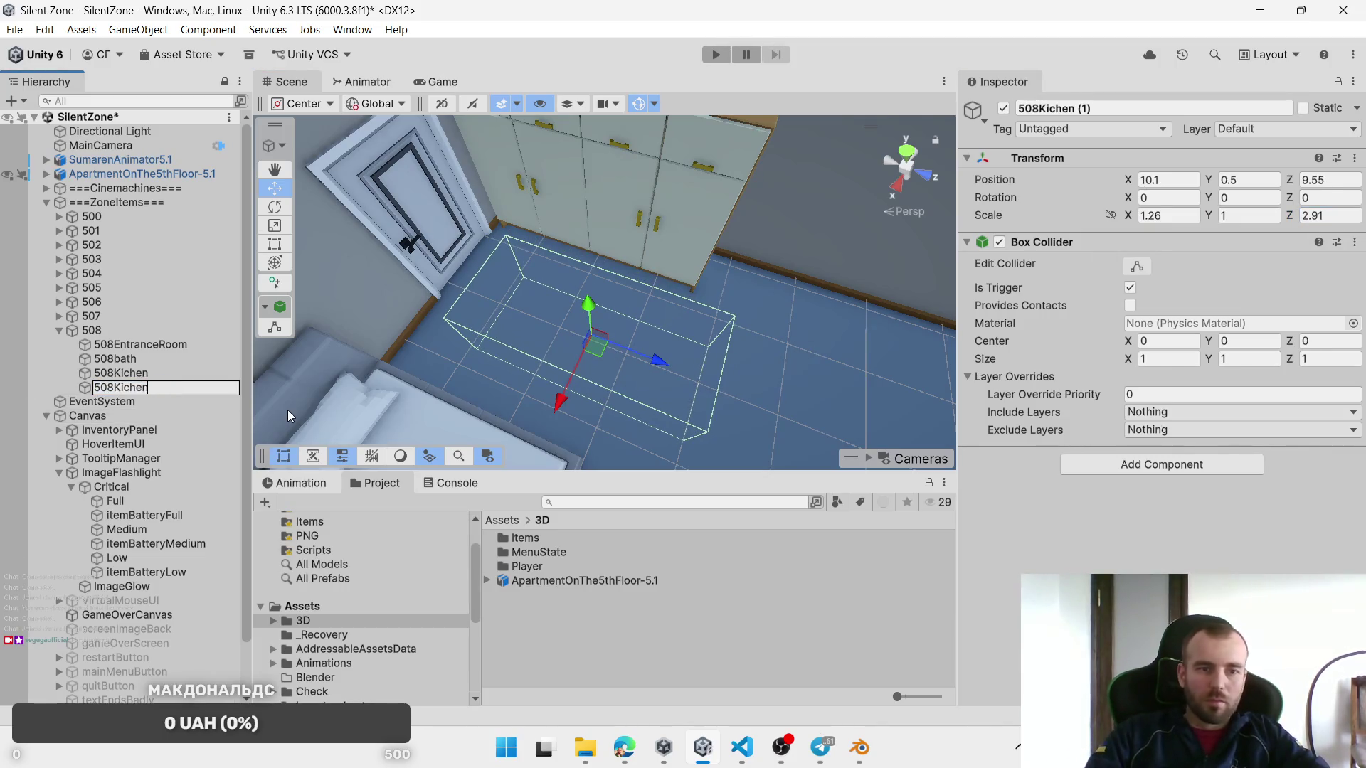
pyautogui.press('BackSpace')
pyautogui.press('BackSpace')
pyautogui.press('BackSpace')
pyautogui.write('Room')
pyautogui.press('Return')
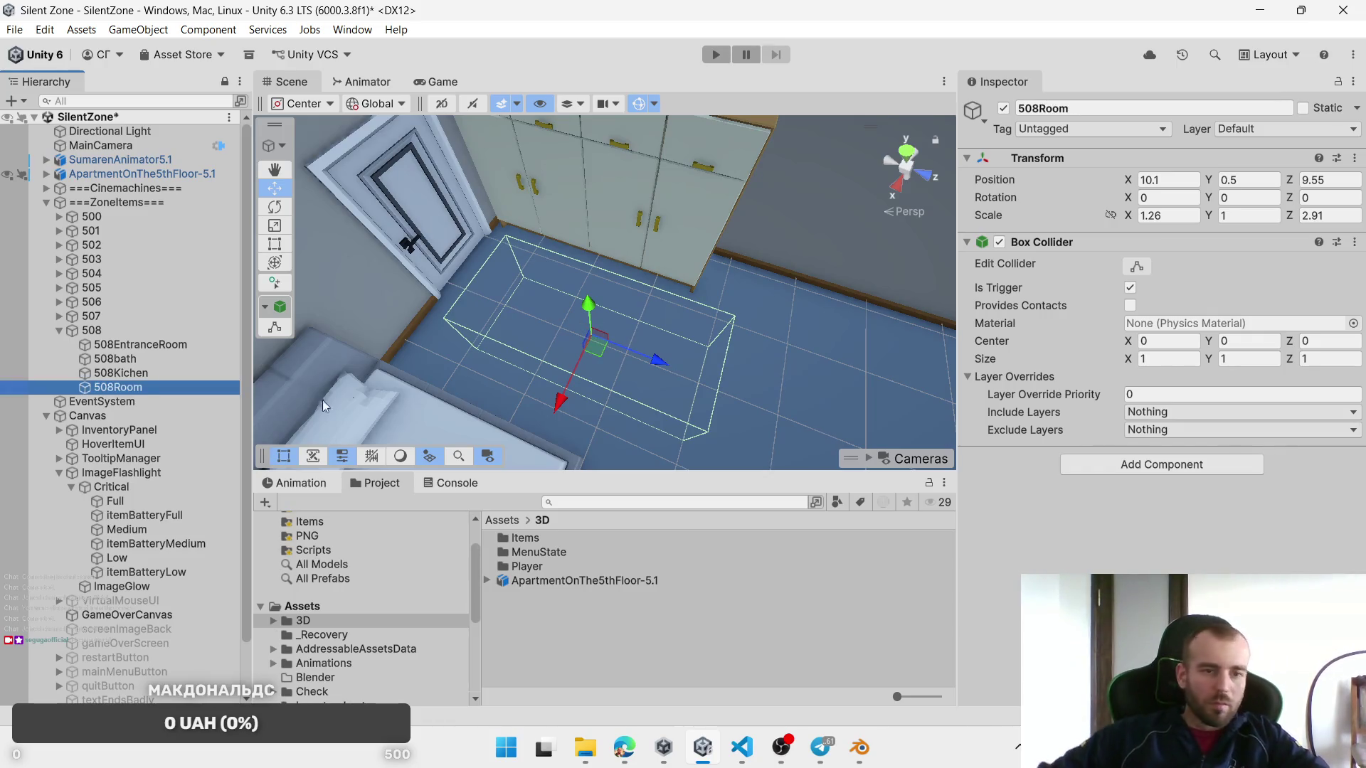
# Step: Duplicate 508Room and place the copy at Z 16.16 with Z scale shortened to 1.88
pyautogui.scroll(-3, 488, 339)
pyautogui.moveTo(488, 339); pyautogui.dragTo(522, 311)
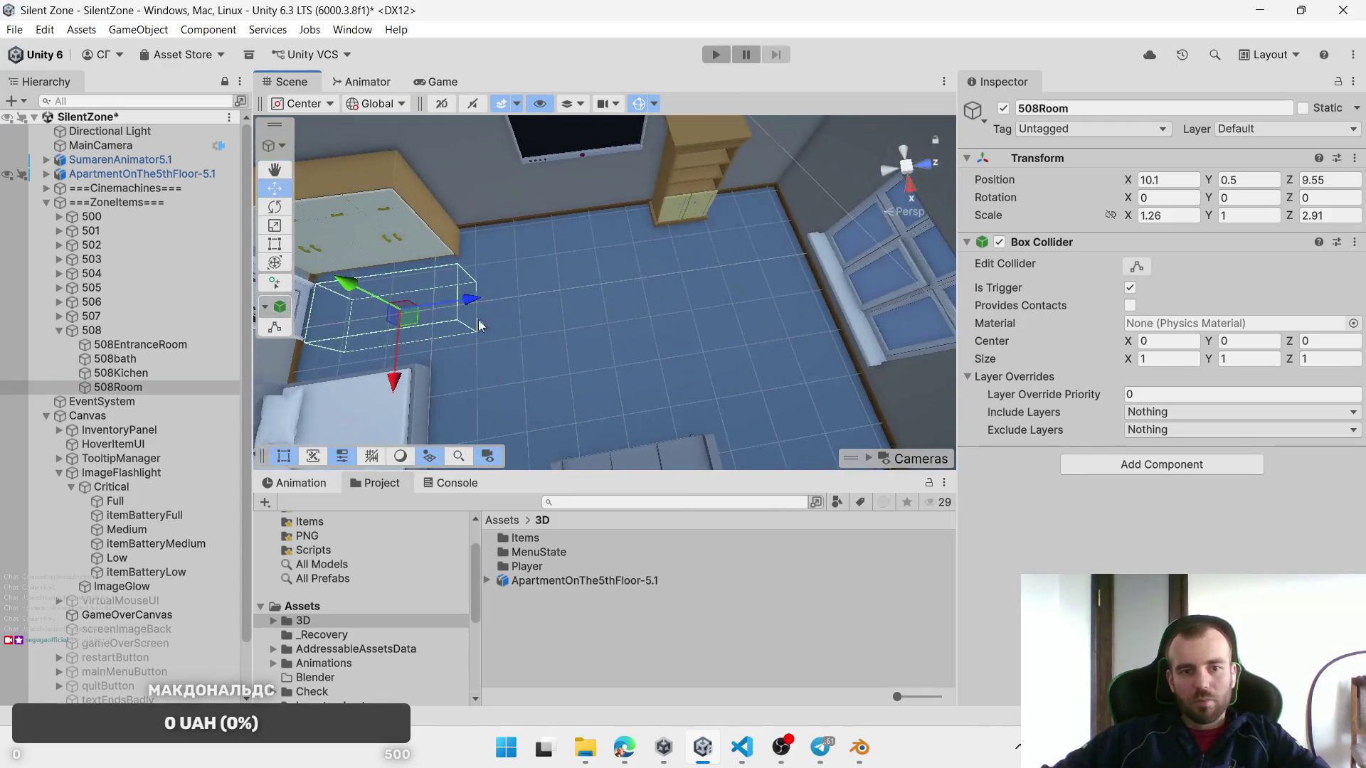
pyautogui.hotkey('ctrl', 'd')
pyautogui.moveTo(432, 305); pyautogui.dragTo(723, 269)
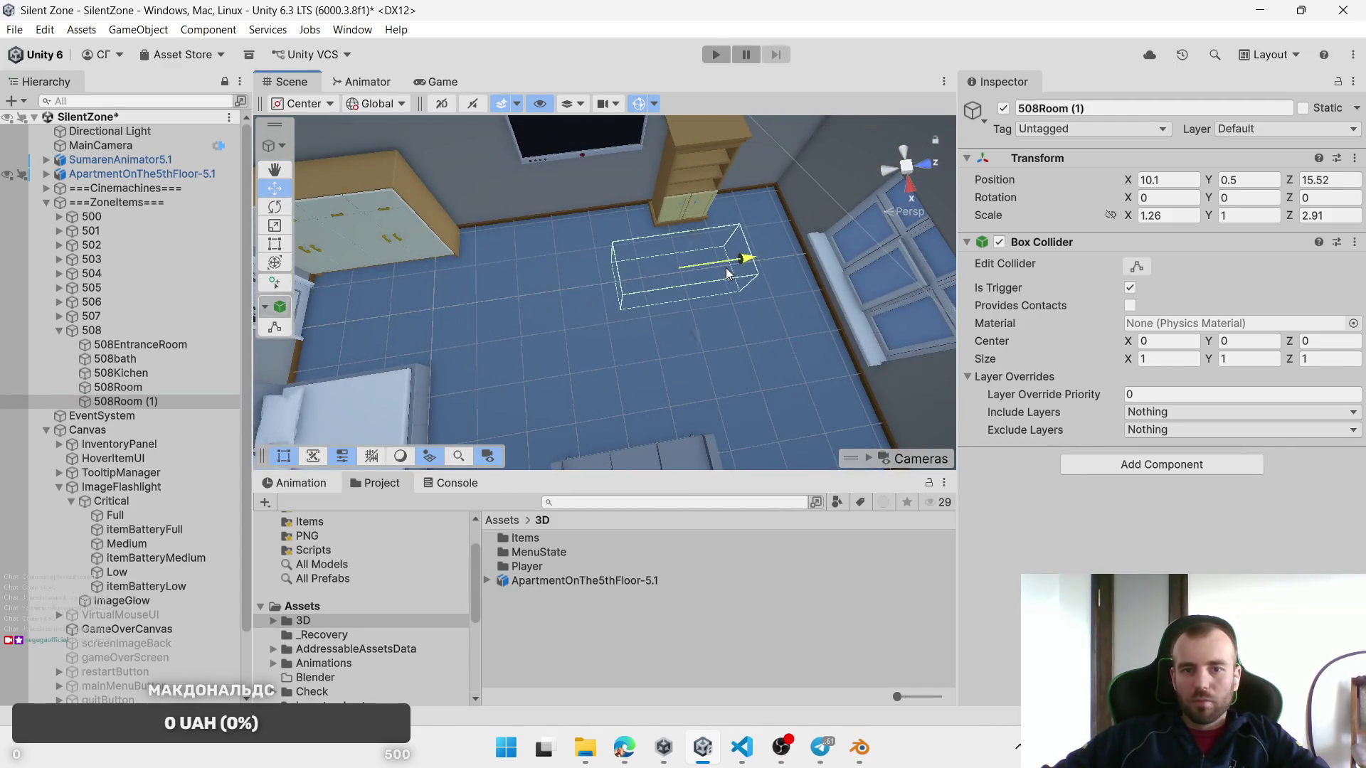
pyautogui.moveTo(1289, 215); pyautogui.dragTo(1269, 214)
# Step: Rename the new copy to 508Room-2
pyautogui.moveTo(678, 306)
pyautogui.mouseDown()
pyautogui.moveTo(605, 316)
pyautogui.moveTo(640, 313)
pyautogui.moveTo(619, 313)
pyautogui.mouseUp()
pyautogui.click(144, 404)
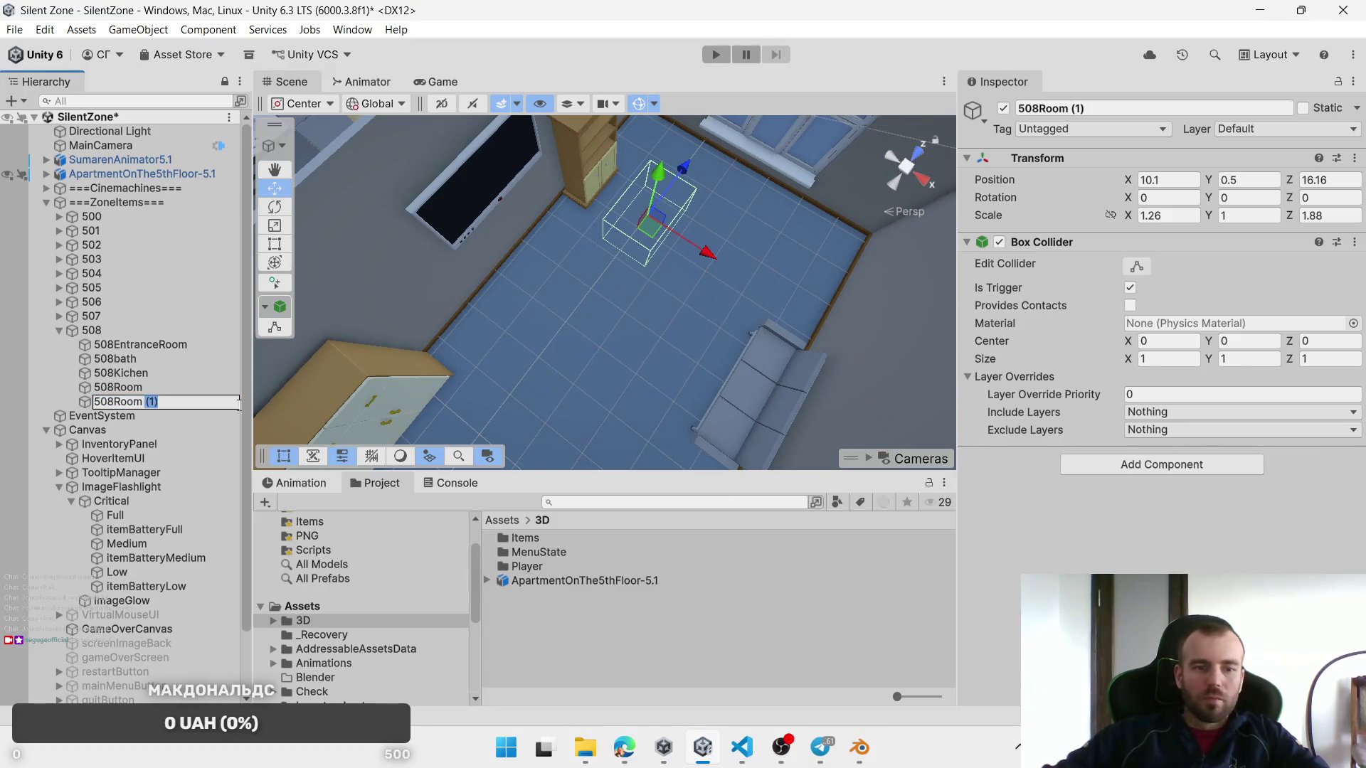
pyautogui.write('-2')
pyautogui.press('Return')
pyautogui.scroll(-5, 606, 265)
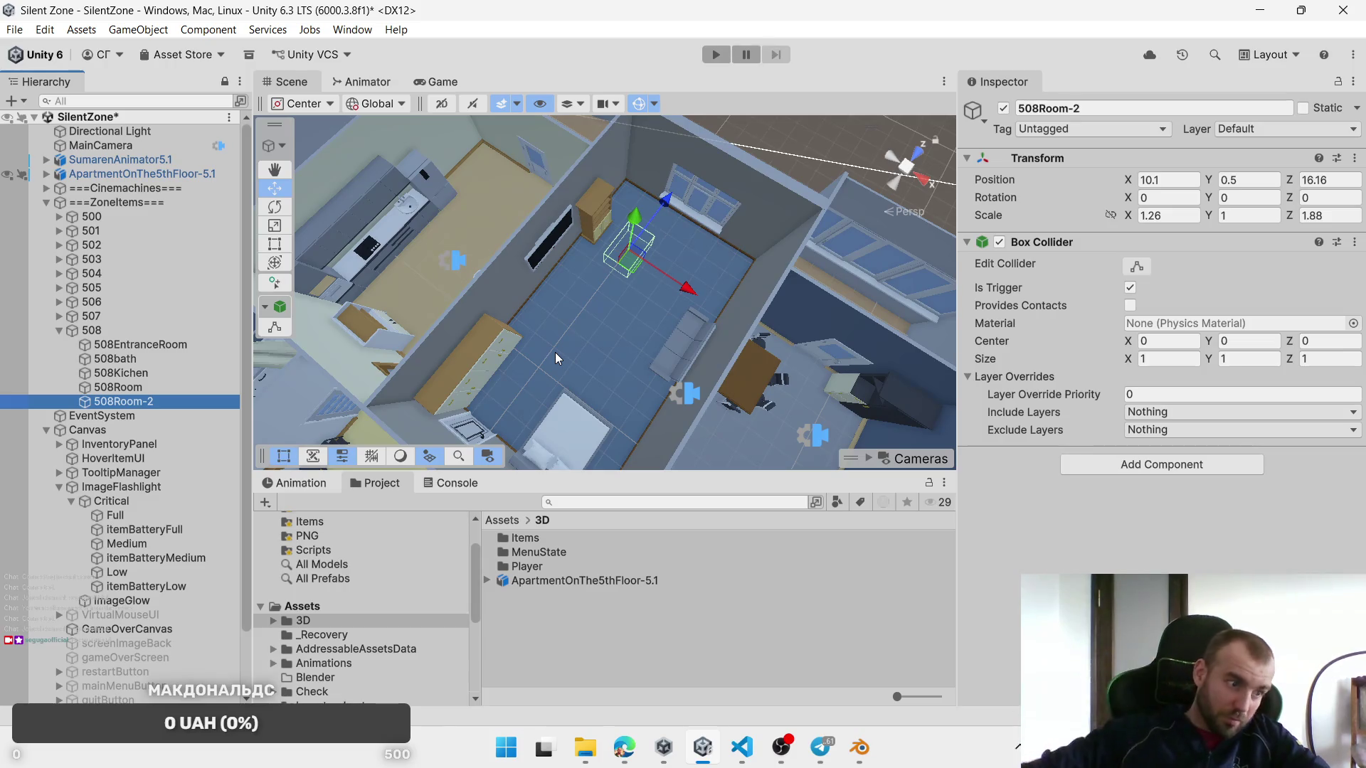
pyautogui.moveTo(599, 332)
pyautogui.mouseDown()
pyautogui.moveTo(624, 360)
pyautogui.moveTo(612, 333)
pyautogui.moveTo(420, 214)
pyautogui.moveTo(498, 270)
pyautogui.moveTo(559, 291)
pyautogui.moveTo(533, 292)
pyautogui.moveTo(713, 353)
pyautogui.mouseUp()
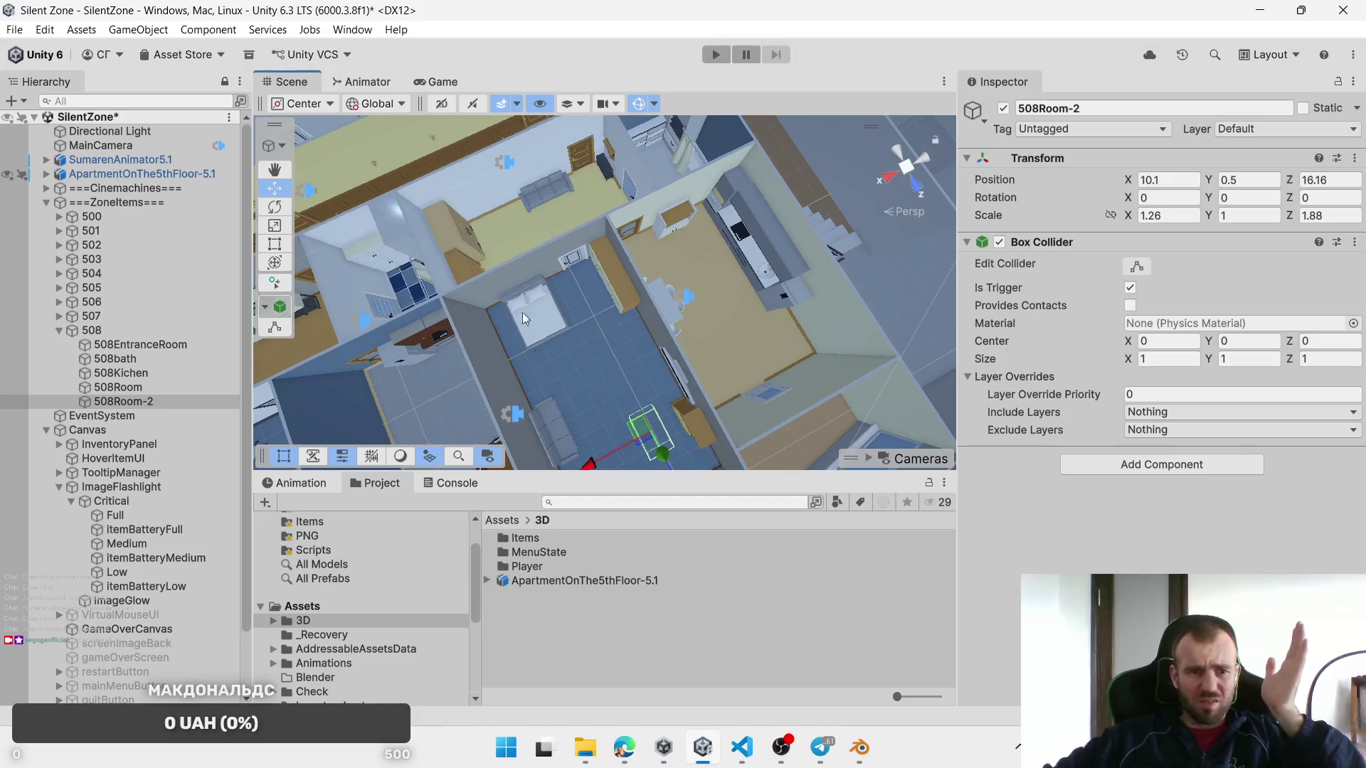
# Step: Create an empty group named 509 under ===ZoneItems===
pyautogui.rightClick(96, 199)
pyautogui.click(162, 337)
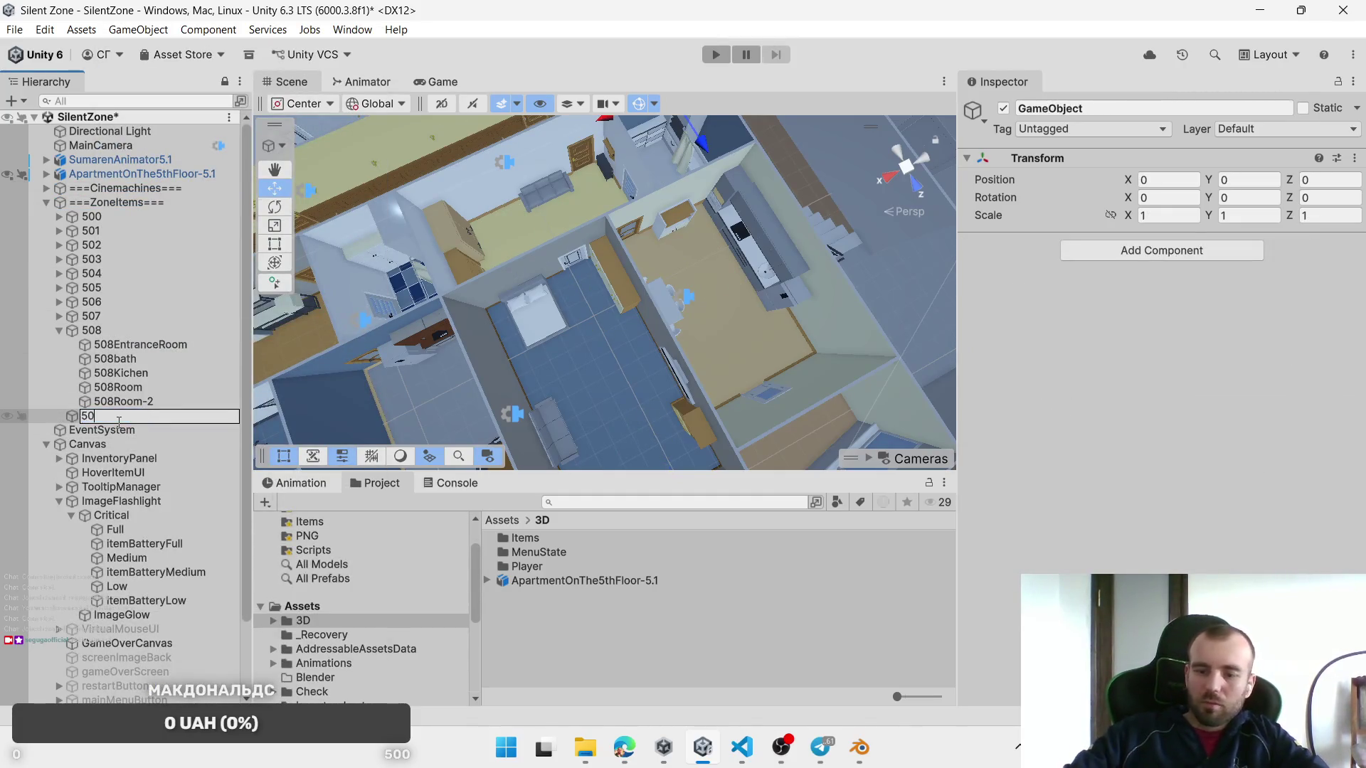
pyautogui.write('9')
pyautogui.press('Return')
# Step: Duplicate 508EntranceRoom and move the copy to X 24.85, Z 4.74 in the next apartment
pyautogui.click(123, 359)
pyautogui.click(131, 347)
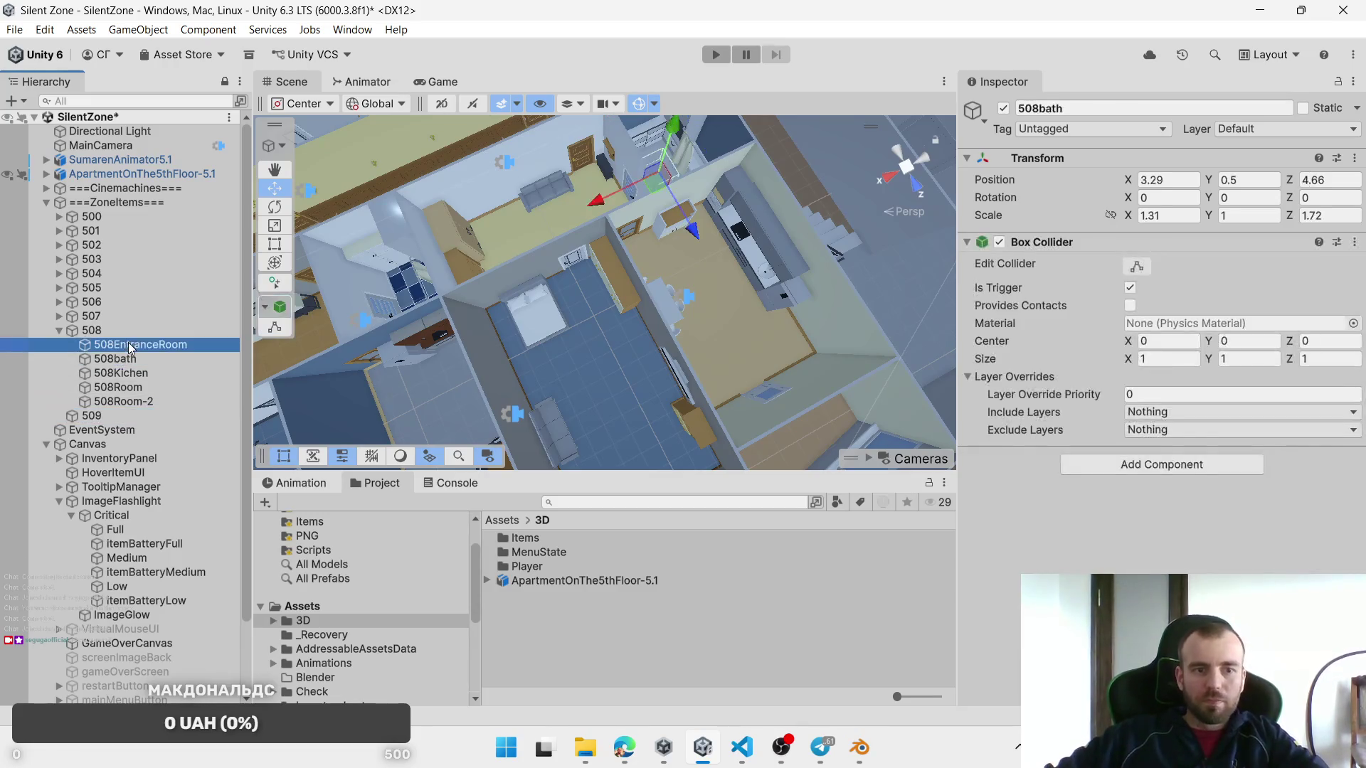
pyautogui.hotkey('ctrl', 'd')
pyautogui.moveTo(483, 260); pyautogui.dragTo(377, 310)
pyautogui.press('f')
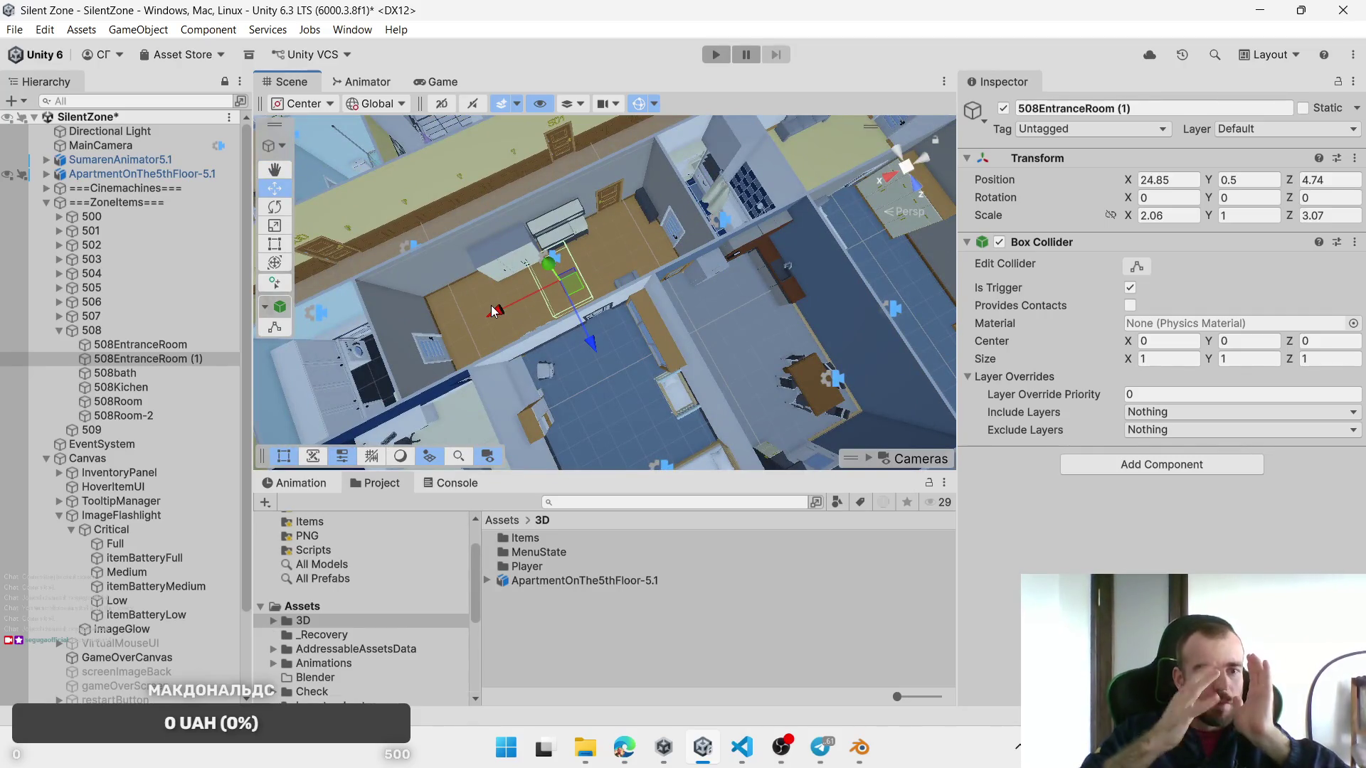
# Step: Move the entrance zone copy into the 509 group
pyautogui.click(165, 360)
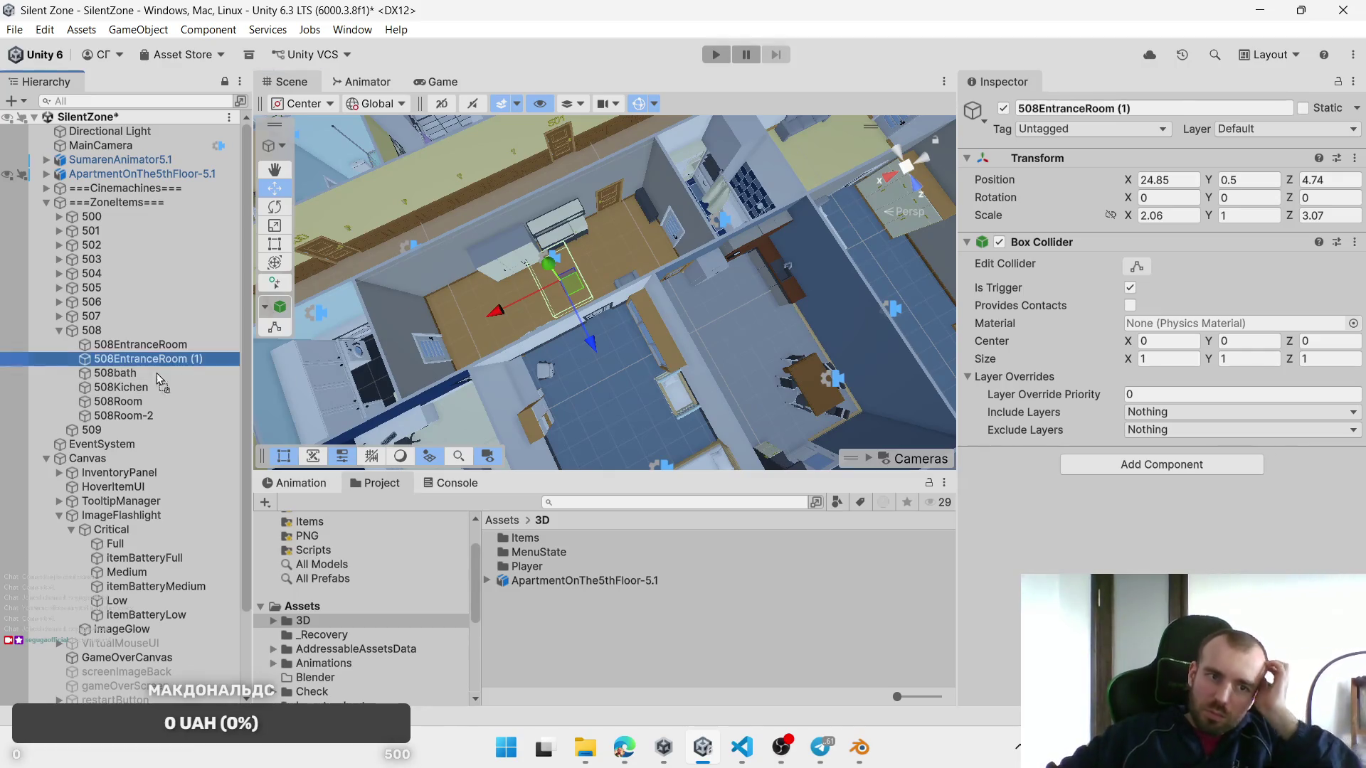
pyautogui.moveTo(100, 436); pyautogui.dragTo(98, 432)
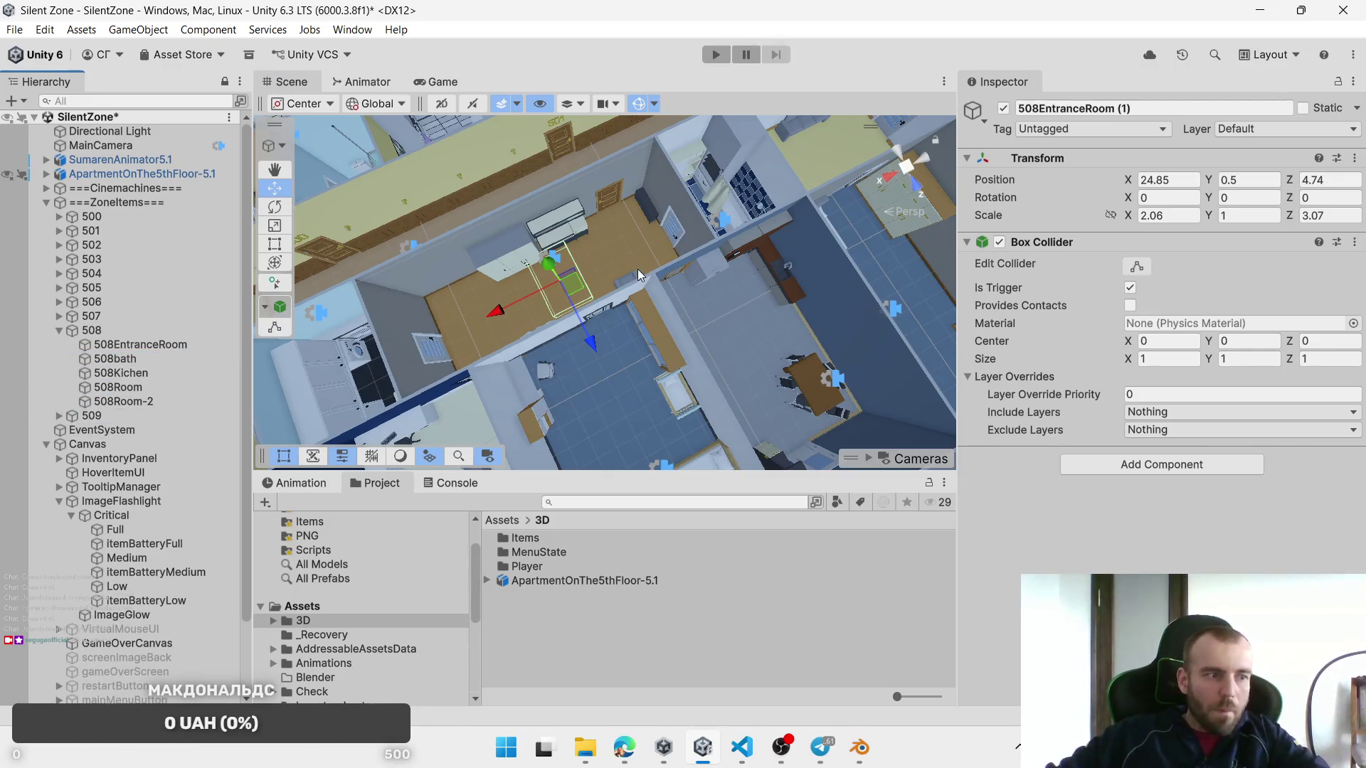
pyautogui.scroll(2, 637, 269)
pyautogui.scroll(6, 637, 269)
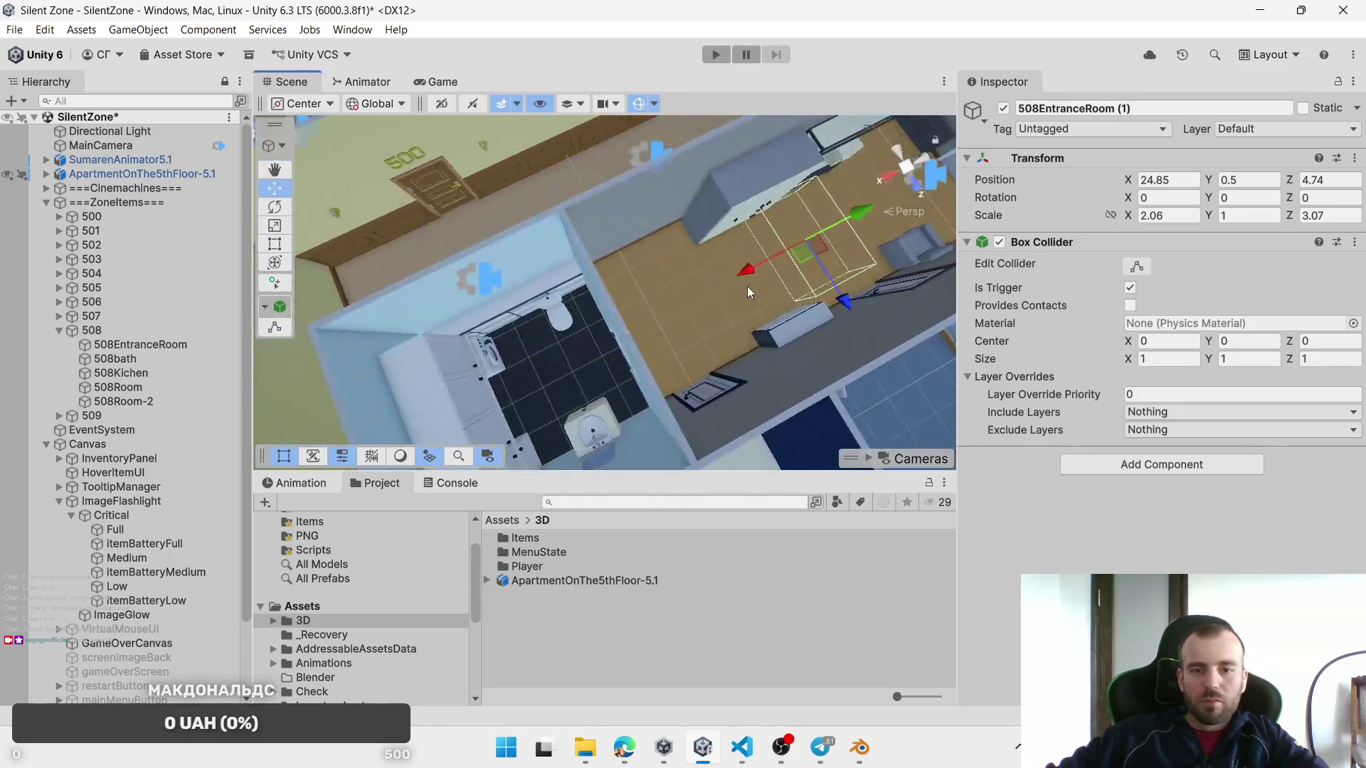
pyautogui.press('f')
# Step: Position the zone in apartment 509's entrance corridor and resize it to 3.8 × 1.88
pyautogui.moveTo(594, 335)
pyautogui.mouseDown()
pyautogui.moveTo(489, 318)
pyautogui.moveTo(484, 293)
pyautogui.mouseUp()
pyautogui.moveTo(1281, 221); pyautogui.dragTo(1241, 222)
pyautogui.moveTo(477, 296); pyautogui.dragTo(593, 324)
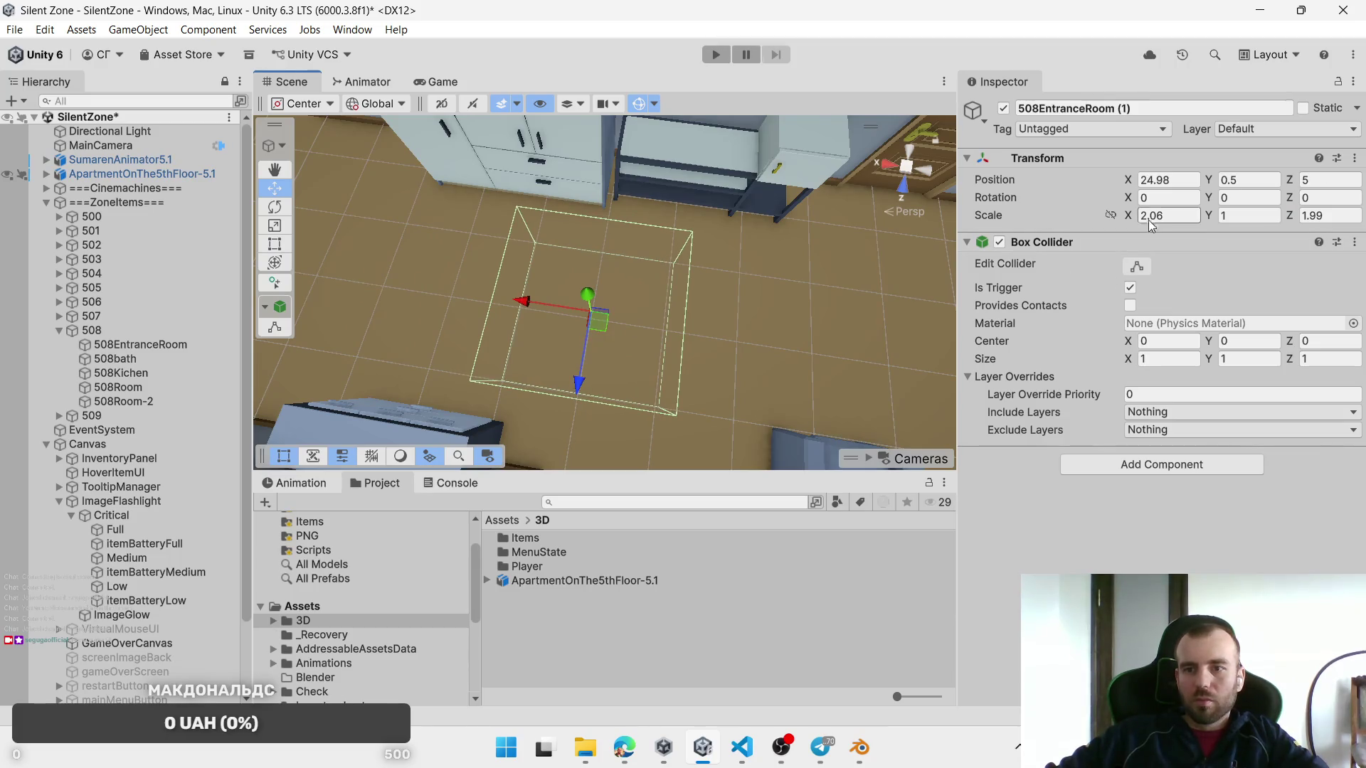
pyautogui.moveTo(1115, 218); pyautogui.dragTo(1149, 223)
pyautogui.moveTo(683, 228)
pyautogui.mouseDown()
pyautogui.moveTo(626, 208)
pyautogui.moveTo(573, 292)
pyautogui.moveTo(634, 336)
pyautogui.mouseUp()
pyautogui.scroll(-3, 595, 318)
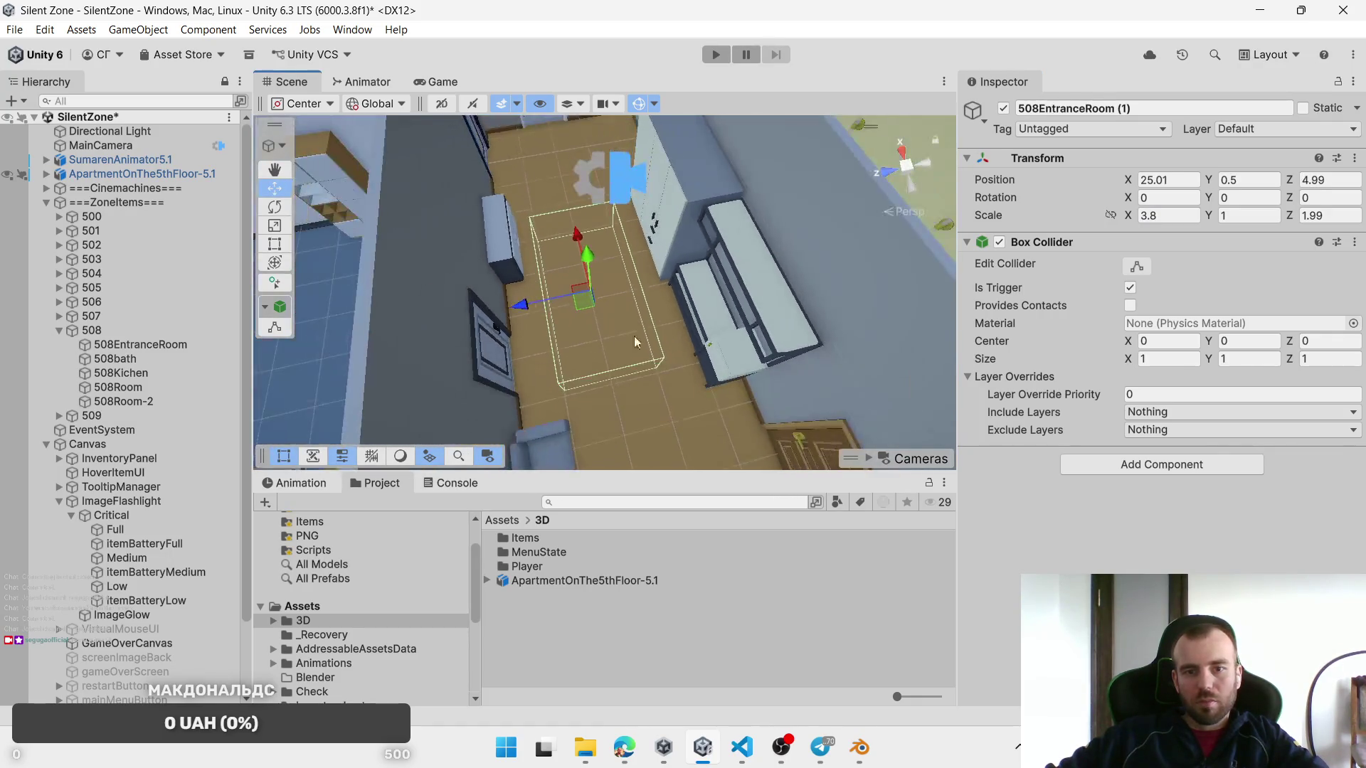
pyautogui.moveTo(1282, 217); pyautogui.dragTo(1273, 216)
pyautogui.moveTo(918, 256); pyautogui.dragTo(765, 321)
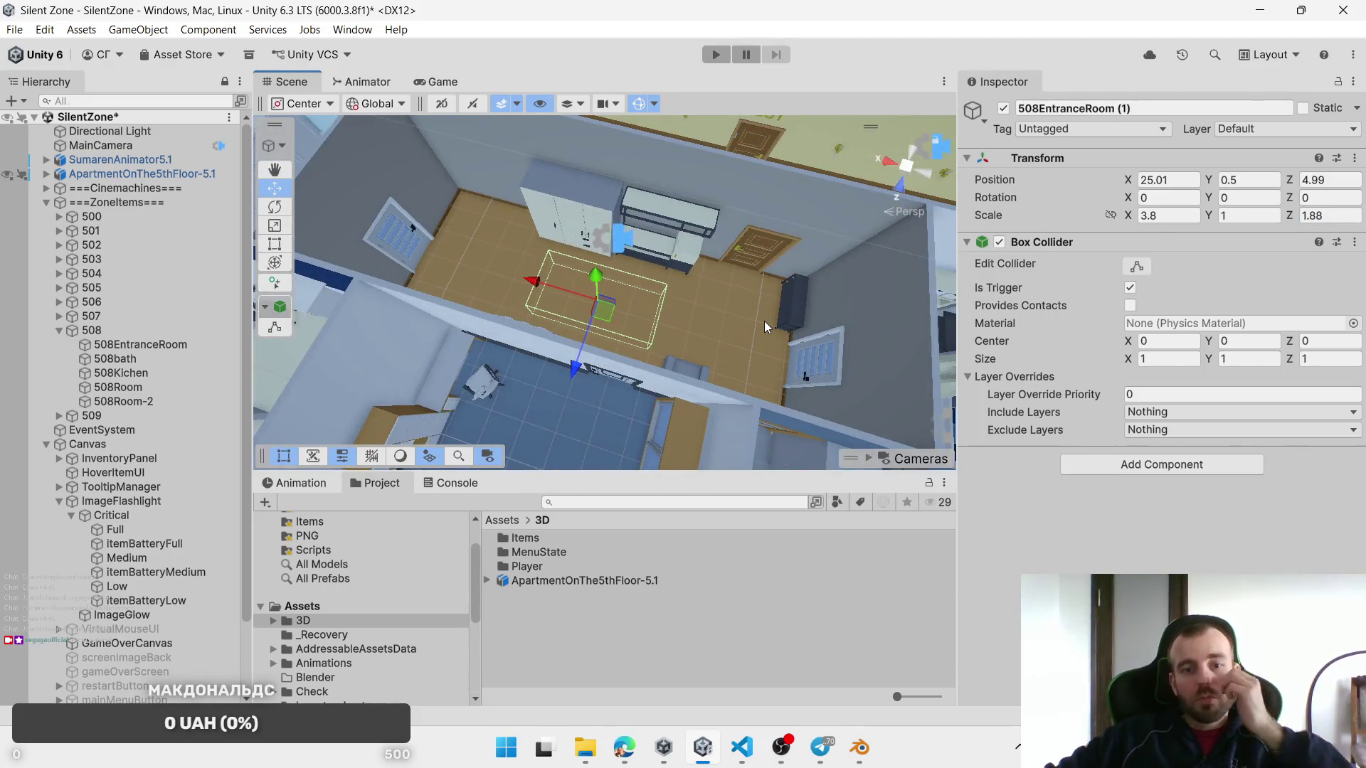
# Step: Rename the entrance zone to 509EntranceRoom
pyautogui.click(60, 416)
pyautogui.click(134, 432)
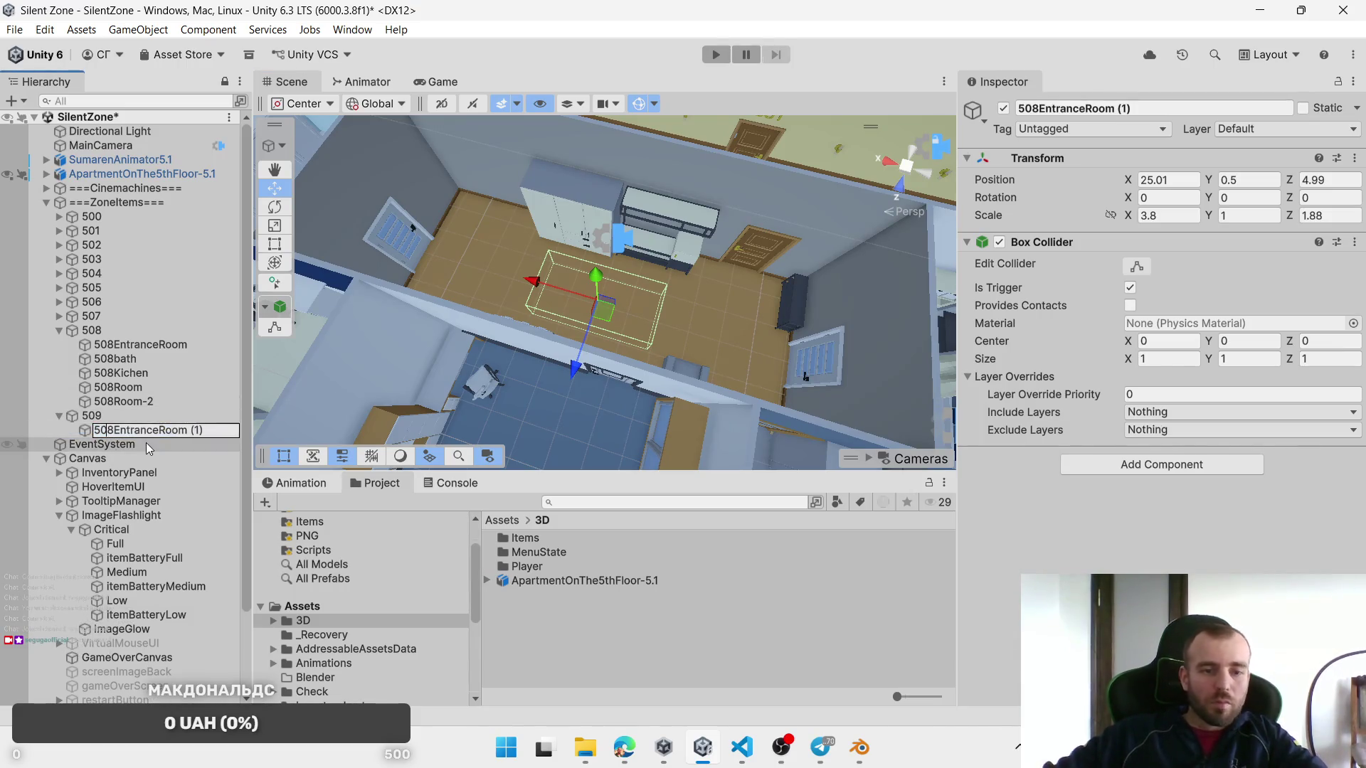
pyautogui.press('BackSpace')
pyautogui.write('9')
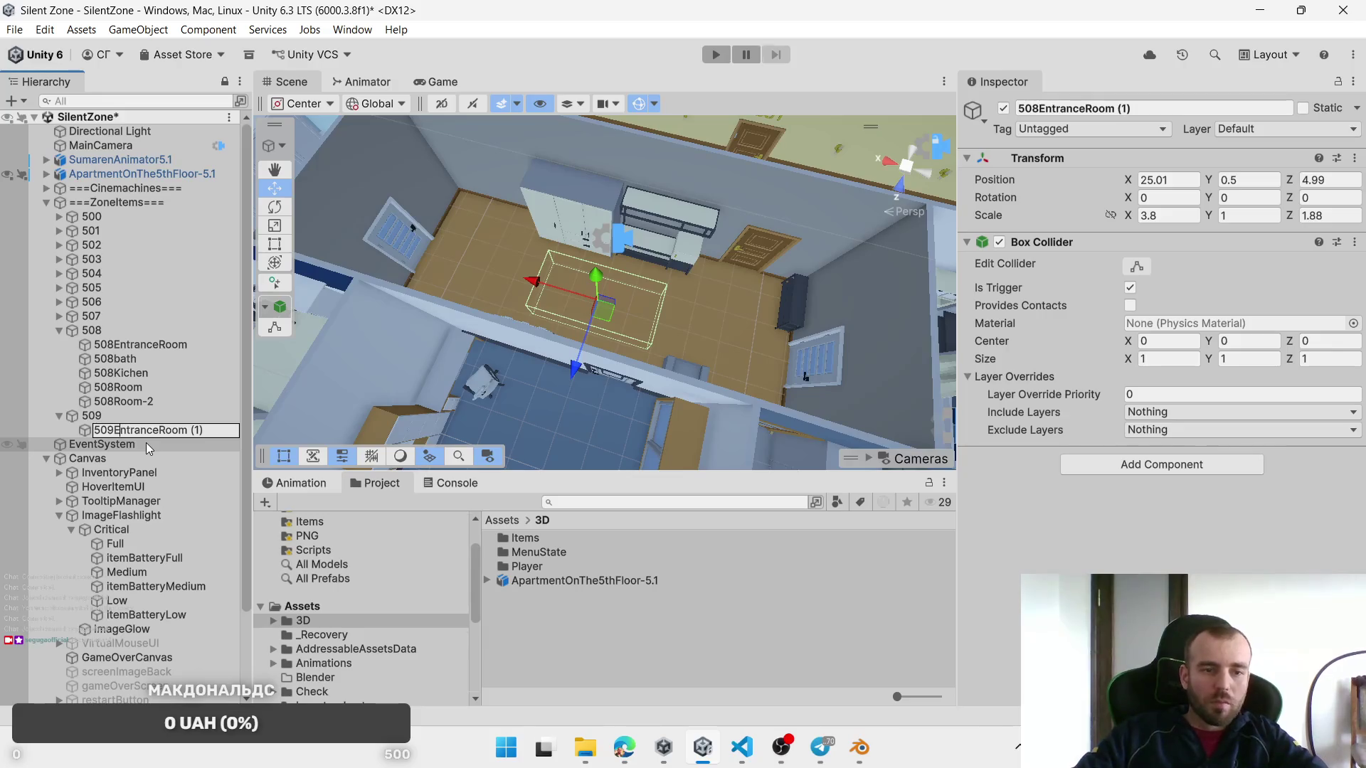
pyautogui.press('BackSpace')
pyautogui.press('BackSpace')
pyautogui.press('BackSpace')
pyautogui.press('Return')
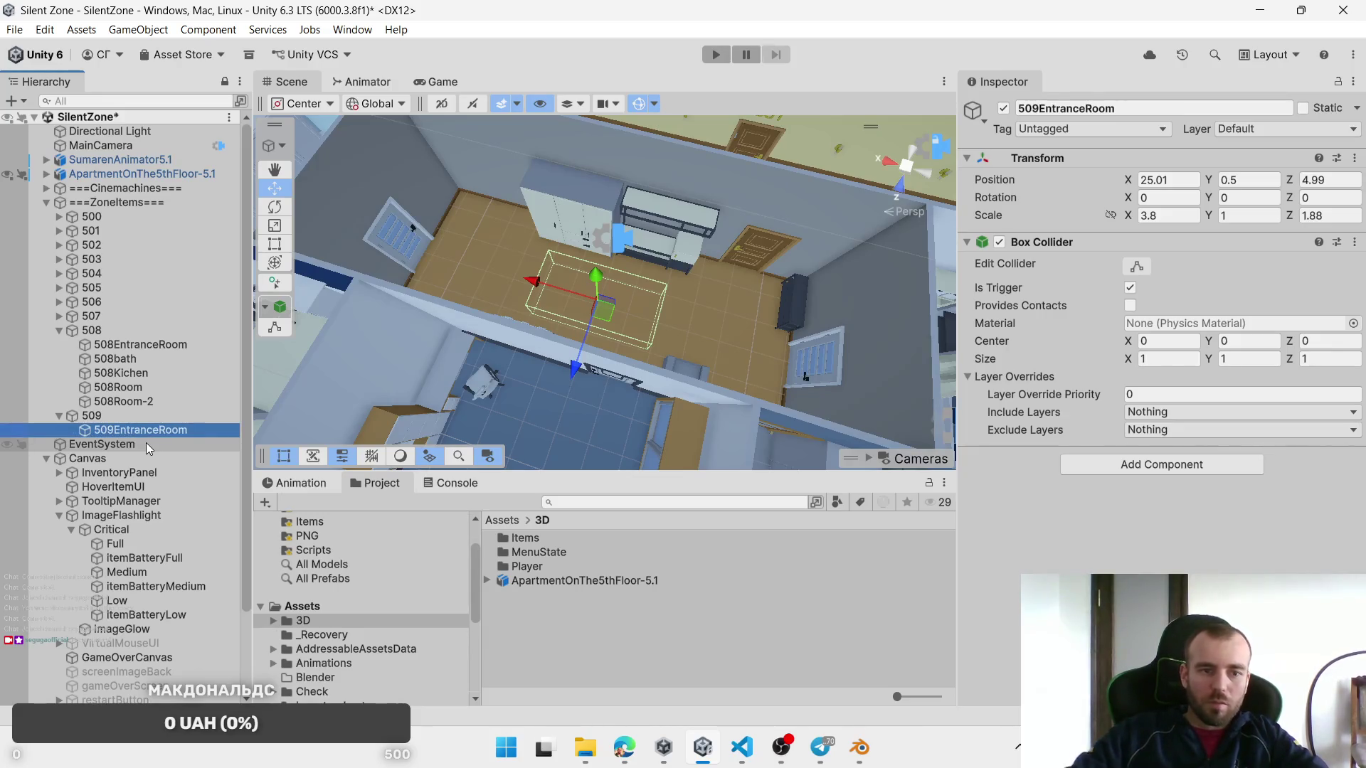
# Step: Duplicate 509EntranceRoom and select the new copy
pyautogui.moveTo(655, 305)
pyautogui.mouseDown()
pyautogui.moveTo(620, 319)
pyautogui.moveTo(501, 315)
pyautogui.mouseUp()
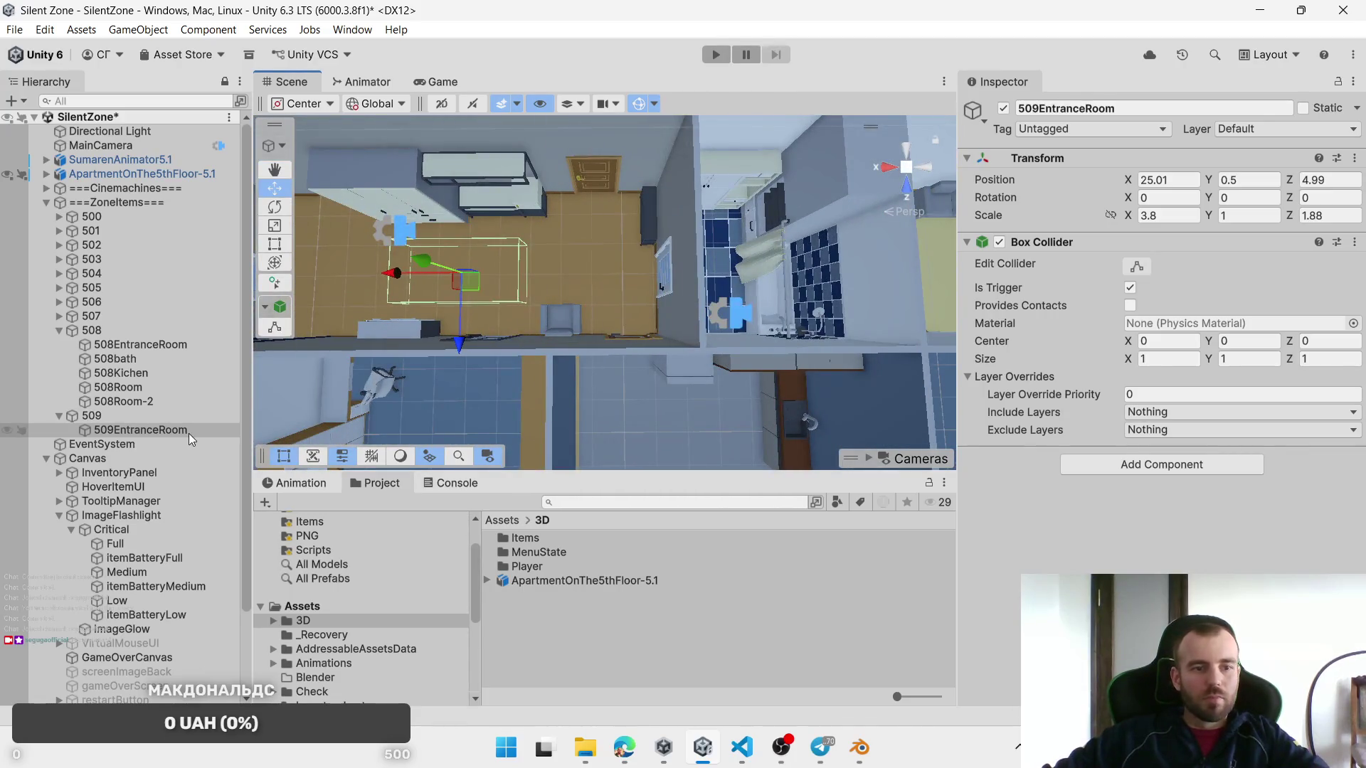
pyautogui.hotkey('ctrl', 'd')
pyautogui.click(145, 441)
# Step: Move the bathroom zone copy into the bathroom and resize it to fit the floor
pyautogui.moveTo(421, 283); pyautogui.dragTo(660, 291)
pyautogui.press('f')
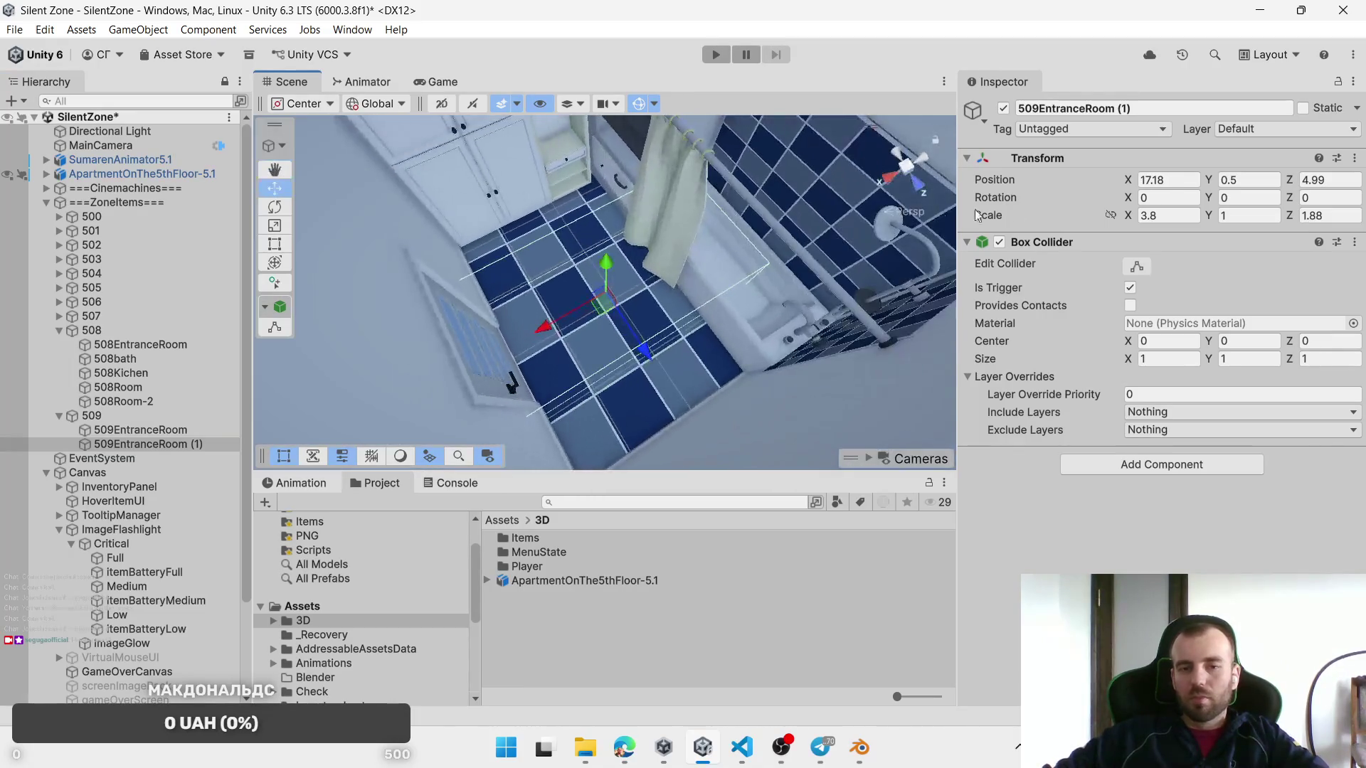
pyautogui.moveTo(1292, 215); pyautogui.dragTo(1270, 226)
pyautogui.moveTo(1107, 222); pyautogui.dragTo(1082, 225)
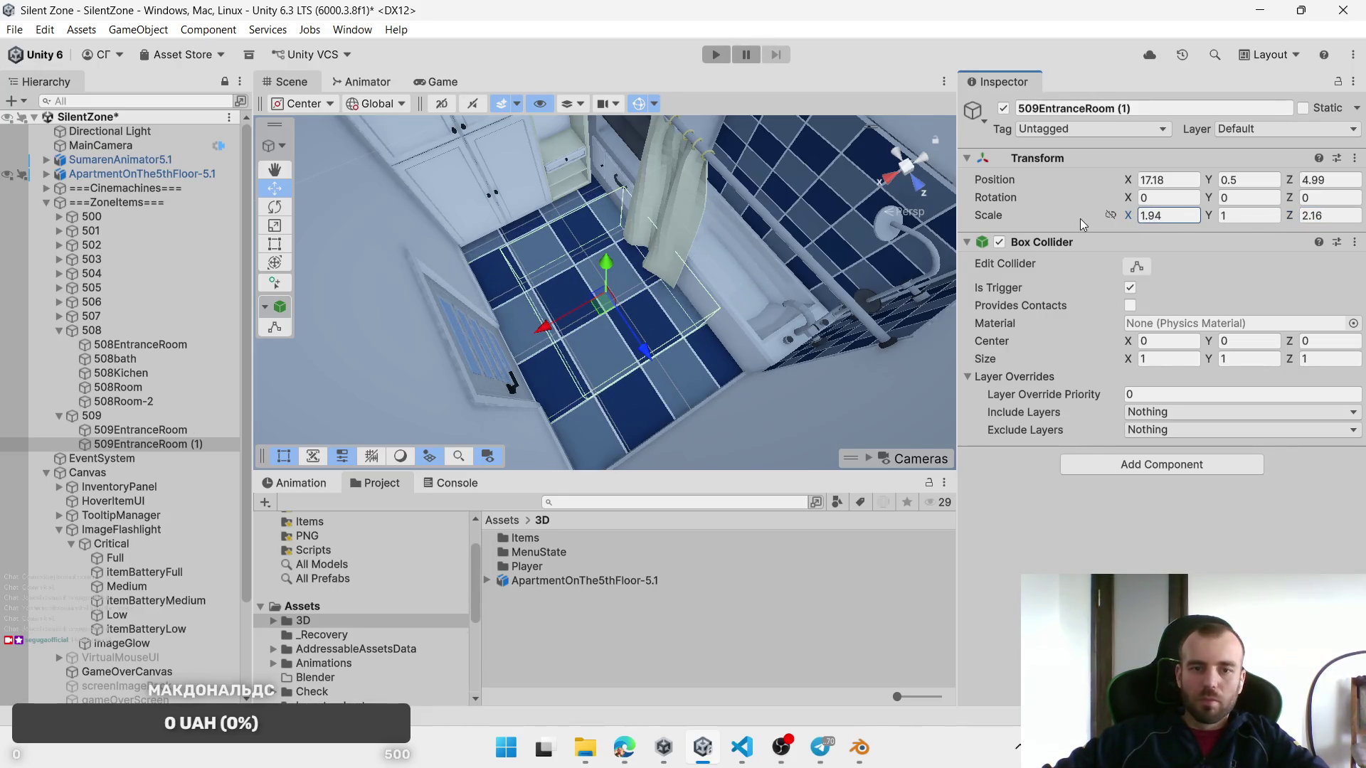
pyautogui.moveTo(603, 311); pyautogui.dragTo(569, 290)
# Step: Rename the bathroom zone to 509Bath
pyautogui.click(137, 447)
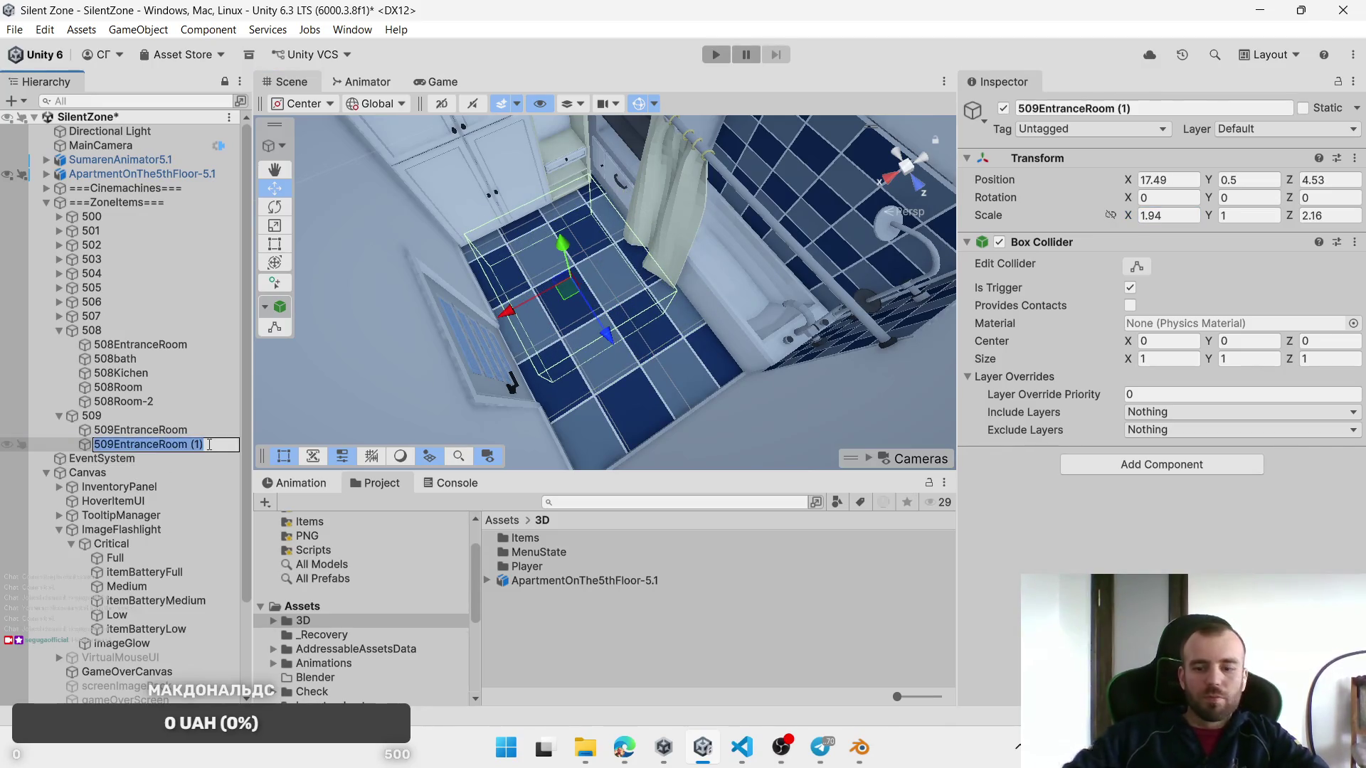
pyautogui.click(210, 445)
pyautogui.press('BackSpace')
pyautogui.press('BackSpace')
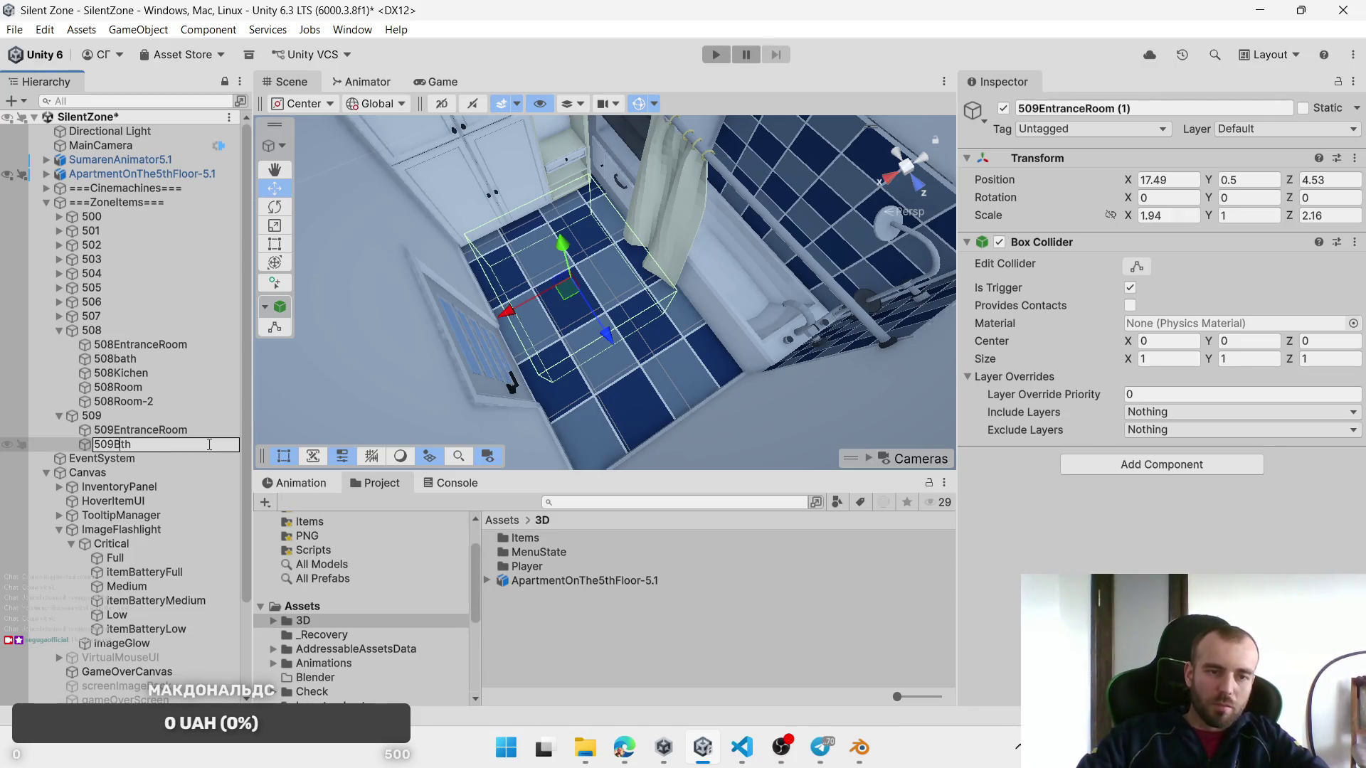
pyautogui.write('a')
pyautogui.press('Return')
# Step: Duplicate 509Bath into the second bathroom, resizing it along X and Z to fit
pyautogui.moveTo(496, 311)
pyautogui.mouseDown()
pyautogui.moveTo(602, 332)
pyautogui.moveTo(618, 362)
pyautogui.mouseUp()
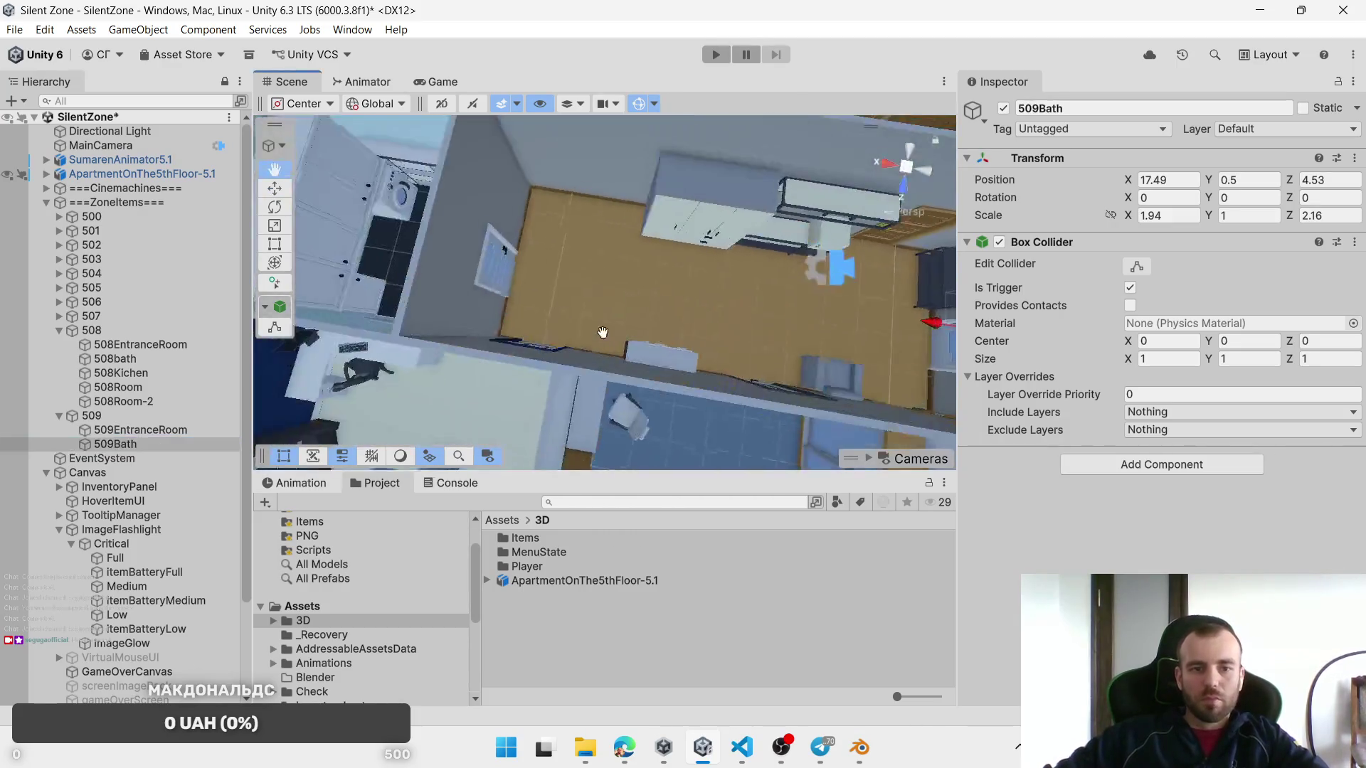
pyautogui.hotkey('ctrl', 'd')
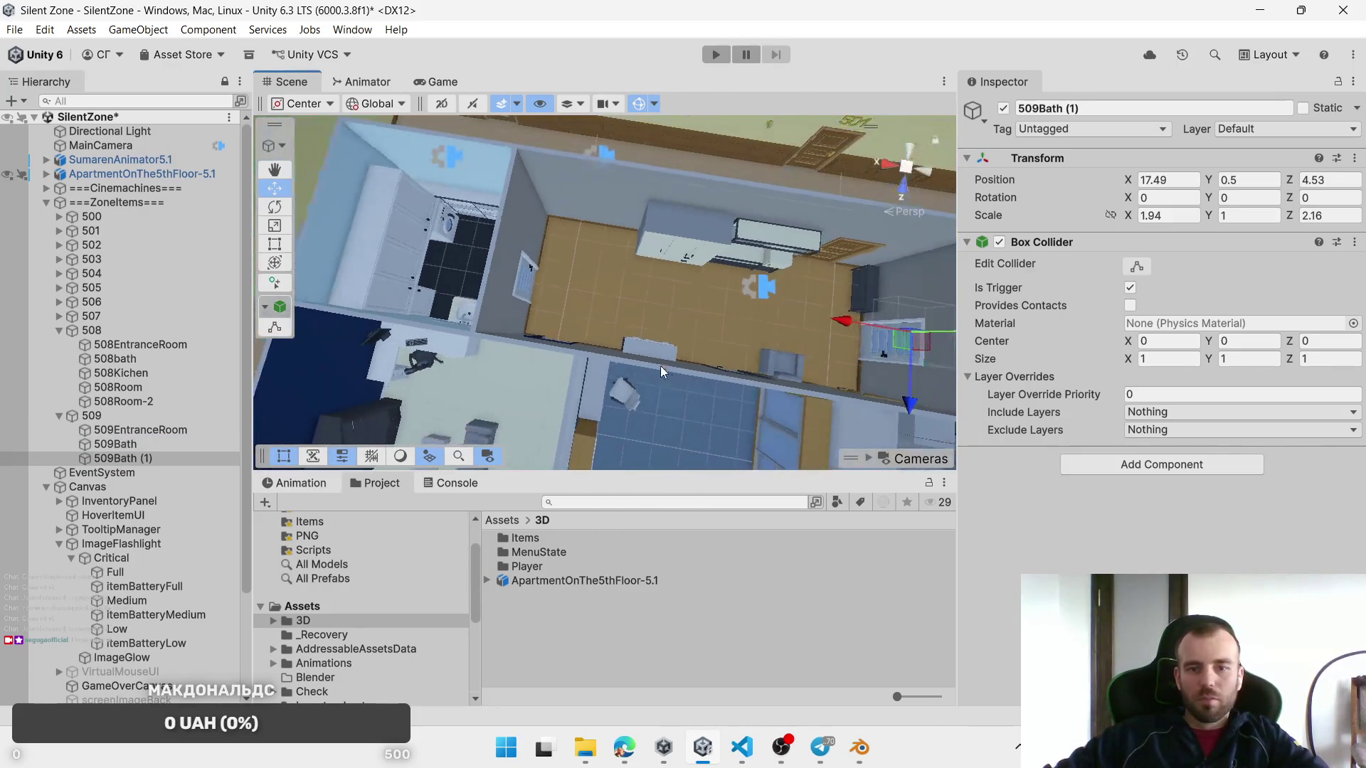
pyautogui.moveTo(834, 324); pyautogui.dragTo(406, 270)
pyautogui.press('f')
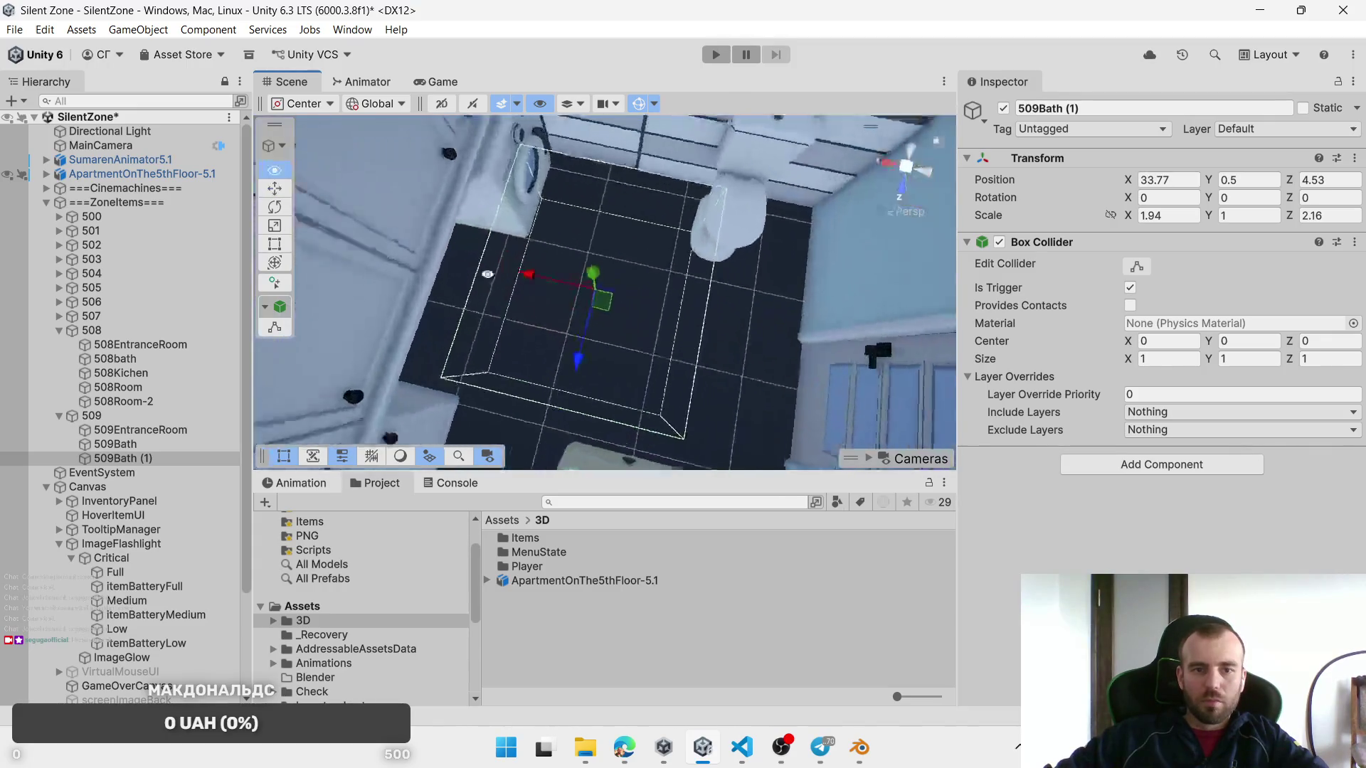
pyautogui.moveTo(598, 298); pyautogui.dragTo(594, 308)
pyautogui.moveTo(1128, 215); pyautogui.dragTo(1150, 220)
pyautogui.moveTo(1289, 220); pyautogui.dragTo(768, 274)
pyautogui.moveTo(573, 314)
pyautogui.mouseDown()
pyautogui.moveTo(548, 317)
pyautogui.moveTo(626, 325)
pyautogui.moveTo(554, 353)
pyautogui.mouseUp()
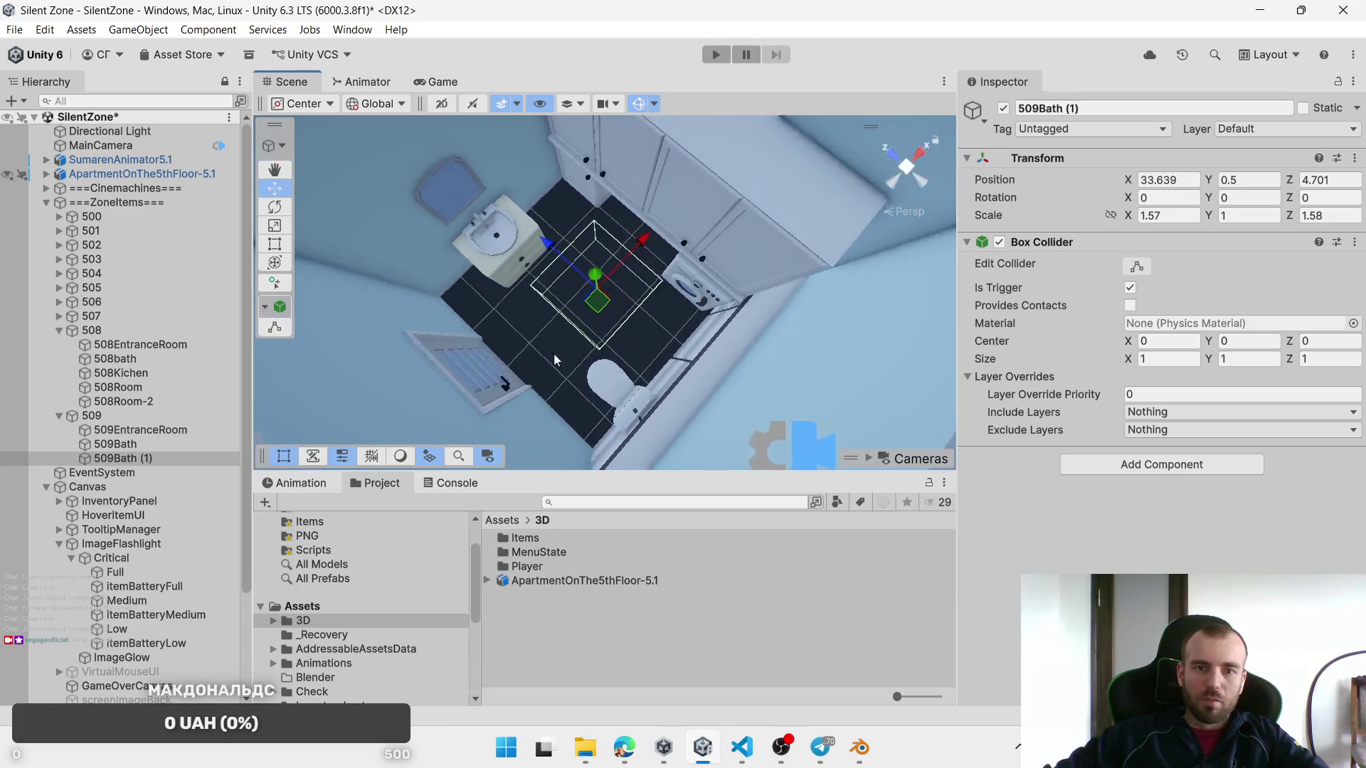
# Step: Name the copy 509Bath-2, scale it to 1.29 × 1.88, and shift it slightly
pyautogui.click(156, 458)
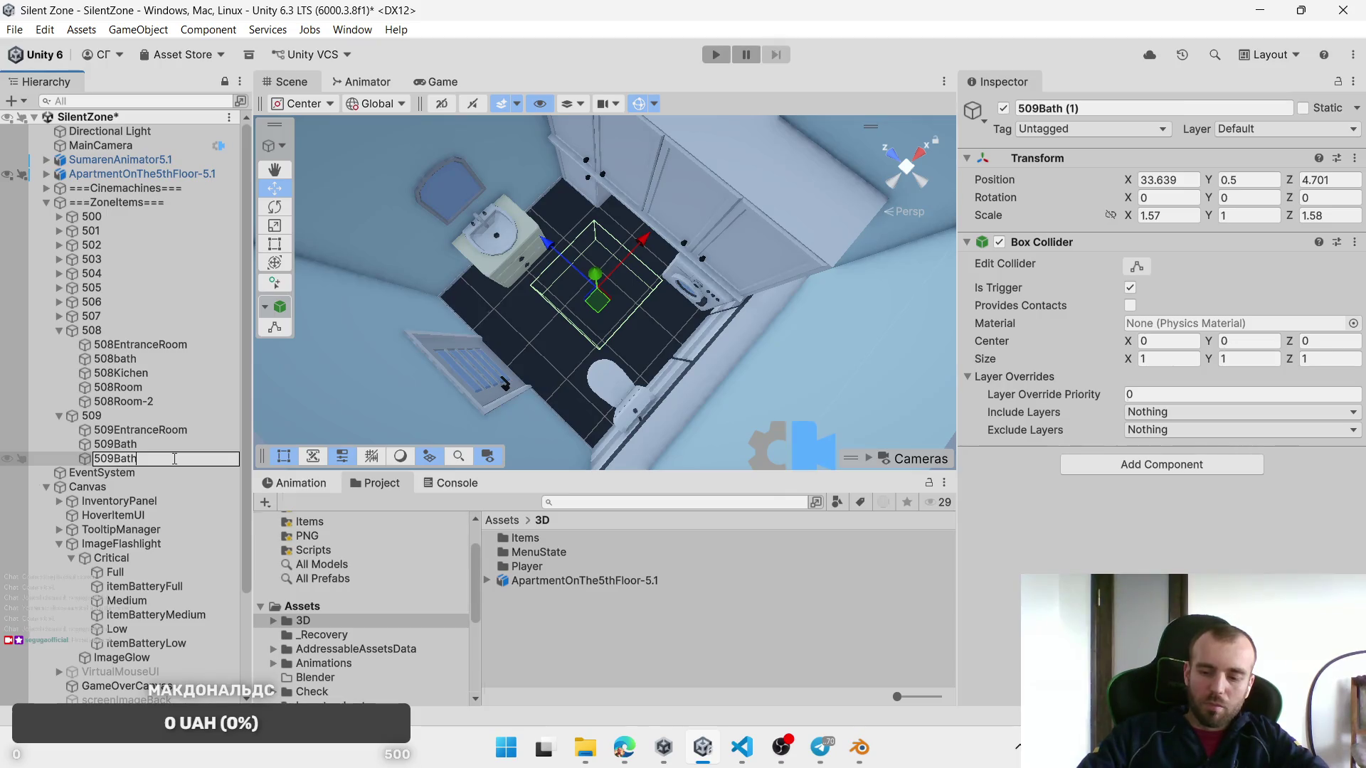
pyautogui.write('-2')
pyautogui.press('Return')
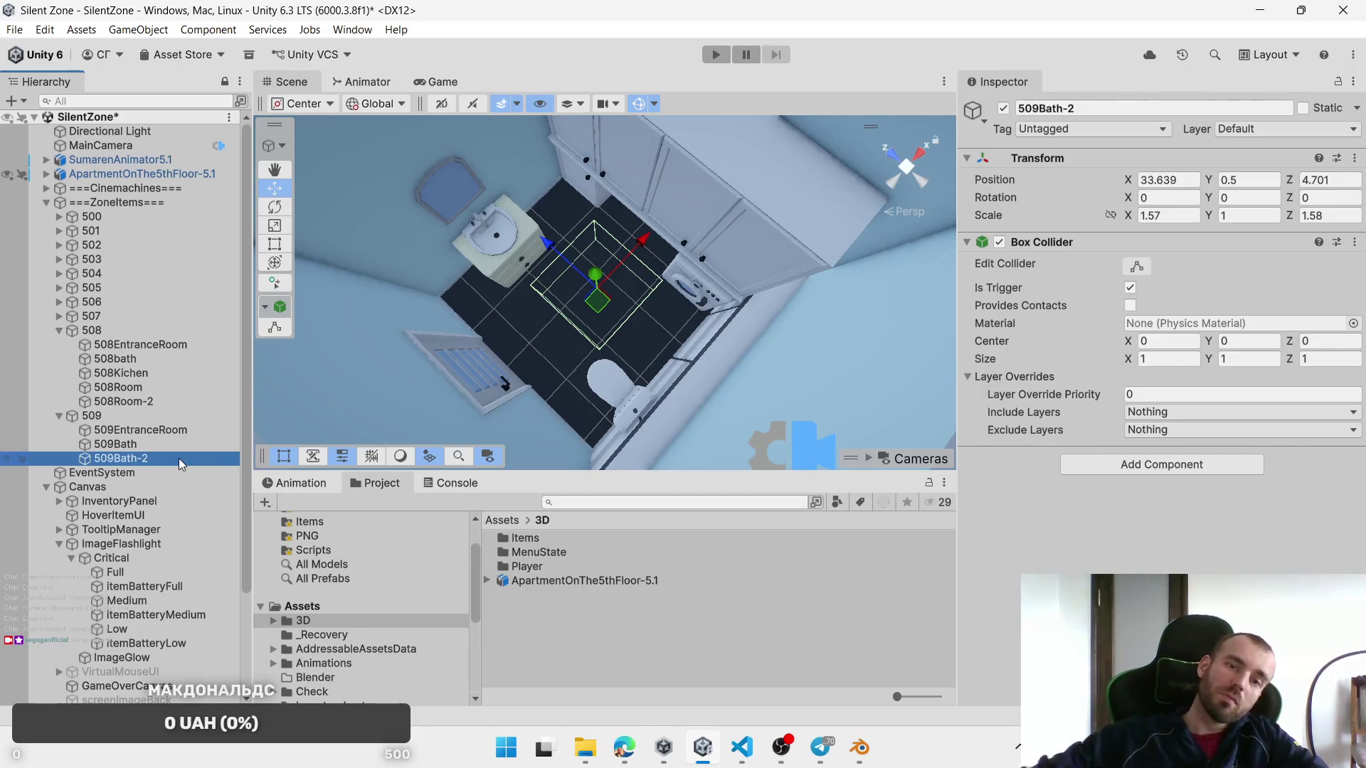
pyautogui.moveTo(1128, 216); pyautogui.dragTo(1122, 221)
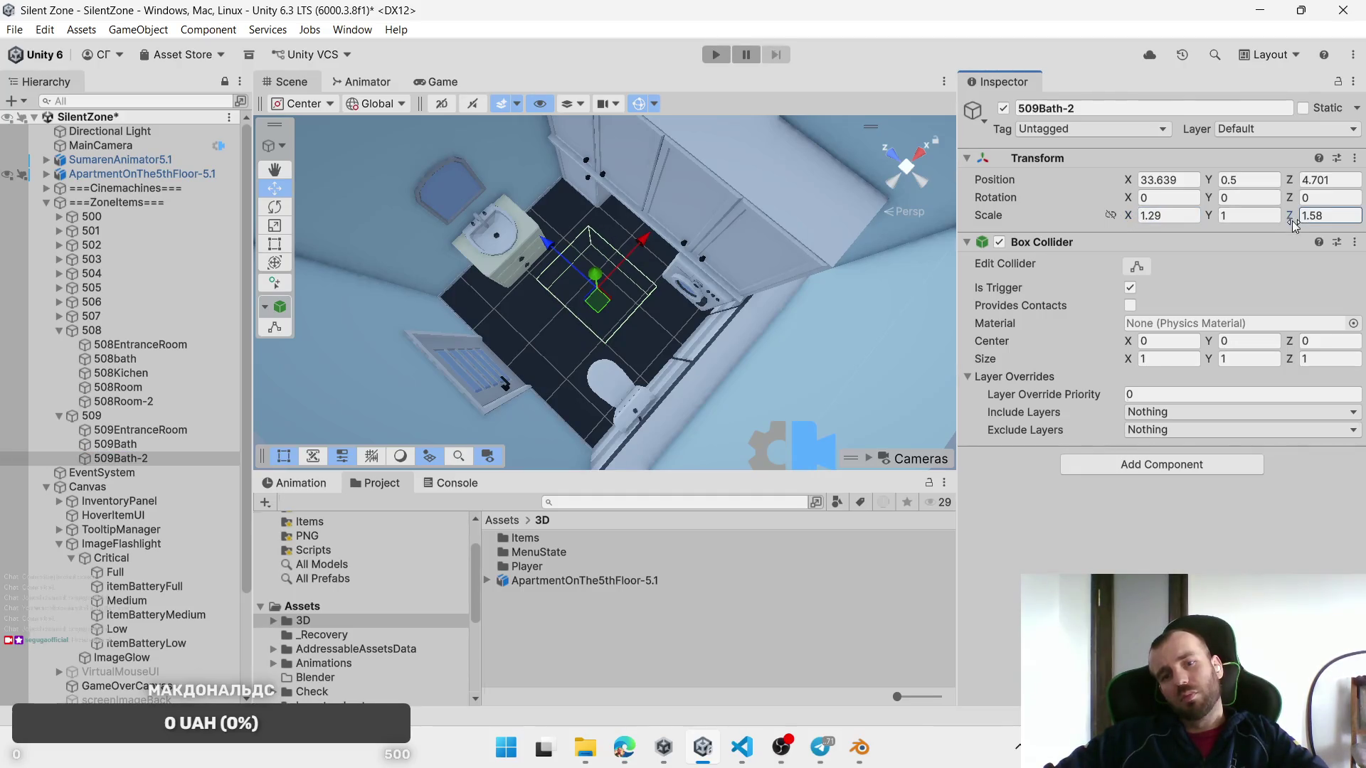
pyautogui.moveTo(1297, 226); pyautogui.dragTo(1303, 228)
pyautogui.moveTo(598, 301); pyautogui.dragTo(605, 313)
# Step: Swing the view to another room and select the 508EntranceRoom zone
pyautogui.scroll(1, 636, 307)
pyautogui.moveTo(633, 309)
pyautogui.mouseDown()
pyautogui.moveTo(600, 334)
pyautogui.moveTo(693, 350)
pyautogui.moveTo(569, 313)
pyautogui.moveTo(564, 279)
pyautogui.moveTo(577, 305)
pyautogui.mouseUp()
pyautogui.click(166, 346)
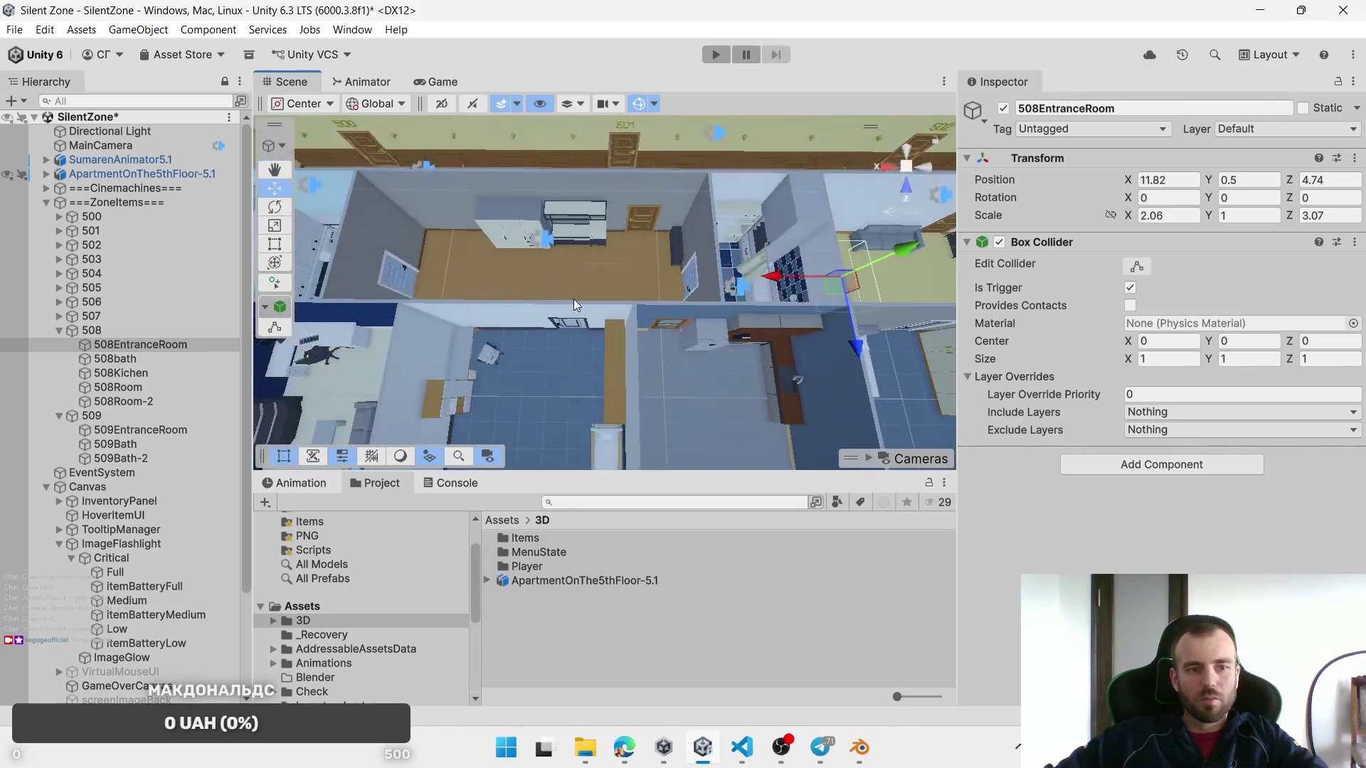
# Step: Duplicate 509EntranceRoom, move the copy into the kitchen, and narrow it to Scale X 2.48
pyautogui.click(140, 430)
pyautogui.click(91, 415)
pyautogui.doubleClick(140, 429)
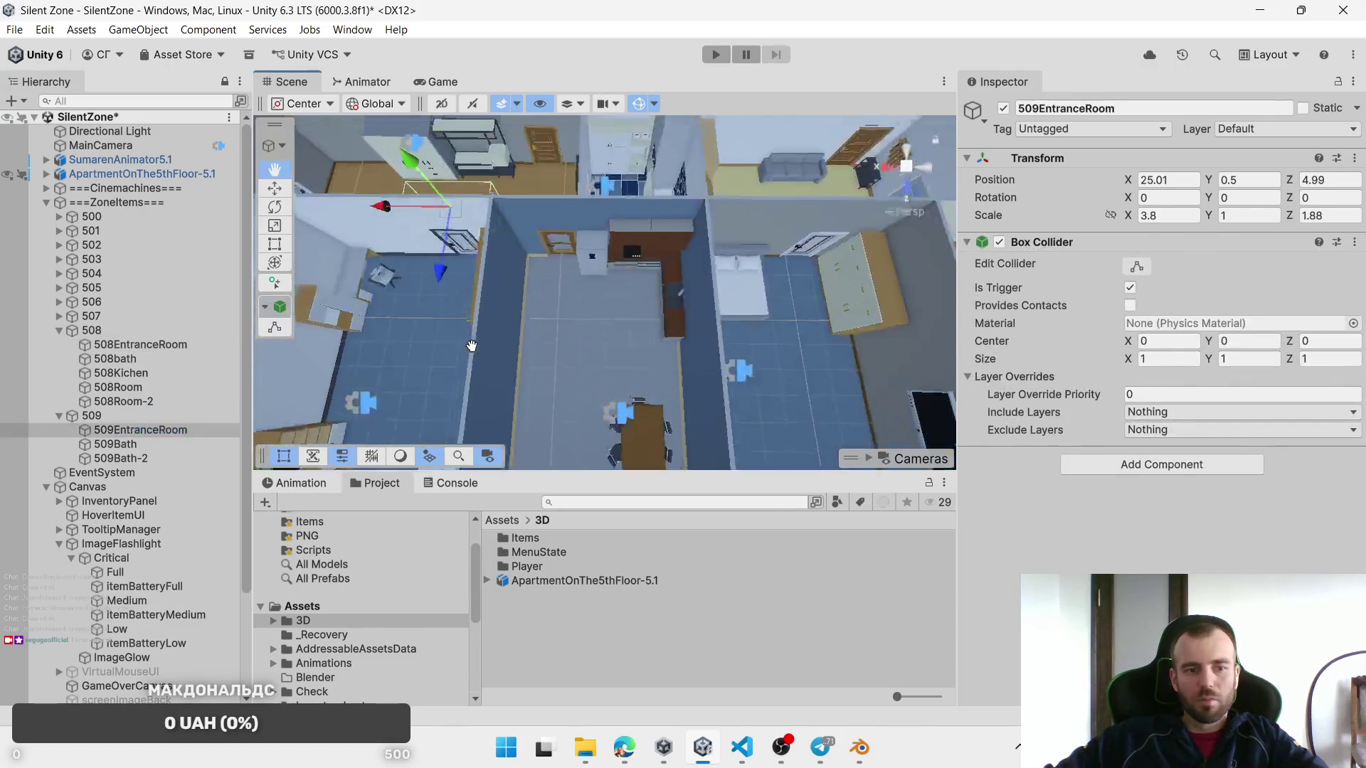
pyautogui.hotkey('ctrl', 'd')
pyautogui.moveTo(420, 206); pyautogui.dragTo(548, 290)
pyautogui.press('f')
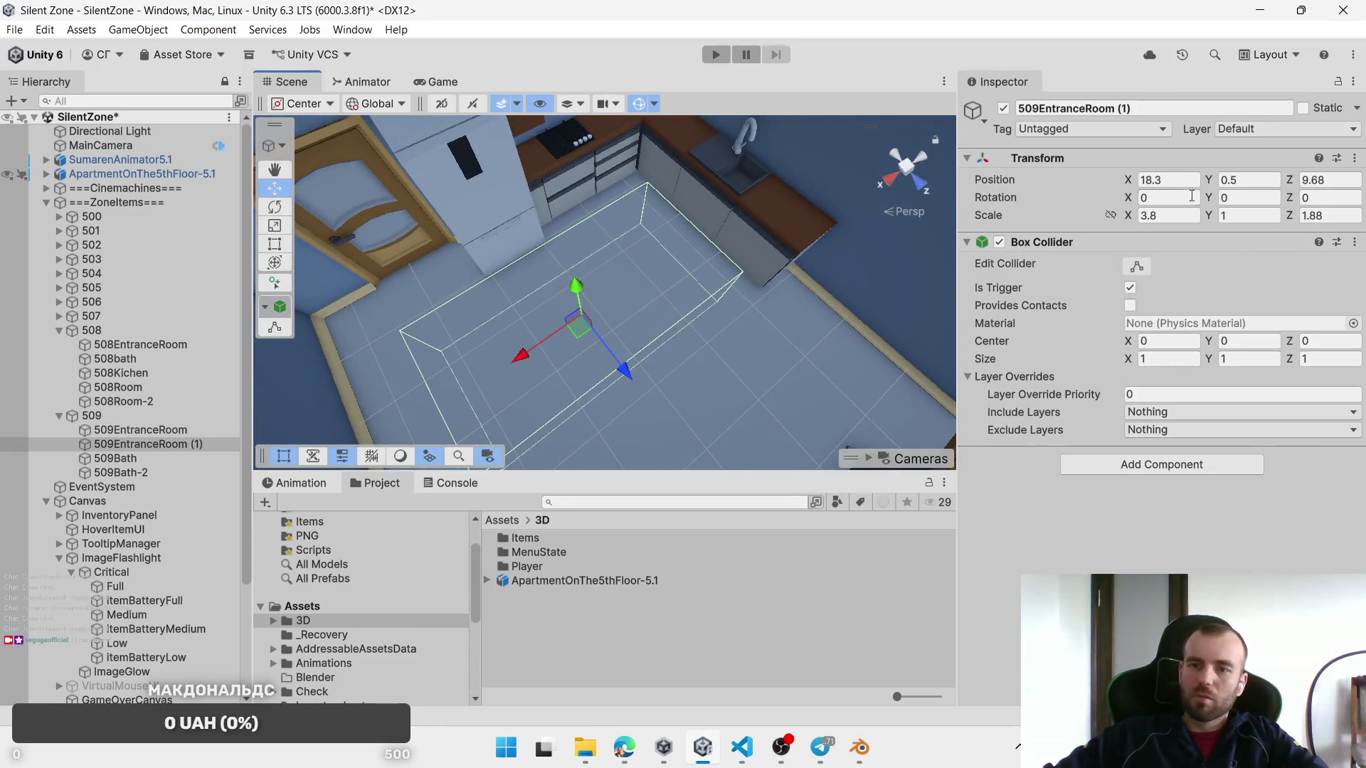
pyautogui.moveTo(1127, 222); pyautogui.dragTo(1092, 226)
pyautogui.moveTo(565, 334); pyautogui.dragTo(605, 313)
# Step: View the kitchen from above, settle the zone on the floor, and rename it 509Kichen
pyautogui.scroll(-3, 686, 356)
pyautogui.moveTo(687, 355); pyautogui.dragTo(701, 307)
pyautogui.moveTo(777, 252)
pyautogui.mouseDown()
pyautogui.moveTo(681, 365)
pyautogui.moveTo(665, 326)
pyautogui.mouseUp()
pyautogui.moveTo(763, 248); pyautogui.dragTo(768, 241)
pyautogui.click(124, 445)
pyautogui.write('509EntranceRoom (1')
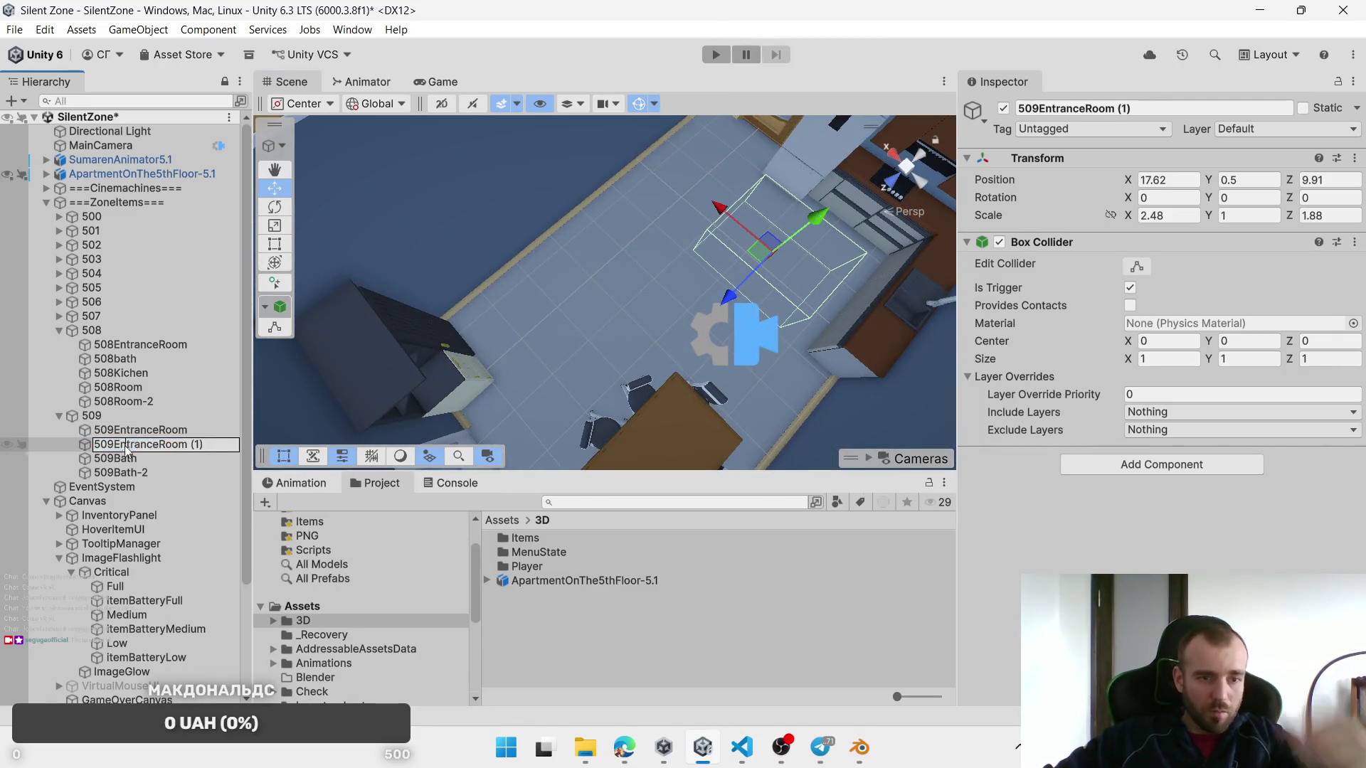
pyautogui.press('BackSpace')
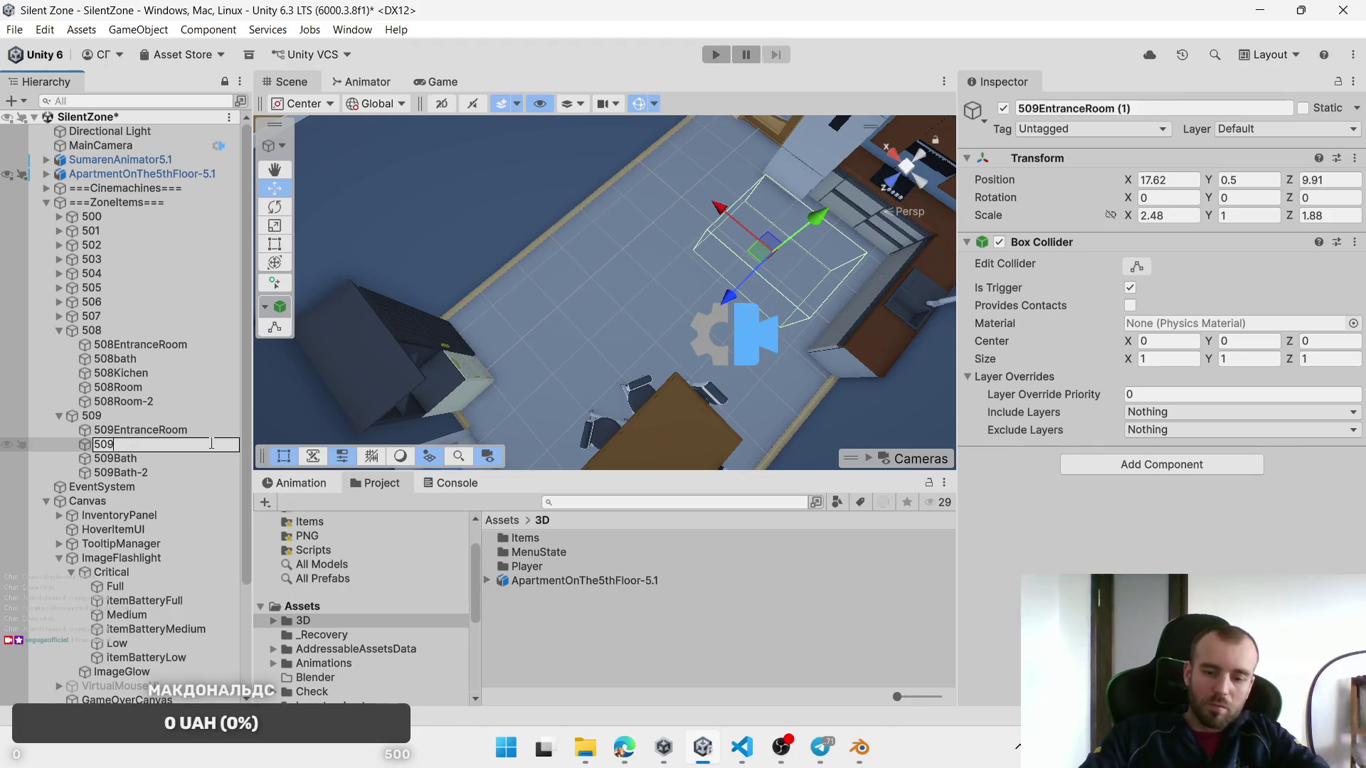
pyautogui.write('Kichen')
pyautogui.press('Return')
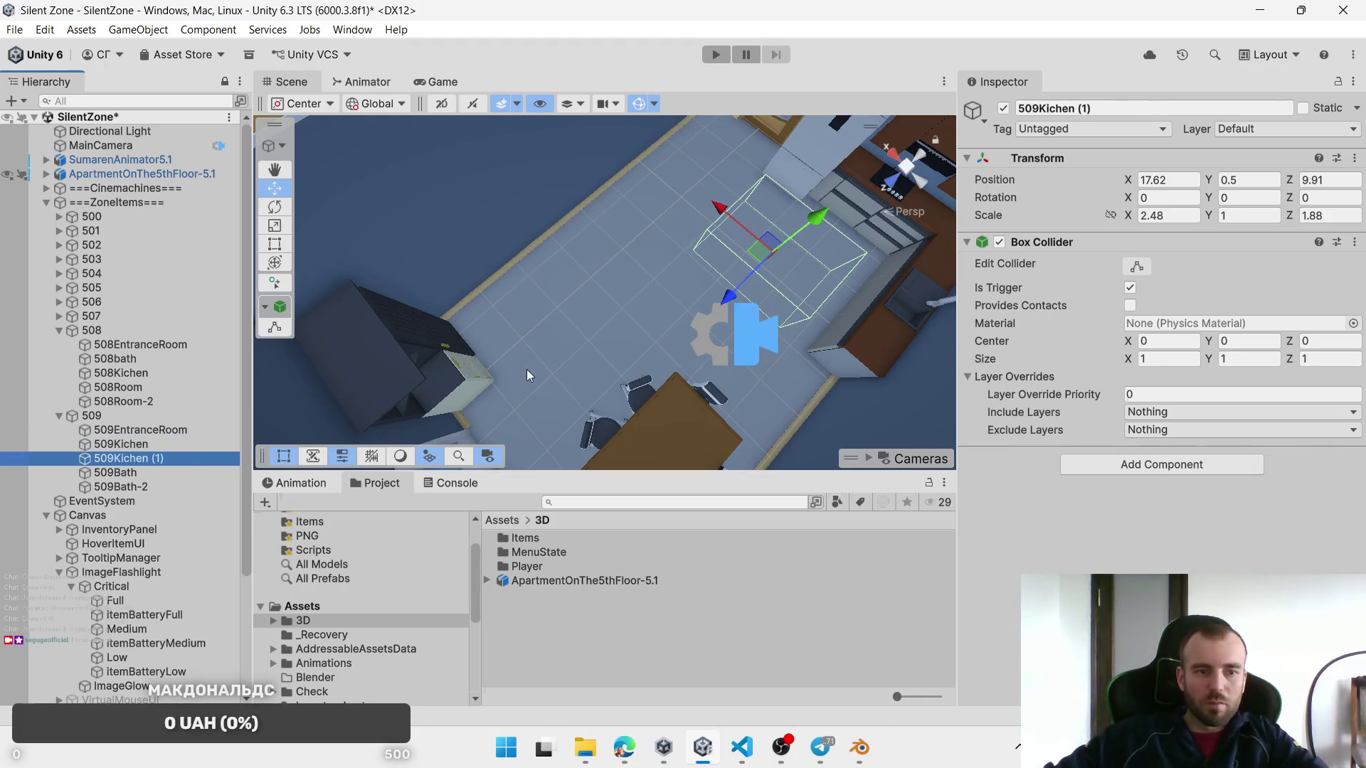
# Step: Place the second kitchen zone, rename it 509Kichen-2, and set its Scale X to 1.88
pyautogui.moveTo(762, 258)
pyautogui.mouseDown()
pyautogui.moveTo(498, 324)
pyautogui.moveTo(544, 323)
pyautogui.mouseUp()
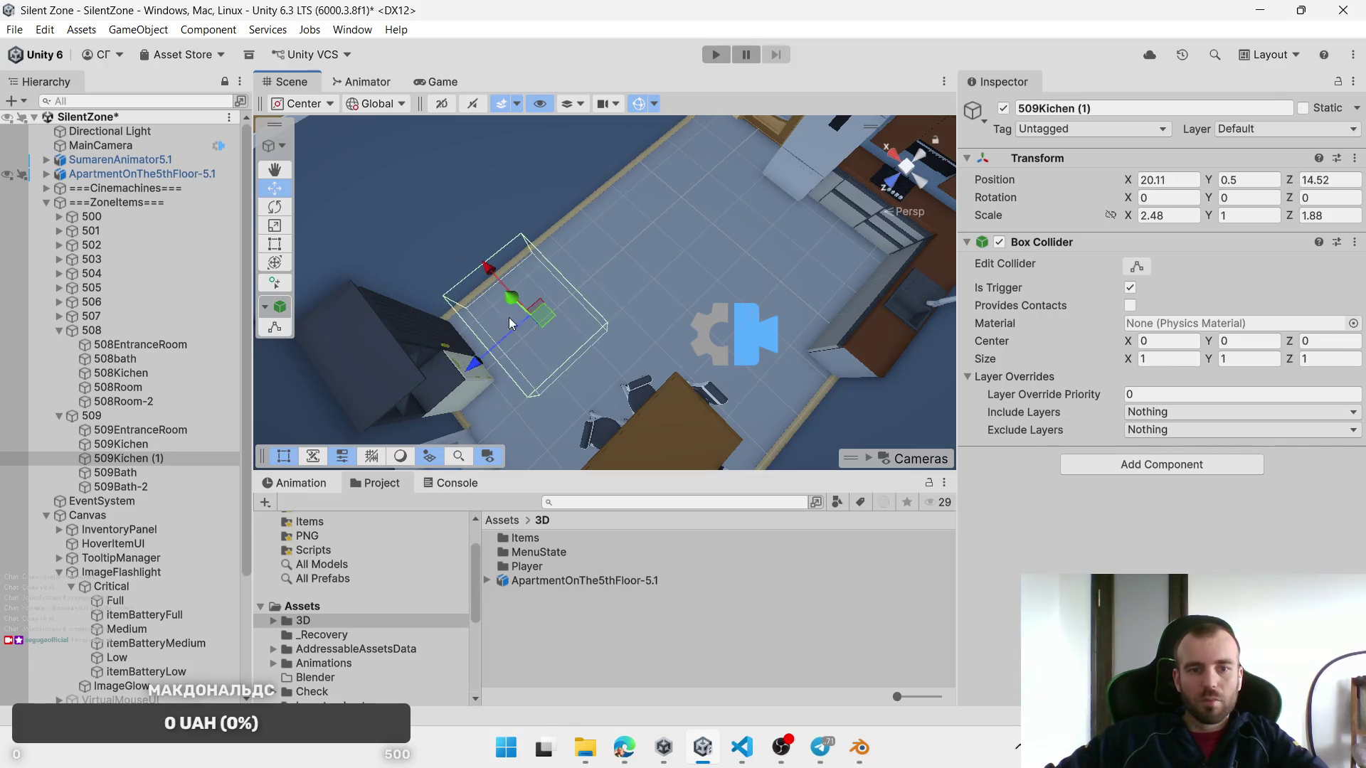
pyautogui.click(164, 459)
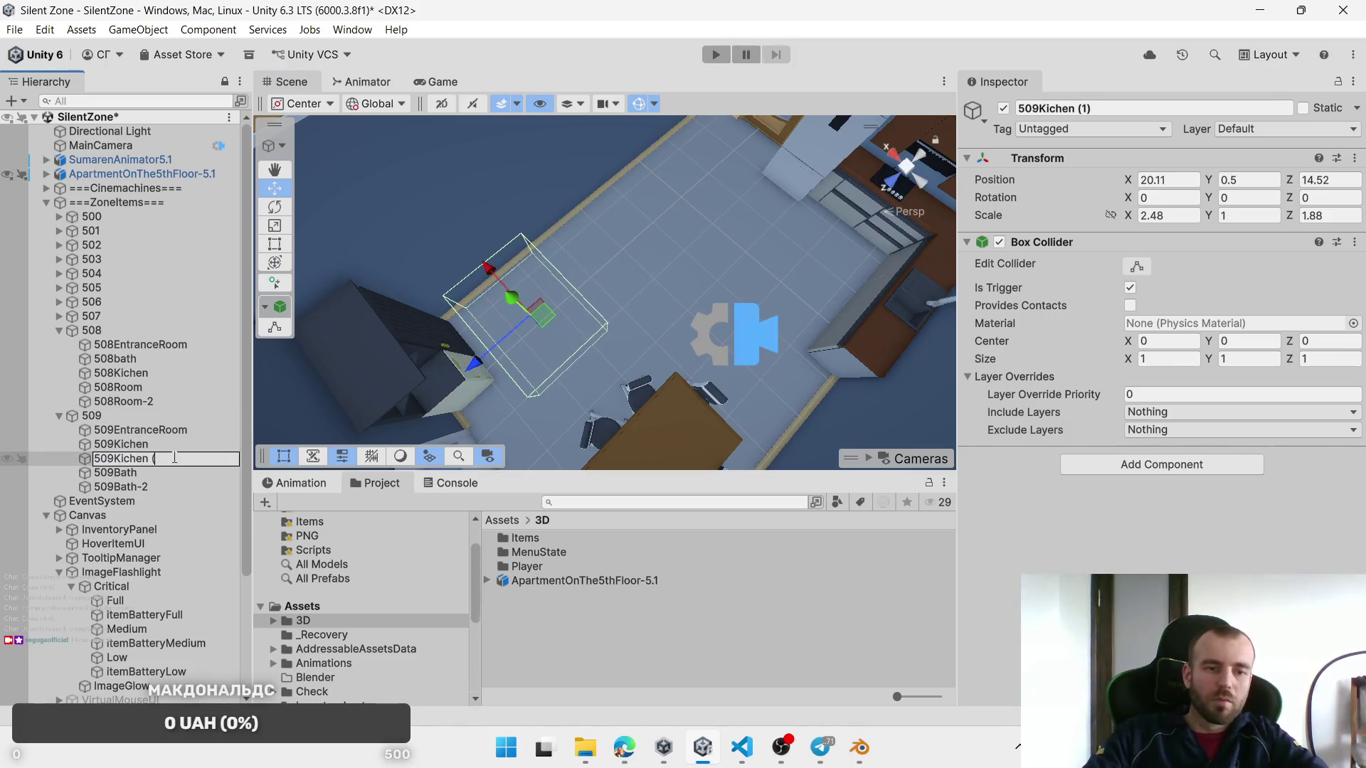
pyautogui.write('-2')
pyautogui.press('Return')
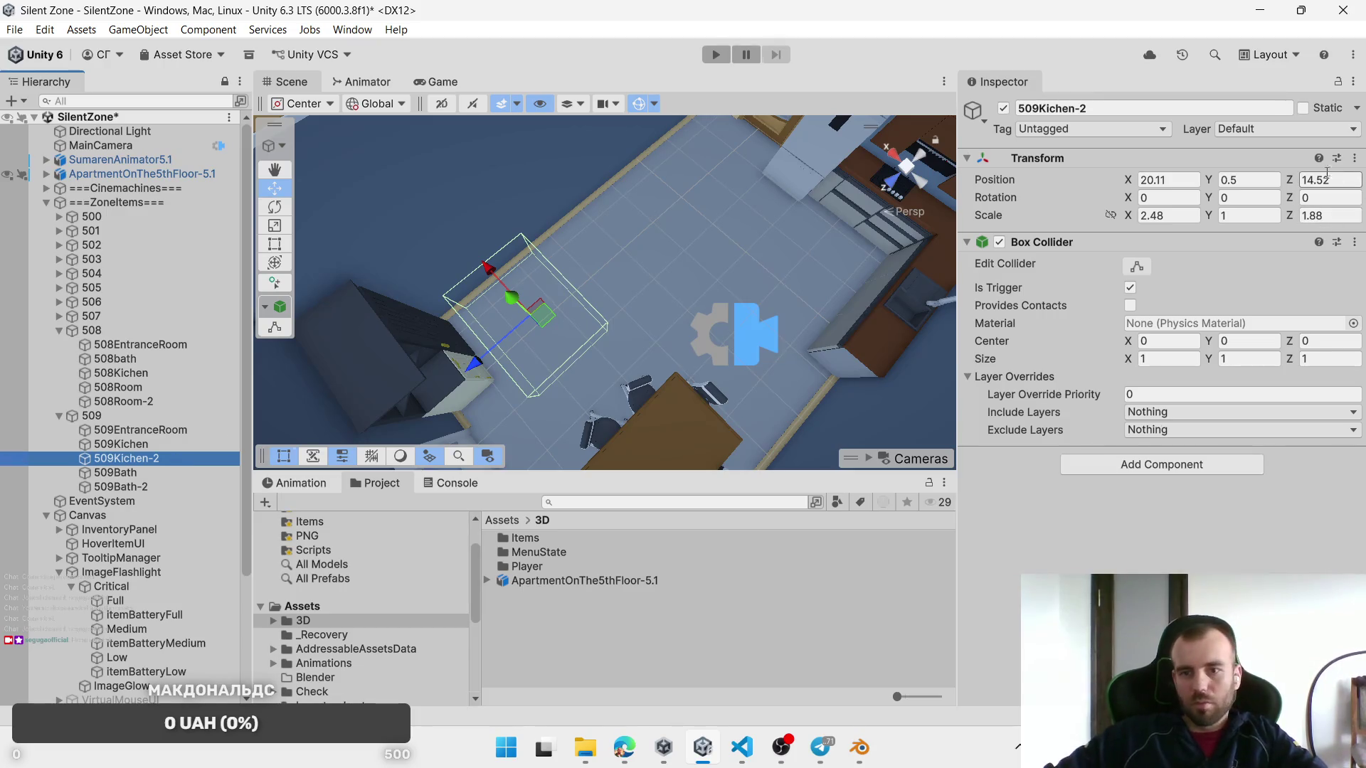
pyautogui.moveTo(1126, 221); pyautogui.dragTo(1109, 220)
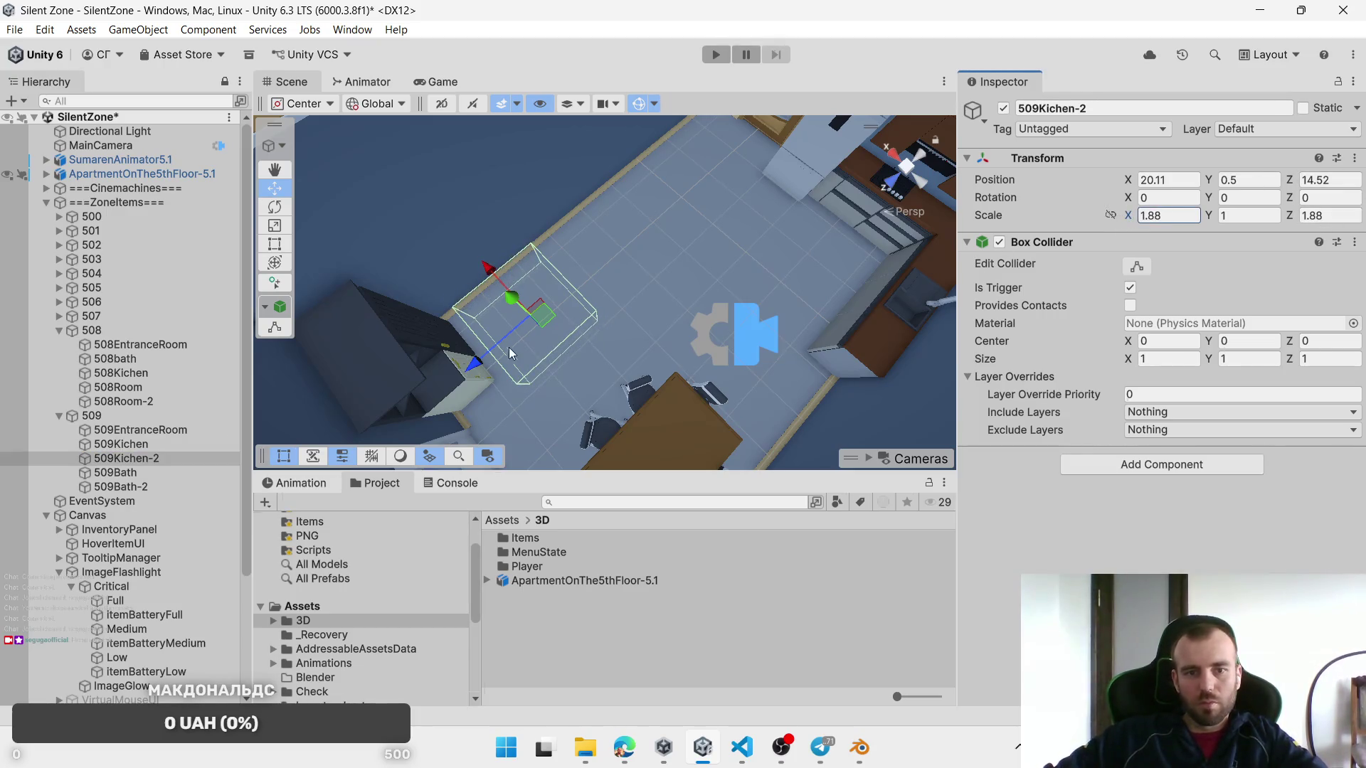
pyautogui.moveTo(548, 313)
pyautogui.mouseDown()
pyautogui.moveTo(592, 304)
pyautogui.moveTo(609, 254)
pyautogui.moveTo(542, 284)
pyautogui.mouseUp()
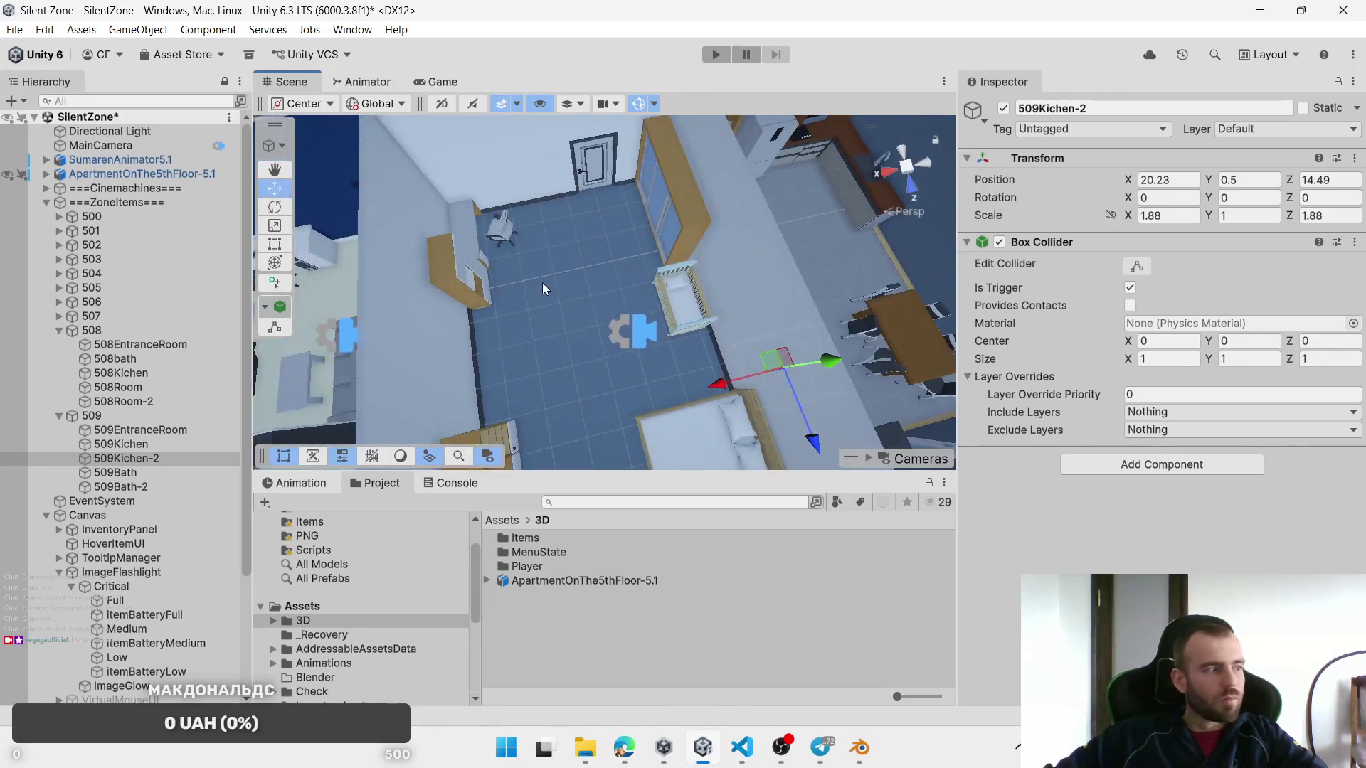
pyautogui.moveTo(703, 318)
pyautogui.mouseDown()
pyautogui.moveTo(659, 350)
pyautogui.moveTo(545, 192)
pyautogui.mouseUp()
pyautogui.hotkey('ctrl', 'd')
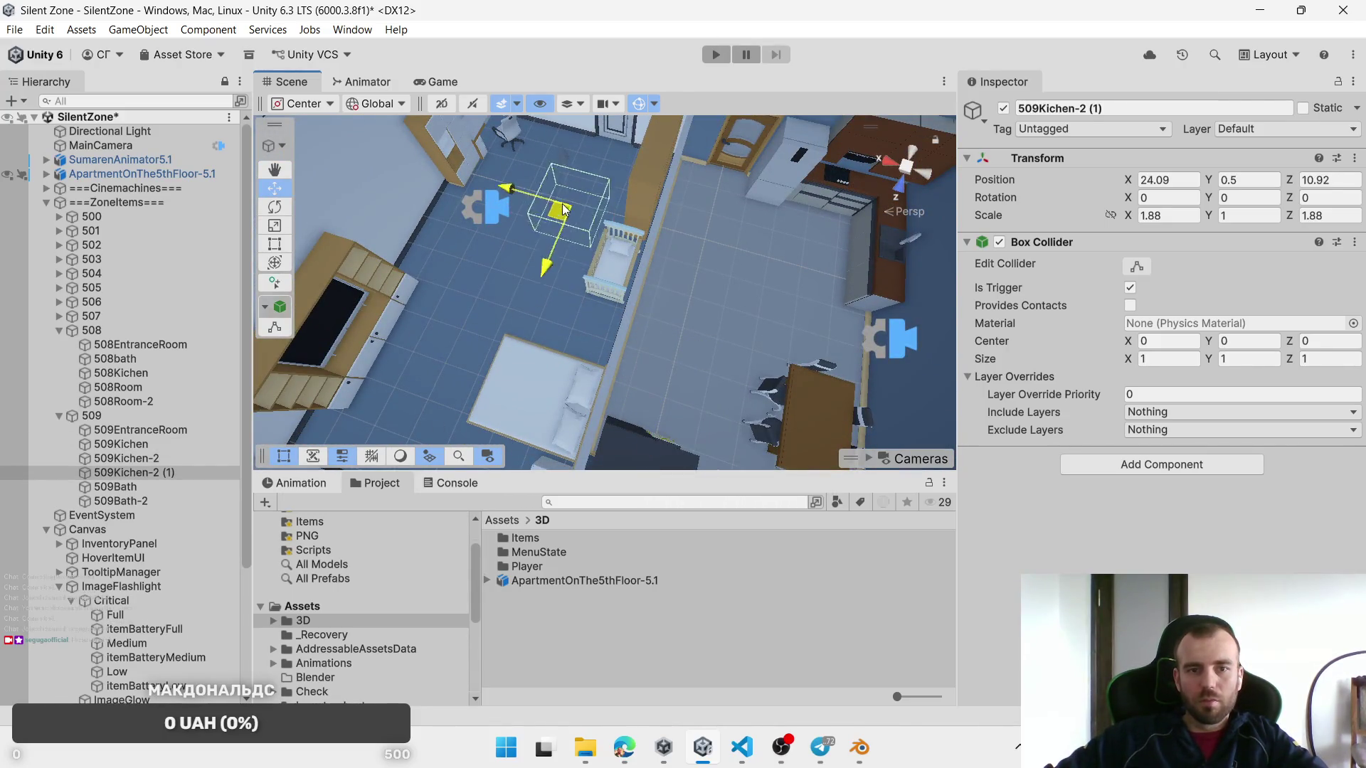
# Step: Move the duplicate into the bedroom, rename it 509Room, and scale it 1.56 × 2.66
pyautogui.press('f')
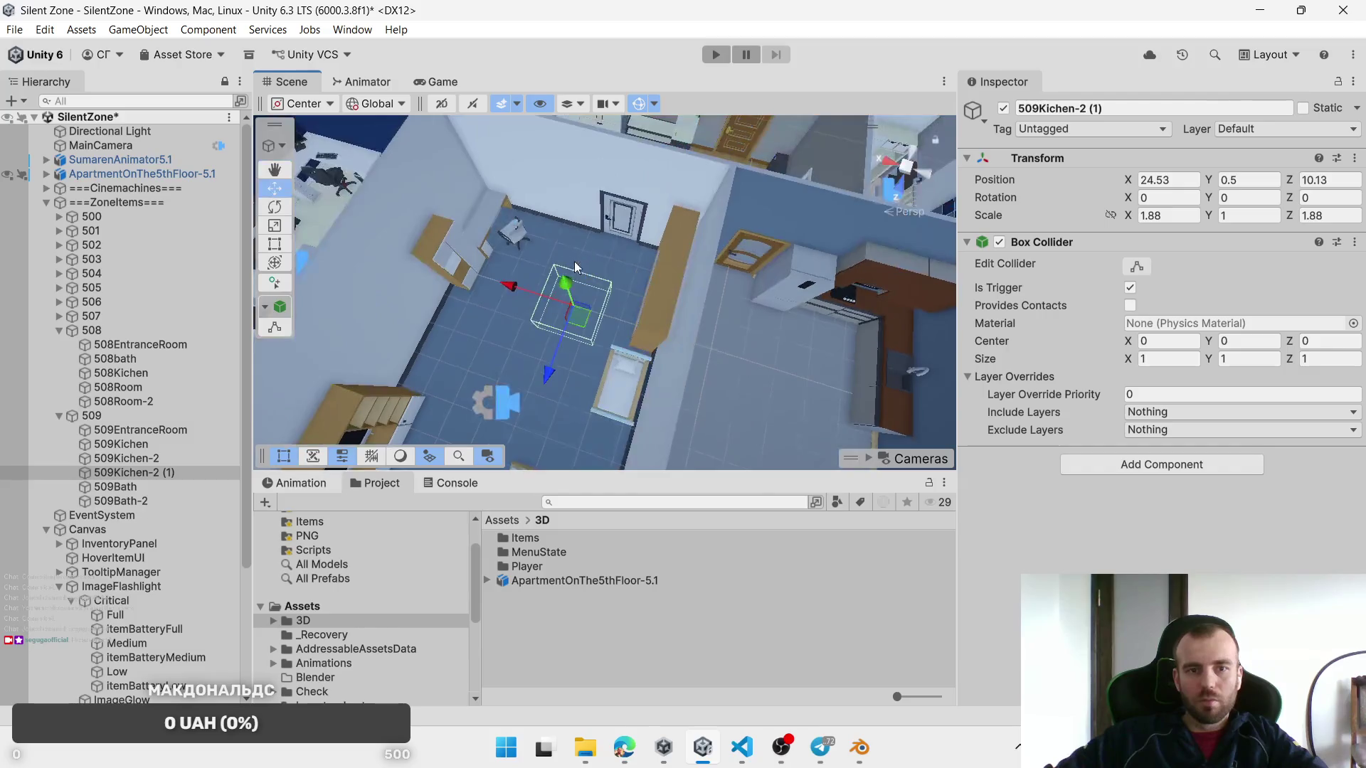
pyautogui.moveTo(614, 352); pyautogui.dragTo(596, 302)
pyautogui.moveTo(165, 472); pyautogui.dragTo(118, 505)
pyautogui.click(119, 502)
pyautogui.press('End')
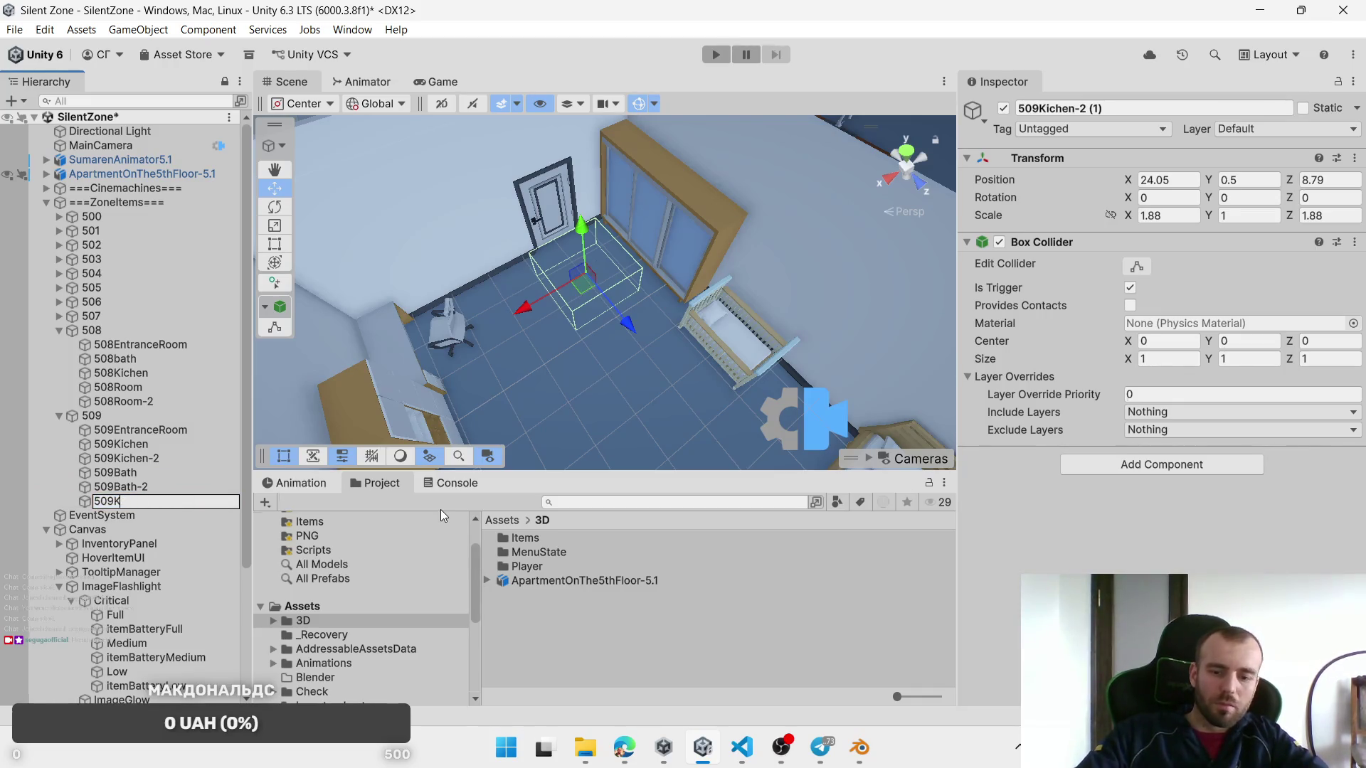
pyautogui.write('Room')
pyautogui.press('Return')
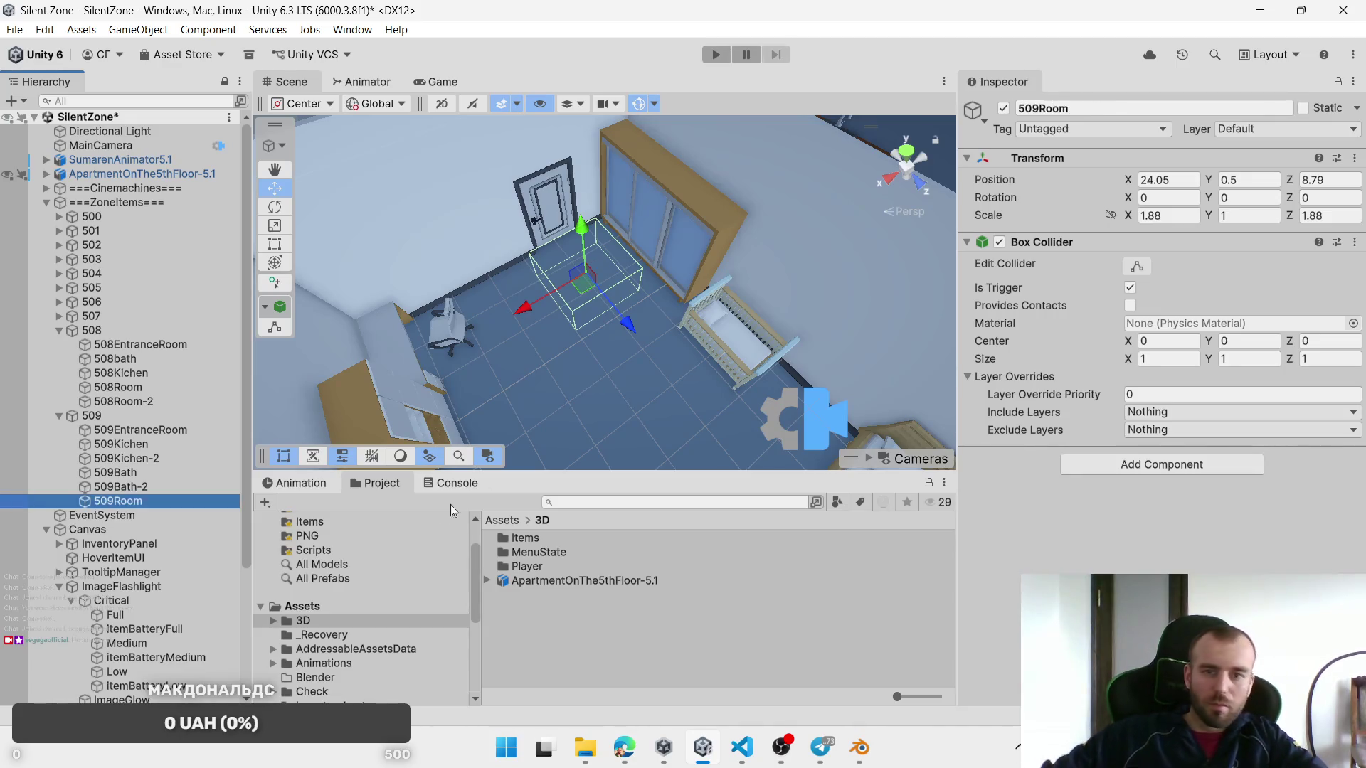
pyautogui.click(1131, 221)
pyautogui.write('1.56')
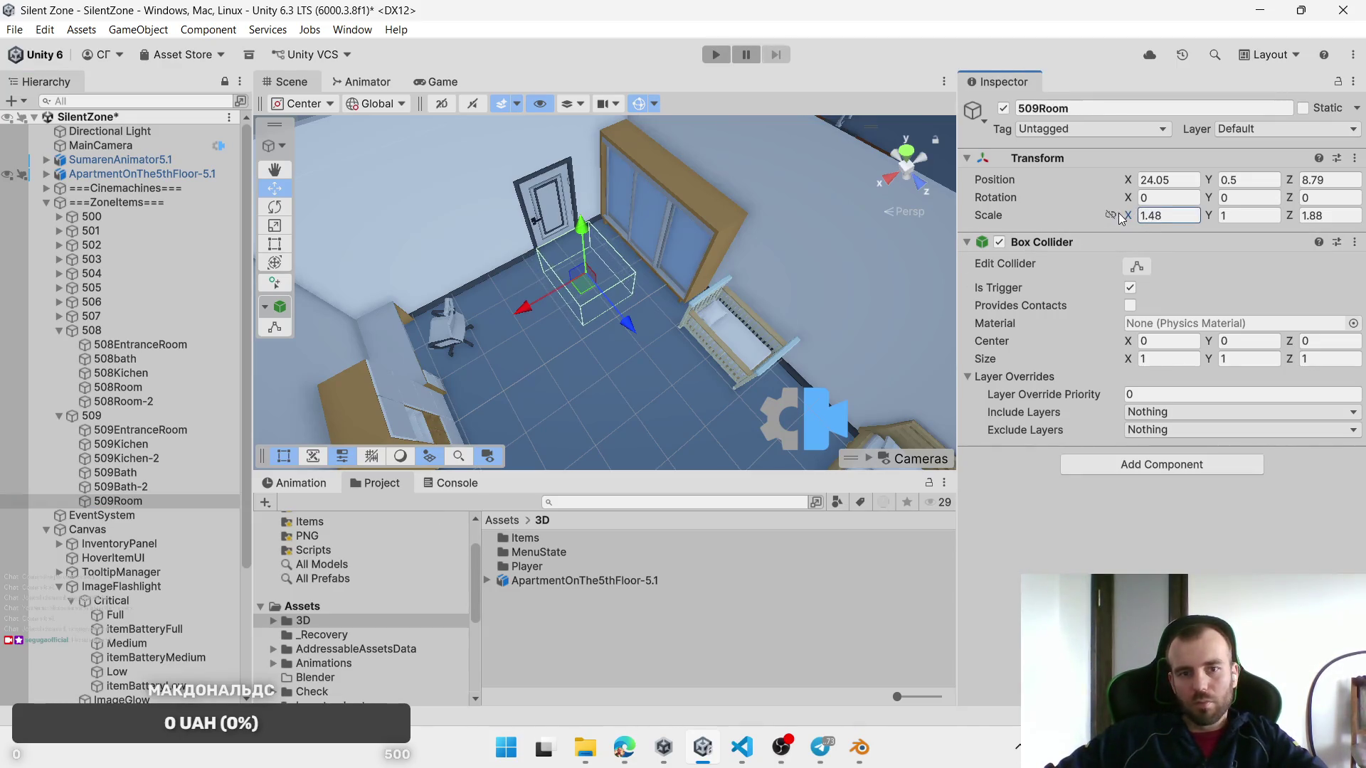
pyautogui.write('2.66')
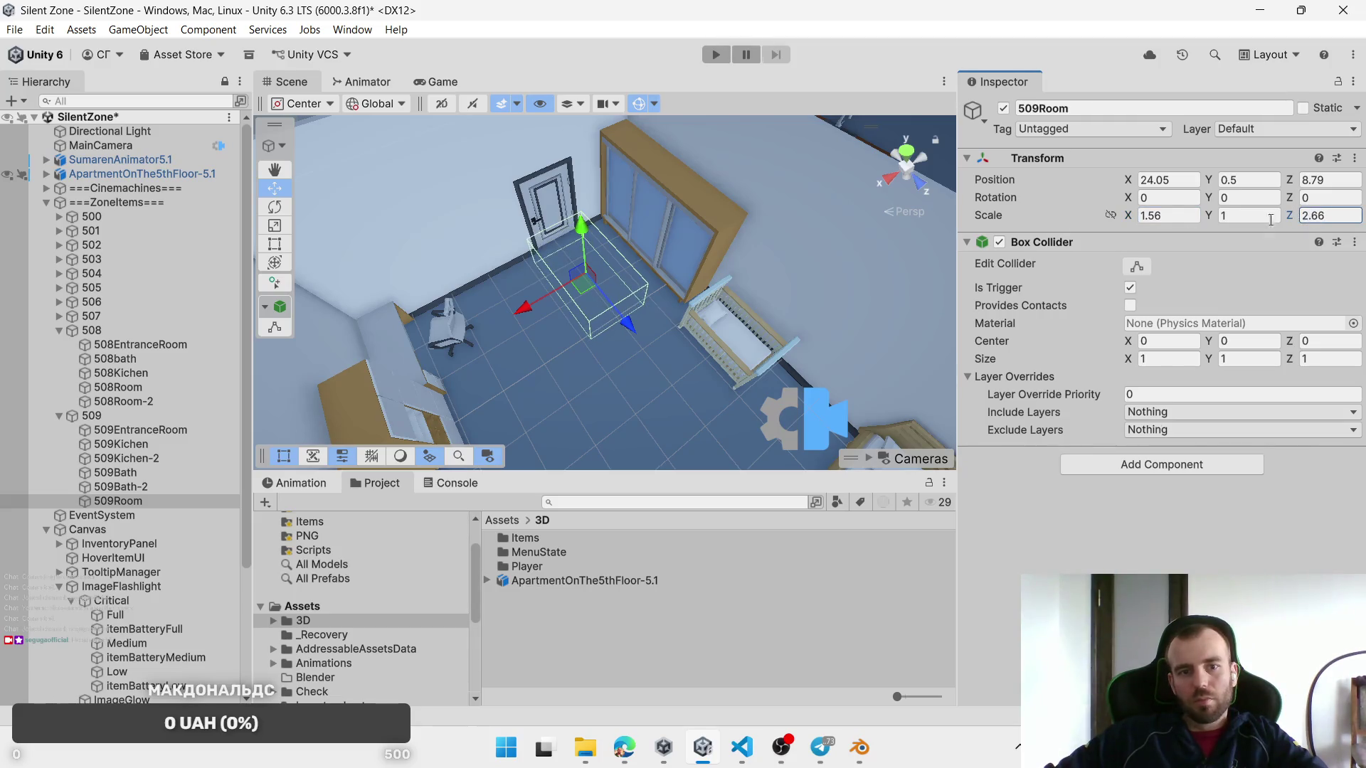
pyautogui.moveTo(587, 293)
pyautogui.mouseDown()
pyautogui.moveTo(604, 294)
pyautogui.moveTo(553, 393)
pyautogui.mouseUp()
pyautogui.moveTo(587, 297)
pyautogui.mouseDown()
pyautogui.moveTo(645, 264)
pyautogui.moveTo(576, 332)
pyautogui.mouseUp()
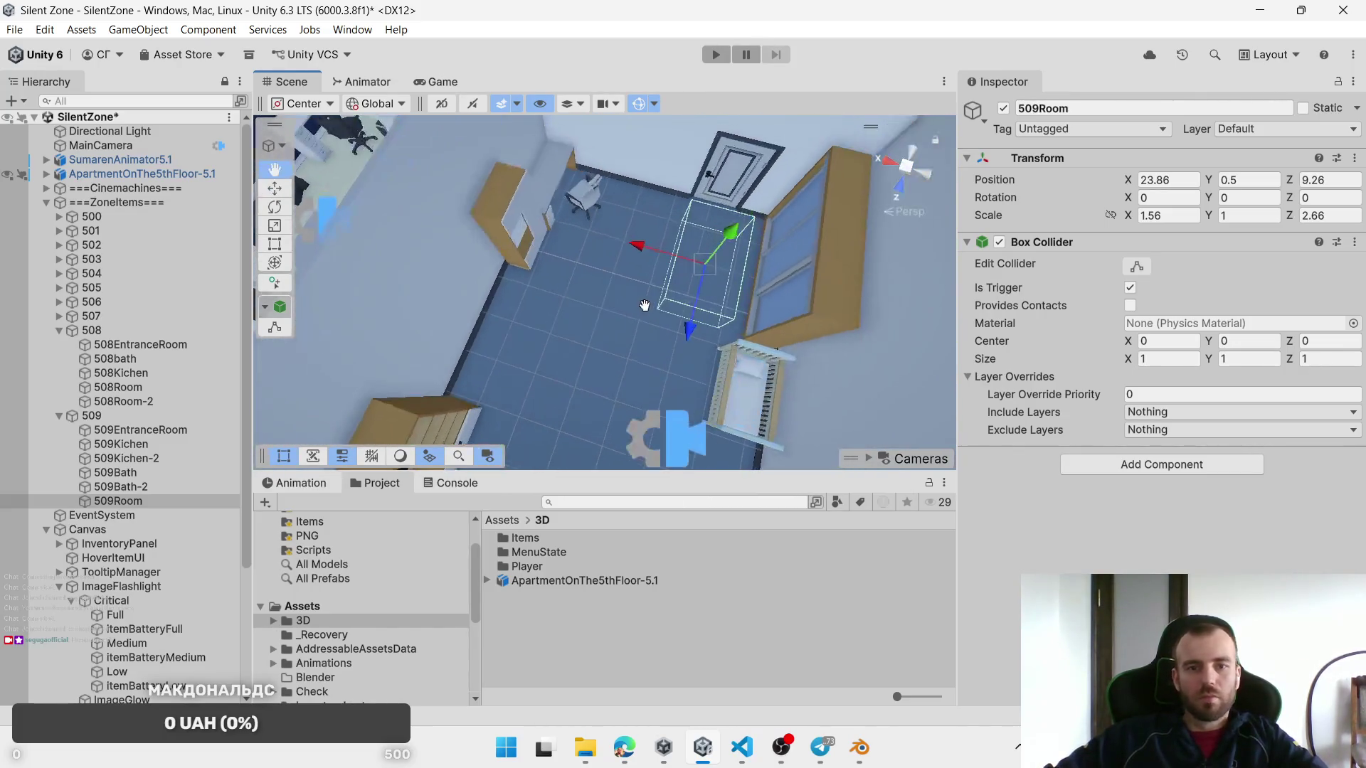
# Step: Duplicate 509Room to the room's other side, set Scale Z 2.23, and rename it 509Room-2
pyautogui.hotkey('ctrl', 'd')
pyautogui.moveTo(695, 272); pyautogui.dragTo(562, 272)
pyautogui.moveTo(1283, 222); pyautogui.dragTo(1259, 218)
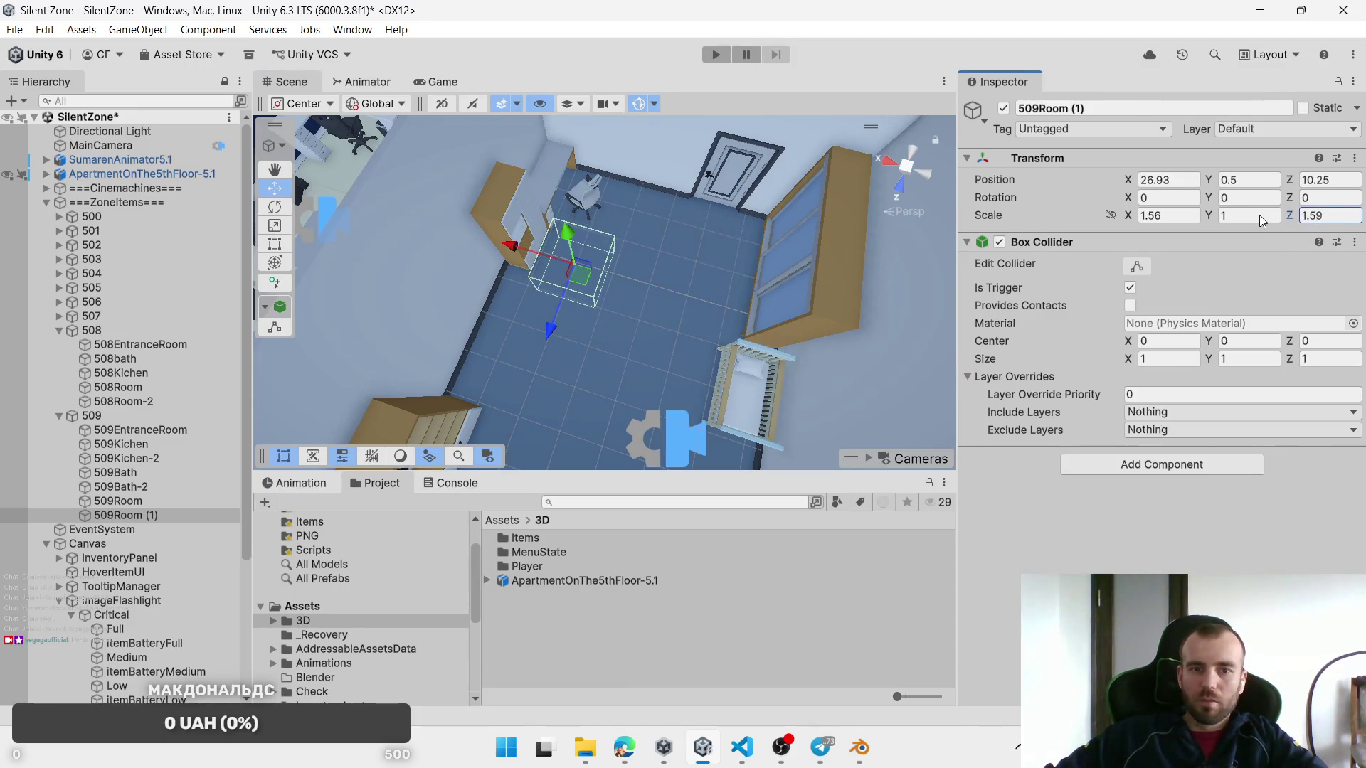
pyautogui.moveTo(600, 279)
pyautogui.mouseDown()
pyautogui.moveTo(609, 264)
pyautogui.moveTo(440, 136)
pyautogui.moveTo(712, 370)
pyautogui.mouseUp()
pyautogui.press('f')
pyautogui.scroll(-5, 633, 305)
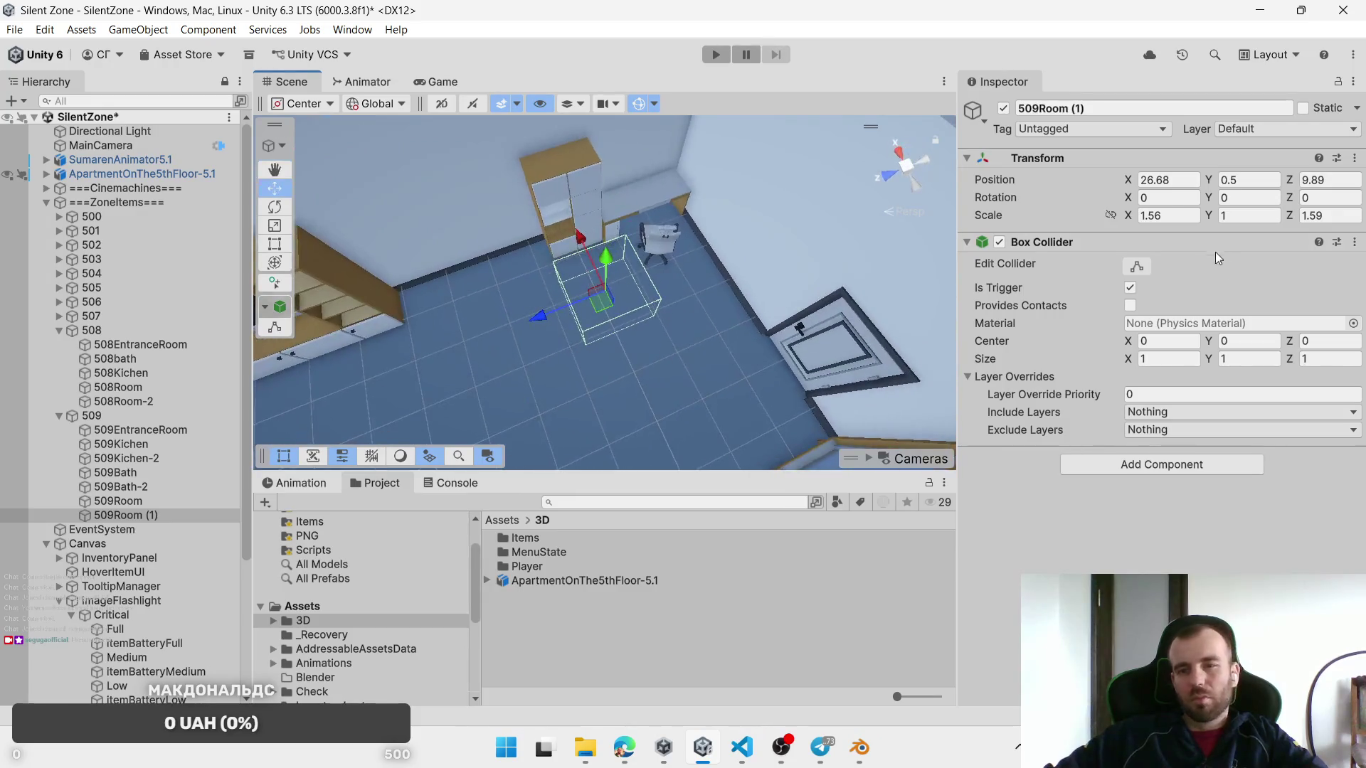
pyautogui.moveTo(1295, 219); pyautogui.dragTo(1307, 217)
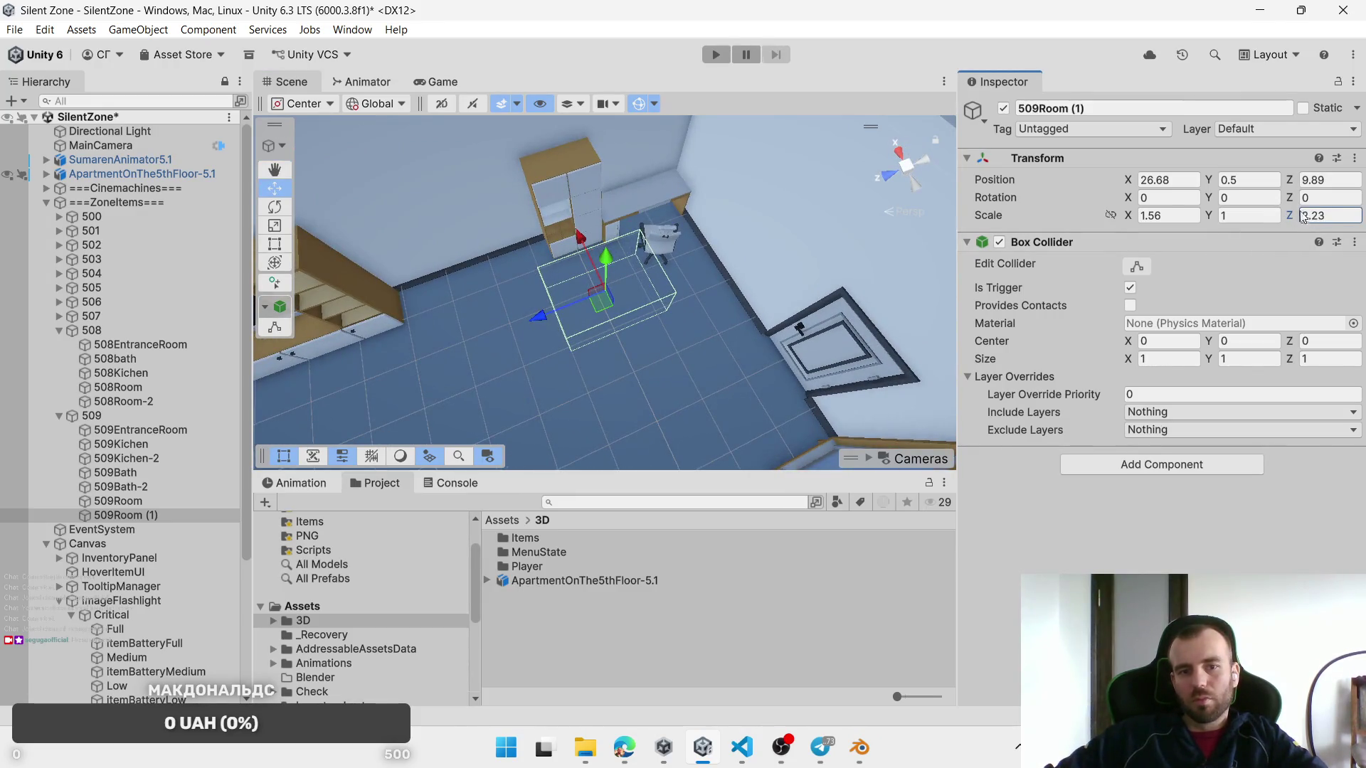
pyautogui.moveTo(594, 305); pyautogui.dragTo(590, 309)
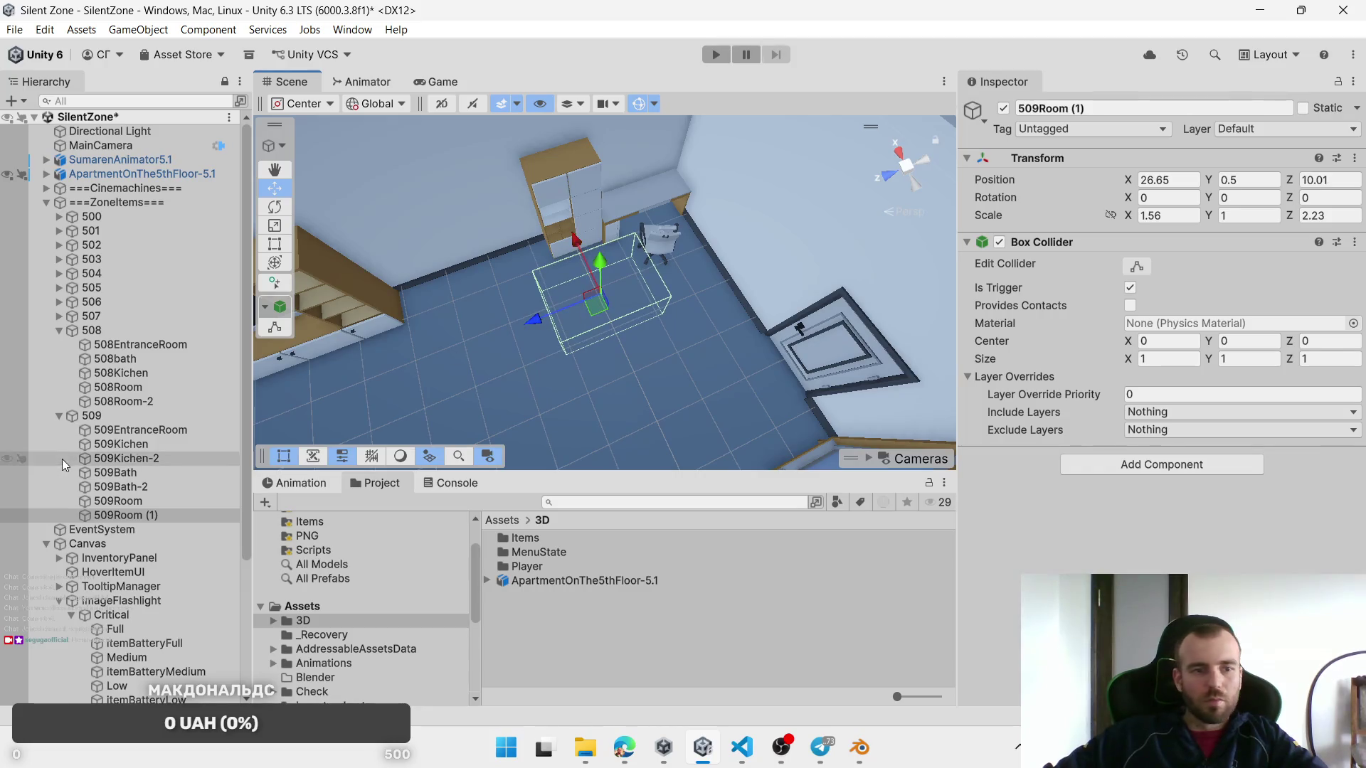
pyautogui.click(148, 516)
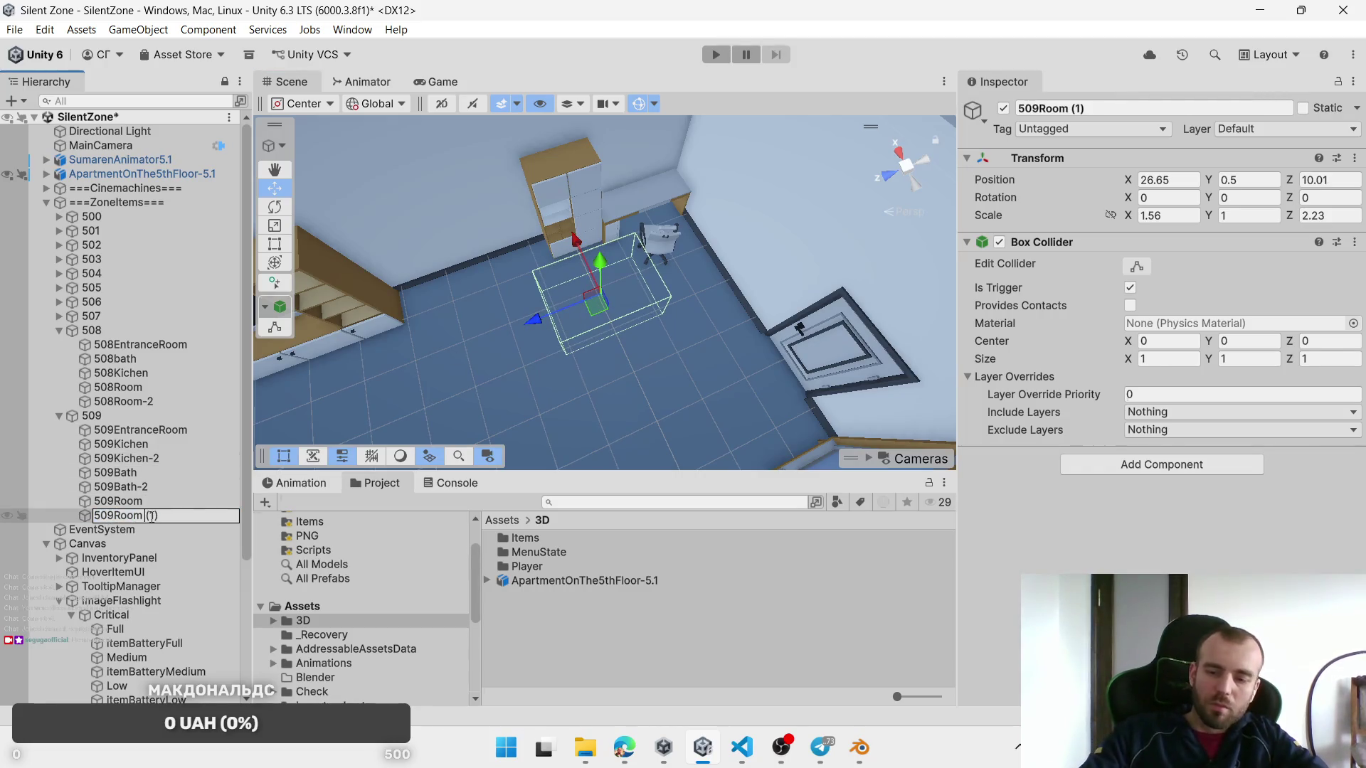
pyautogui.write('-2')
pyautogui.press('Return')
pyautogui.moveTo(641, 335)
pyautogui.mouseDown()
pyautogui.moveTo(653, 305)
pyautogui.moveTo(615, 335)
pyautogui.moveTo(753, 242)
pyautogui.moveTo(446, 305)
pyautogui.mouseUp()
# Step: Duplicate 509Room-2, set its Z scale to 3.34, and rename it 509Room-3
pyautogui.hotkey('ctrl', 'd')
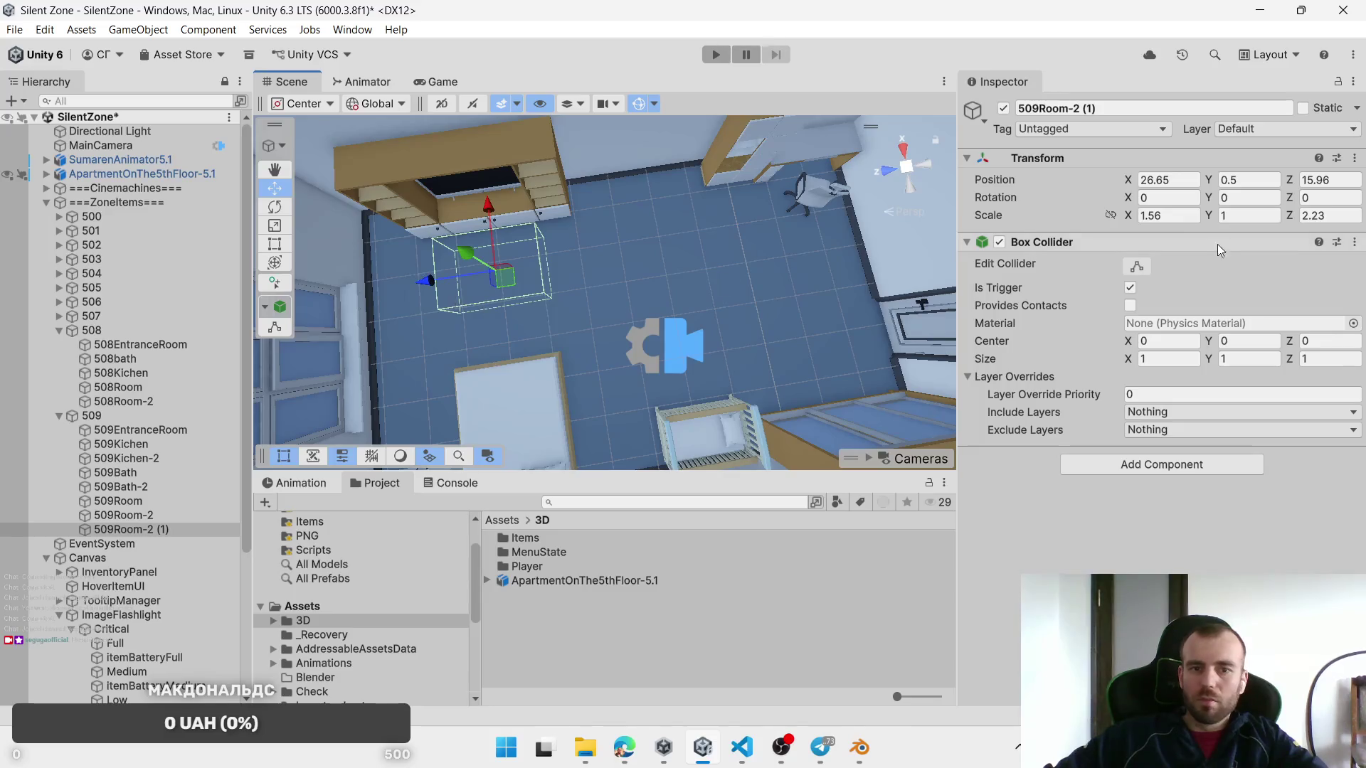
pyautogui.click(1327, 215)
pyautogui.write('3.34')
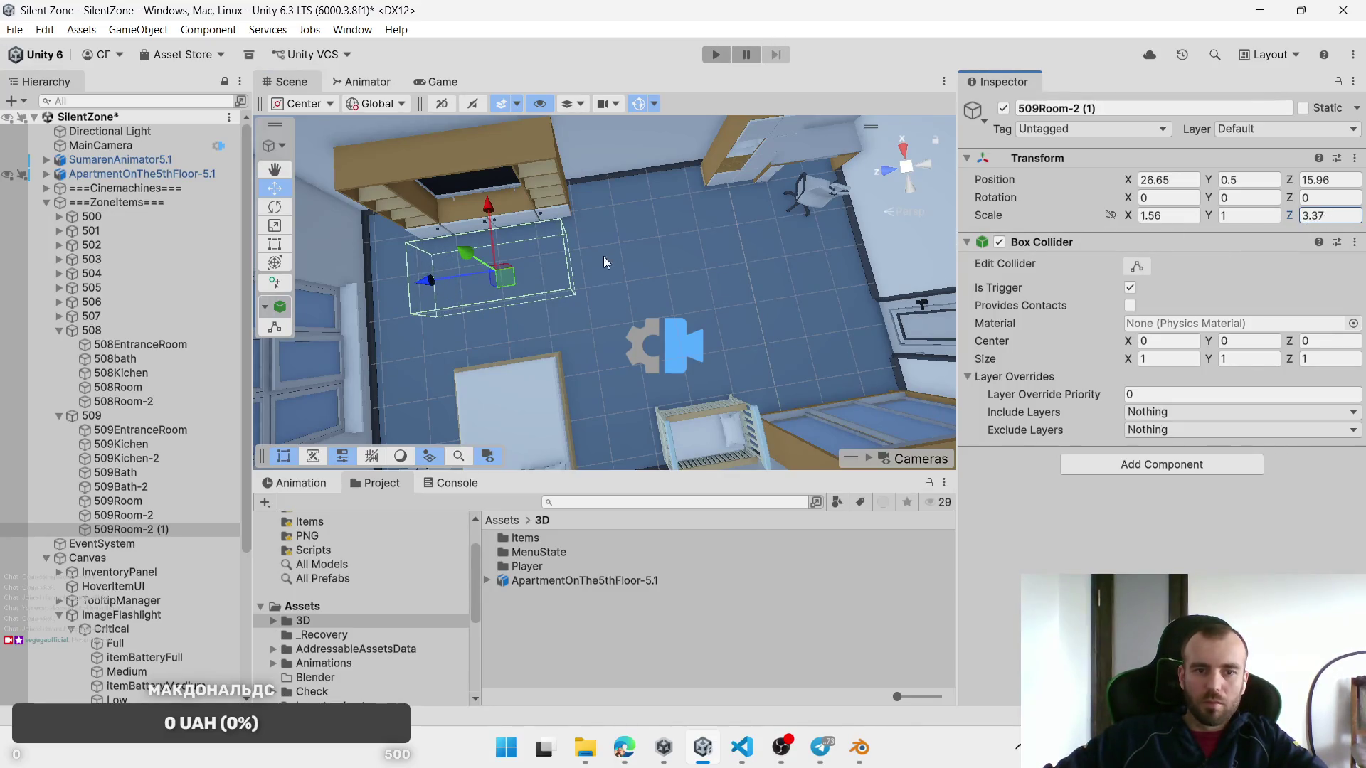
pyautogui.moveTo(512, 281); pyautogui.dragTo(513, 284)
pyautogui.click(166, 530)
pyautogui.moveTo(141, 530); pyautogui.dragTo(318, 531)
pyautogui.write('-3')
pyautogui.press('Return')
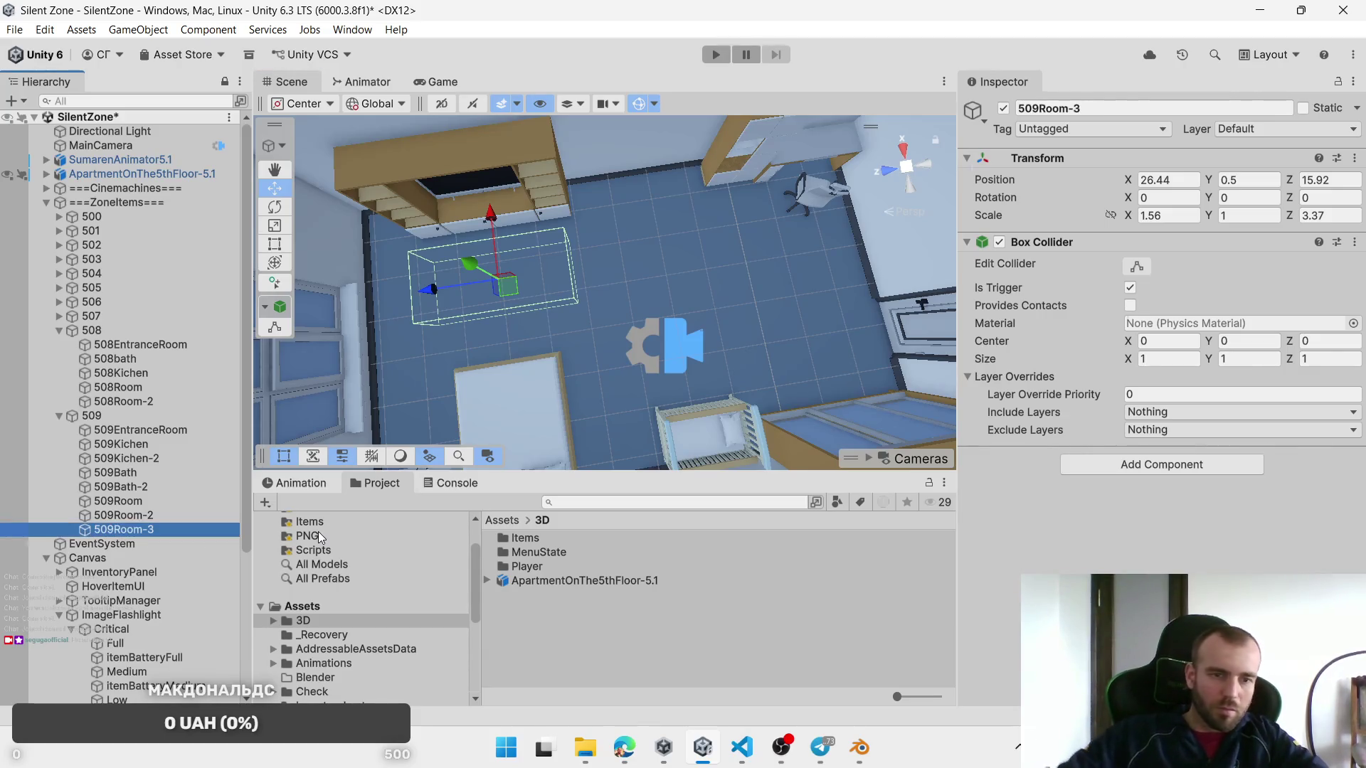
pyautogui.scroll(-3, 742, 262)
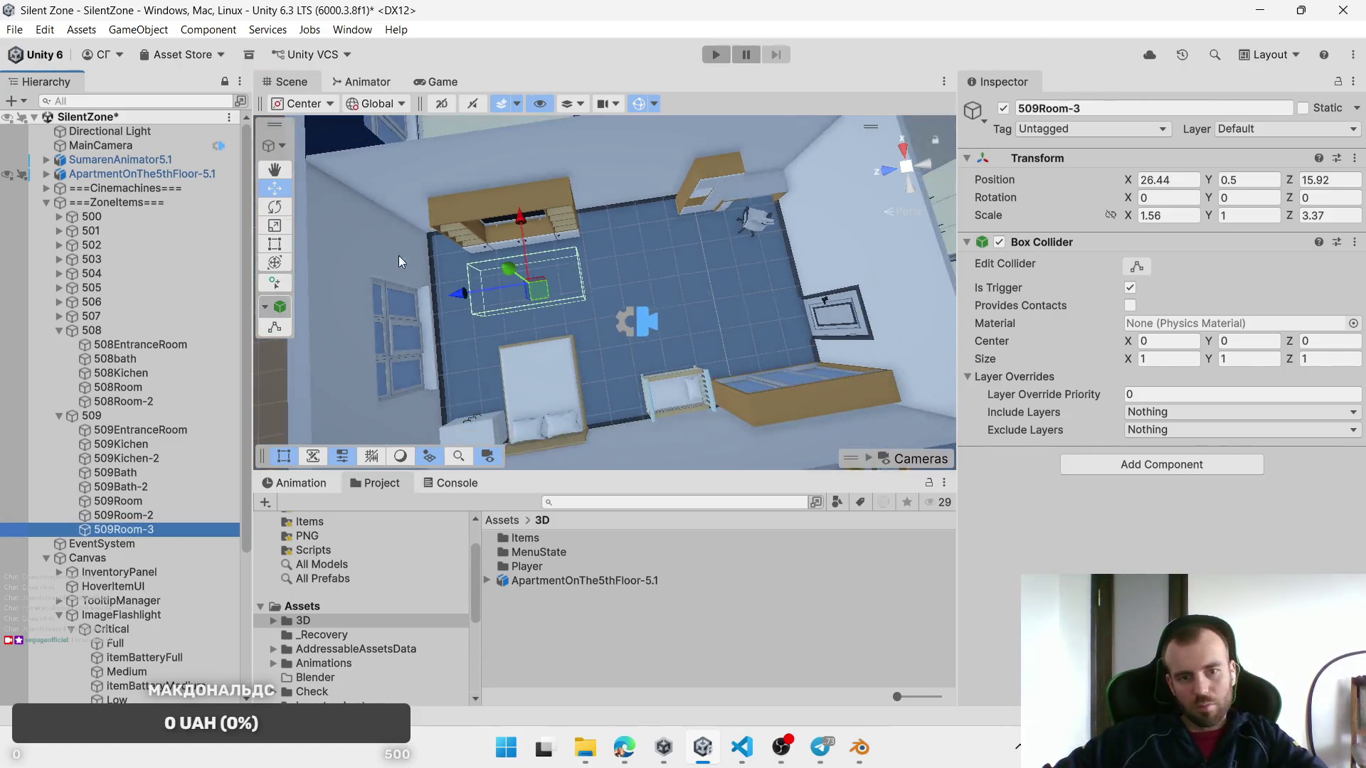
pyautogui.moveTo(400, 262)
pyautogui.mouseDown()
pyautogui.moveTo(898, 181)
pyautogui.moveTo(711, 330)
pyautogui.moveTo(602, 334)
pyautogui.mouseUp()
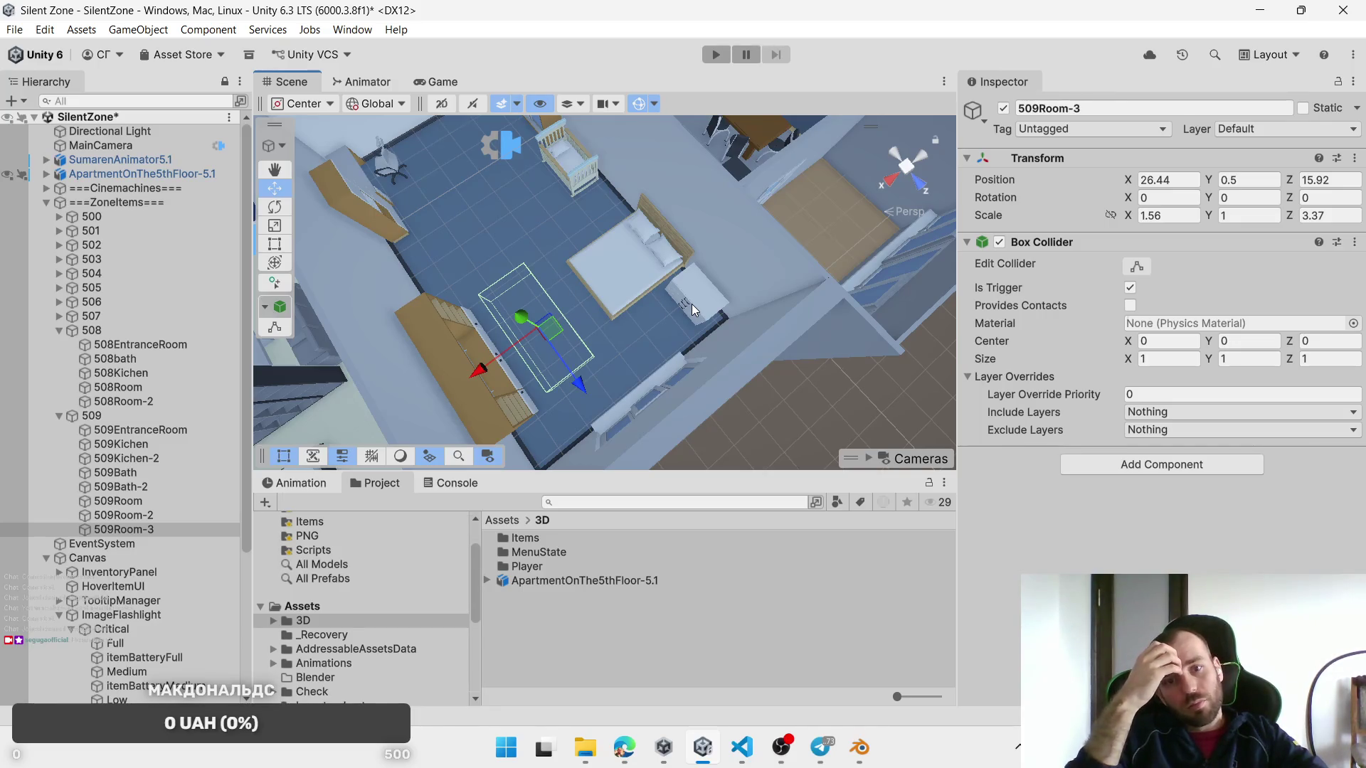
pyautogui.moveTo(692, 305)
pyautogui.mouseDown()
pyautogui.moveTo(720, 262)
pyautogui.moveTo(546, 309)
pyautogui.mouseUp()
# Step: In Blender, bring the bedroom's bed into an oblique close-up view
pyautogui.moveTo(427, 320); pyautogui.dragTo(640, 252)
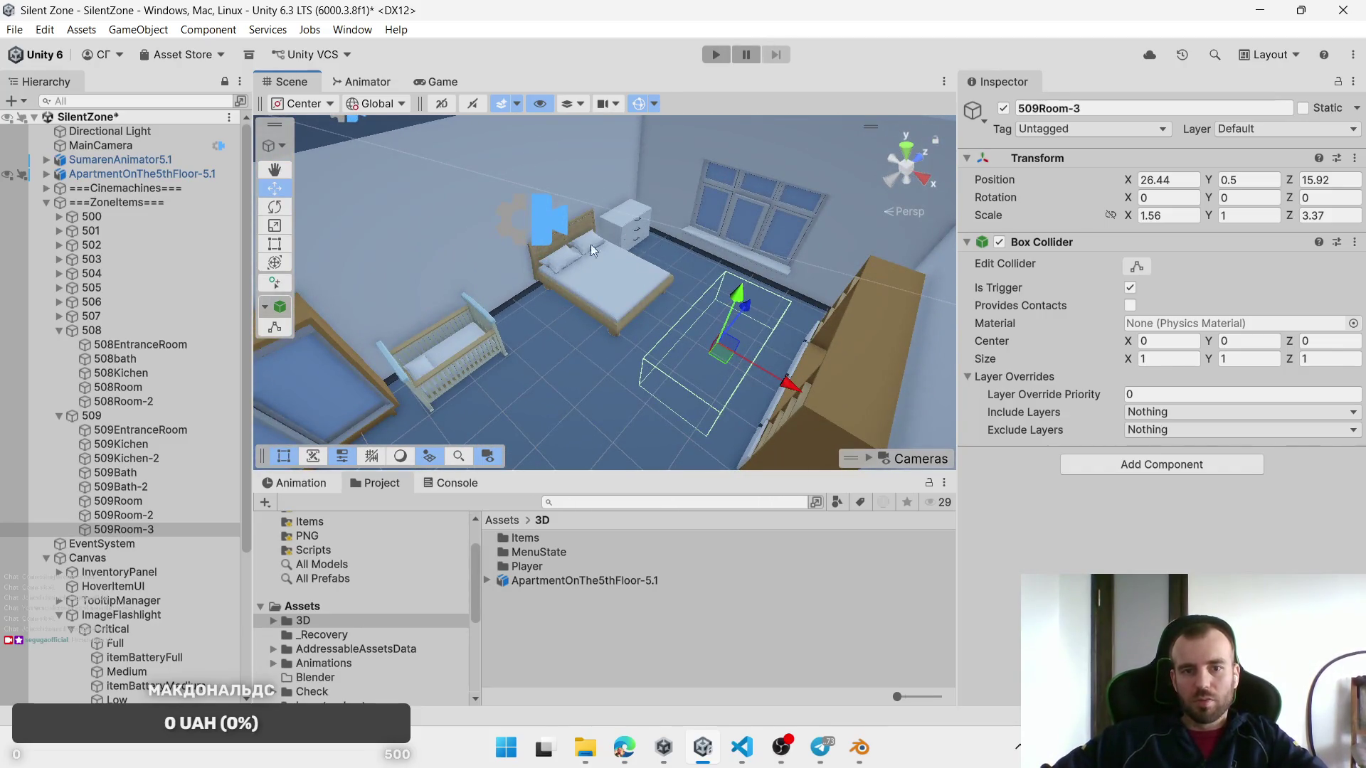
pyautogui.click(859, 747)
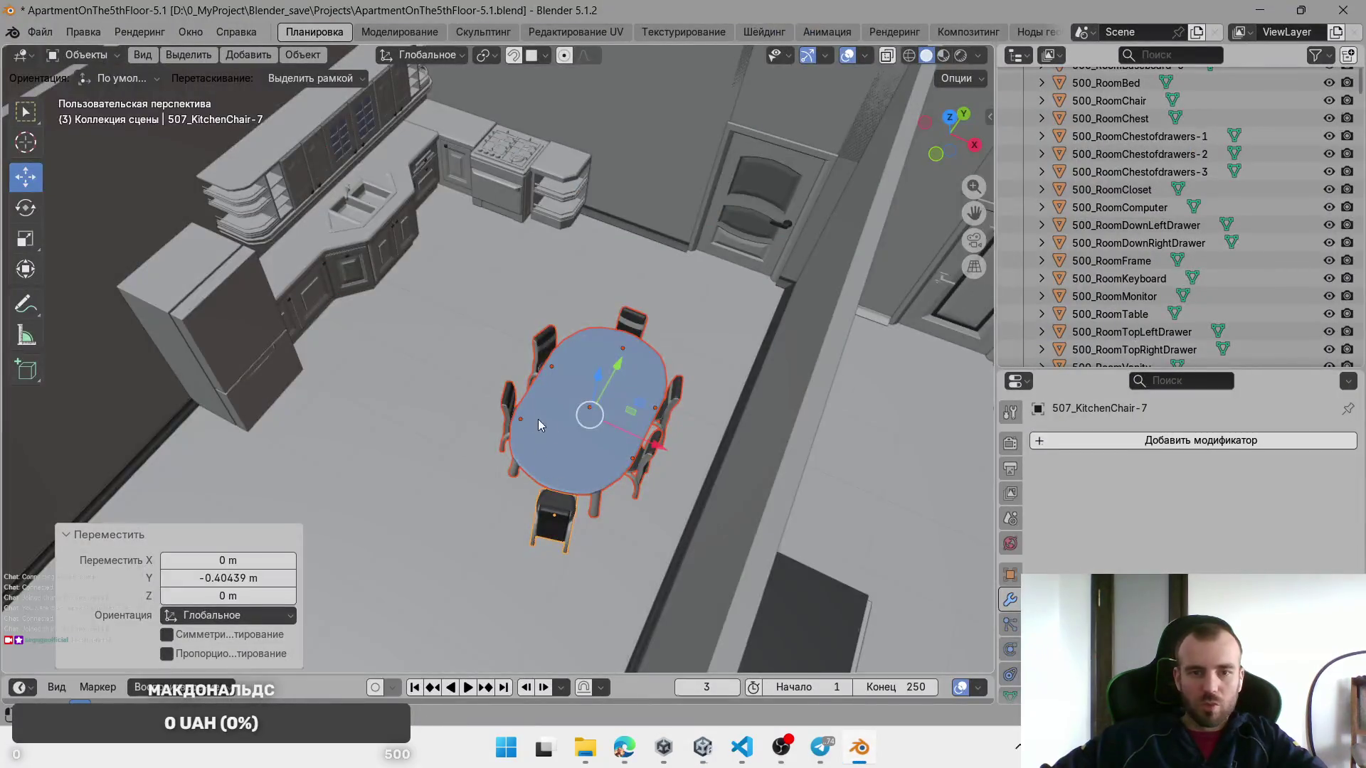
pyautogui.scroll(-5, 601, 468)
pyautogui.moveTo(601, 467); pyautogui.dragTo(306, 313)
pyautogui.keyDown('alt'); pyautogui.click(302, 286); pyautogui.keyUp('alt')
pyautogui.click(299, 272)
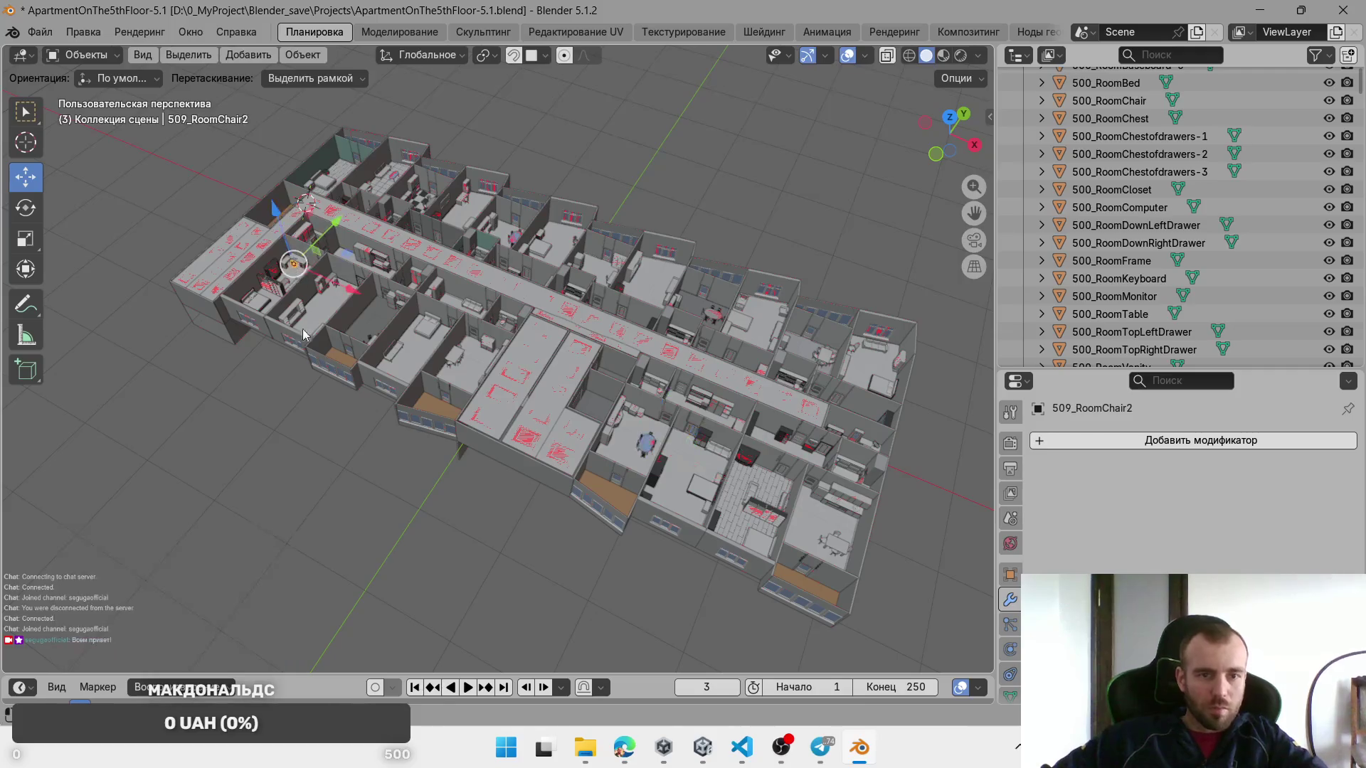
pyautogui.scroll(5, 610, 414)
pyautogui.moveTo(300, 331)
pyautogui.mouseDown()
pyautogui.moveTo(749, 484)
pyautogui.moveTo(556, 377)
pyautogui.moveTo(420, 404)
pyautogui.mouseUp()
pyautogui.scroll(3, 608, 421)
pyautogui.moveTo(609, 421); pyautogui.dragTo(608, 297)
# Step: Select the bed and chest of drawers, move them along X, then slide the chest beside the bed
pyautogui.click(607, 297)
pyautogui.keyDown('shift'); pyautogui.click(656, 184); pyautogui.keyUp('shift')
pyautogui.keyDown('shift'); pyautogui.click(648, 232); pyautogui.keyUp('shift')
pyautogui.keyDown('shift'); pyautogui.click(647, 255); pyautogui.keyUp('shift')
pyautogui.keyDown('shift'); pyautogui.click(630, 203); pyautogui.keyUp('shift')
pyautogui.moveTo(581, 215)
pyautogui.mouseDown()
pyautogui.moveTo(703, 221)
pyautogui.moveTo(681, 225)
pyautogui.moveTo(683, 271)
pyautogui.mouseUp()
pyautogui.moveTo(704, 206)
pyautogui.mouseDown()
pyautogui.moveTo(527, 236)
pyautogui.moveTo(503, 289)
pyautogui.moveTo(655, 207)
pyautogui.moveTo(595, 269)
pyautogui.moveTo(526, 294)
pyautogui.mouseUp()
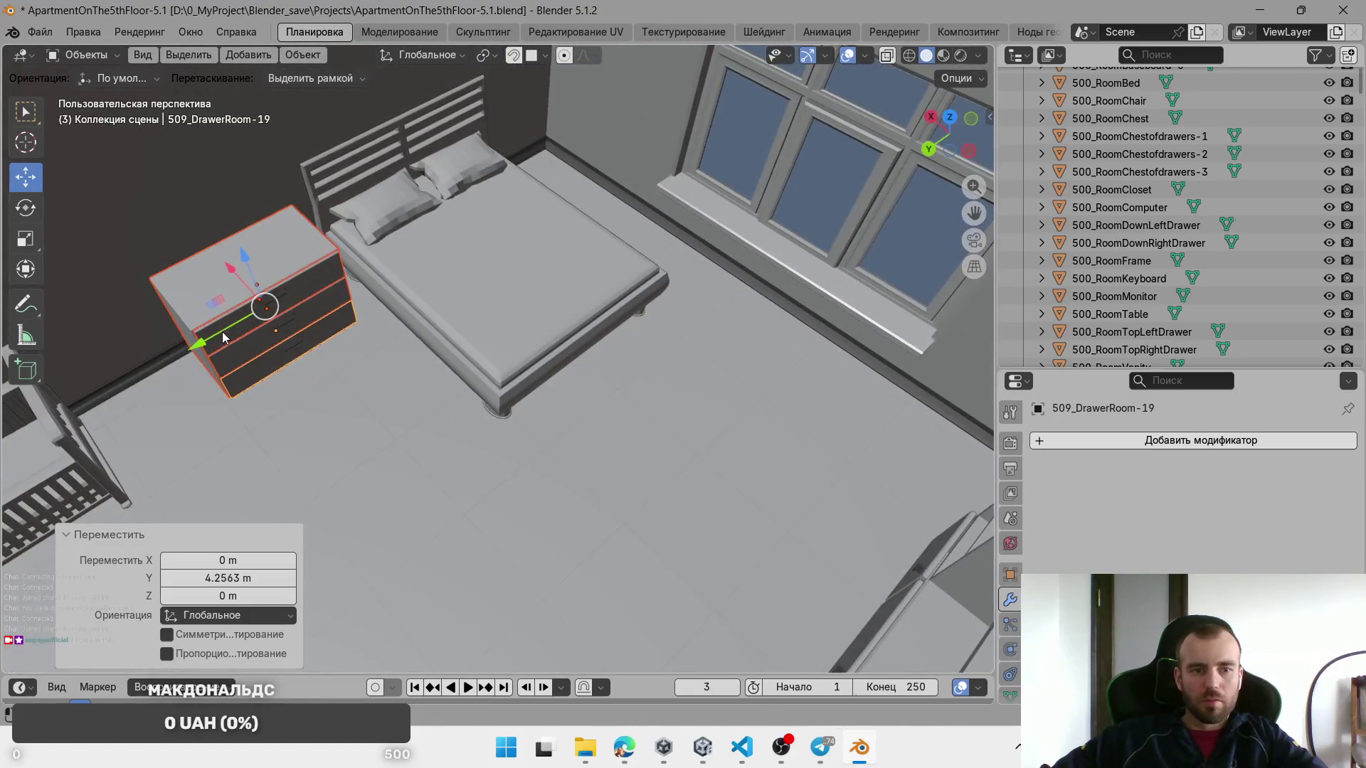
# Step: Select the 509_FloorRoom floor and return to Unity
pyautogui.click(461, 470)
pyautogui.scroll(-3, 689, 669)
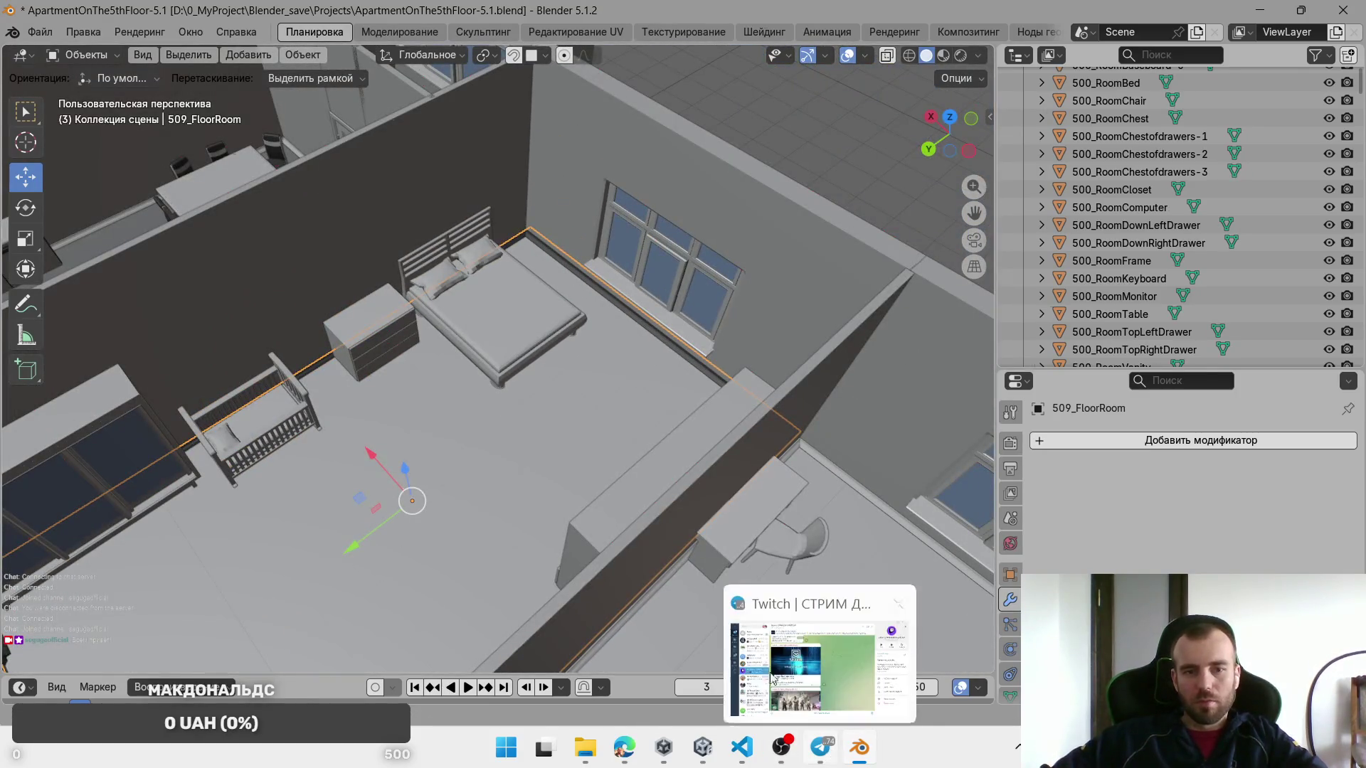
pyautogui.click(703, 749)
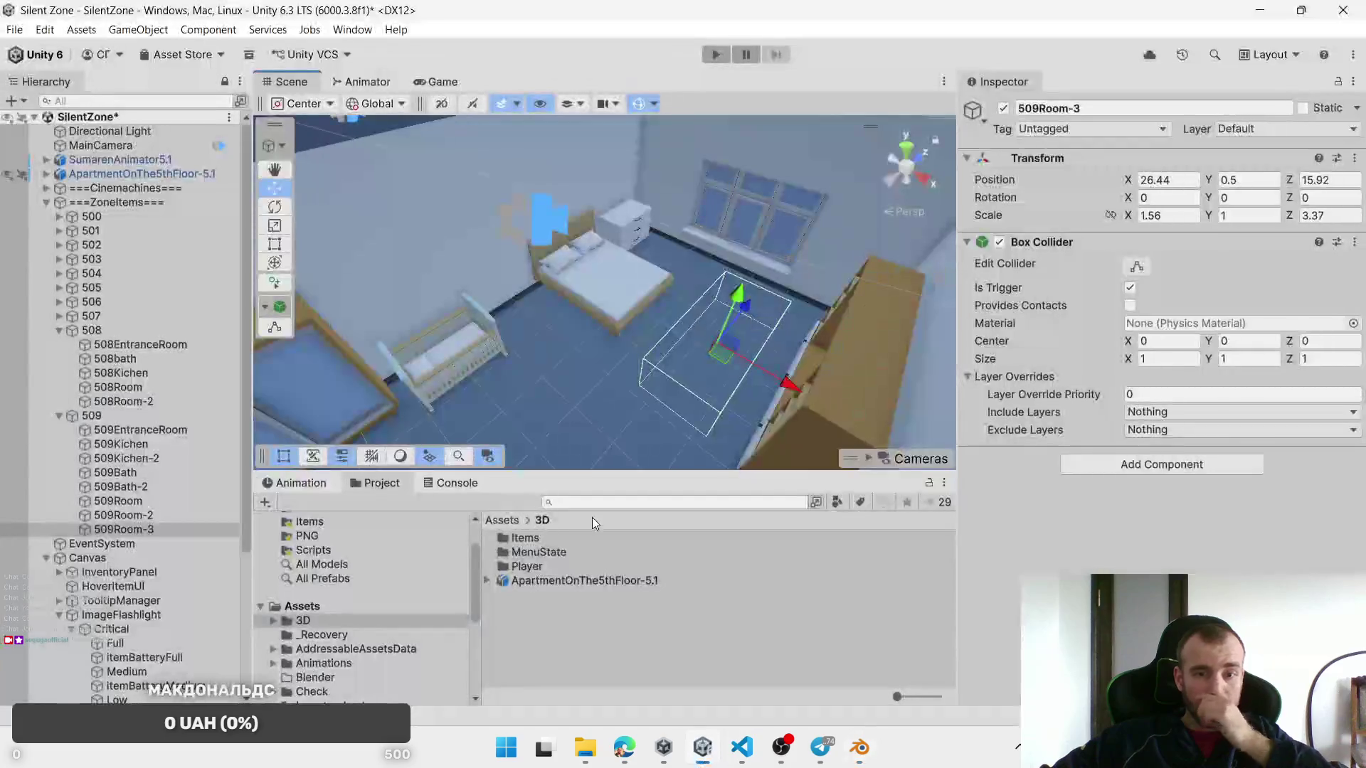
# Step: Survey the apartment from above and select the 509Room-3 trigger box
pyautogui.moveTo(755, 301)
pyautogui.mouseDown()
pyautogui.moveTo(711, 359)
pyautogui.moveTo(597, 279)
pyautogui.mouseUp()
pyautogui.scroll(-5, 709, 361)
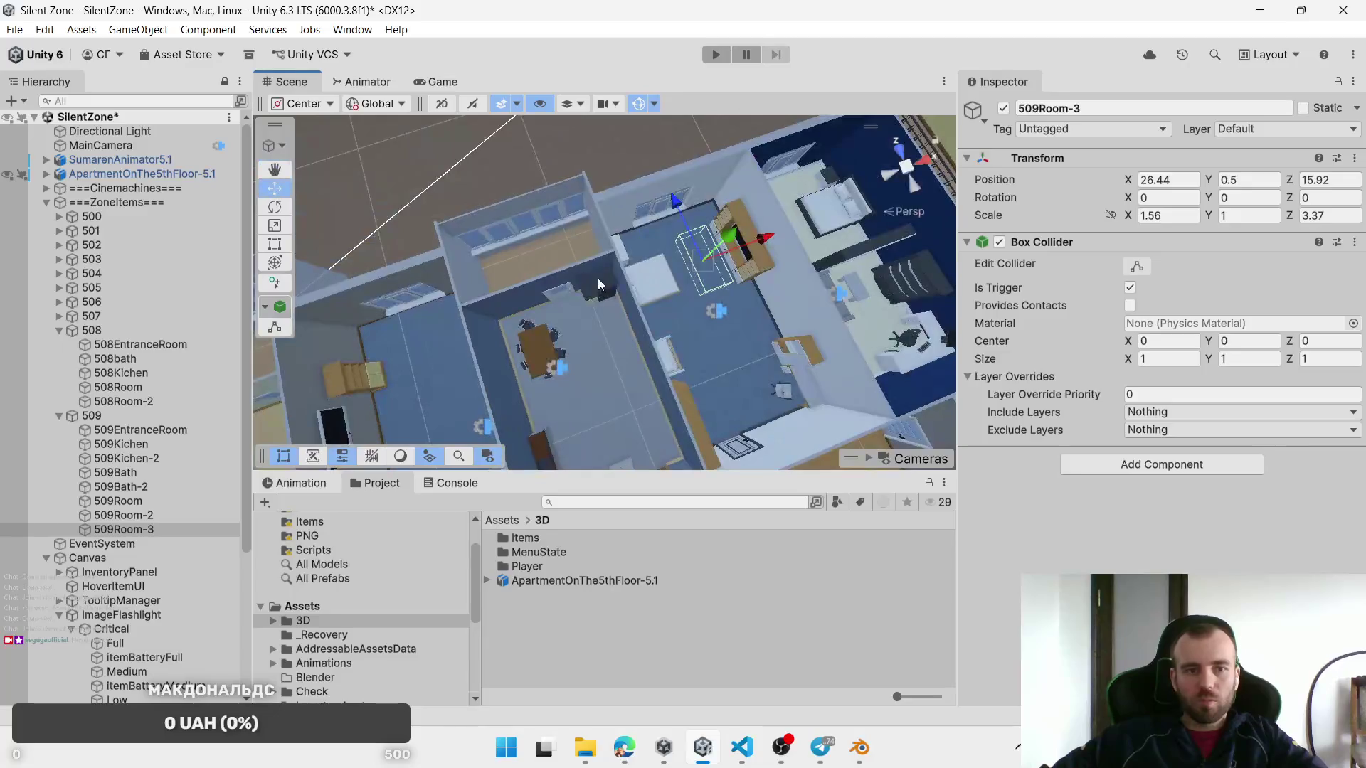
pyautogui.scroll(3, 598, 279)
pyautogui.scroll(-5, 596, 270)
pyautogui.moveTo(548, 387); pyautogui.dragTo(604, 280)
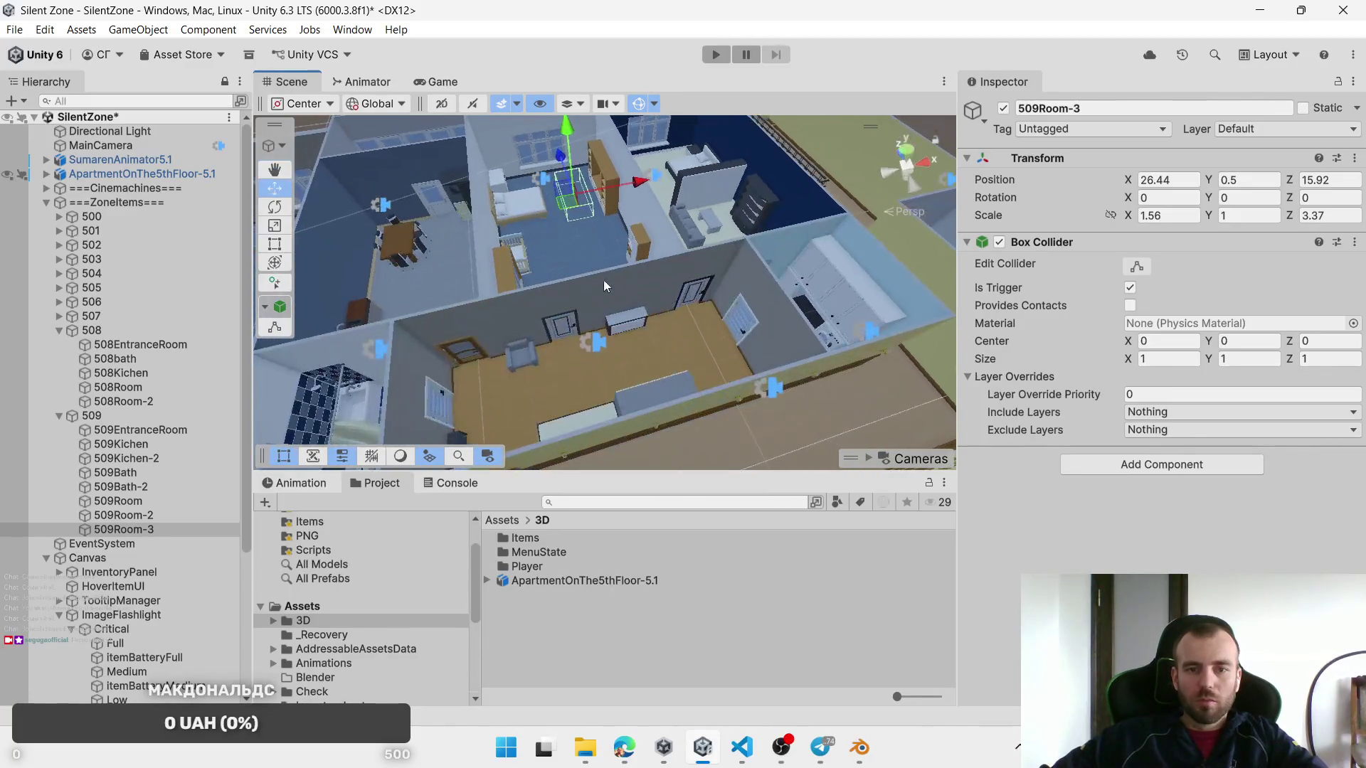
pyautogui.click(564, 331)
pyautogui.click(563, 332)
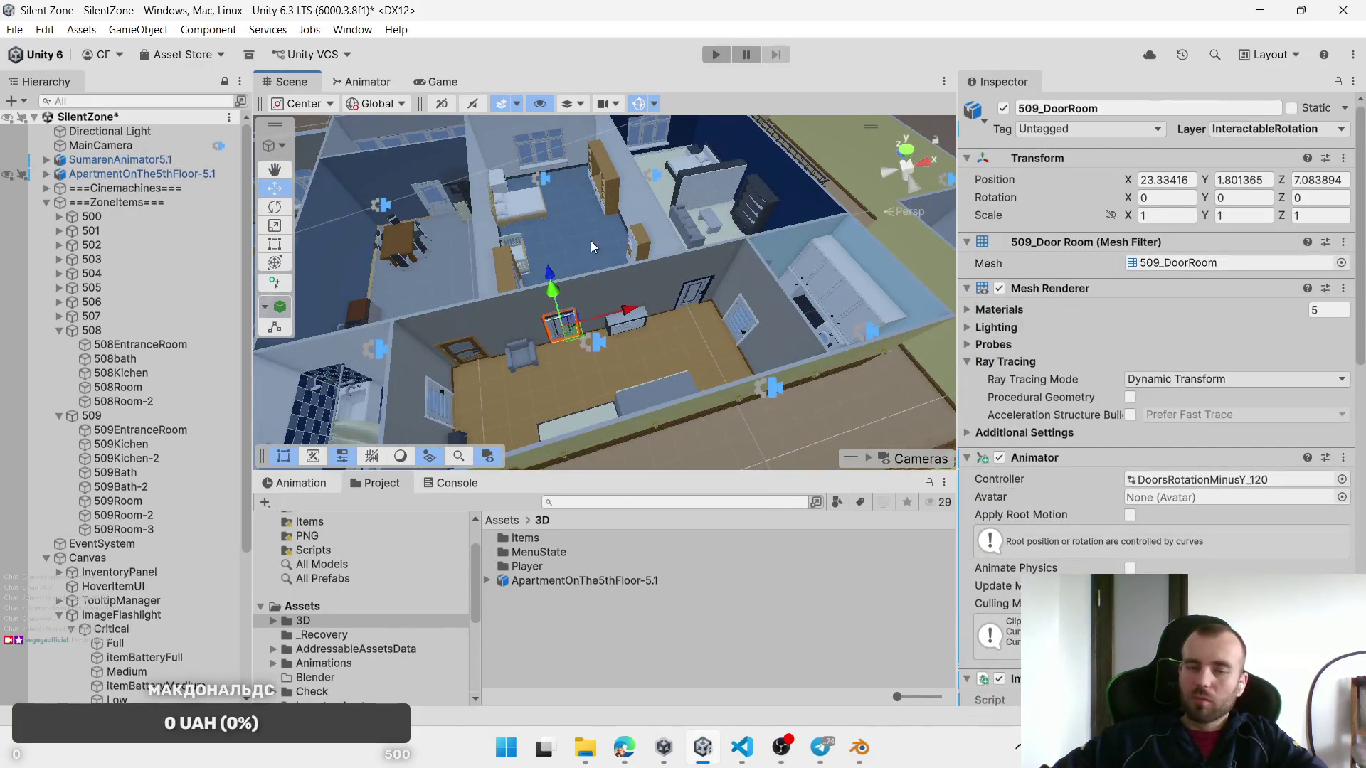
pyautogui.click(169, 527)
# Step: Duplicate 509Room-3 and move the copy into the neighbouring room
pyautogui.moveTo(545, 265); pyautogui.dragTo(627, 207)
pyautogui.hotkey('ctrl', 'd')
pyautogui.moveTo(544, 168); pyautogui.dragTo(720, 323)
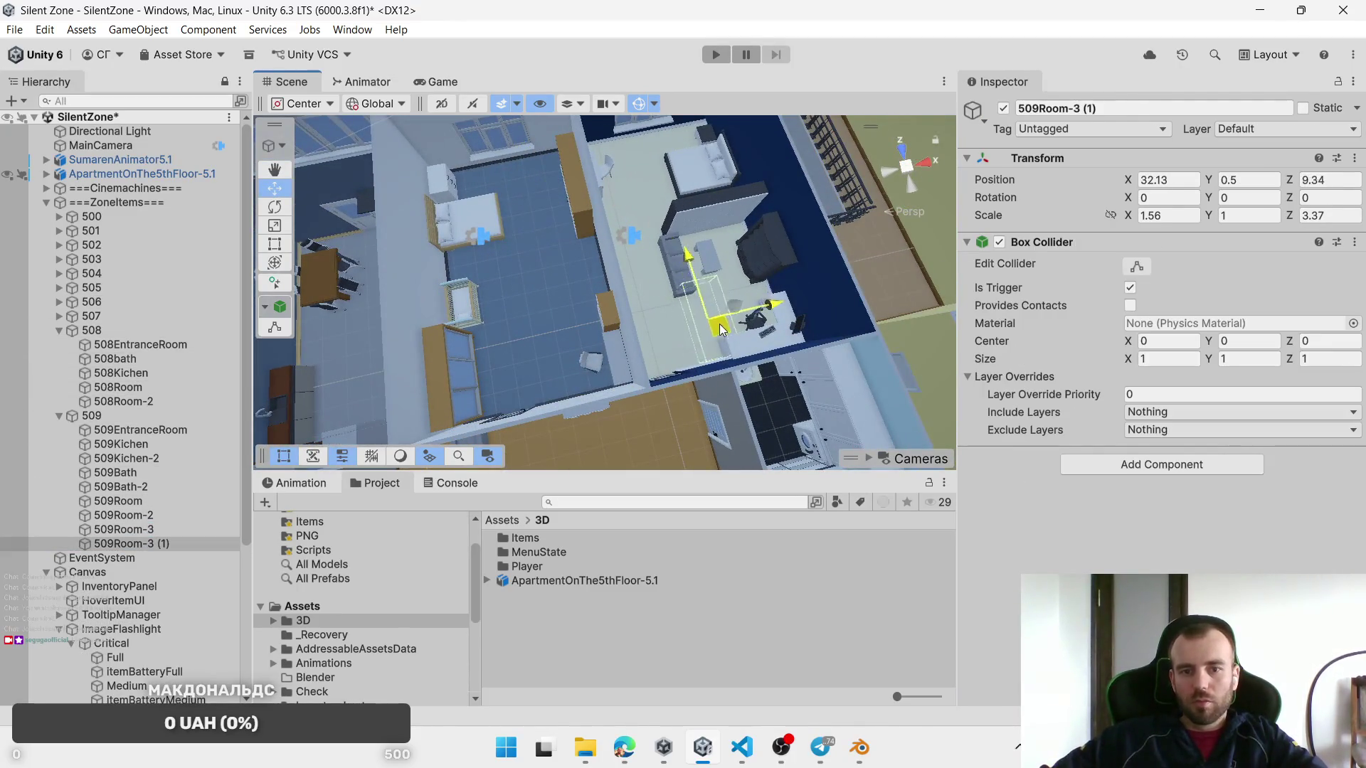
pyautogui.scroll(5, 616, 374)
pyautogui.moveTo(838, 339)
pyautogui.mouseDown()
pyautogui.moveTo(702, 301)
pyautogui.moveTo(887, 384)
pyautogui.moveTo(673, 327)
pyautogui.moveTo(656, 299)
pyautogui.moveTo(660, 259)
pyautogui.mouseUp()
pyautogui.click(666, 320)
pyautogui.click(169, 545)
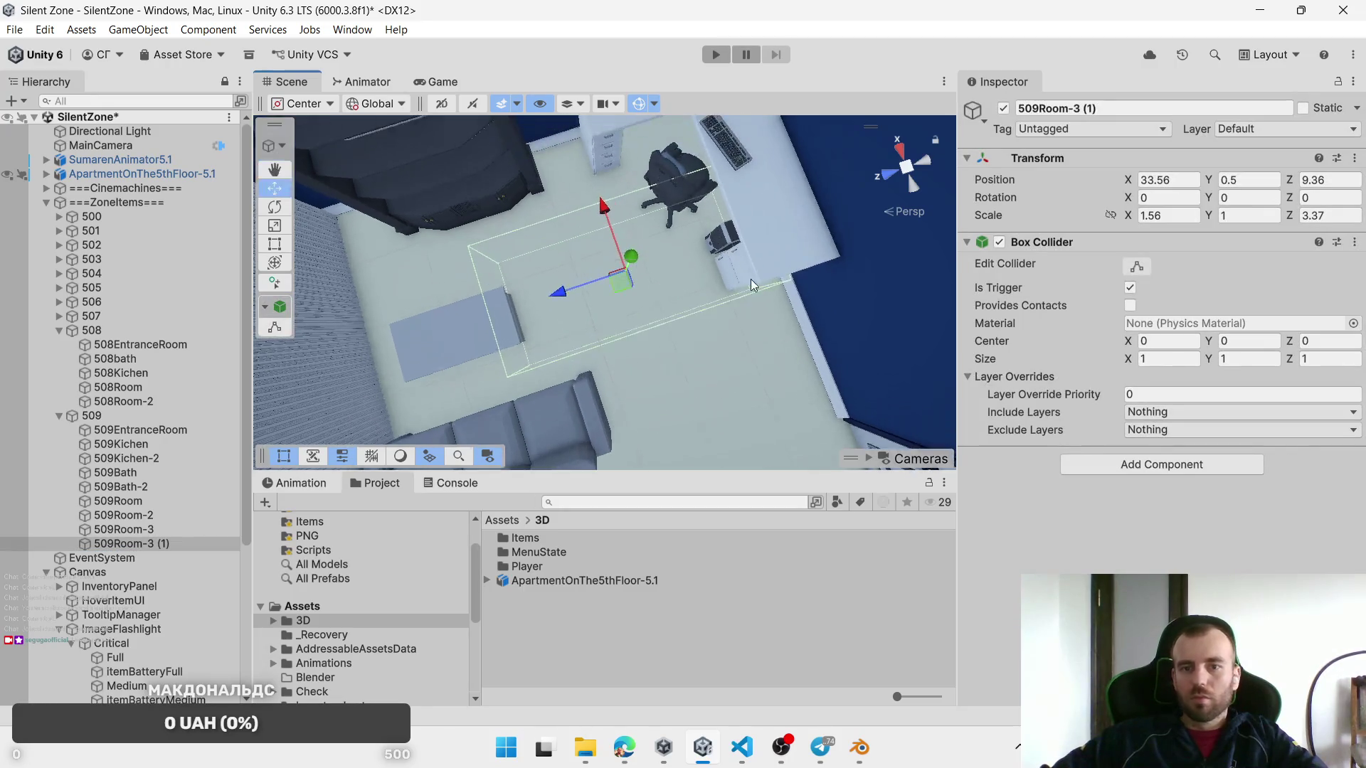
# Step: Scale the copy to 1.56 × 1.41, nudge it into place, and start renaming it 509Room-1
pyautogui.moveTo(1118, 221); pyautogui.dragTo(1112, 215)
pyautogui.moveTo(1289, 216); pyautogui.dragTo(1141, 217)
pyautogui.moveTo(1289, 221); pyautogui.dragTo(1299, 218)
pyautogui.moveTo(629, 282); pyautogui.dragTo(622, 277)
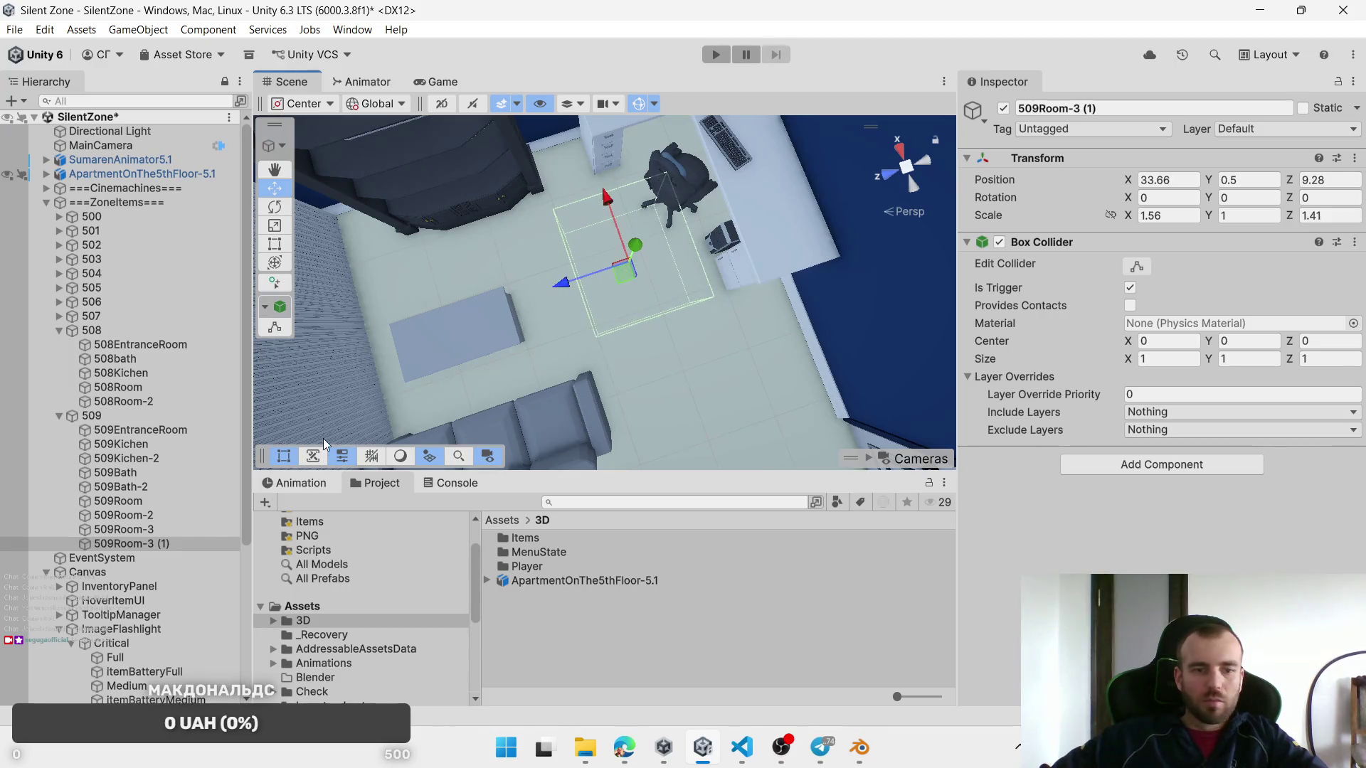
pyautogui.click(131, 544)
# Step: Name the box 509Room.1-1, set its Z scale to 1.76 and move it to Z 9.79
pyautogui.write('1')
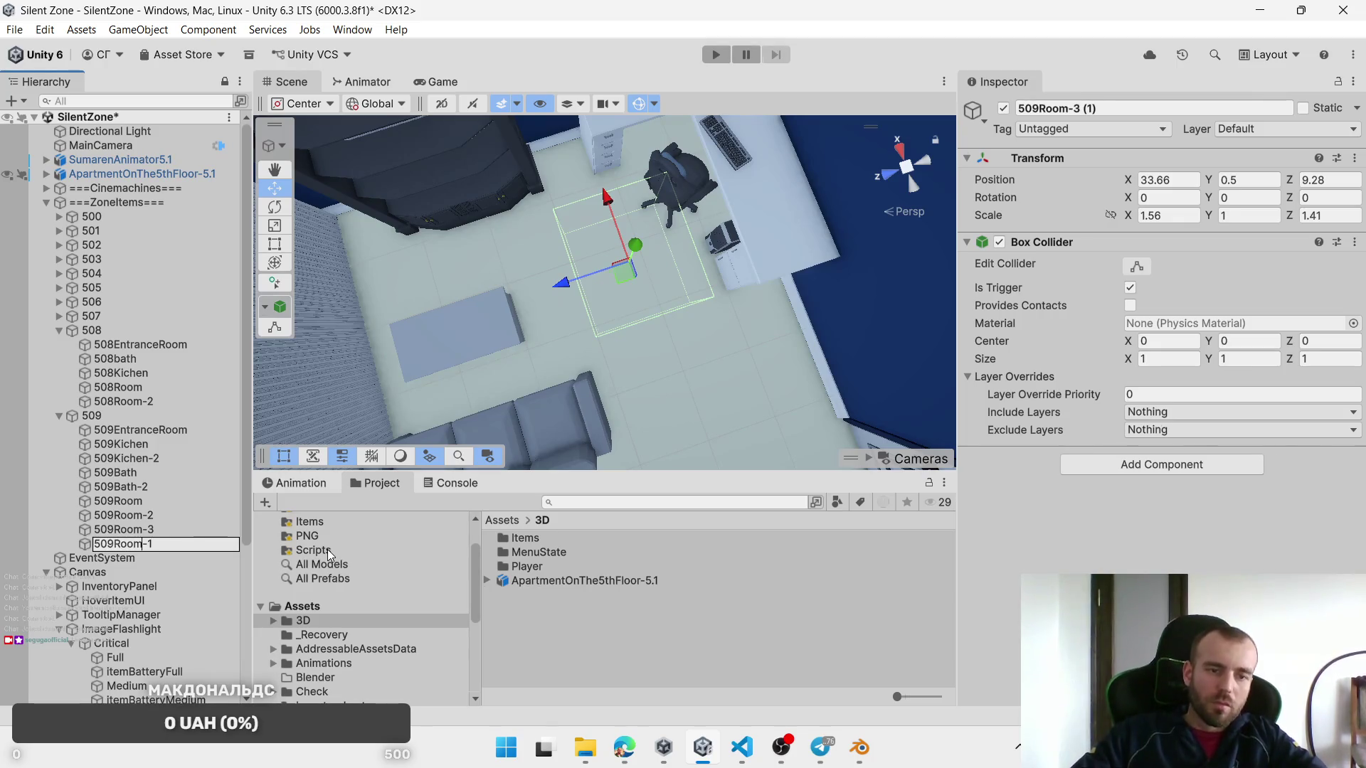
pyautogui.write('.41')
pyautogui.press('Return')
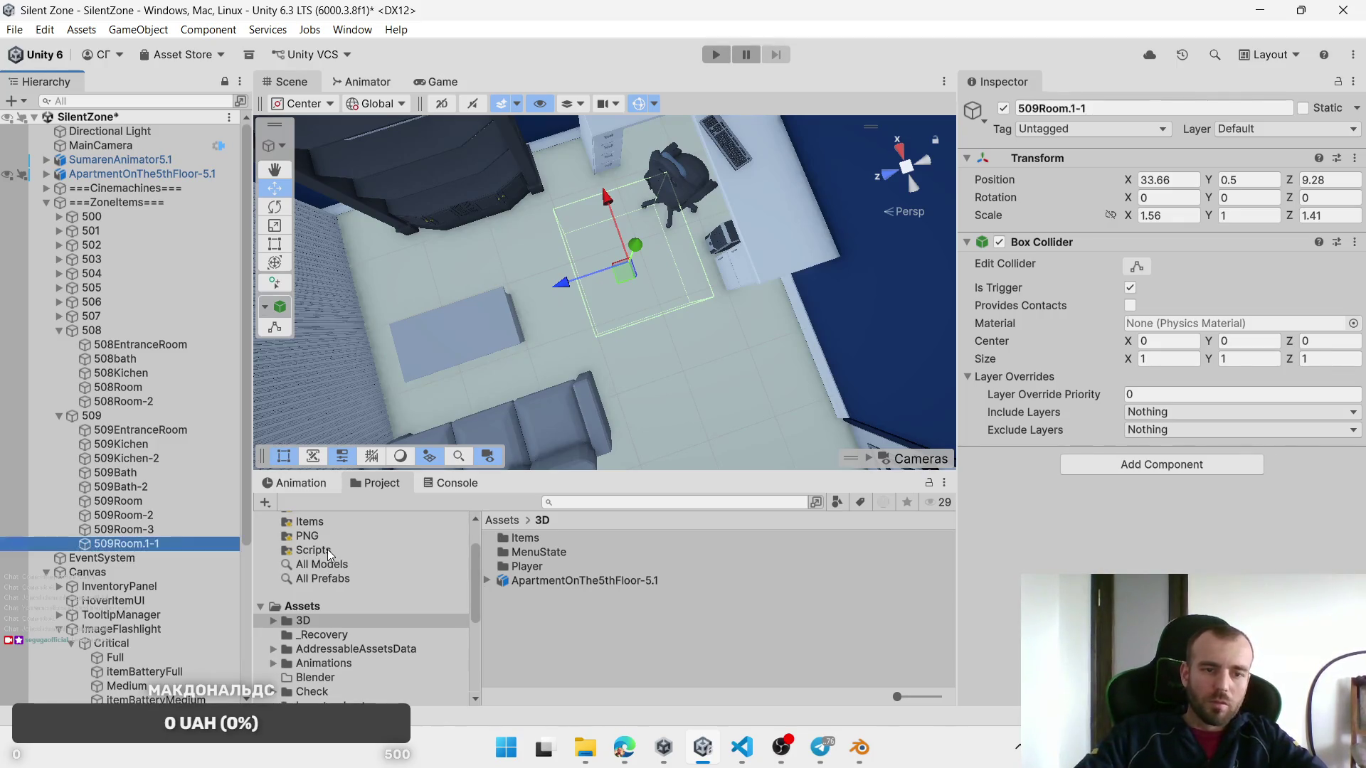
pyautogui.moveTo(566, 296)
pyautogui.mouseDown()
pyautogui.moveTo(715, 198)
pyautogui.moveTo(684, 180)
pyautogui.moveTo(737, 310)
pyautogui.mouseUp()
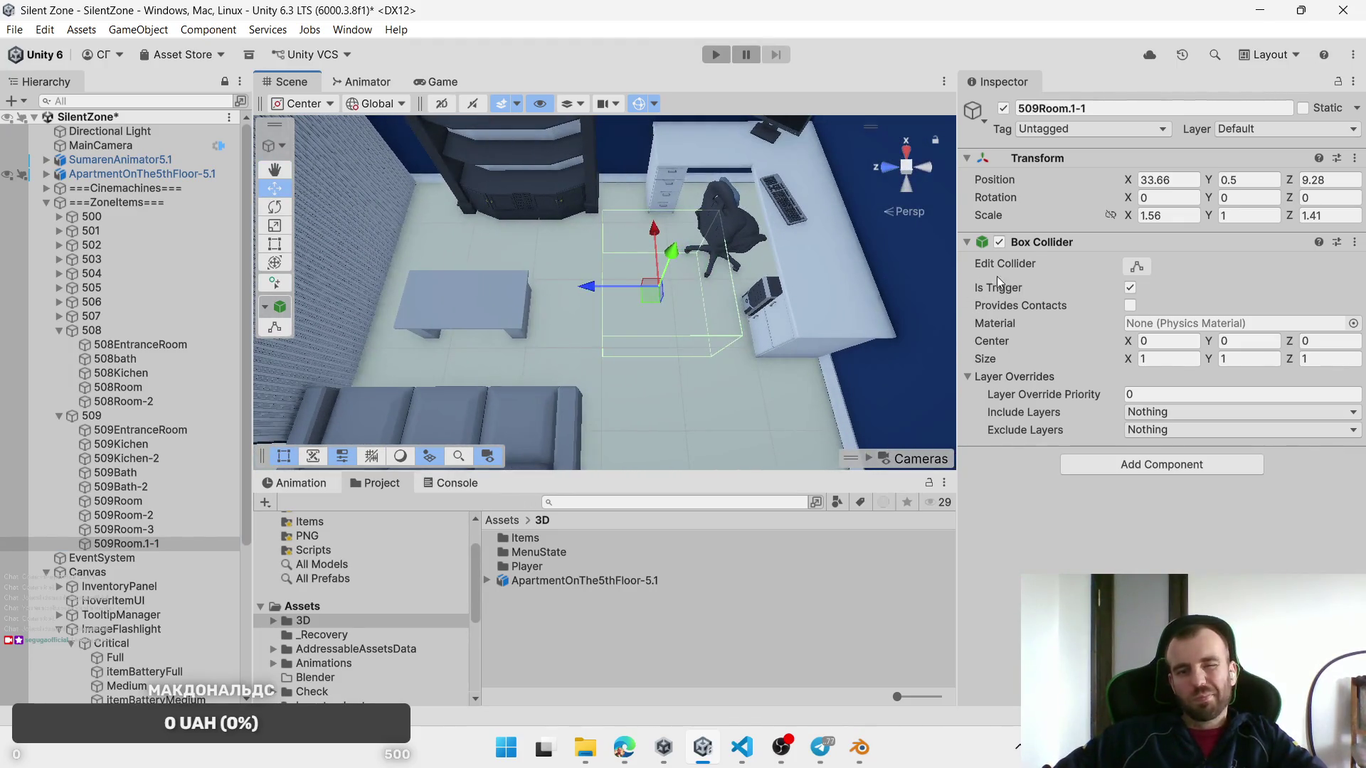
pyautogui.moveTo(1289, 217); pyautogui.dragTo(1303, 219)
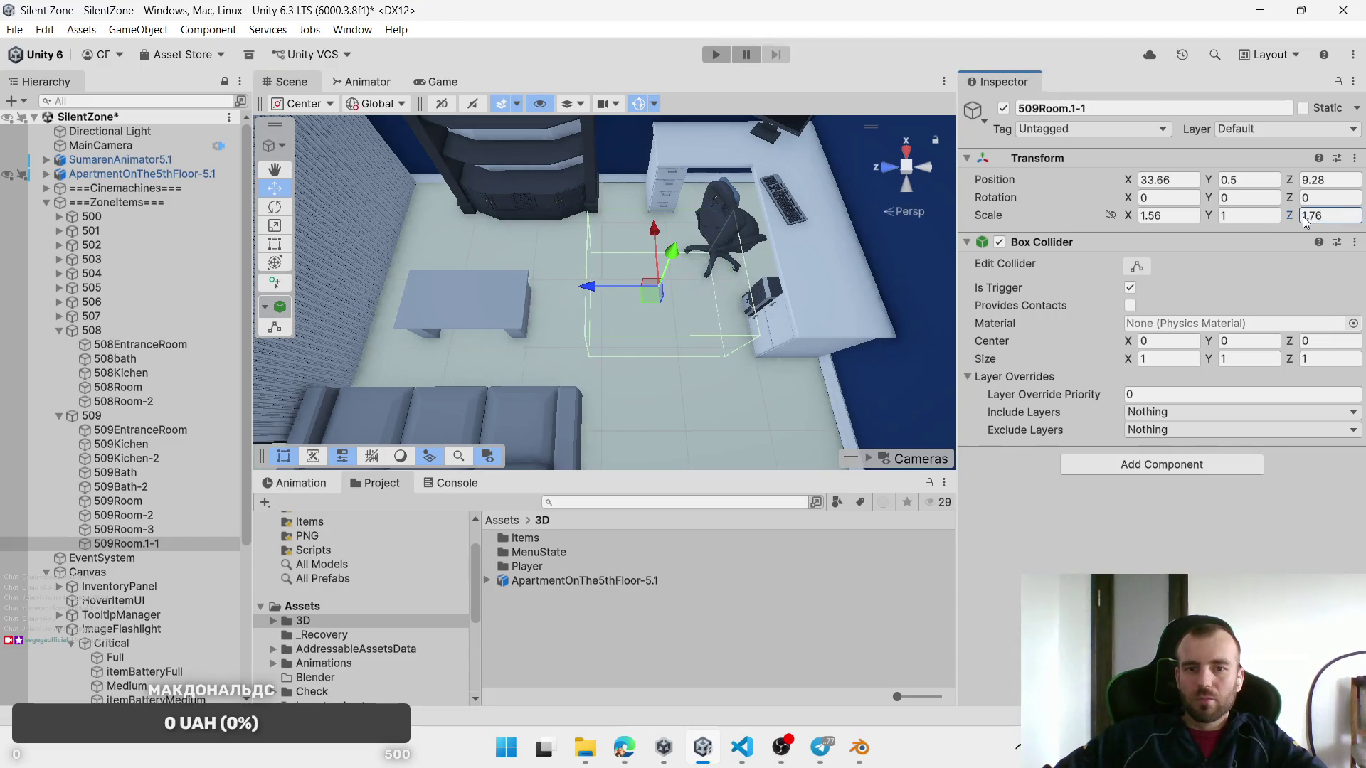
pyautogui.moveTo(619, 289); pyautogui.dragTo(563, 296)
pyautogui.scroll(-5, 693, 322)
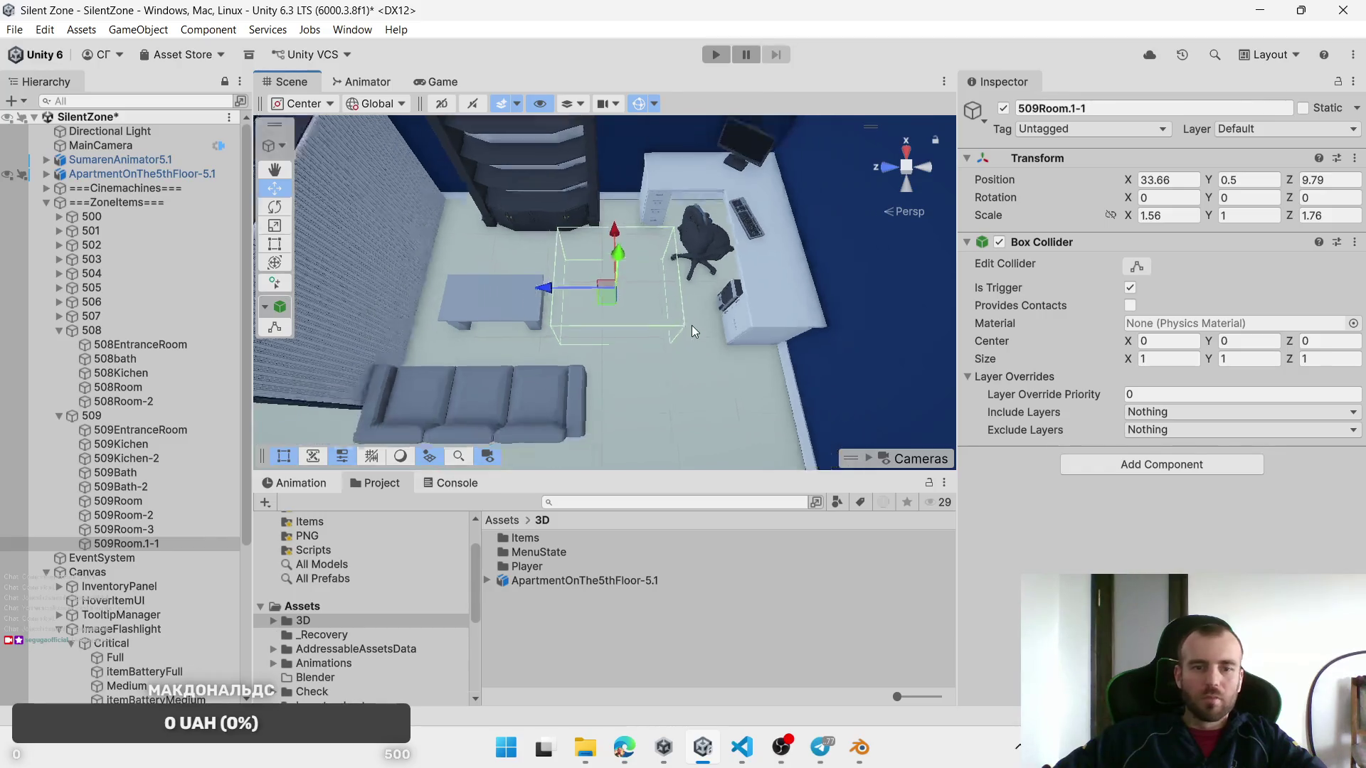
pyautogui.moveTo(630, 326)
pyautogui.mouseDown()
pyautogui.moveTo(679, 286)
pyautogui.moveTo(643, 319)
pyautogui.mouseUp()
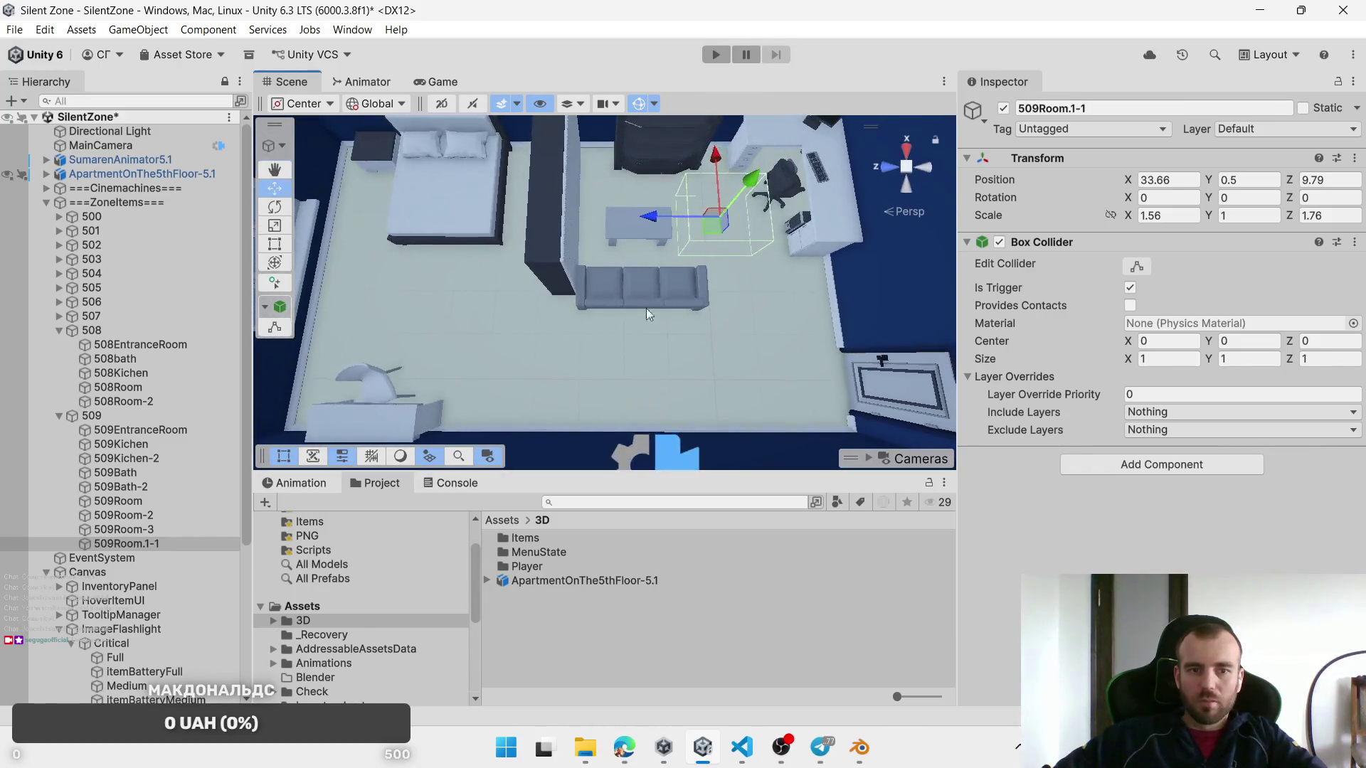
# Step: Duplicate the box, move the copy to Z 17.79 by the bed and set X scale 1.23
pyautogui.hotkey('ctrl', 'd')
pyautogui.moveTo(727, 235); pyautogui.dragTo(388, 245)
pyautogui.press('f')
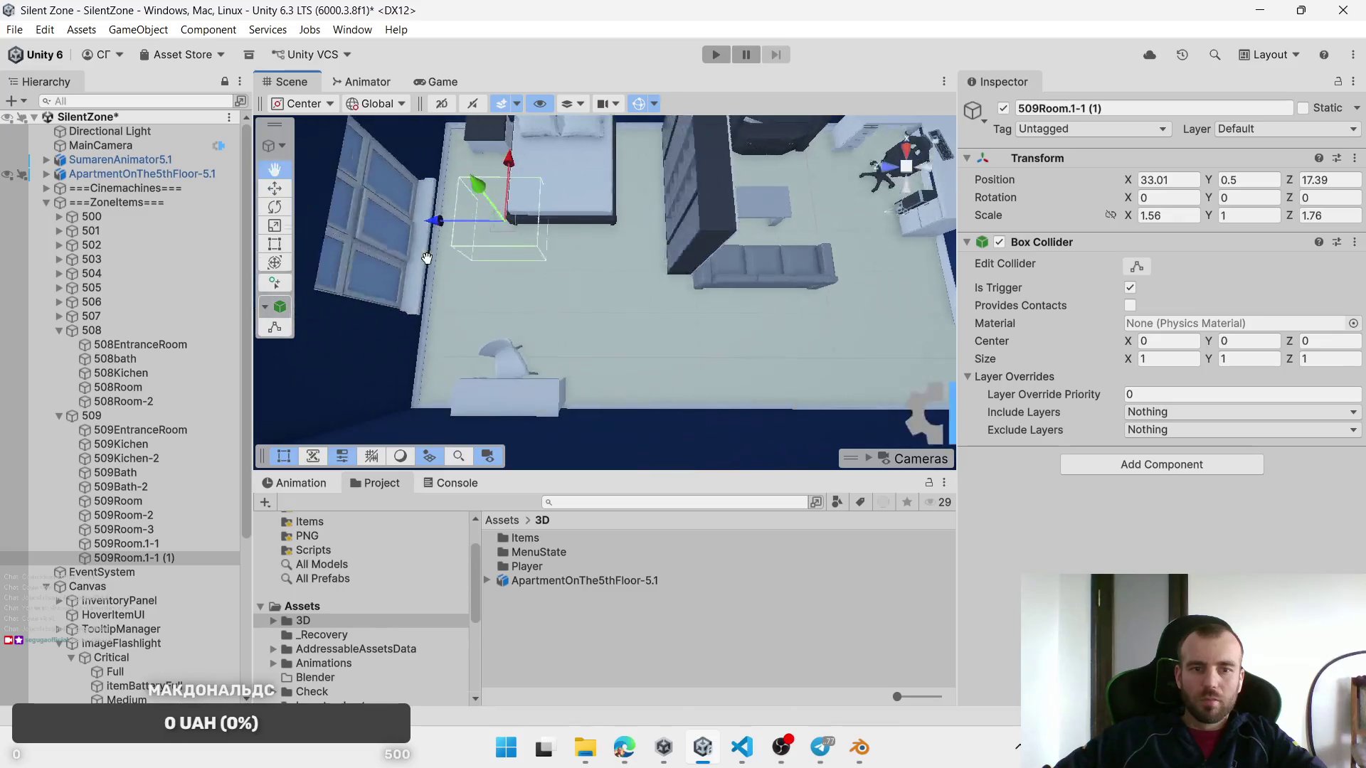
pyautogui.moveTo(493, 267); pyautogui.dragTo(501, 239)
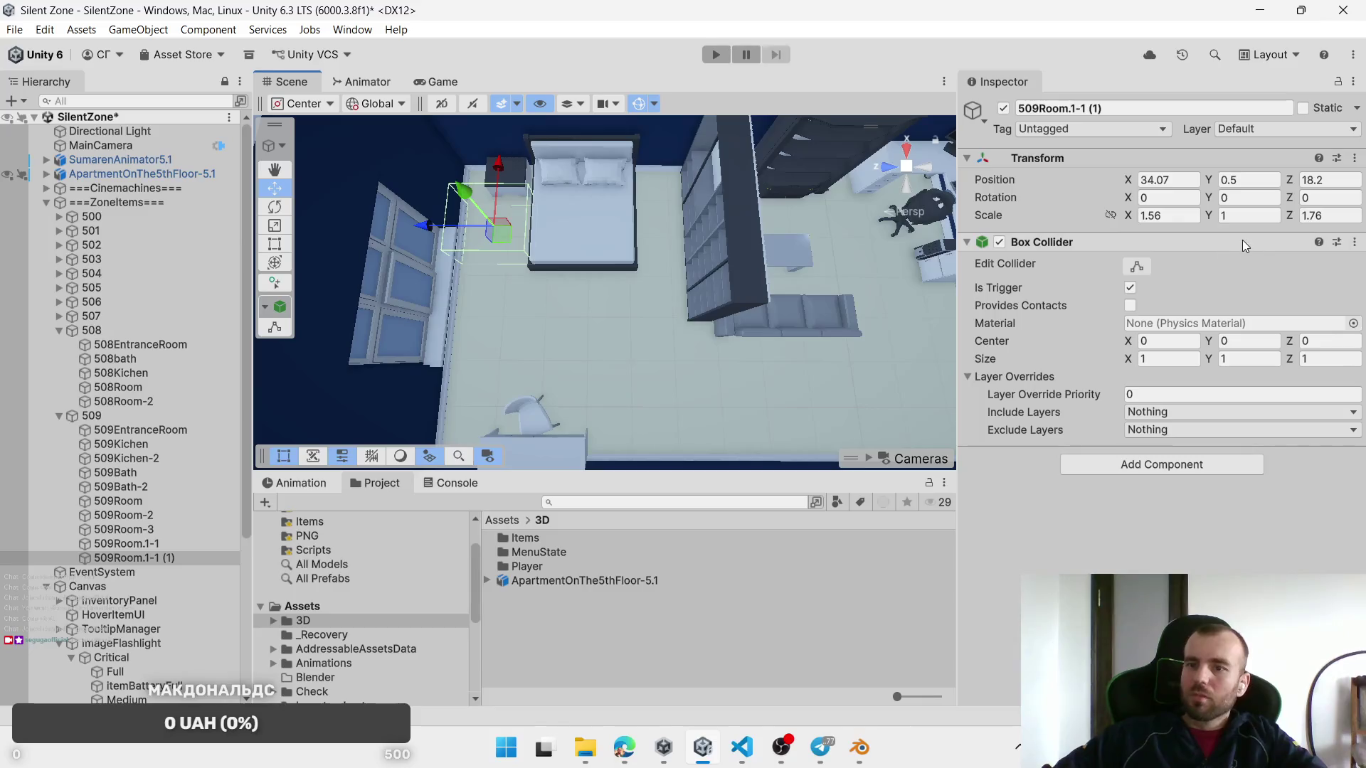
pyautogui.moveTo(1130, 220); pyautogui.dragTo(1117, 211)
pyautogui.write('1.25')
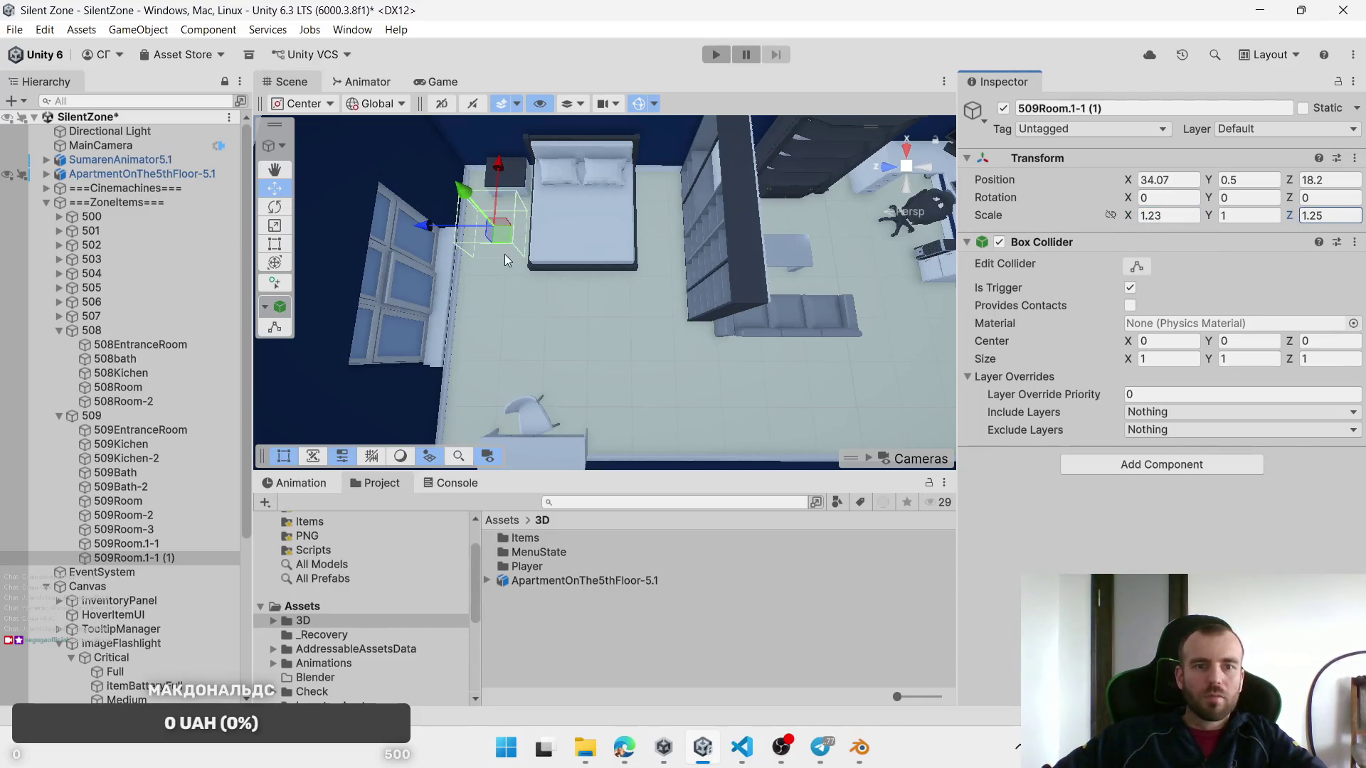
pyautogui.moveTo(501, 240)
pyautogui.mouseDown()
pyautogui.moveTo(794, 198)
pyautogui.moveTo(443, 302)
pyautogui.mouseUp()
pyautogui.moveTo(124, 388); pyautogui.dragTo(1364, 321)
pyautogui.moveTo(783, 213)
pyautogui.mouseDown()
pyautogui.moveTo(573, 164)
pyautogui.moveTo(600, 250)
pyautogui.moveTo(789, 307)
pyautogui.mouseUp()
# Step: Duplicate the box again near the desk chair and rename the first copy 509Room.1-2
pyautogui.hotkey('ctrl', 'd')
pyautogui.moveTo(778, 242)
pyautogui.mouseDown()
pyautogui.moveTo(511, 274)
pyautogui.moveTo(501, 290)
pyautogui.mouseUp()
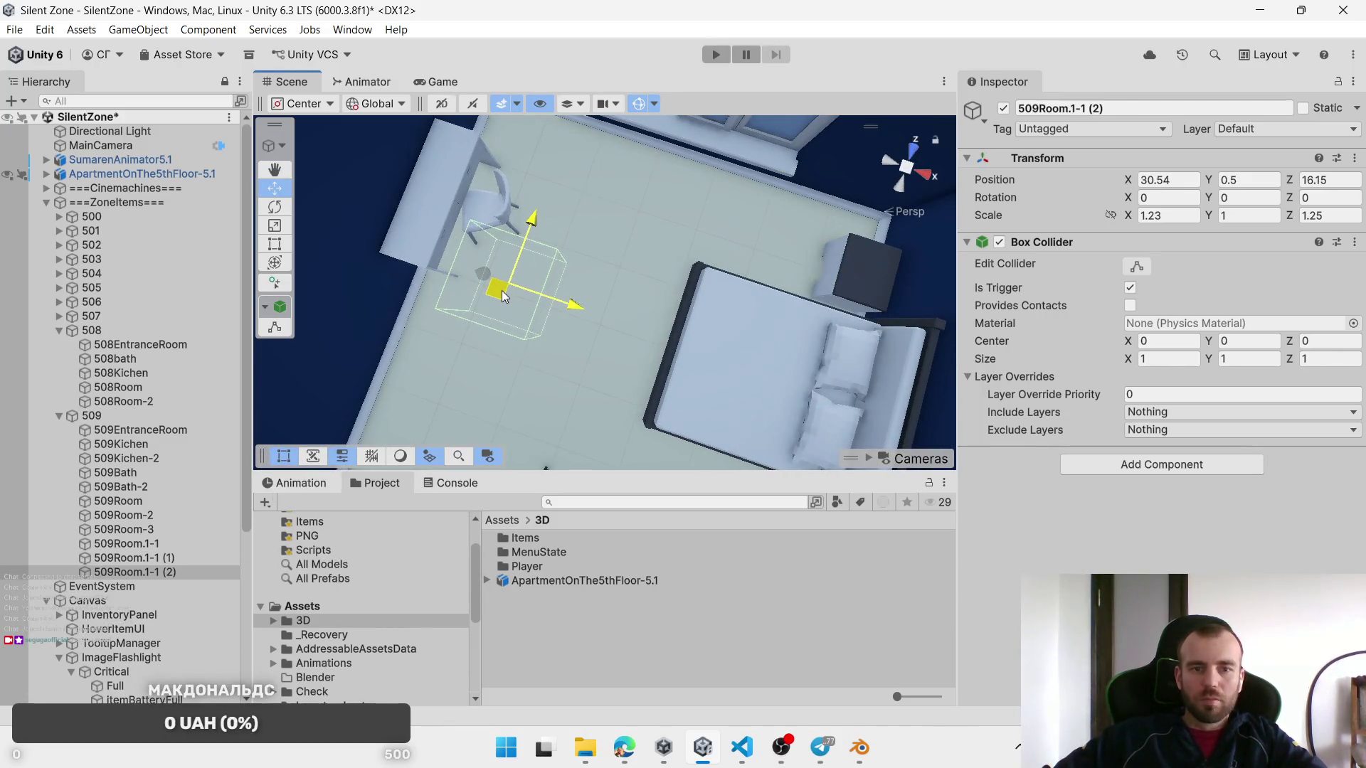
pyautogui.click(159, 558)
pyautogui.doubleClick(170, 557)
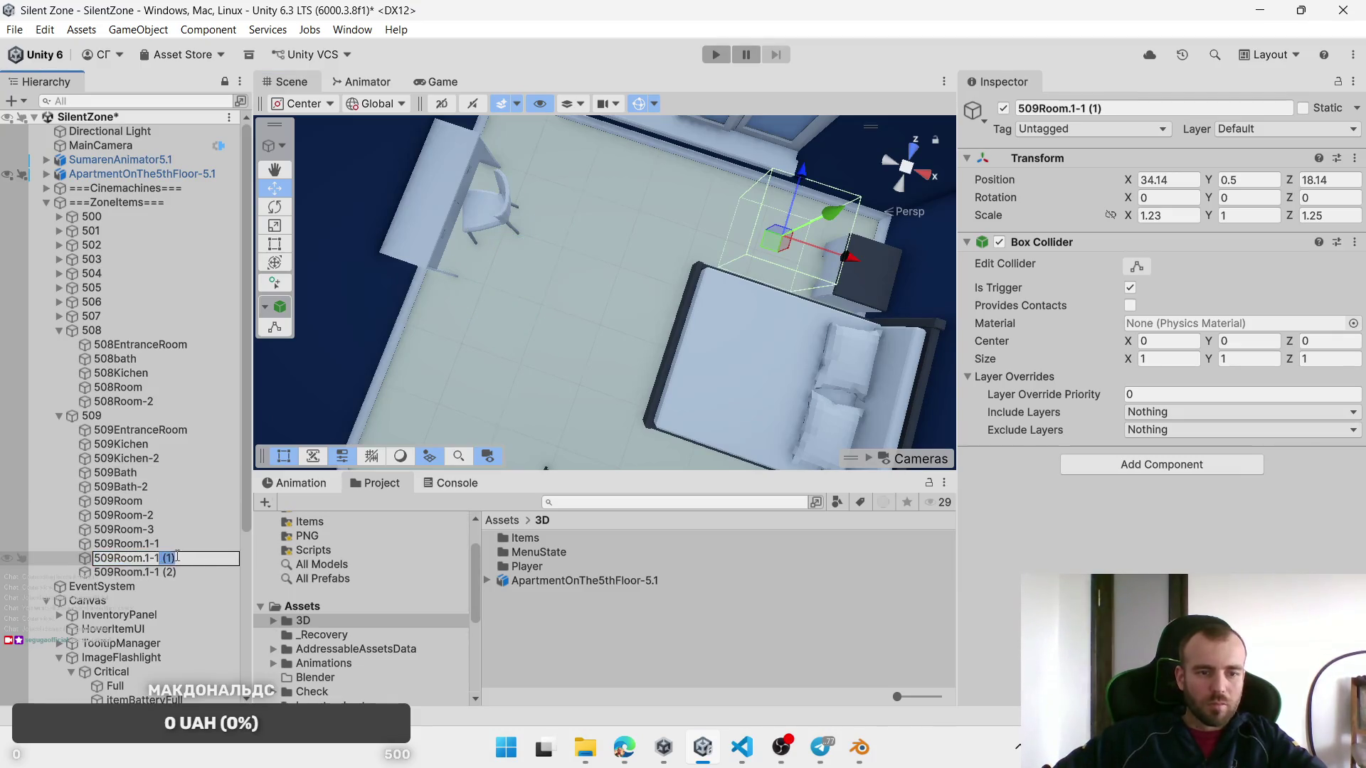
pyautogui.write('509Room.1-2')
pyautogui.press('Return')
# Step: Rename the second copy 509Room.1-3, clear the selection and switch to Blender
pyautogui.click(135, 572)
pyautogui.press('F2')
pyautogui.write('509Room.1-3')
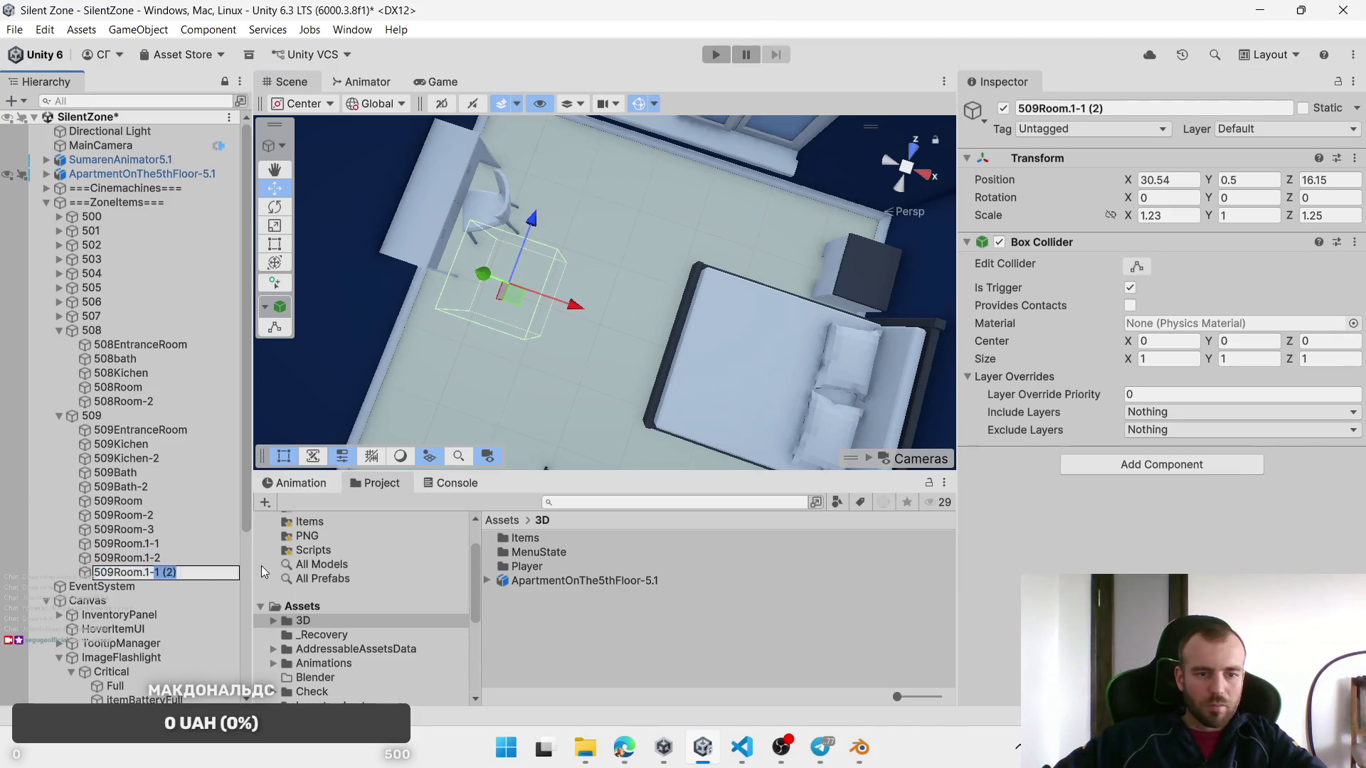
pyautogui.press('Return')
pyautogui.click(459, 418)
pyautogui.moveTo(459, 417)
pyautogui.mouseDown()
pyautogui.moveTo(494, 434)
pyautogui.moveTo(575, 387)
pyautogui.moveTo(650, 261)
pyautogui.moveTo(602, 246)
pyautogui.mouseUp()
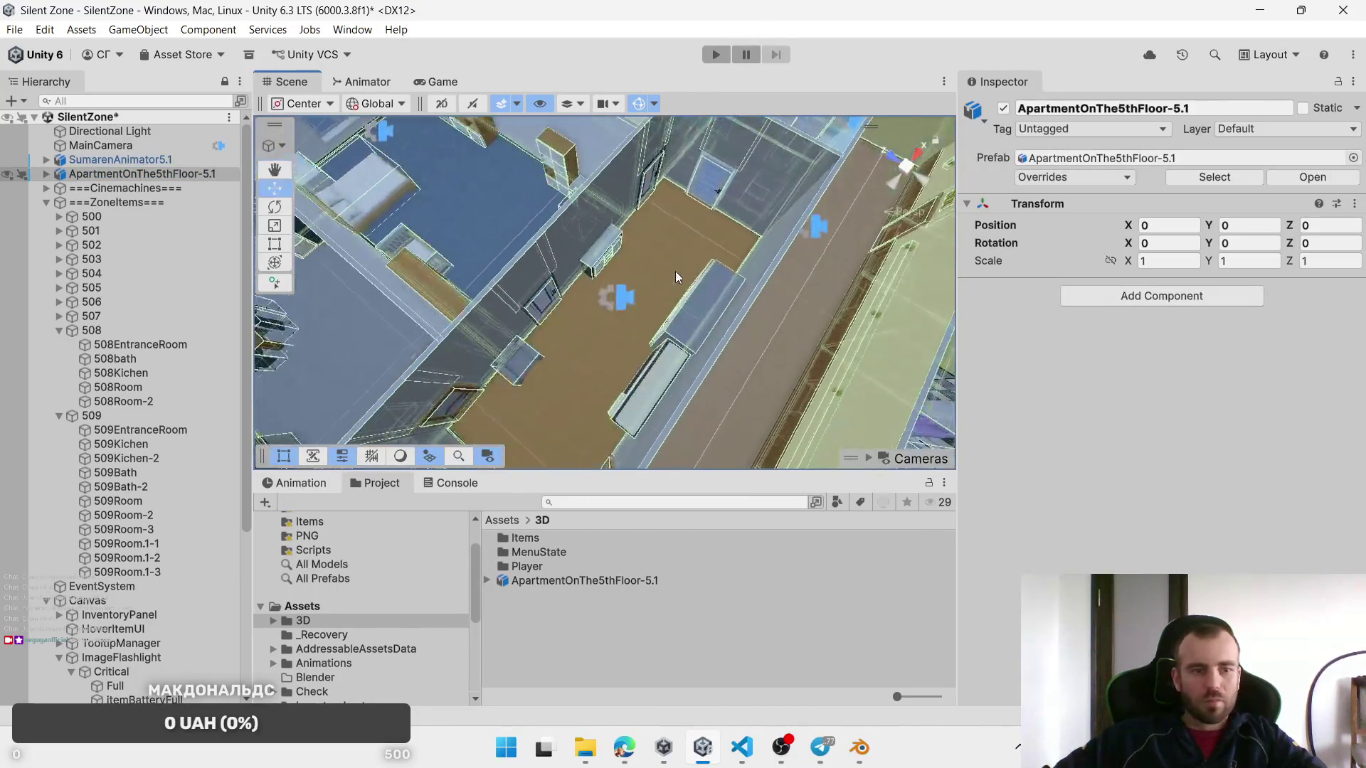
pyautogui.scroll(-5, 602, 245)
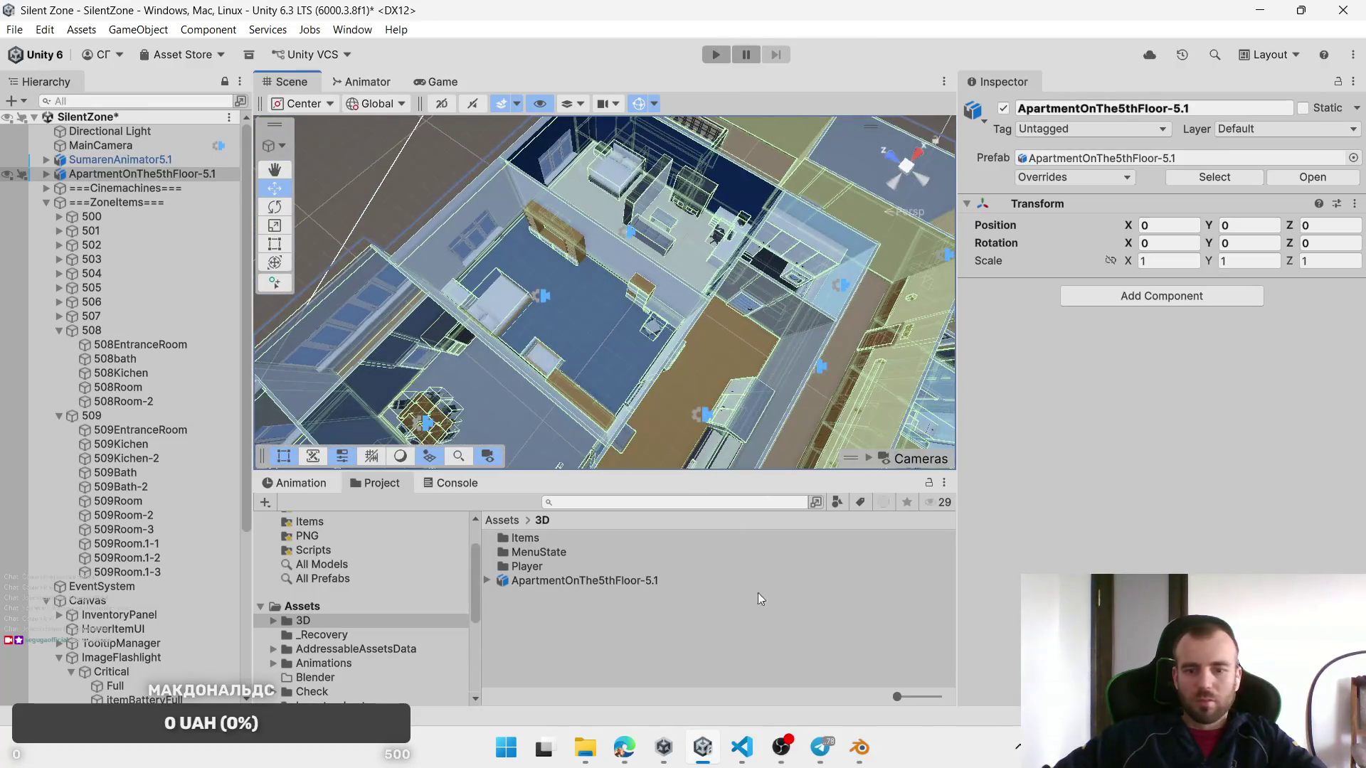
pyautogui.click(329, 191)
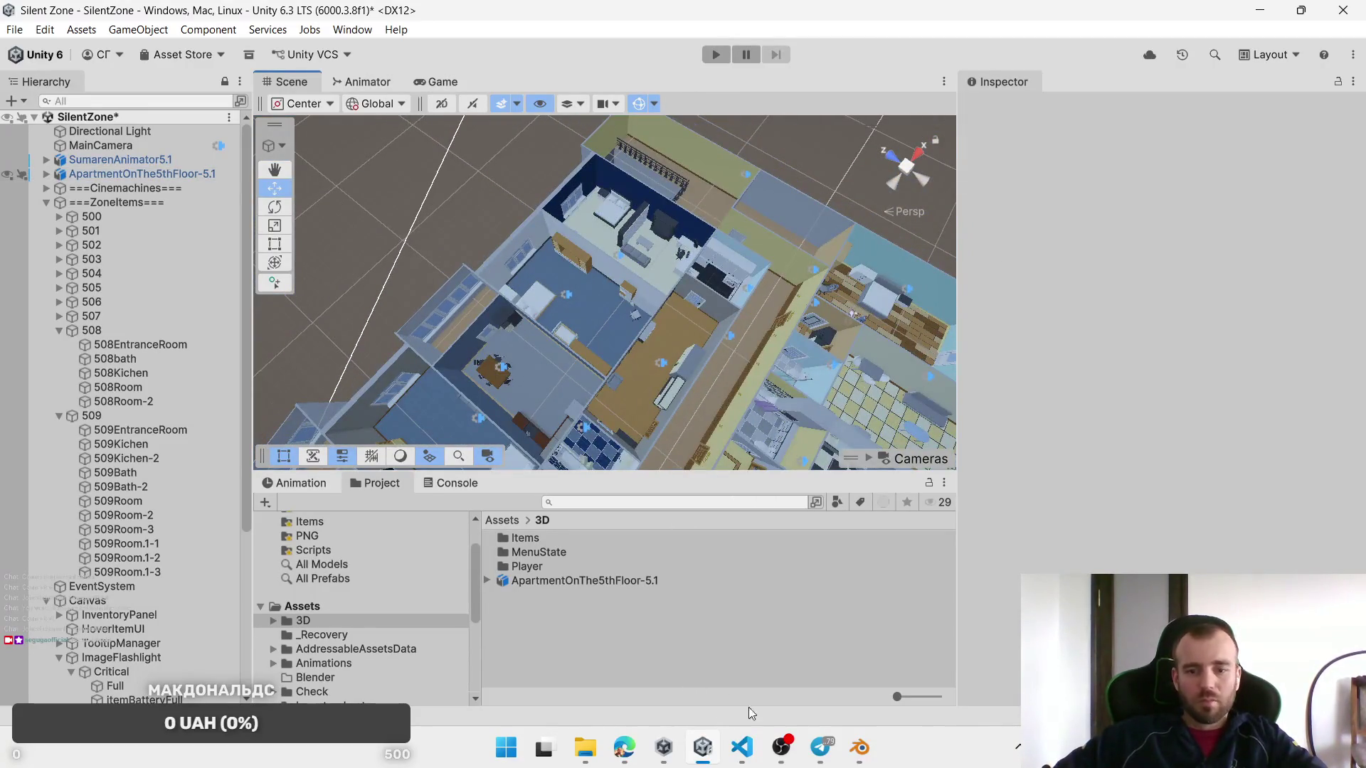
pyautogui.click(860, 757)
# Step: Save the Blender file, unhide all hidden objects and select everything
pyautogui.hotkey('ctrl', 's')
pyautogui.scroll(-5, 480, 365)
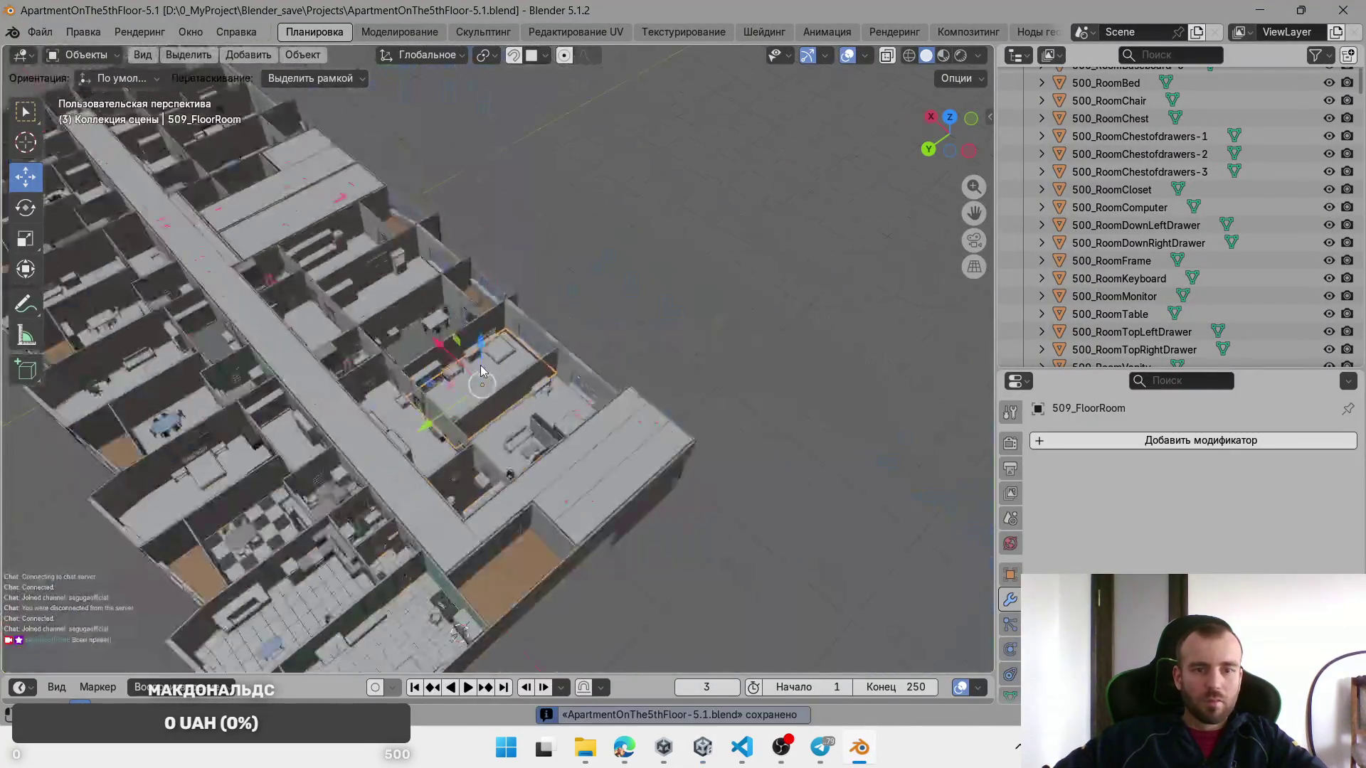
pyautogui.hotkey('alt', 'h')
pyautogui.press('a')
# Step: Bring up the FBX export dialog via File > Export and check the presets
pyautogui.click(36, 33)
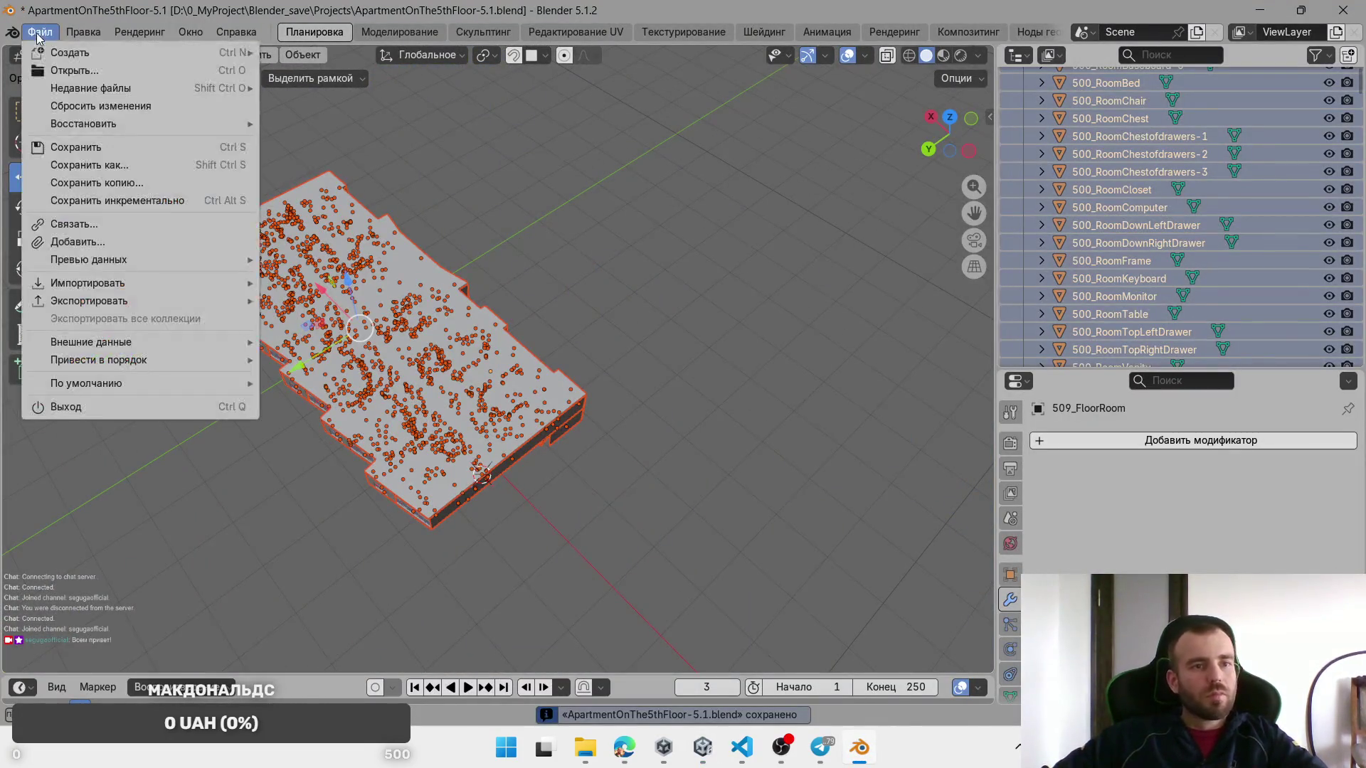
pyautogui.press('Escape')
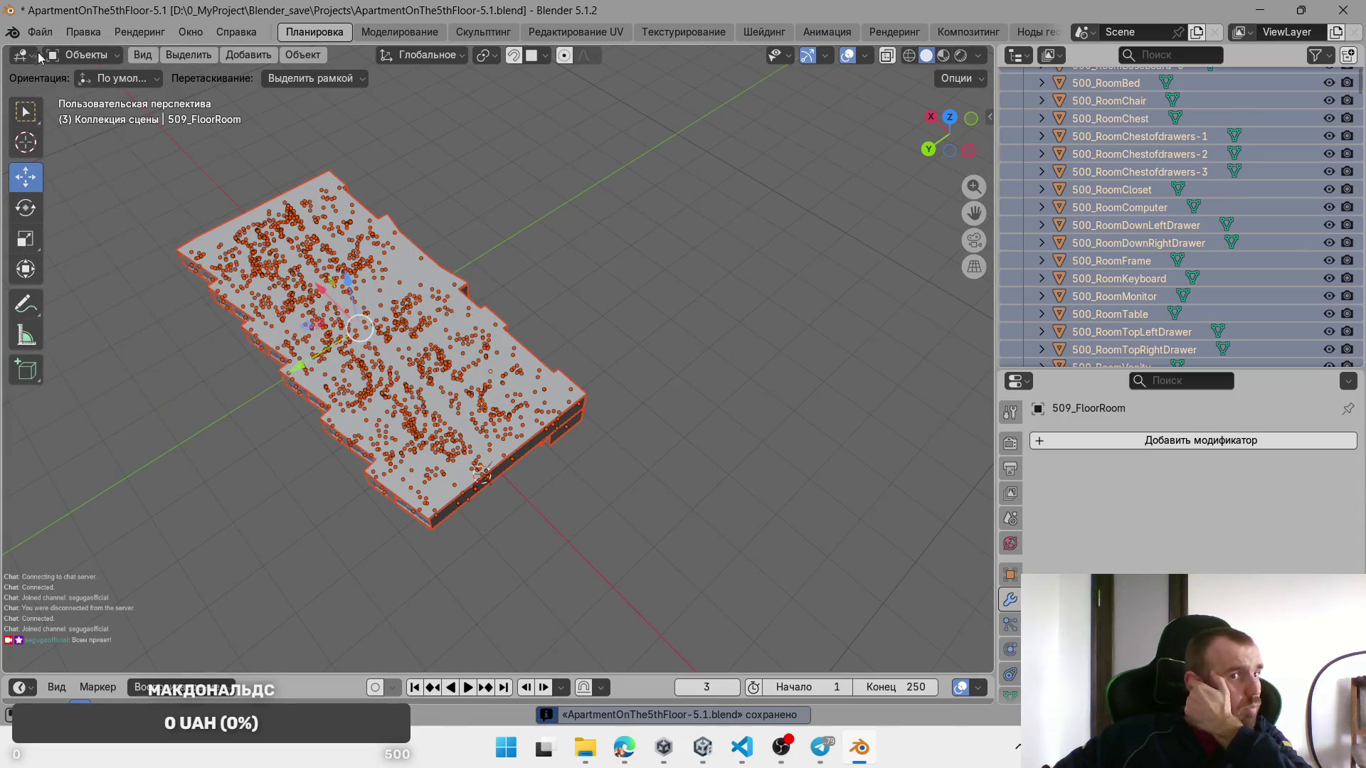
pyautogui.click(40, 32)
pyautogui.moveTo(107, 301)
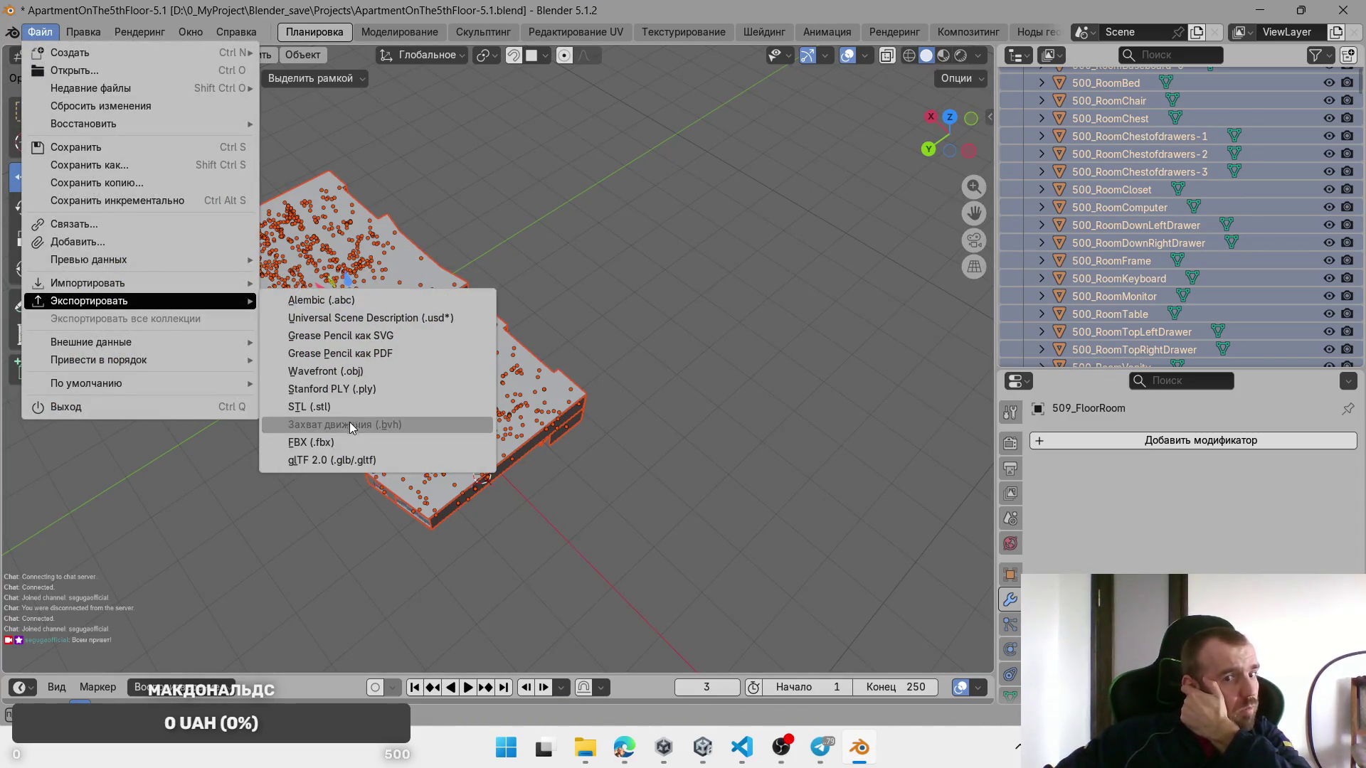
pyautogui.click(417, 445)
pyautogui.click(880, 175)
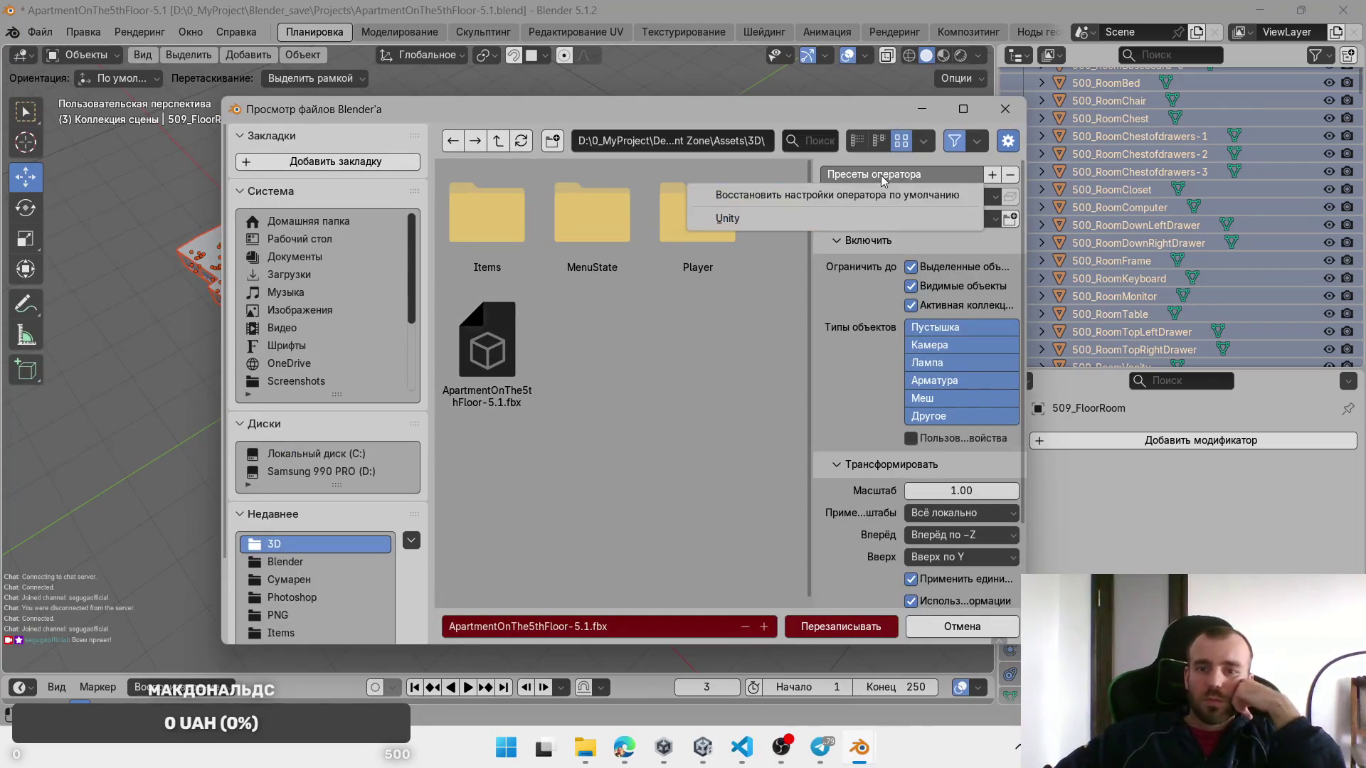
# Step: Delete the old apartment FBX asset in Unity, then export over ApartmentOnThe5thFloor-5.1.fbx
pyautogui.click(702, 747)
pyautogui.rightClick(532, 578)
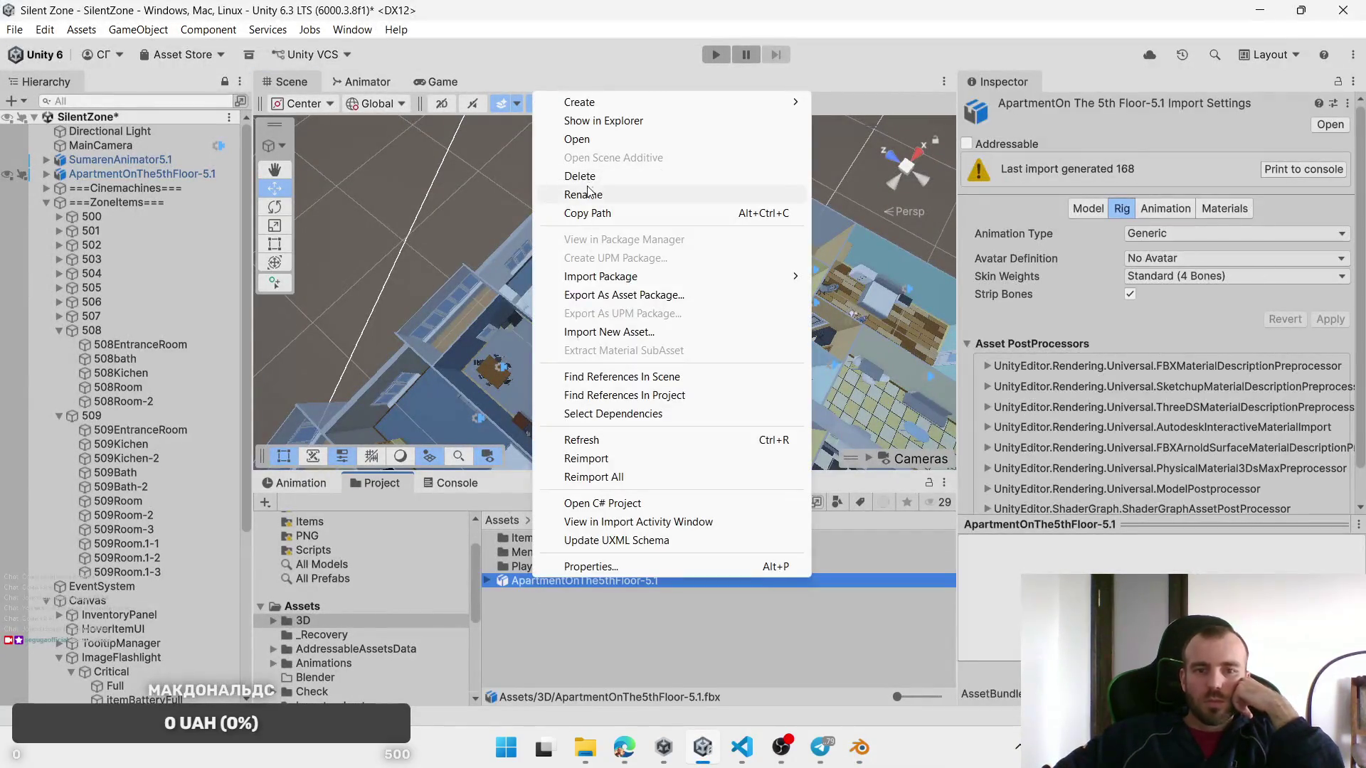
pyautogui.click(591, 175)
pyautogui.click(700, 404)
pyautogui.moveTo(860, 747)
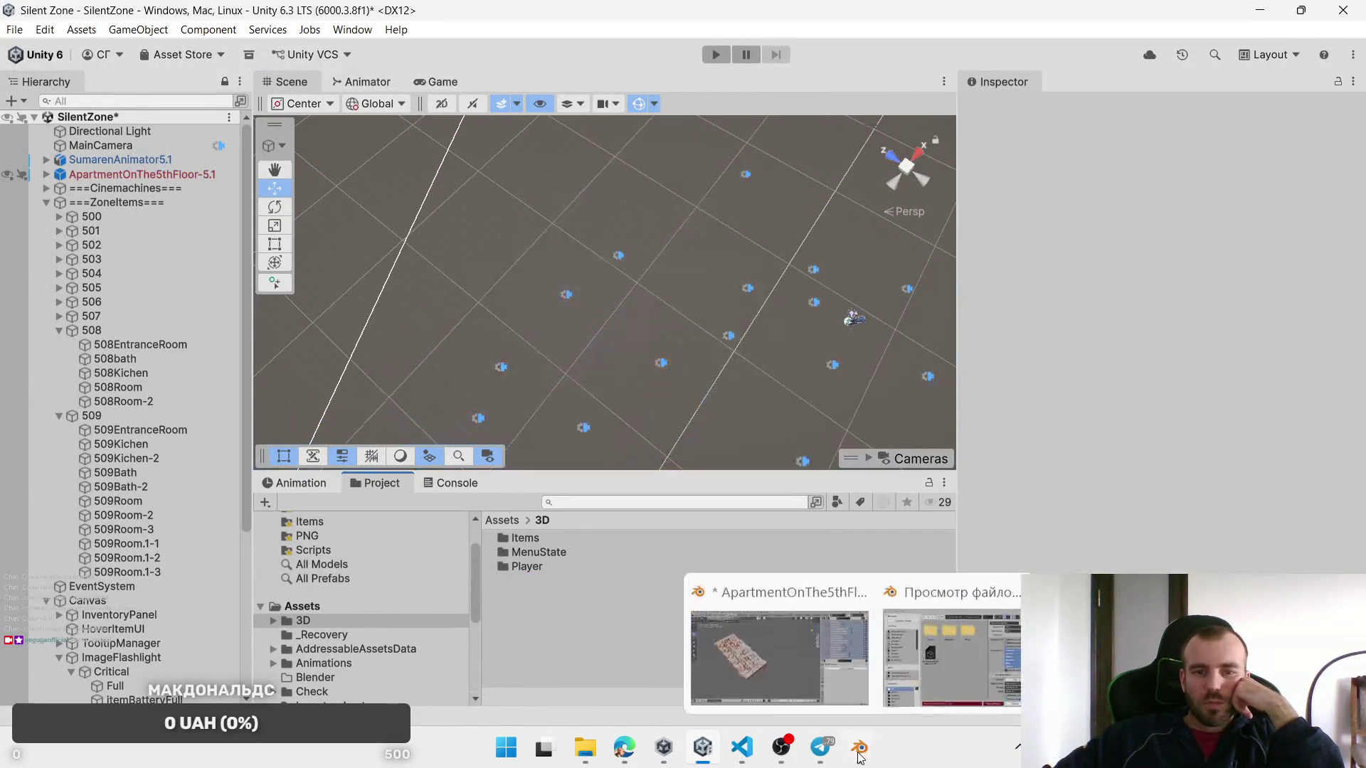
pyautogui.click(783, 689)
pyautogui.click(865, 628)
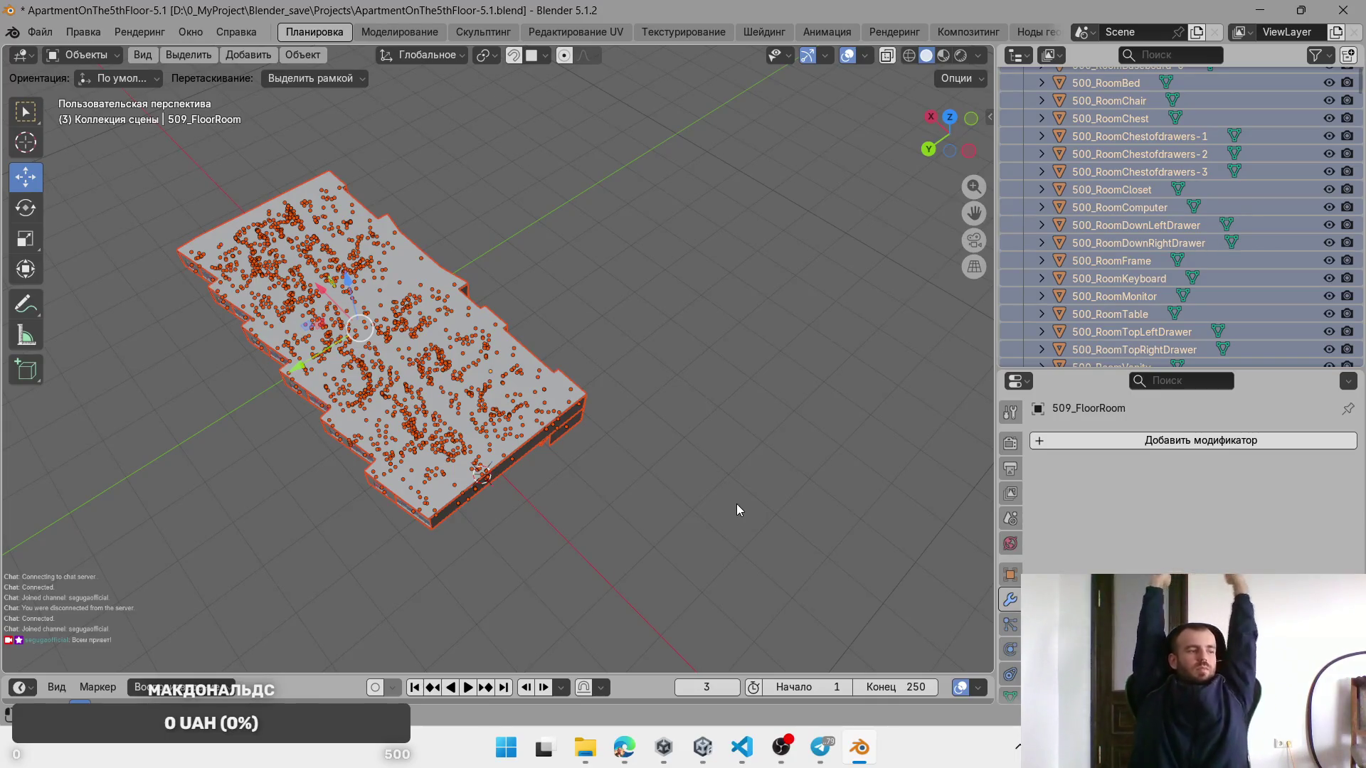
# Step: Deselect all objects in Blender, then return to Unity so it reimports the apartment FBX
pyautogui.hotkey('alt', 'a')
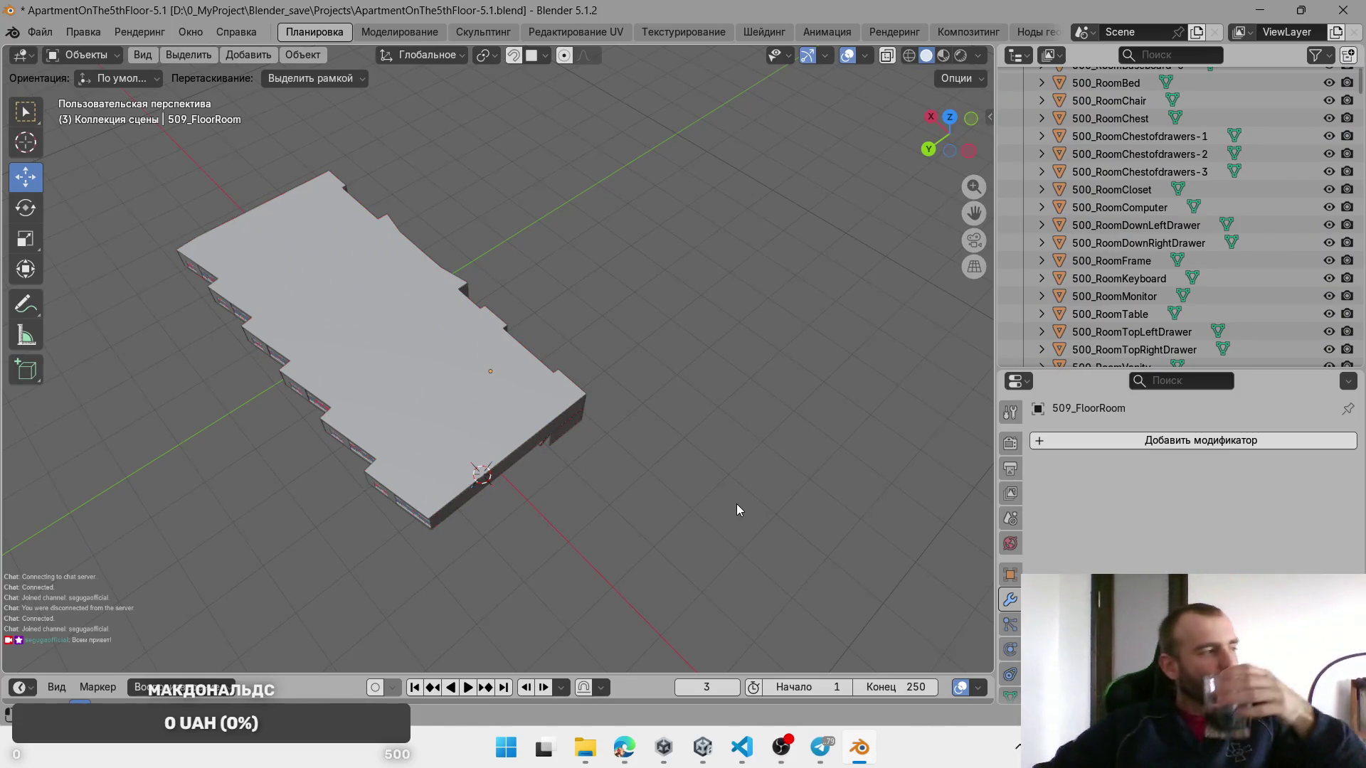
pyautogui.hotkey('alt', 'Tab')
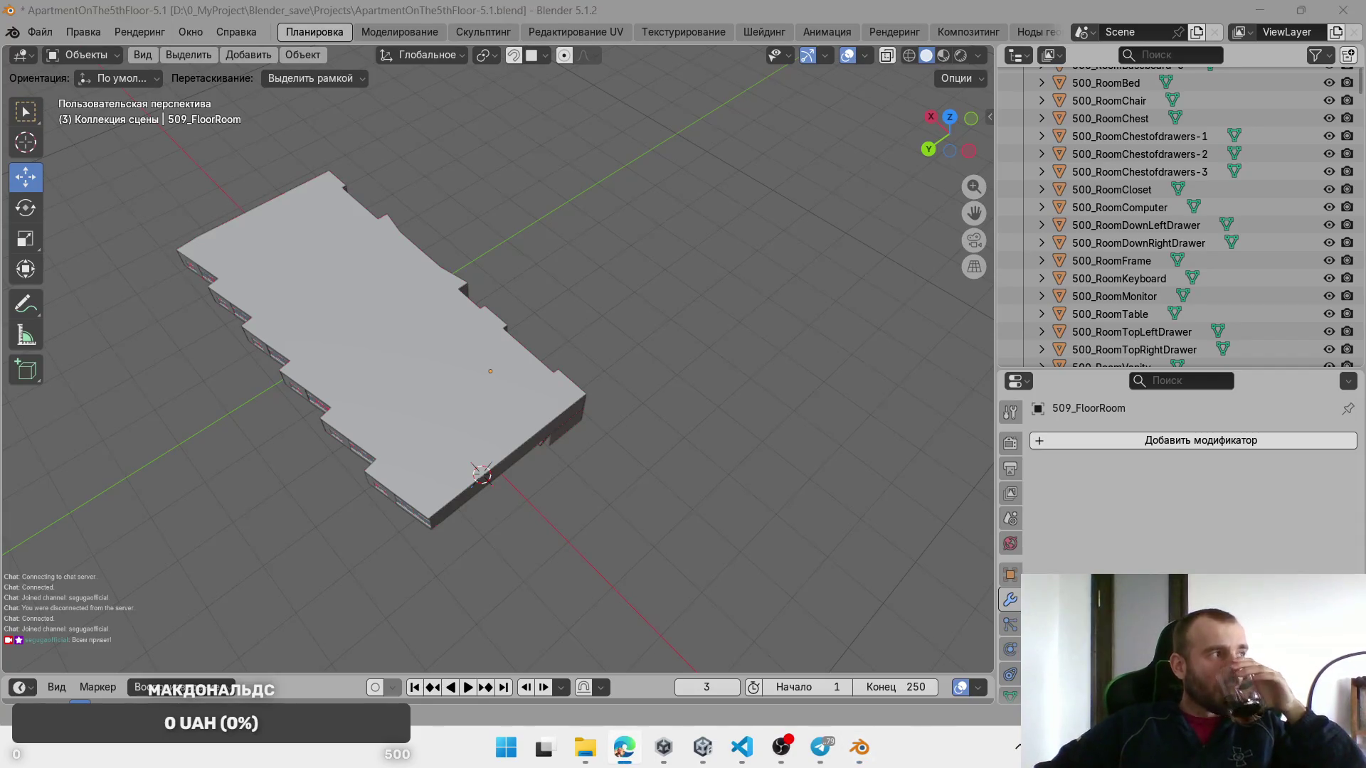
pyautogui.hotkey('alt', 'Tab')
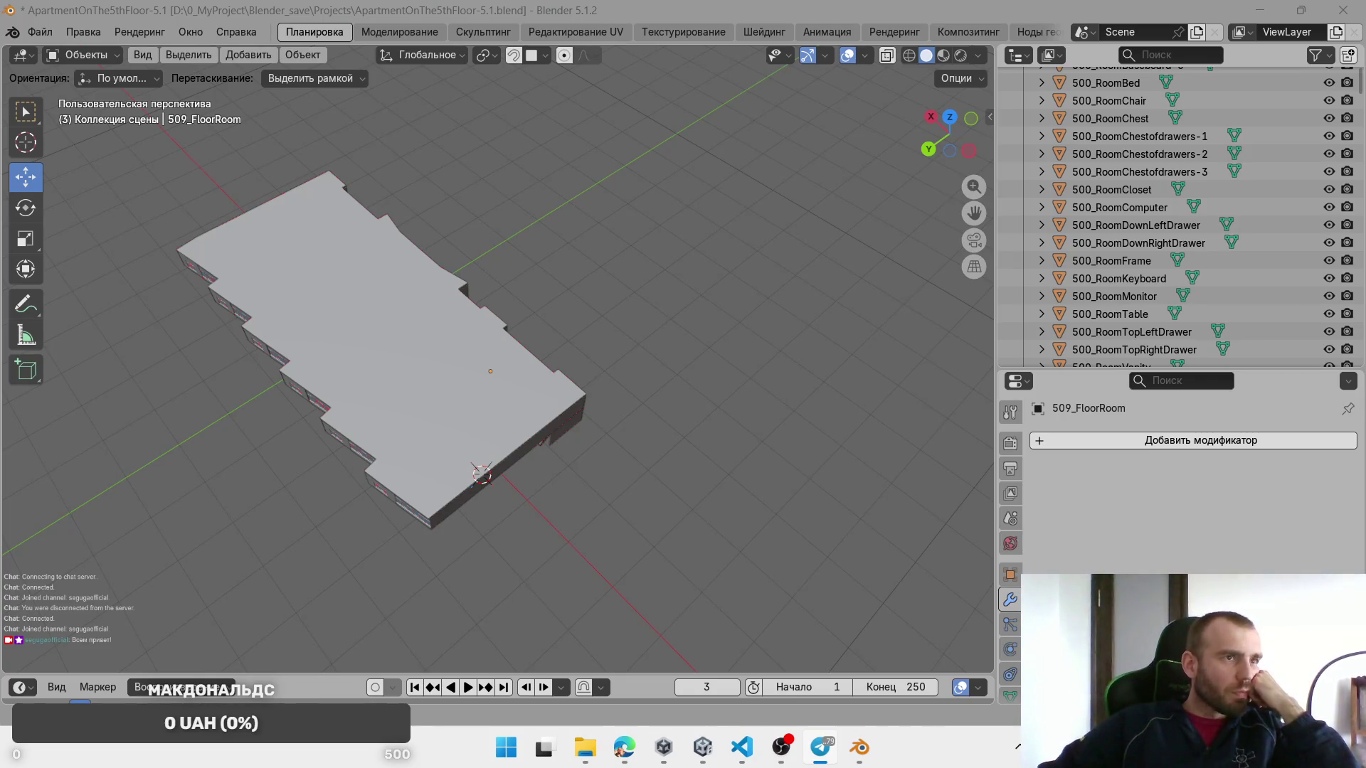
pyautogui.hotkey('alt', 'Tab')
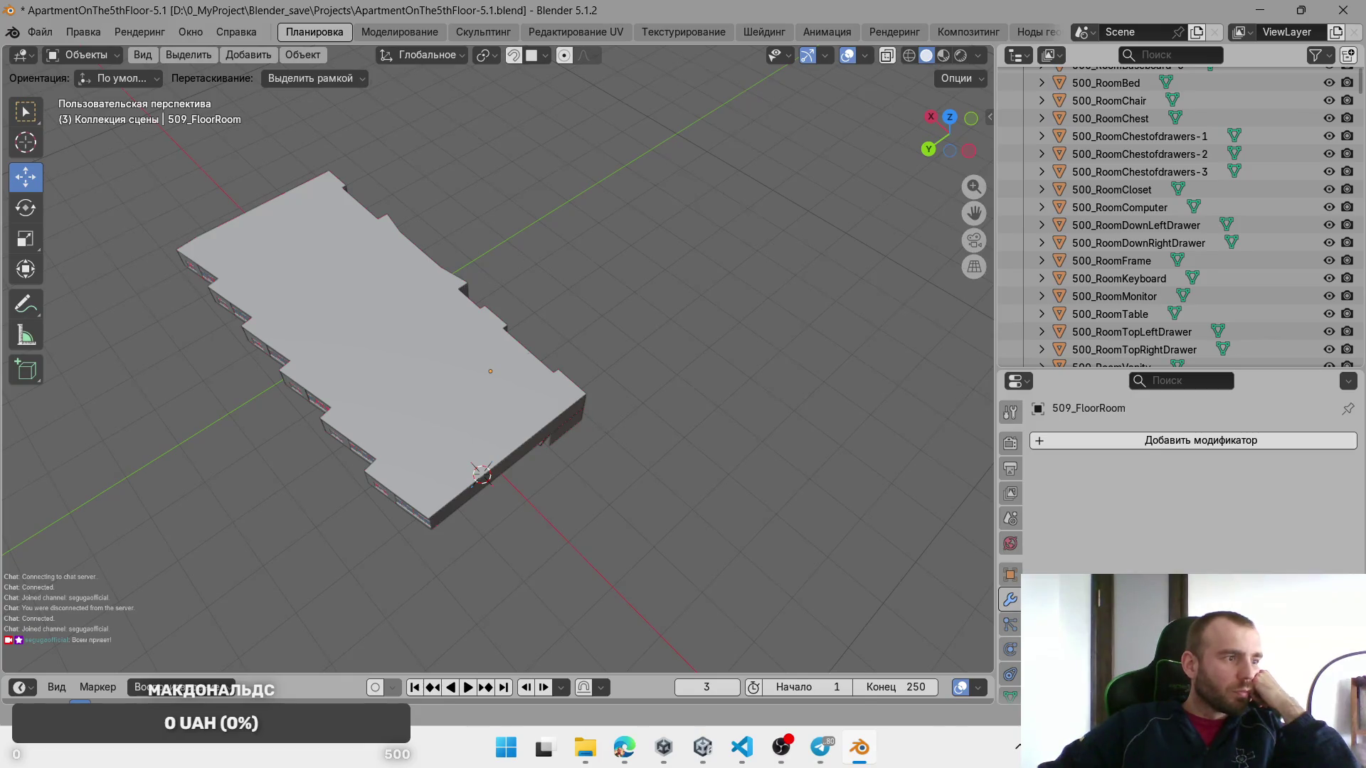
pyautogui.hotkey('alt', 'Tab')
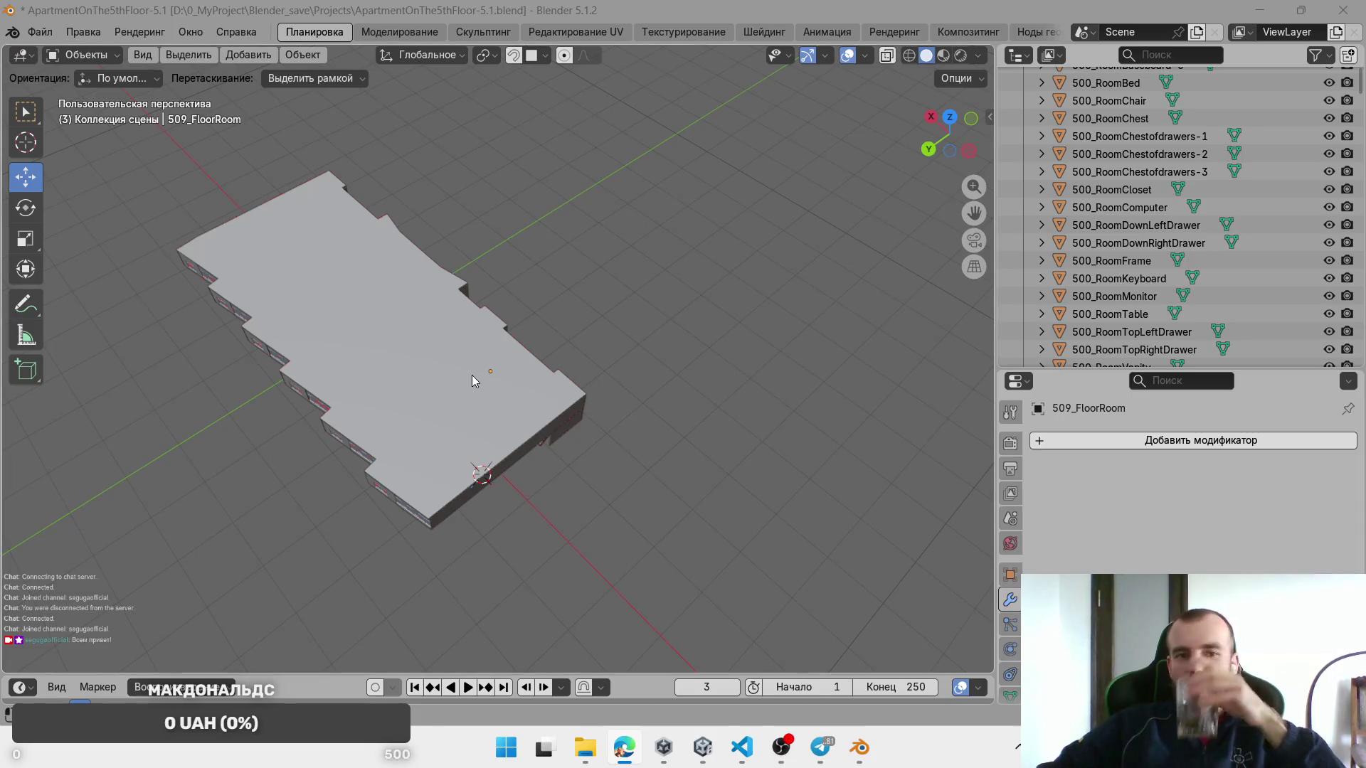
pyautogui.hotkey('alt', 'Tab')
pyautogui.click(702, 747)
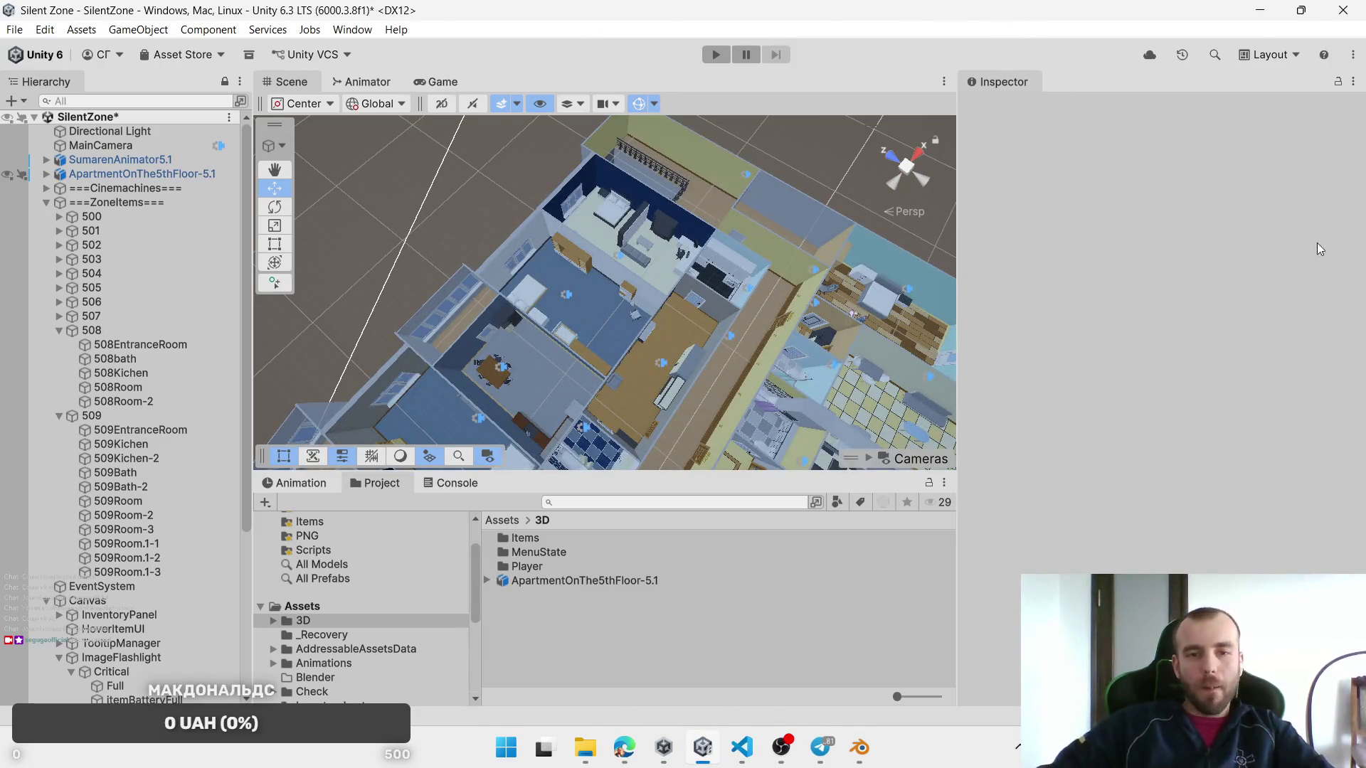
# Step: Select and frame the 509Room-3 trigger zone, briefly checking 509Room-2 and 509Room
pyautogui.scroll(6, 614, 296)
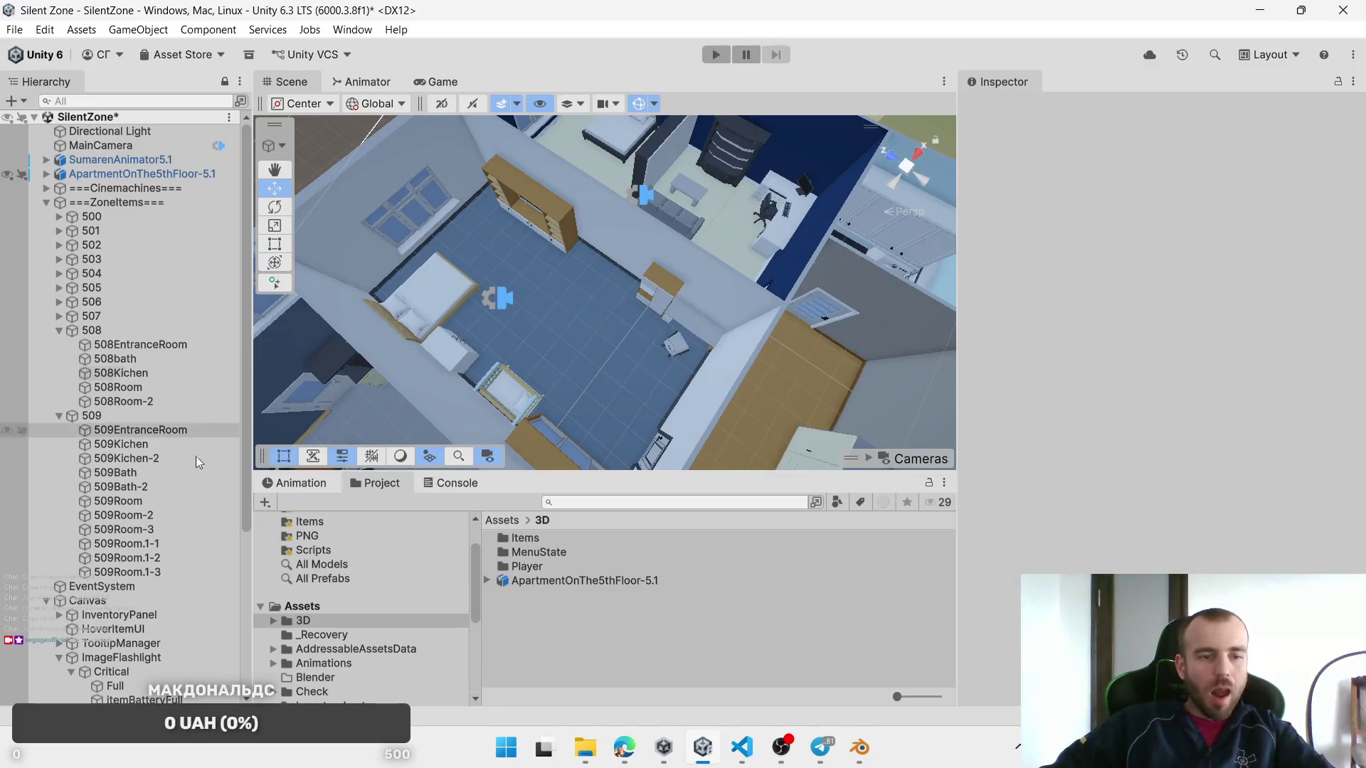
pyautogui.click(173, 527)
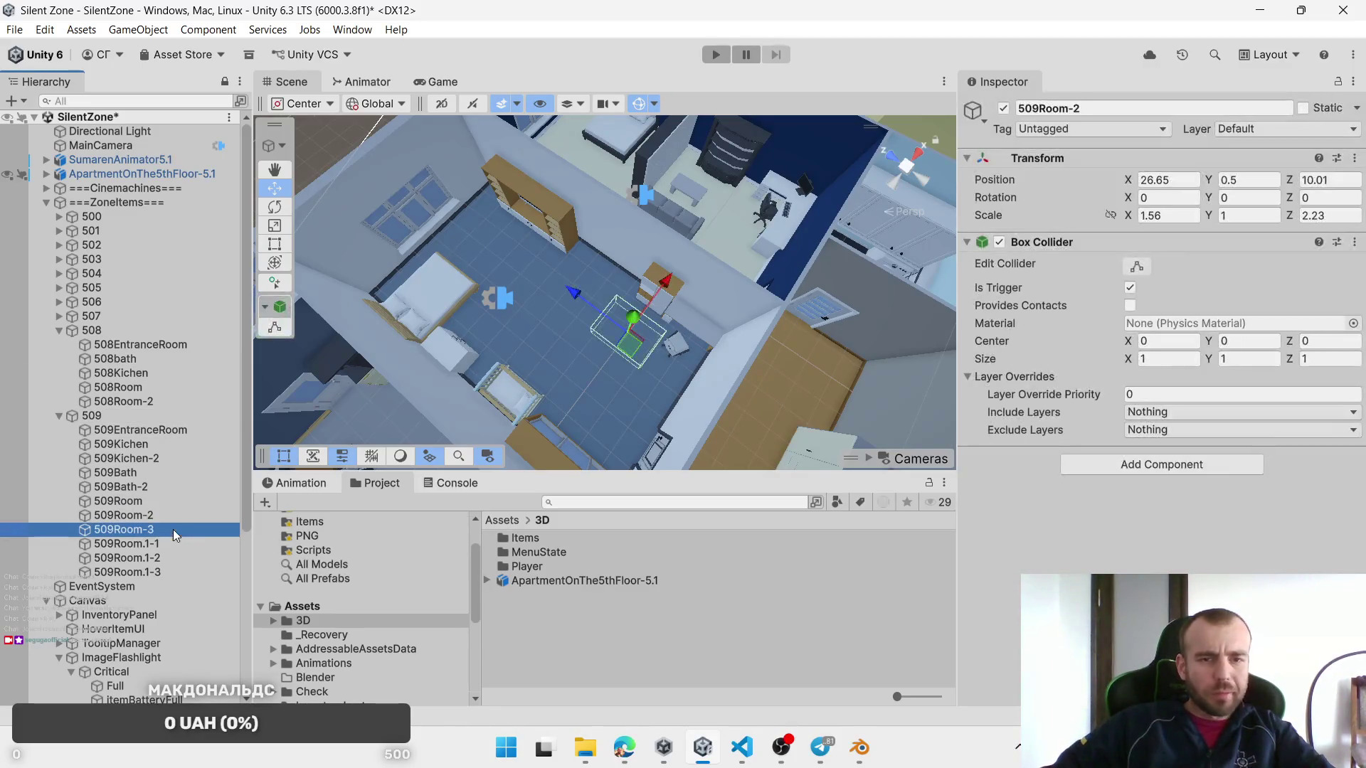
pyautogui.doubleClick(173, 530)
pyautogui.moveTo(408, 284)
pyautogui.mouseDown()
pyautogui.moveTo(454, 339)
pyautogui.moveTo(557, 325)
pyautogui.moveTo(390, 387)
pyautogui.mouseUp()
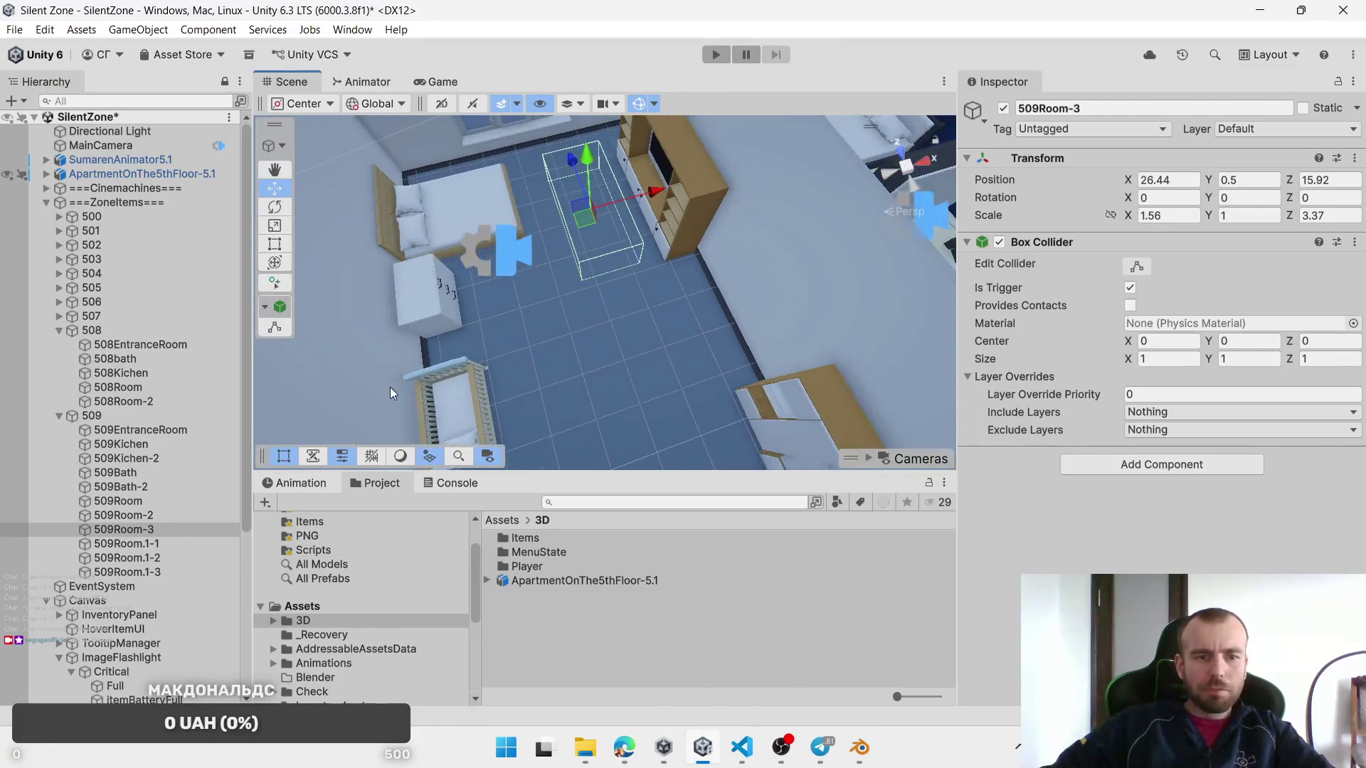
pyautogui.click(120, 528)
pyautogui.click(128, 519)
pyautogui.click(134, 504)
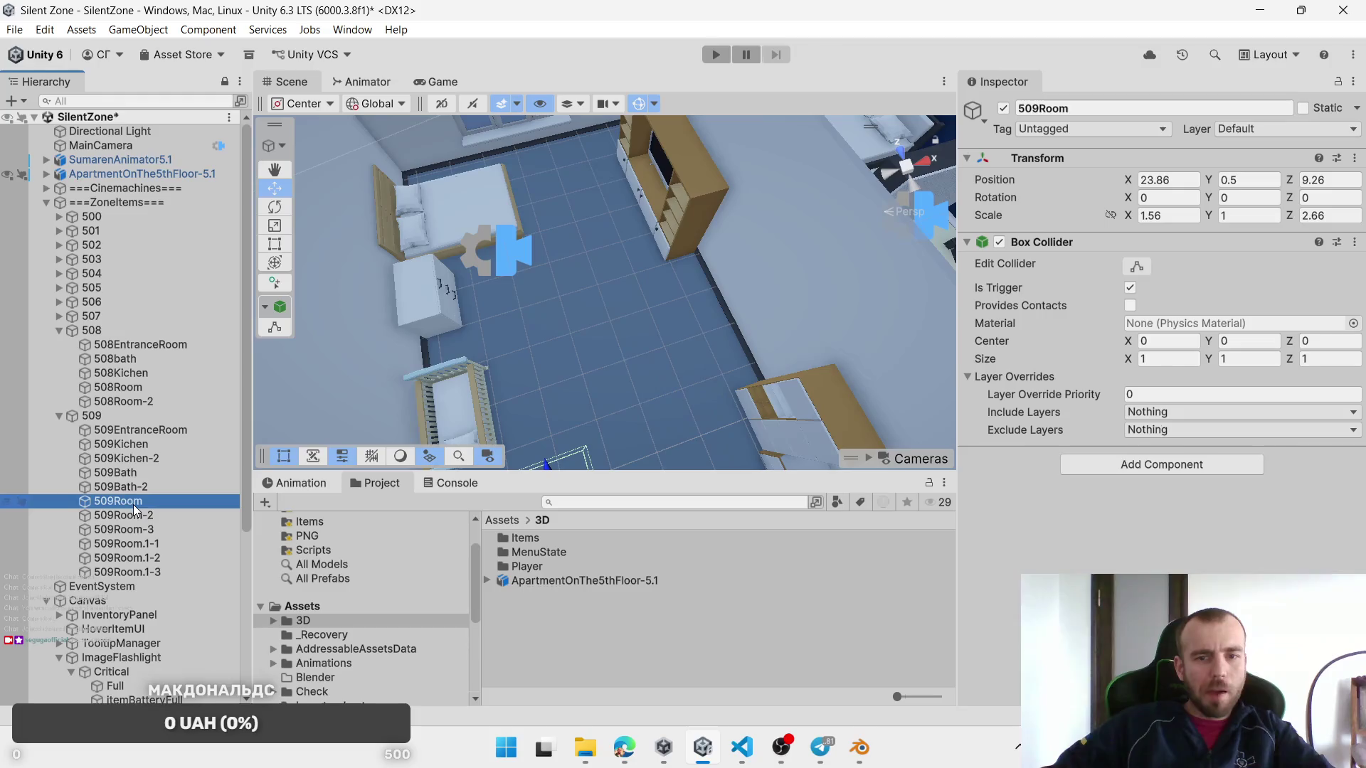
pyautogui.click(146, 529)
# Step: Duplicate 509Room-3, shrink the copy's Z scale to 1.65 and place it between crib and bed
pyautogui.hotkey('ctrl', 'd')
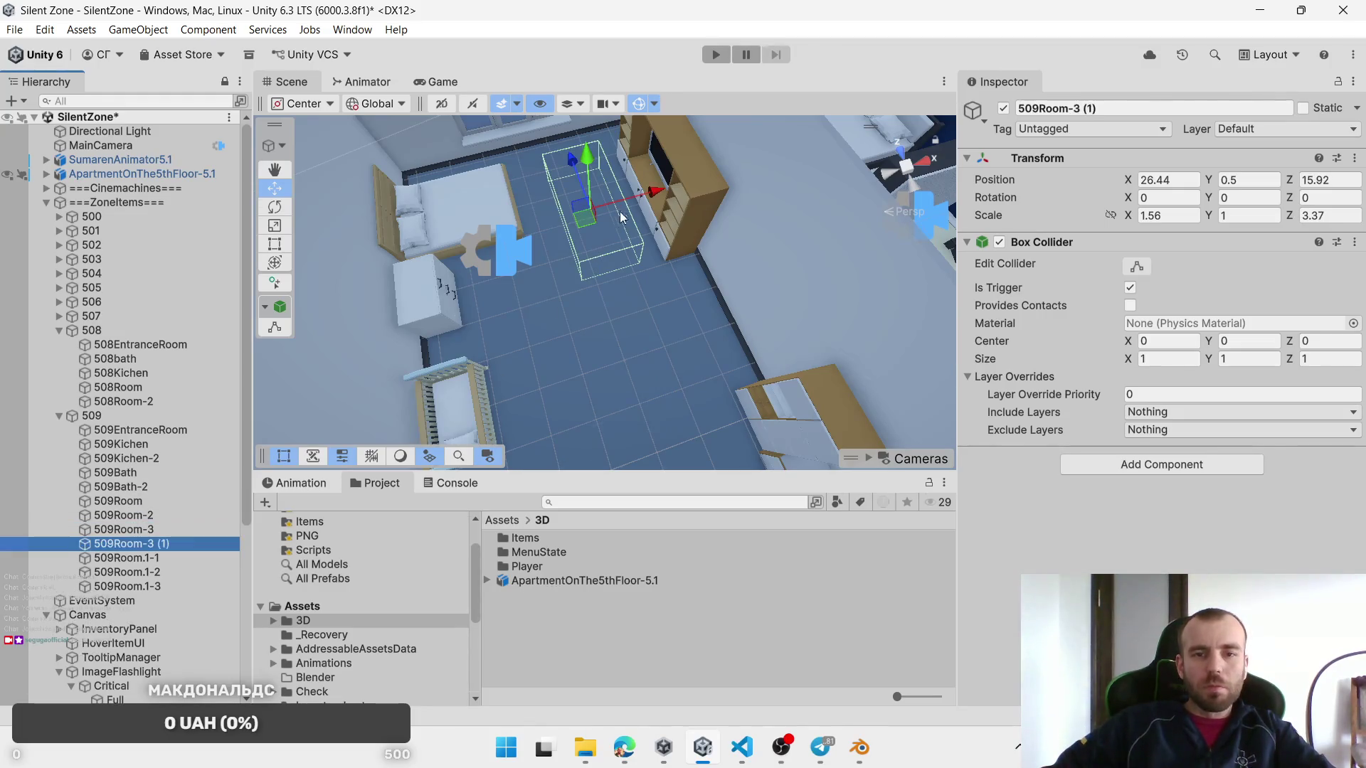
pyautogui.moveTo(585, 220); pyautogui.dragTo(508, 313)
pyautogui.press('f')
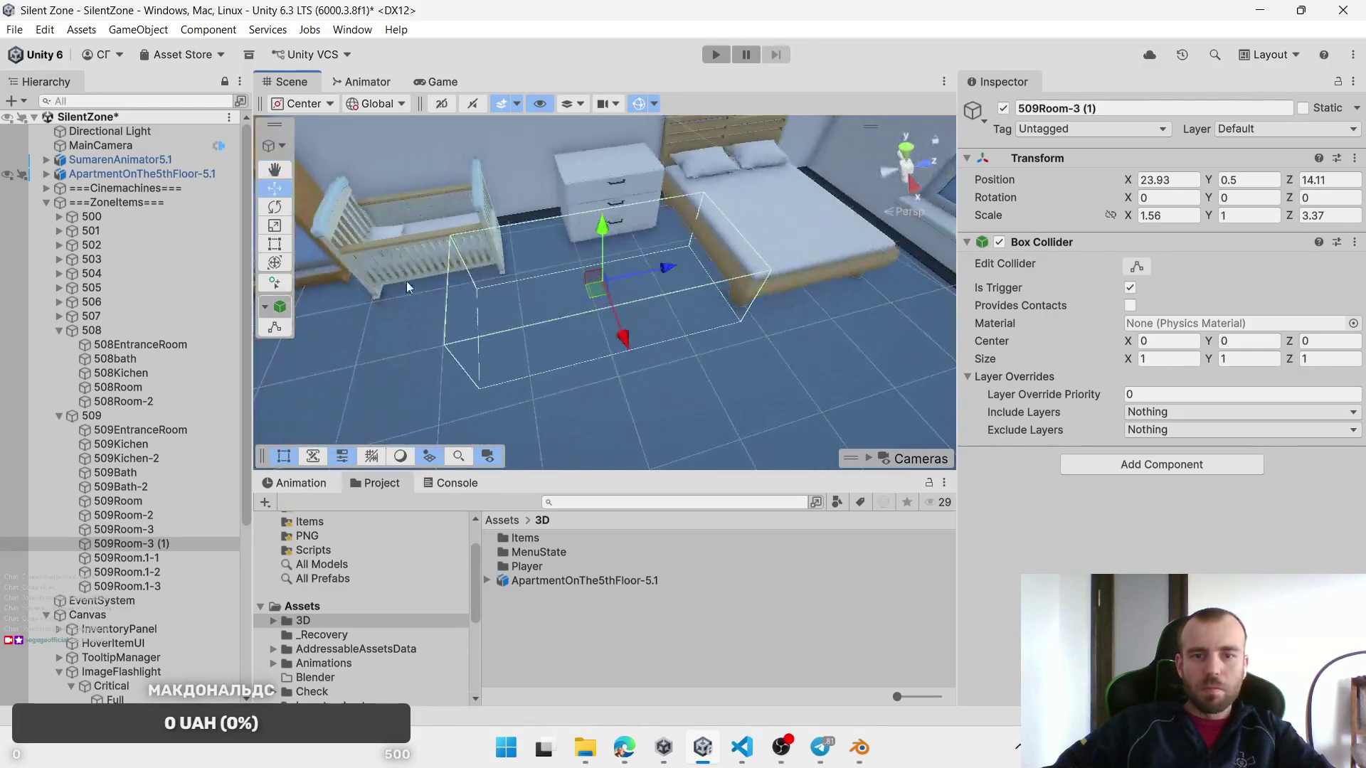
pyautogui.moveTo(1294, 217); pyautogui.dragTo(1245, 216)
pyautogui.press('f')
pyautogui.moveTo(589, 305)
pyautogui.mouseDown()
pyautogui.moveTo(598, 287)
pyautogui.moveTo(660, 301)
pyautogui.moveTo(599, 285)
pyautogui.moveTo(609, 306)
pyautogui.mouseUp()
# Step: Rename the copied zone 509Room-3 (1) to 509Room-4
pyautogui.click(106, 544)
pyautogui.moveTo(148, 544); pyautogui.dragTo(272, 534)
pyautogui.click(751, 310)
pyautogui.scroll(-6, 751, 313)
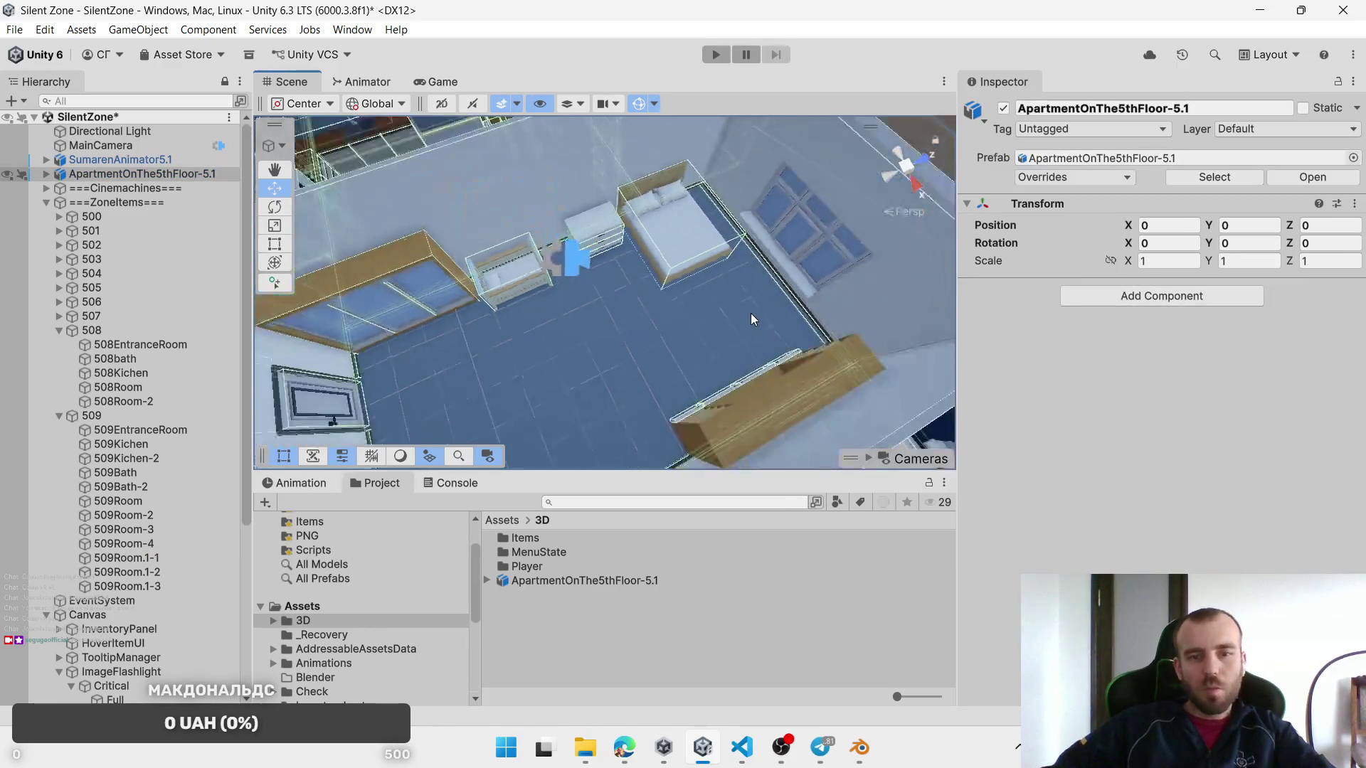
pyautogui.moveTo(752, 316)
pyautogui.mouseDown()
pyautogui.moveTo(737, 308)
pyautogui.moveTo(583, 356)
pyautogui.mouseUp()
# Step: Frame and inspect the 508Kichen, 509Kichen and 509Kichen-2 kitchen zones
pyautogui.doubleClick(142, 372)
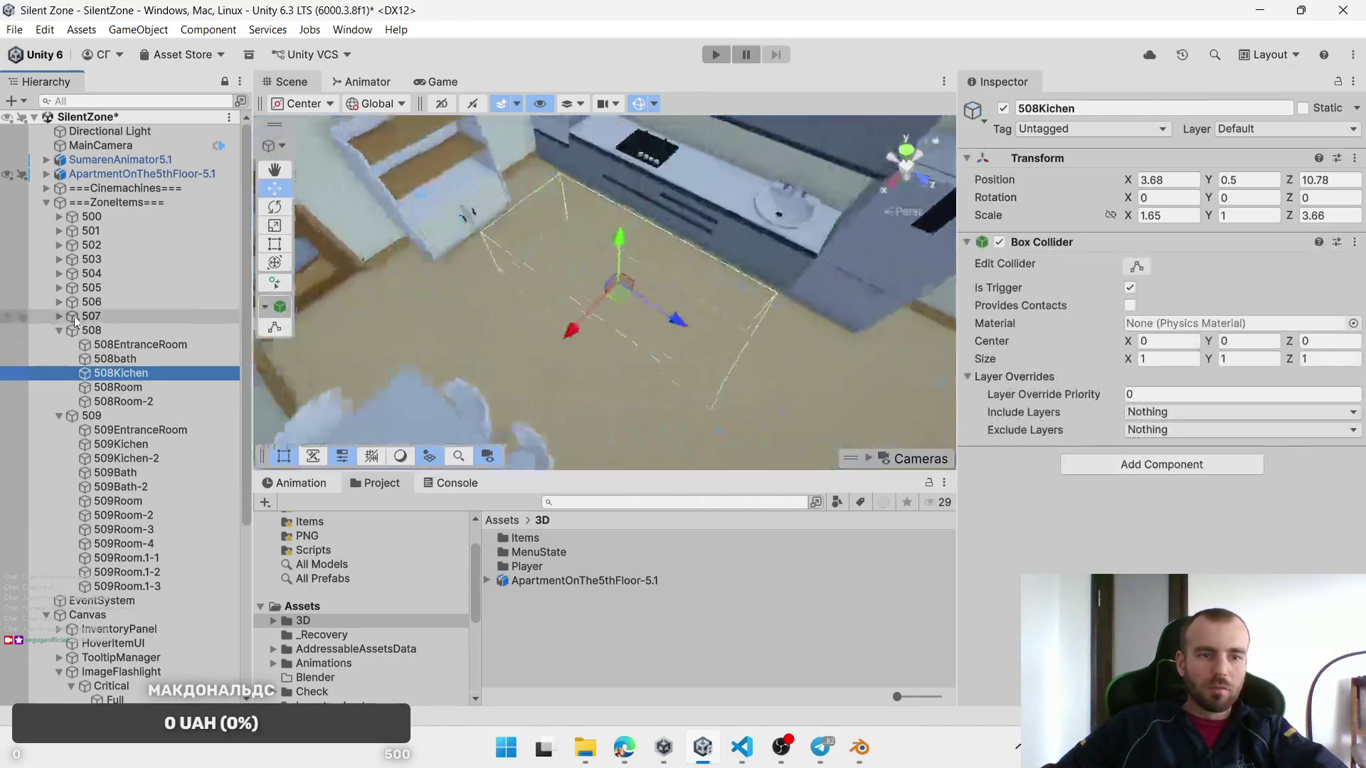
pyautogui.click(49, 318)
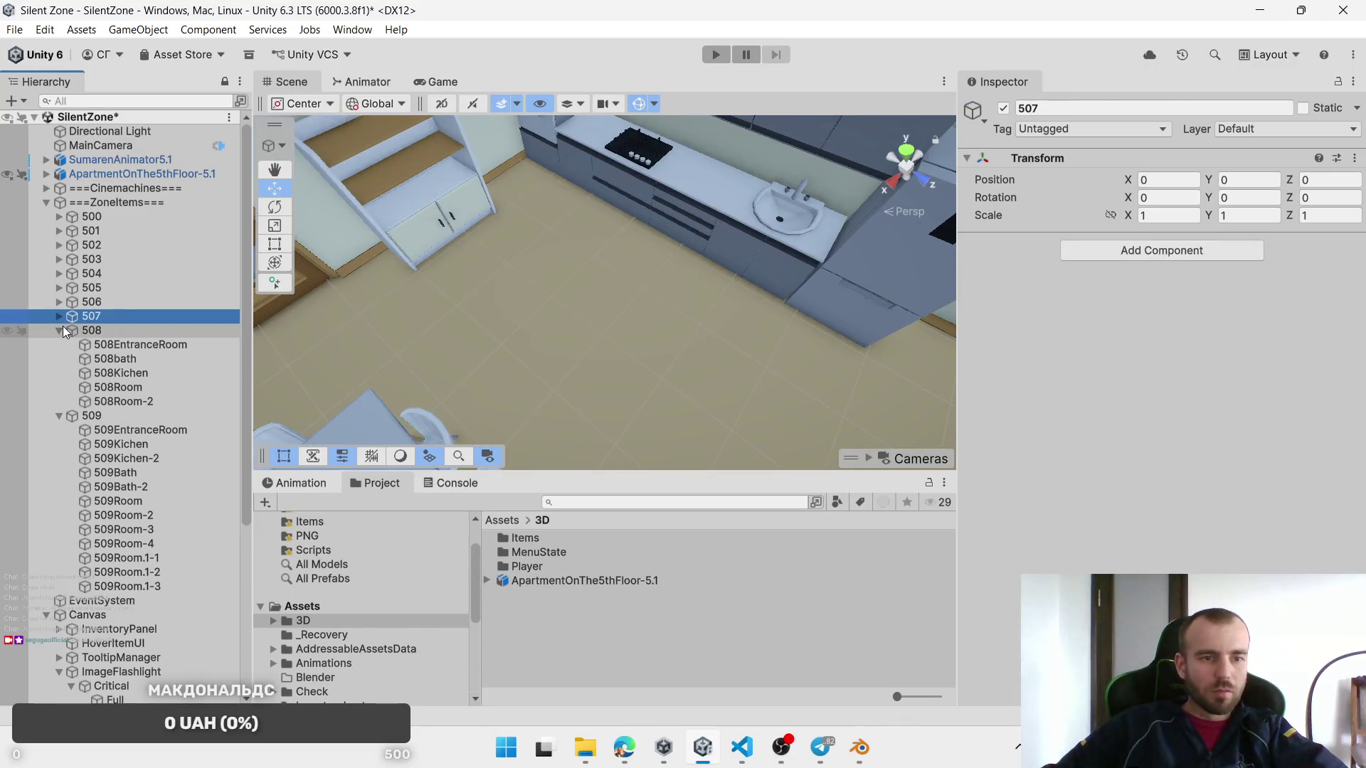
pyautogui.click(57, 315)
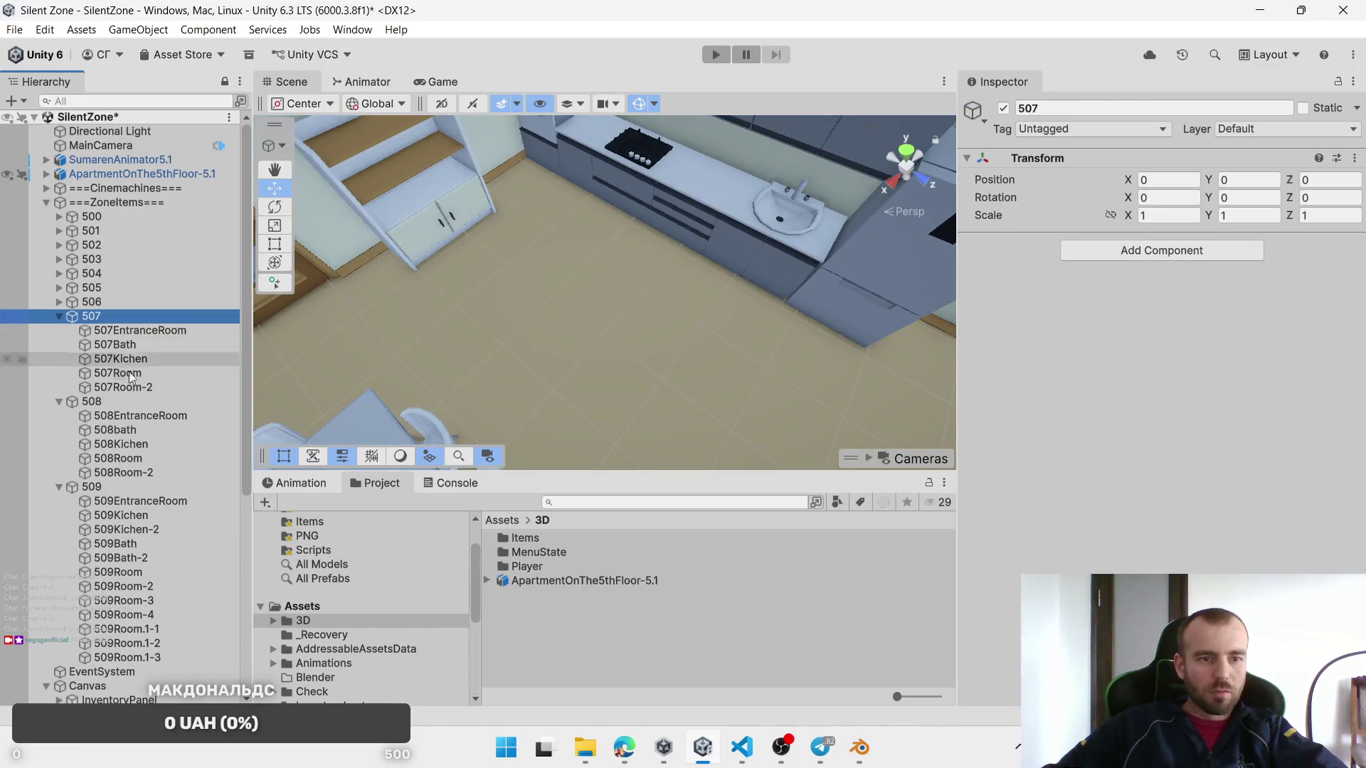
pyautogui.click(159, 414)
pyautogui.click(160, 443)
pyautogui.press('f')
pyautogui.moveTo(599, 381)
pyautogui.mouseDown()
pyautogui.moveTo(607, 370)
pyautogui.moveTo(463, 350)
pyautogui.moveTo(985, 121)
pyautogui.moveTo(256, 399)
pyautogui.mouseUp()
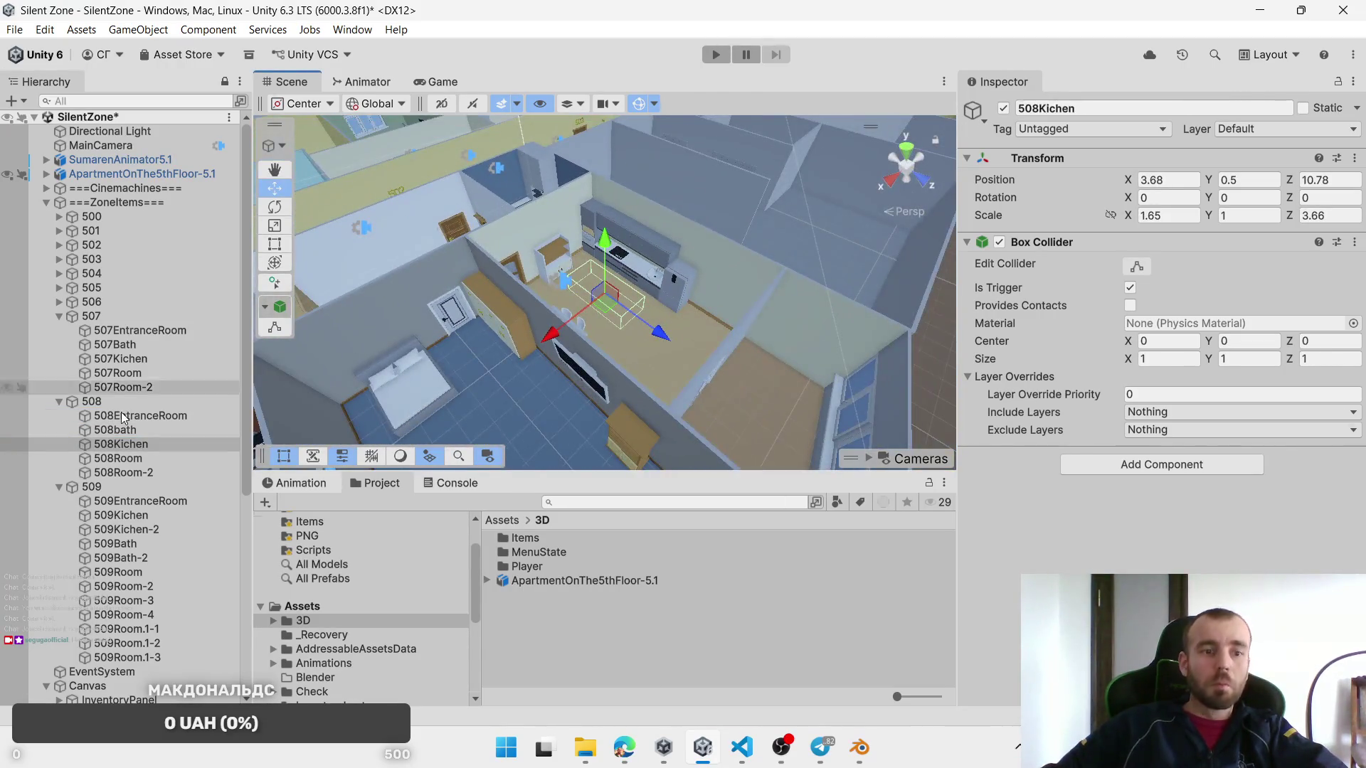
pyautogui.click(167, 514)
pyautogui.press('f')
pyautogui.click(159, 530)
pyautogui.press('f')
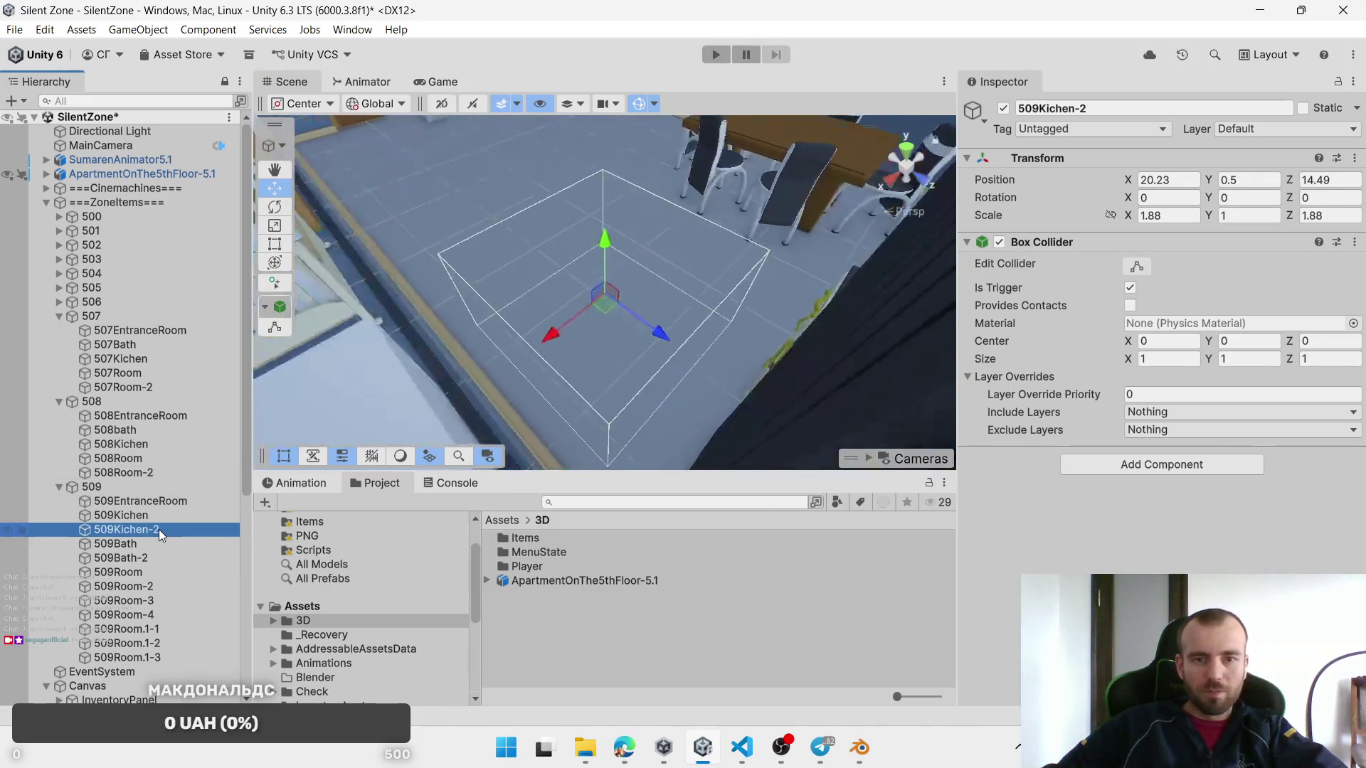
# Step: Frame the 507EntranceRoom and 507Kichen zones, then select 506Kichen
pyautogui.click(129, 330)
pyautogui.press('f')
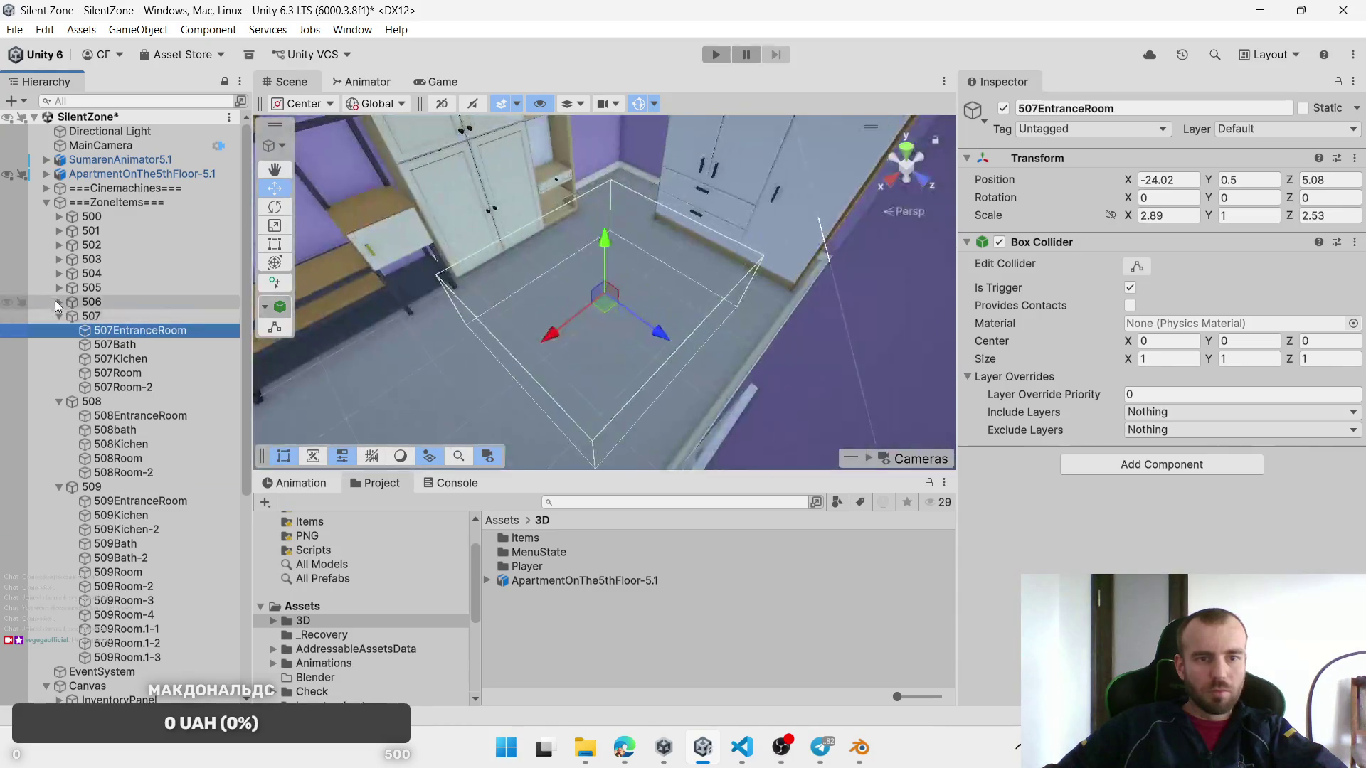
pyautogui.click(57, 301)
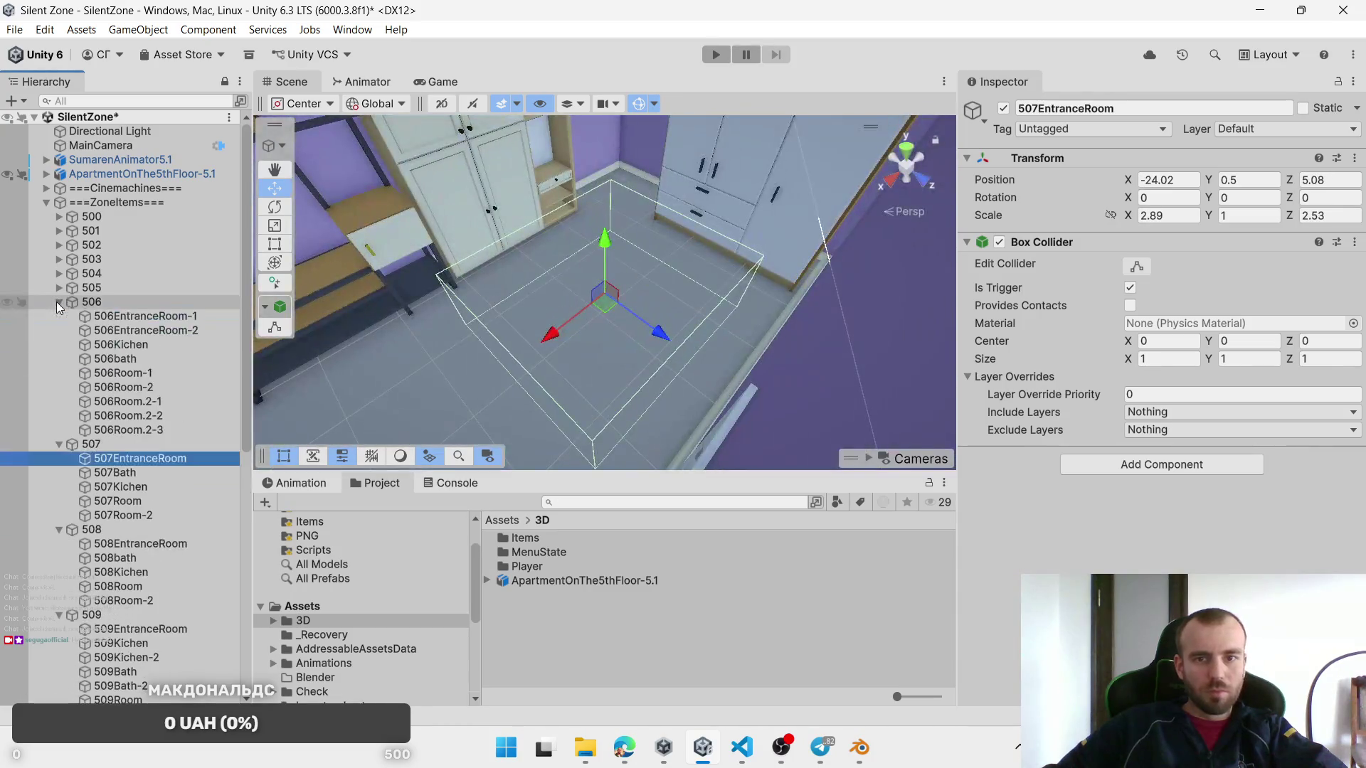
pyautogui.click(142, 485)
pyautogui.press('f')
pyautogui.moveTo(399, 335); pyautogui.dragTo(352, 326)
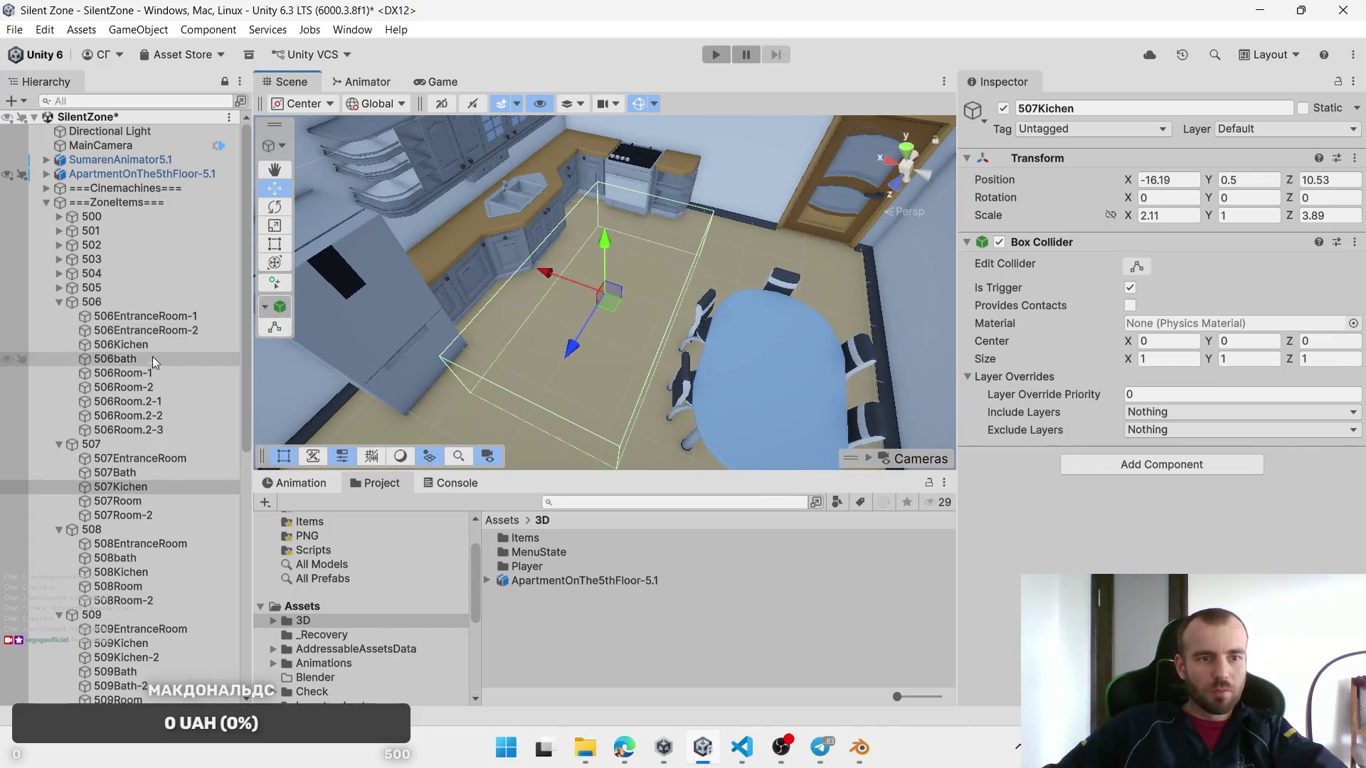
pyautogui.click(121, 344)
# Step: Frame the 506Kichen, 505EntranceRoom-1, 505Kichen and 504Kichen zones in turn
pyautogui.press('f')
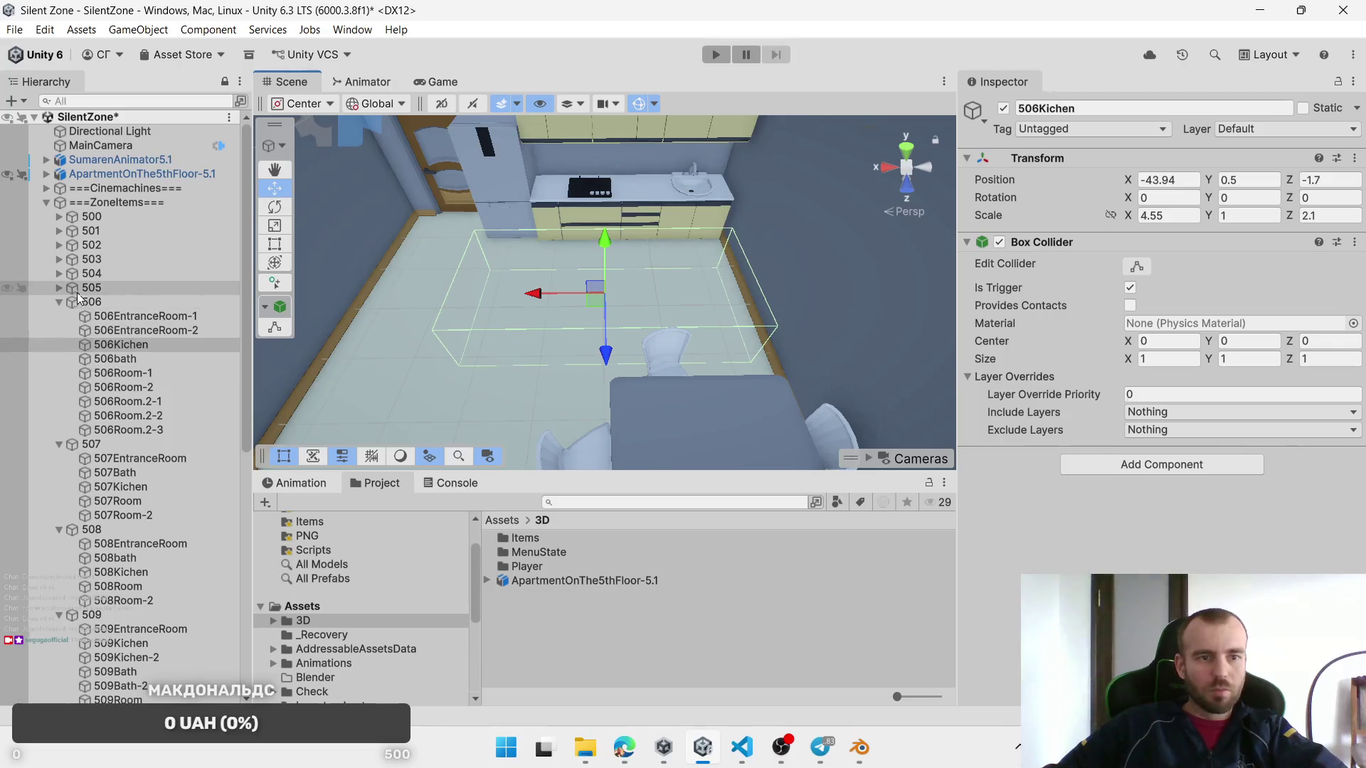
pyautogui.click(59, 288)
pyautogui.click(118, 302)
pyautogui.press('f')
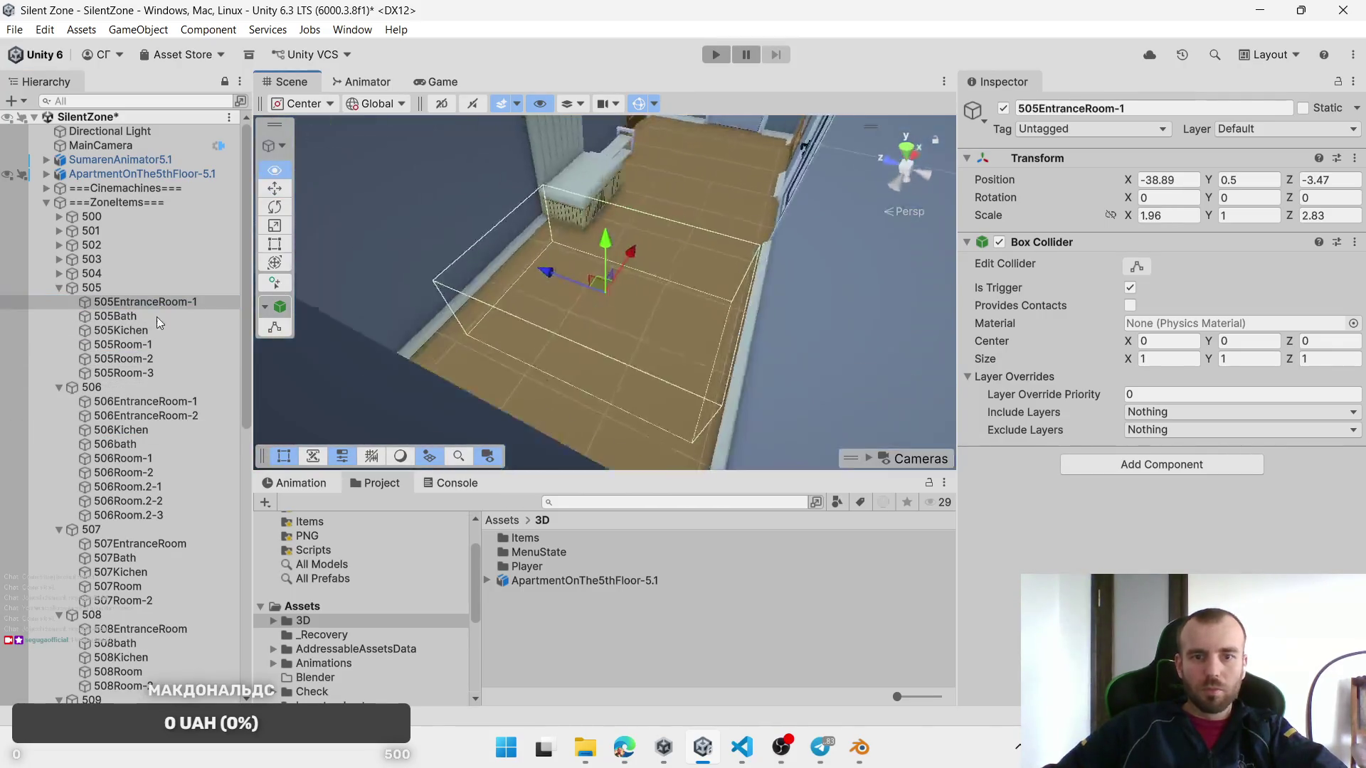
pyautogui.click(121, 330)
pyautogui.press('f')
pyautogui.moveTo(560, 295); pyautogui.dragTo(626, 219)
pyautogui.click(59, 276)
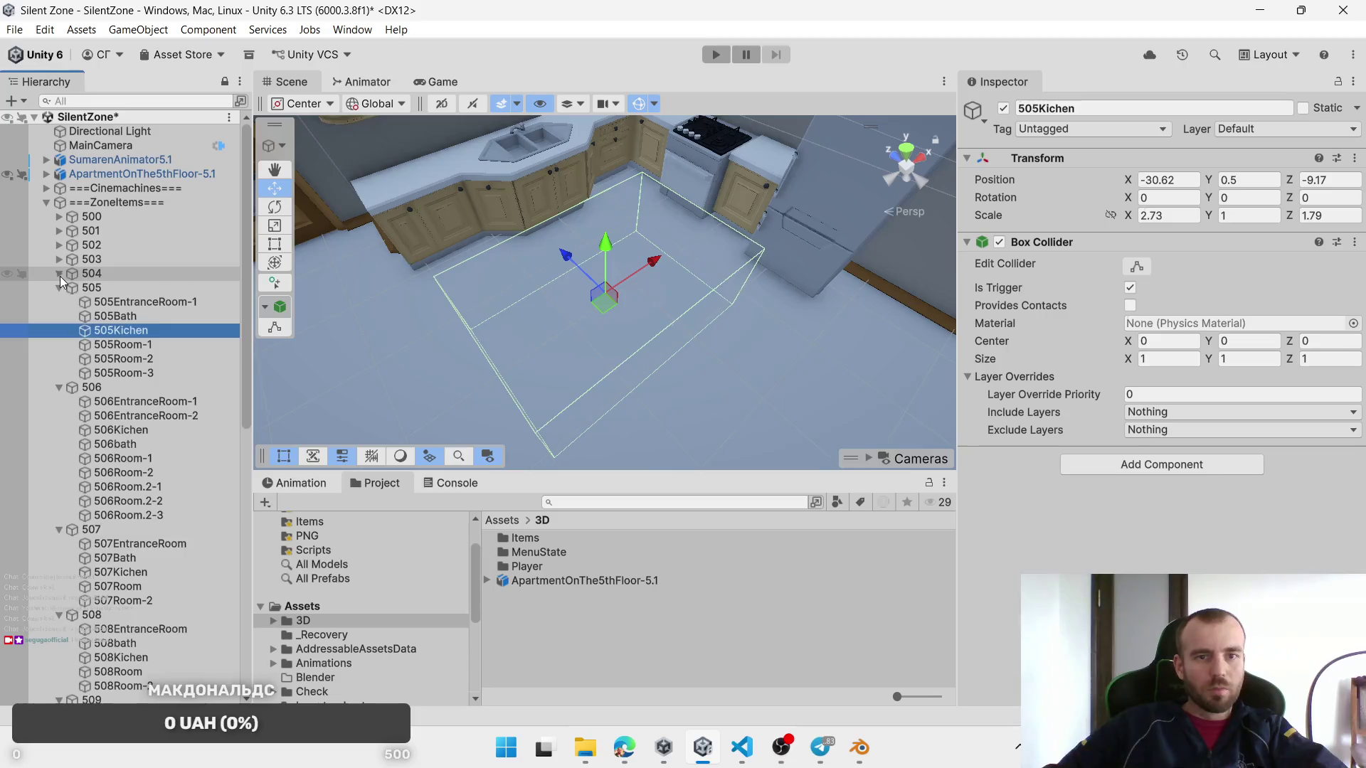
pyautogui.click(60, 276)
pyautogui.click(162, 329)
pyautogui.press('f')
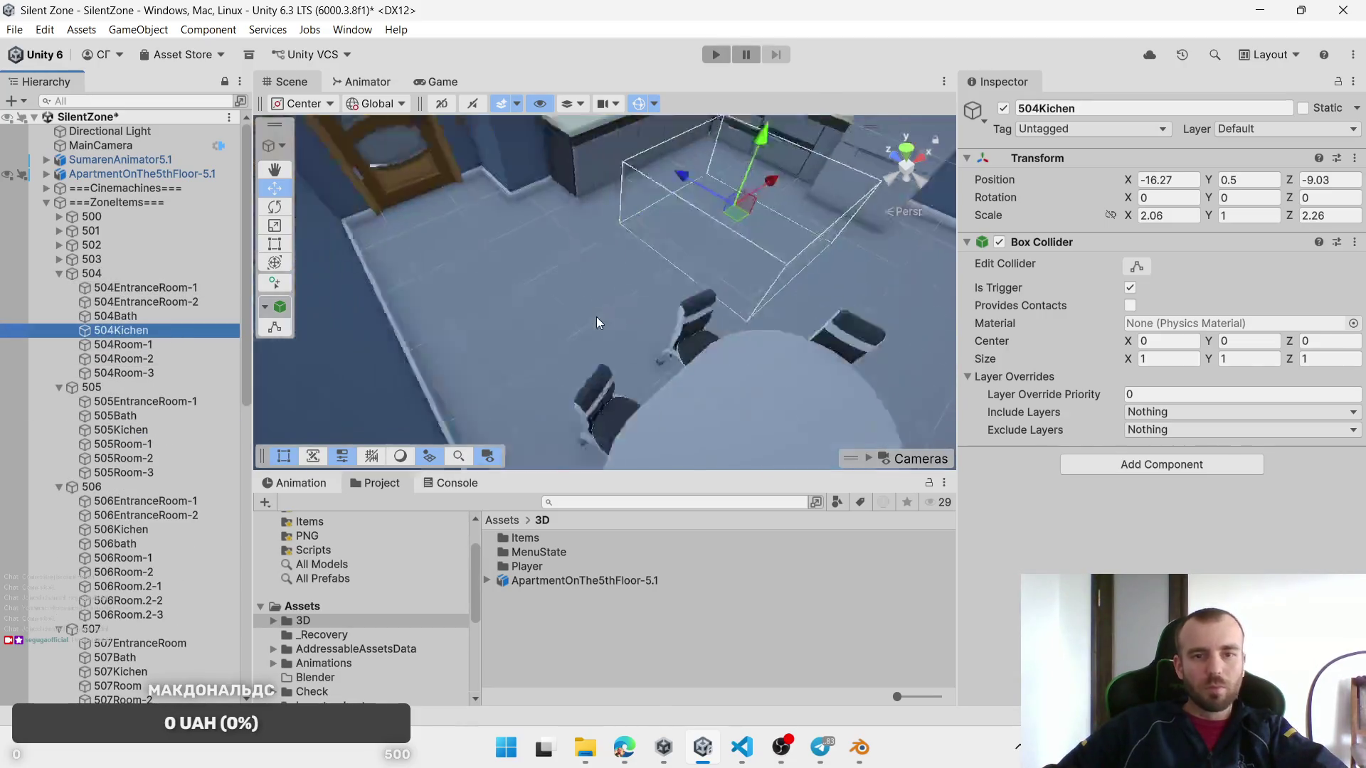
# Step: Frame the 503kichen, 502Kichen, 501EntranceRoom, 501Kichen and 501Kichen-2 zones
pyautogui.click(59, 259)
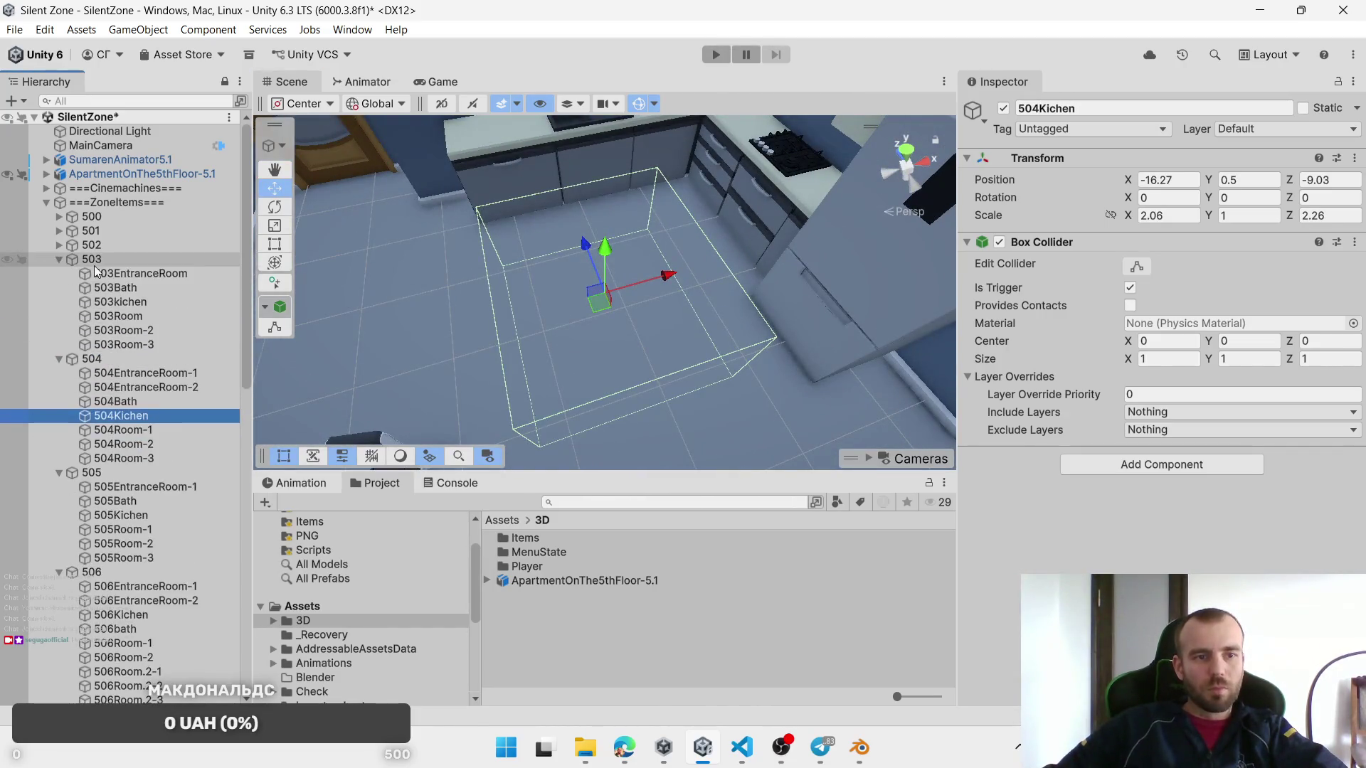
pyautogui.click(121, 301)
pyautogui.press('f')
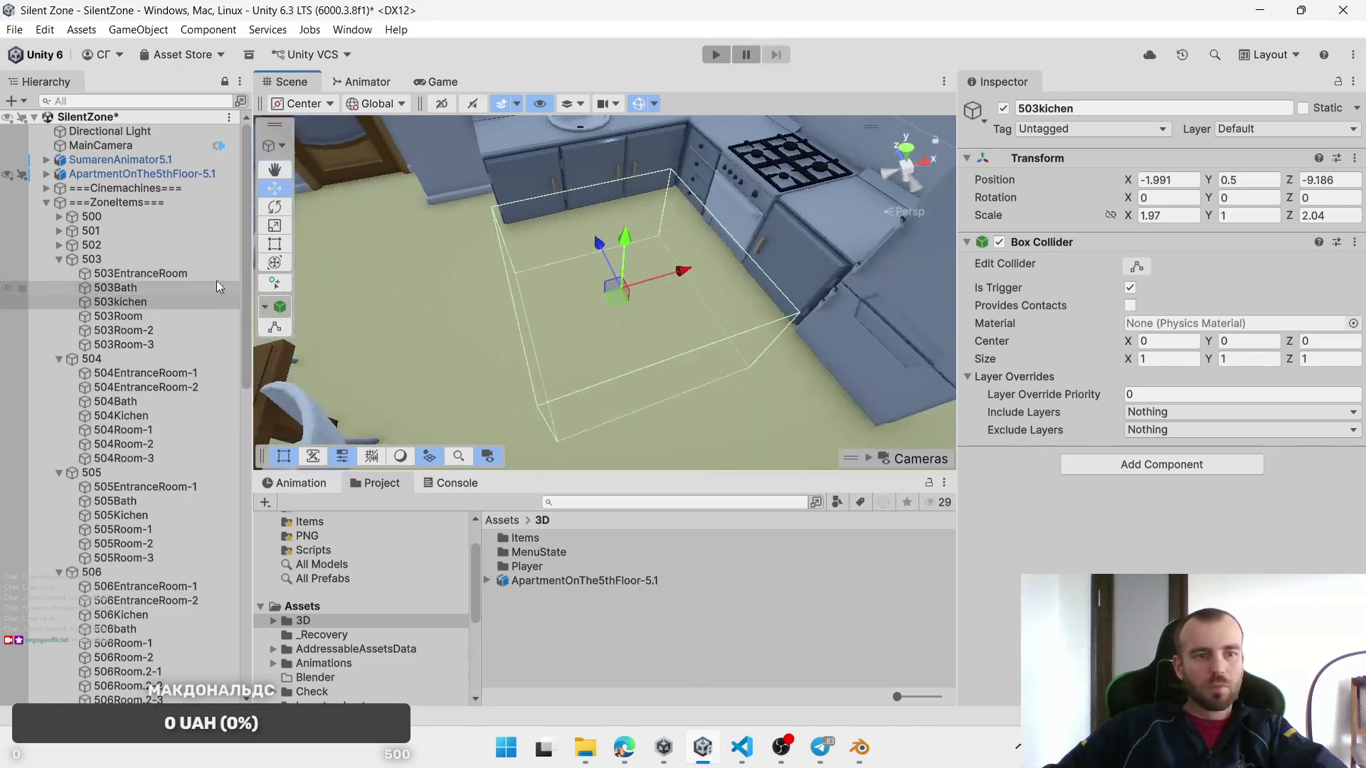
pyautogui.click(55, 245)
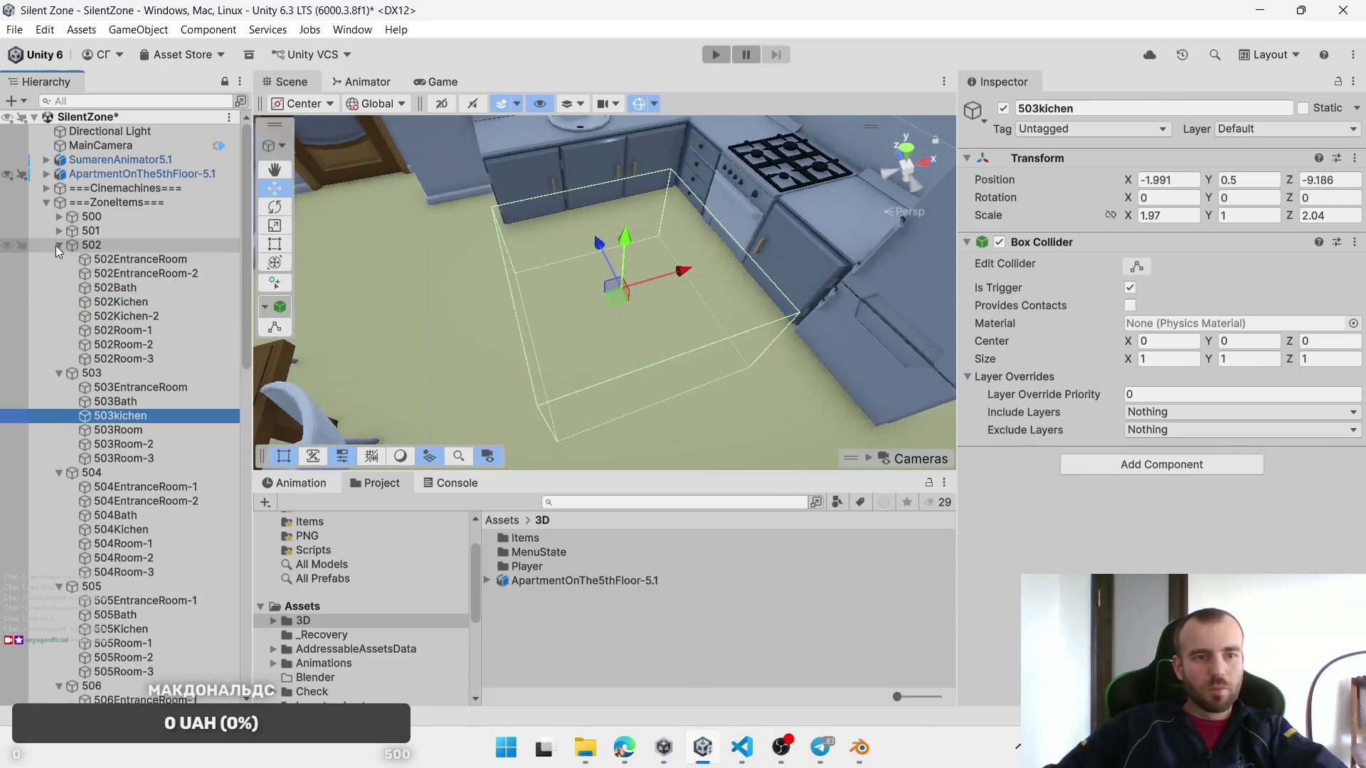
pyautogui.doubleClick(150, 306)
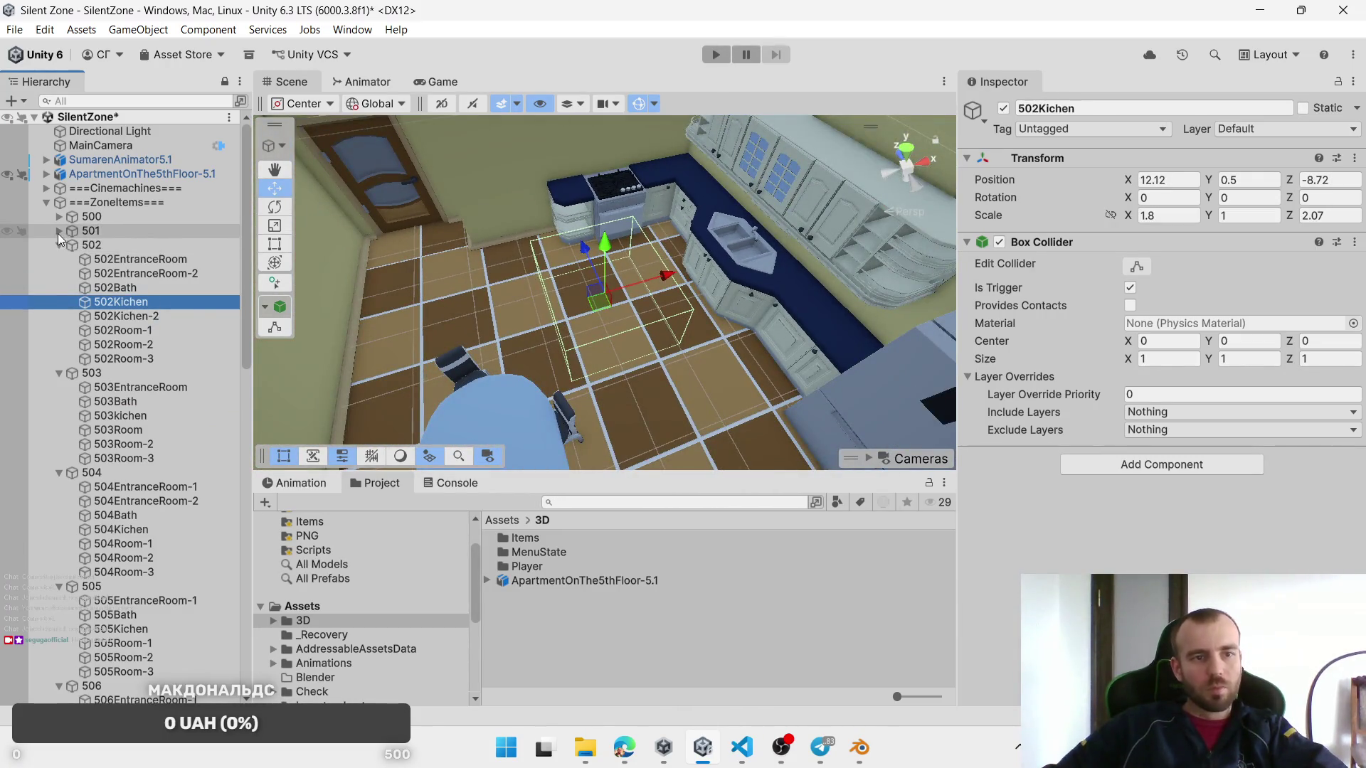
pyautogui.click(59, 231)
pyautogui.click(135, 244)
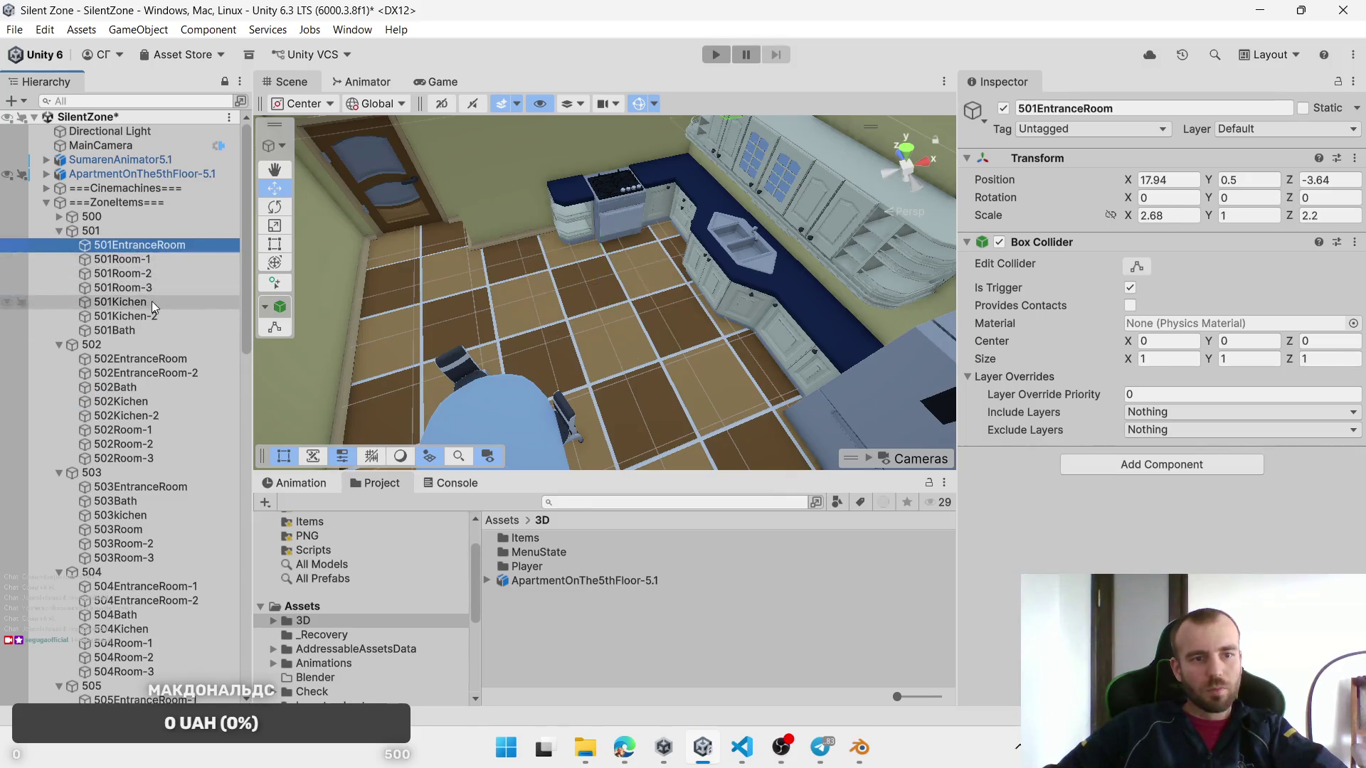
pyautogui.doubleClick(152, 301)
pyautogui.doubleClick(152, 317)
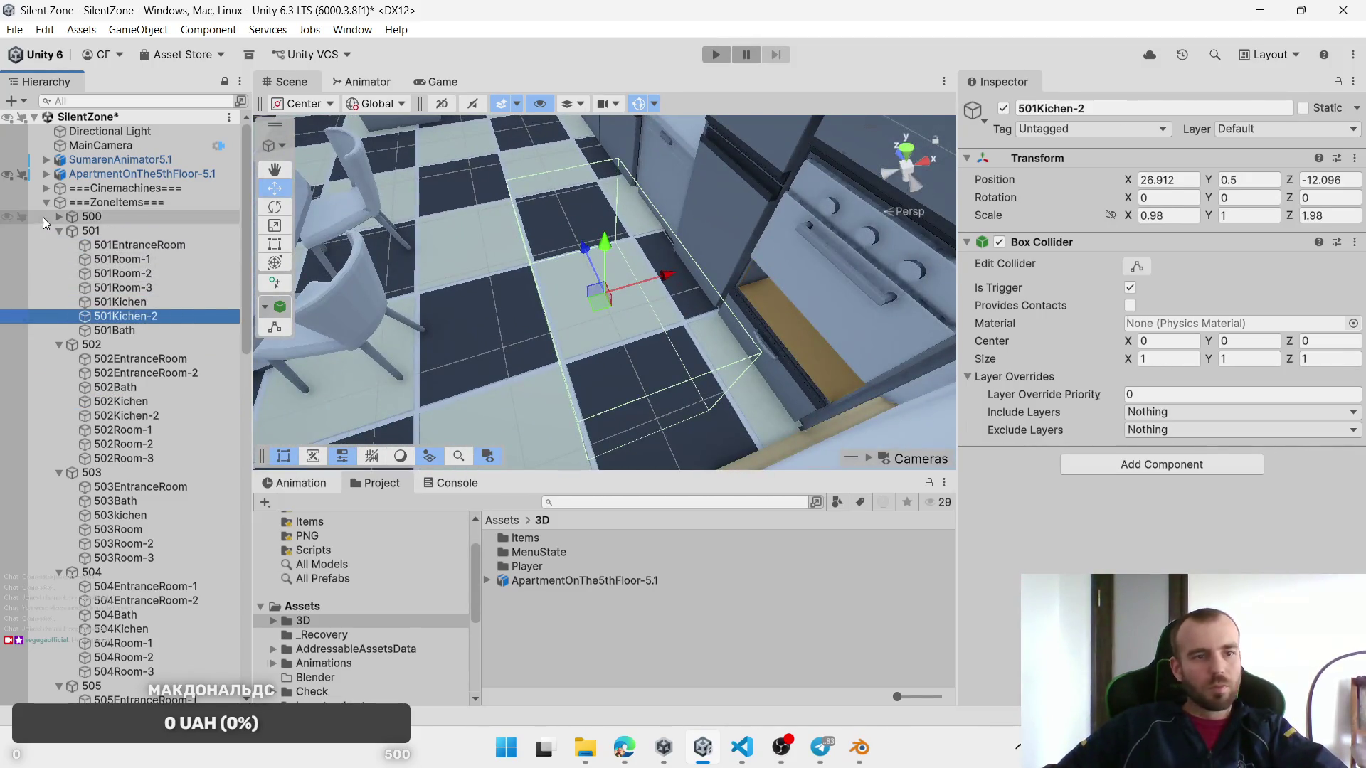
# Step: Expand the 500 group and frame the 500kichen trigger zone
pyautogui.click(59, 217)
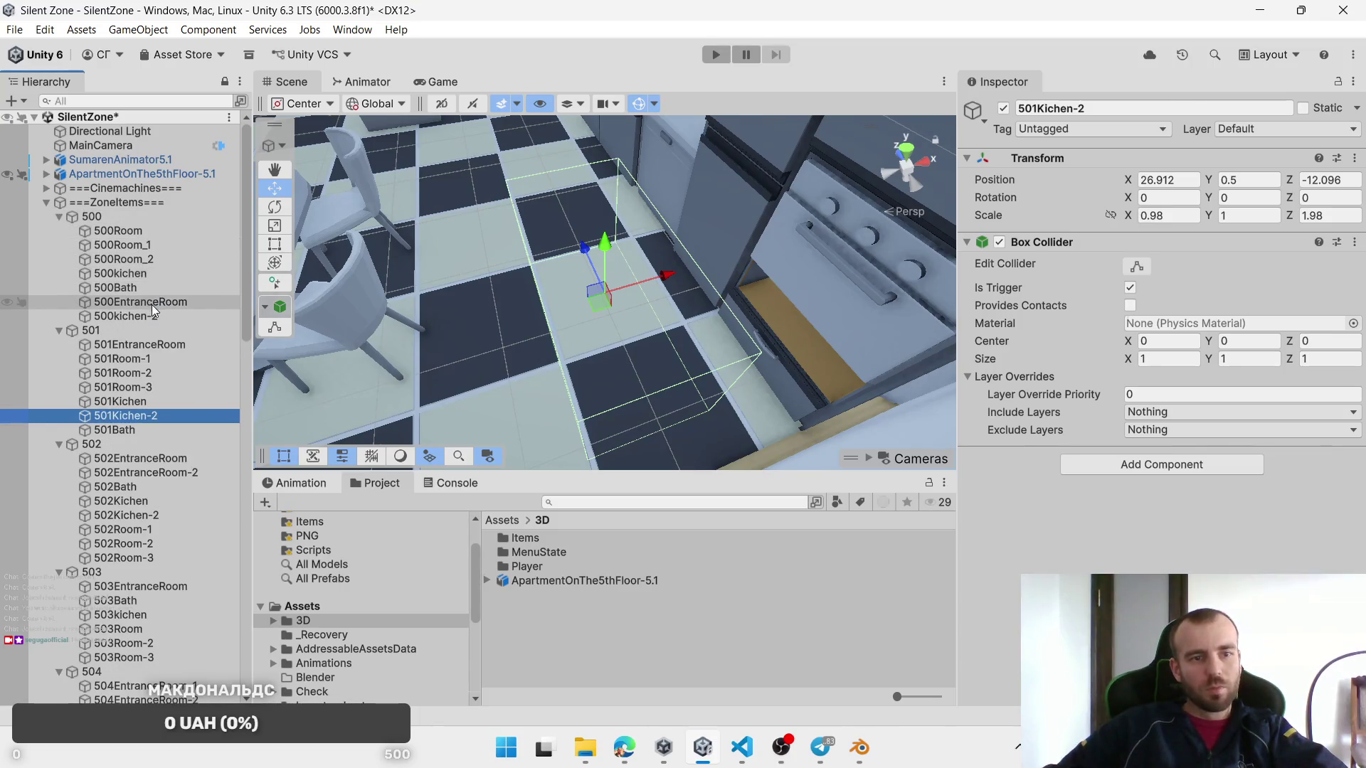
pyautogui.doubleClick(148, 276)
pyautogui.moveTo(455, 299)
pyautogui.mouseDown()
pyautogui.moveTo(520, 239)
pyautogui.moveTo(758, 336)
pyautogui.mouseUp()
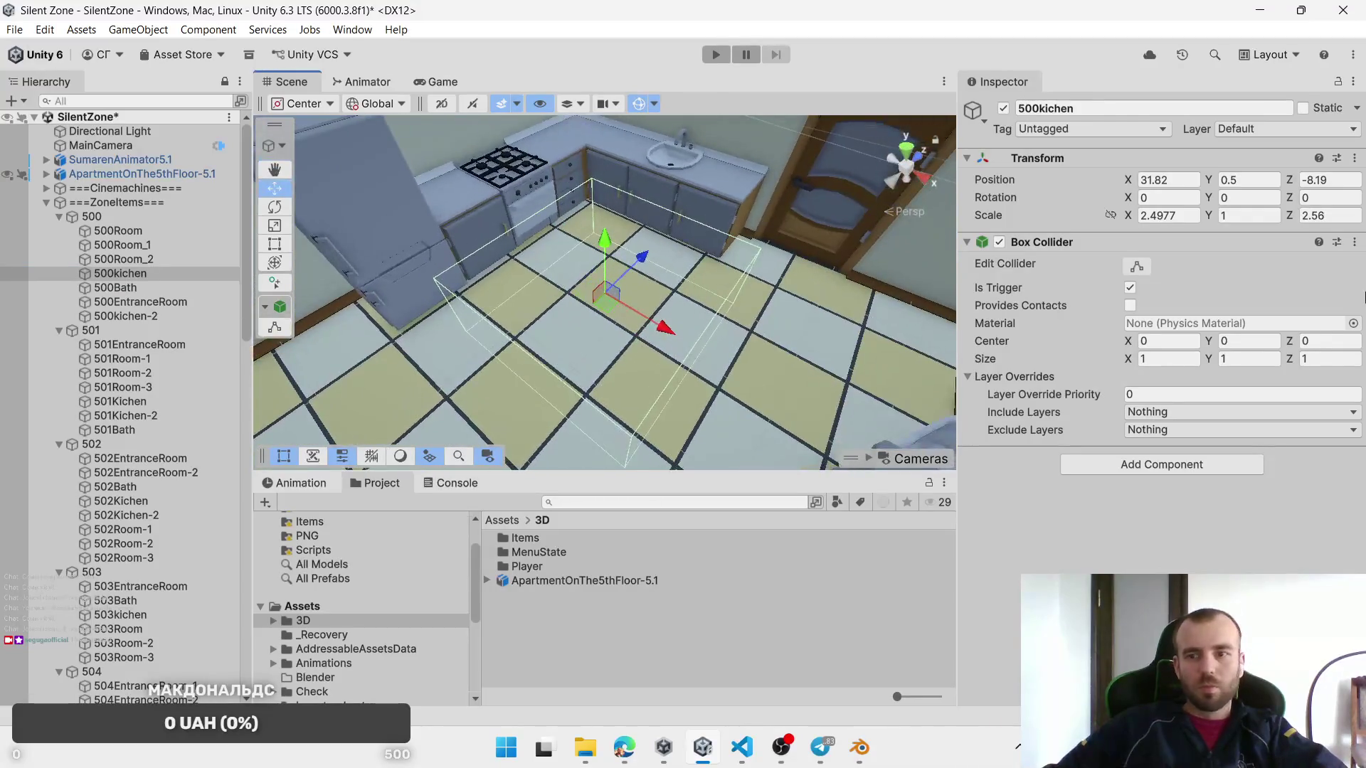
# Step: Set 500kichen's Scale Z to 2.48 and X to 2.02, nudge it to X 31.66, Z -8.21
pyautogui.moveTo(1289, 220); pyautogui.dragTo(1278, 215)
pyautogui.moveTo(1124, 221); pyautogui.dragTo(1114, 222)
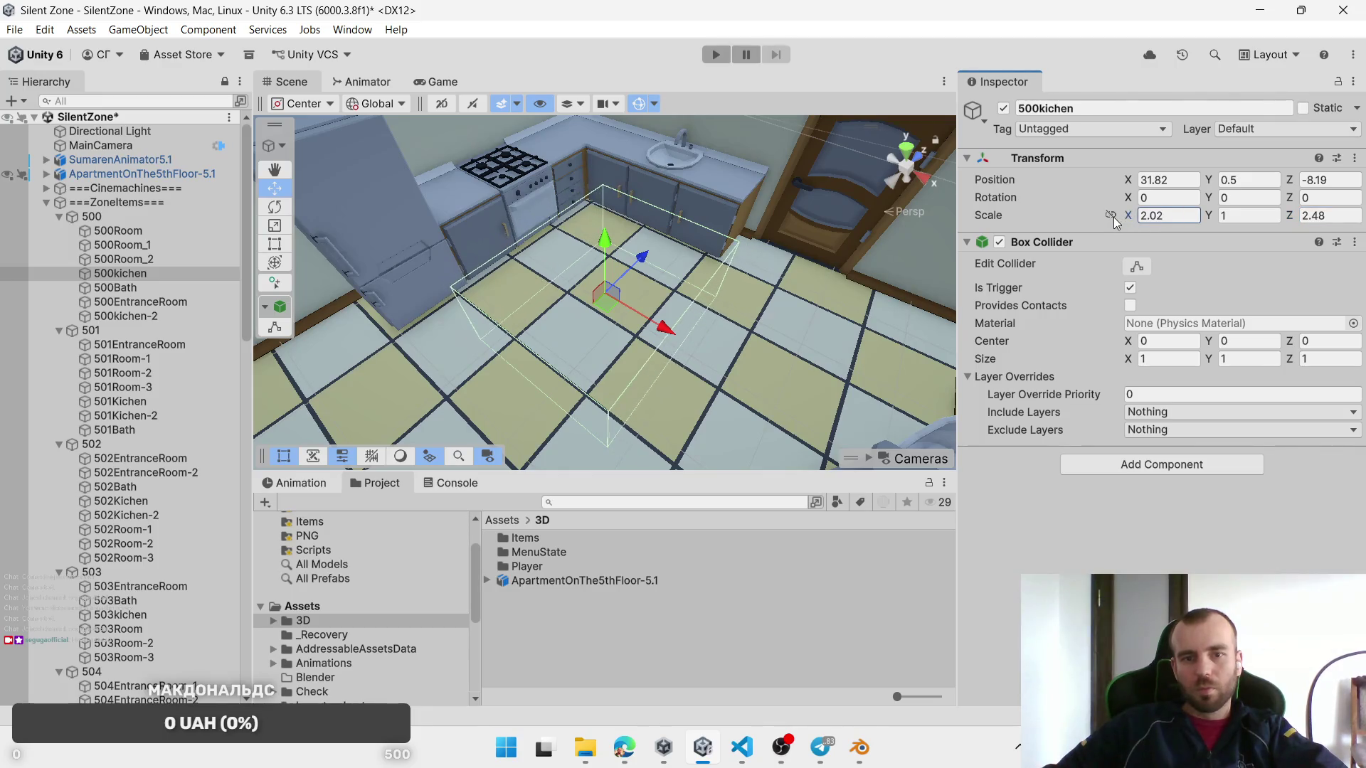
pyautogui.moveTo(643, 320); pyautogui.dragTo(629, 315)
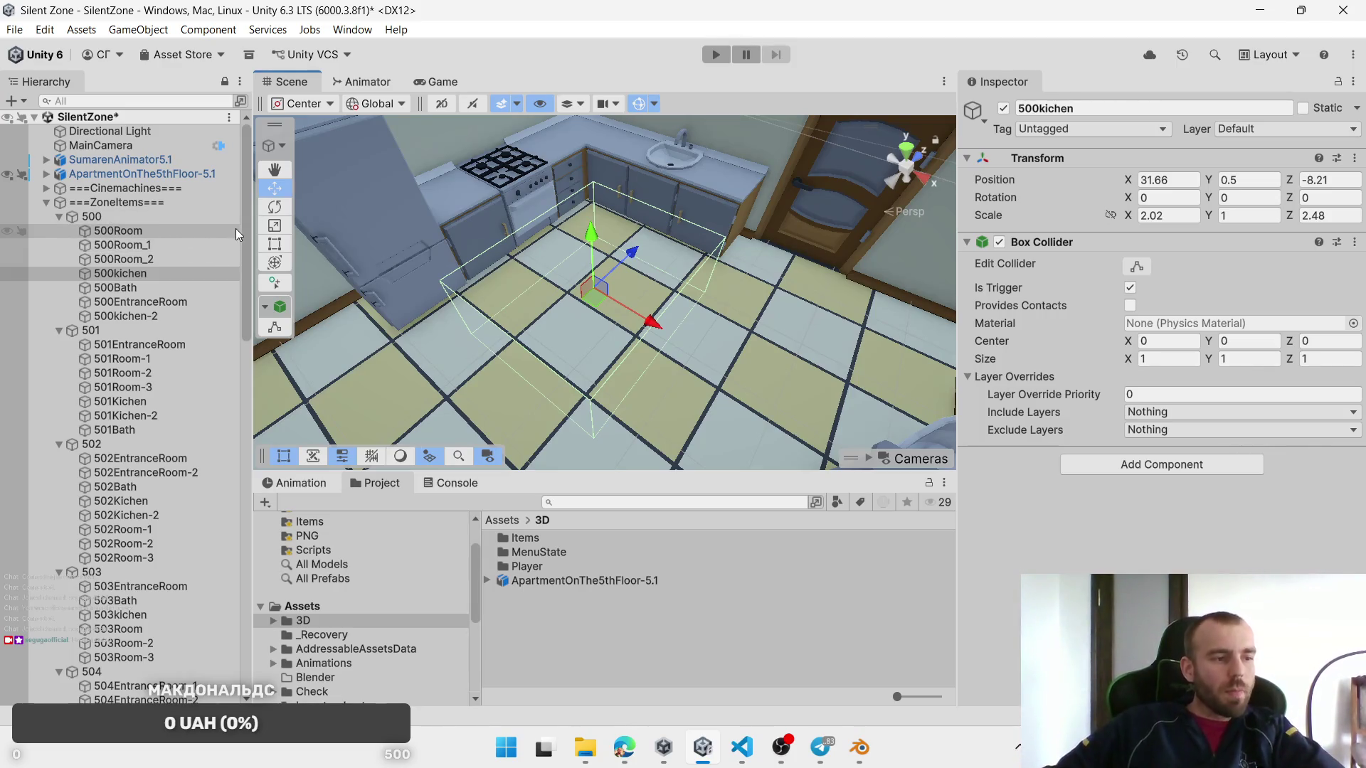
pyautogui.press('f')
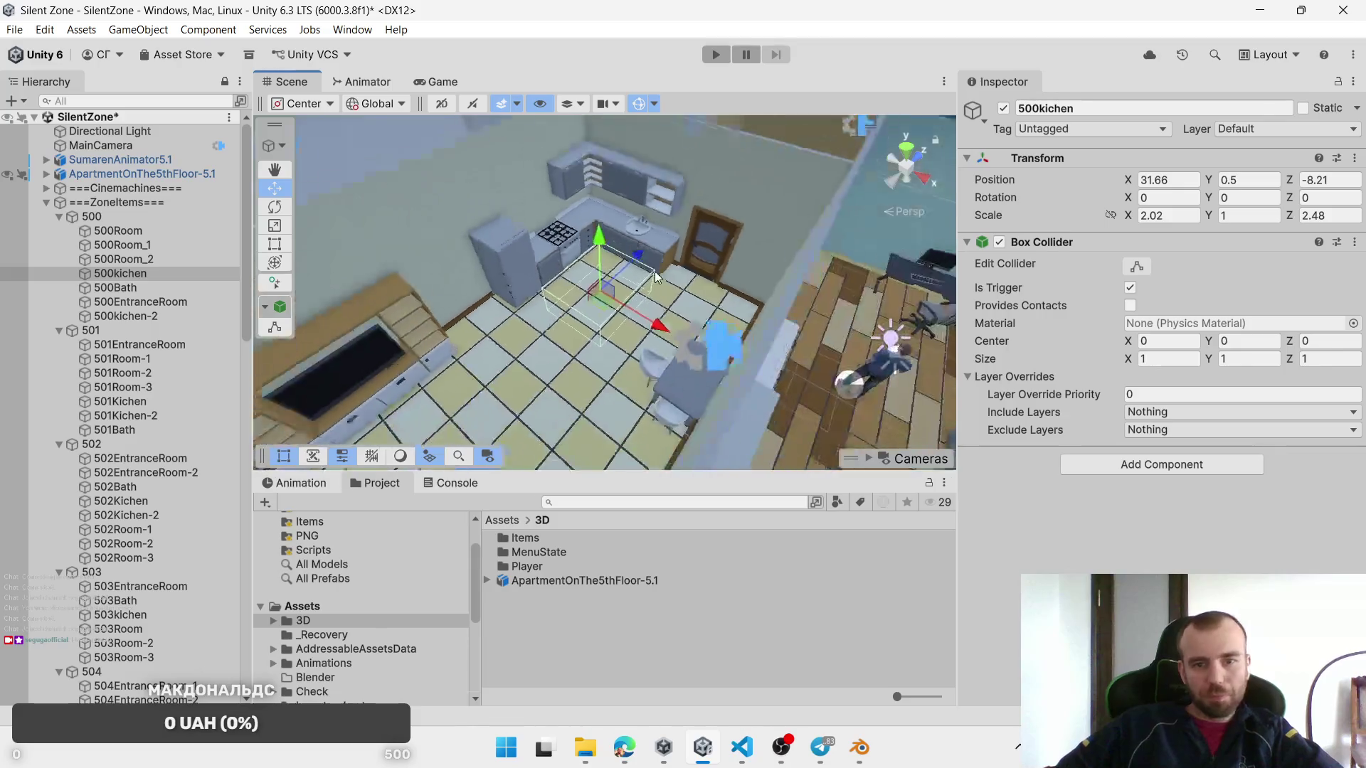
pyautogui.scroll(-5, 655, 271)
pyautogui.moveTo(655, 271)
pyautogui.mouseDown()
pyautogui.moveTo(551, 291)
pyautogui.moveTo(668, 214)
pyautogui.mouseUp()
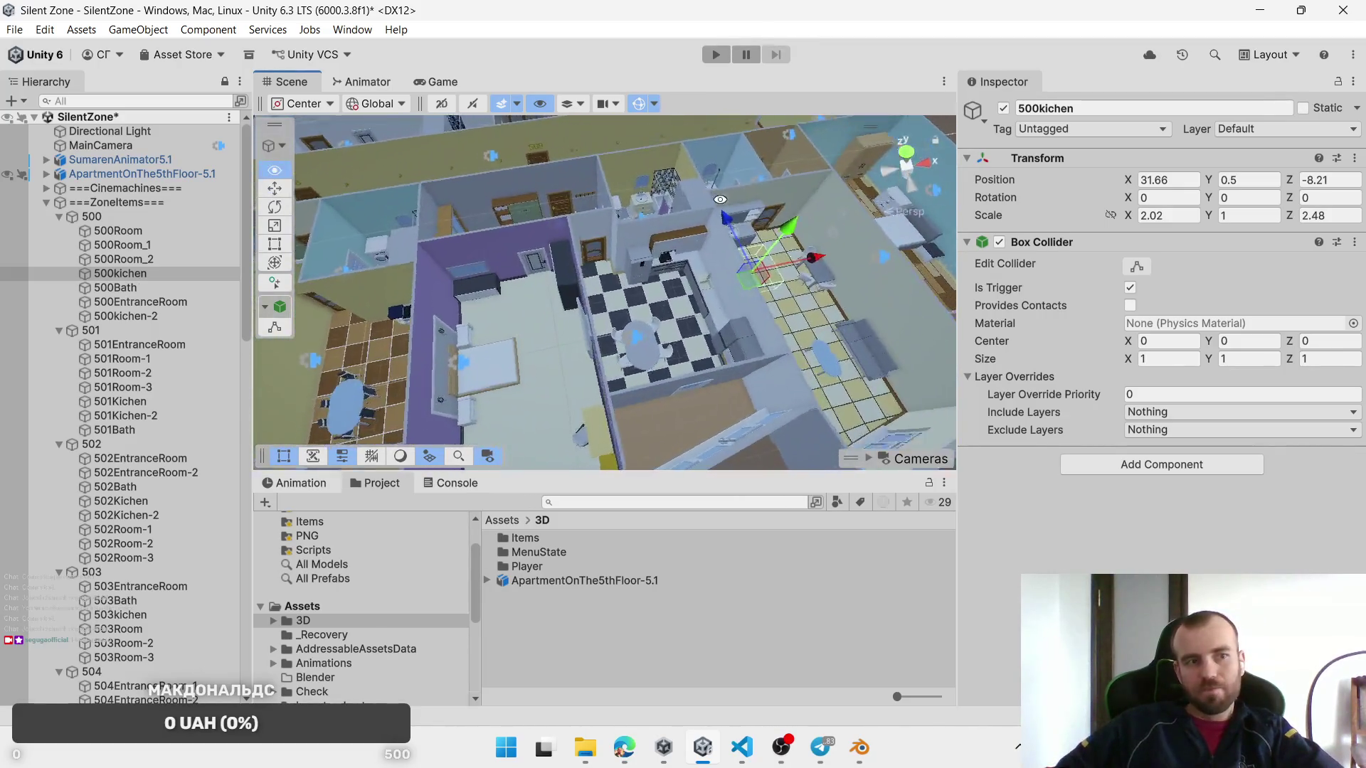
pyautogui.hotkey('alt', 'Tab')
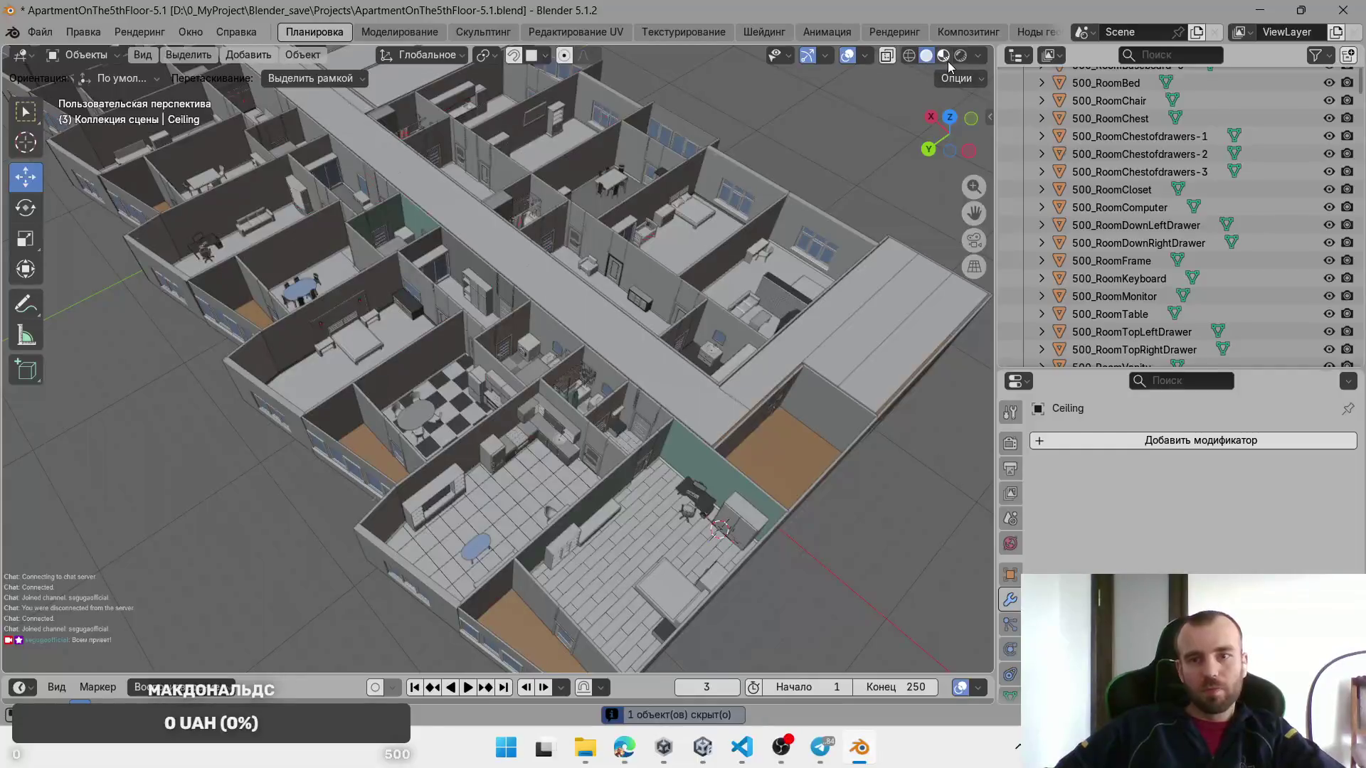
# Step: Switch the viewport to Material Preview and set the render engine to EEVEE
pyautogui.press('z')
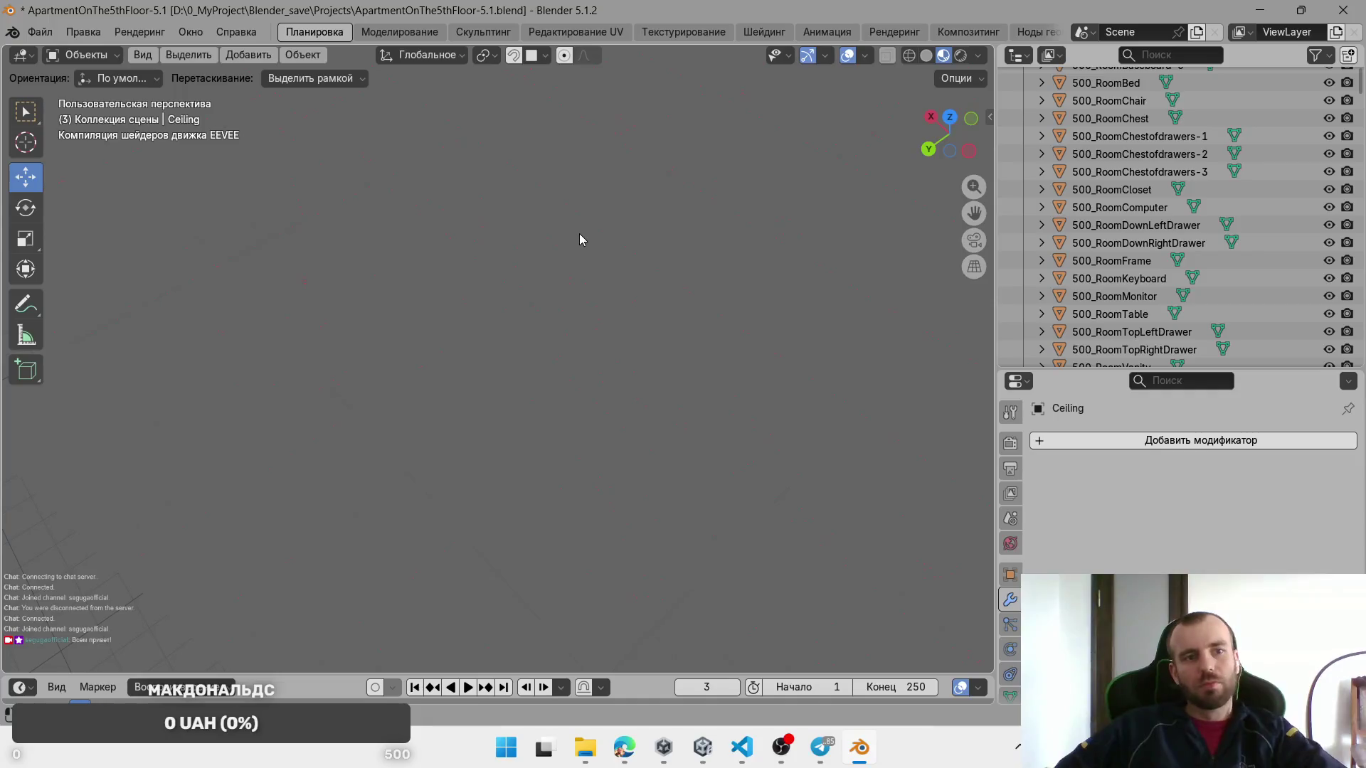
pyautogui.click(1004, 444)
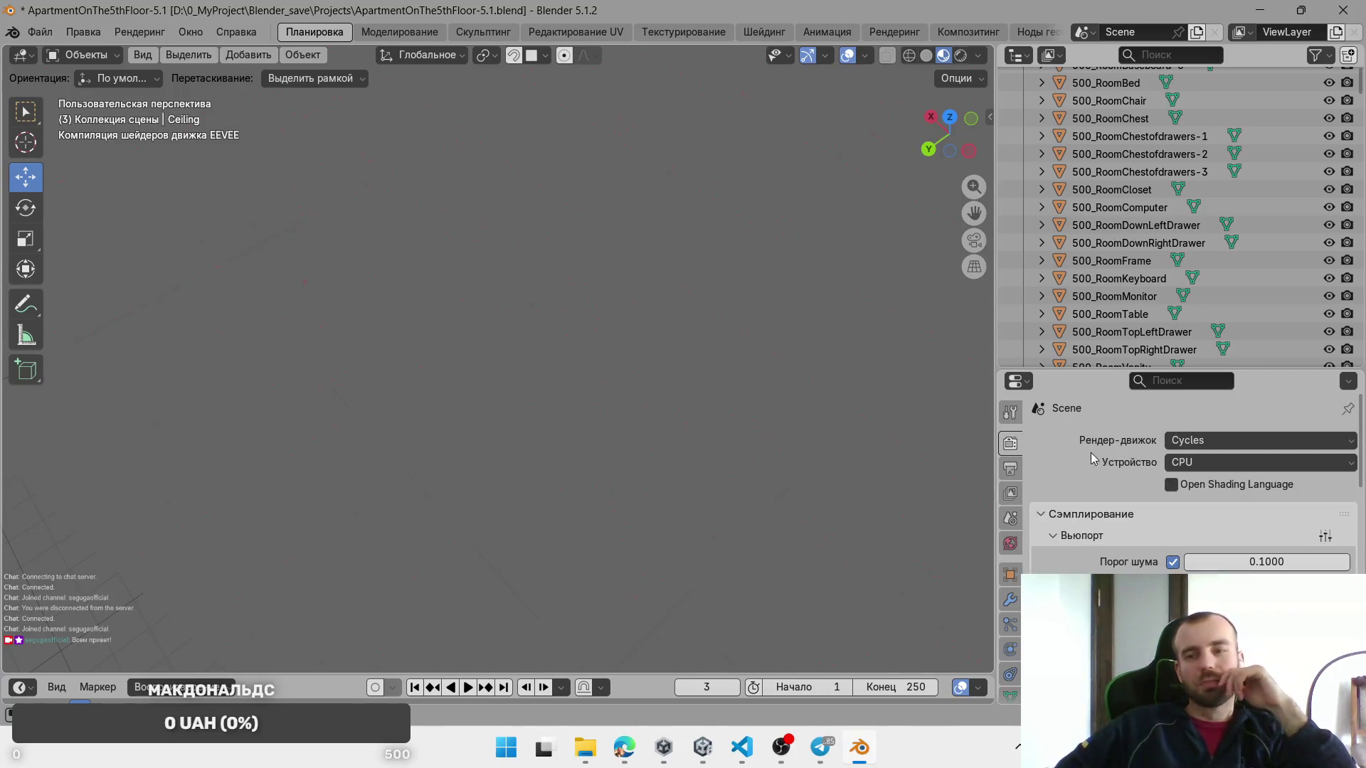
pyautogui.click(1187, 442)
pyautogui.click(1195, 462)
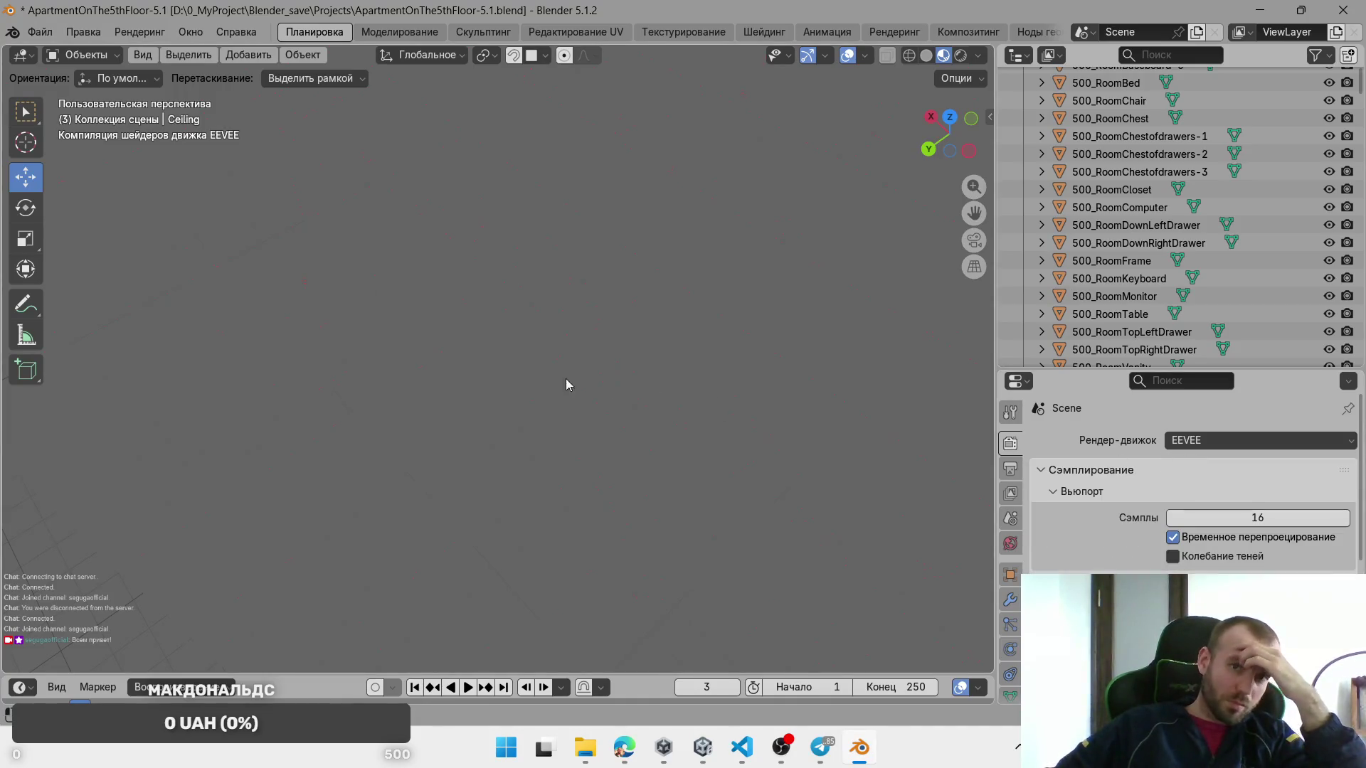
# Step: Select the wall Walls.127 and orbit to look into the kitchens
pyautogui.click(272, 402)
pyautogui.click(514, 330)
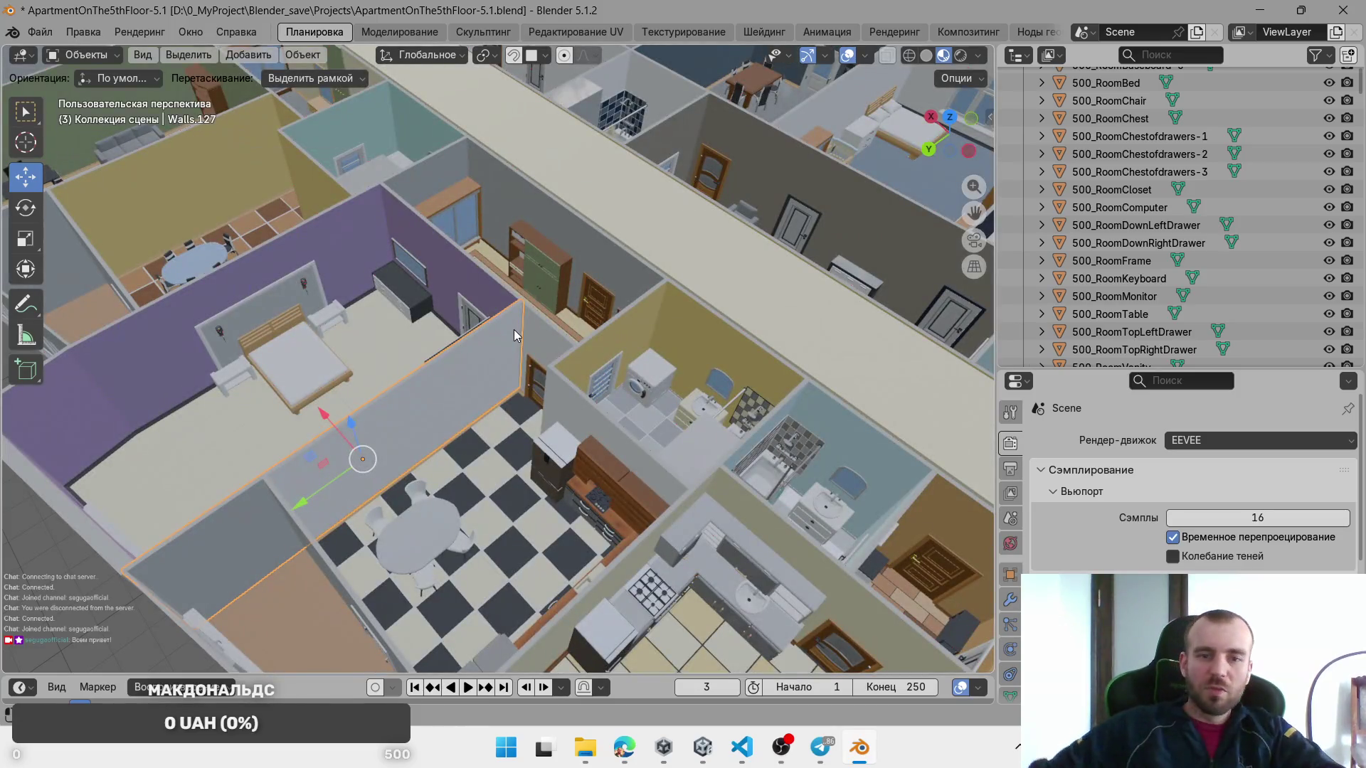
pyautogui.moveTo(514, 330)
pyautogui.mouseDown()
pyautogui.moveTo(590, 404)
pyautogui.moveTo(690, 417)
pyautogui.moveTo(310, 420)
pyautogui.moveTo(468, 353)
pyautogui.mouseUp()
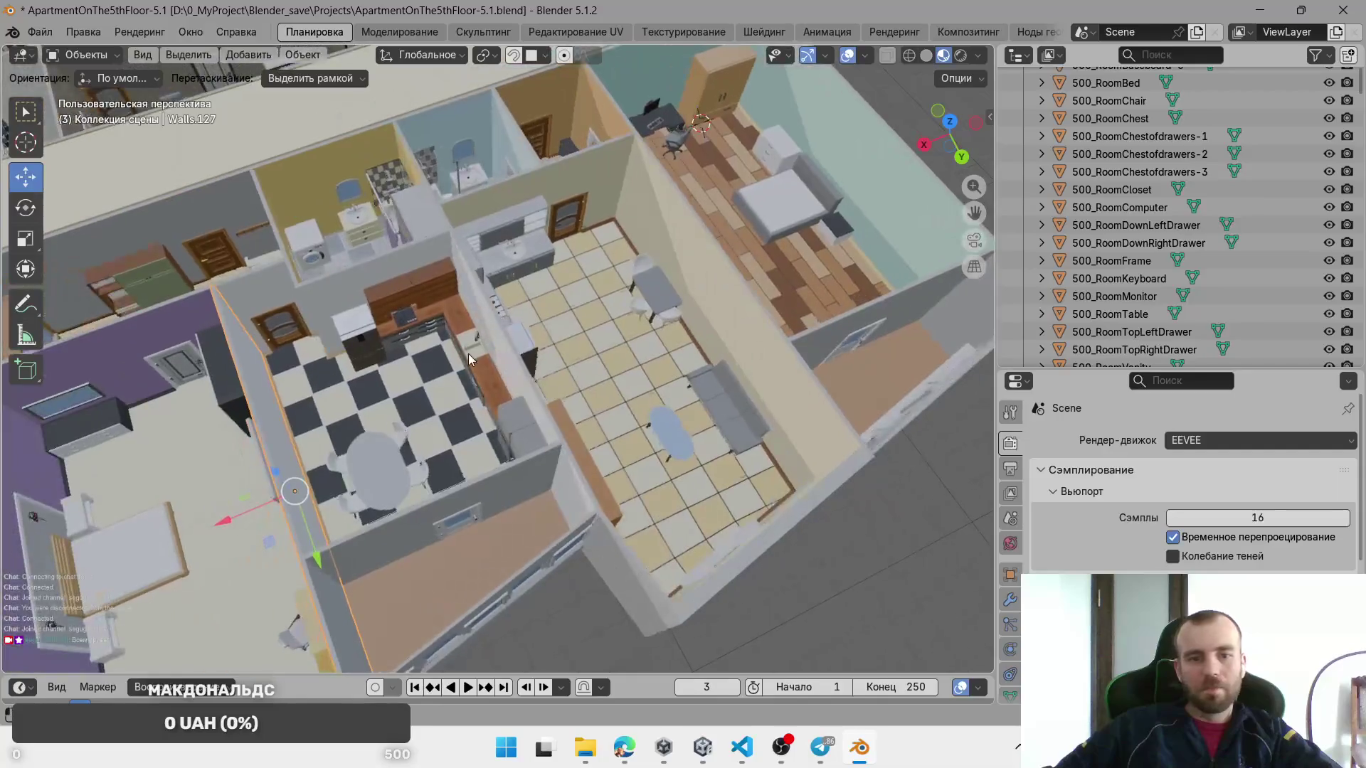
# Step: Select 501_SinkFaucet and zoom in on its wooden countertop, then return to Unity
pyautogui.click(450, 320)
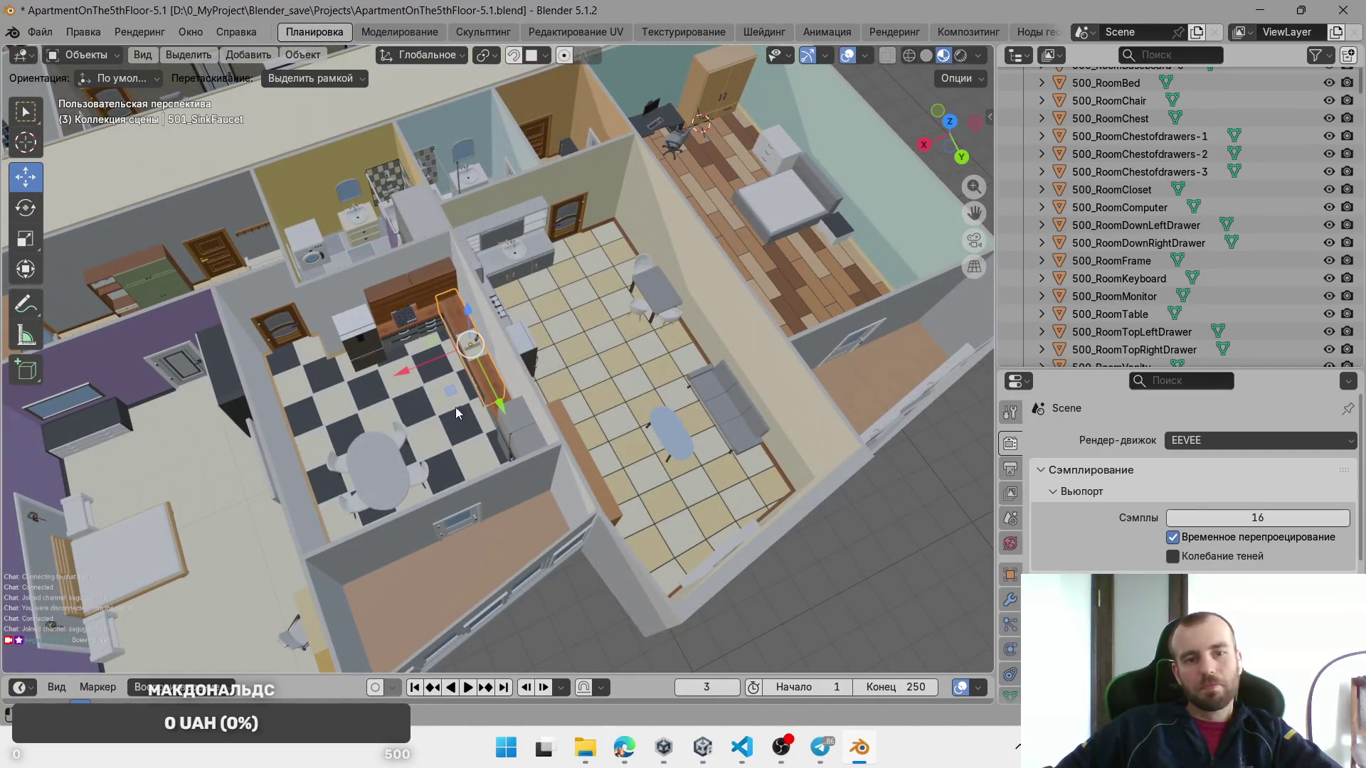
pyautogui.scroll(5, 455, 334)
pyautogui.scroll(3, 539, 334)
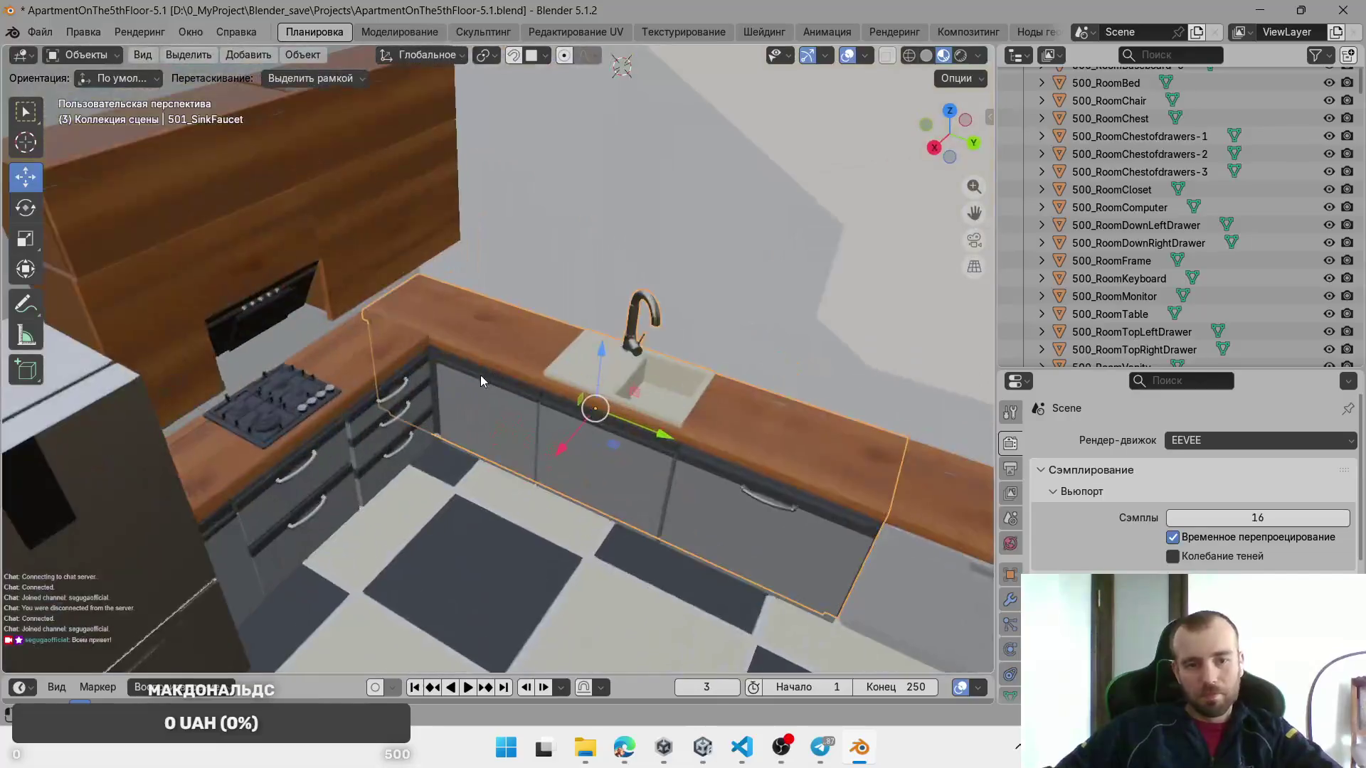
pyautogui.scroll(-3, 441, 361)
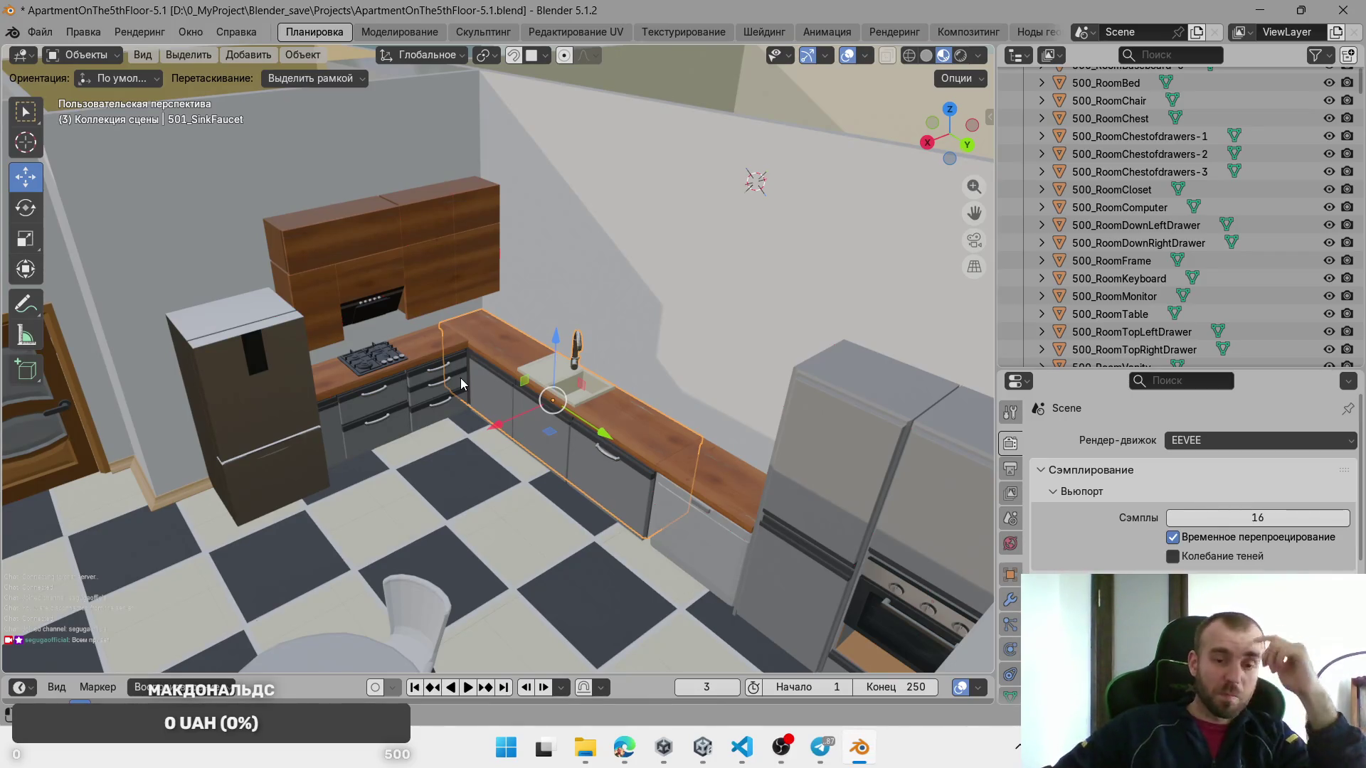
pyautogui.click(702, 747)
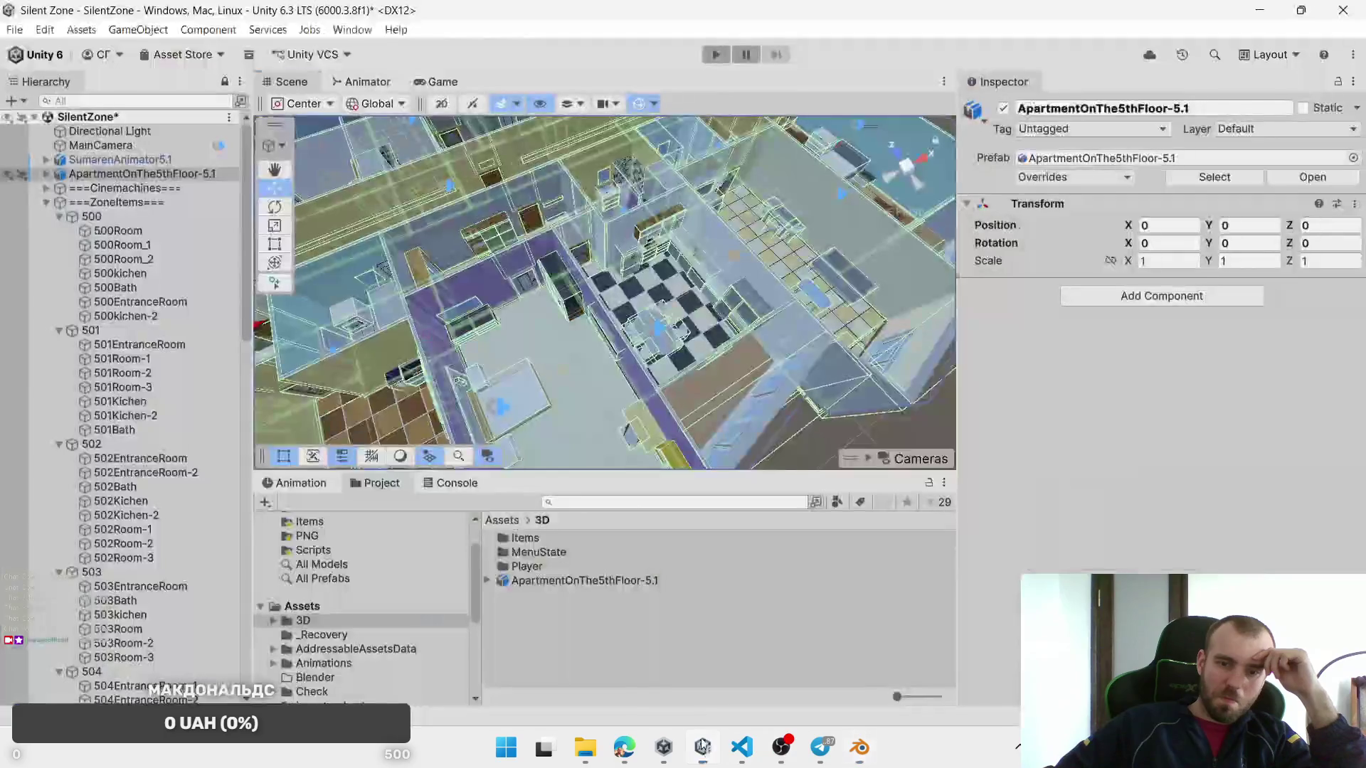
# Step: Select and frame the 501_SinkFaucet counter in Unity's Scene view, then return to Blender
pyautogui.scroll(3, 643, 417)
pyautogui.press('q')
pyautogui.moveTo(818, 391)
pyautogui.mouseDown()
pyautogui.moveTo(709, 282)
pyautogui.moveTo(619, 276)
pyautogui.mouseUp()
pyautogui.click(619, 276)
pyautogui.press('f')
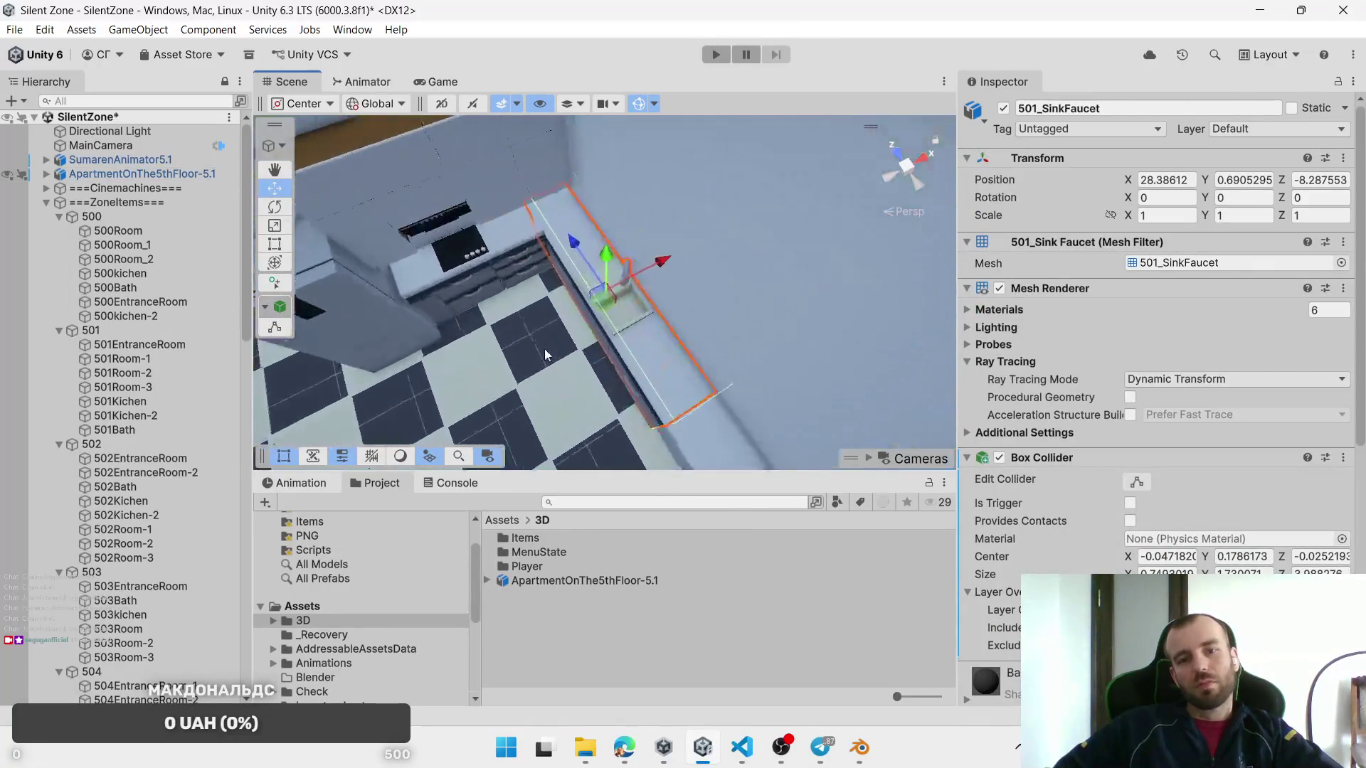
pyautogui.moveTo(713, 175); pyautogui.dragTo(580, 287)
pyautogui.moveTo(662, 363); pyautogui.dragTo(668, 365)
pyautogui.hotkey('alt', 'Tab')
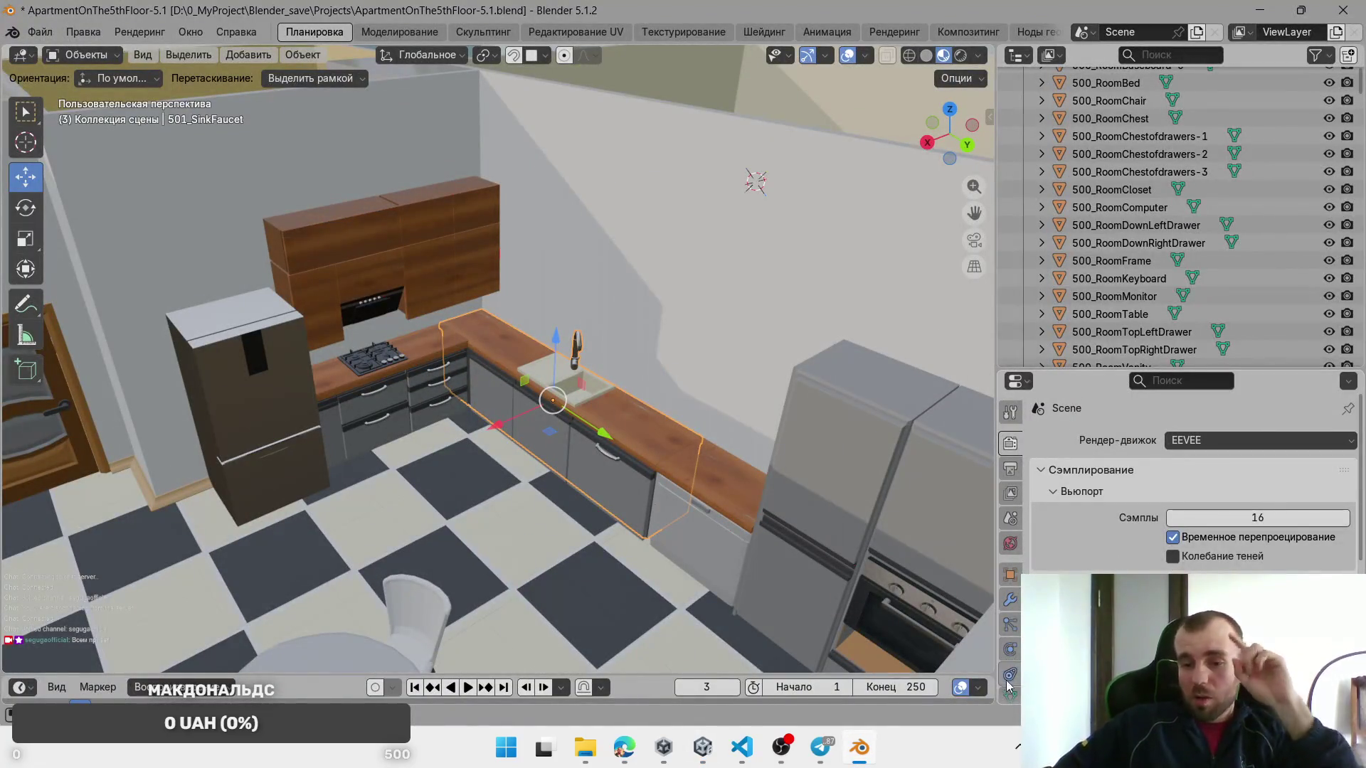
# Step: Swap the 501_SinkFaucet counter's Wood material slot for the Brown-light material
pyautogui.scroll(-2, 1010, 676)
pyautogui.click(1011, 661)
pyautogui.scroll(-1, 1088, 502)
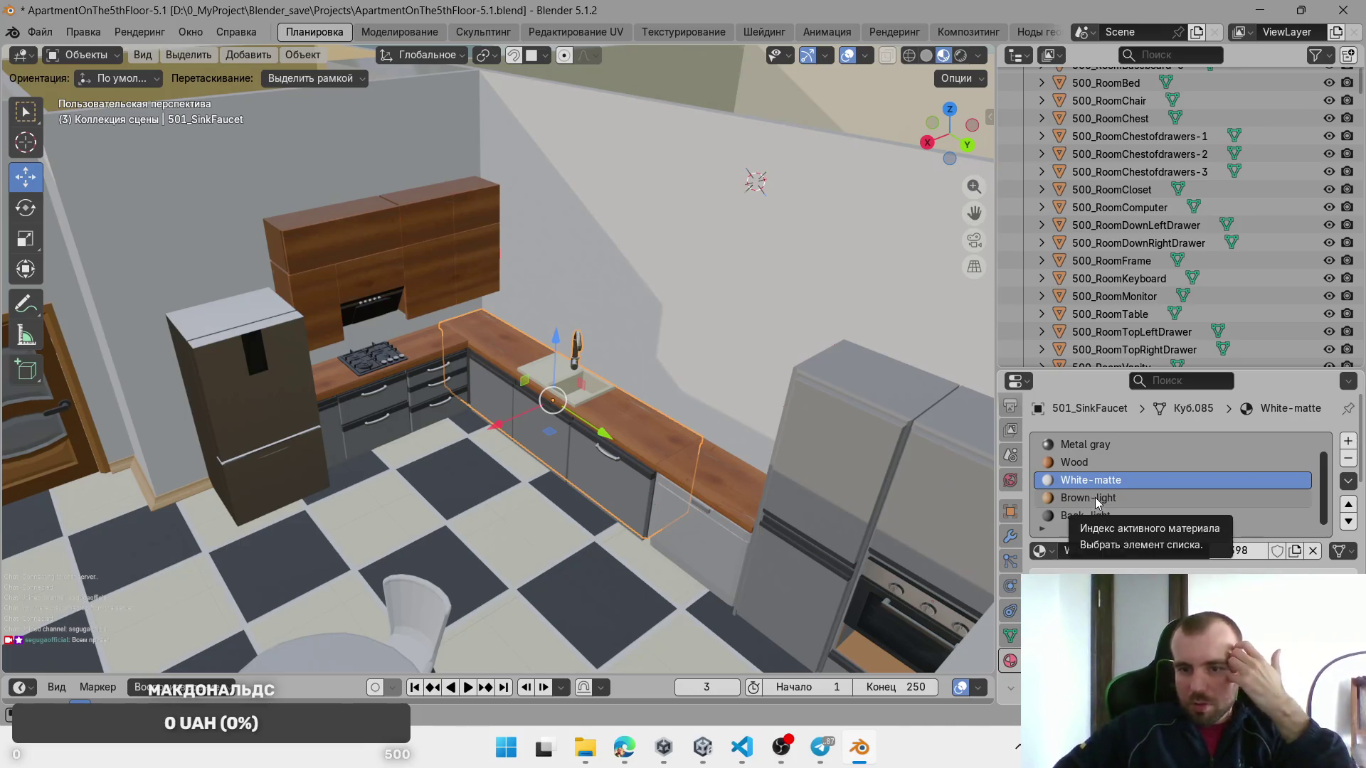
pyautogui.click(1089, 462)
pyautogui.click(1040, 551)
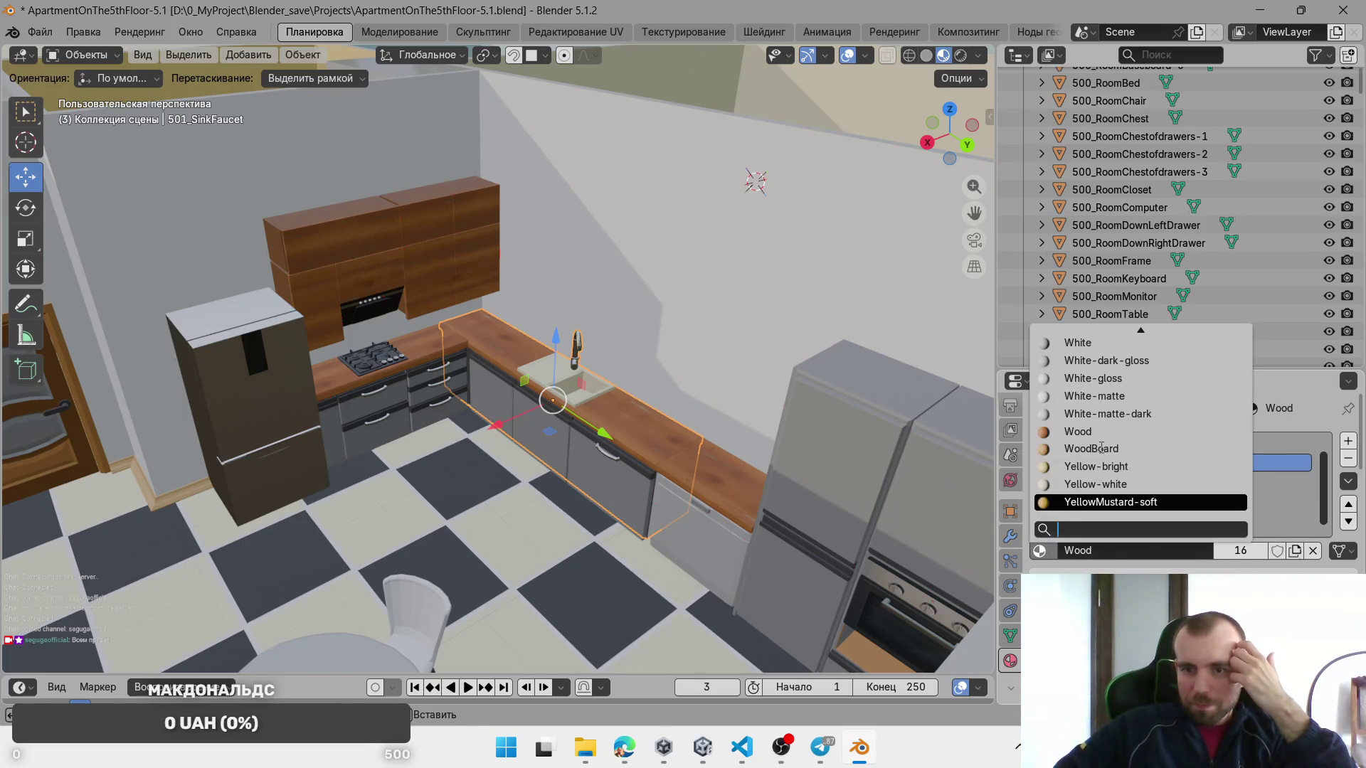
pyautogui.scroll(15, 1102, 448)
pyautogui.scroll(15, 1102, 448)
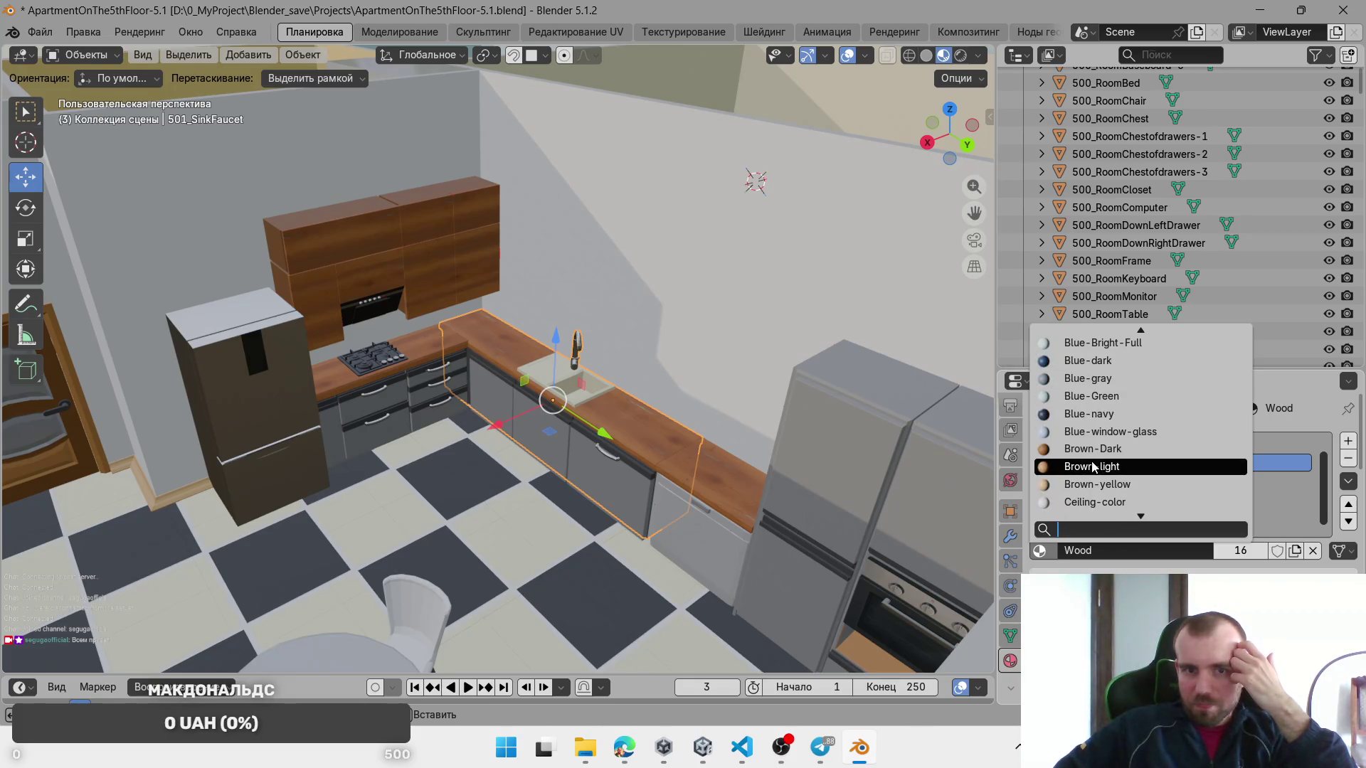
pyautogui.click(1091, 466)
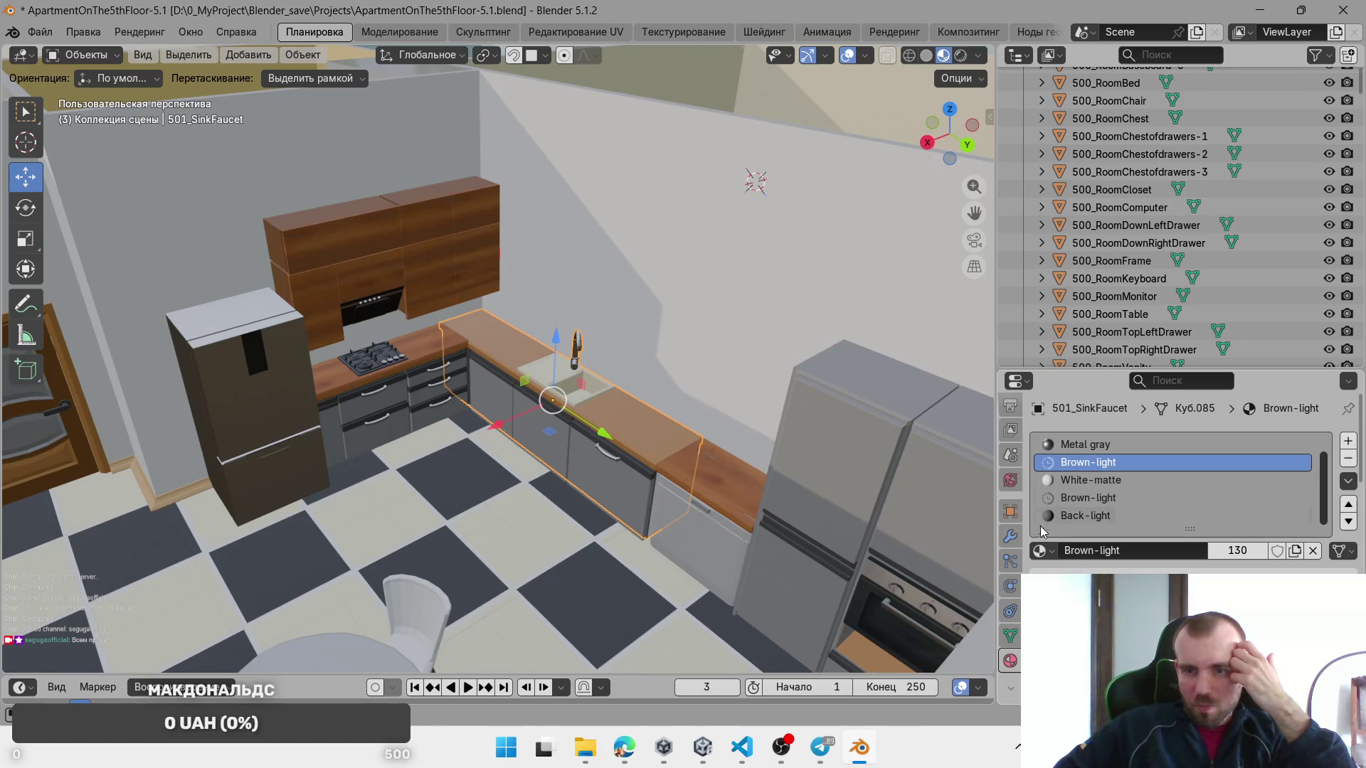
pyautogui.click(1039, 551)
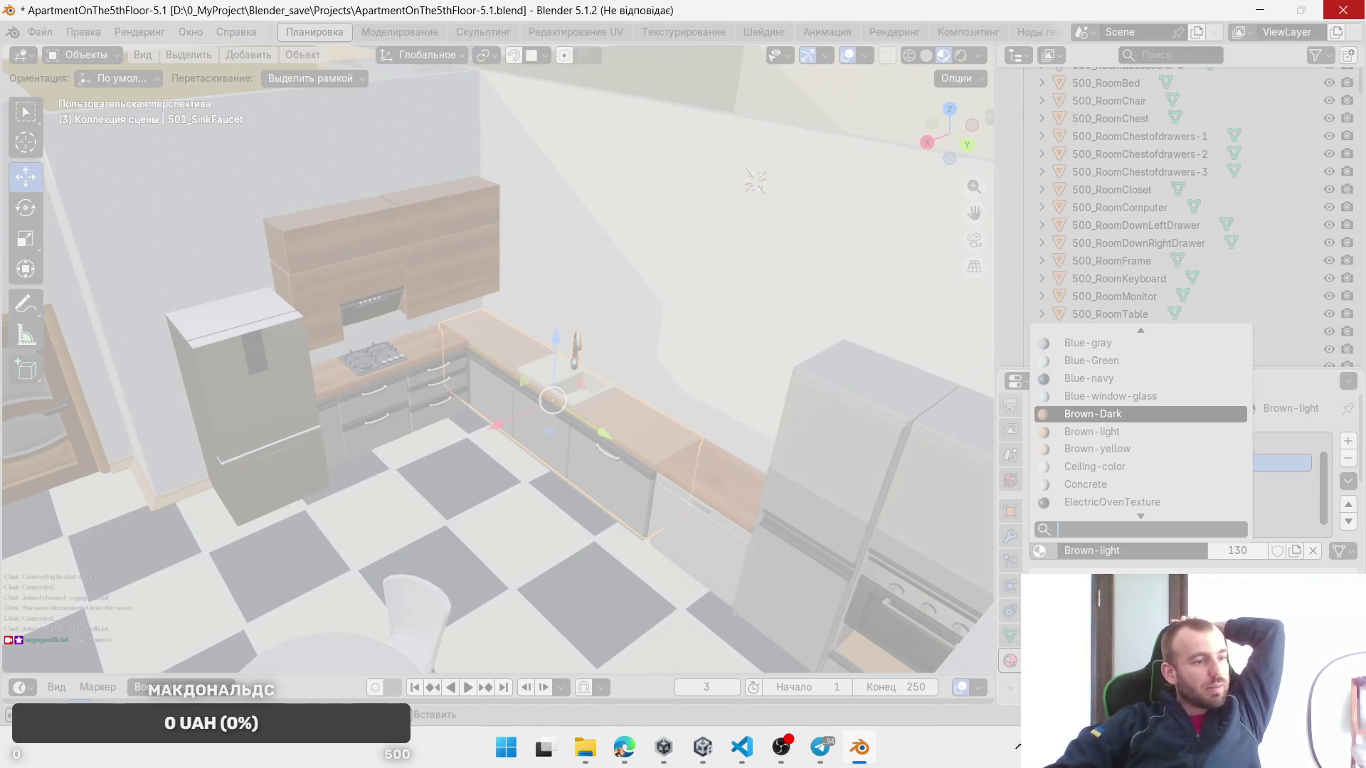
# Step: Switch from Blender to the browser showing the environment artist's X profile
pyautogui.hotkey('alt', 'Tab')
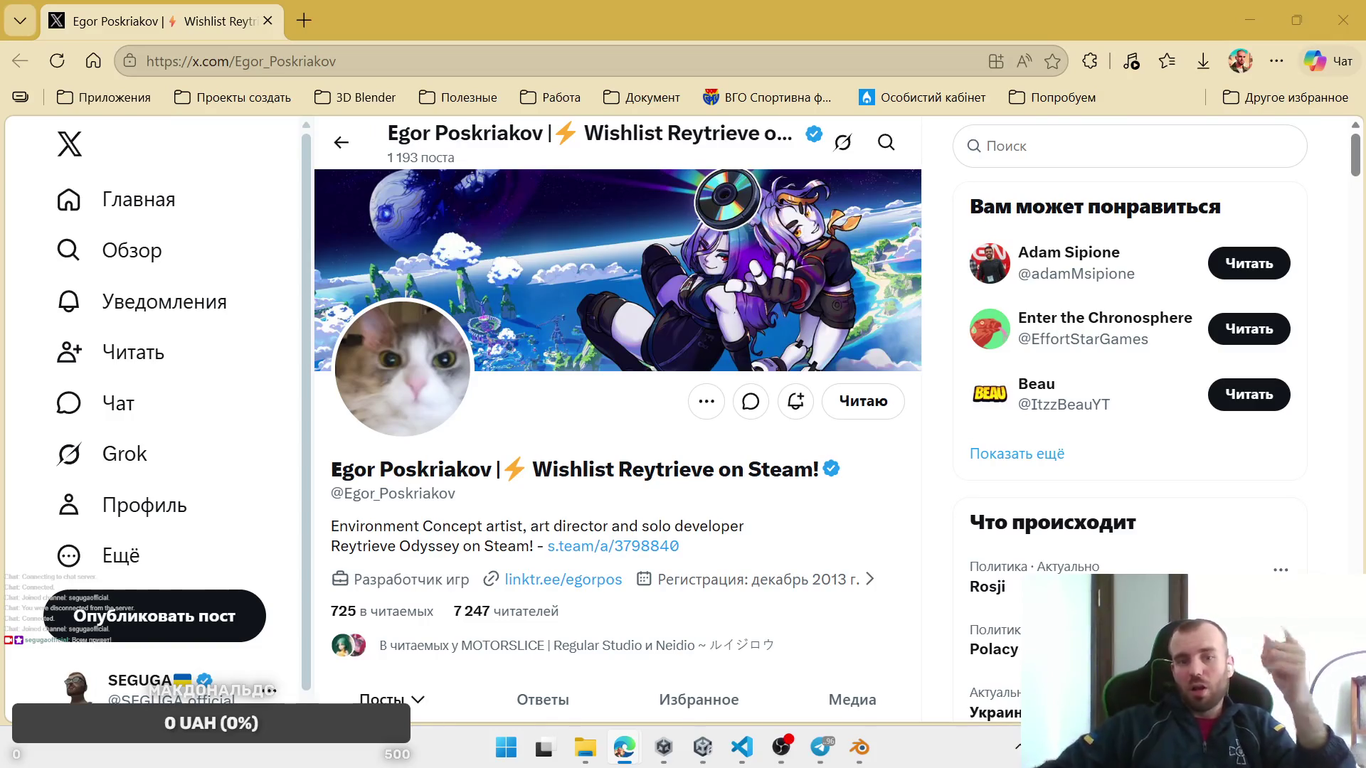
# Step: Scroll through the X profile and watch the anniversary comparison video fullscreen
pyautogui.scroll(-8, 640, 476)
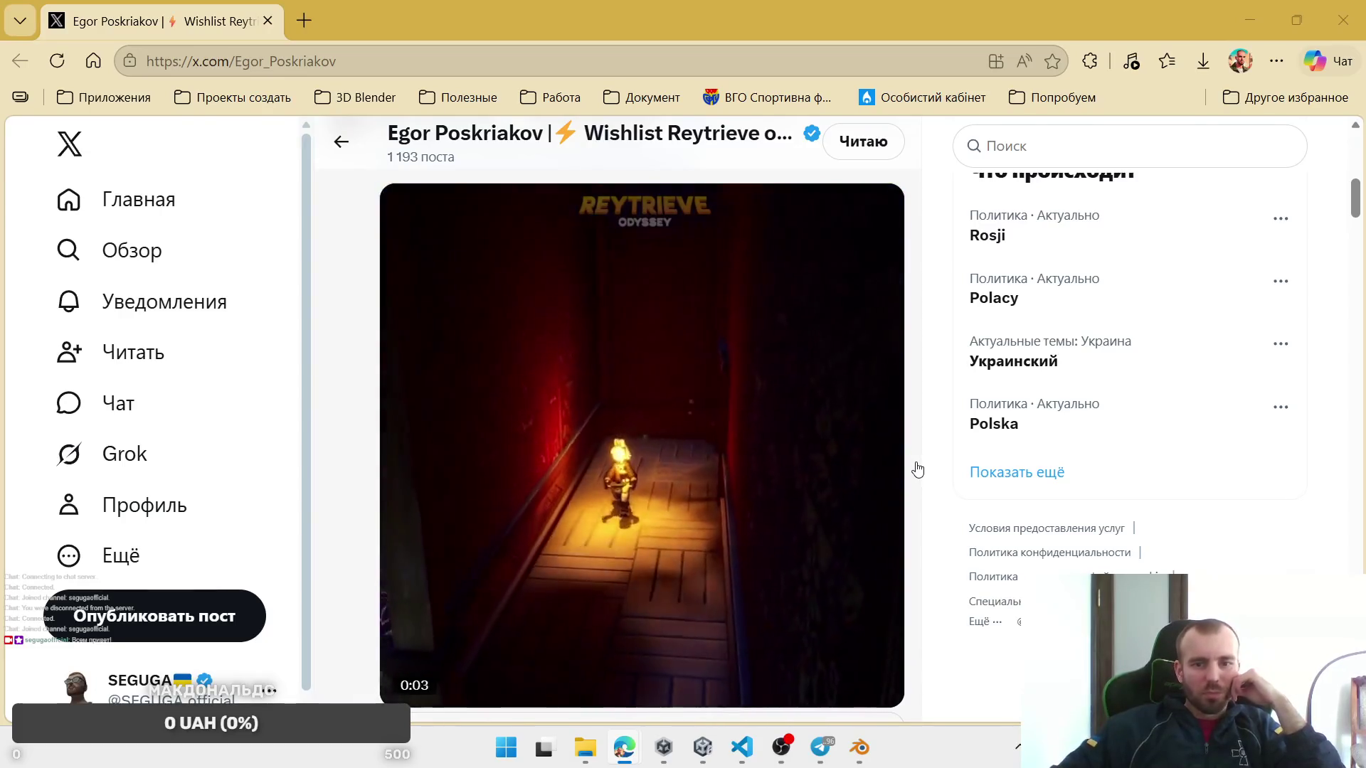
pyautogui.scroll(-7, 916, 469)
pyautogui.scroll(-20, 910, 466)
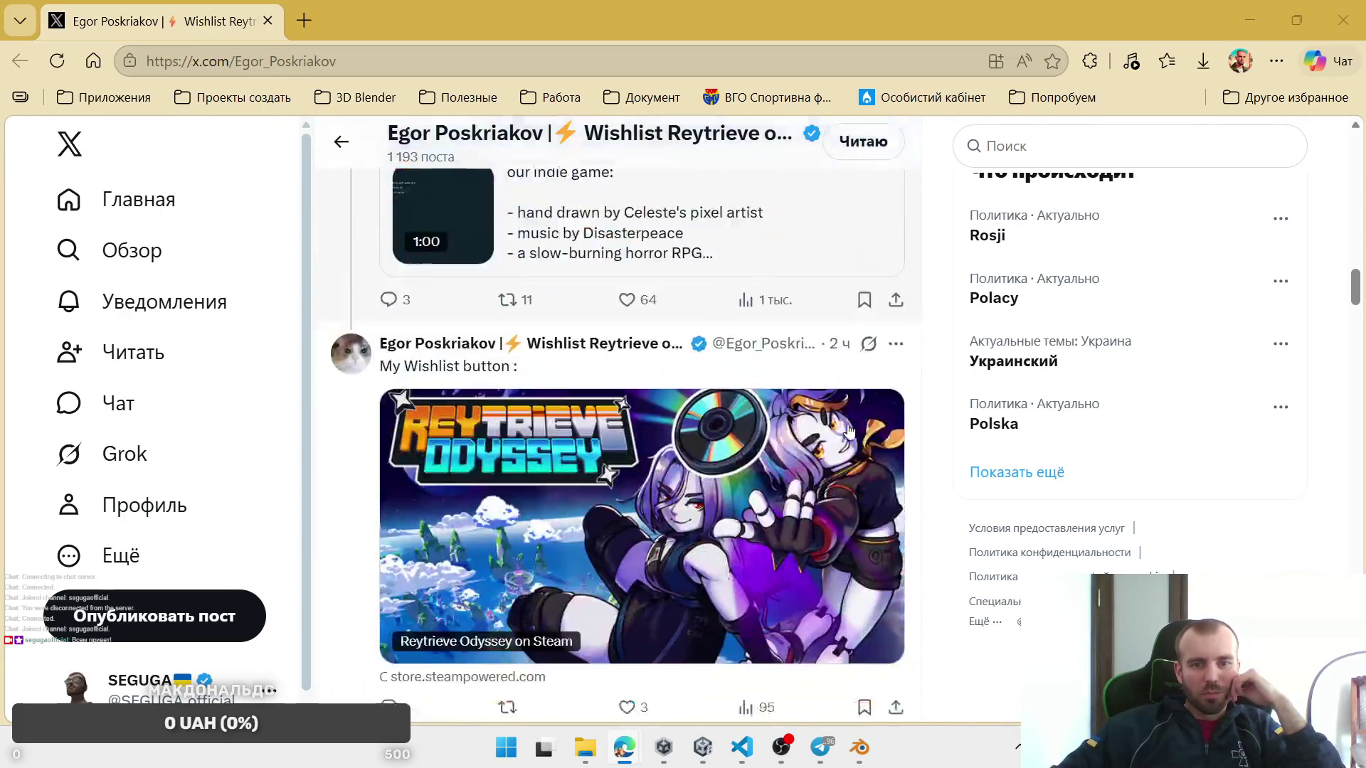
pyautogui.scroll(-15, 849, 432)
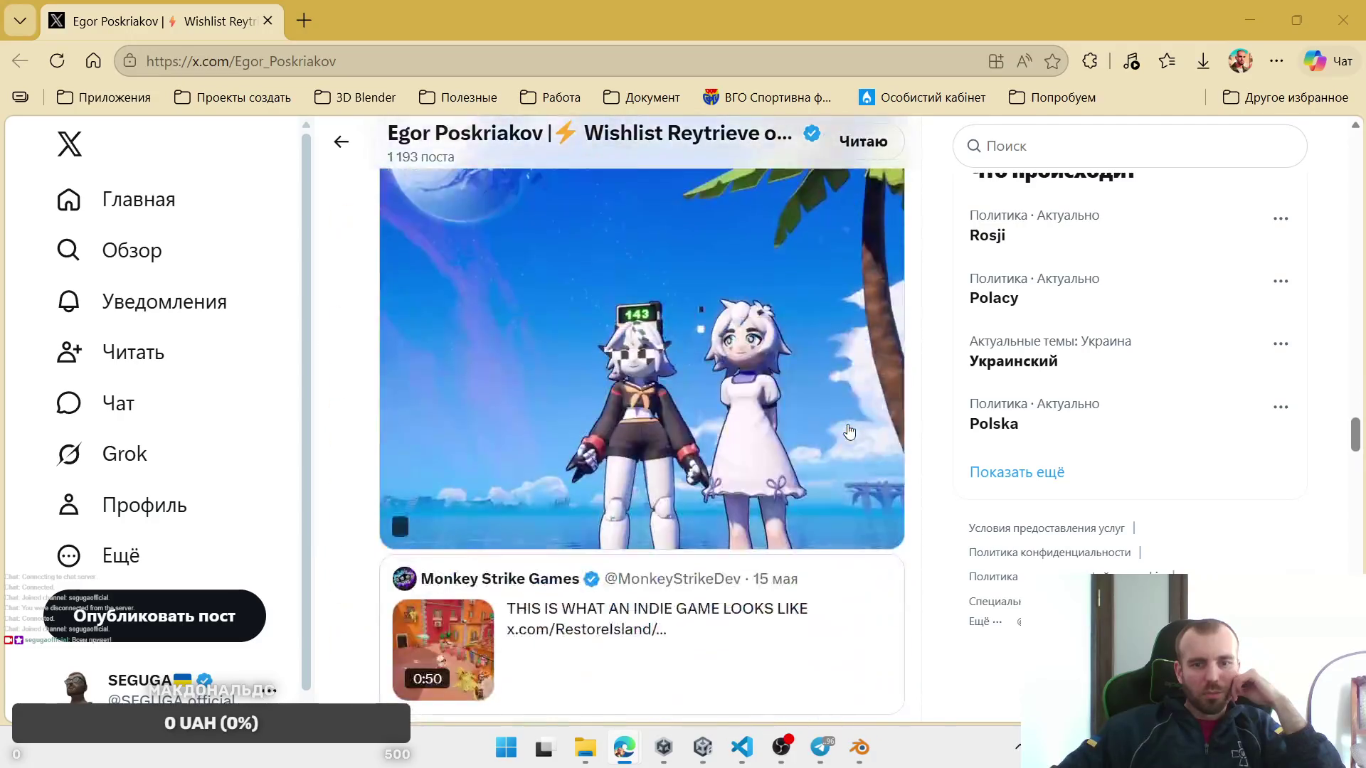
pyautogui.scroll(-15, 848, 432)
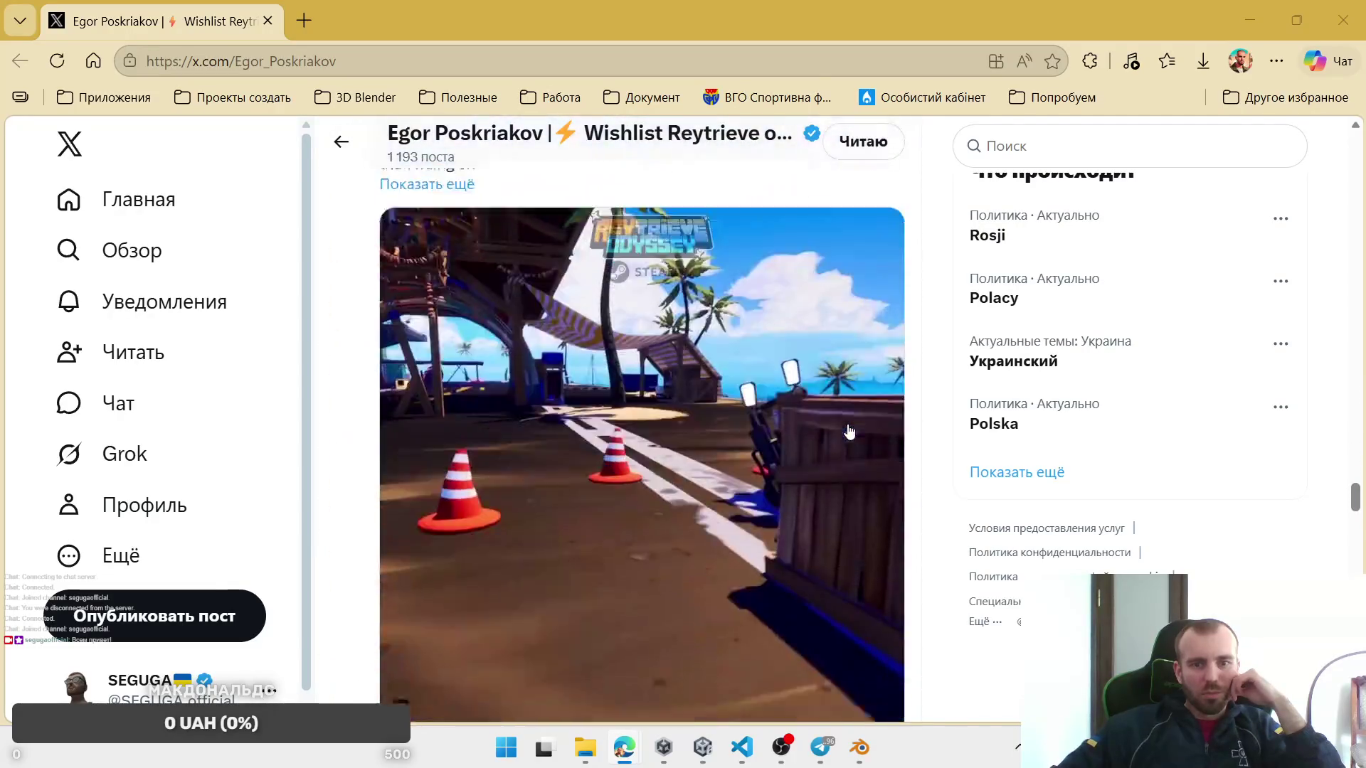
pyautogui.scroll(-15, 849, 432)
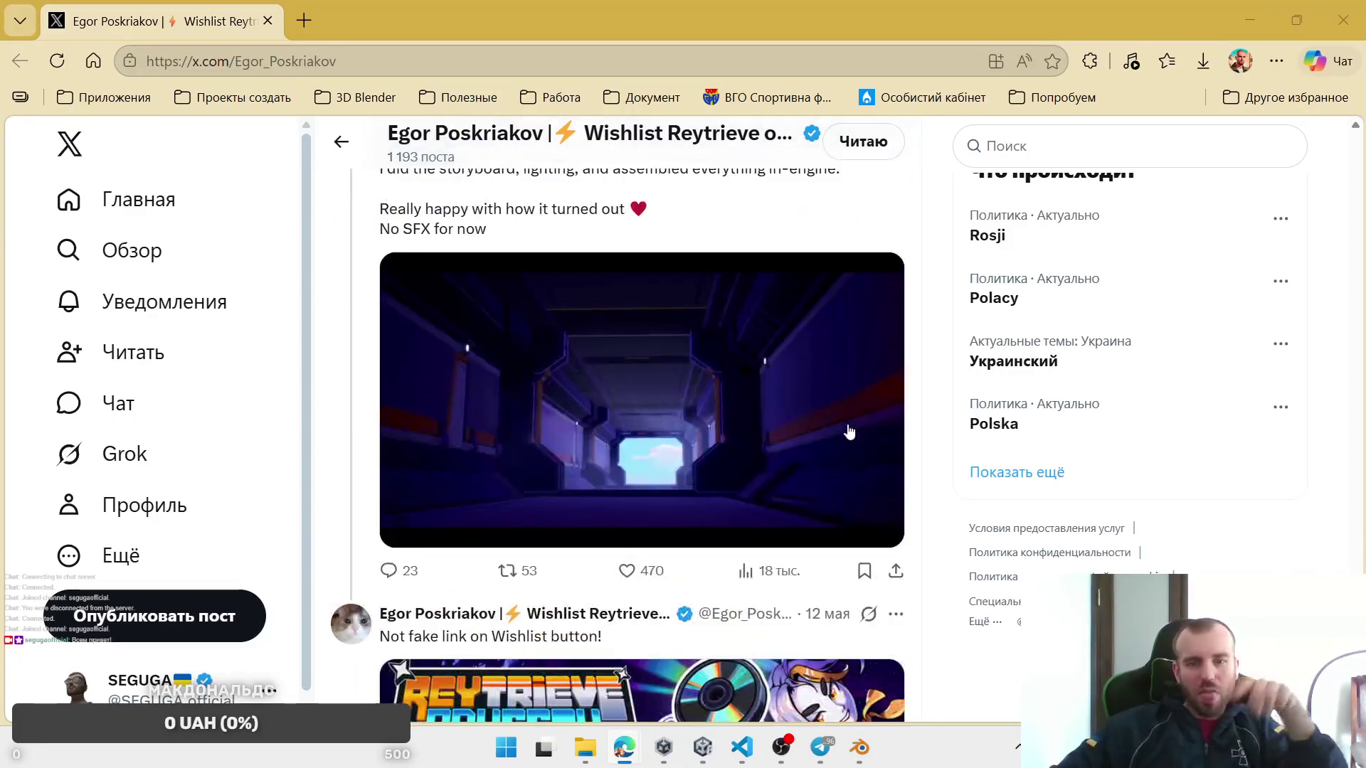
pyautogui.scroll(-15, 849, 432)
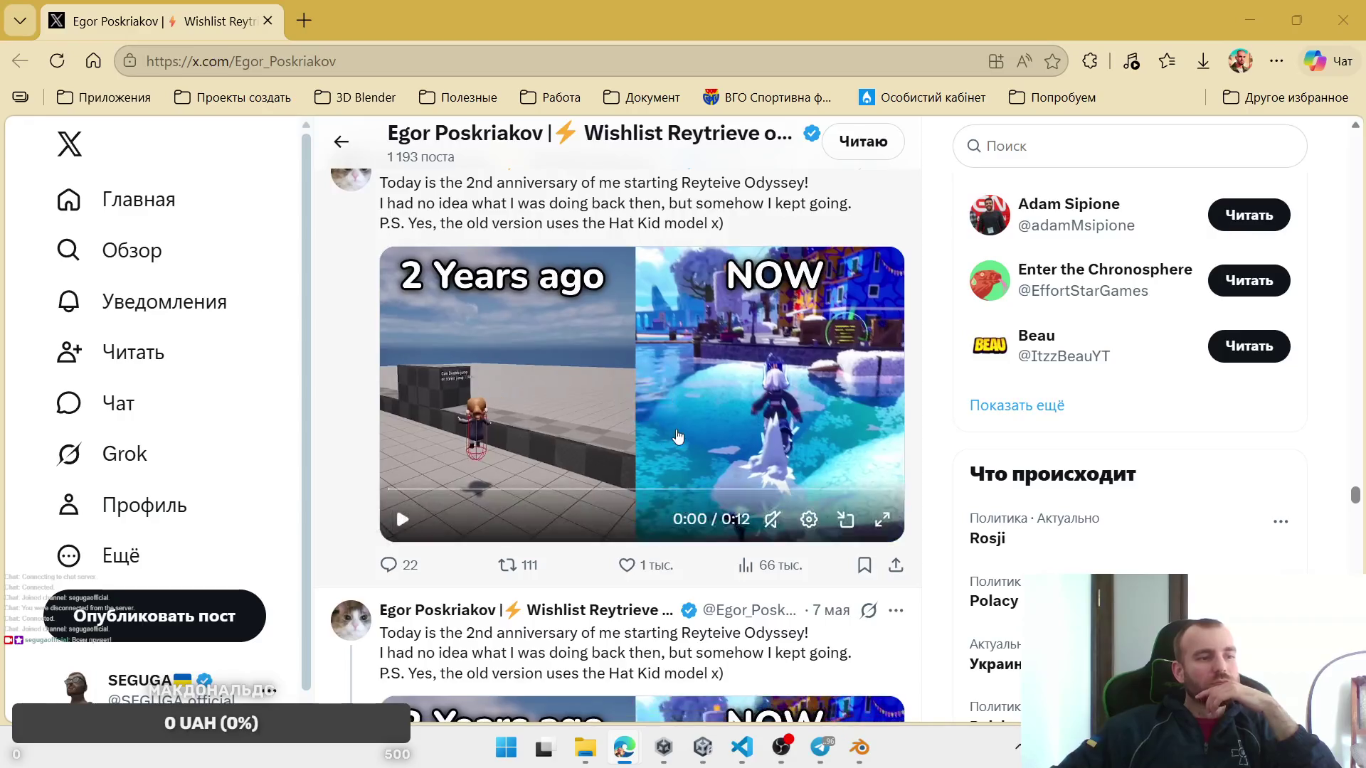
pyautogui.click(588, 410)
pyautogui.click(883, 520)
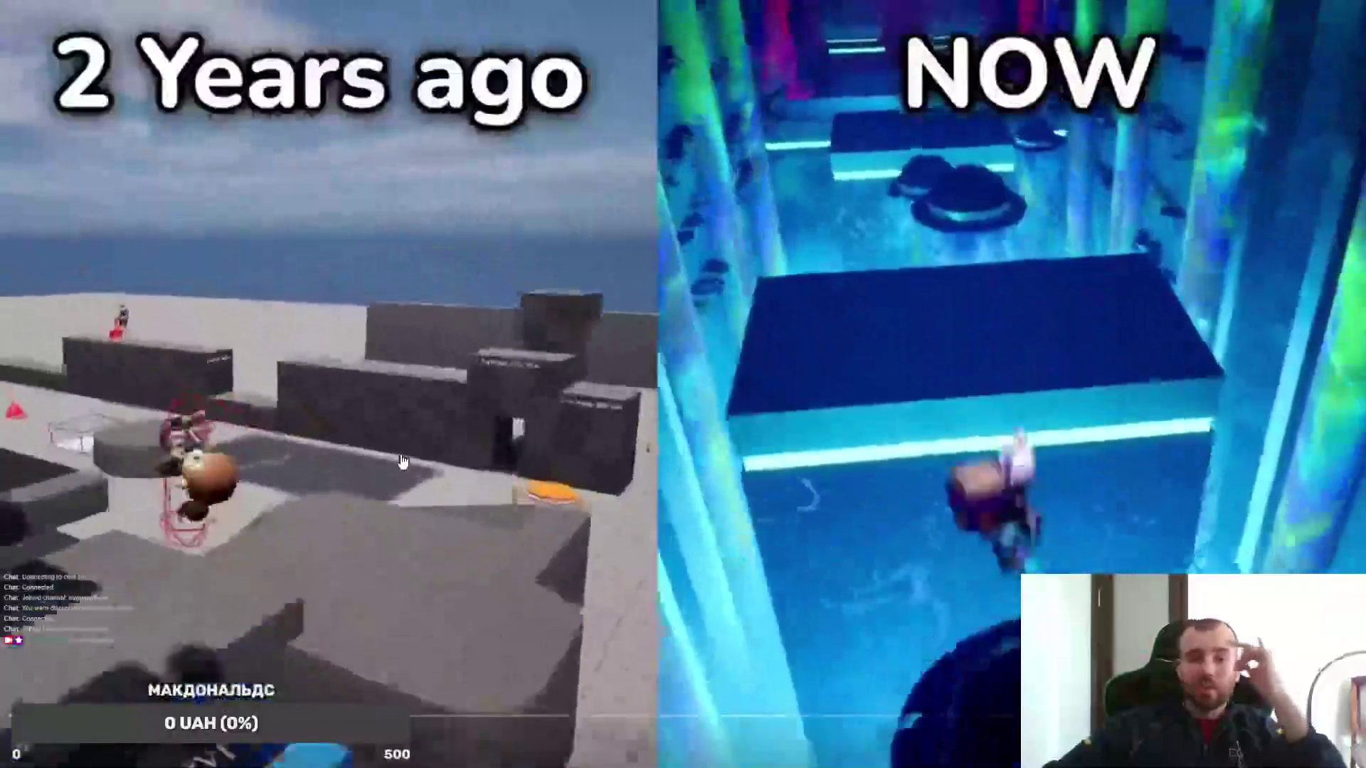
pyautogui.press('Escape')
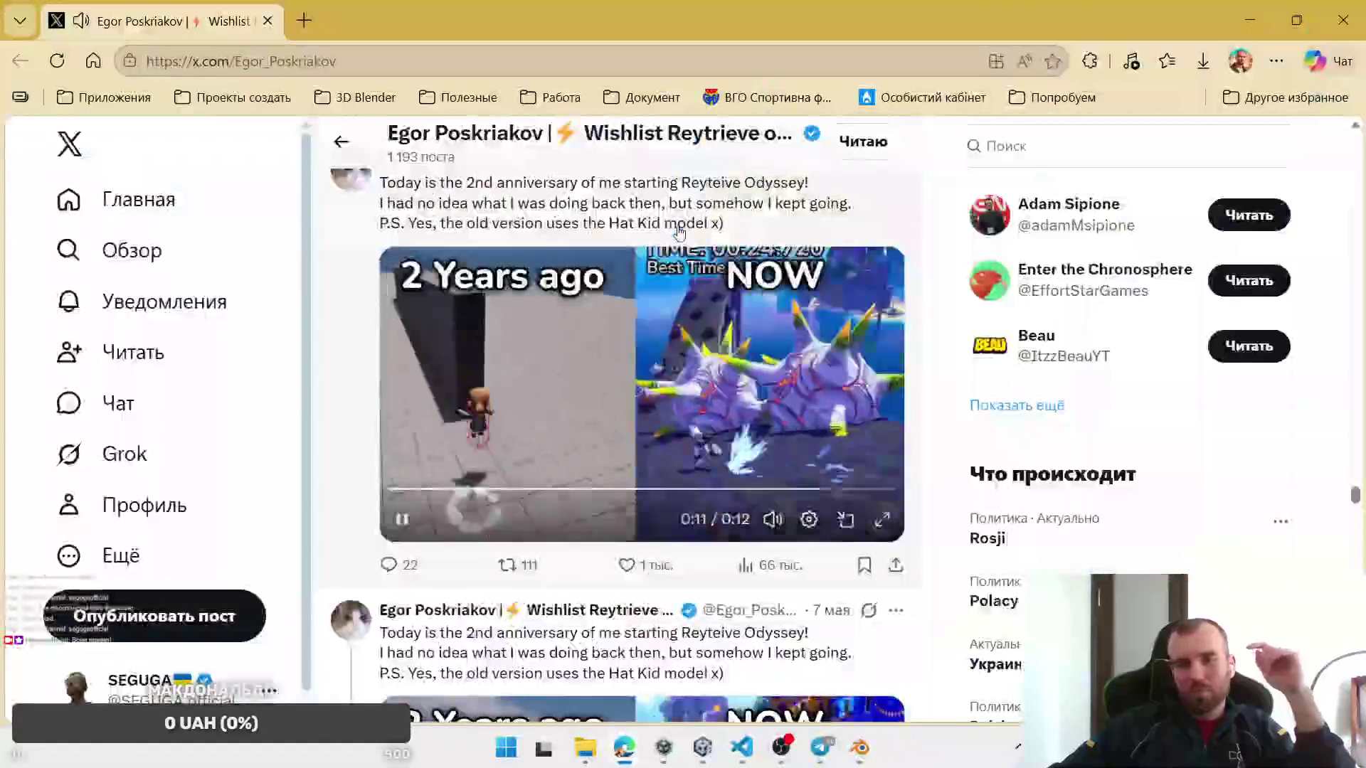
# Step: View and close the enlarged profile photo, then minimize the browser to return to Blender
pyautogui.scroll(10, 457, 135)
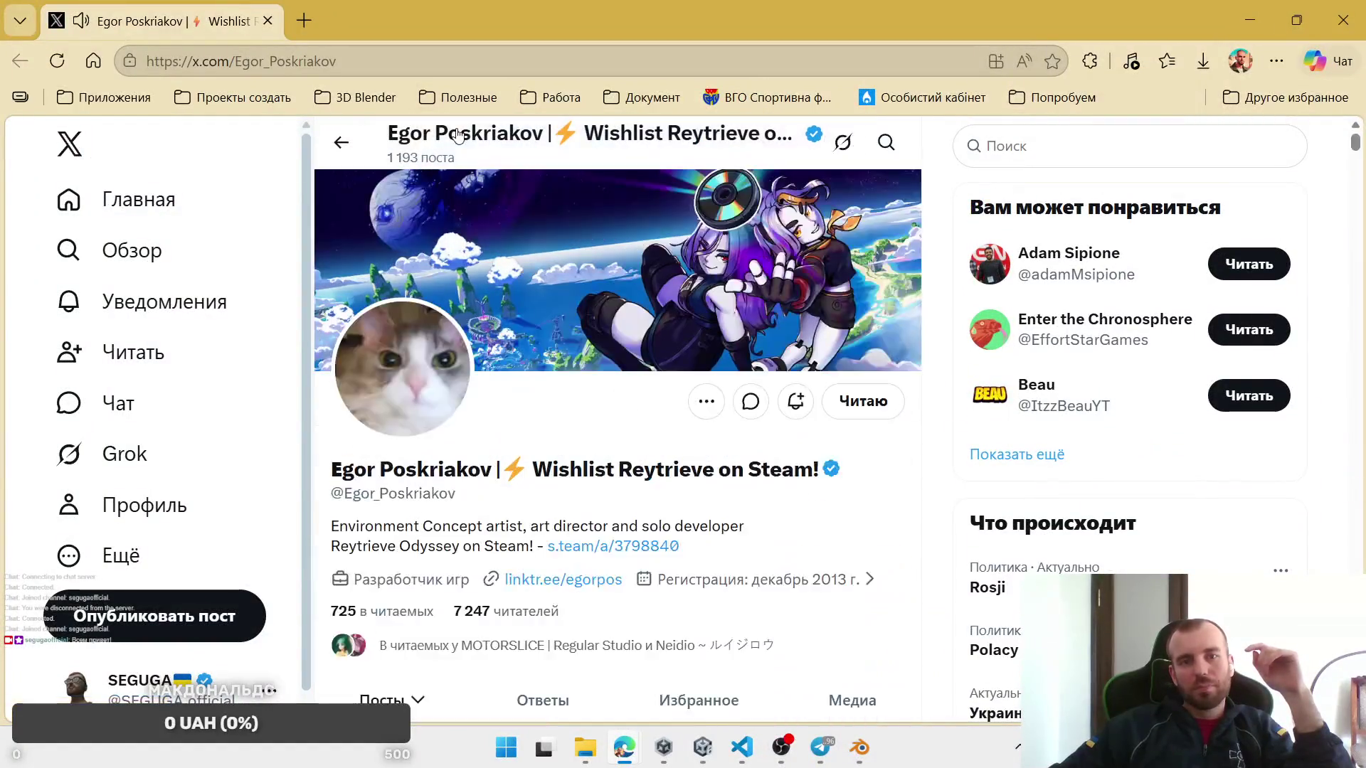
pyautogui.click(441, 381)
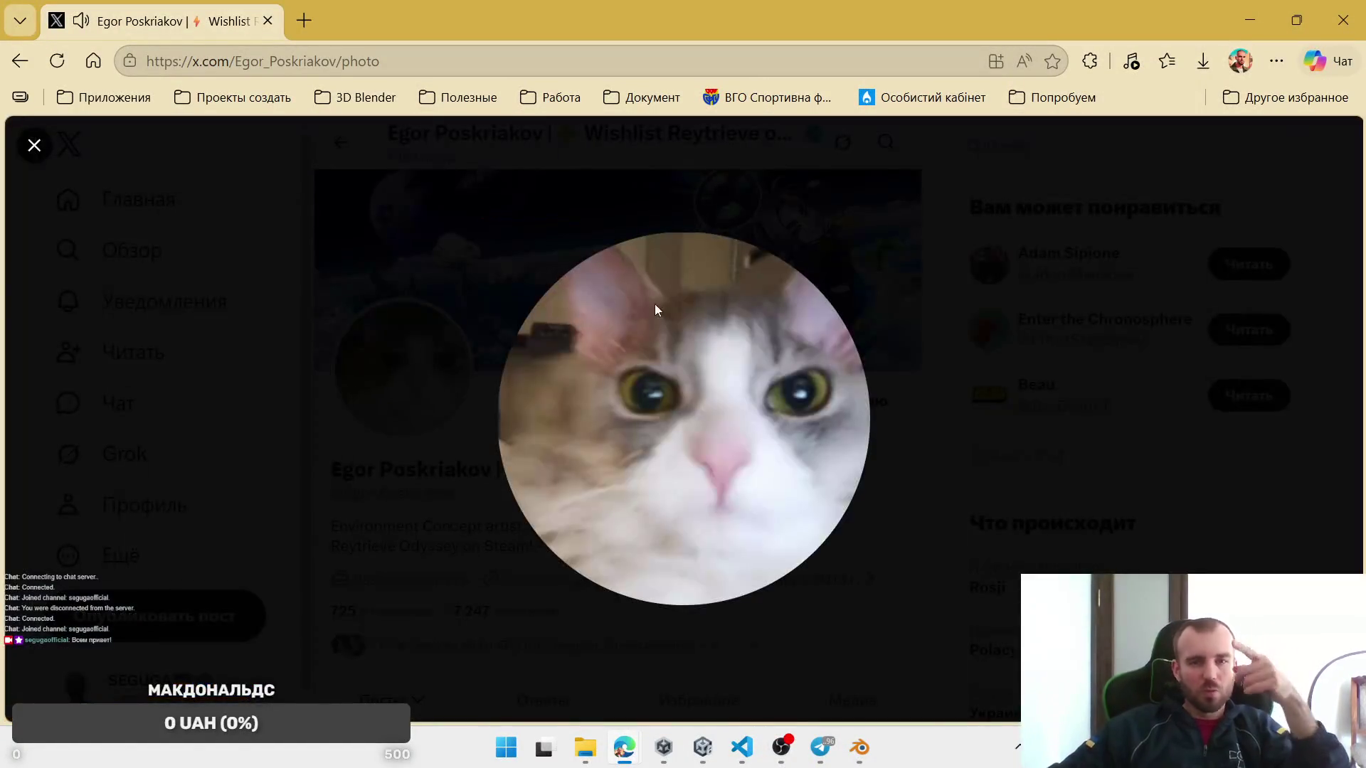
pyautogui.click(34, 145)
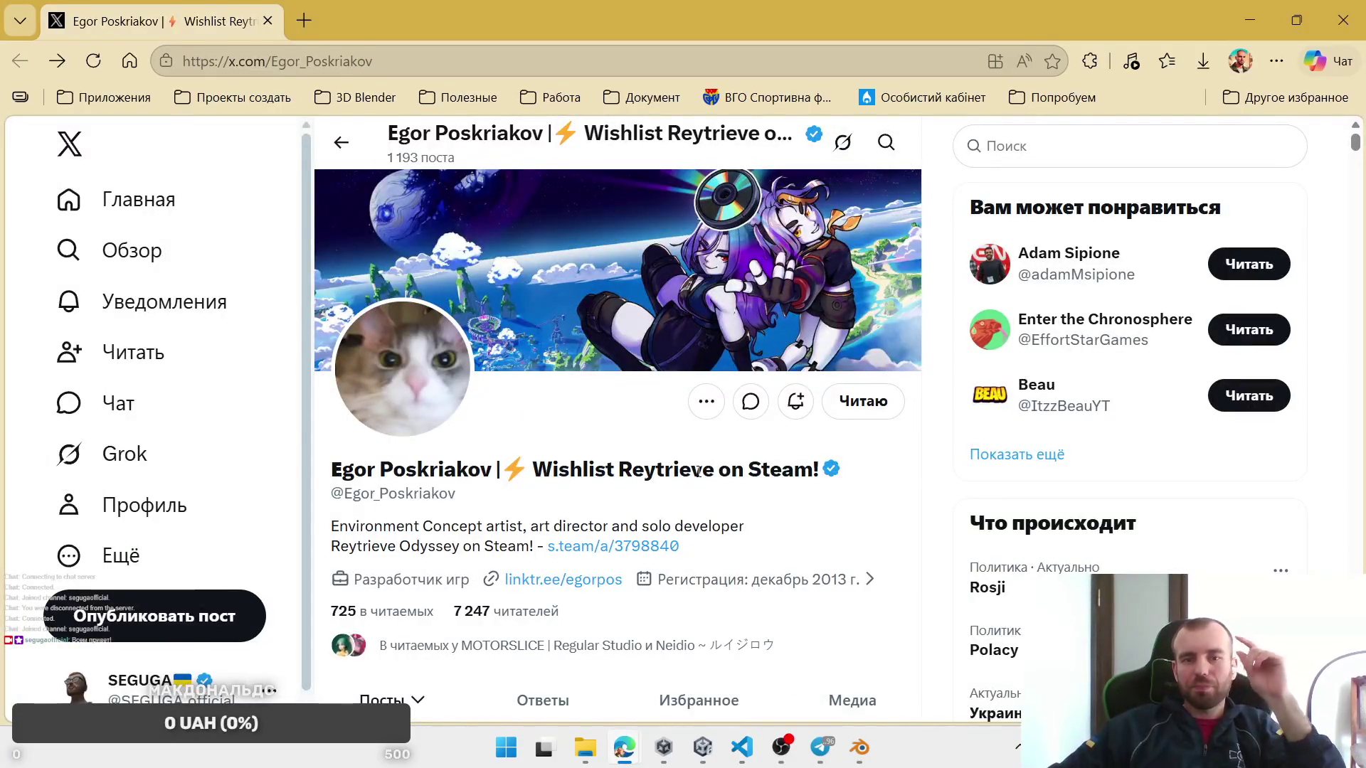
pyautogui.scroll(-4, 701, 471)
pyautogui.scroll(4, 697, 471)
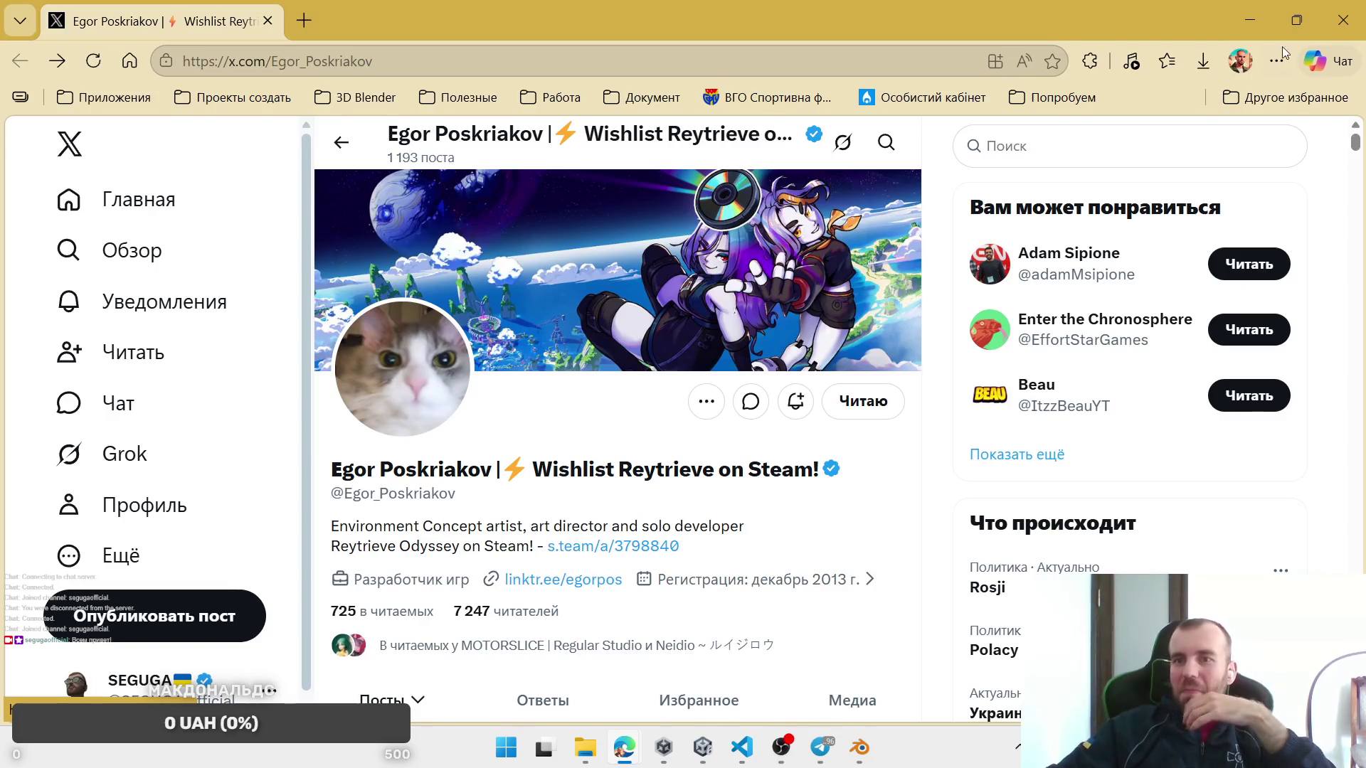
pyautogui.click(1252, 21)
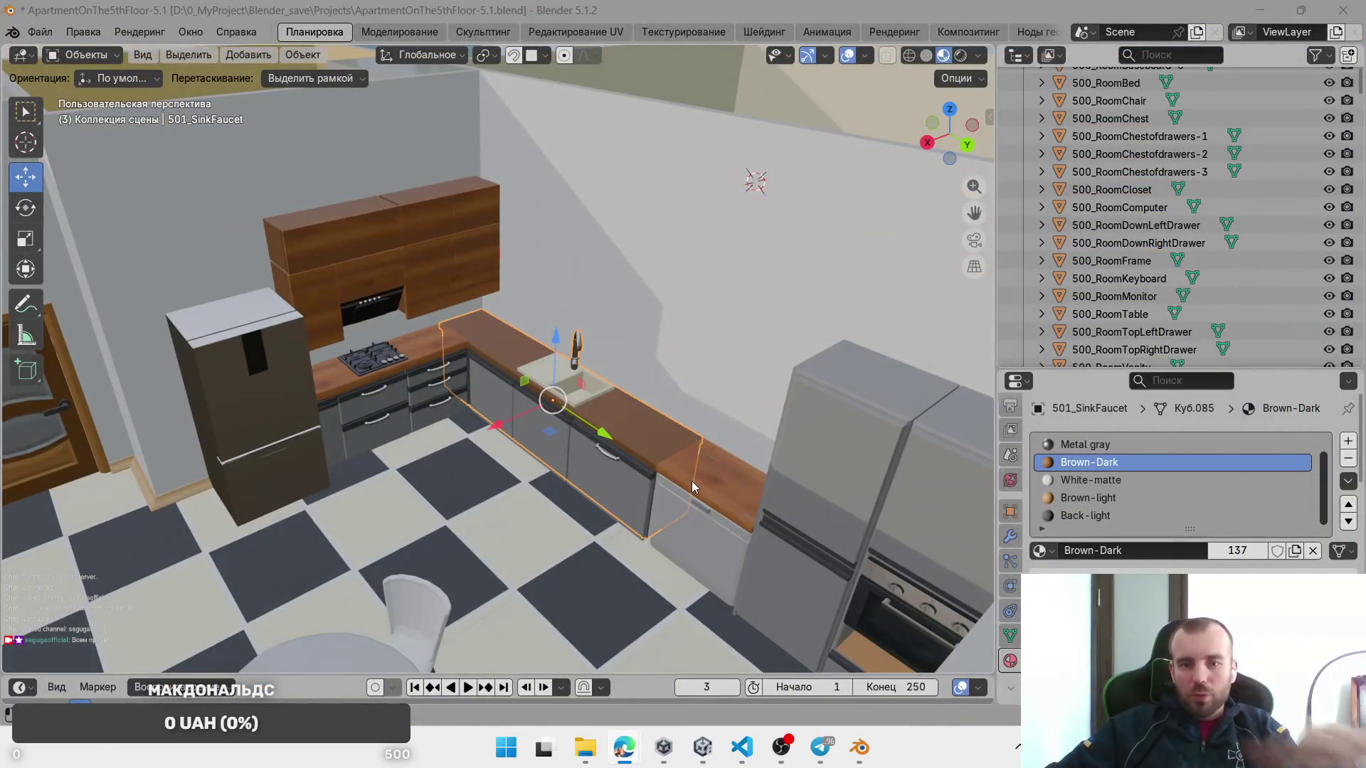
# Step: Apply the Brown-Dark material to the countertop piece beside the fridge
pyautogui.click(673, 467)
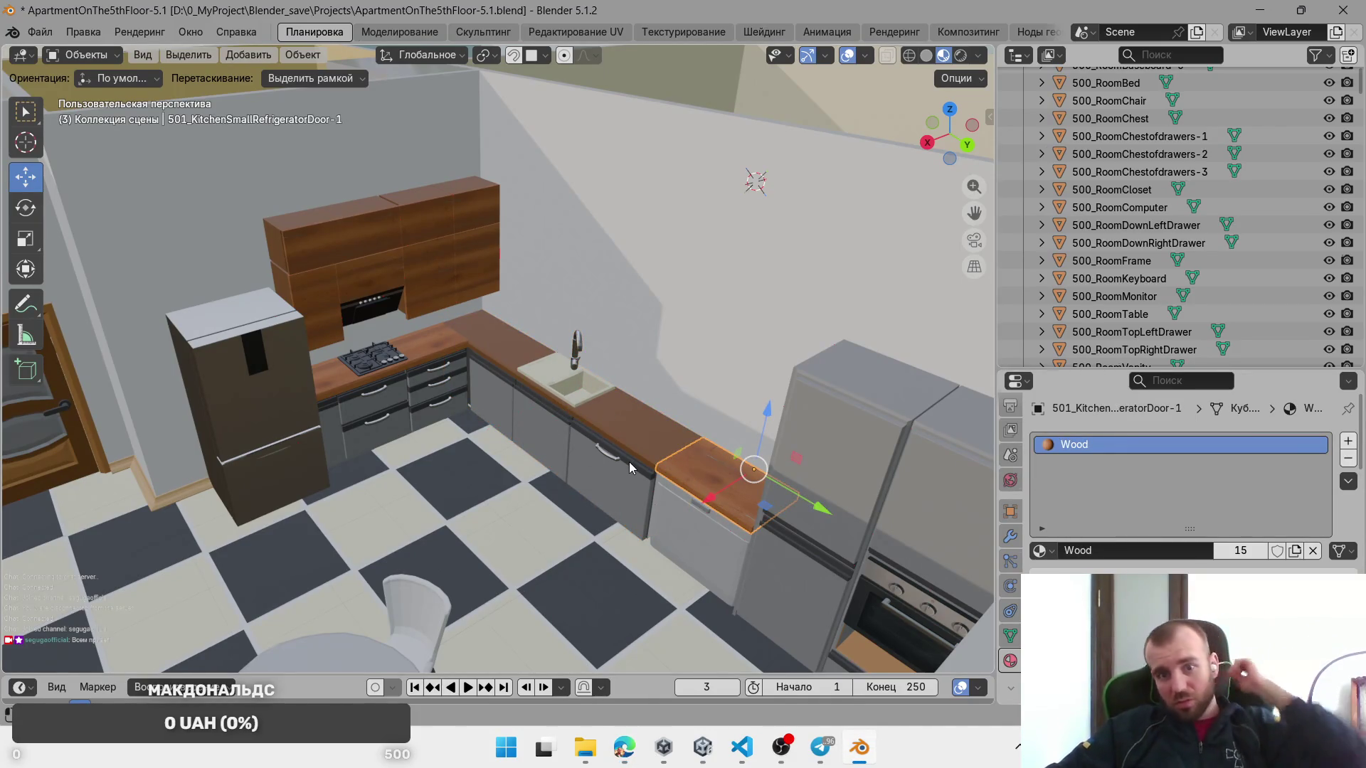
pyautogui.click(1039, 551)
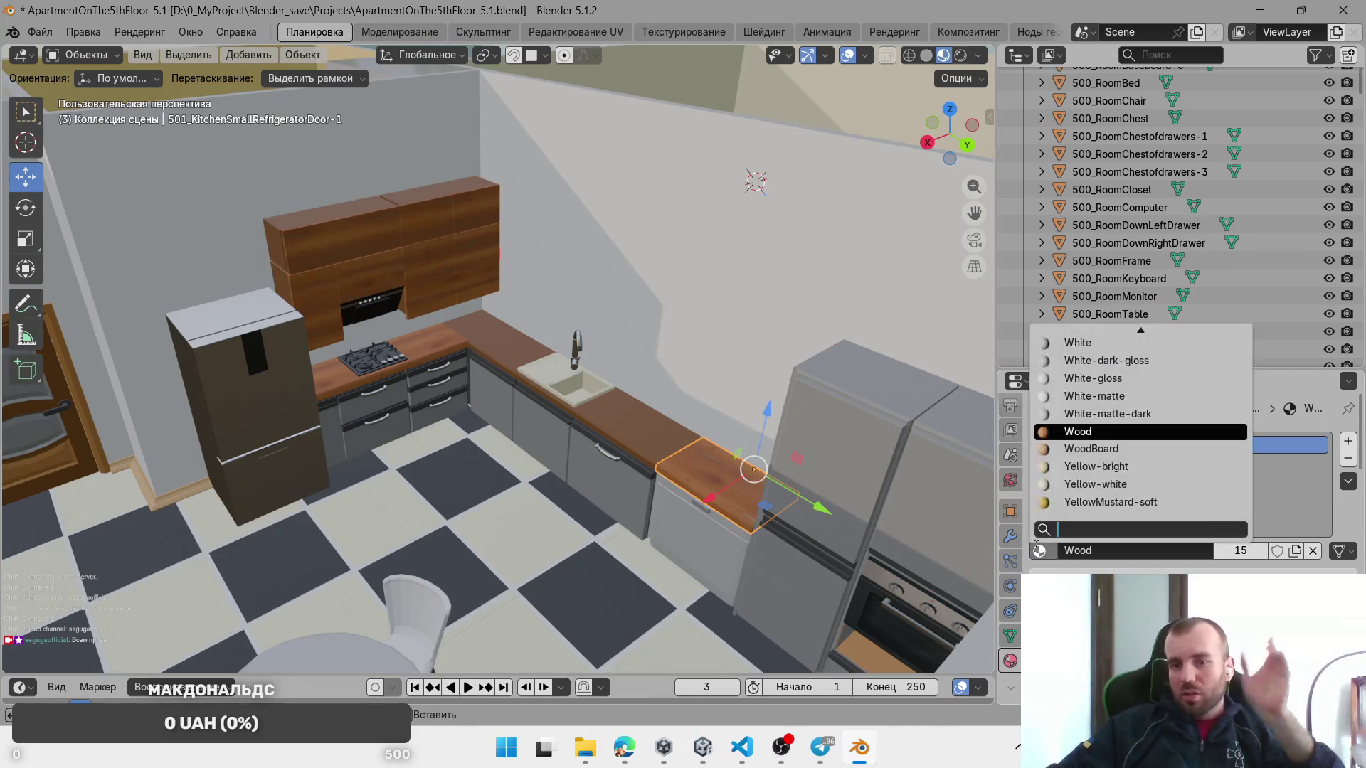
pyautogui.write('b')
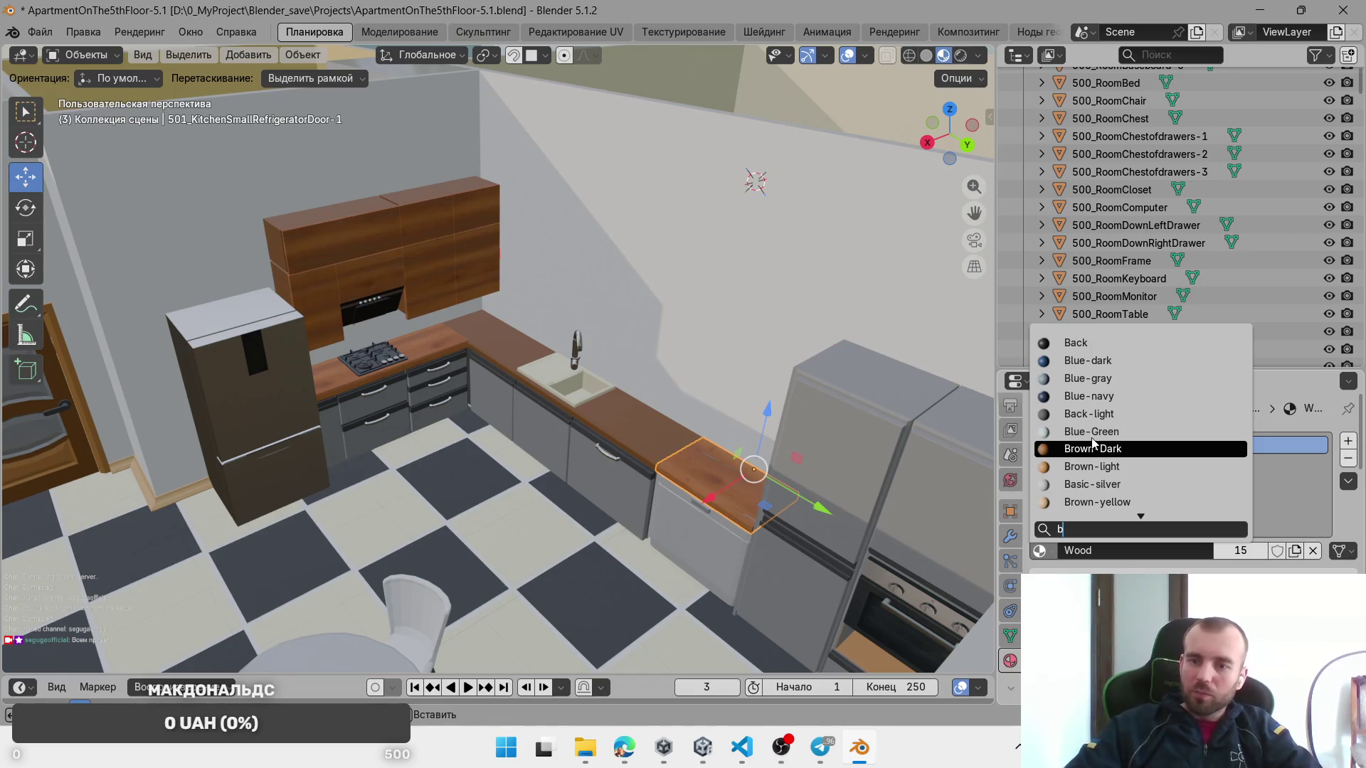
pyautogui.click(1092, 449)
# Step: Replace the 501_KitchenStove's Wood slot with Brown-Dark, then select the upper wall cabinet
pyautogui.click(409, 348)
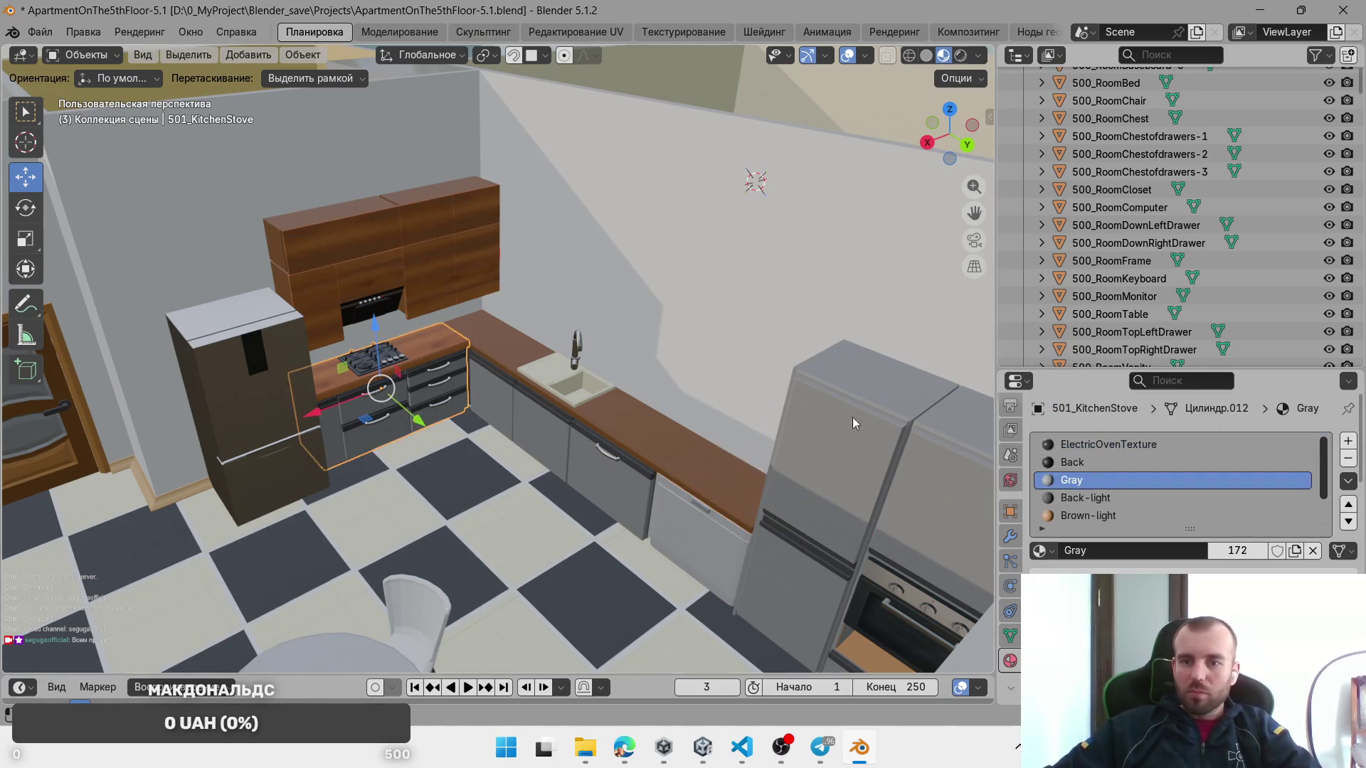
pyautogui.scroll(-2, 1106, 491)
pyautogui.click(1087, 513)
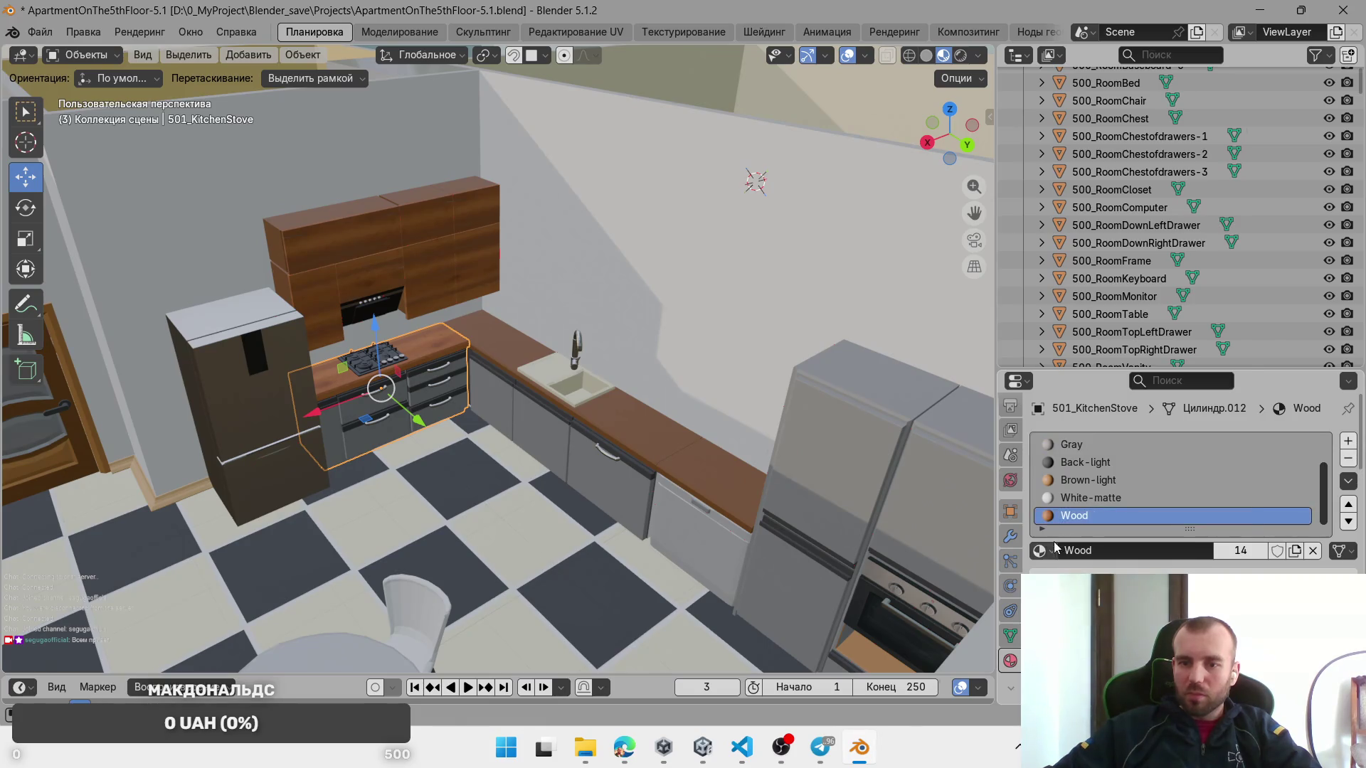
pyautogui.click(1048, 550)
pyautogui.write('b')
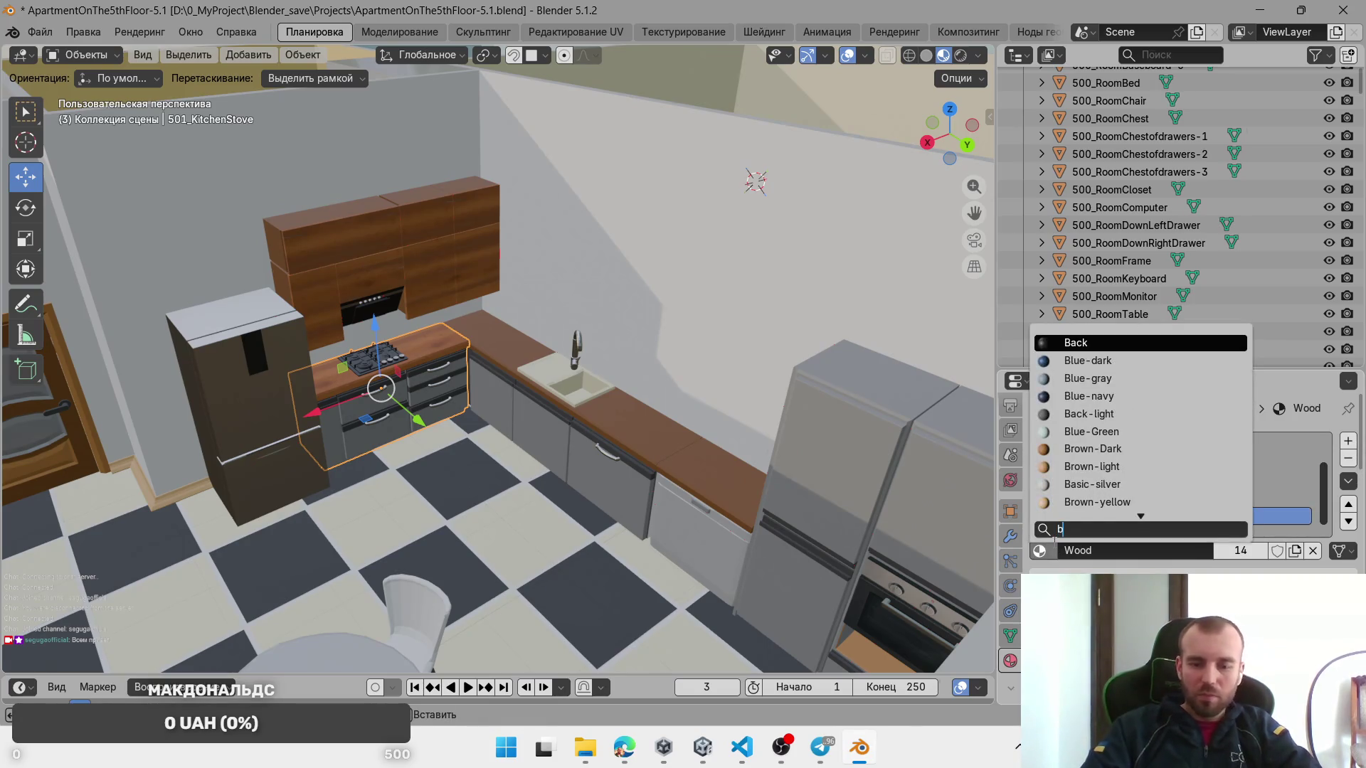
pyautogui.press('Down')
pyautogui.press('Down')
pyautogui.press('Down')
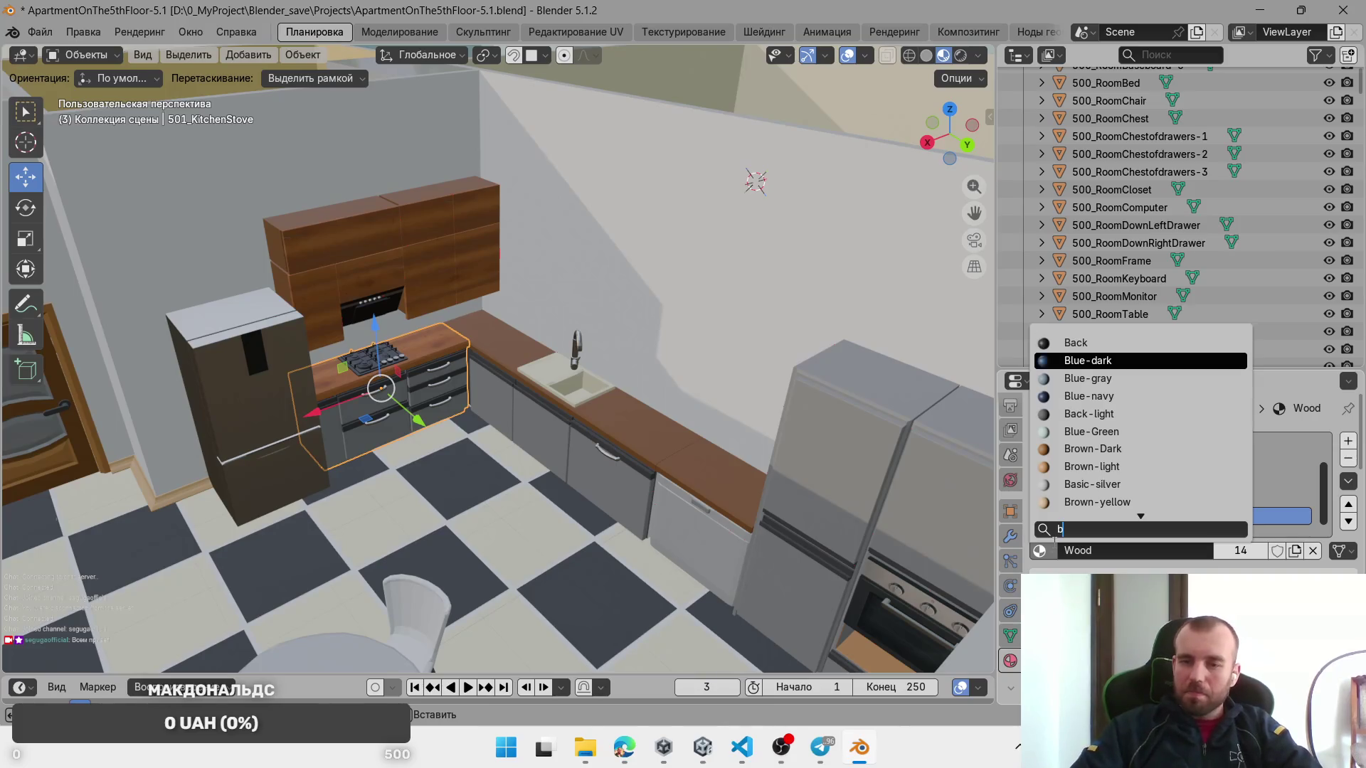
pyautogui.press('Return')
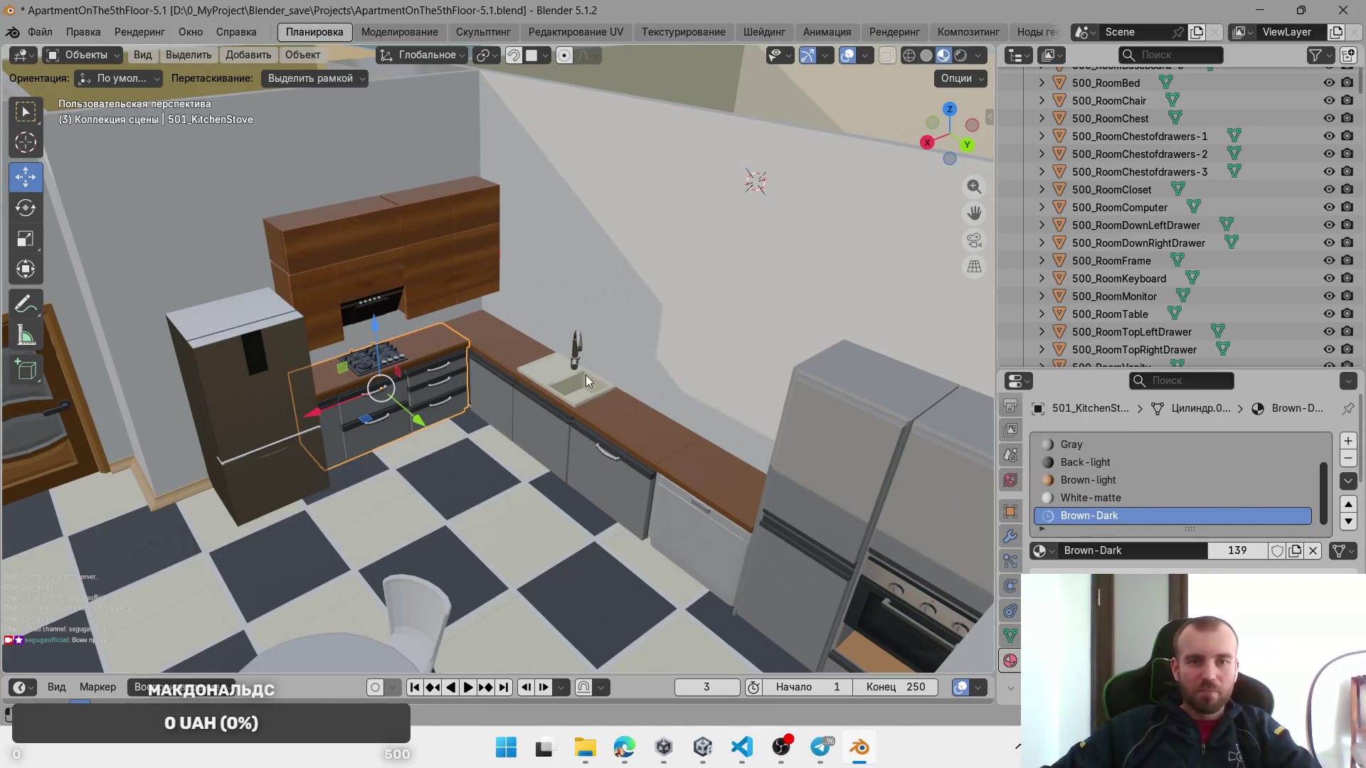
pyautogui.click(485, 278)
pyautogui.scroll(-5, 356, 336)
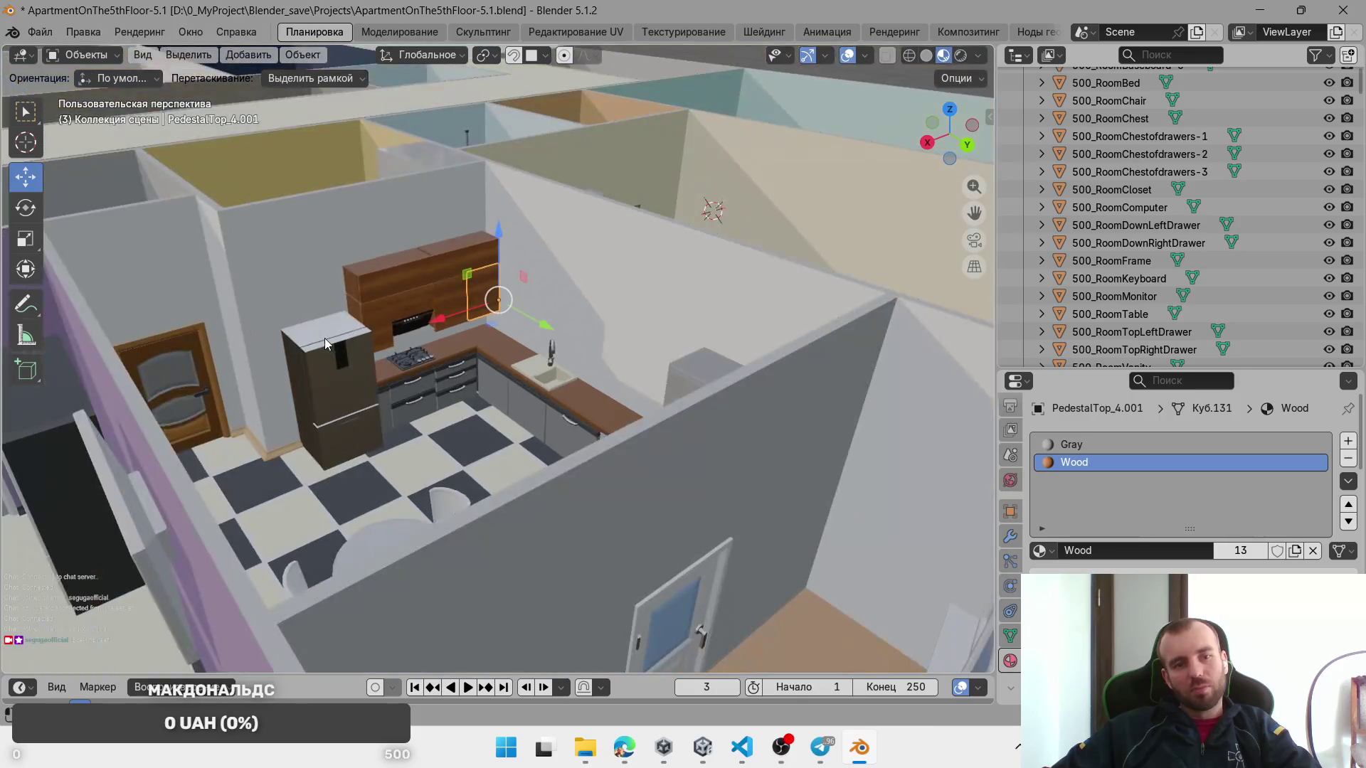
pyautogui.scroll(3, 451, 341)
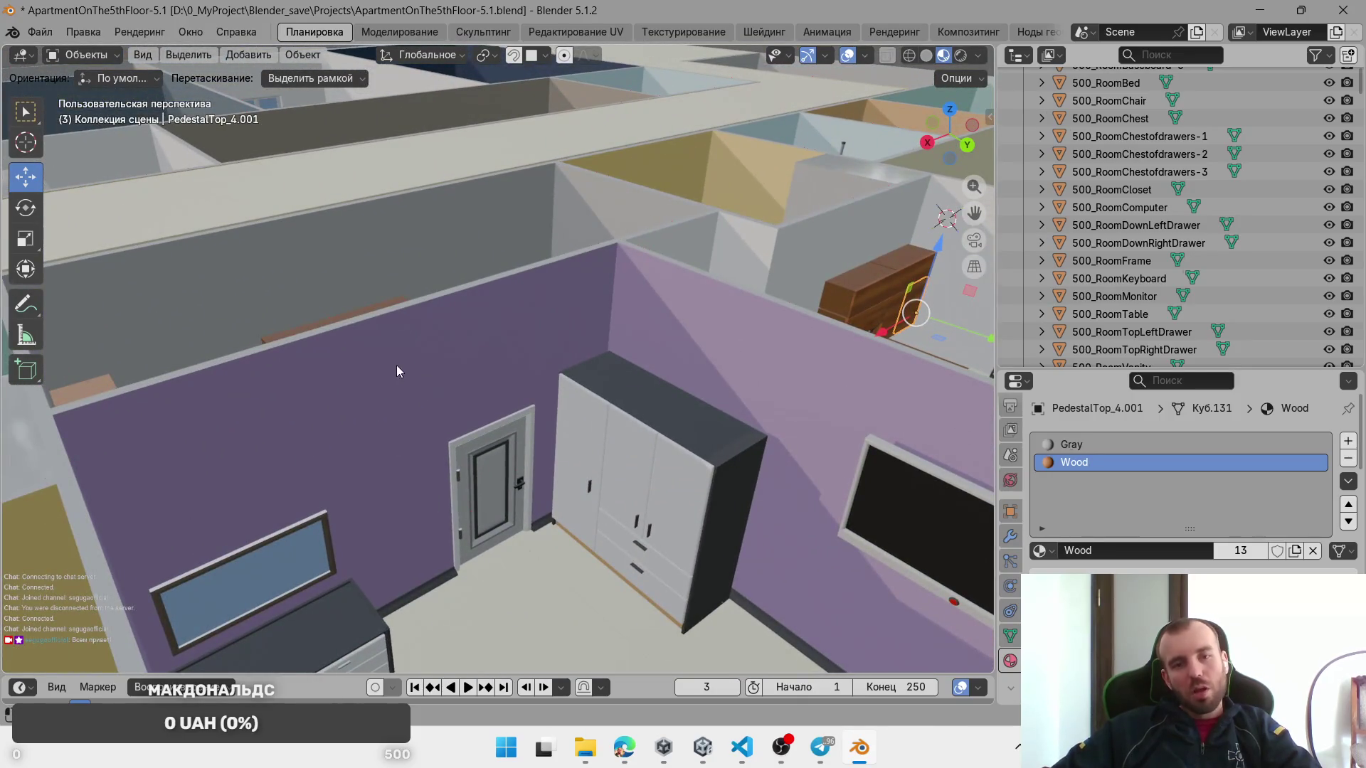
# Step: Orbit back to the kitchen counters and scroll down to the Wood material's Surface settings
pyautogui.moveTo(483, 383)
pyautogui.mouseDown()
pyautogui.moveTo(731, 450)
pyautogui.moveTo(238, 407)
pyautogui.moveTo(497, 519)
pyautogui.moveTo(301, 296)
pyautogui.moveTo(286, 191)
pyautogui.moveTo(516, 417)
pyautogui.moveTo(567, 399)
pyautogui.moveTo(570, 344)
pyautogui.moveTo(562, 360)
pyautogui.mouseUp()
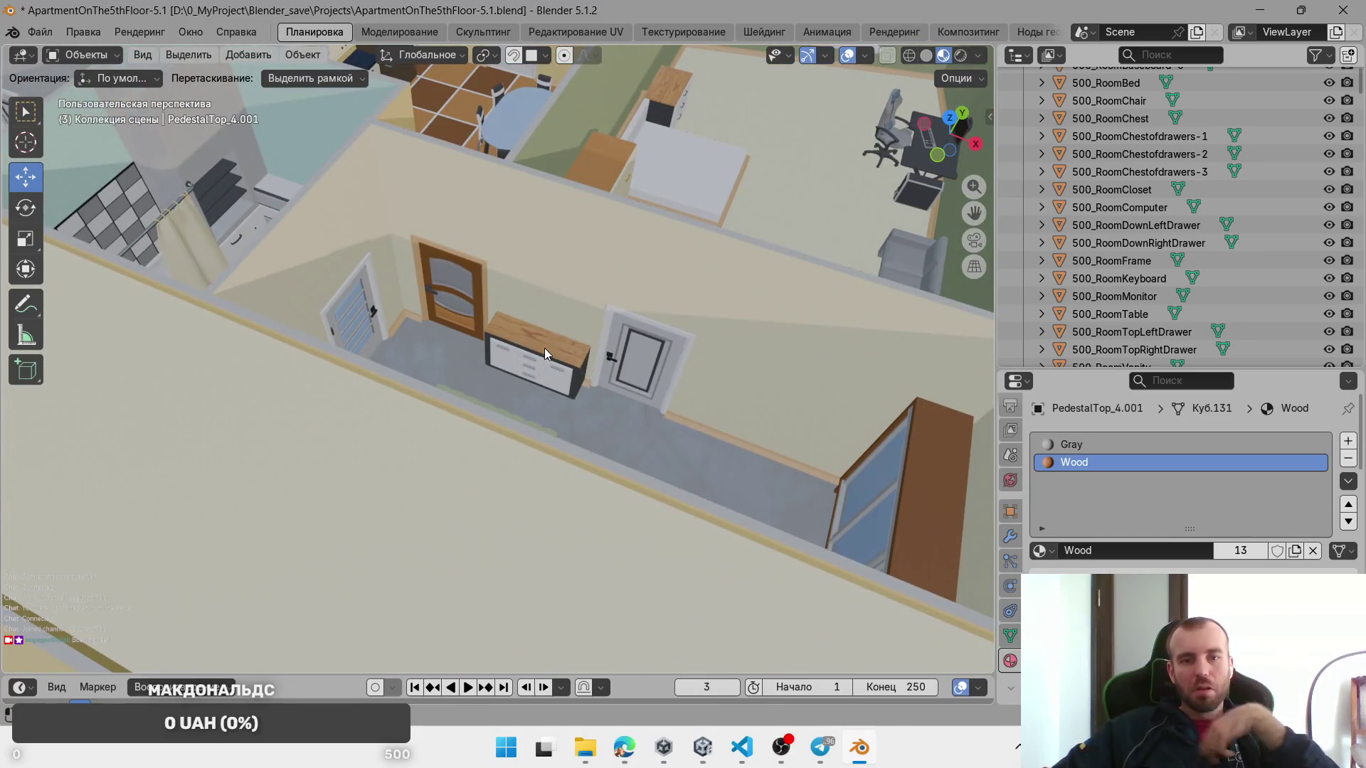
pyautogui.moveTo(536, 281)
pyautogui.mouseDown()
pyautogui.moveTo(638, 310)
pyautogui.moveTo(494, 224)
pyautogui.moveTo(645, 400)
pyautogui.moveTo(558, 336)
pyautogui.mouseUp()
pyautogui.moveTo(160, 301)
pyautogui.mouseDown()
pyautogui.moveTo(420, 300)
pyautogui.moveTo(190, 318)
pyautogui.moveTo(461, 261)
pyautogui.moveTo(298, 119)
pyautogui.moveTo(646, 305)
pyautogui.moveTo(600, 317)
pyautogui.mouseUp()
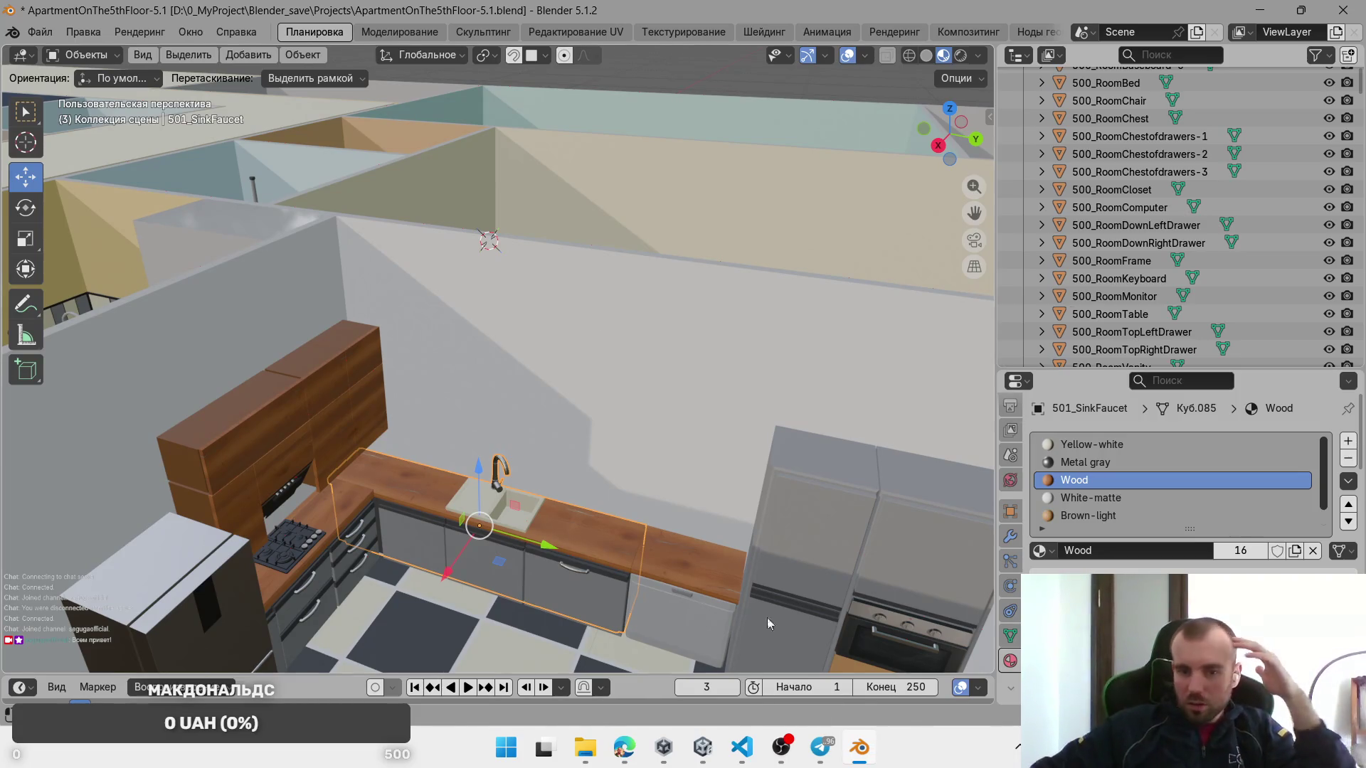
pyautogui.click(584, 747)
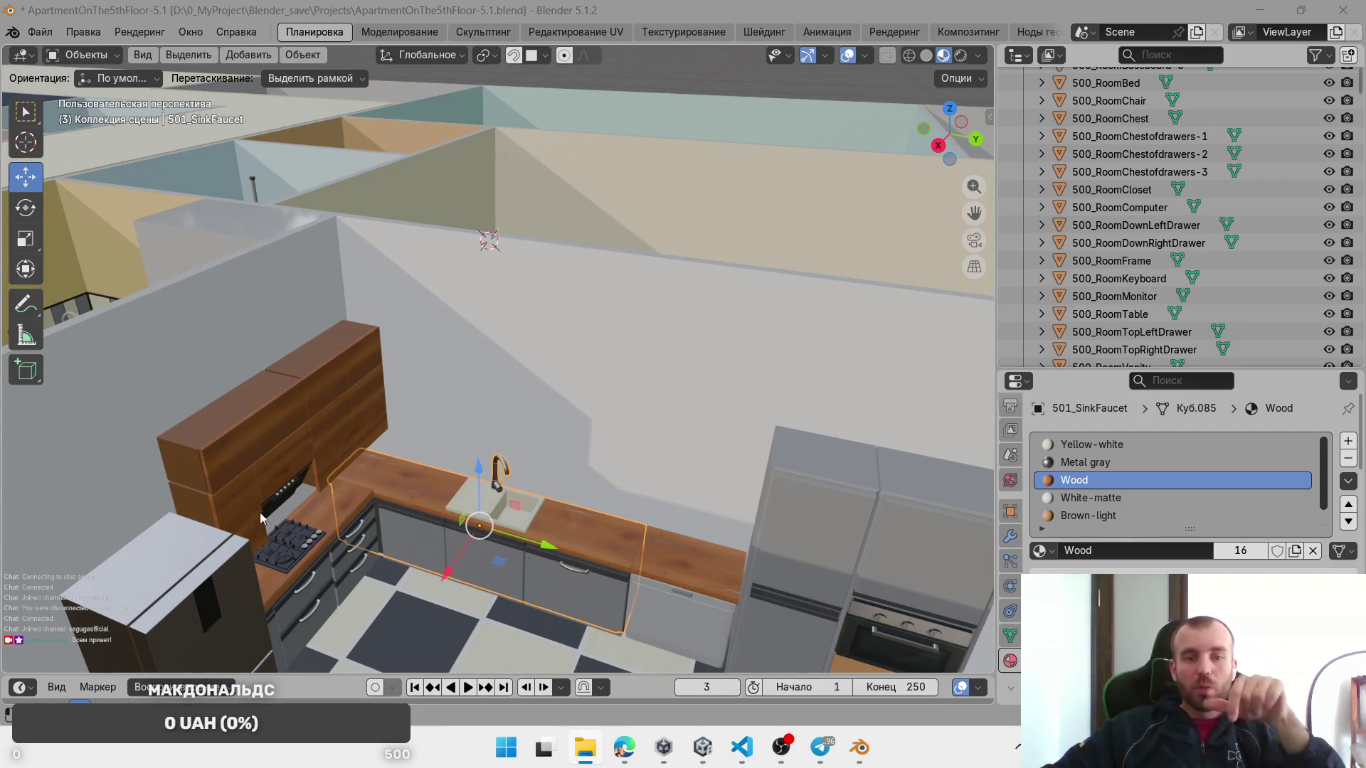
pyautogui.click(628, 545)
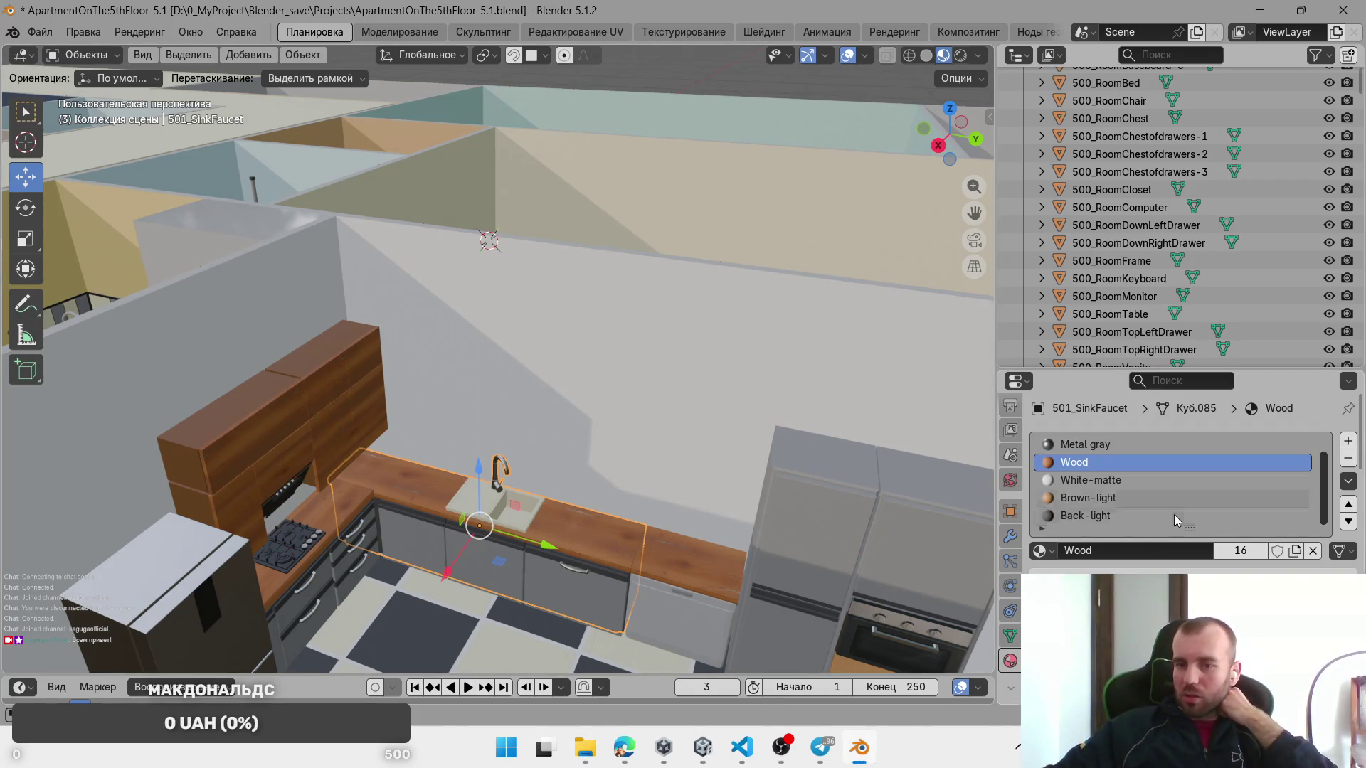
pyautogui.scroll(-5, 1174, 484)
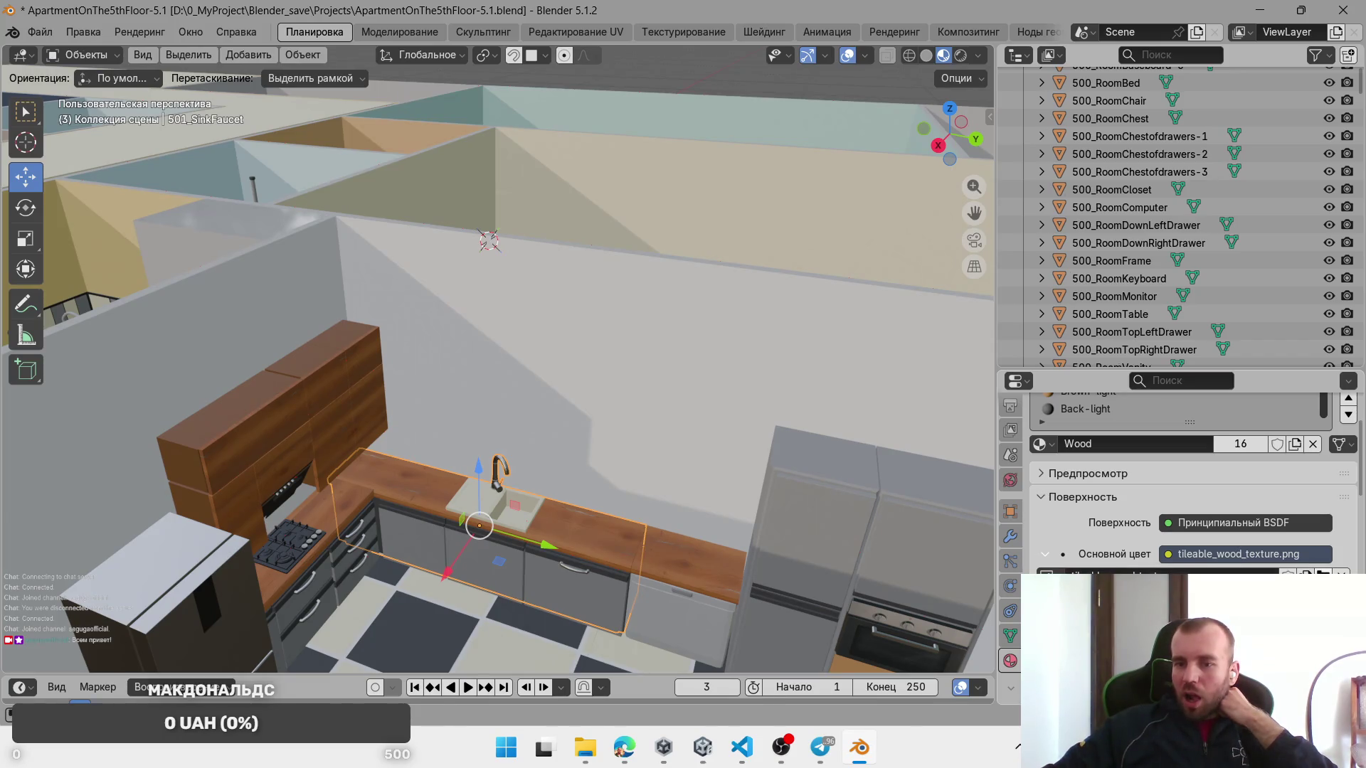
# Step: Check the wood texture's folder, view the apartment from above, then switch to Unity
pyautogui.click(1322, 574)
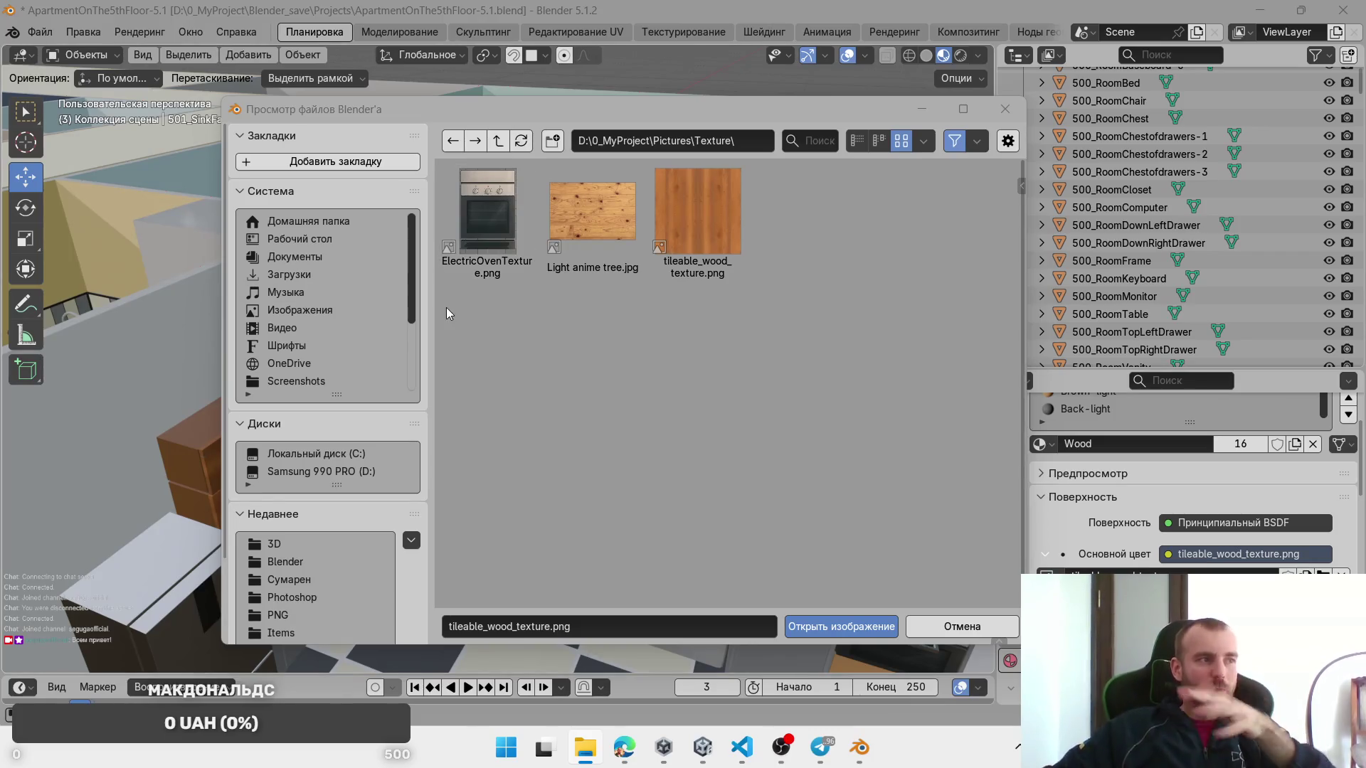
pyautogui.click(1006, 108)
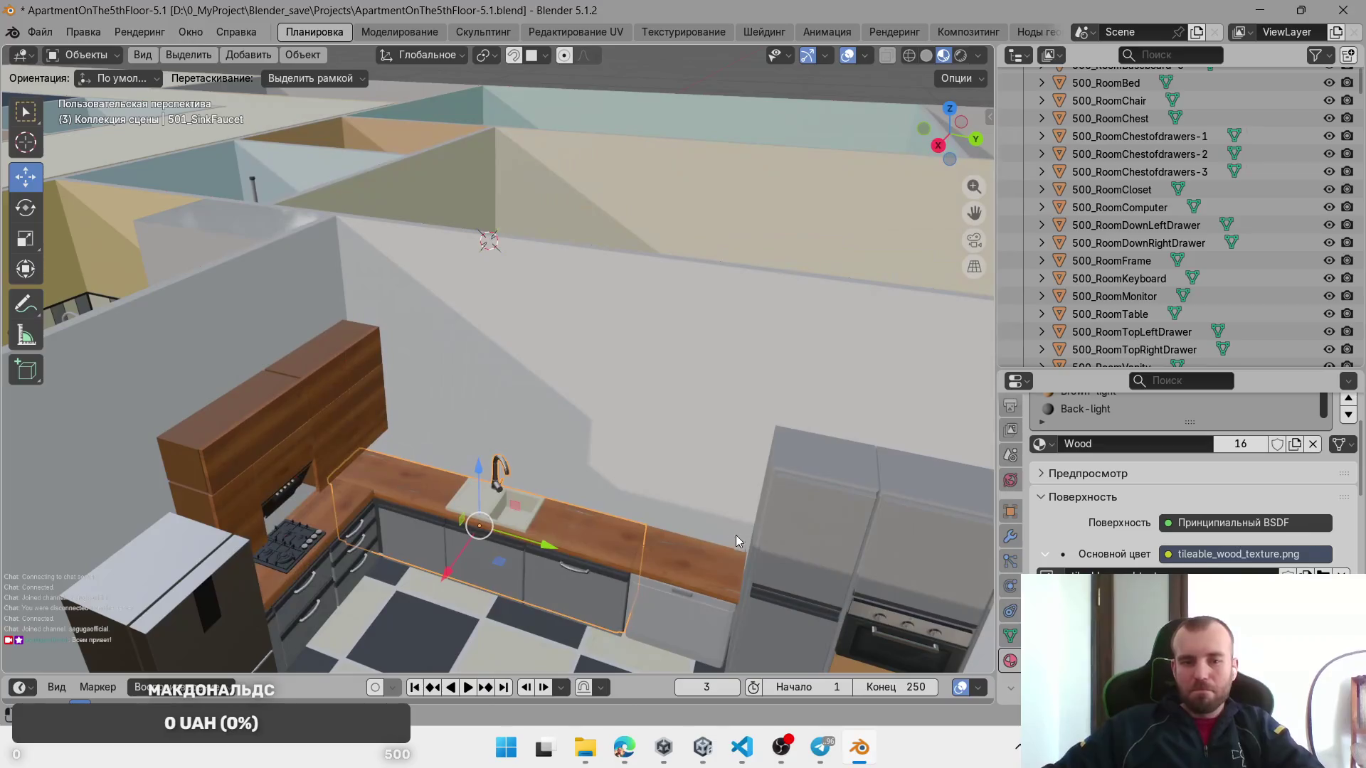
pyautogui.scroll(-8, 488, 455)
pyautogui.moveTo(469, 489); pyautogui.dragTo(612, 605)
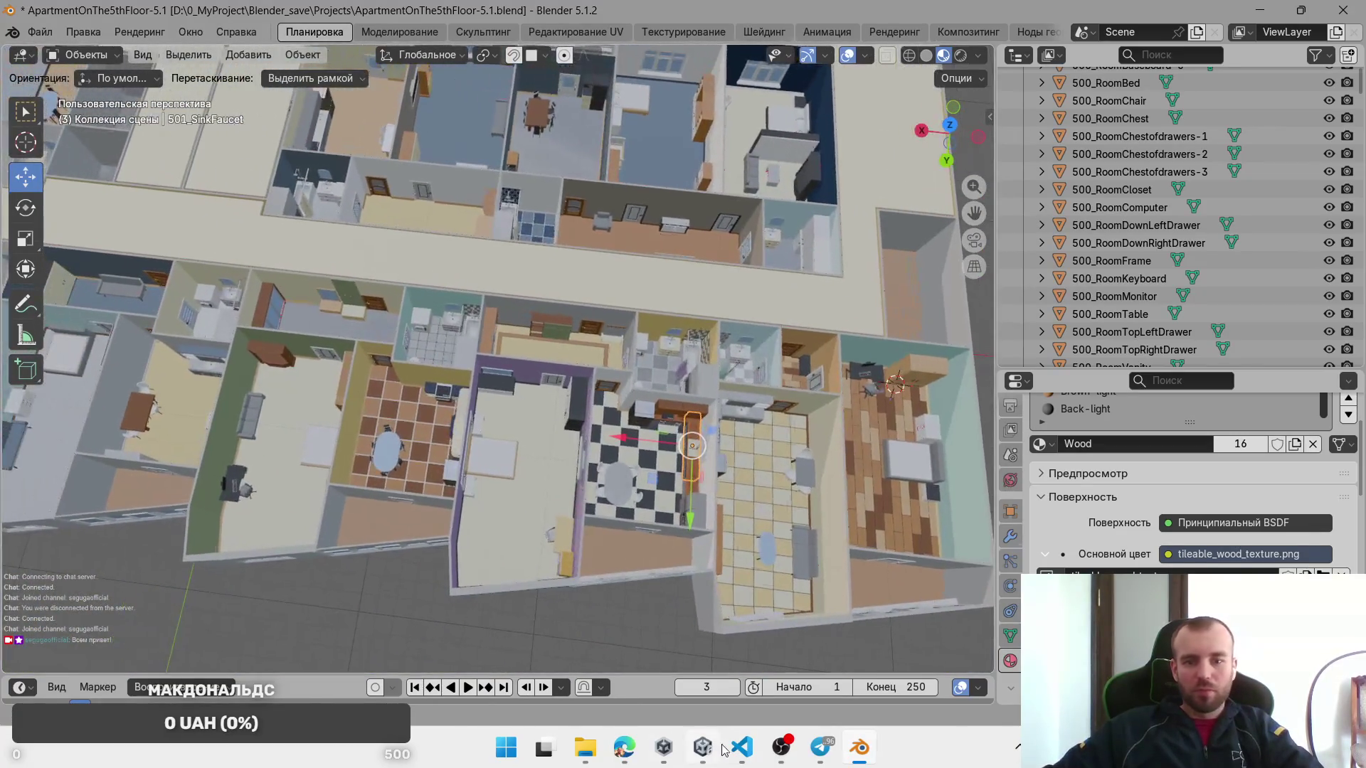
pyautogui.click(702, 747)
pyautogui.scroll(2, 353, 612)
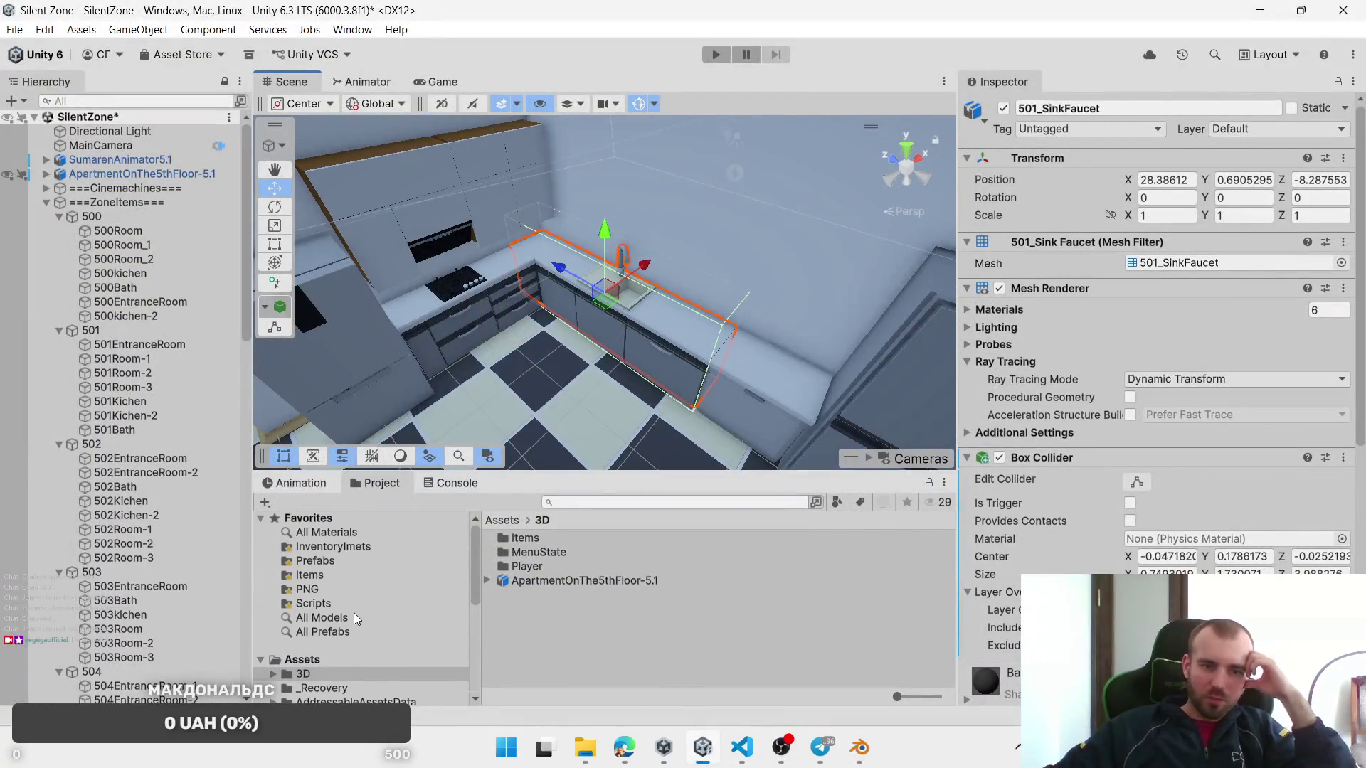
# Step: Open Assets/Materials/Texture and inspect the existing textures, including ElectricOvenTexture
pyautogui.scroll(-4, 353, 612)
pyautogui.click(336, 637)
pyautogui.click(328, 628)
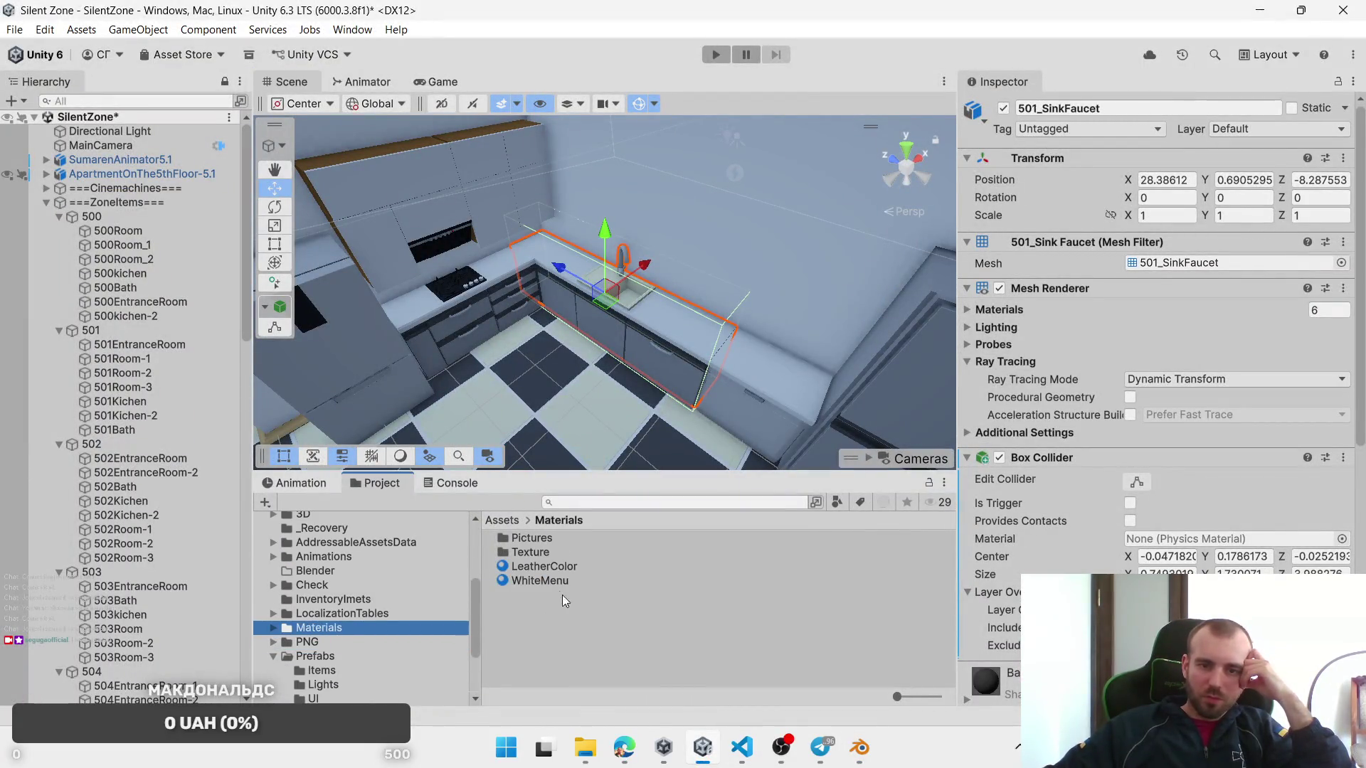
pyautogui.doubleClick(532, 554)
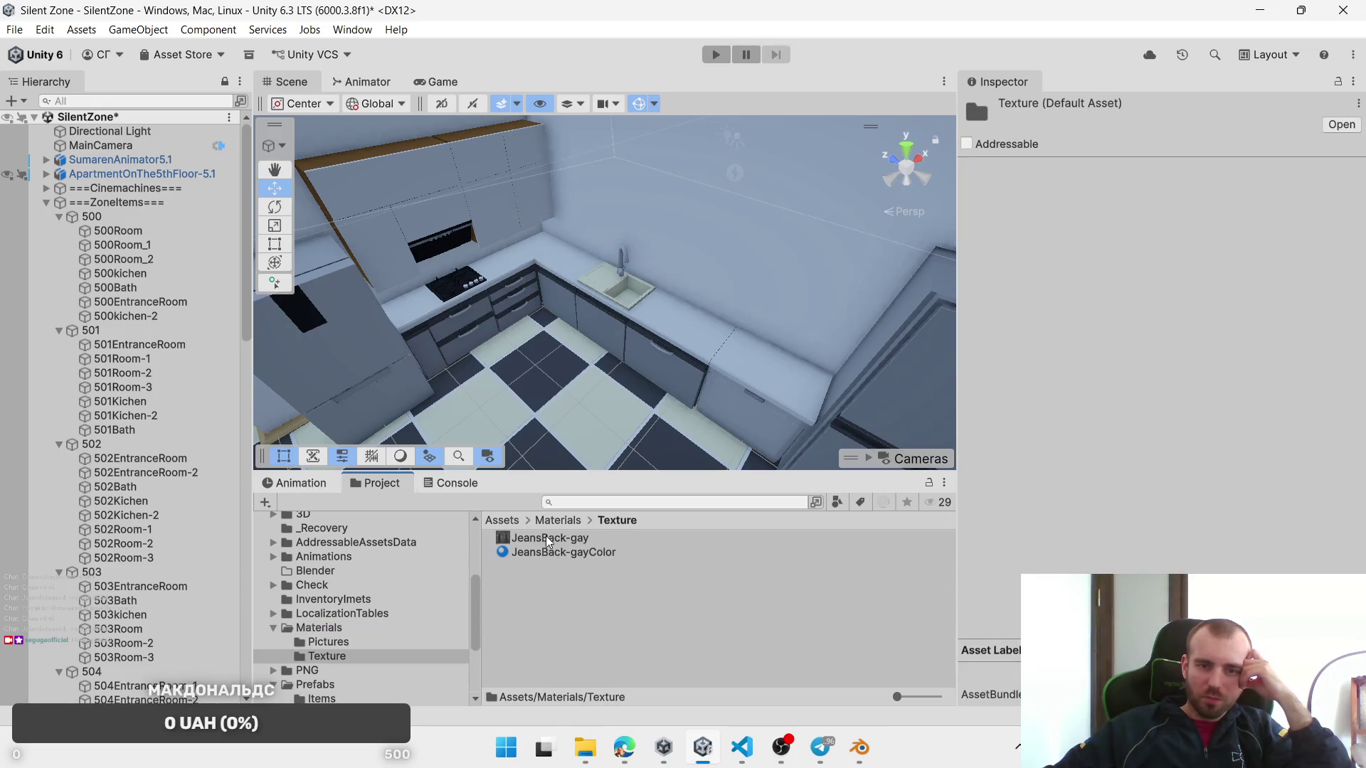
pyautogui.click(547, 538)
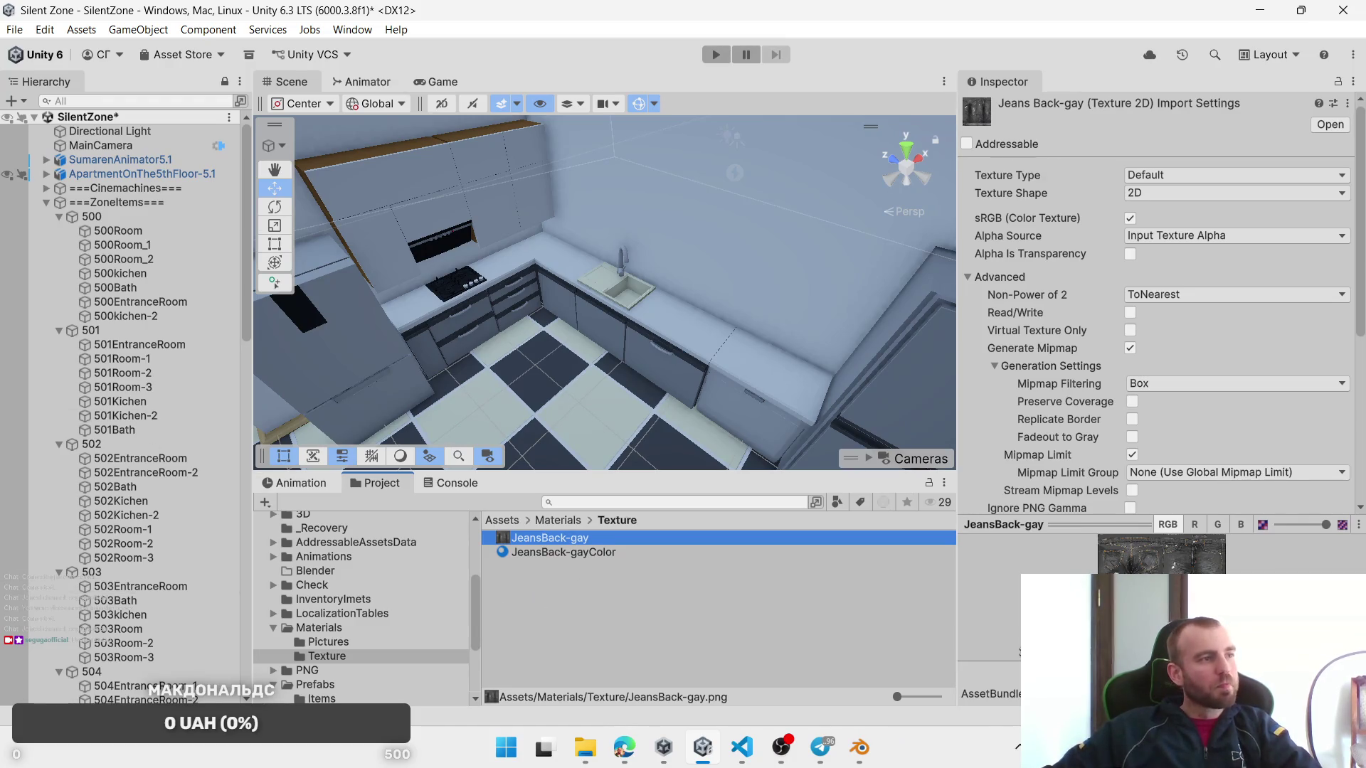
pyautogui.hotkey('alt', 'Tab')
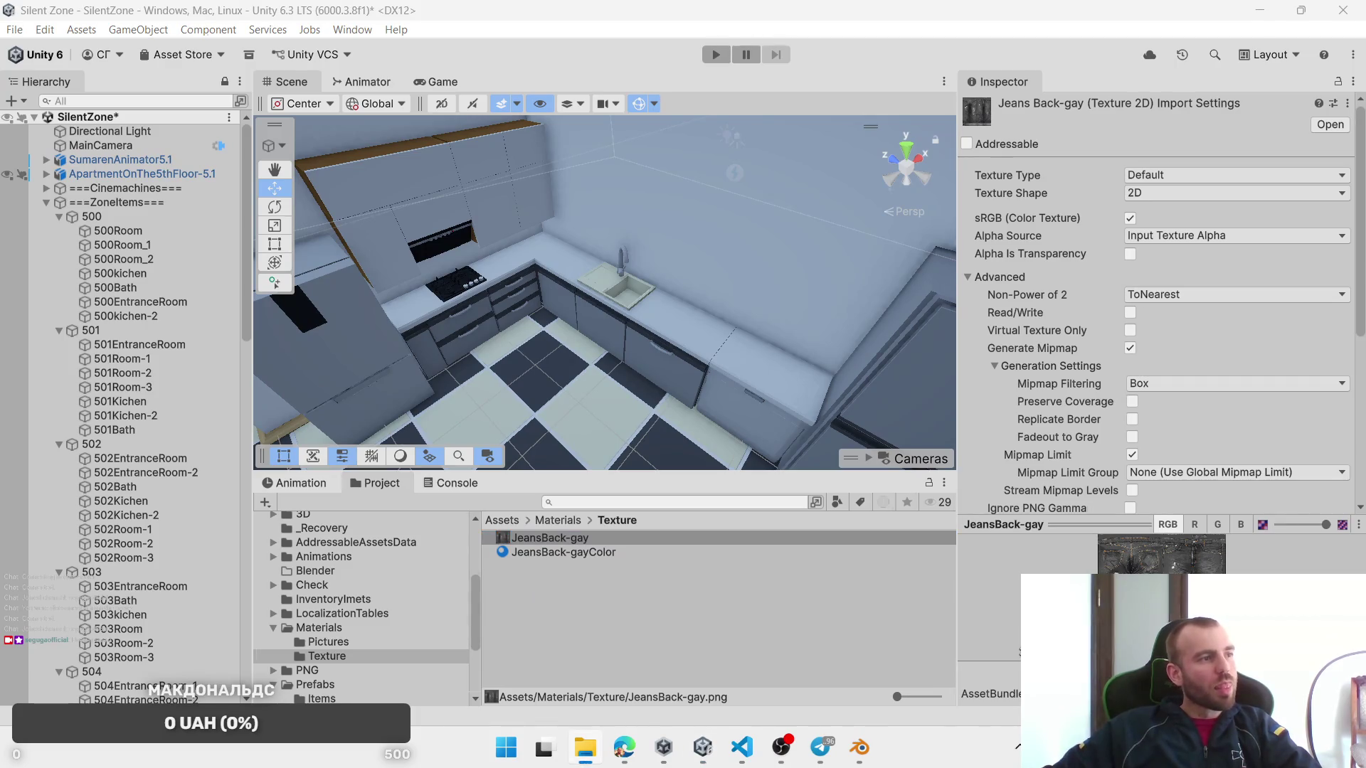
pyautogui.hotkey('alt', 'Tab')
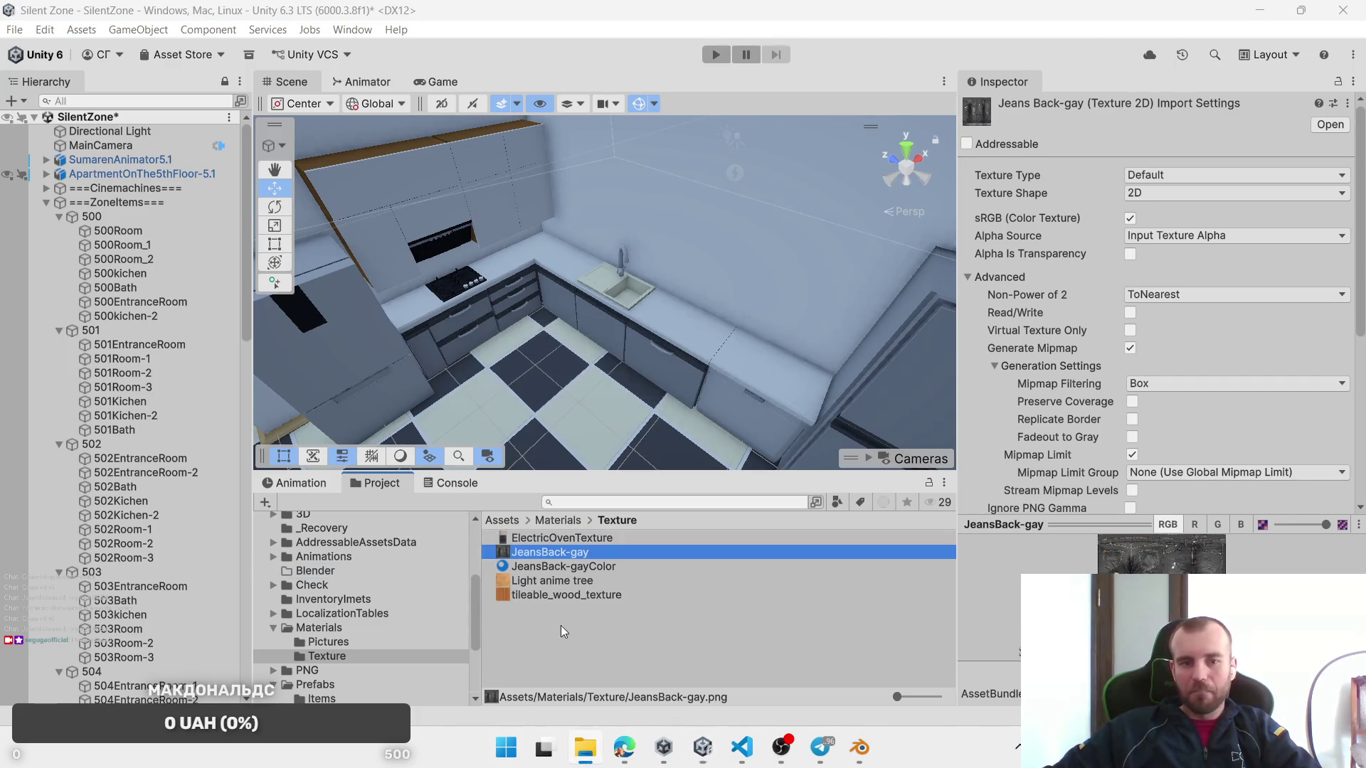
pyautogui.click(531, 635)
pyautogui.click(562, 539)
# Step: Start creating a new material in the Texture folder, then cancel it
pyautogui.rightClick(525, 626)
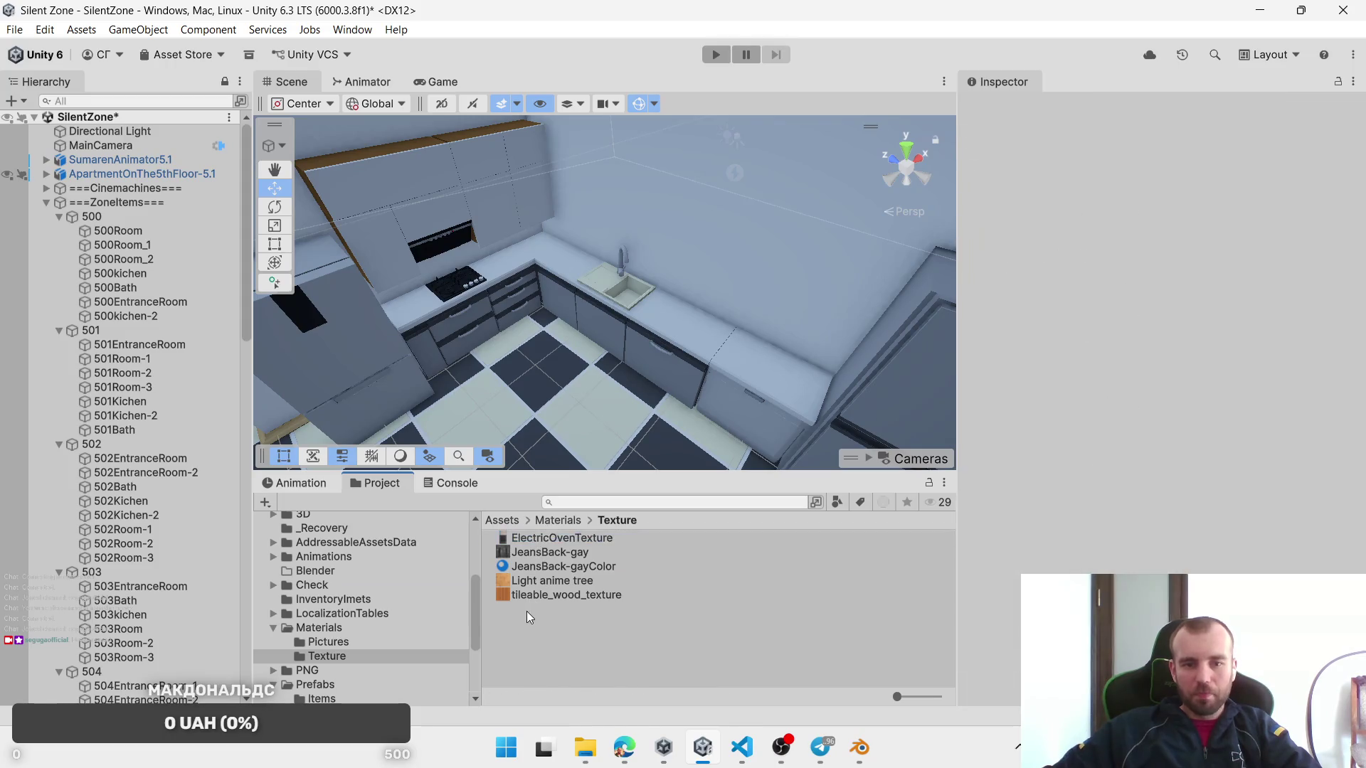
pyautogui.moveTo(587, 140)
pyautogui.click(850, 154)
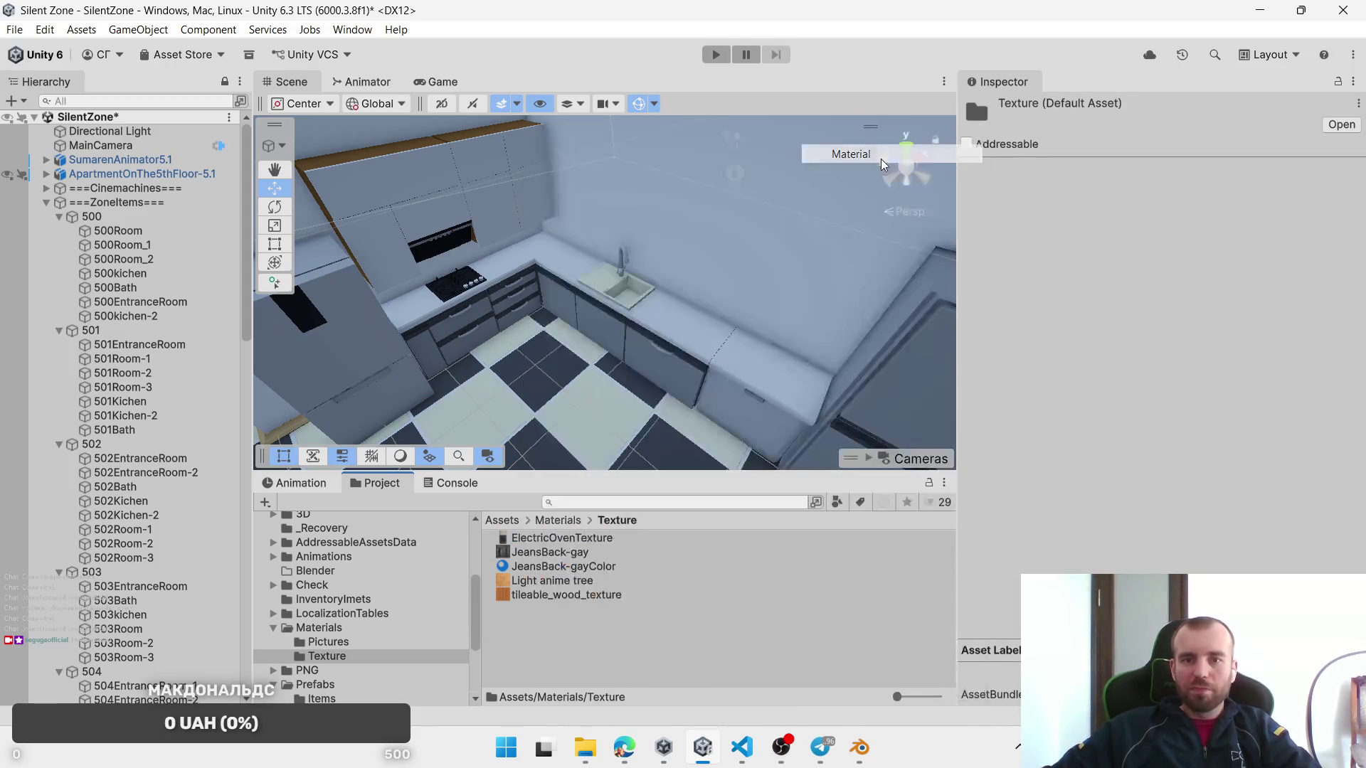
pyautogui.press('Escape')
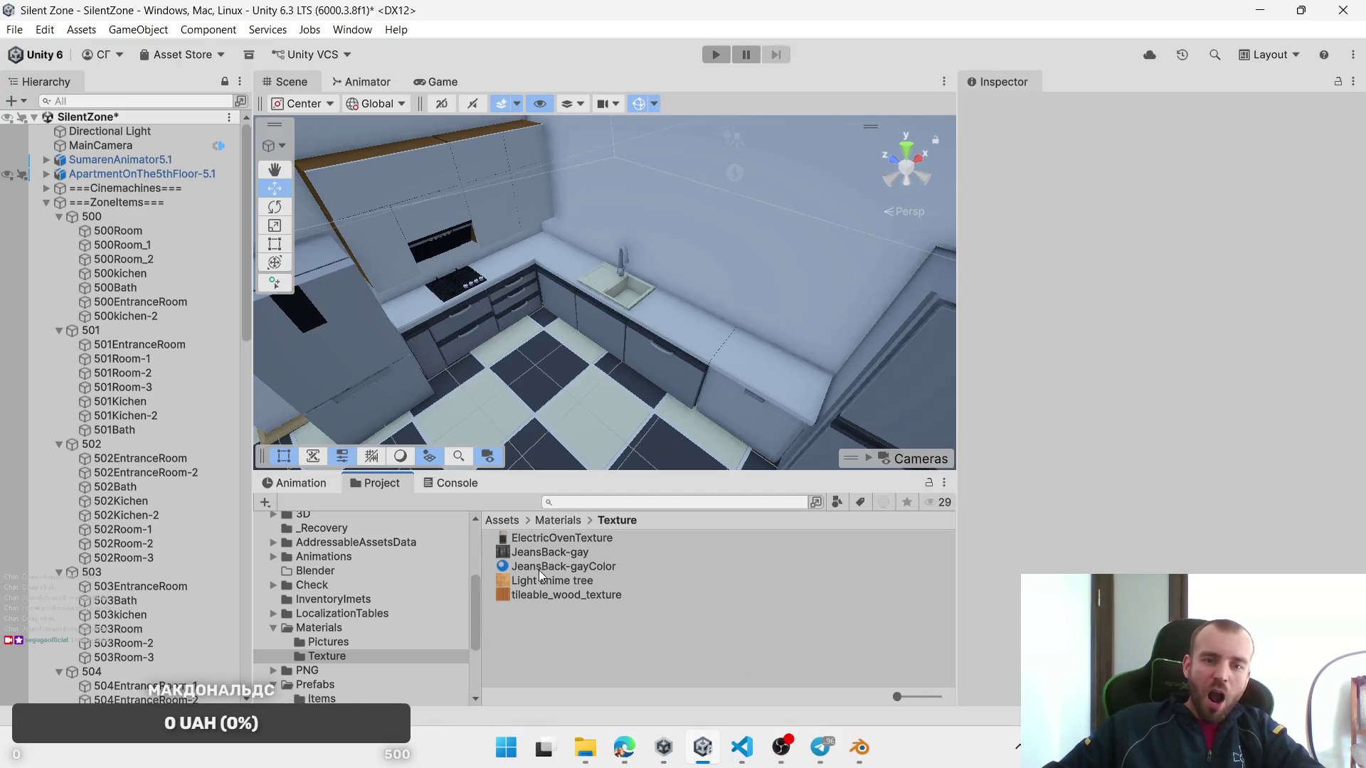
# Step: Browse Materials > Pictures, then go back to Materials and reopen the Texture folder
pyautogui.click(422, 600)
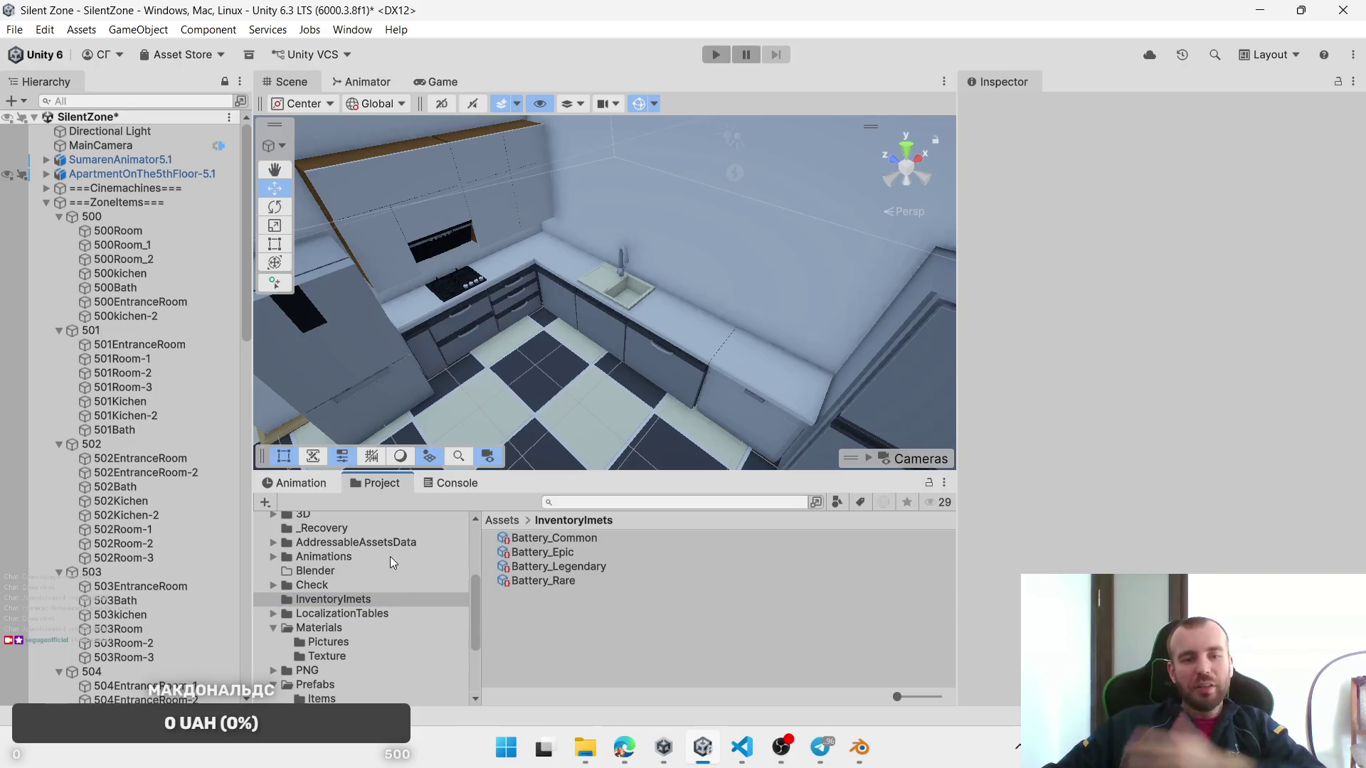
pyautogui.click(337, 627)
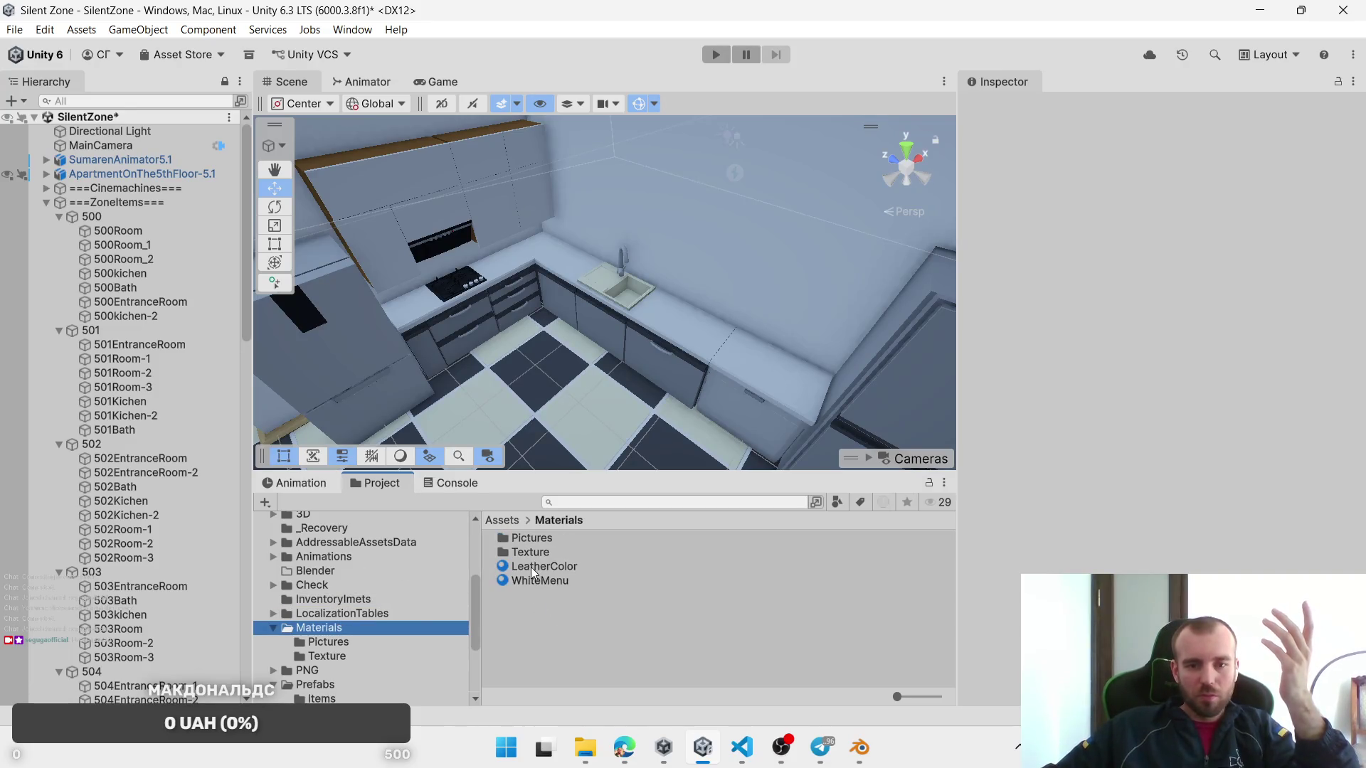
pyautogui.doubleClick(540, 539)
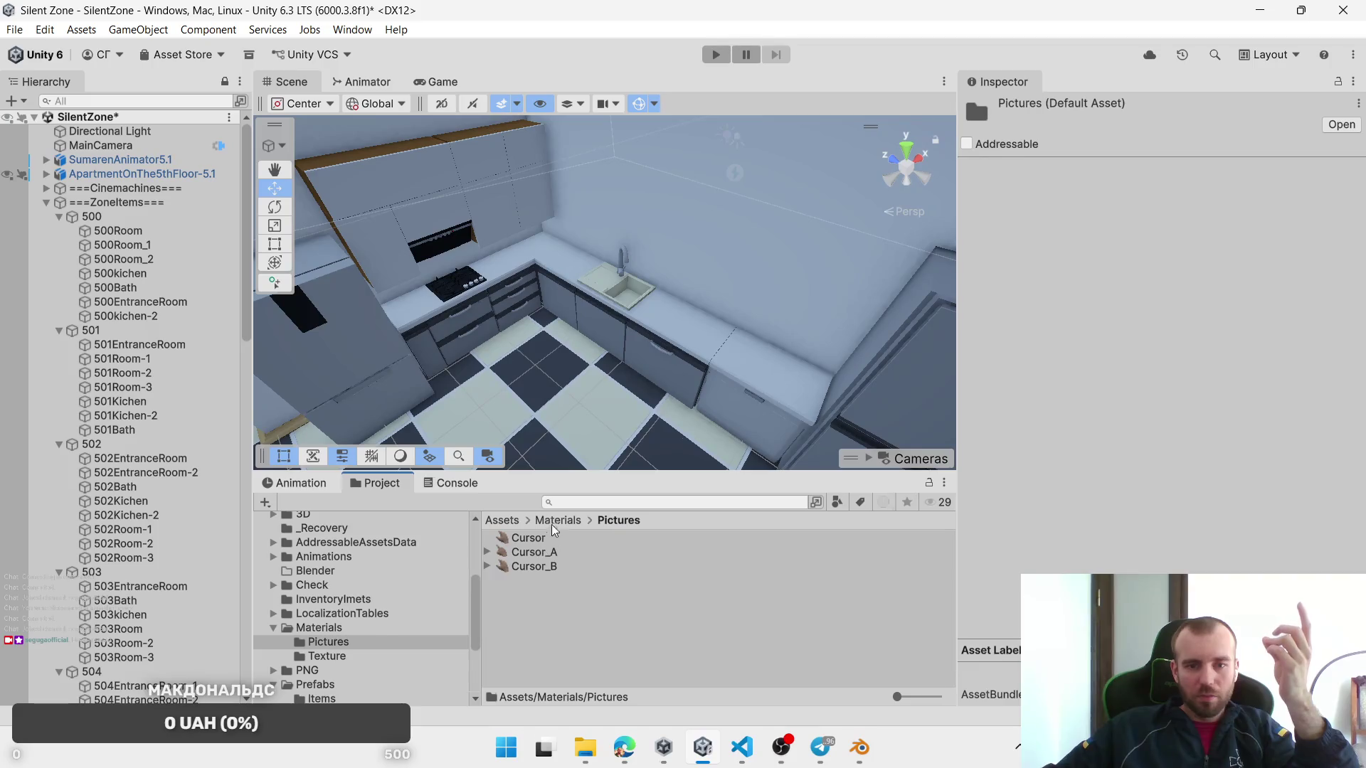
pyautogui.click(549, 522)
pyautogui.doubleClick(520, 553)
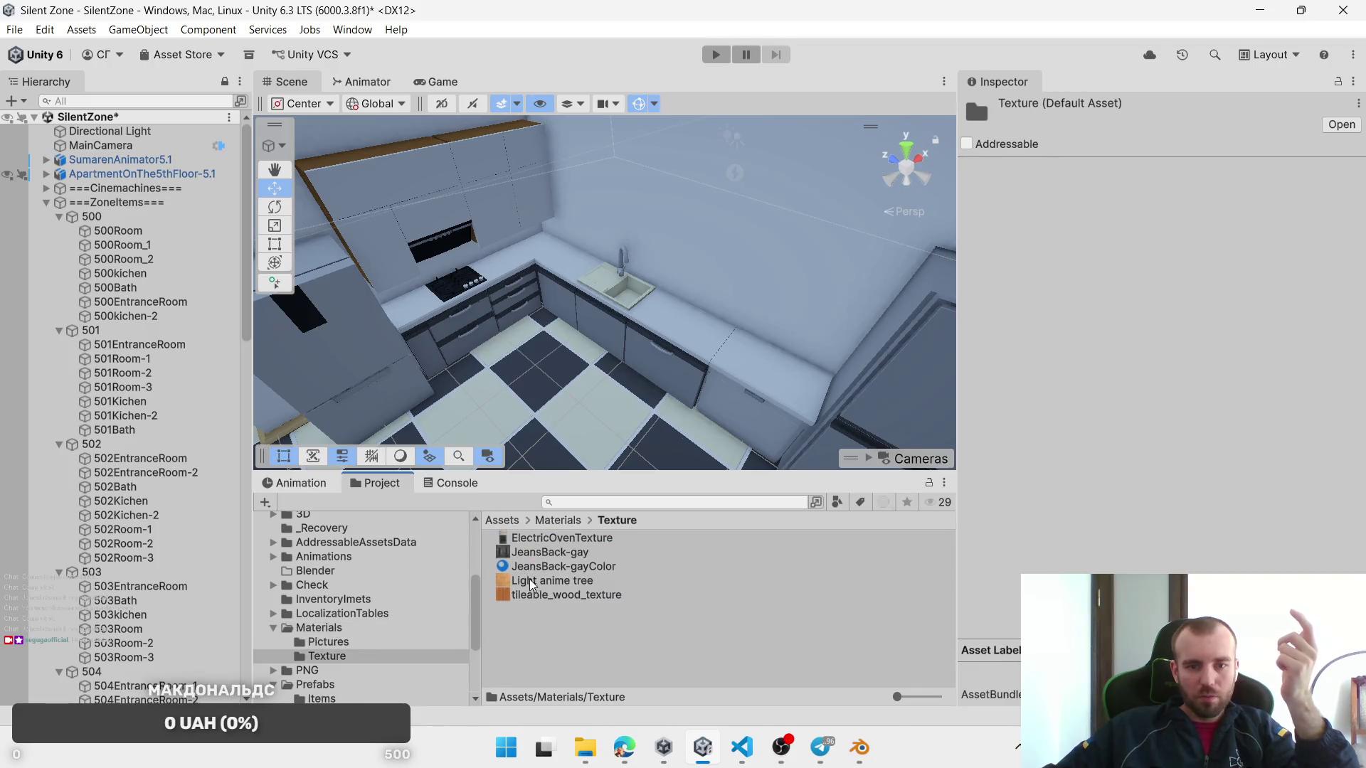
pyautogui.rightClick(522, 612)
# Step: Create a new material in the Texture folder named LightWood
pyautogui.moveTo(625, 138)
pyautogui.click(847, 155)
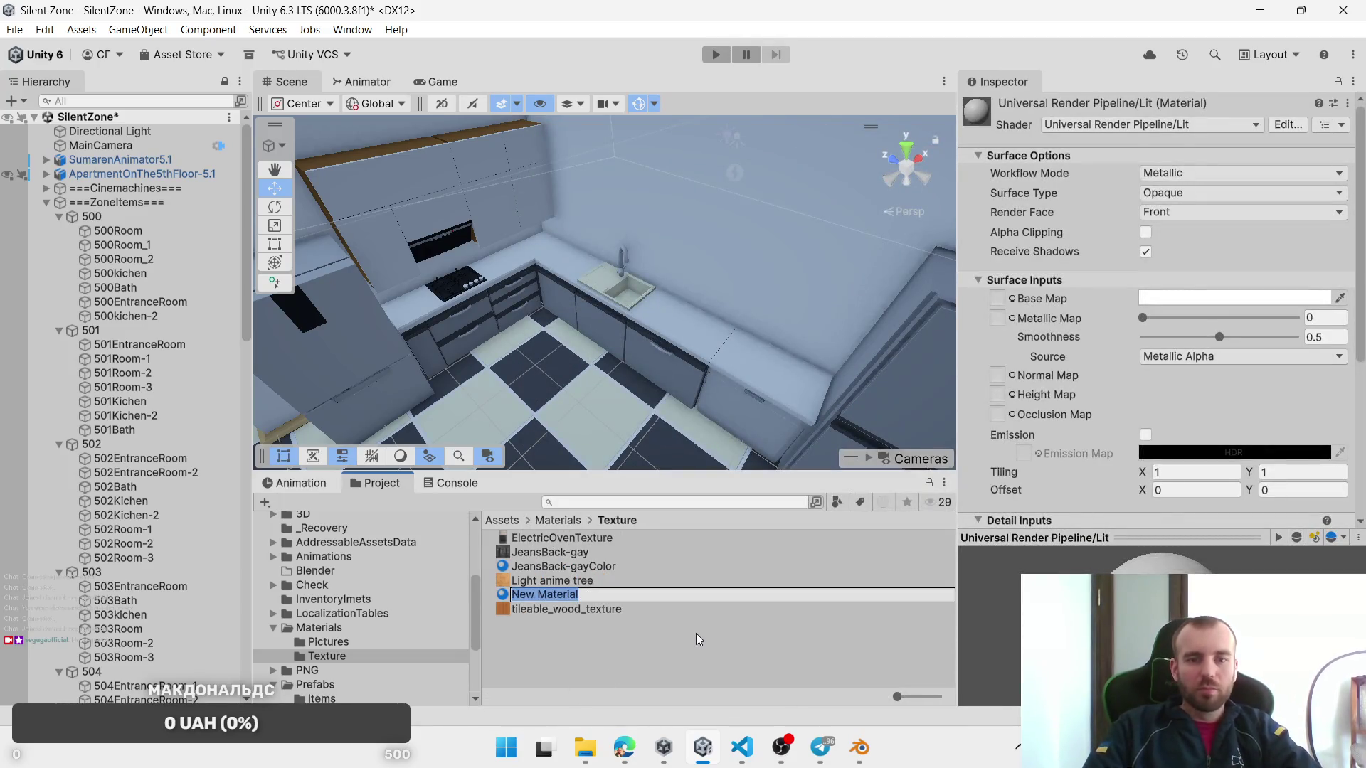
pyautogui.write('Light')
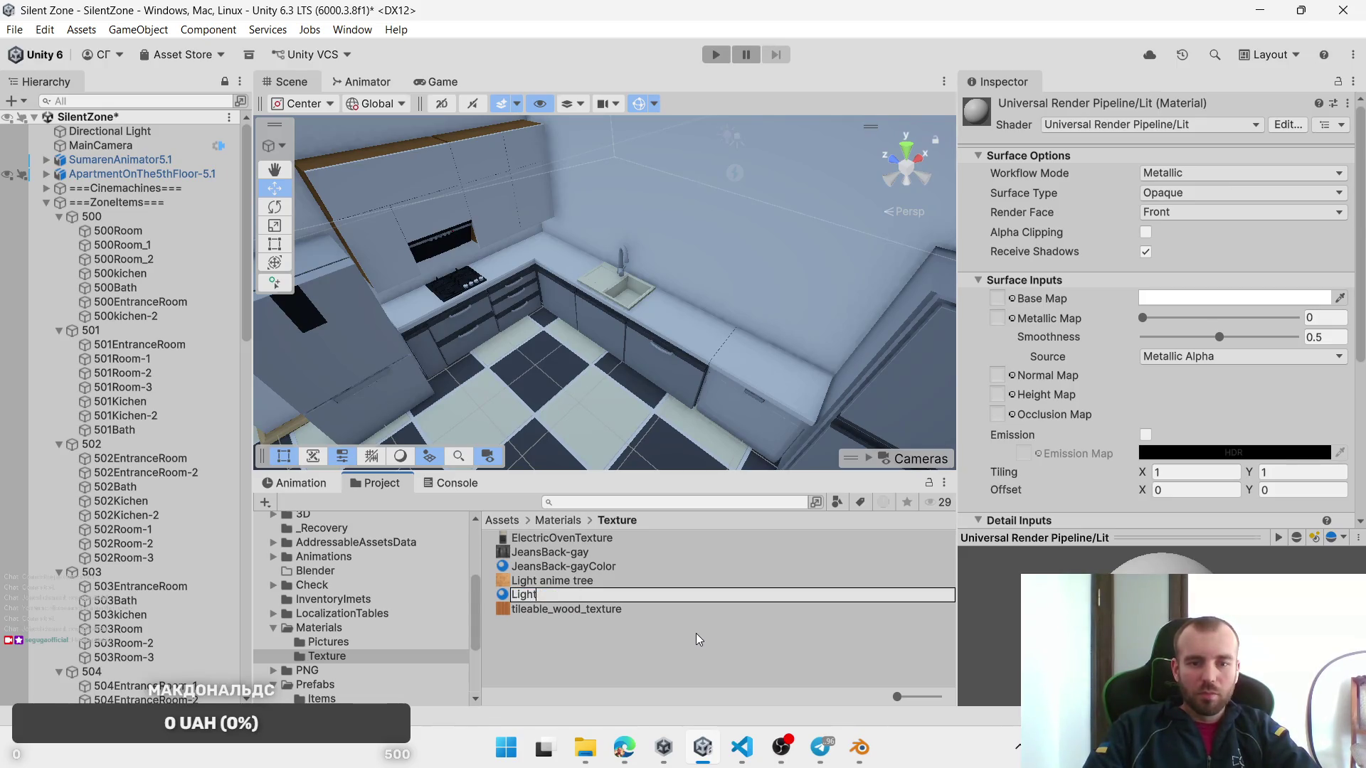
pyautogui.write('Wood')
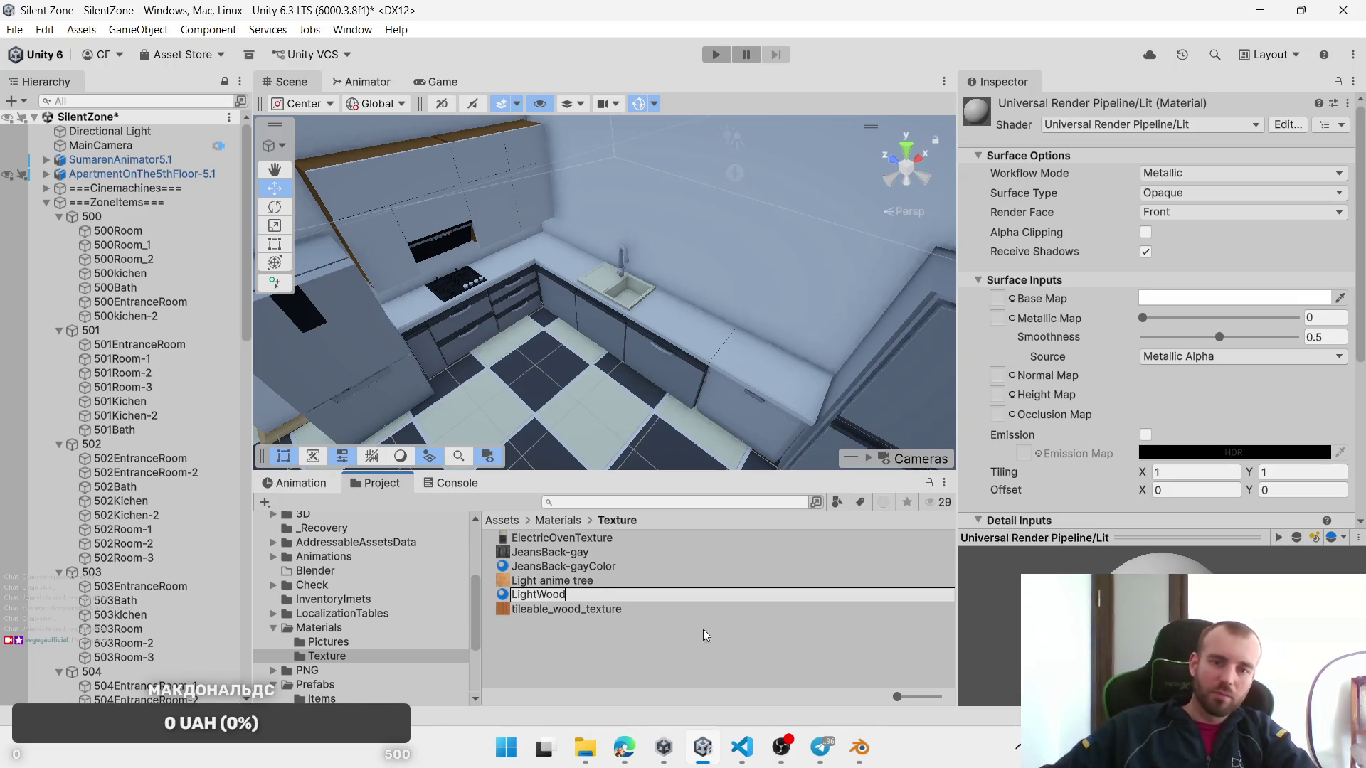
pyautogui.press('Return')
# Step: Rename the Light anime tree texture to Light-tree
pyautogui.click(547, 581)
pyautogui.click(559, 580)
pyautogui.press('Delete')
pyautogui.press('Delete')
pyautogui.press('BackSpace')
pyautogui.press('BackSpace')
pyautogui.press('BackSpace')
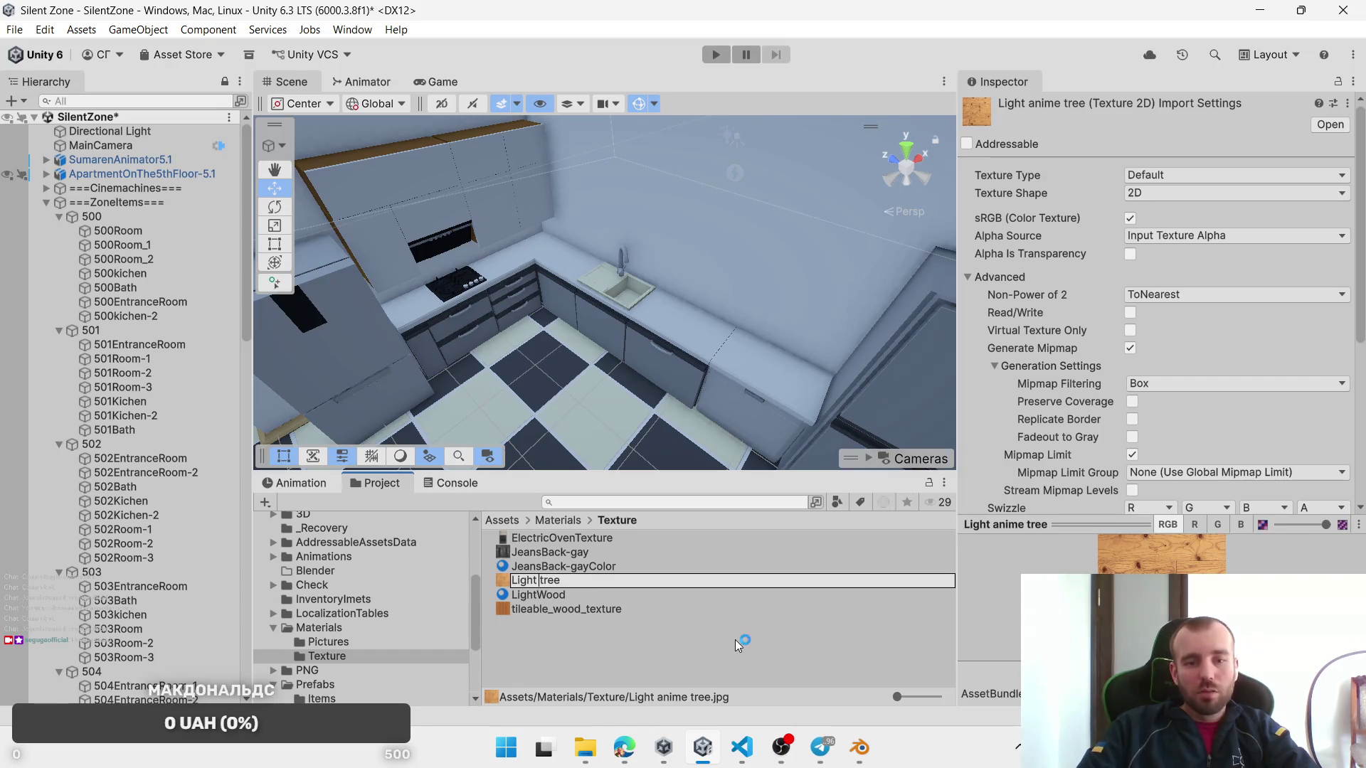
pyautogui.write('-')
pyautogui.press('Return')
# Step: Rename the LightWood material to LightTree and use the Light-tree texture as its base map
pyautogui.press('Down')
pyautogui.press('F2')
pyautogui.press('End')
pyautogui.press('BackSpace')
pyautogui.press('BackSpace')
pyautogui.press('BackSpace')
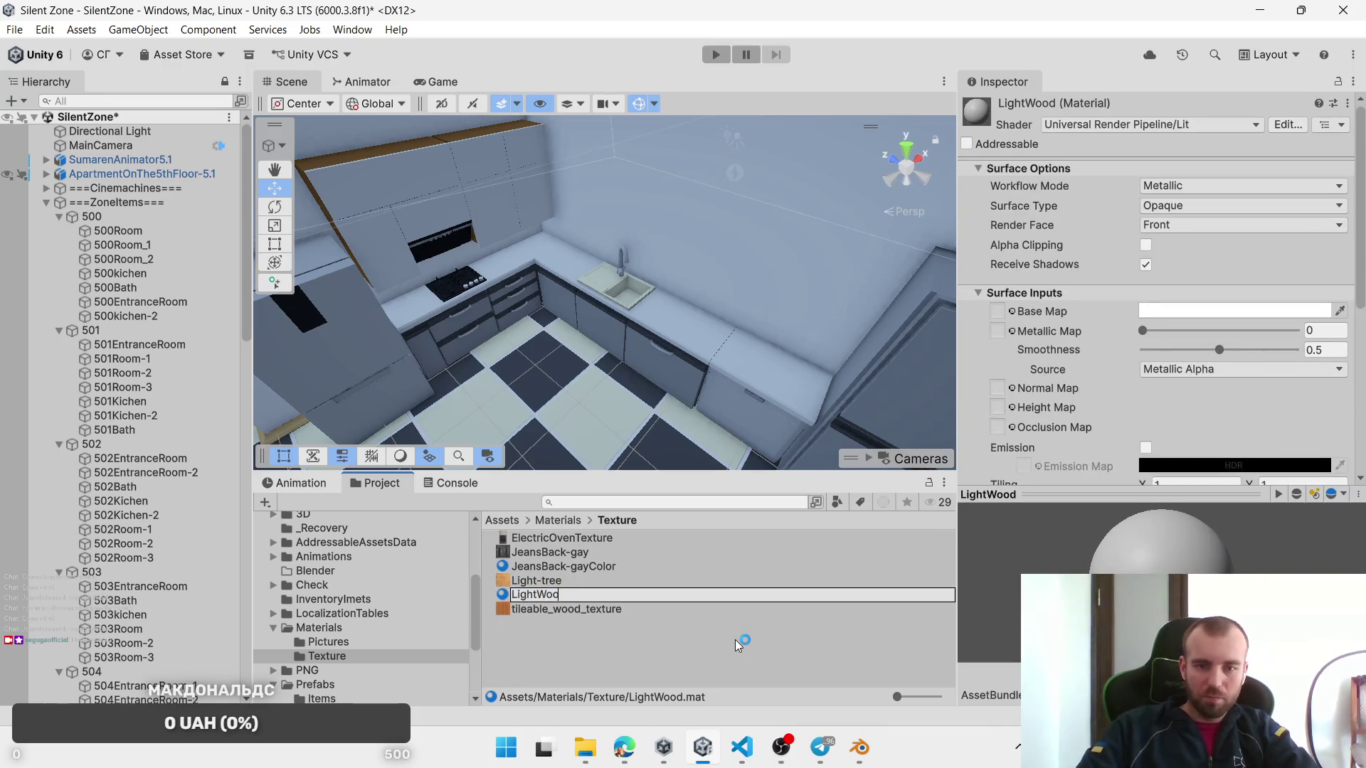
pyautogui.write('Tree')
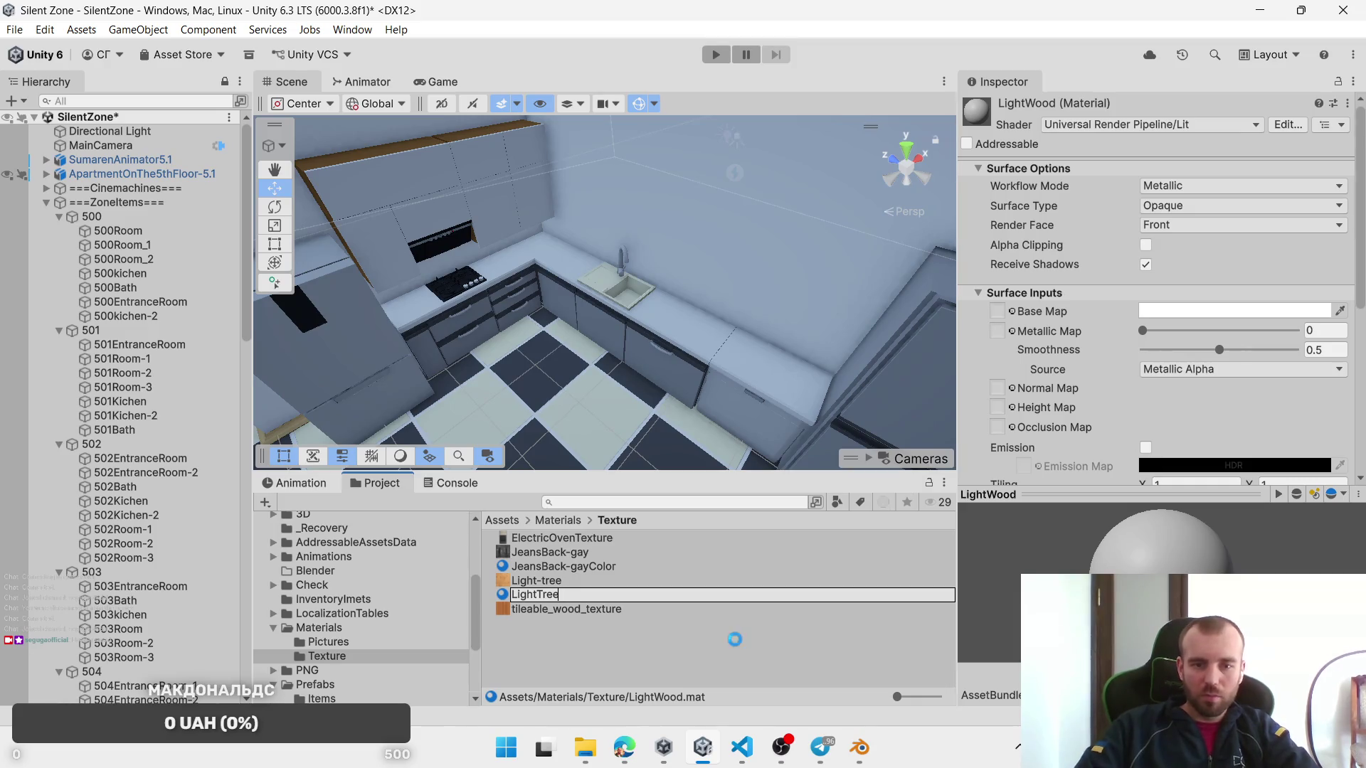
pyautogui.press('Return')
pyautogui.moveTo(567, 579)
pyautogui.mouseDown()
pyautogui.moveTo(512, 591)
pyautogui.moveTo(1146, 329)
pyautogui.moveTo(997, 311)
pyautogui.mouseUp()
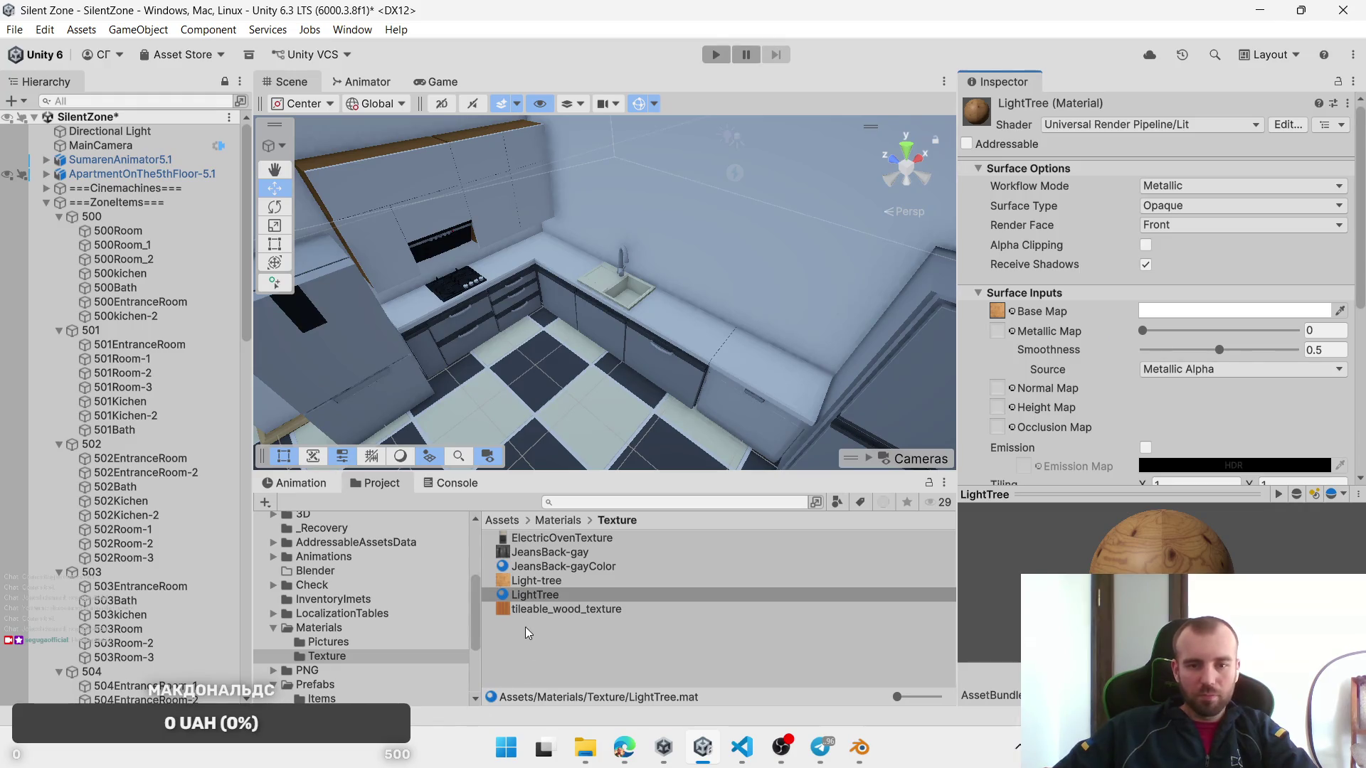
# Step: Create a tileadbleWood material and drag a wood texture into its Base Map
pyautogui.rightClick(523, 629)
pyautogui.moveTo(610, 152)
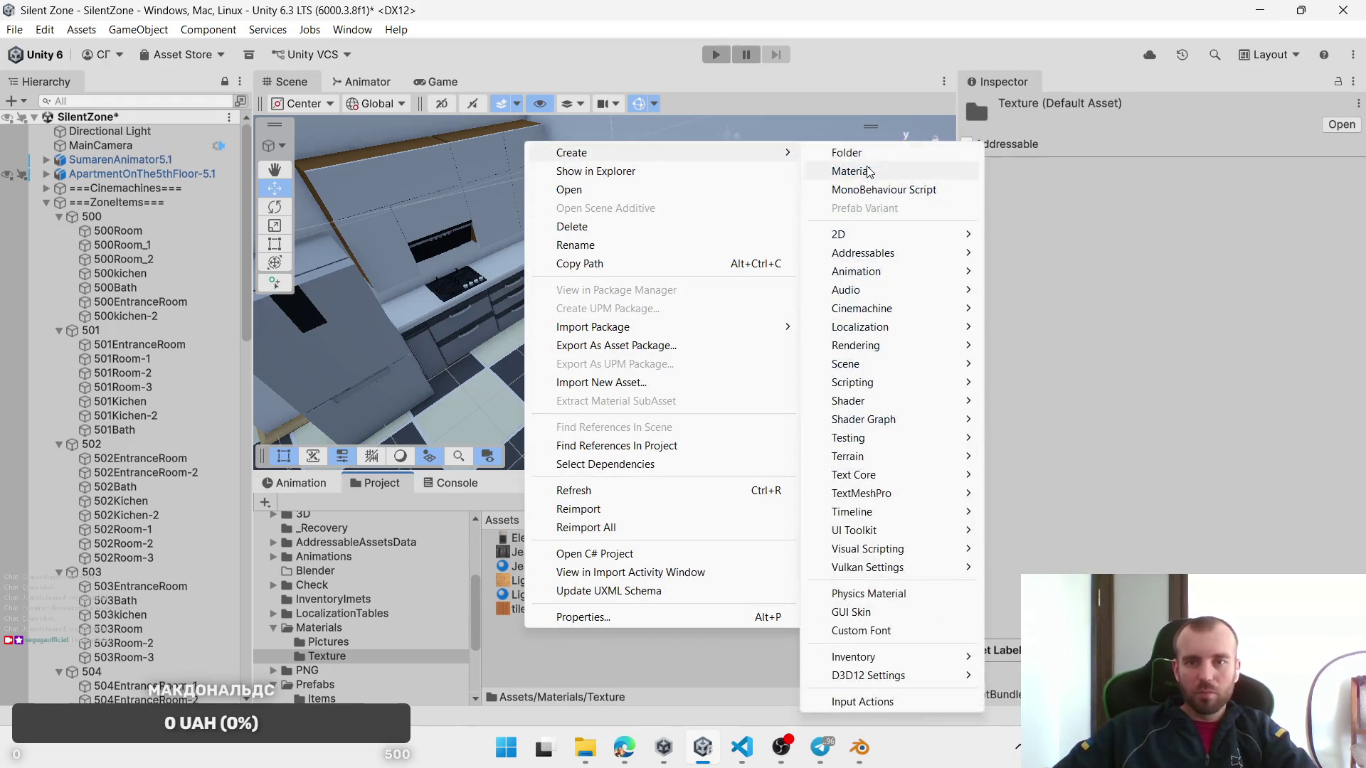
pyautogui.click(867, 171)
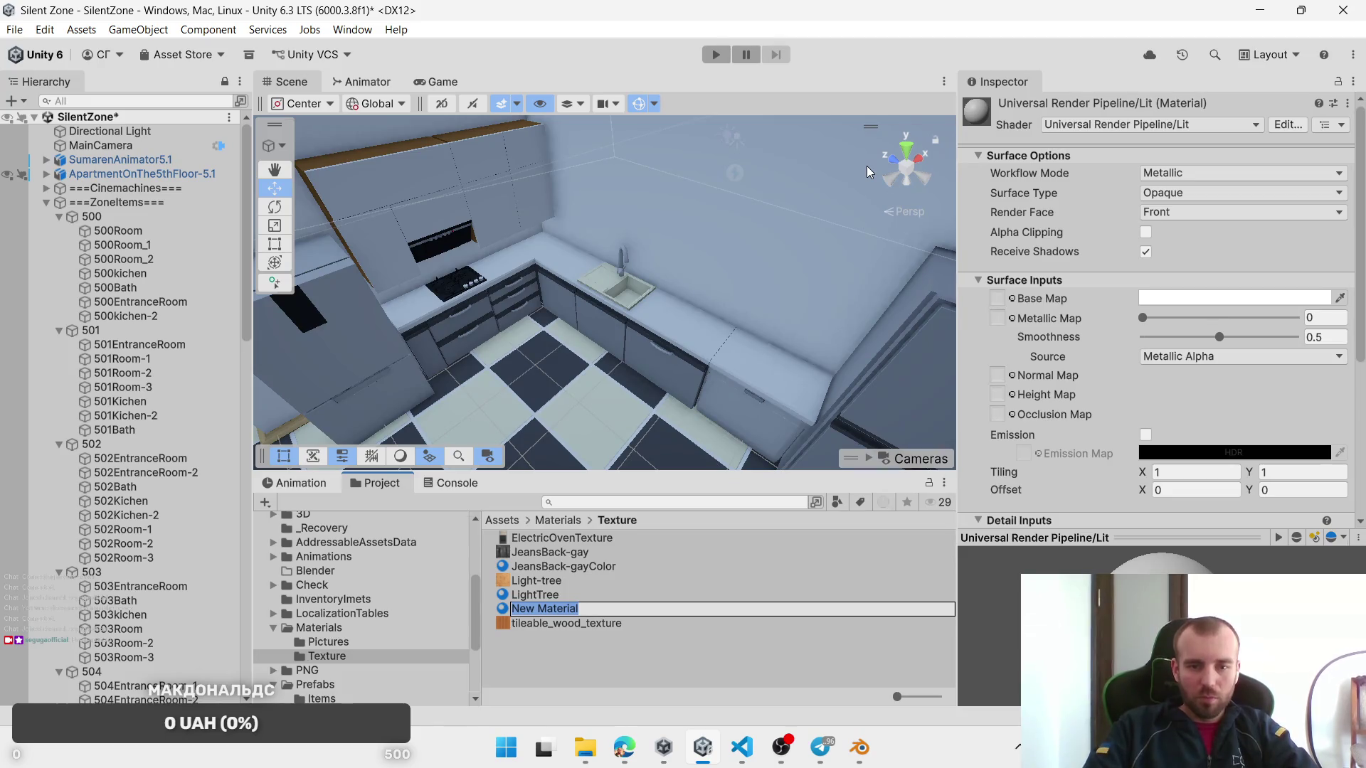
pyautogui.write('T')
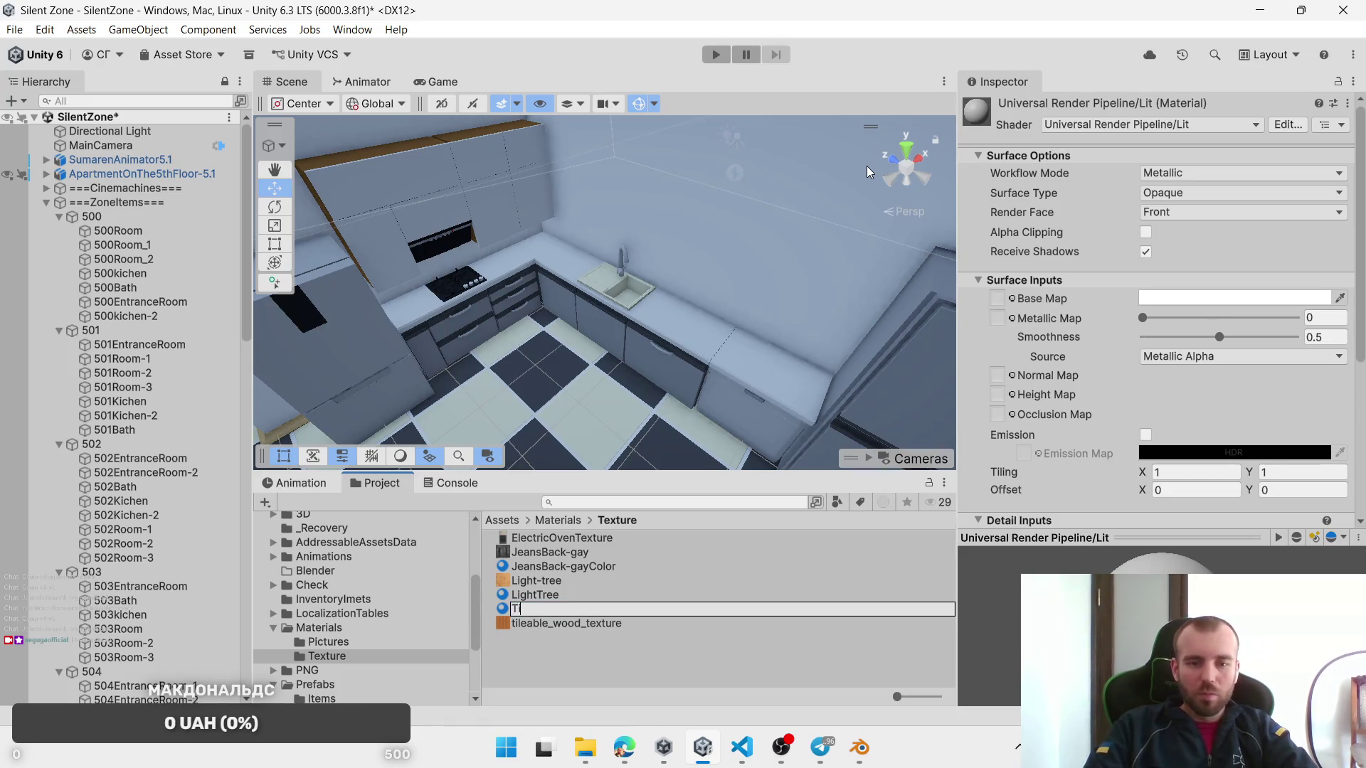
pyautogui.write('t')
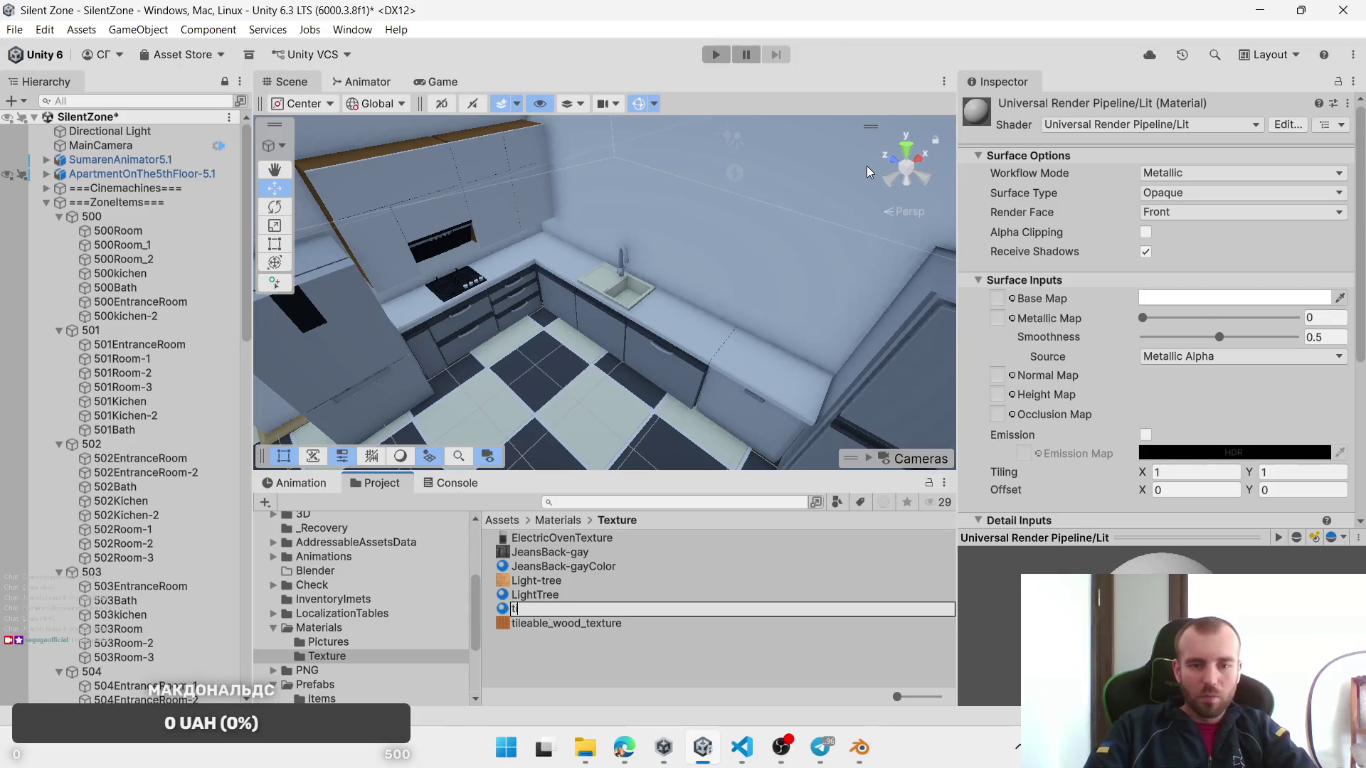
pyautogui.write('ileadble')
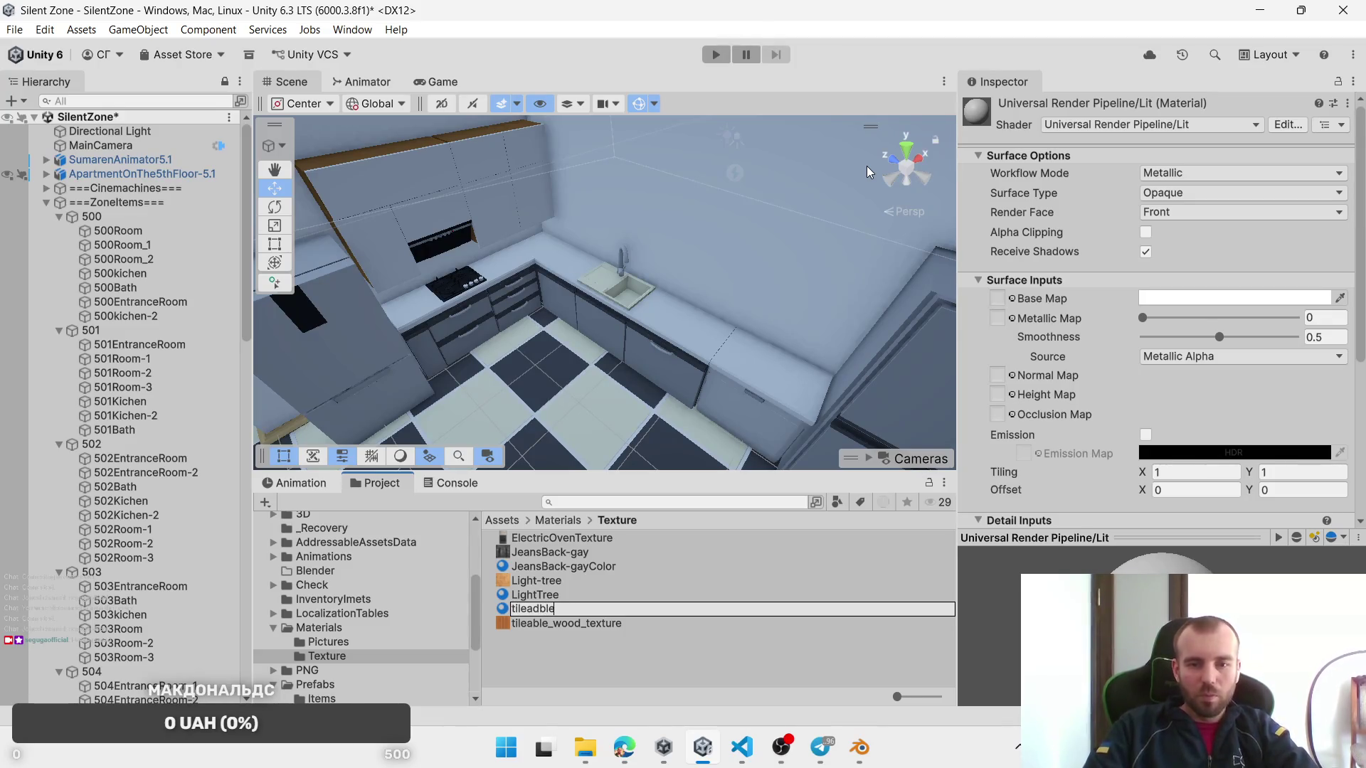
pyautogui.write('Wood')
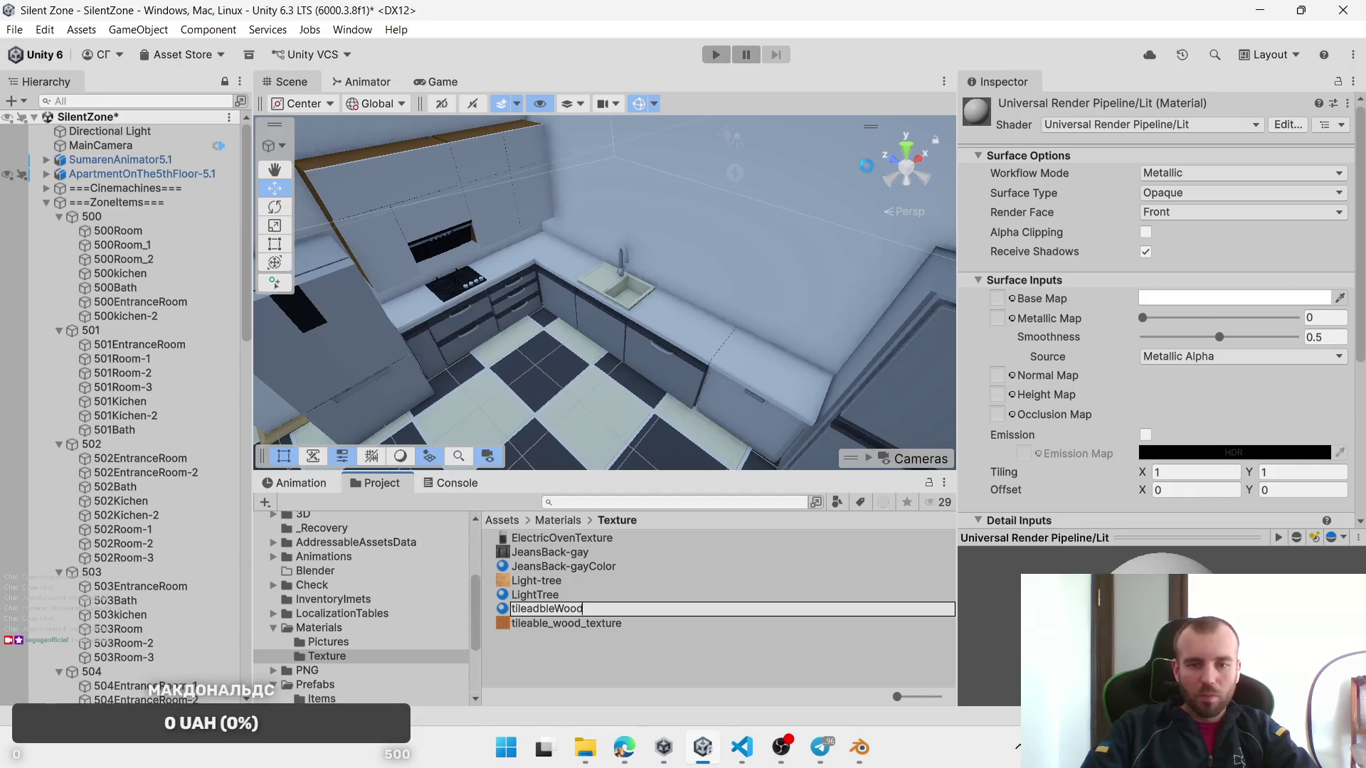
pyautogui.press('Return')
pyautogui.moveTo(567, 619)
pyautogui.mouseDown()
pyautogui.moveTo(1060, 385)
pyautogui.moveTo(996, 320)
pyautogui.moveTo(1011, 228)
pyautogui.moveTo(998, 204)
pyautogui.mouseUp()
pyautogui.scroll(-3, 1081, 370)
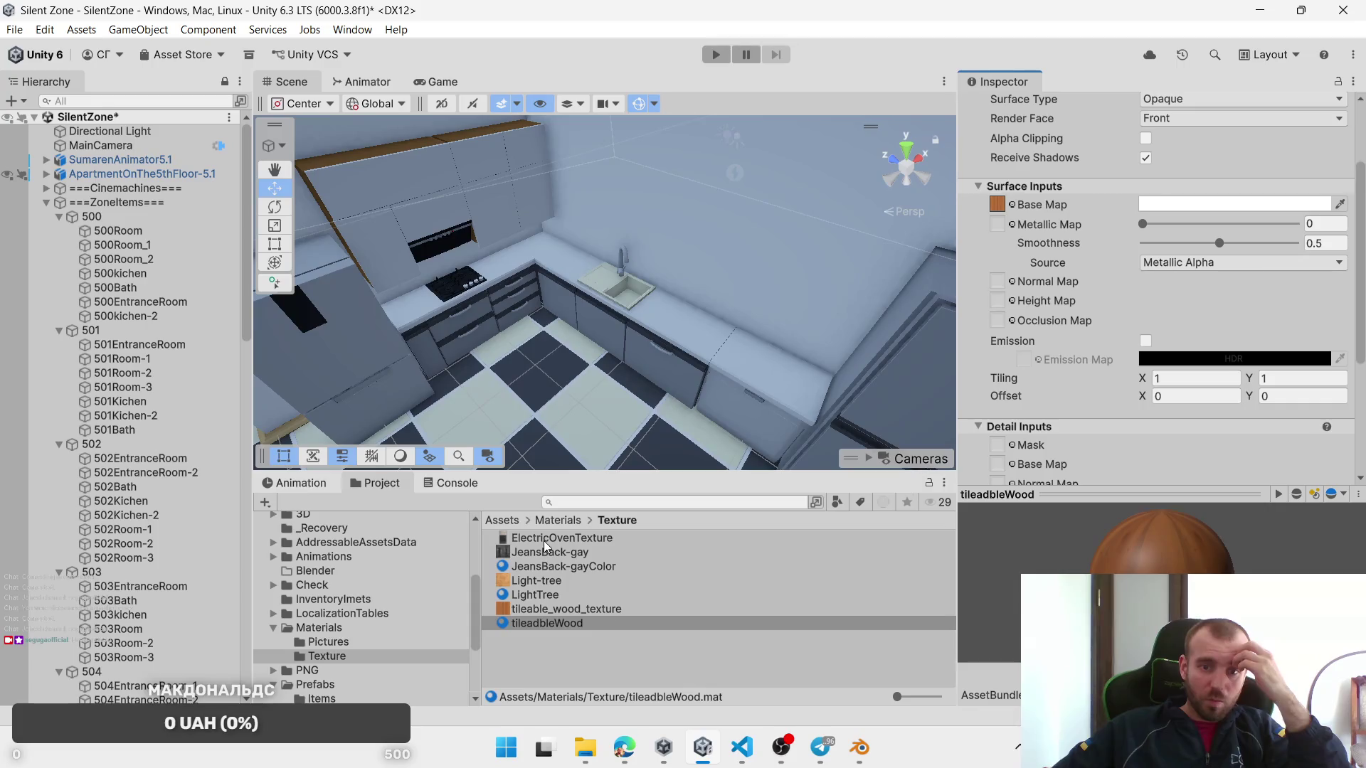
# Step: Create an ElectricOvenTexture material in the Texture folder with the oven image as its Base Map
pyautogui.rightClick(553, 651)
pyautogui.moveTo(641, 178)
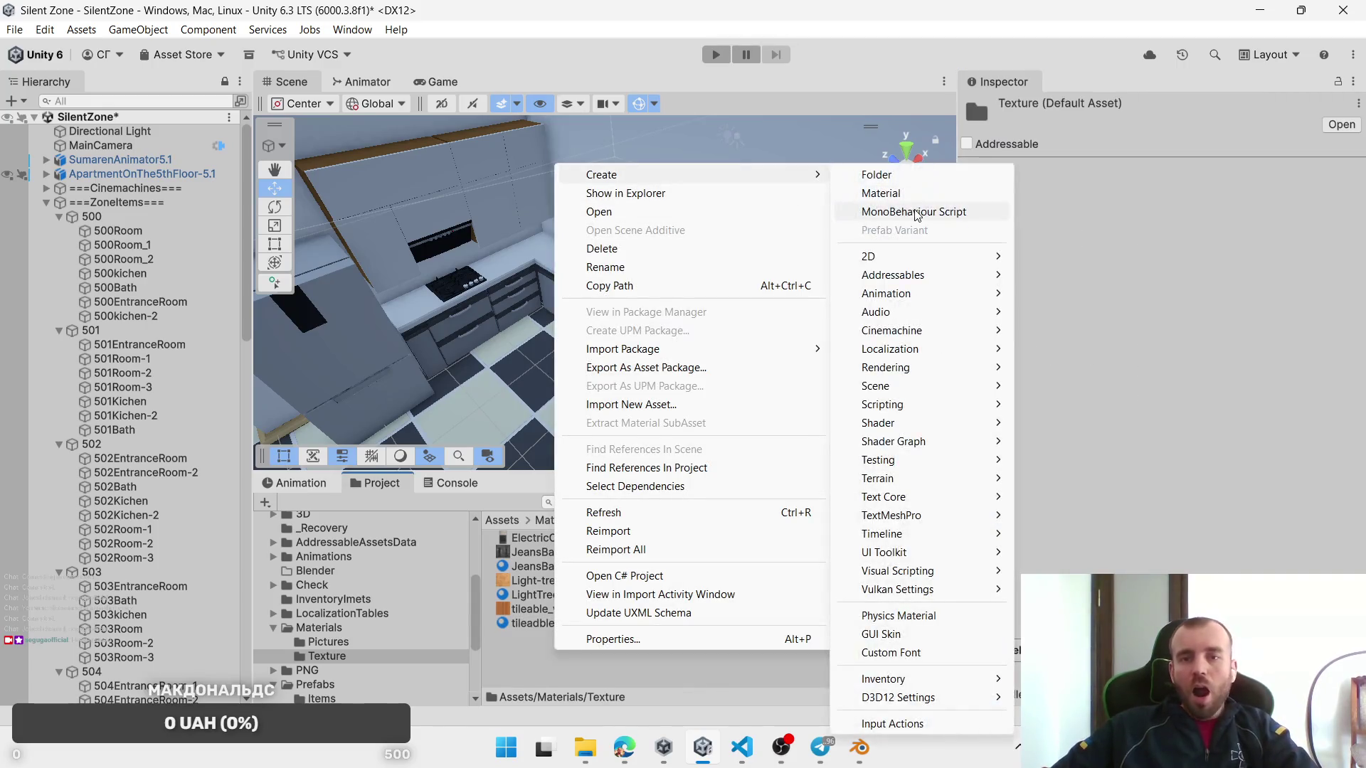
pyautogui.click(902, 193)
pyautogui.write('ElectricO')
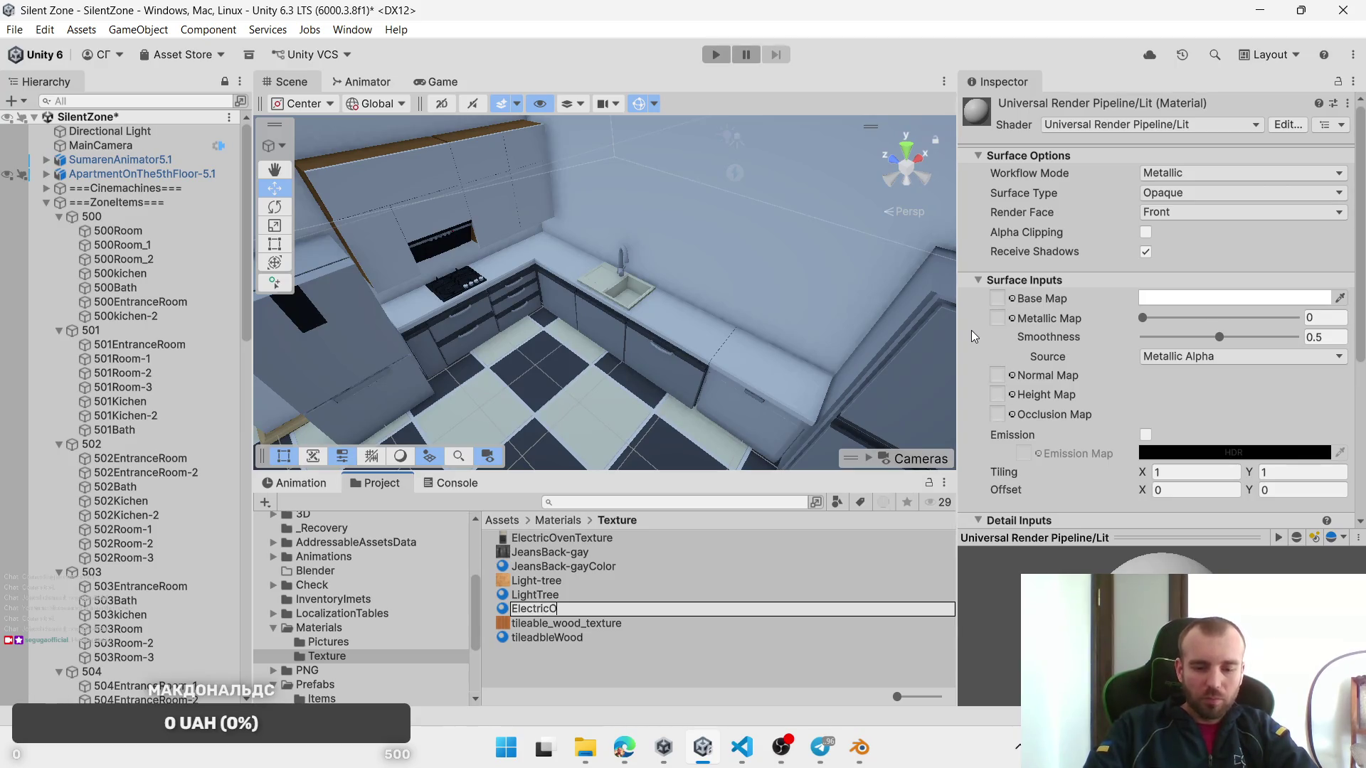
pyautogui.write('venTexture')
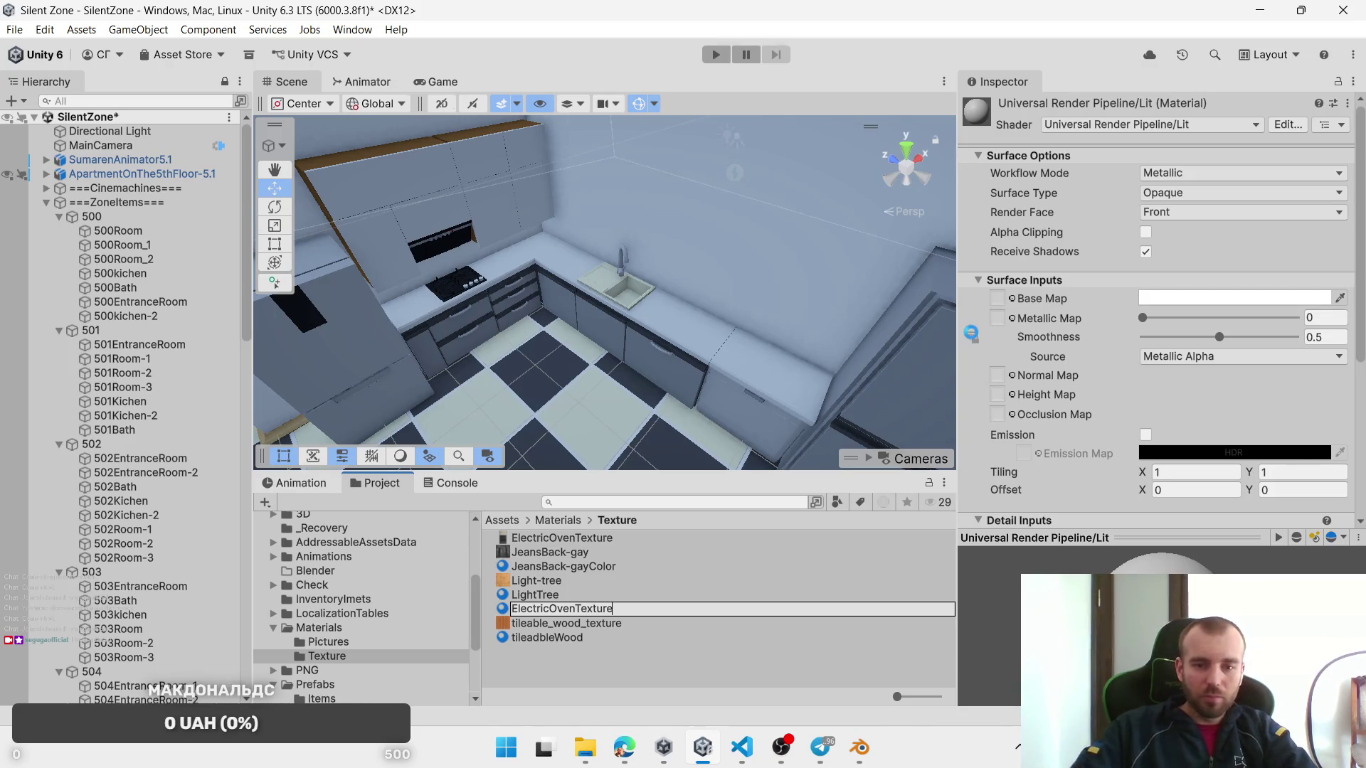
pyautogui.press('Return')
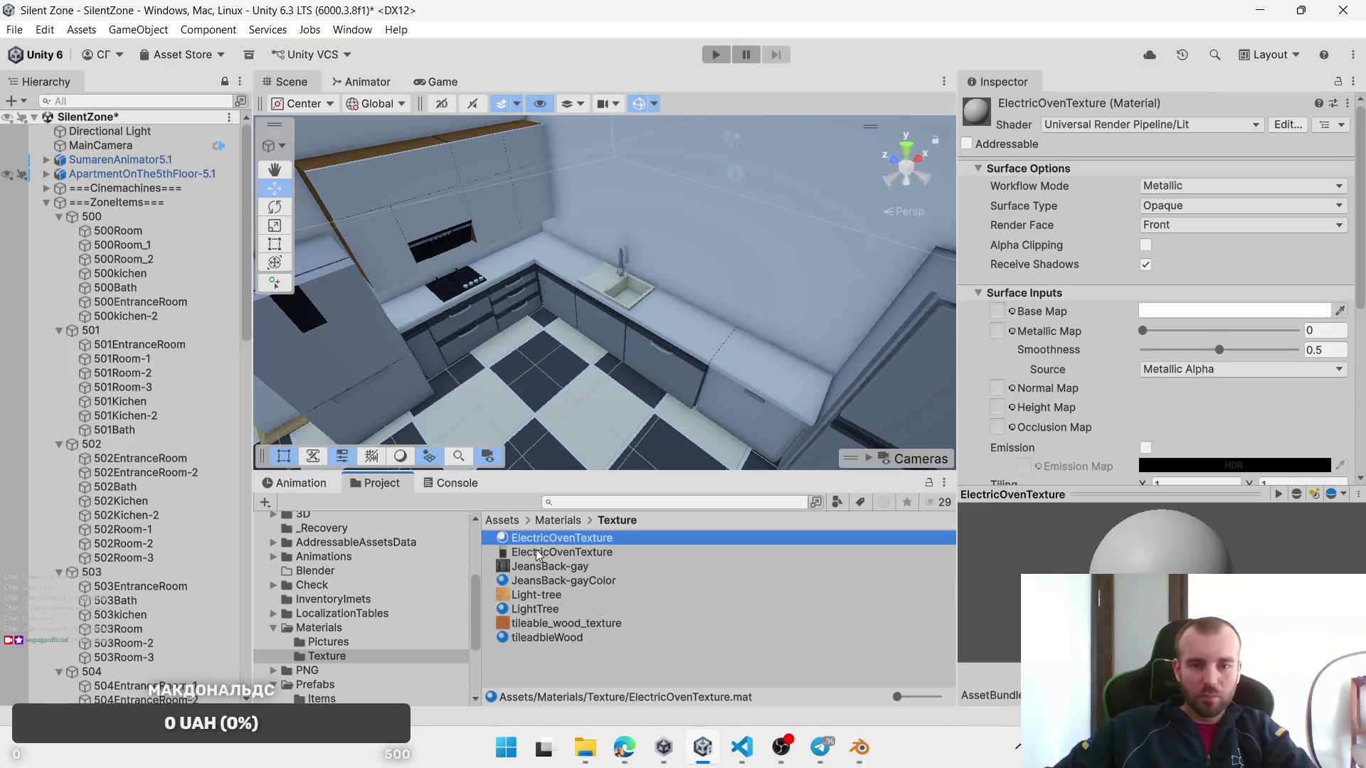
pyautogui.moveTo(534, 538); pyautogui.dragTo(1017, 311)
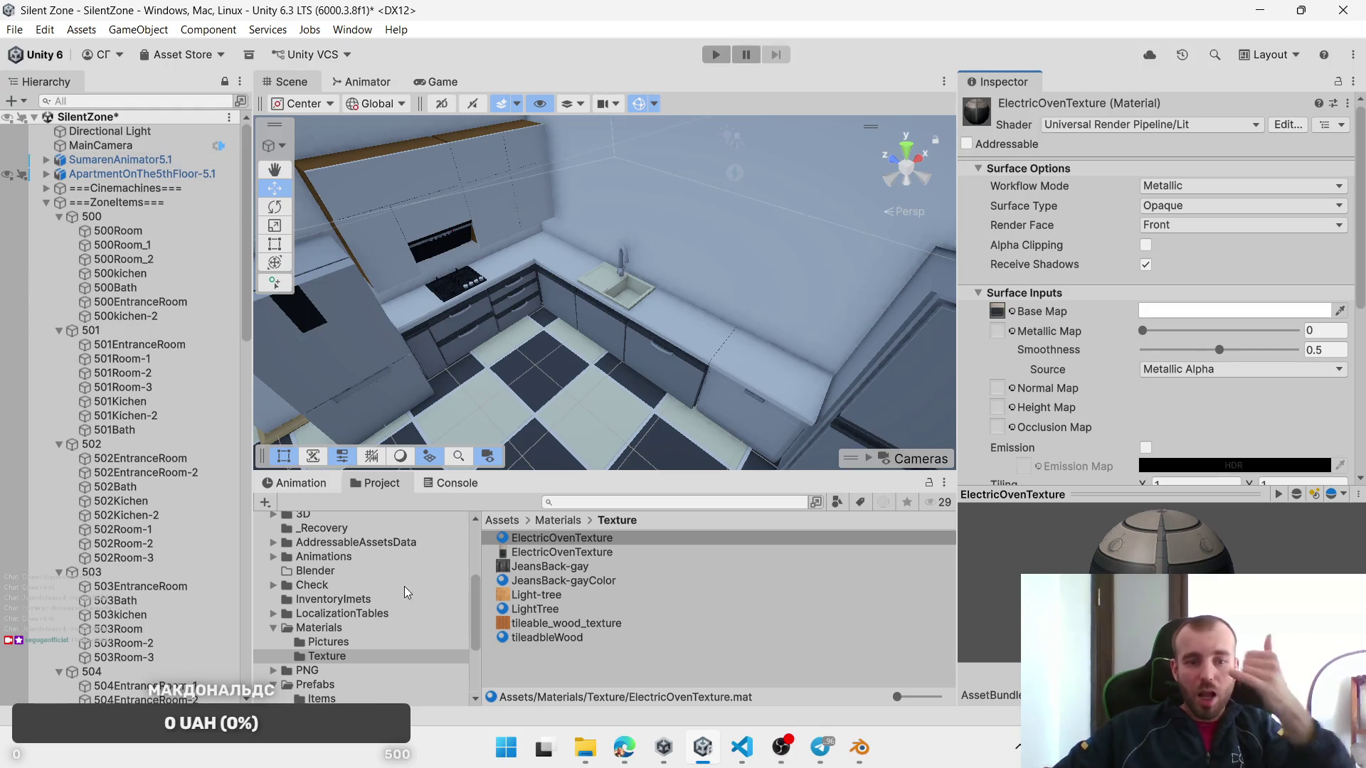
pyautogui.scroll(5, 370, 601)
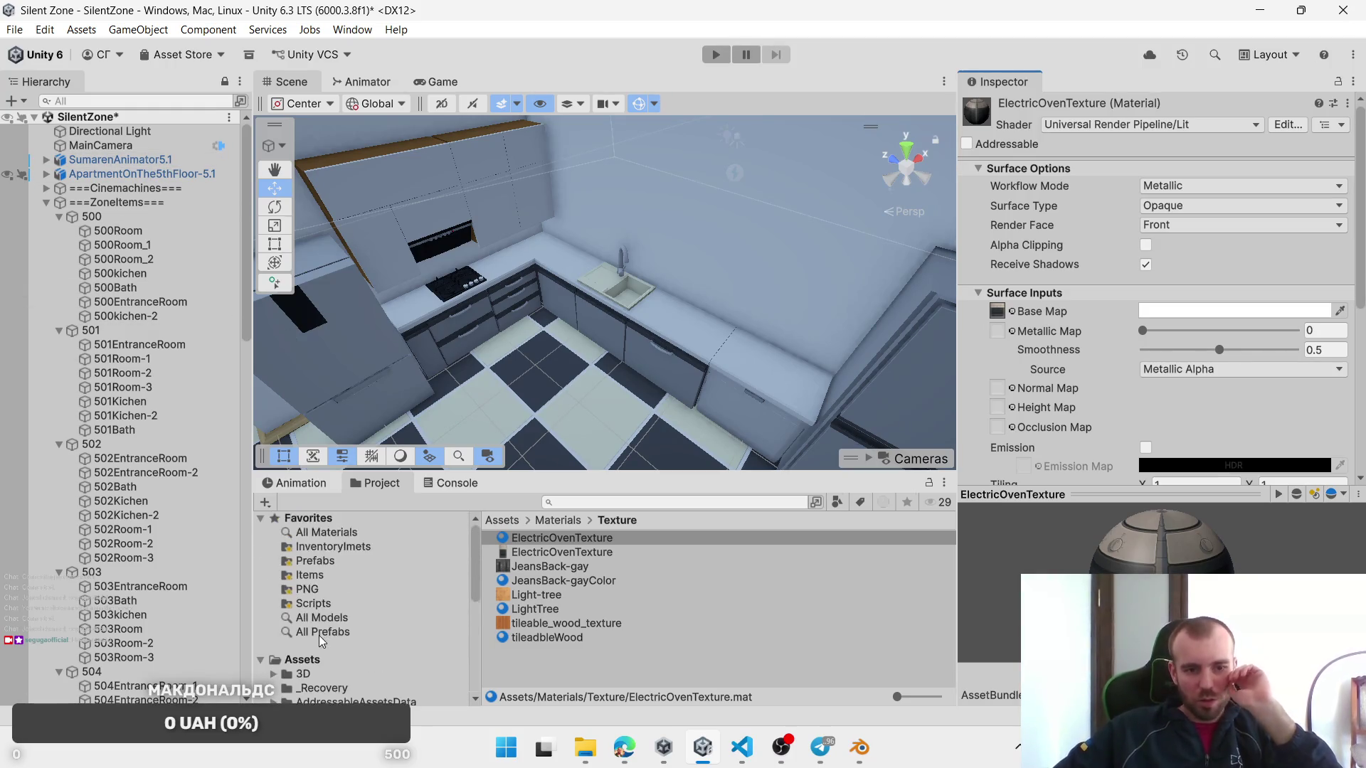
# Step: Select ApartmentOnThe5thFloor-5.1 in the 3D folder and show its Materials import settings
pyautogui.click(303, 621)
pyautogui.click(562, 581)
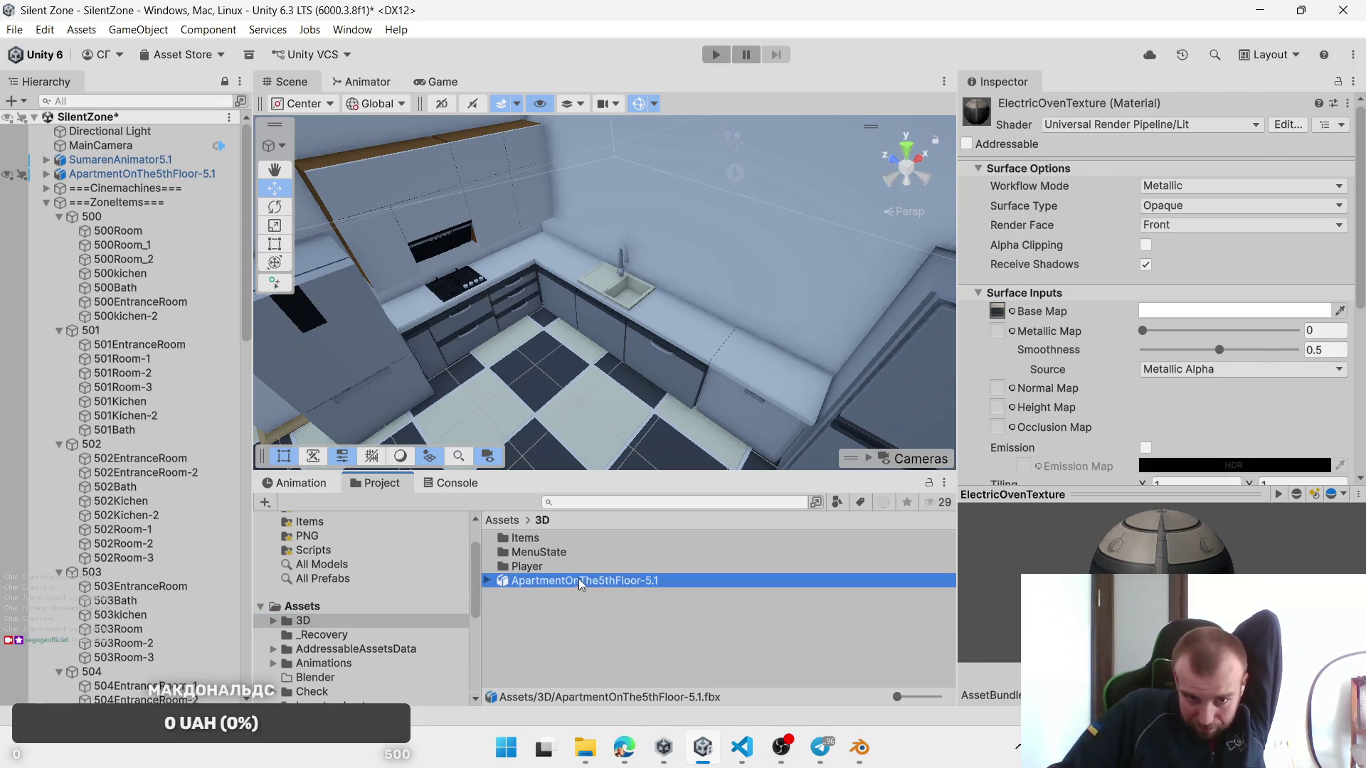
pyautogui.click(1211, 209)
pyautogui.scroll(-10, 1096, 374)
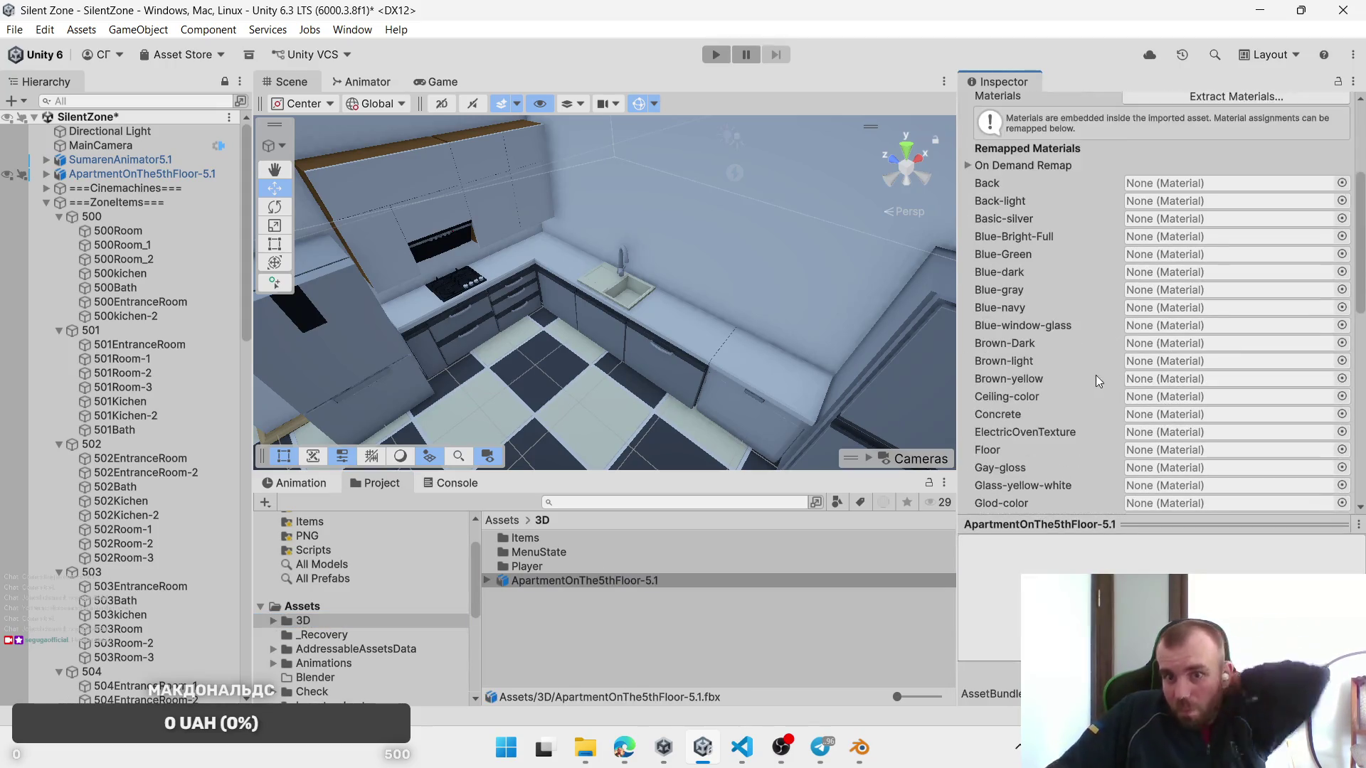
pyautogui.scroll(-3, 1067, 373)
pyautogui.scroll(3, 1057, 382)
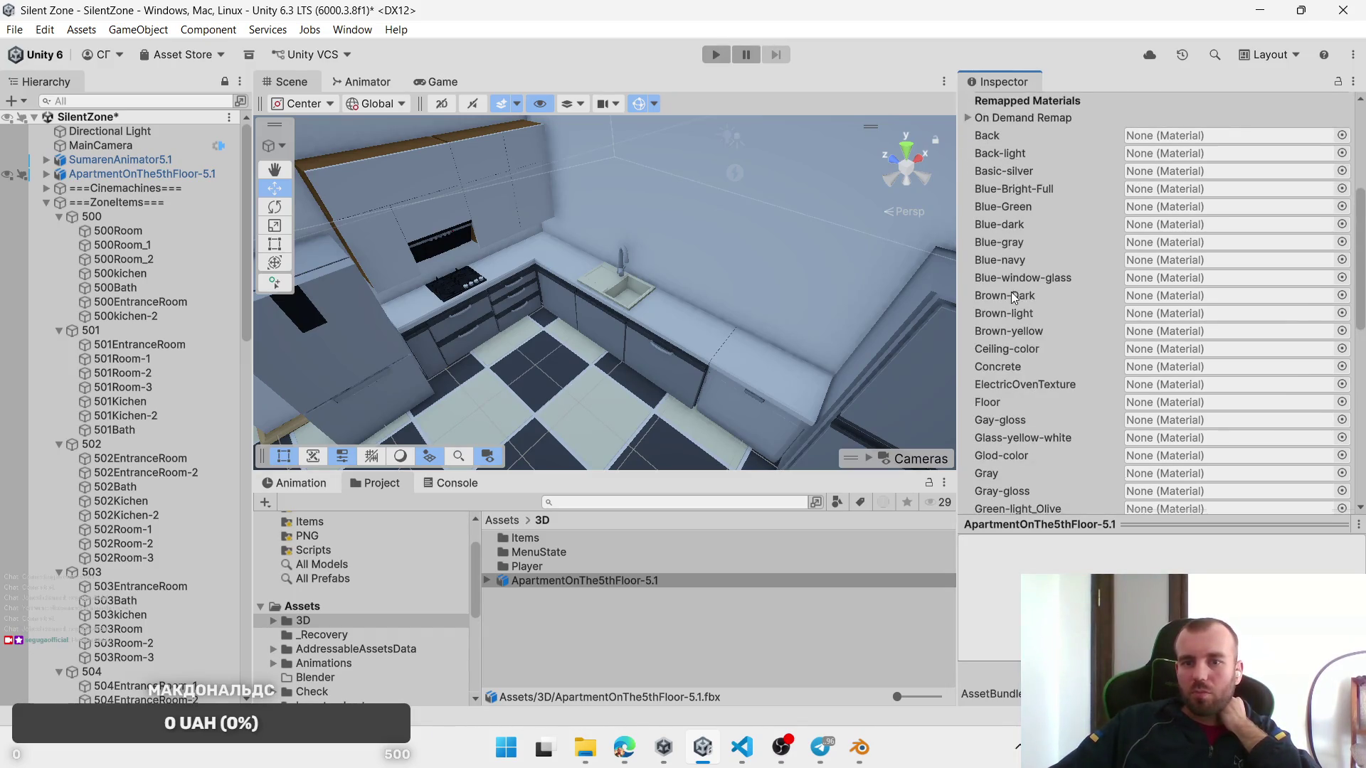
pyautogui.scroll(-3, 1007, 292)
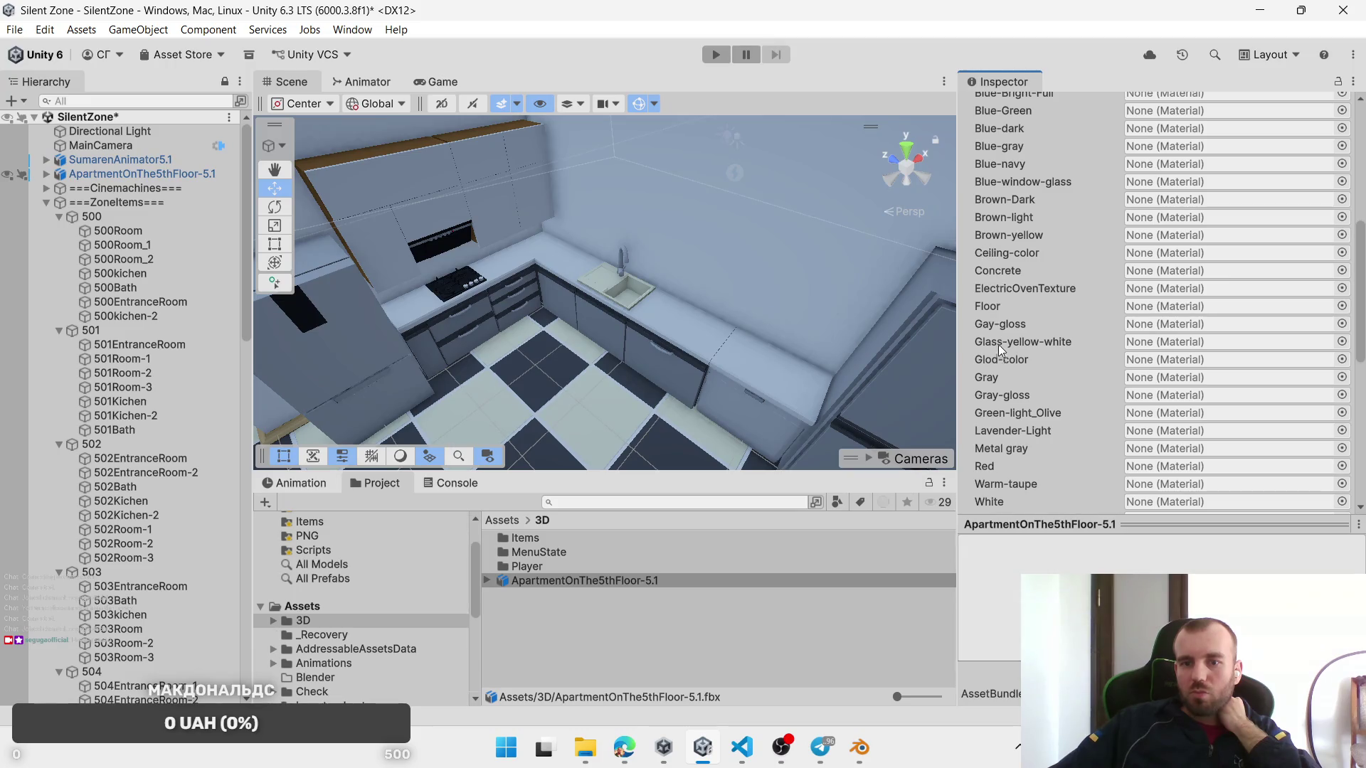
pyautogui.scroll(-2, 999, 346)
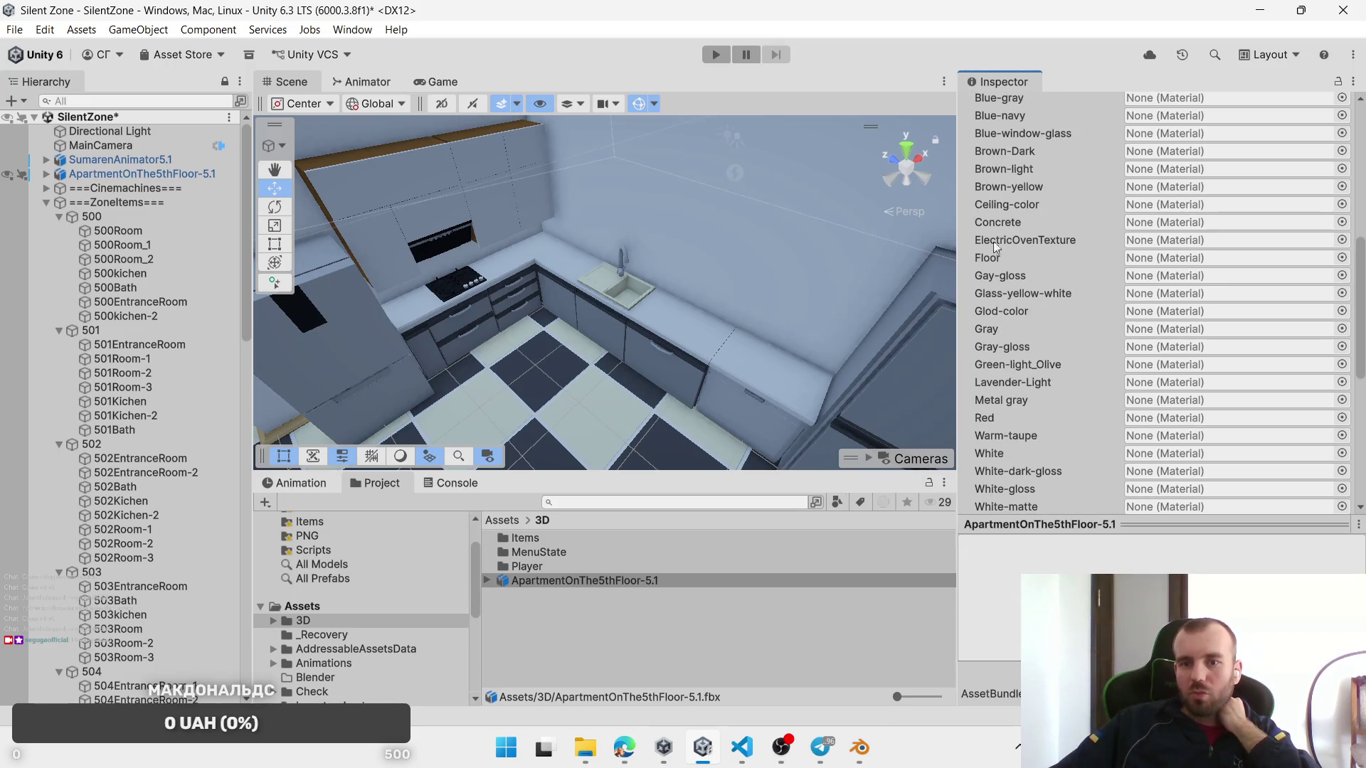
pyautogui.scroll(-3, 313, 626)
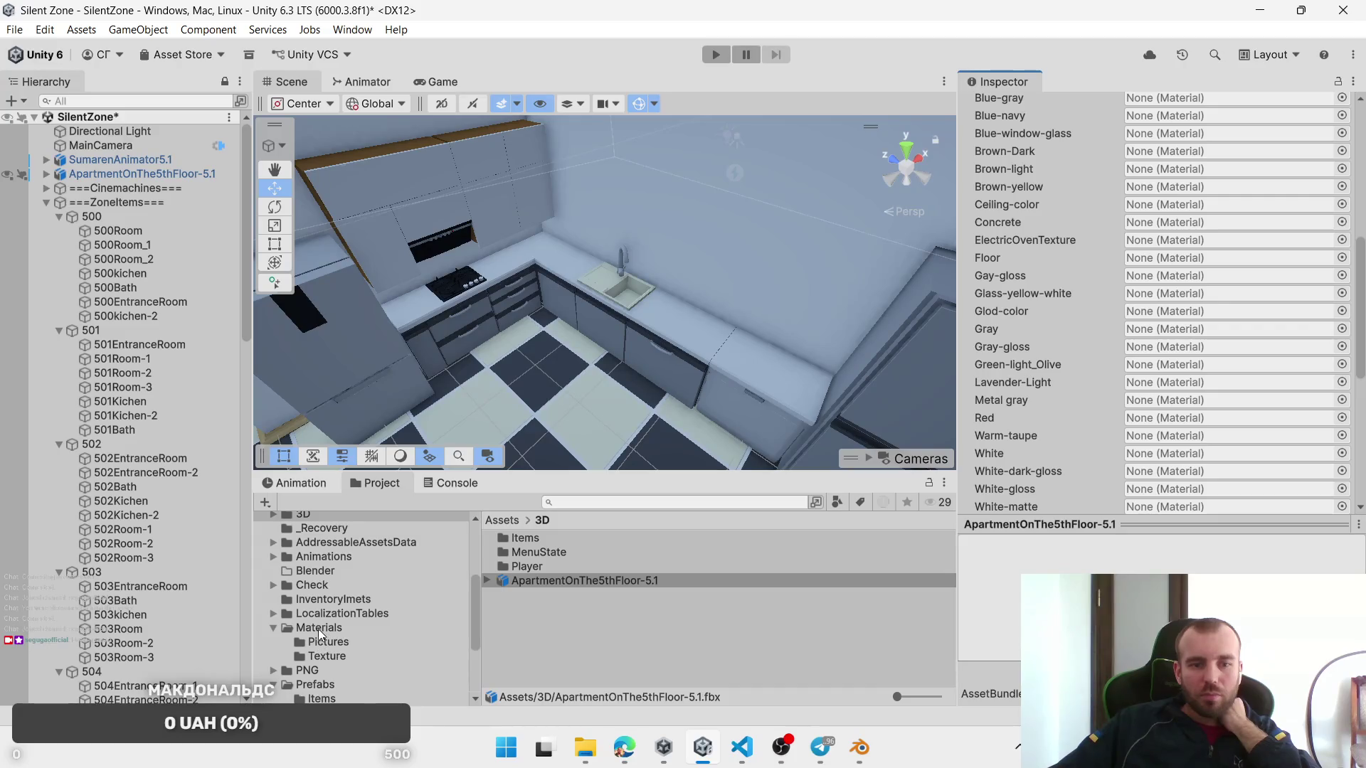
# Step: Remap the ElectricOvenTexture slot to ElectricOvenTexture and the Wood slot to tileadbleWood
pyautogui.click(323, 656)
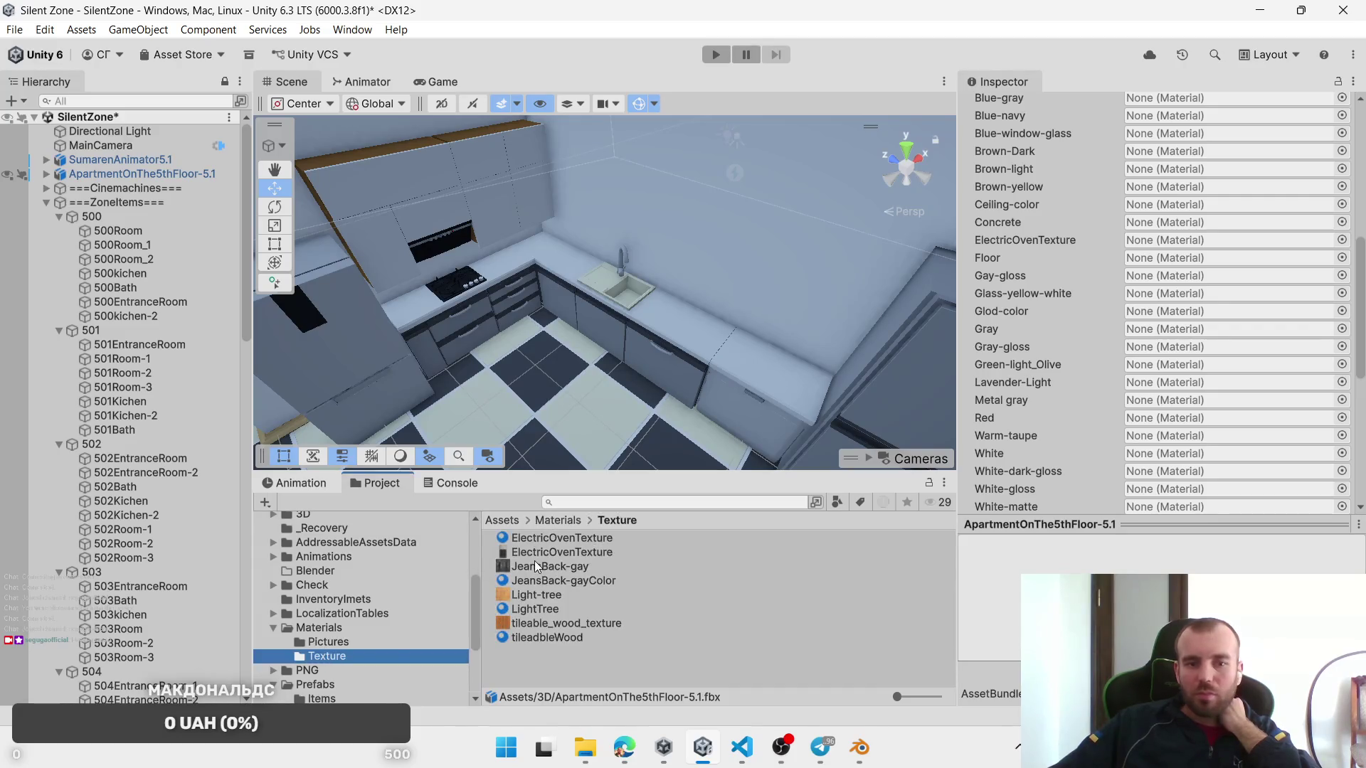
pyautogui.moveTo(529, 538)
pyautogui.mouseDown()
pyautogui.moveTo(847, 448)
pyautogui.moveTo(1024, 258)
pyautogui.moveTo(1107, 234)
pyautogui.moveTo(1149, 242)
pyautogui.mouseUp()
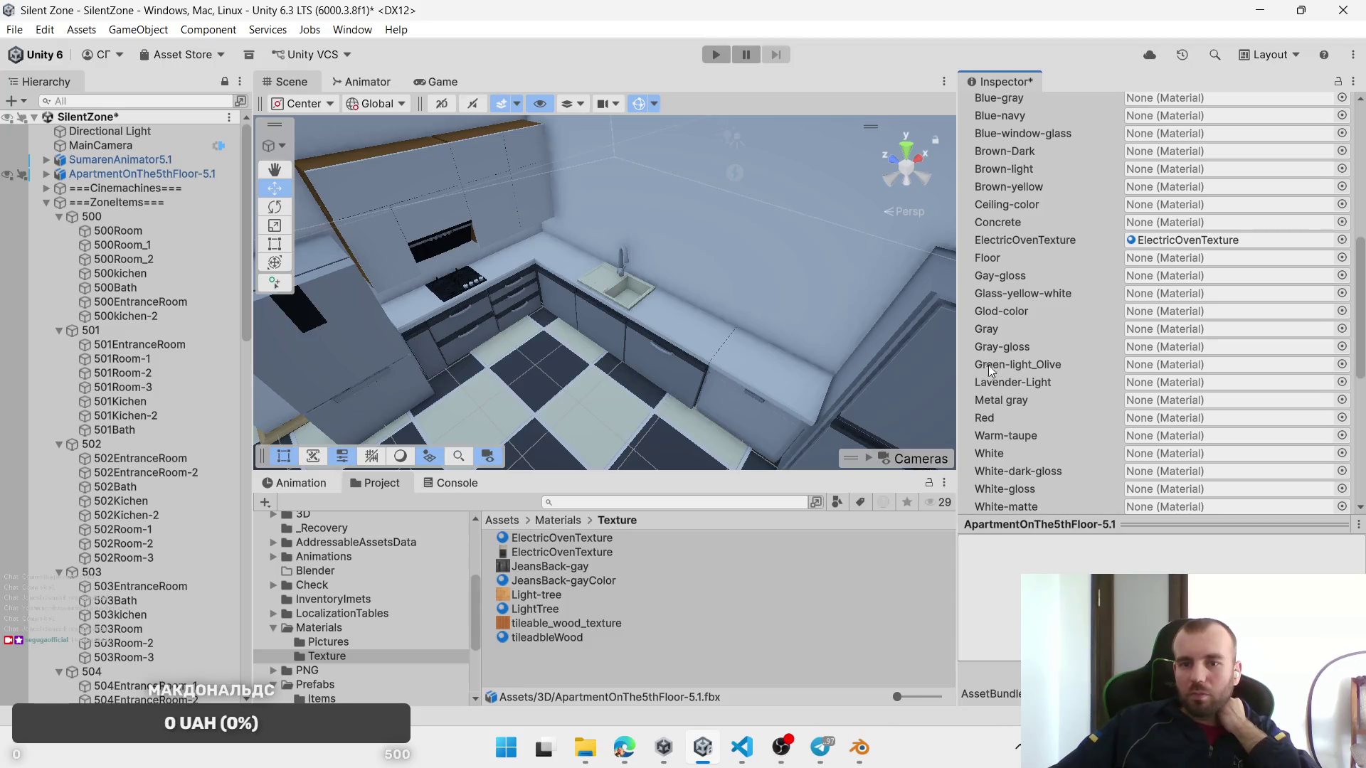
pyautogui.scroll(-4, 1010, 399)
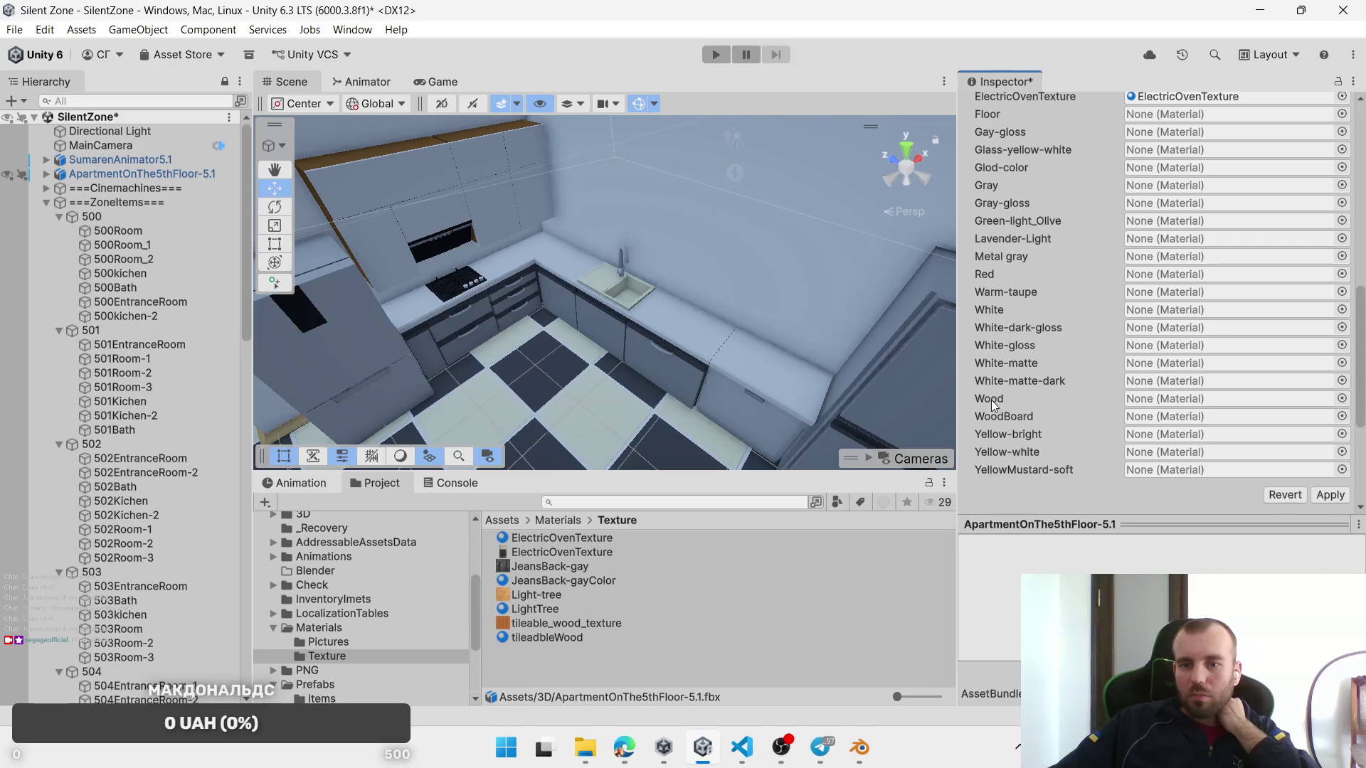
pyautogui.moveTo(541, 639)
pyautogui.mouseDown()
pyautogui.moveTo(1031, 346)
pyautogui.moveTo(1031, 399)
pyautogui.moveTo(1141, 397)
pyautogui.mouseUp()
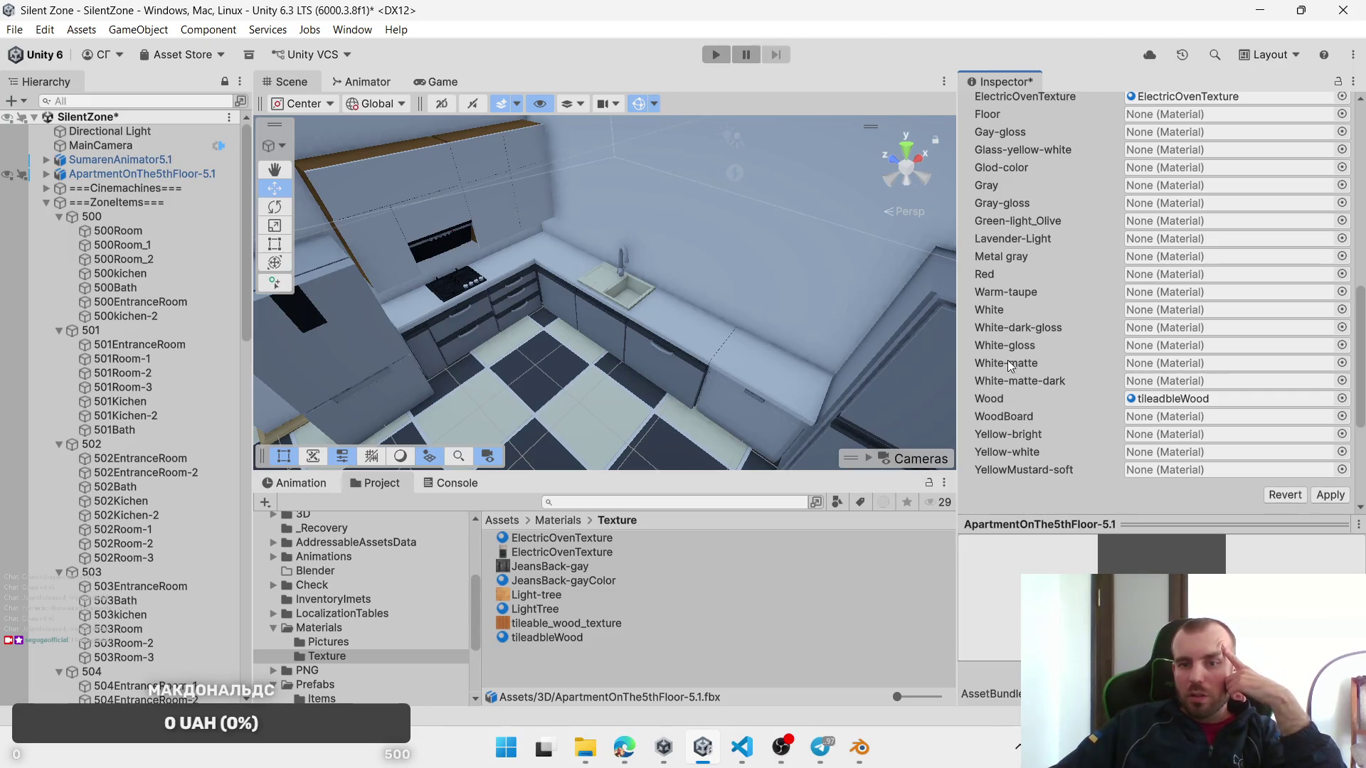
# Step: In Blender, navigate to the entrance room and select the small closet 502_EntranceRoomSmallCloset
pyautogui.click(860, 747)
pyautogui.moveTo(604, 445)
pyautogui.mouseDown()
pyautogui.moveTo(690, 412)
pyautogui.moveTo(612, 420)
pyautogui.mouseUp()
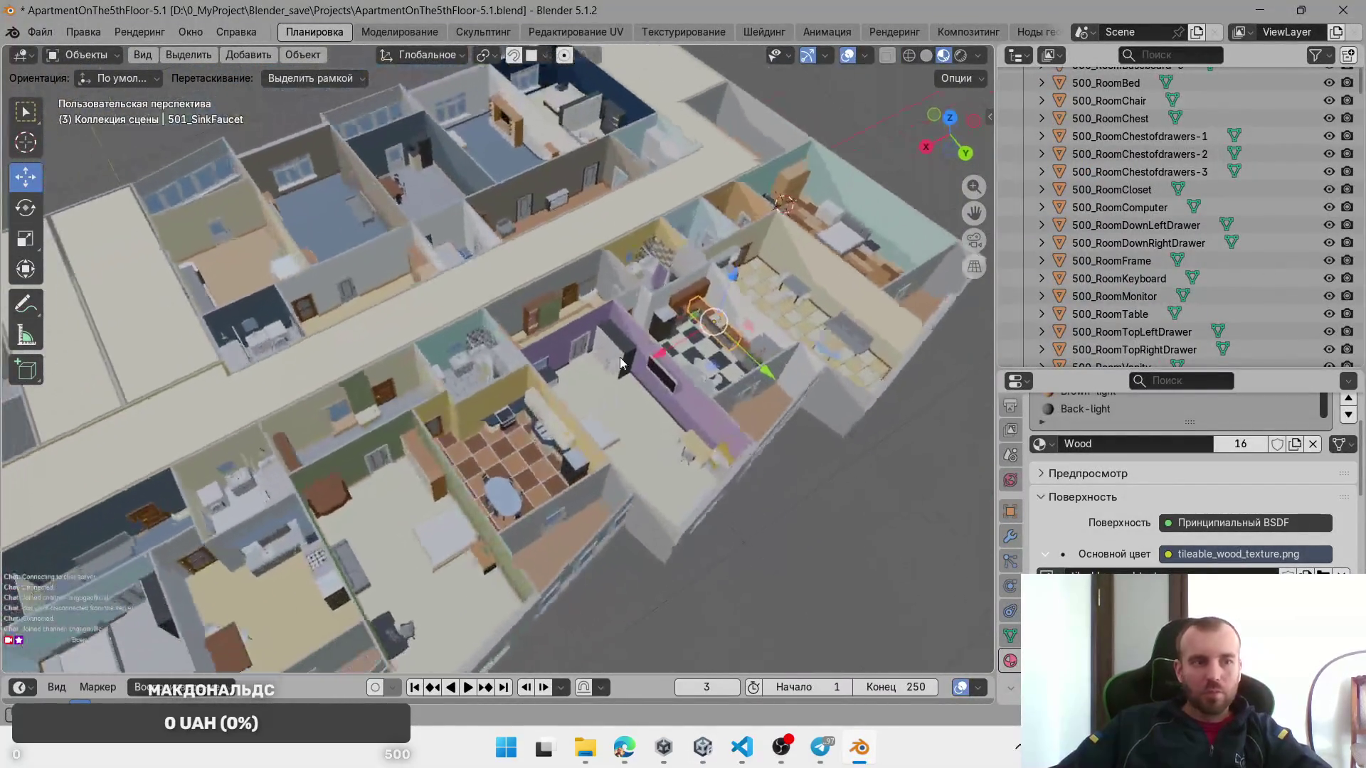
pyautogui.scroll(5, 534, 416)
pyautogui.moveTo(502, 401)
pyautogui.mouseDown()
pyautogui.moveTo(613, 297)
pyautogui.moveTo(844, 194)
pyautogui.mouseUp()
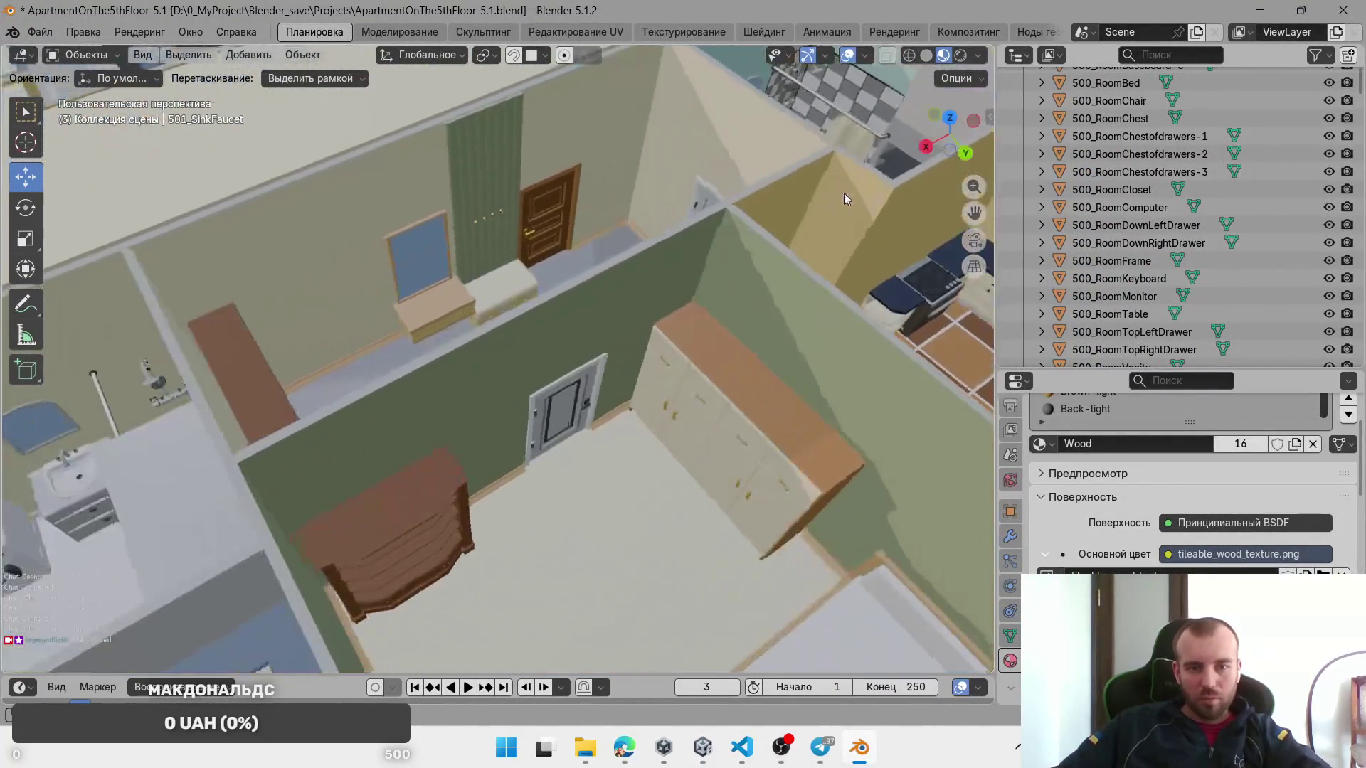
pyautogui.moveTo(724, 357)
pyautogui.mouseDown()
pyautogui.moveTo(374, 466)
pyautogui.moveTo(421, 418)
pyautogui.mouseUp()
pyautogui.click(420, 418)
pyautogui.moveTo(491, 318)
pyautogui.mouseDown()
pyautogui.moveTo(438, 347)
pyautogui.moveTo(511, 562)
pyautogui.mouseUp()
pyautogui.click(509, 562)
pyautogui.moveTo(714, 519)
pyautogui.mouseDown()
pyautogui.moveTo(572, 471)
pyautogui.moveTo(626, 448)
pyautogui.mouseUp()
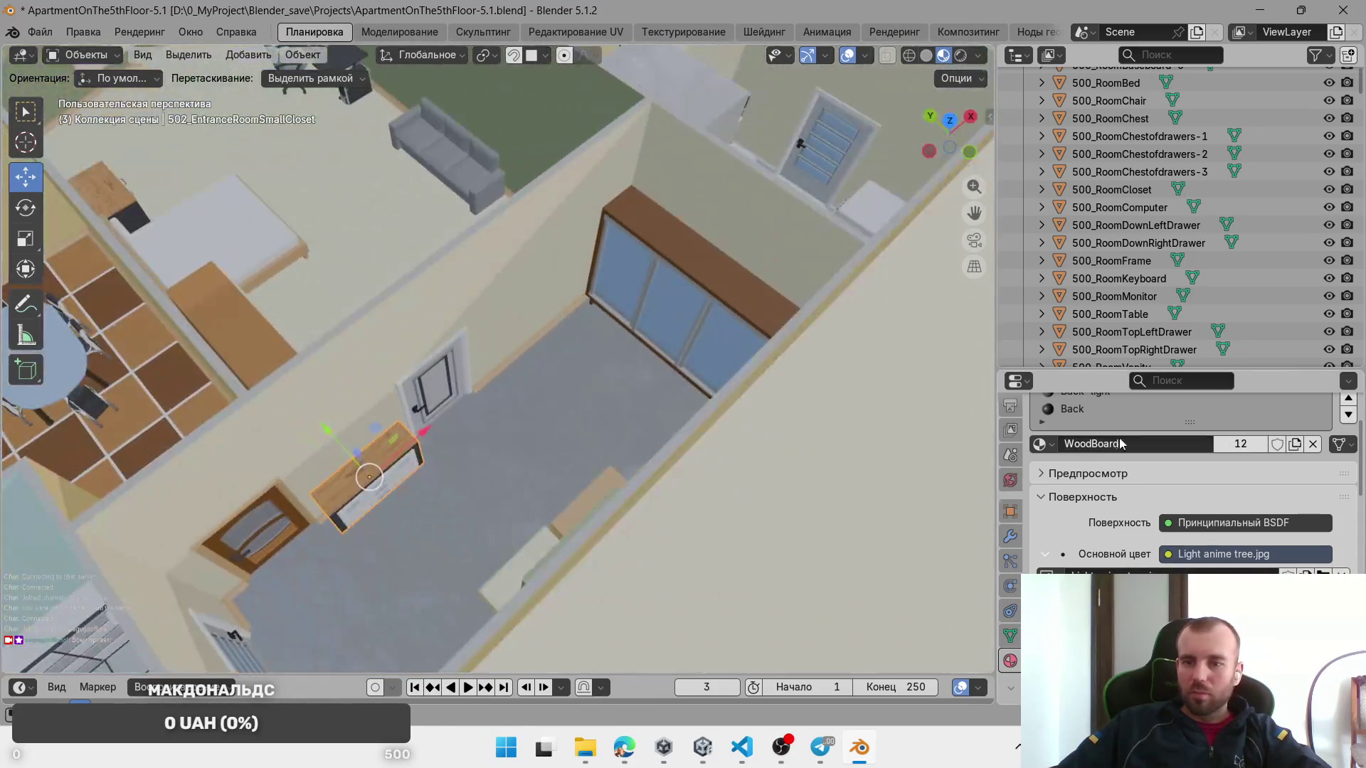
# Step: Enlarge the material panel to show the closet's material slots and surface settings
pyautogui.moveTo(1141, 369); pyautogui.dragTo(1143, 187)
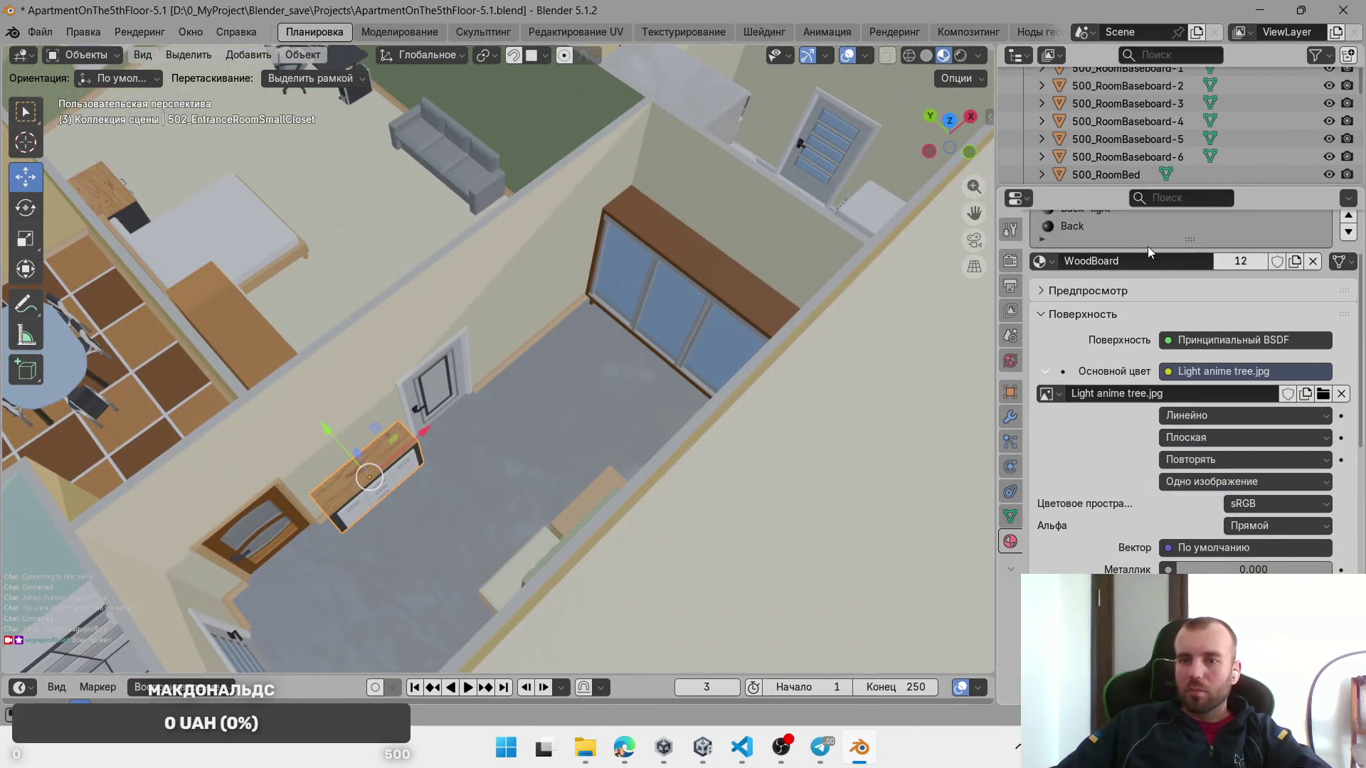
pyautogui.moveTo(1190, 239); pyautogui.dragTo(1179, 354)
pyautogui.scroll(4, 1131, 558)
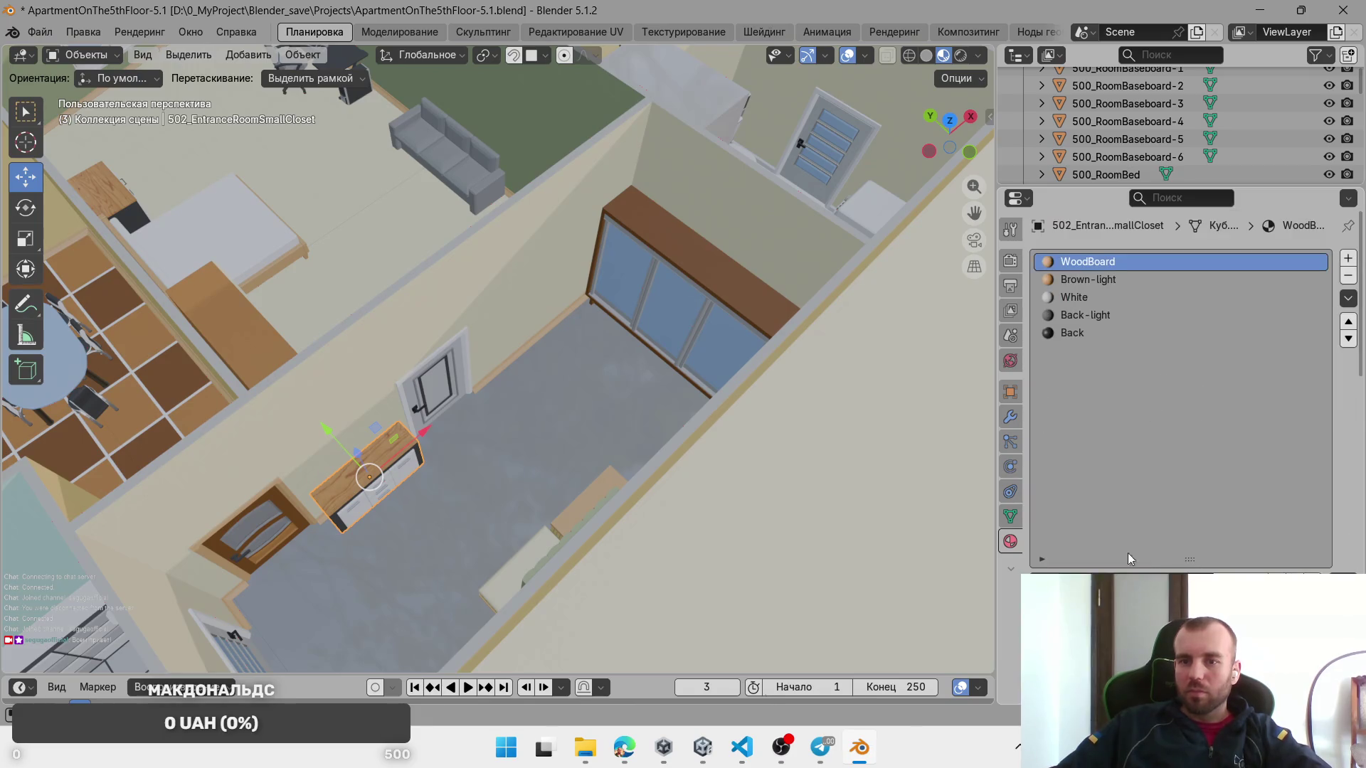
pyautogui.moveTo(1157, 562)
pyautogui.mouseDown()
pyautogui.moveTo(1178, 535)
pyautogui.moveTo(1161, 412)
pyautogui.mouseUp()
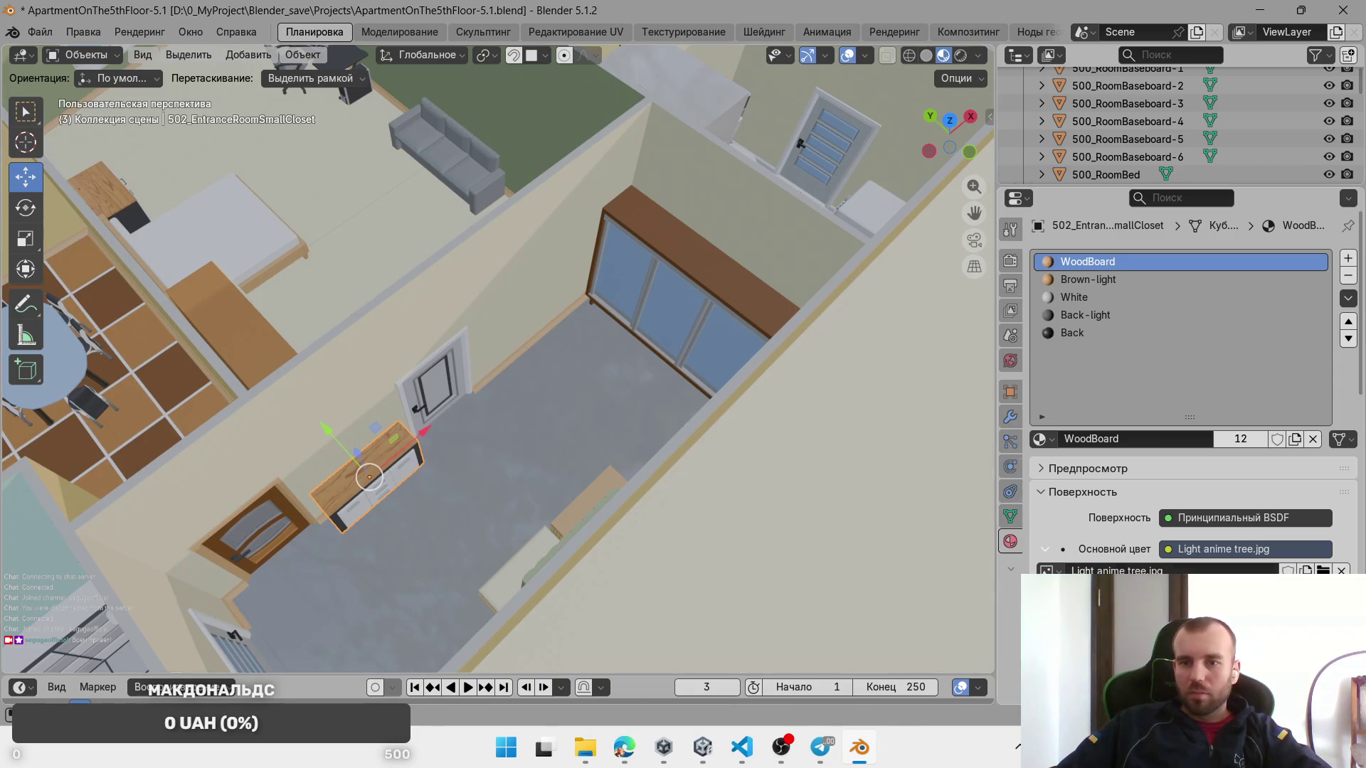
pyautogui.scroll(-4, 1196, 399)
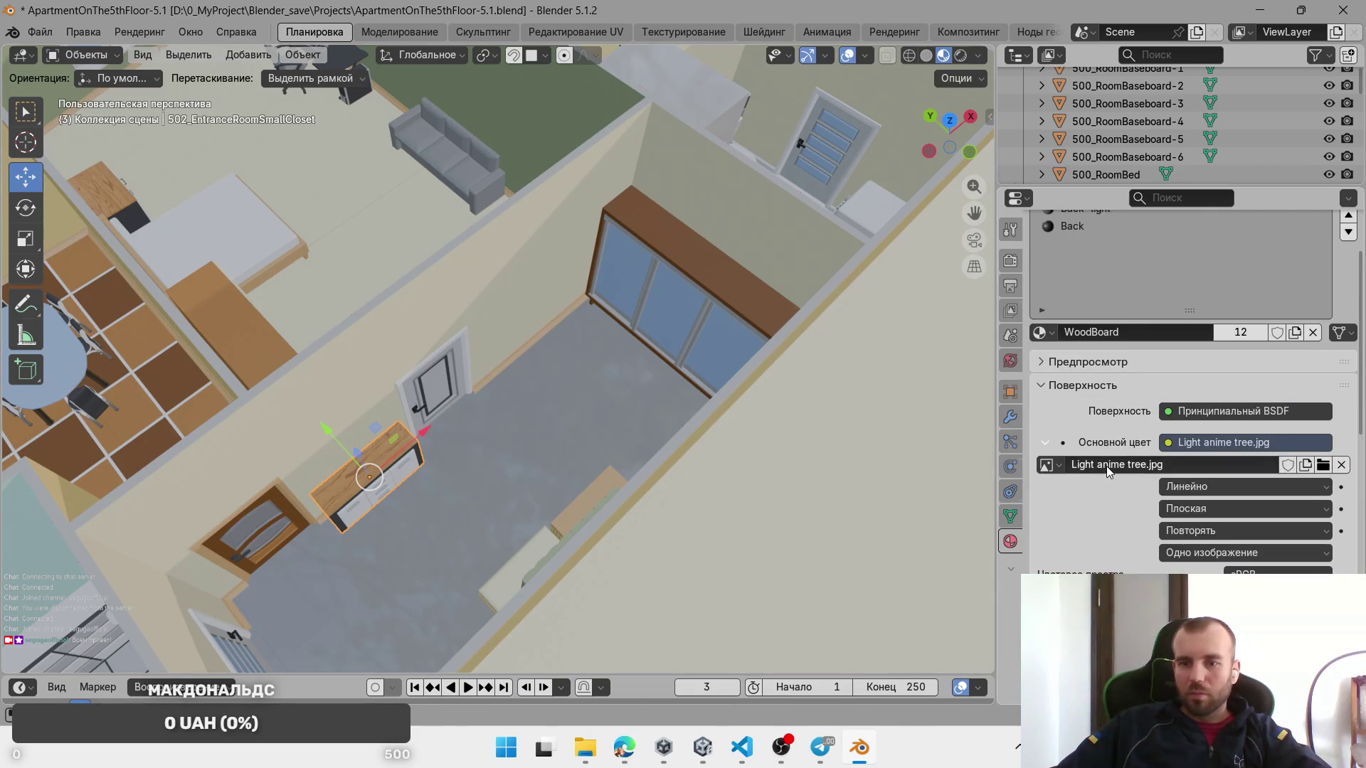
pyautogui.scroll(4, 1138, 477)
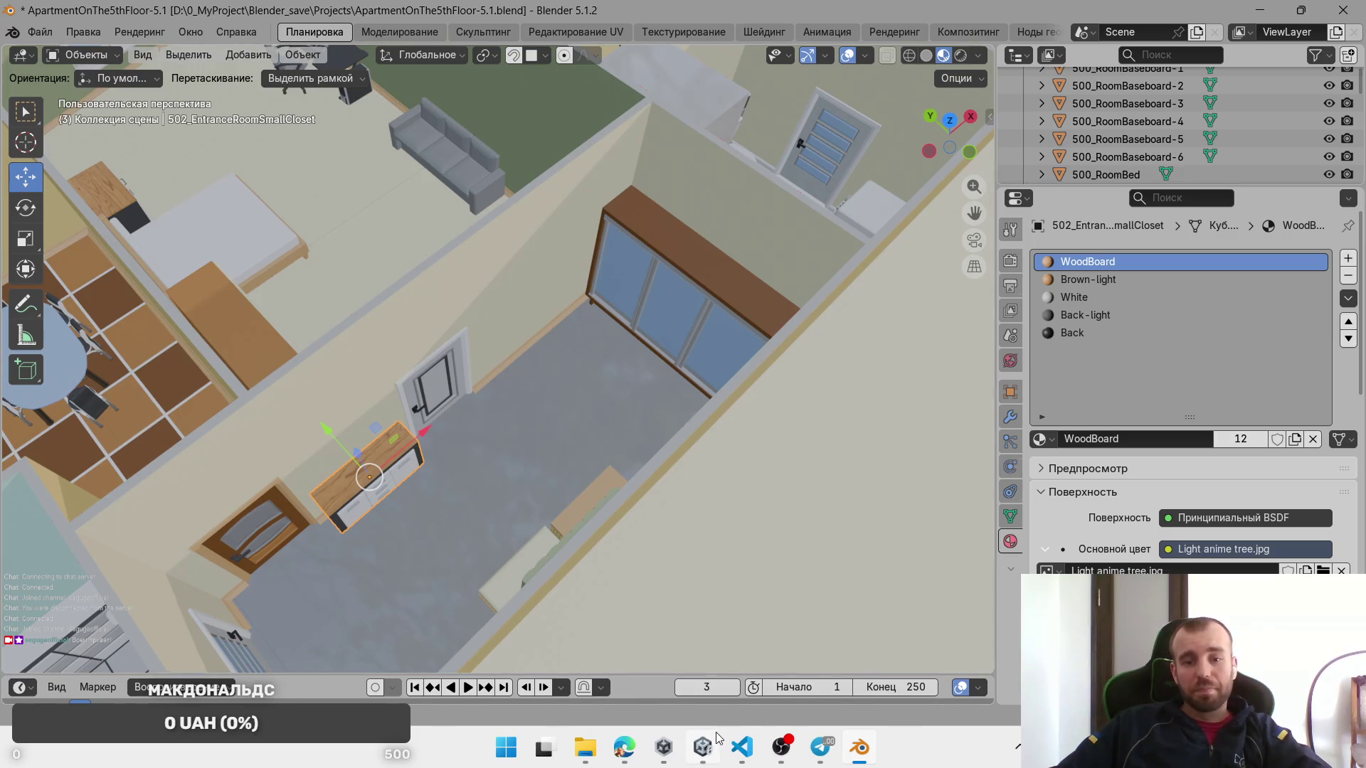
# Step: Rename the closet's WoodBoard material to LightTree, then return to Unity
pyautogui.press('F2')
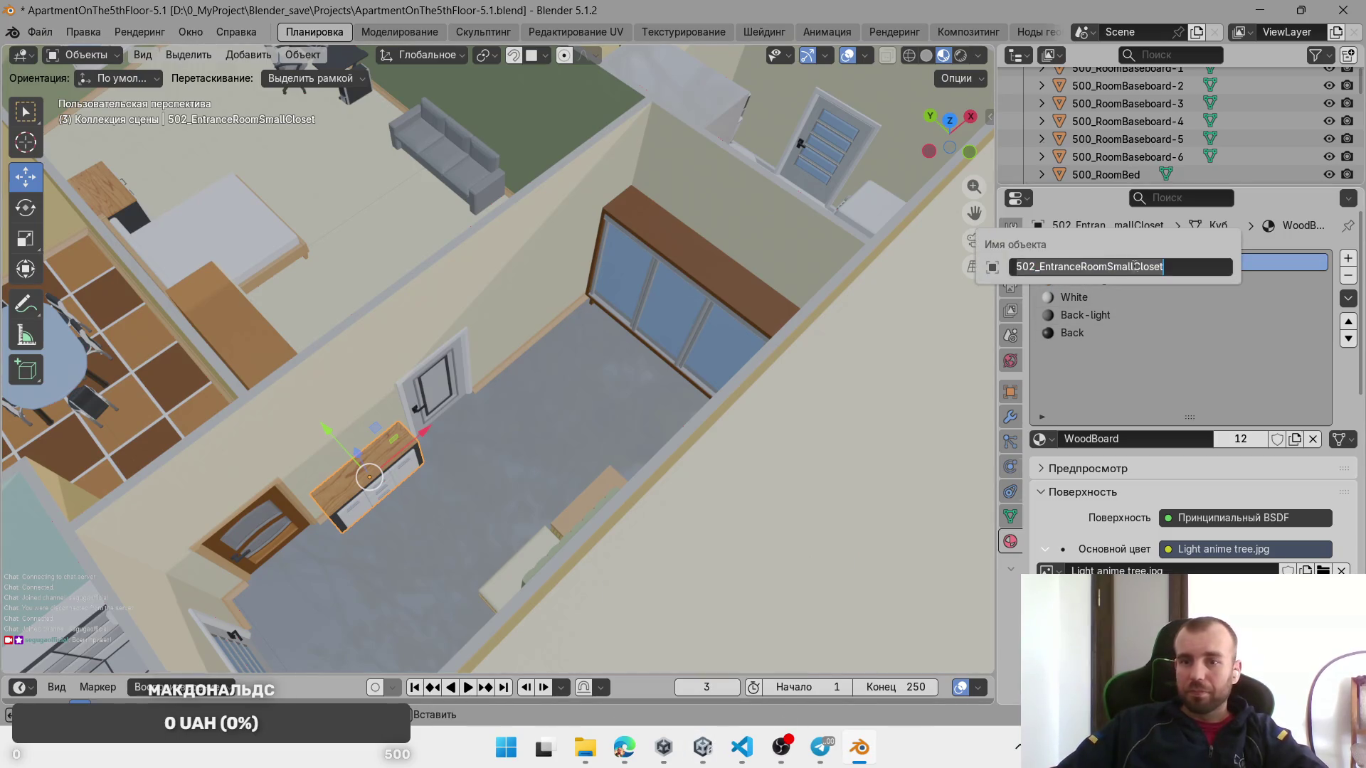
pyautogui.doubleClick(1116, 266)
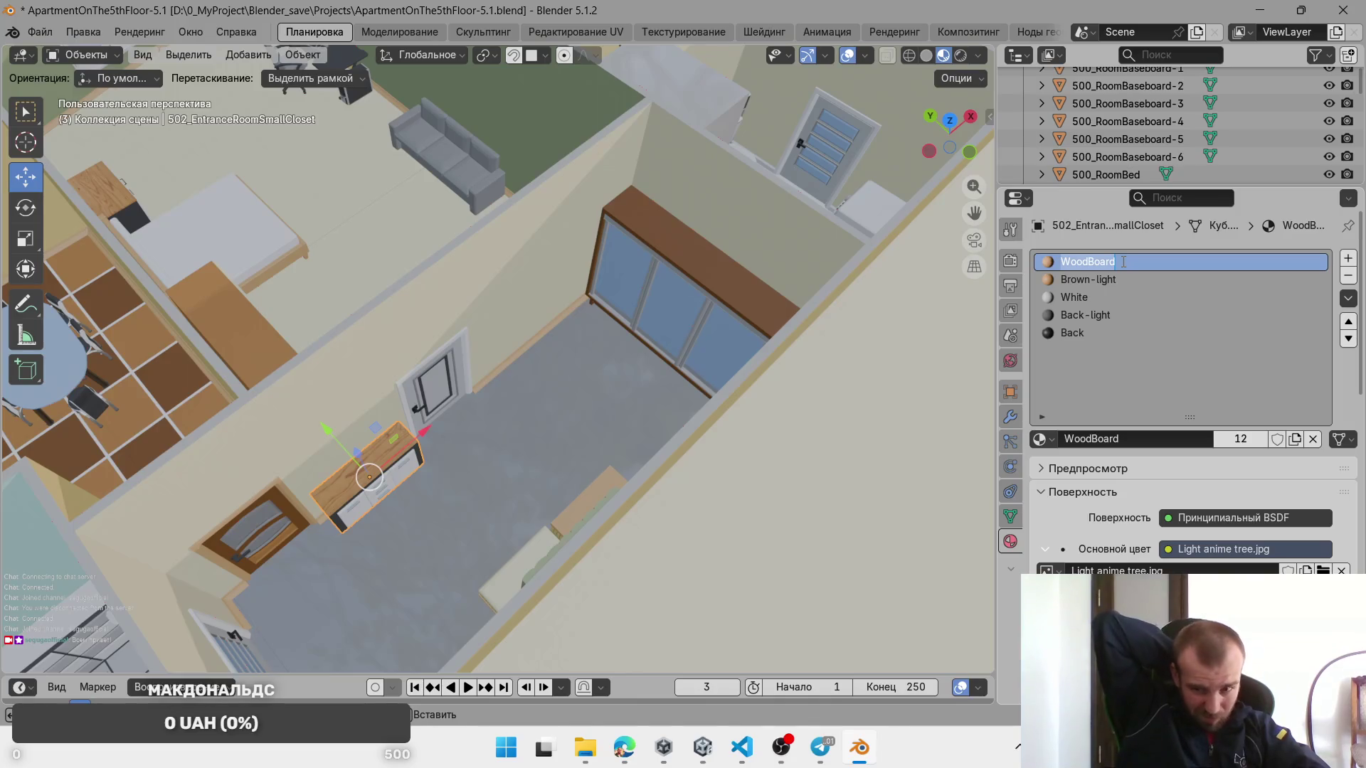
pyautogui.write('Light')
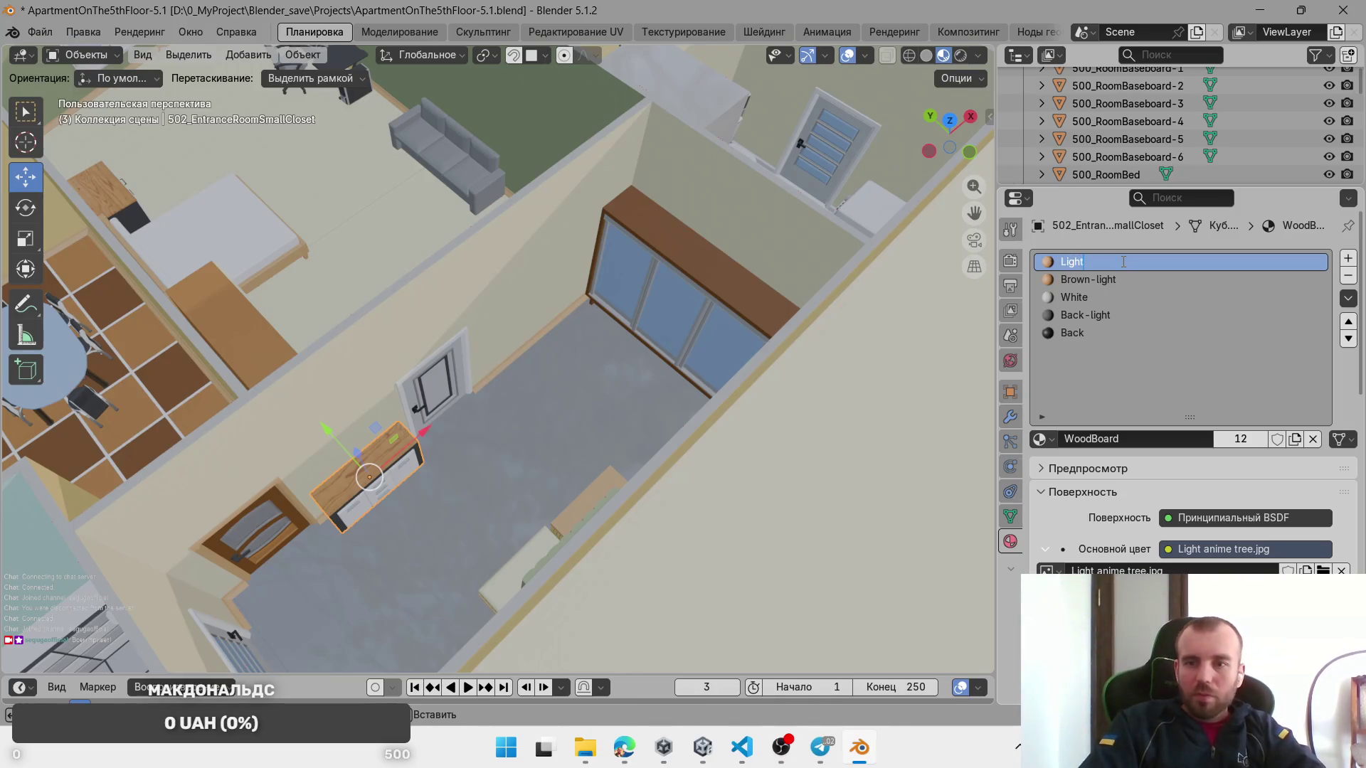
pyautogui.write('Tre')
pyautogui.press('Return')
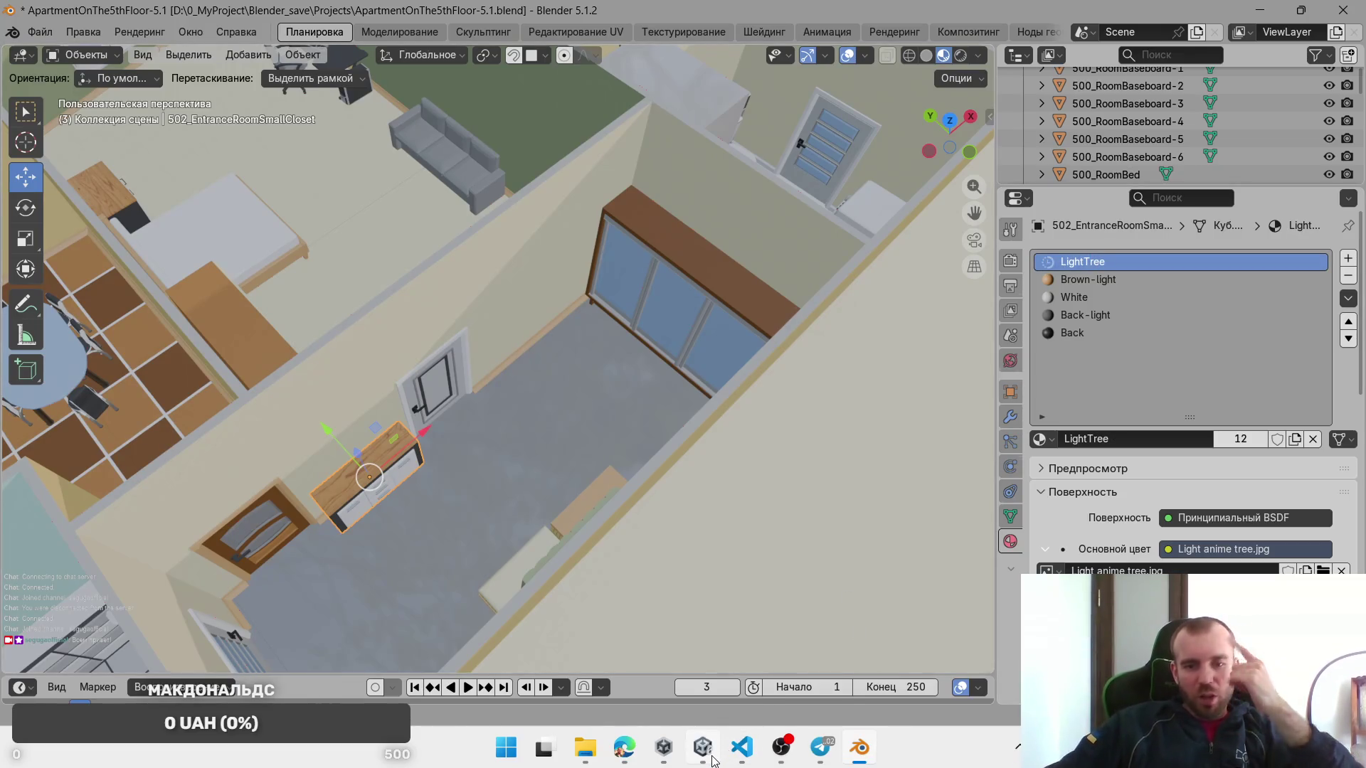
pyautogui.click(715, 759)
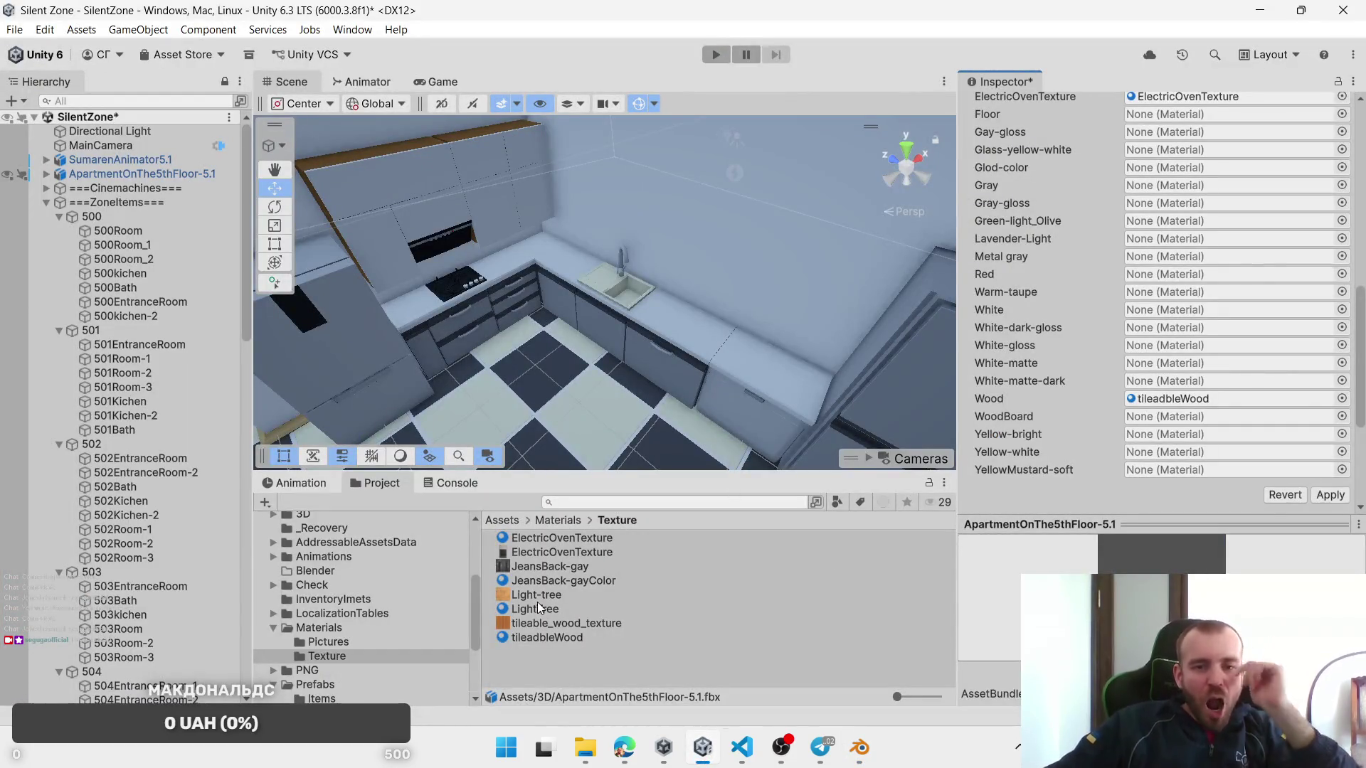
# Step: Drop LightTree into the FBX's WoodBoard remap slot and apply the import change
pyautogui.moveTo(534, 609)
pyautogui.mouseDown()
pyautogui.moveTo(1088, 359)
pyautogui.moveTo(1028, 398)
pyautogui.moveTo(1144, 408)
pyautogui.moveTo(1001, 443)
pyautogui.mouseUp()
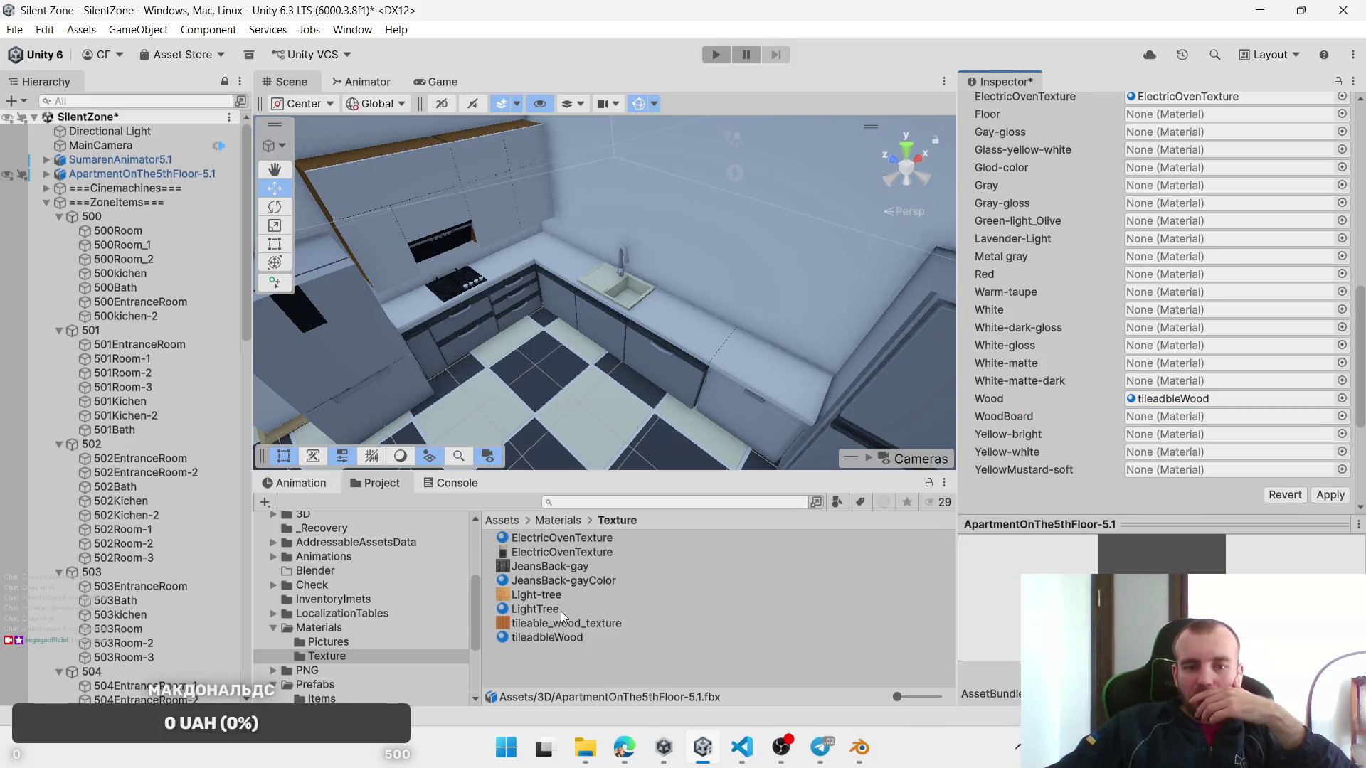
pyautogui.moveTo(532, 606); pyautogui.dragTo(1170, 419)
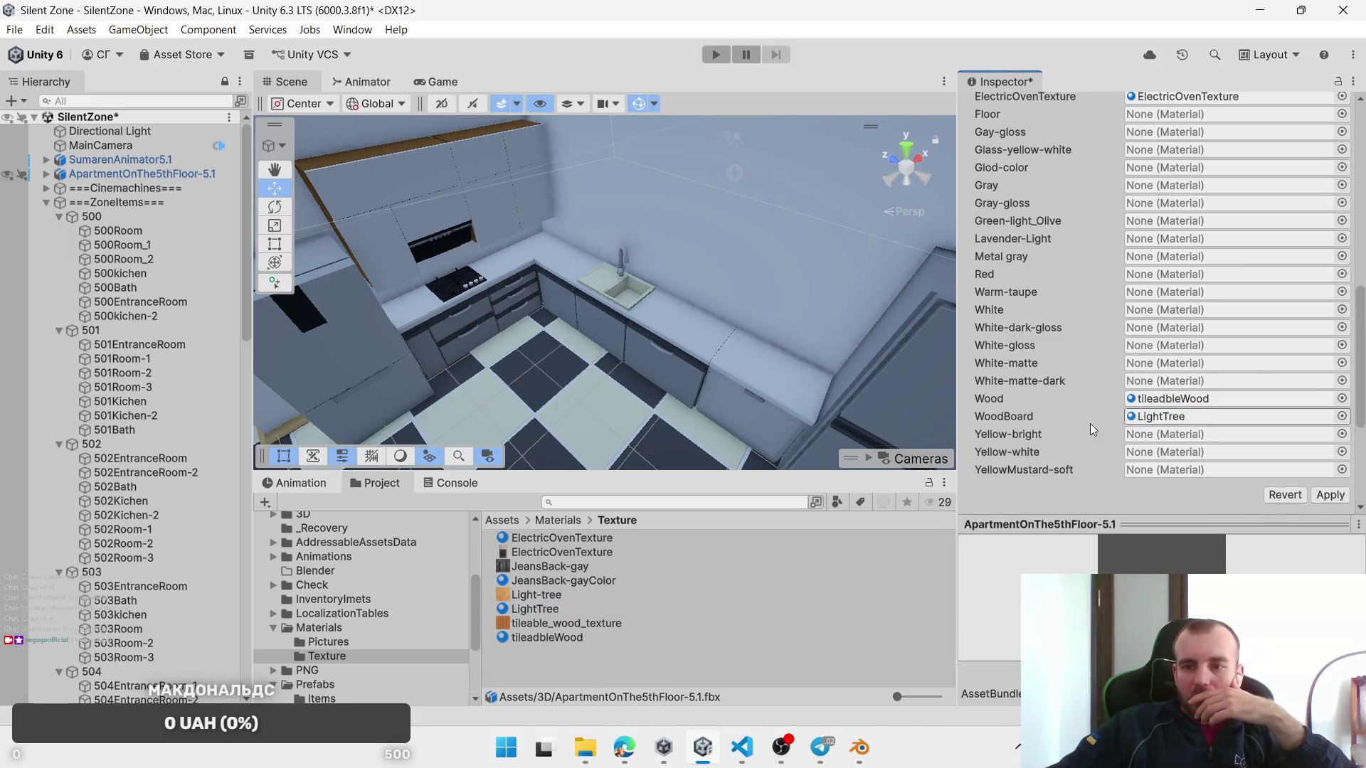
pyautogui.scroll(1, 1077, 424)
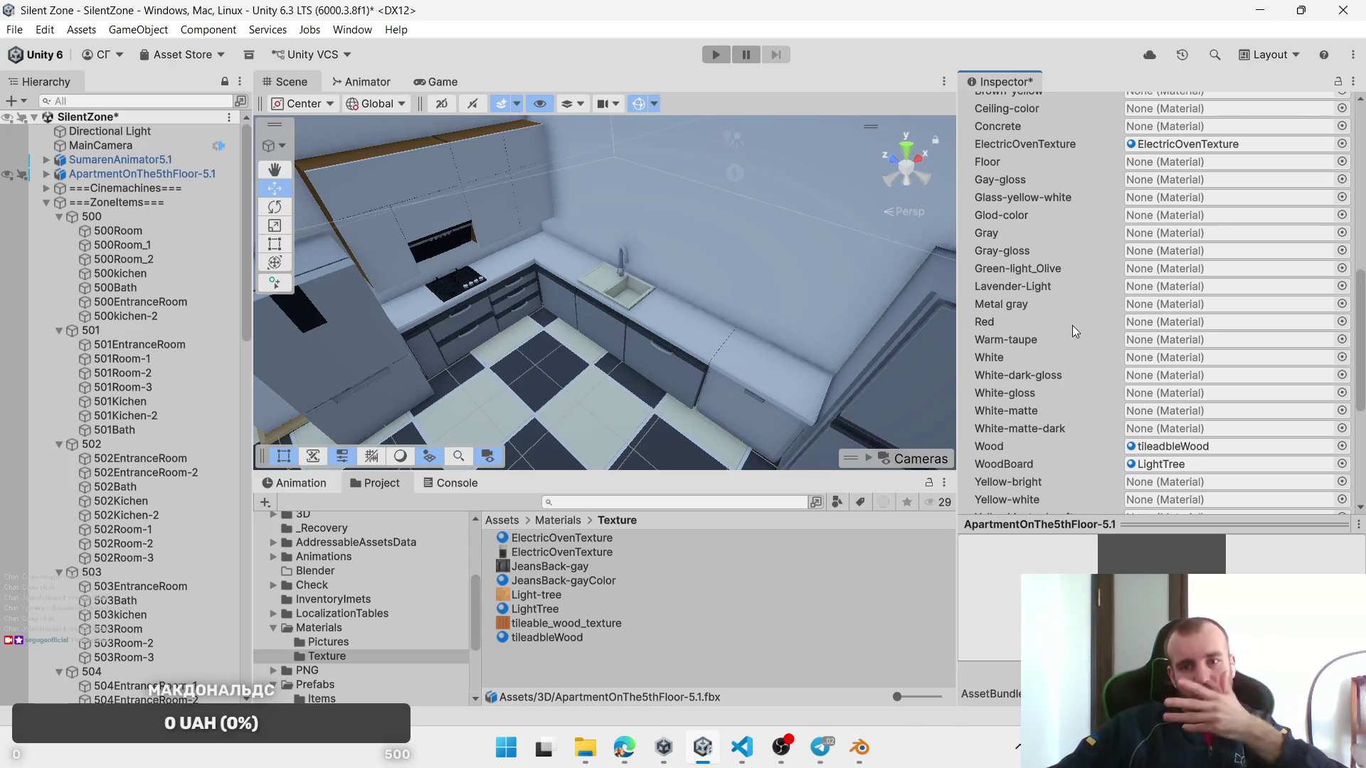
pyautogui.scroll(-3, 1053, 367)
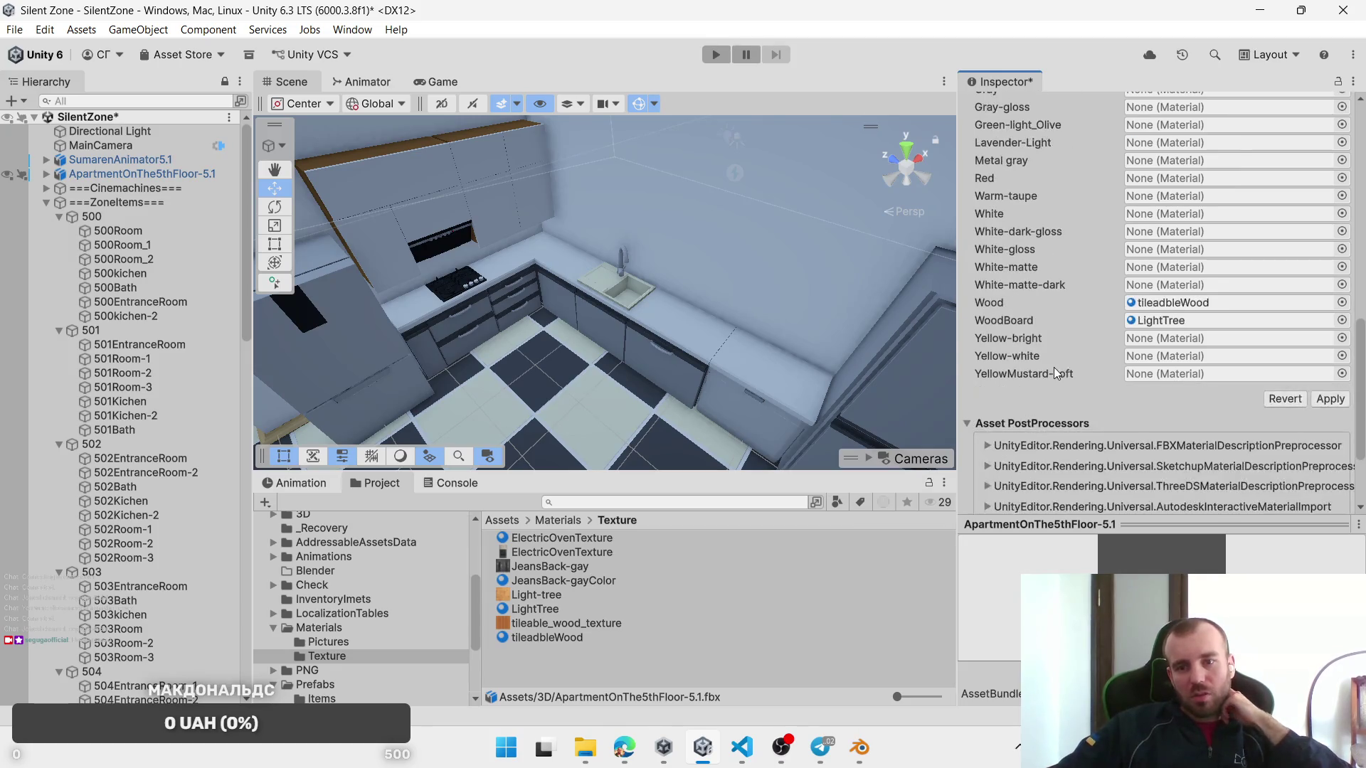
pyautogui.click(1329, 399)
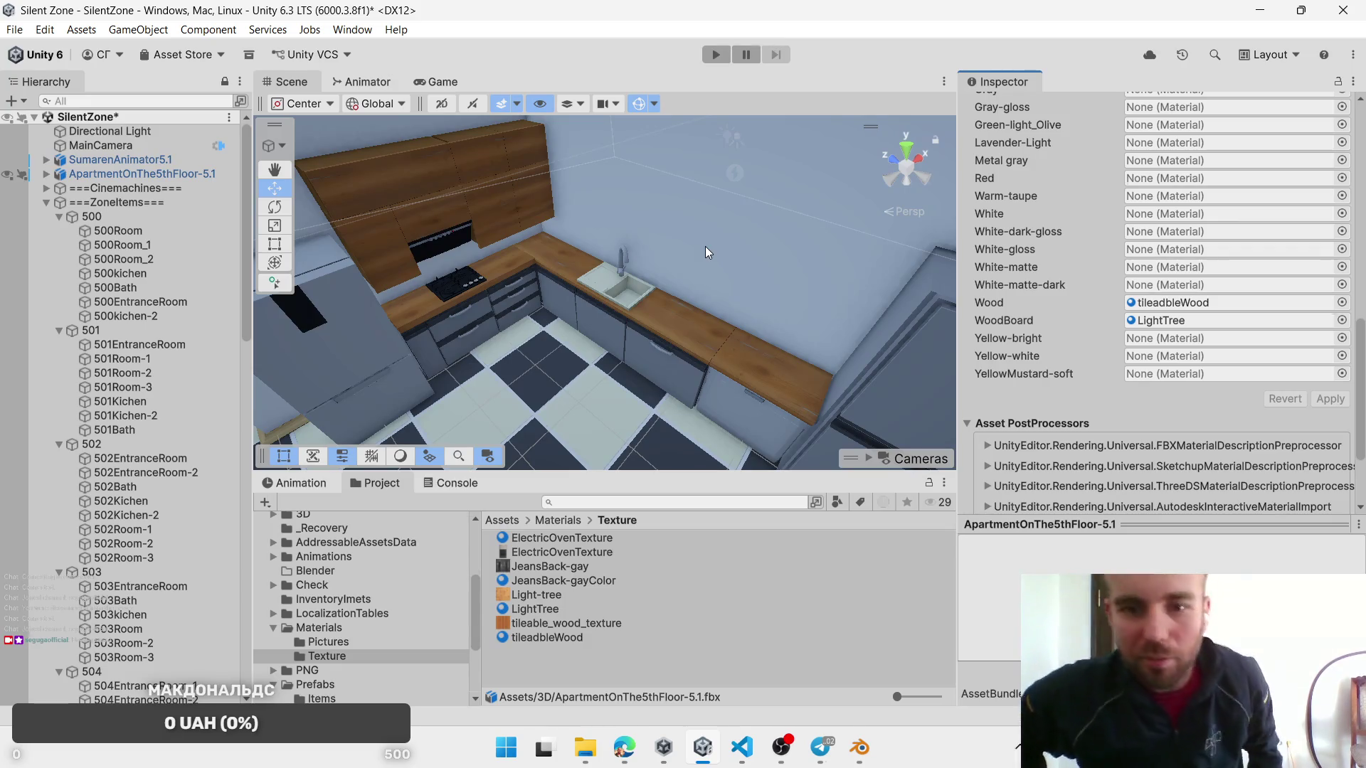
pyautogui.moveTo(723, 236)
pyautogui.mouseDown()
pyautogui.moveTo(711, 322)
pyautogui.moveTo(610, 253)
pyautogui.moveTo(924, 394)
pyautogui.mouseUp()
pyautogui.moveTo(747, 228)
pyautogui.mouseDown()
pyautogui.moveTo(502, 211)
pyautogui.moveTo(829, 230)
pyautogui.moveTo(1120, 197)
pyautogui.moveTo(537, 308)
pyautogui.moveTo(689, 262)
pyautogui.moveTo(561, 351)
pyautogui.moveTo(711, 305)
pyautogui.moveTo(648, 285)
pyautogui.moveTo(672, 306)
pyautogui.moveTo(664, 361)
pyautogui.mouseUp()
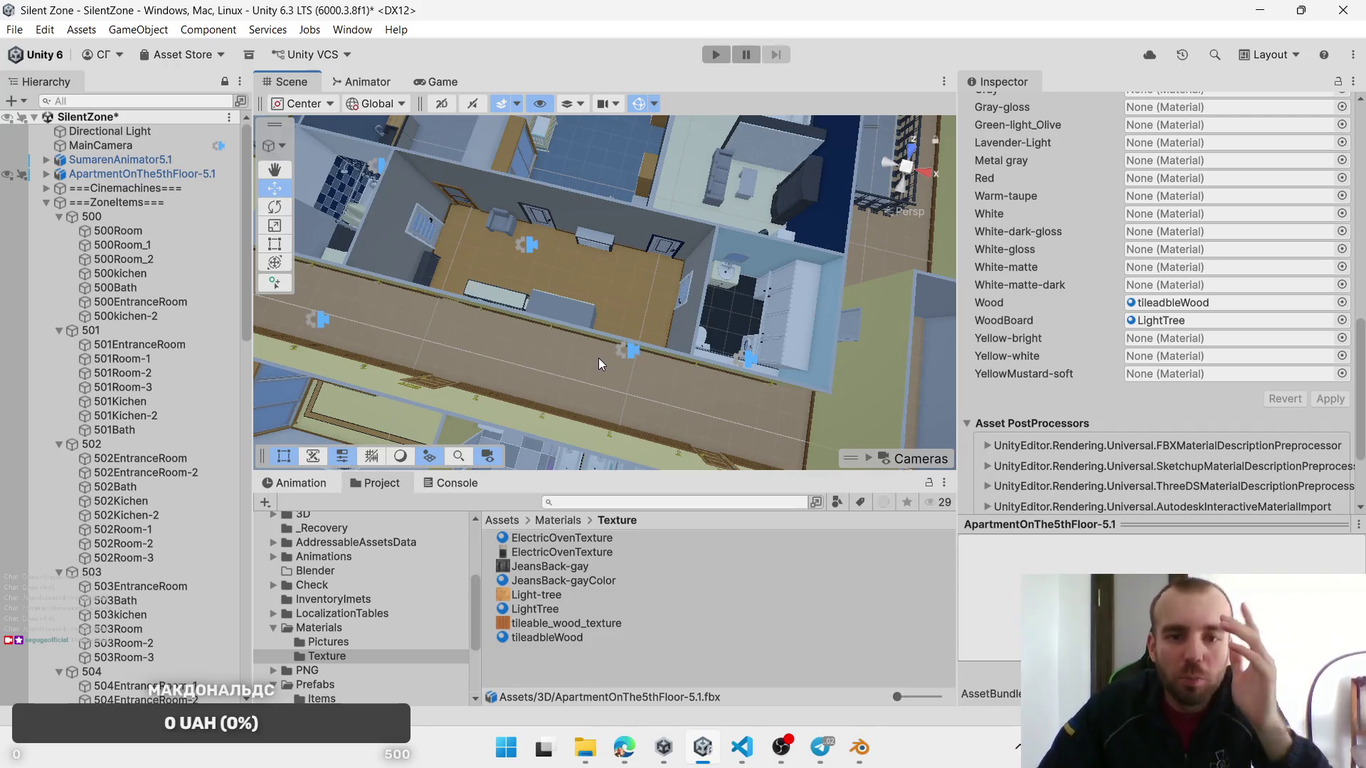
pyautogui.moveTo(599, 358); pyautogui.dragTo(523, 274)
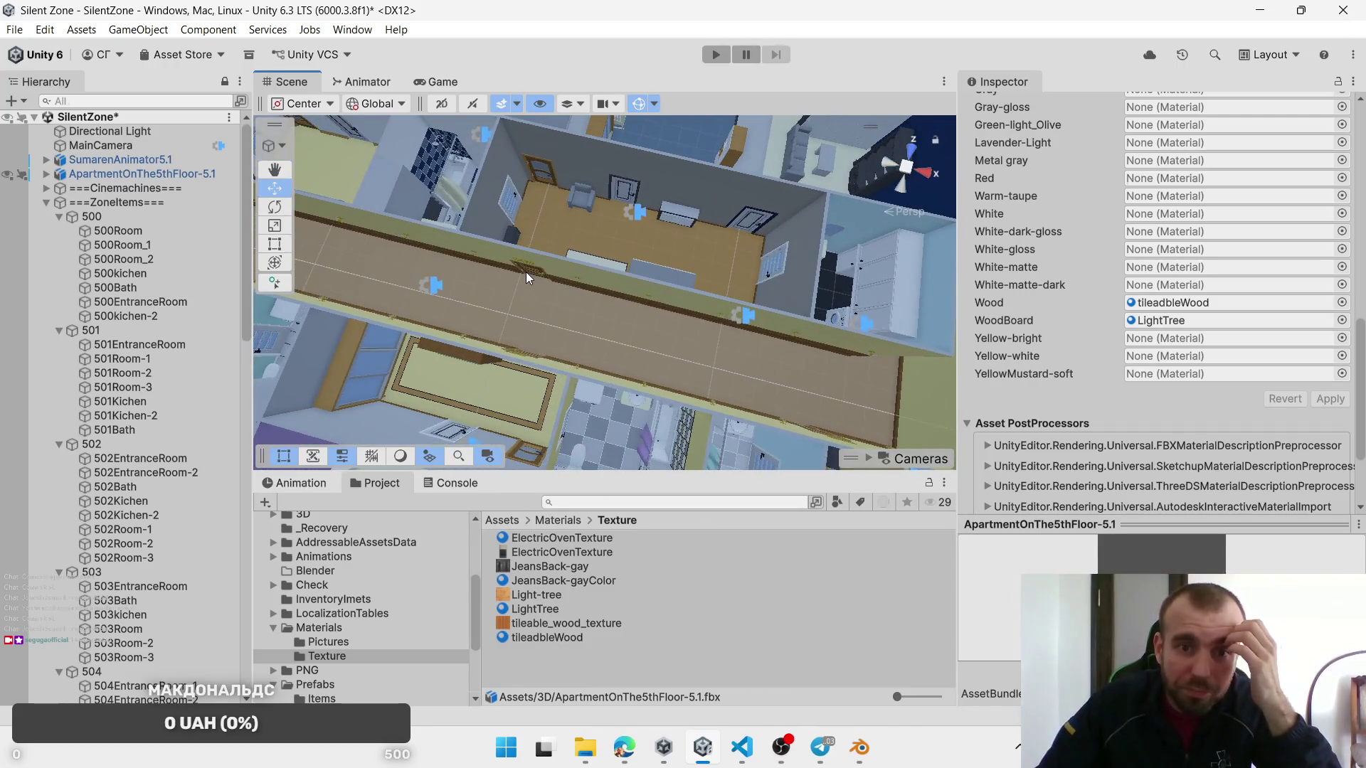
# Step: Select 509_Door and open its Interaction Door script in VS Code
pyautogui.click(526, 272)
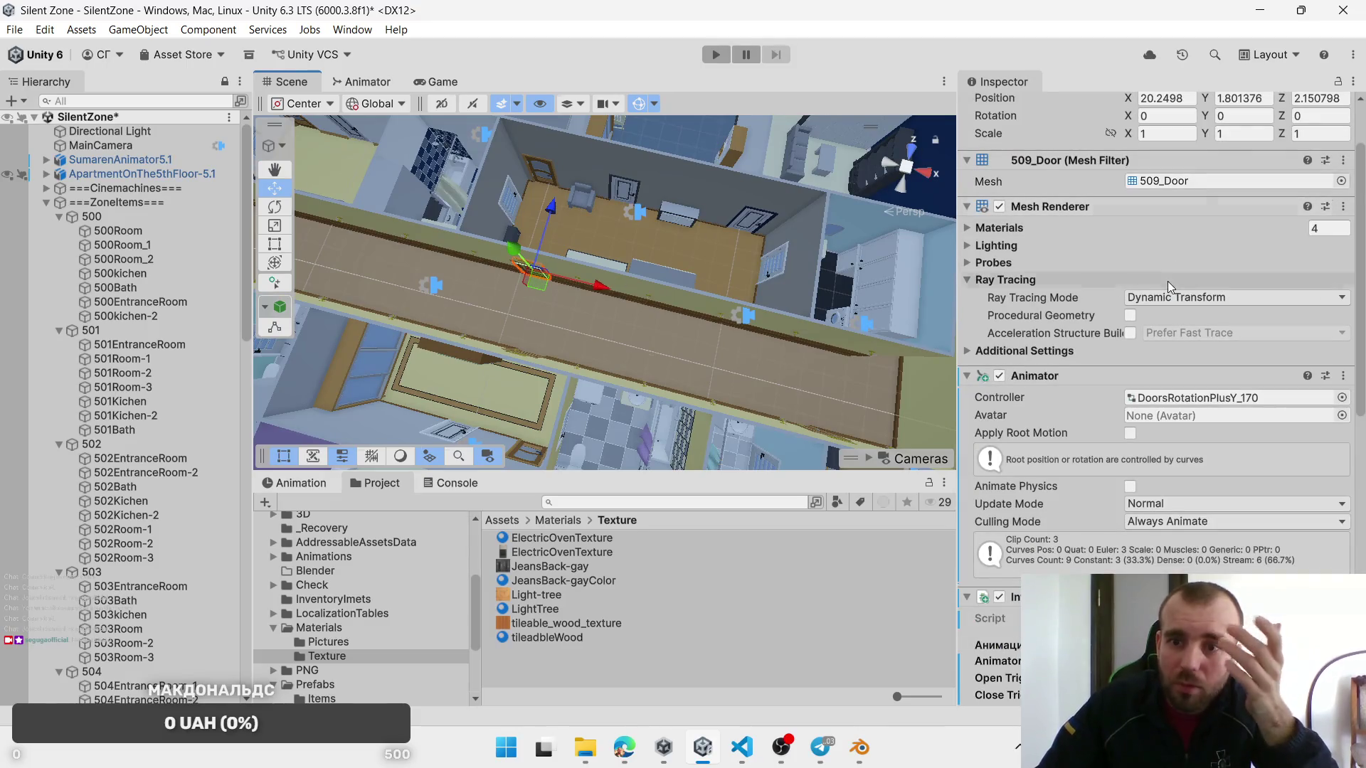
pyautogui.scroll(-5, 1181, 361)
pyautogui.scroll(-3, 1181, 364)
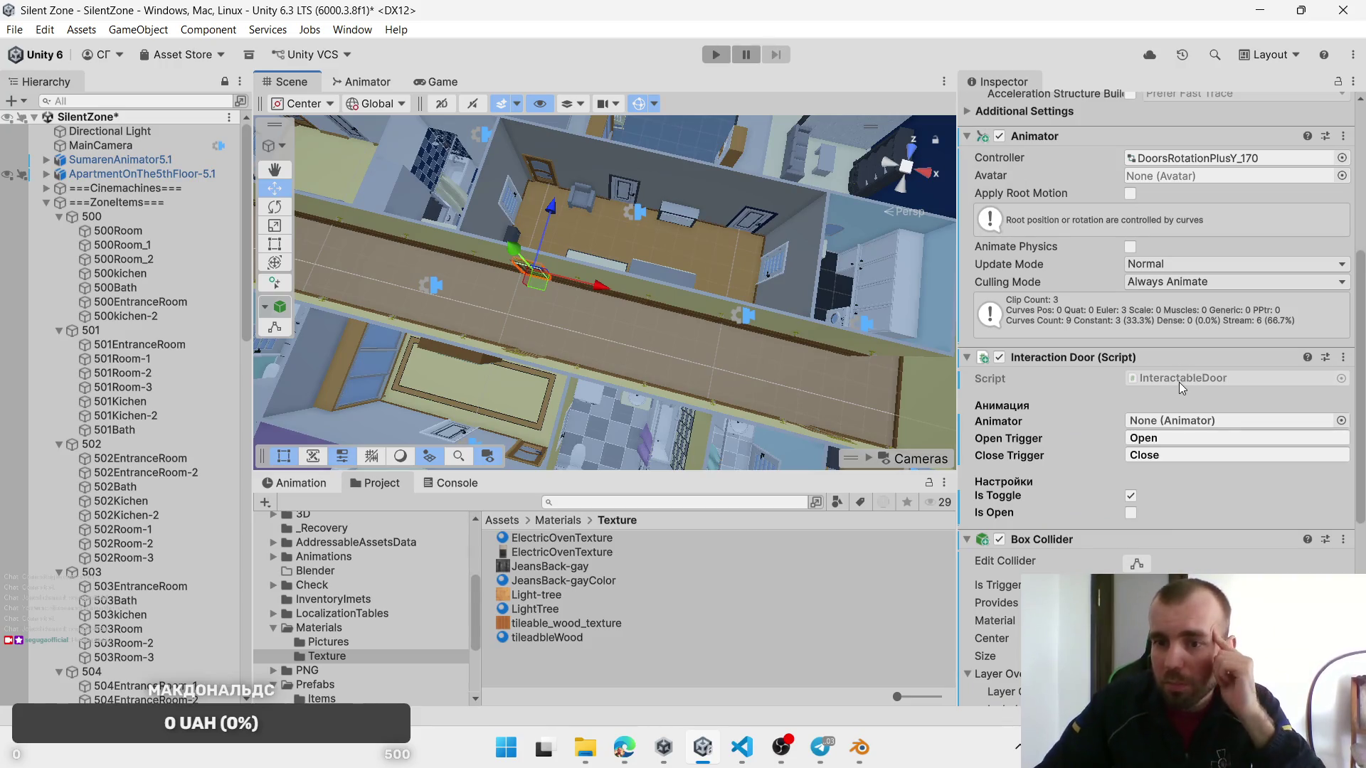
pyautogui.click(1180, 382)
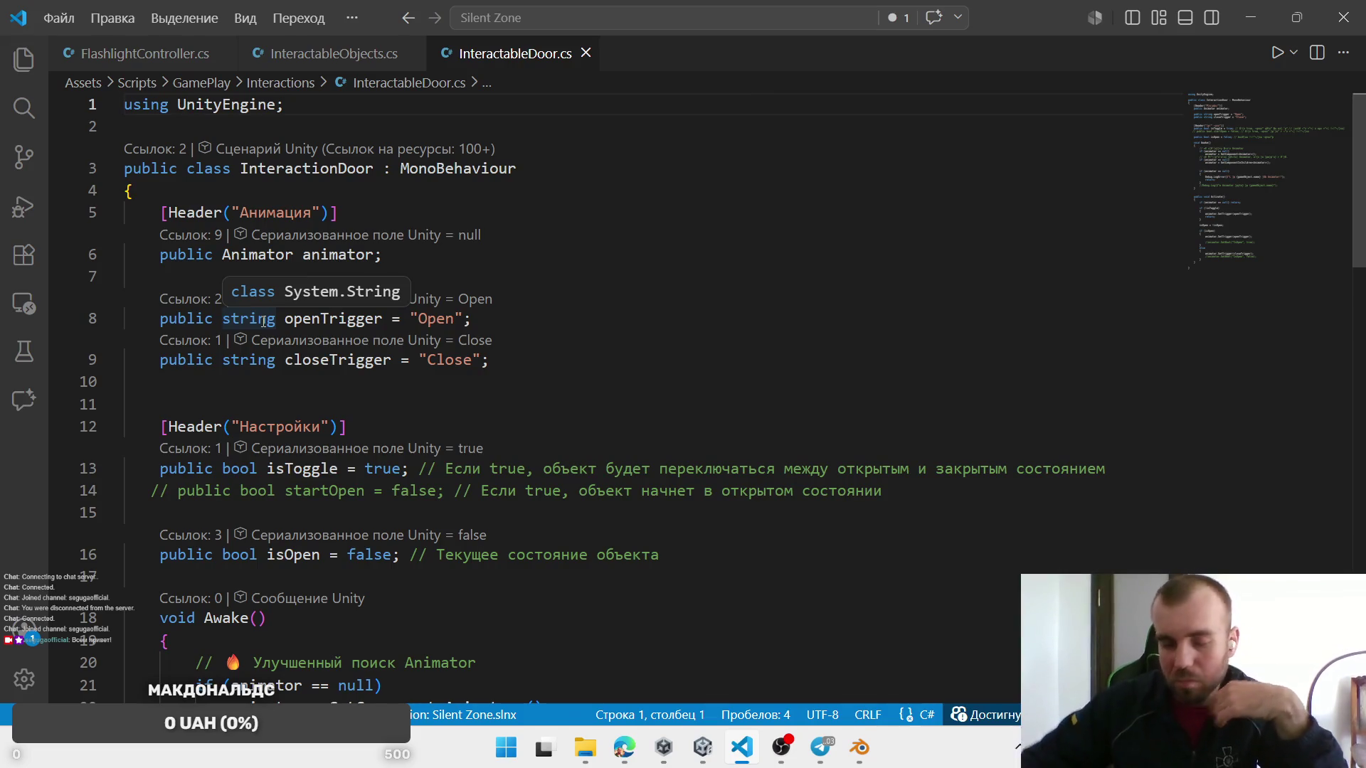
pyautogui.scroll(-12, 594, 343)
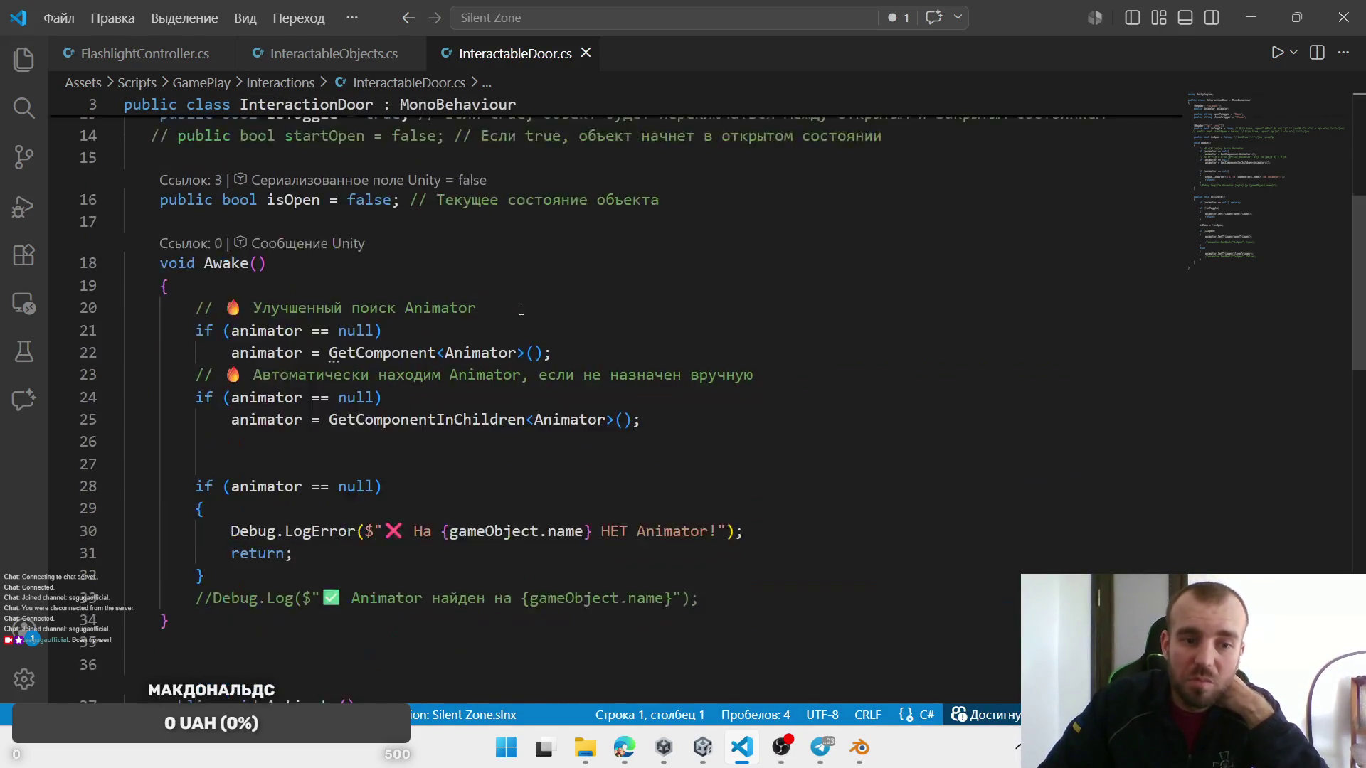
pyautogui.scroll(10, 548, 310)
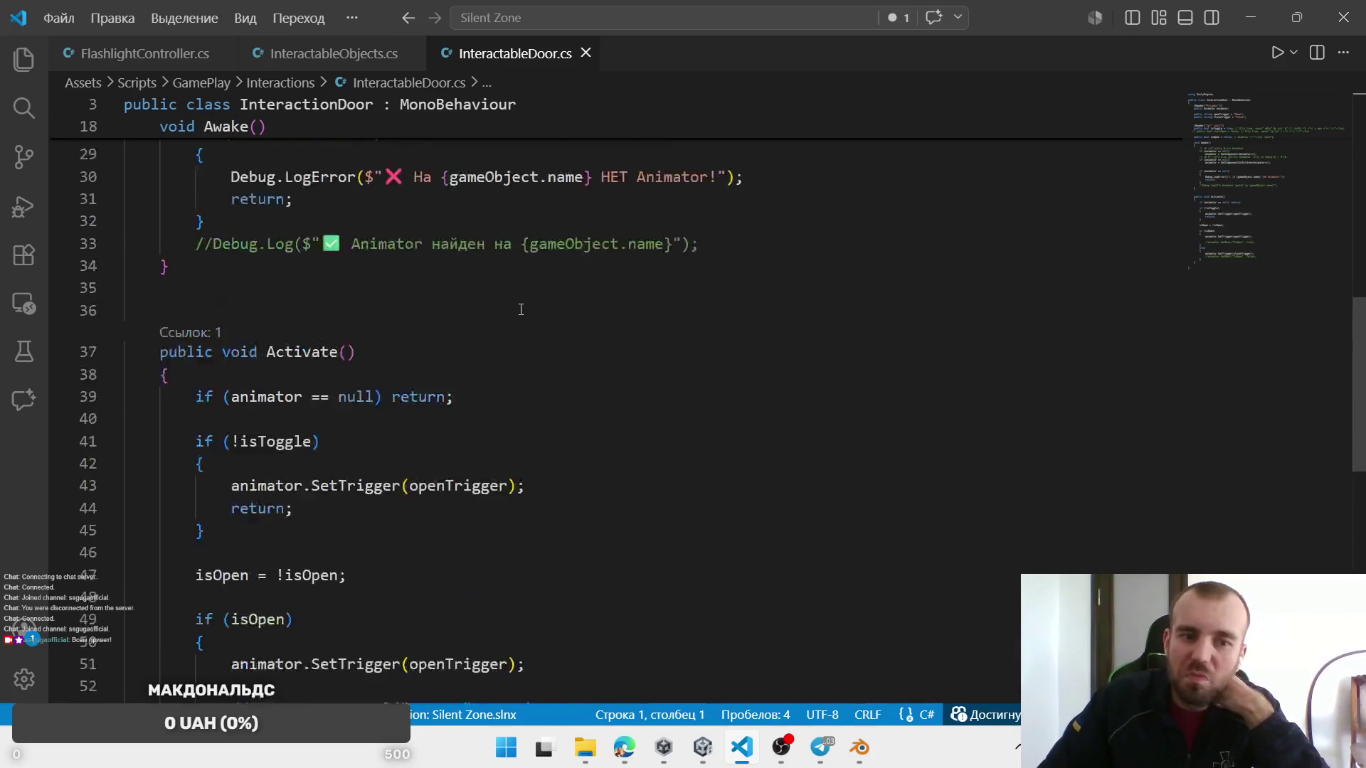
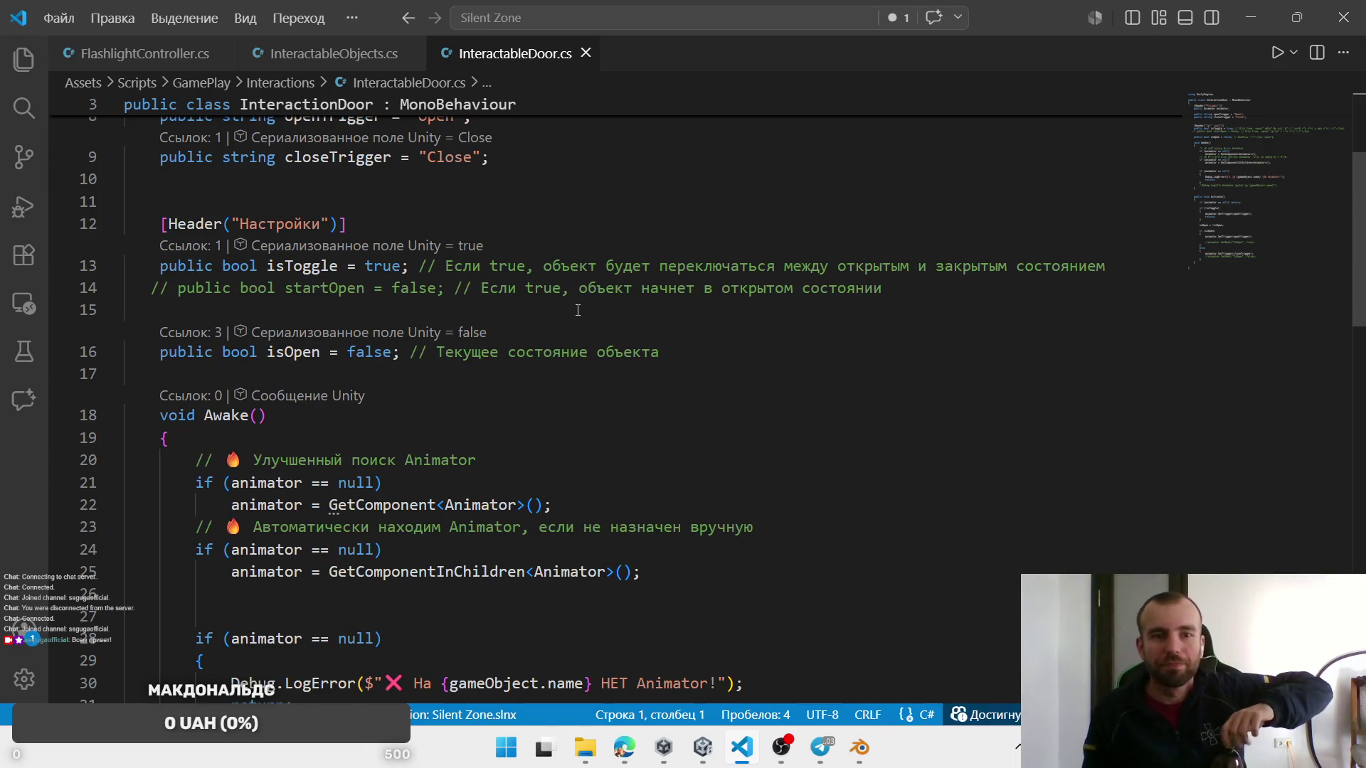
# Step: Switch from Visual Studio Code to the Unity Silent Zone editor window
pyautogui.hotkey('alt', 'Tab')
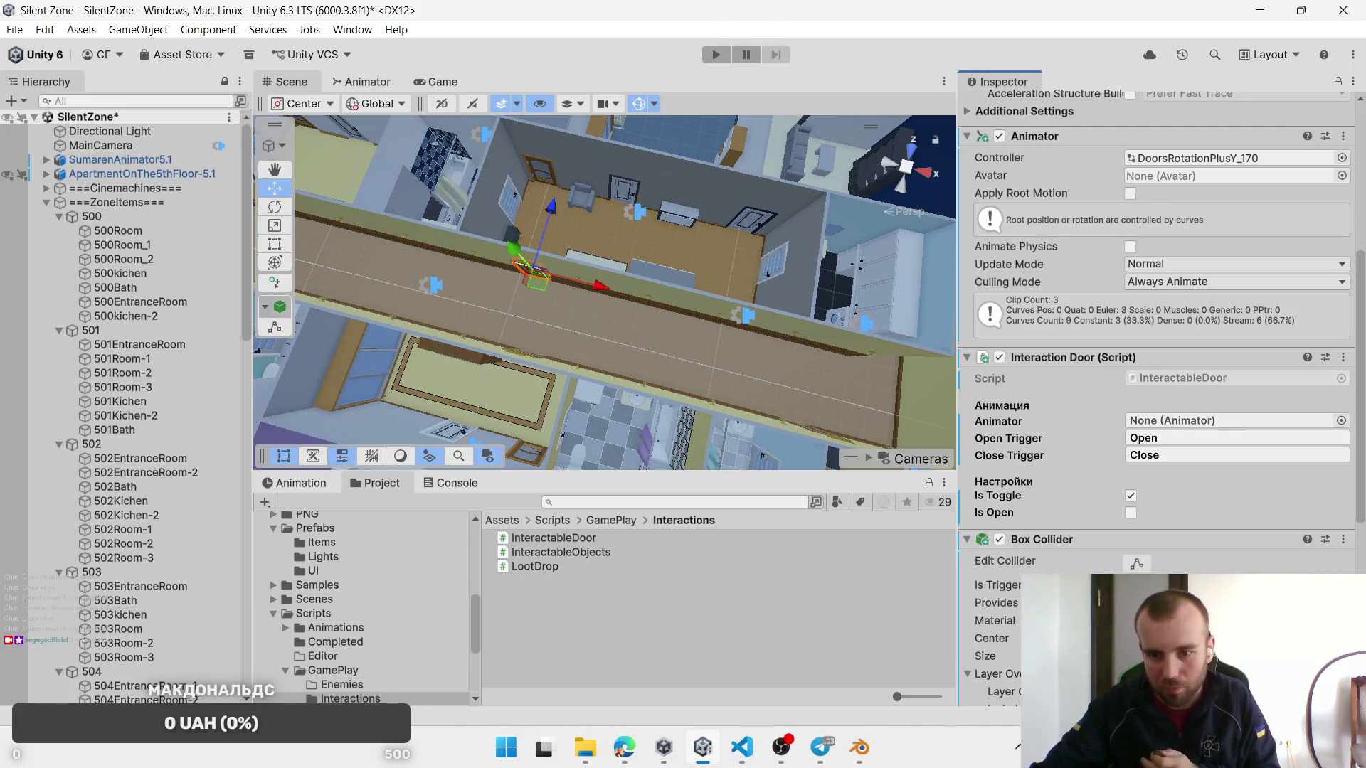
# Step: Return to the Unity editor and bring up the Windows Start menu over it
pyautogui.hotkey('alt', 'Tab')
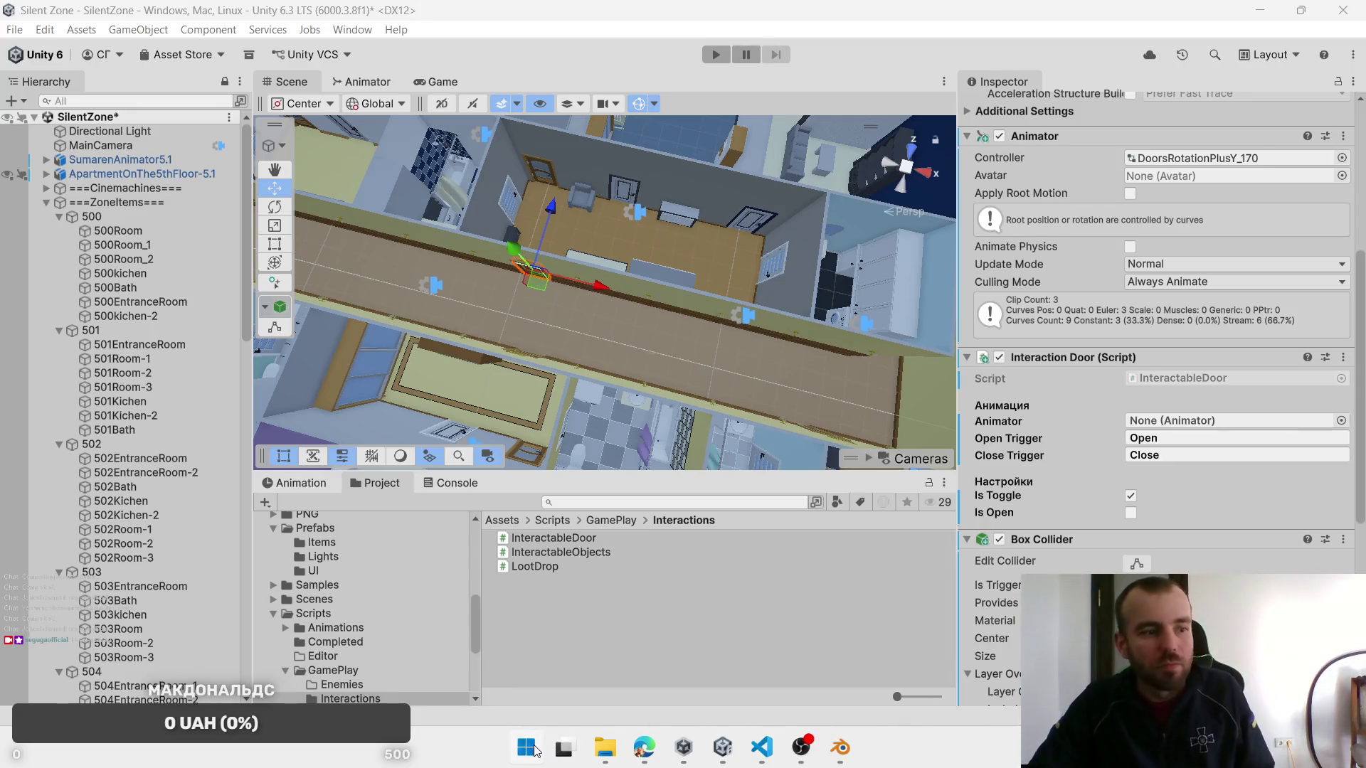
pyautogui.click(526, 747)
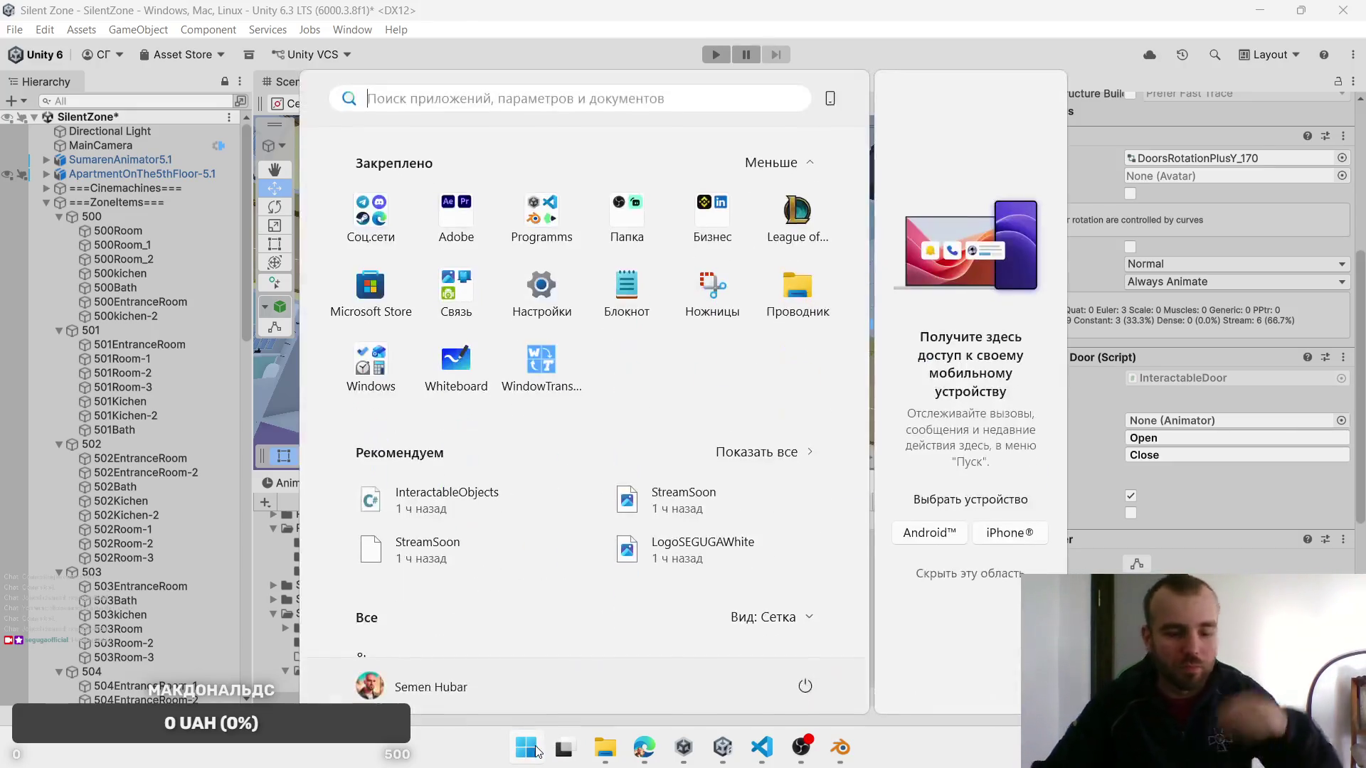
# Step: Launch Paint.NET from the pinned Programms folder in the Start menu
pyautogui.click(540, 213)
pyautogui.click(629, 424)
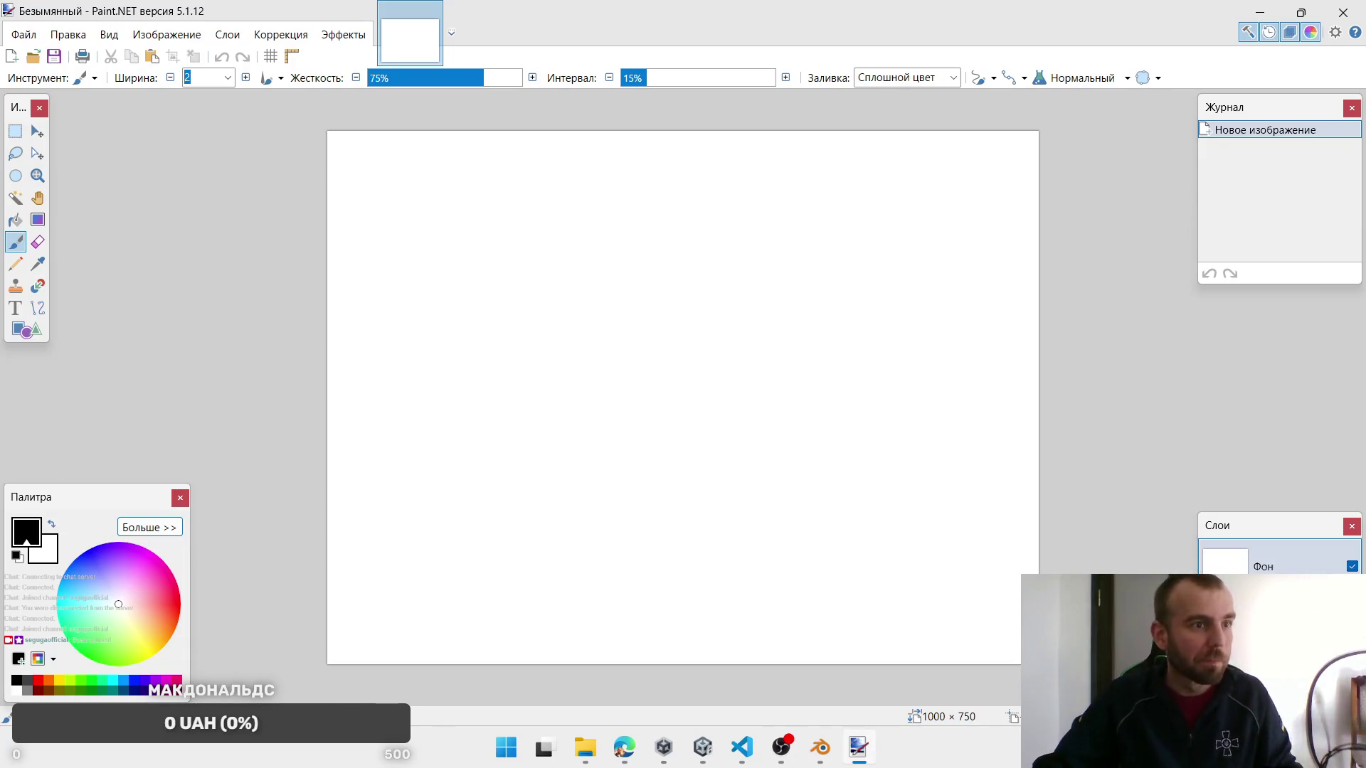
# Step: Connect the Intuos BT M tablet via Bluetooth quick settings and test it with a canvas dot
pyautogui.hotkey('alt', 'Tab')
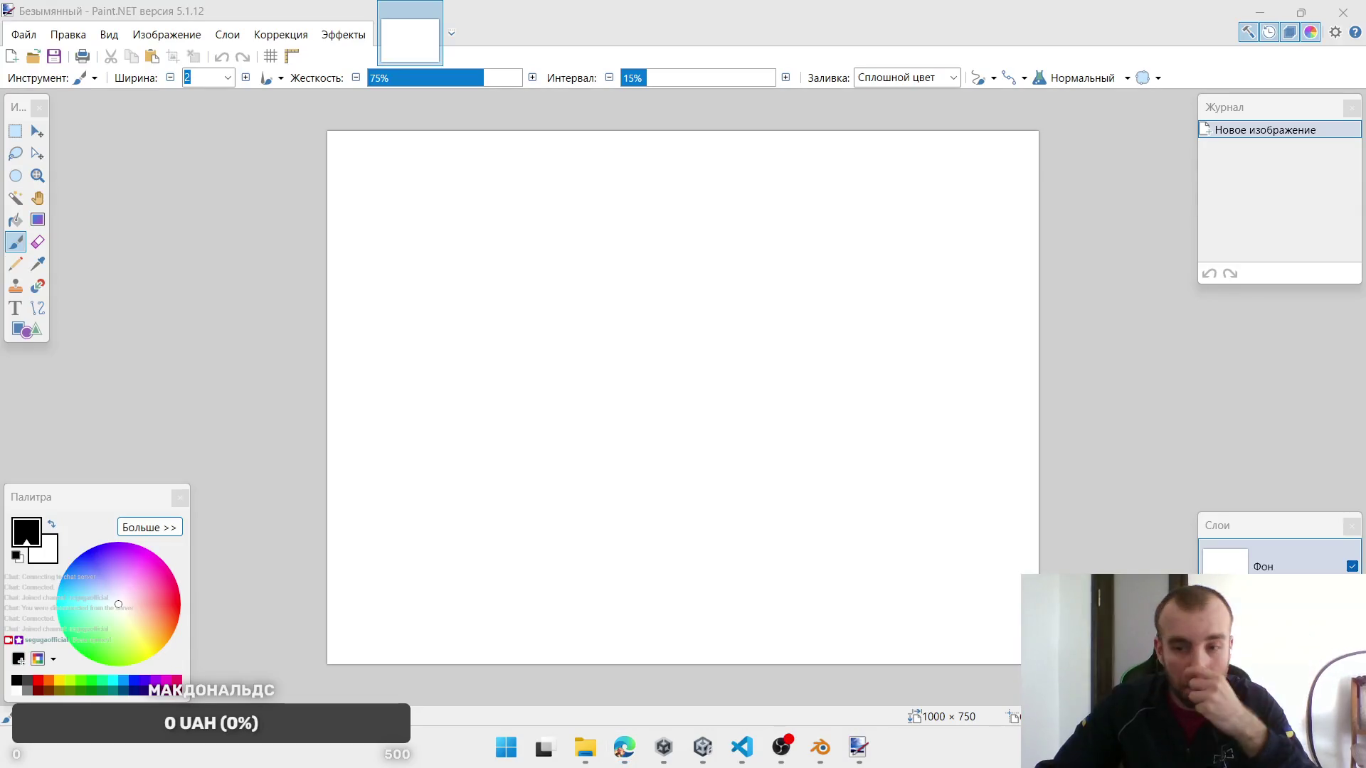
pyautogui.press('super+a')
pyautogui.click(1216, 413)
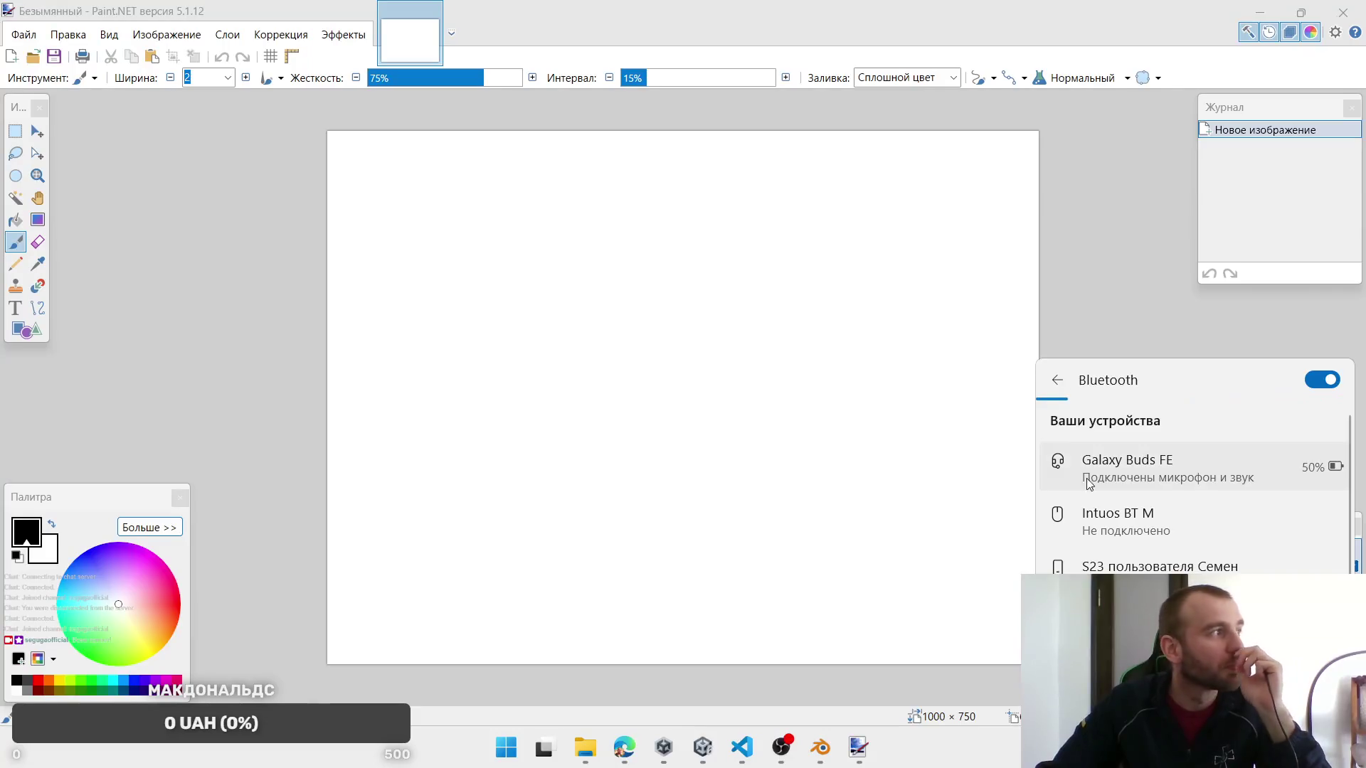
pyautogui.click(137, 344)
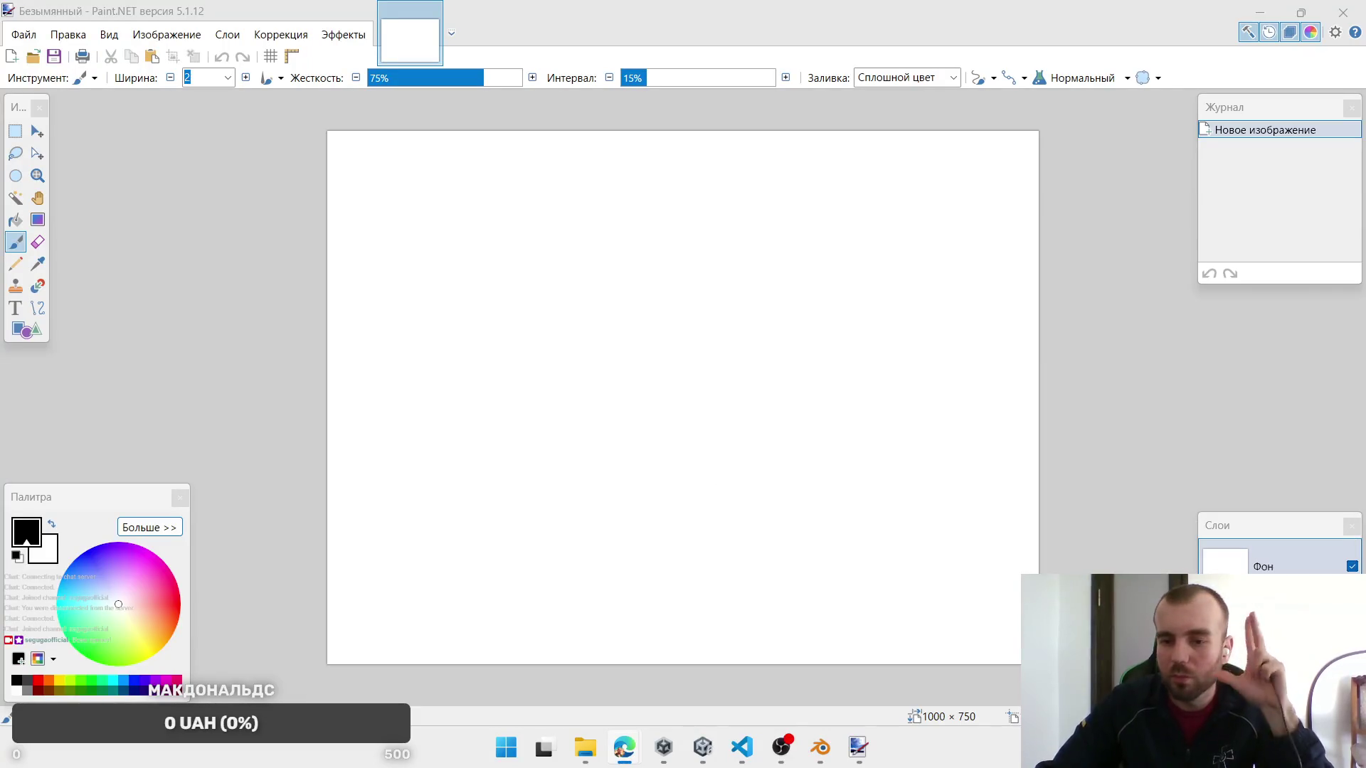
pyautogui.press('super+a')
pyautogui.click(1215, 413)
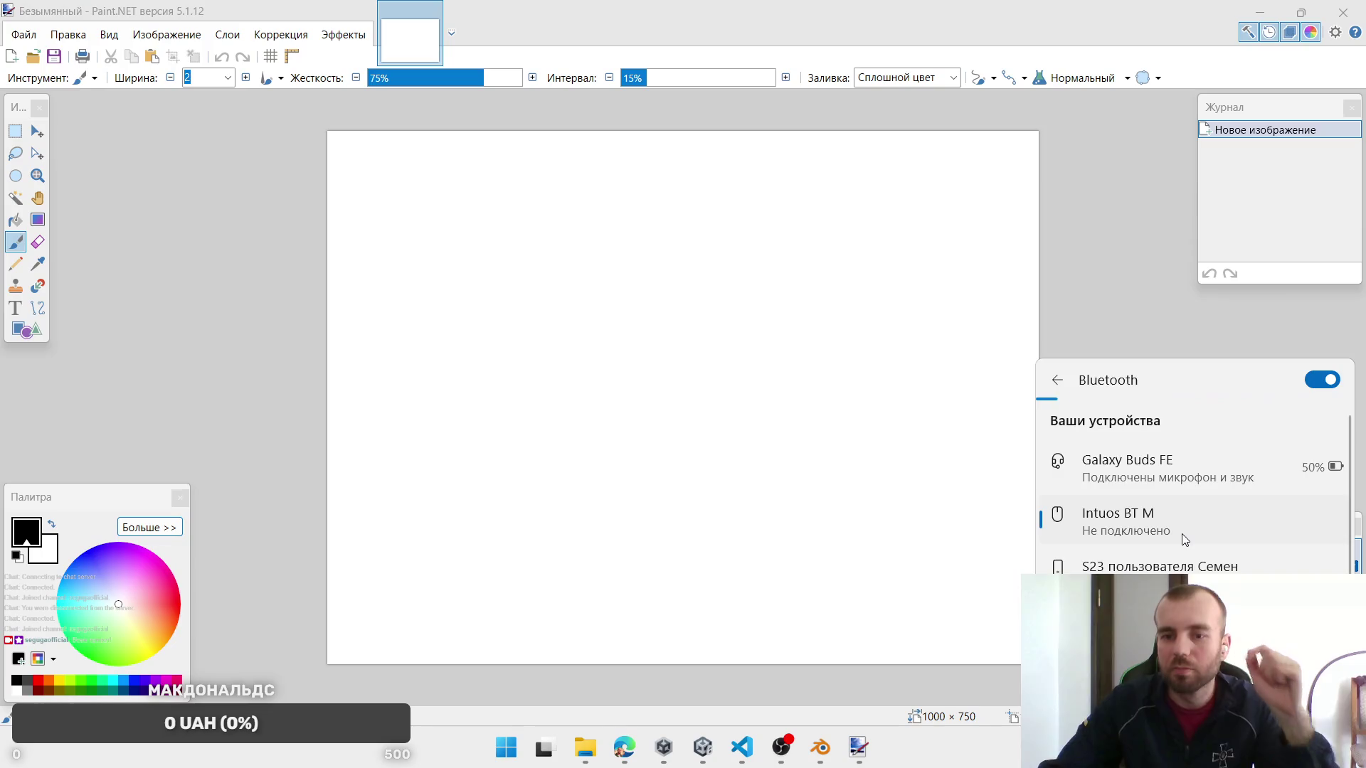
pyautogui.click(1181, 534)
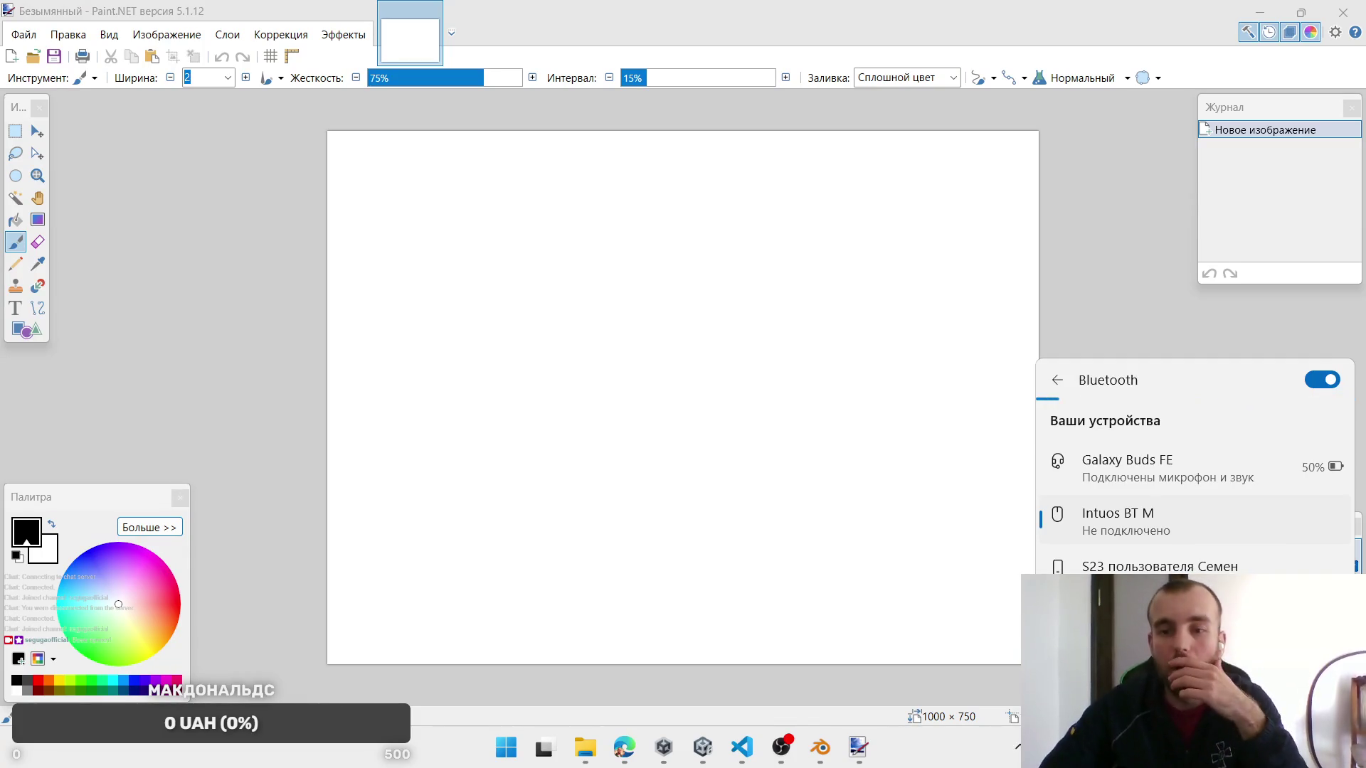
pyautogui.click(509, 357)
pyautogui.click(510, 354)
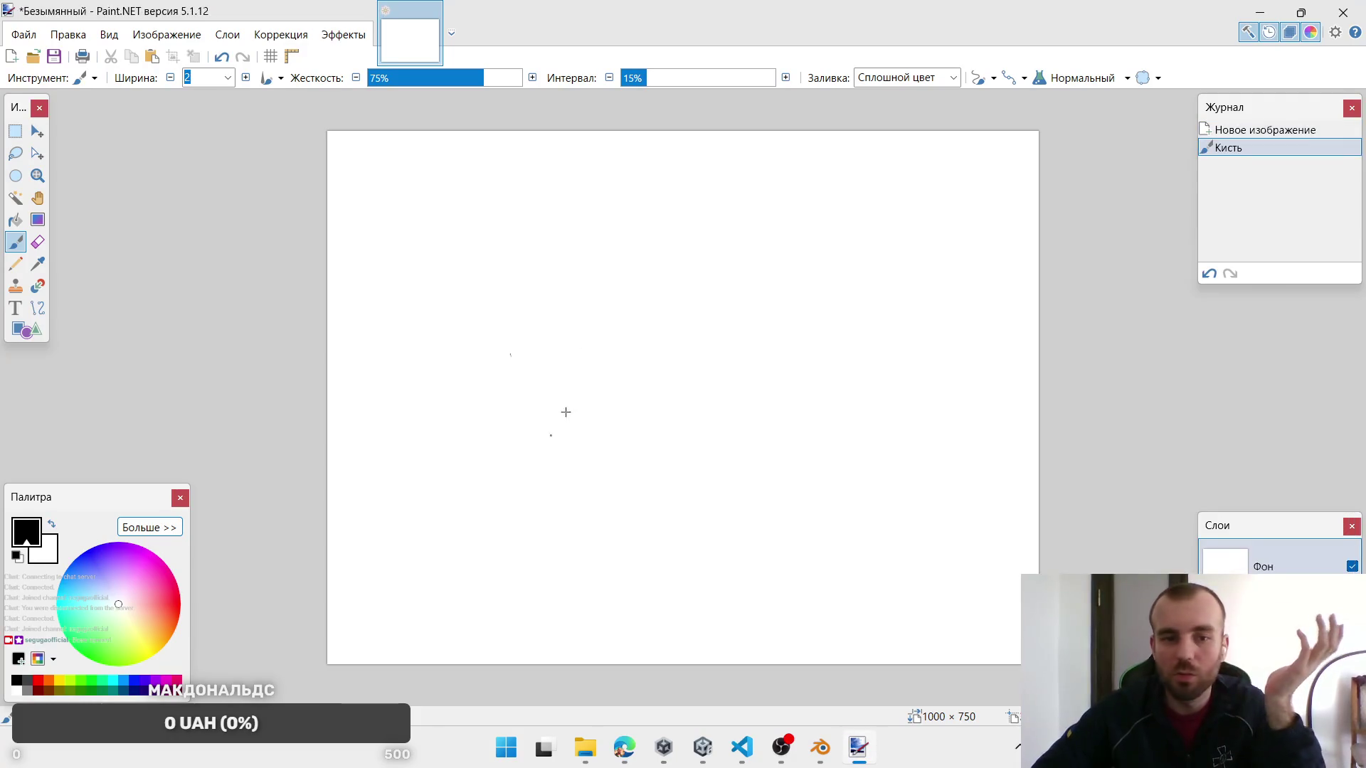
# Step: Undo the dot, add a new layer, zoom in, and settle on brush width 5 after test strokes
pyautogui.hotkey('ctrl', 'z')
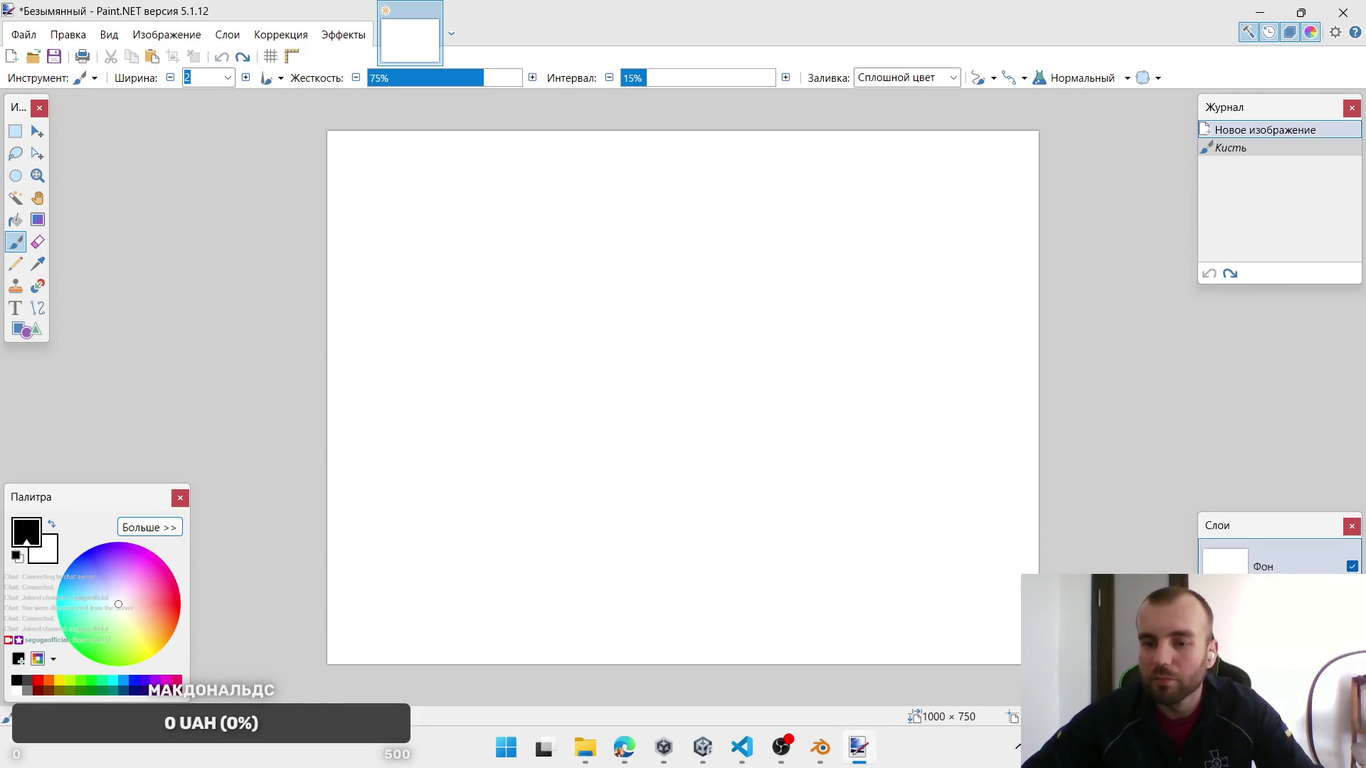
pyautogui.hotkey('ctrl', 'shift', 'n')
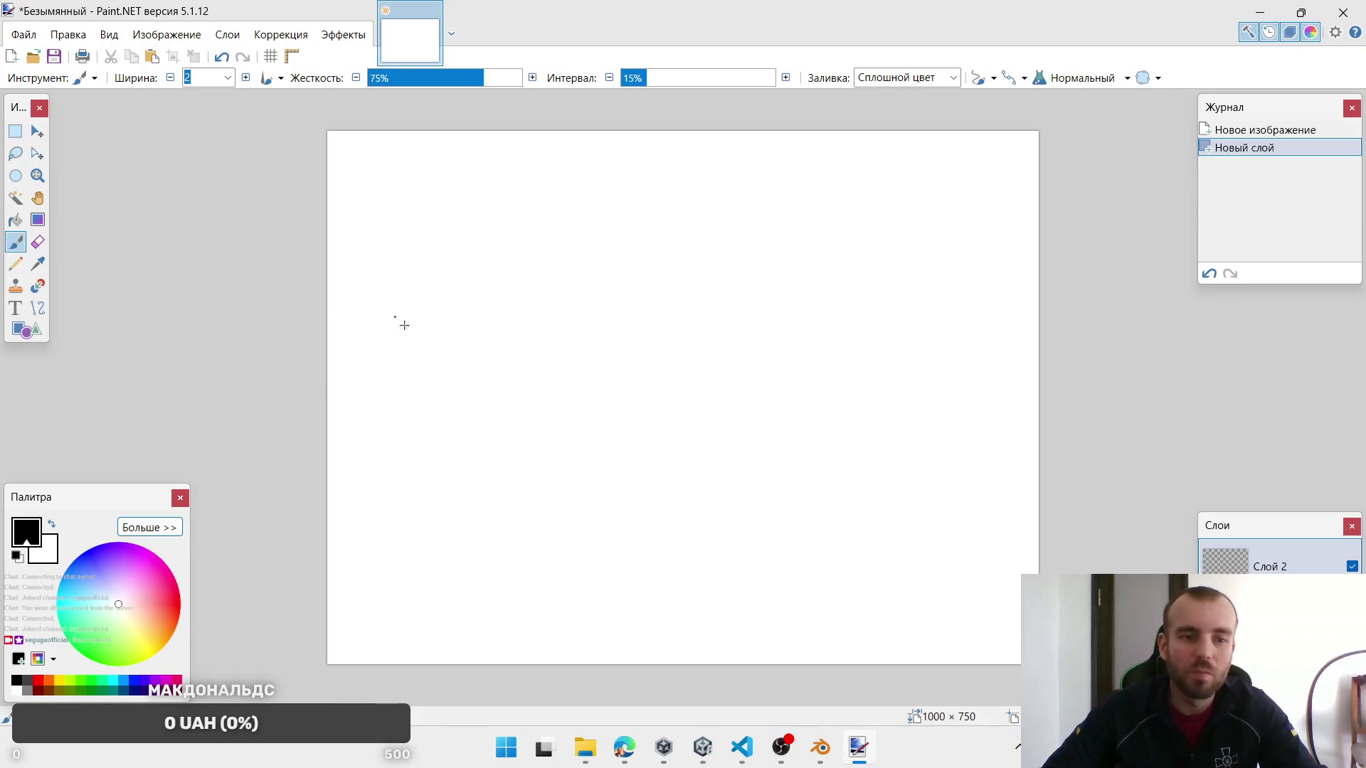
pyautogui.press('z')
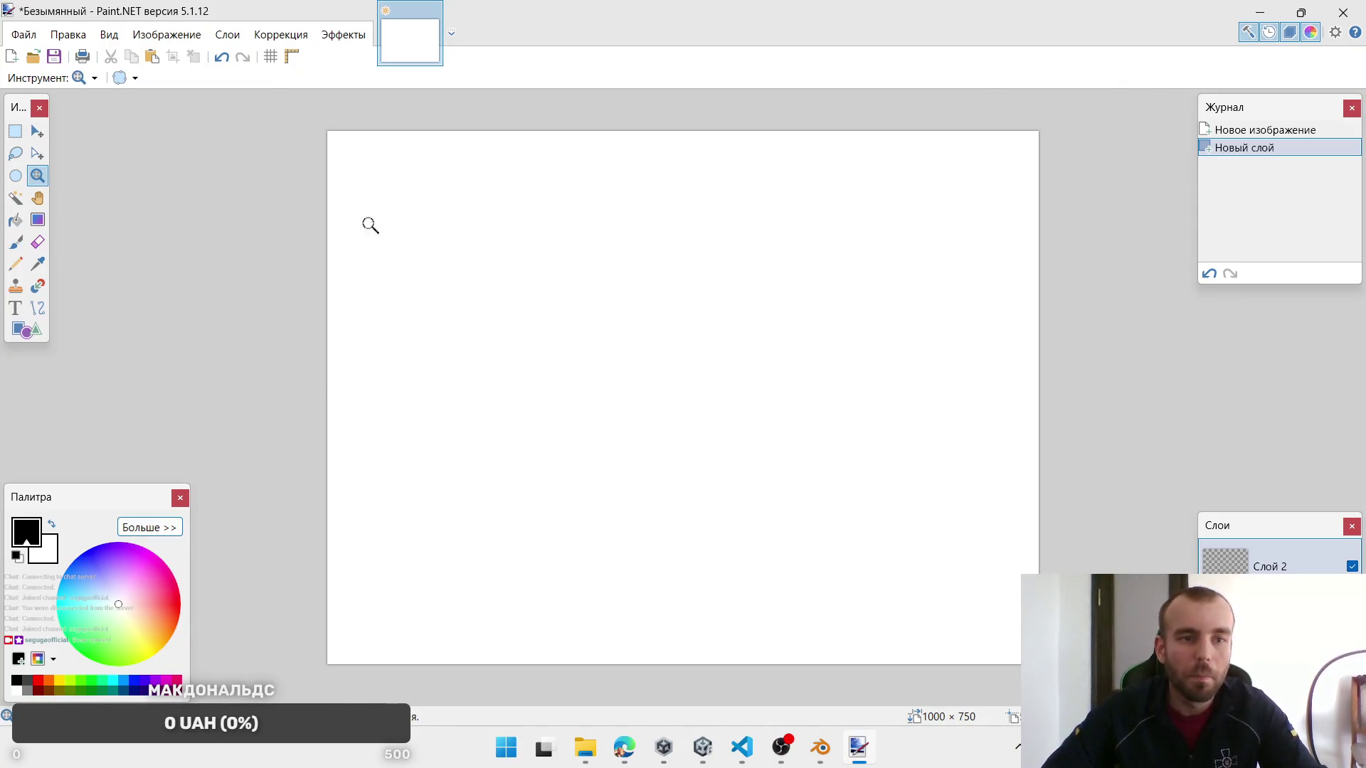
pyautogui.moveTo(347, 134); pyautogui.dragTo(563, 342)
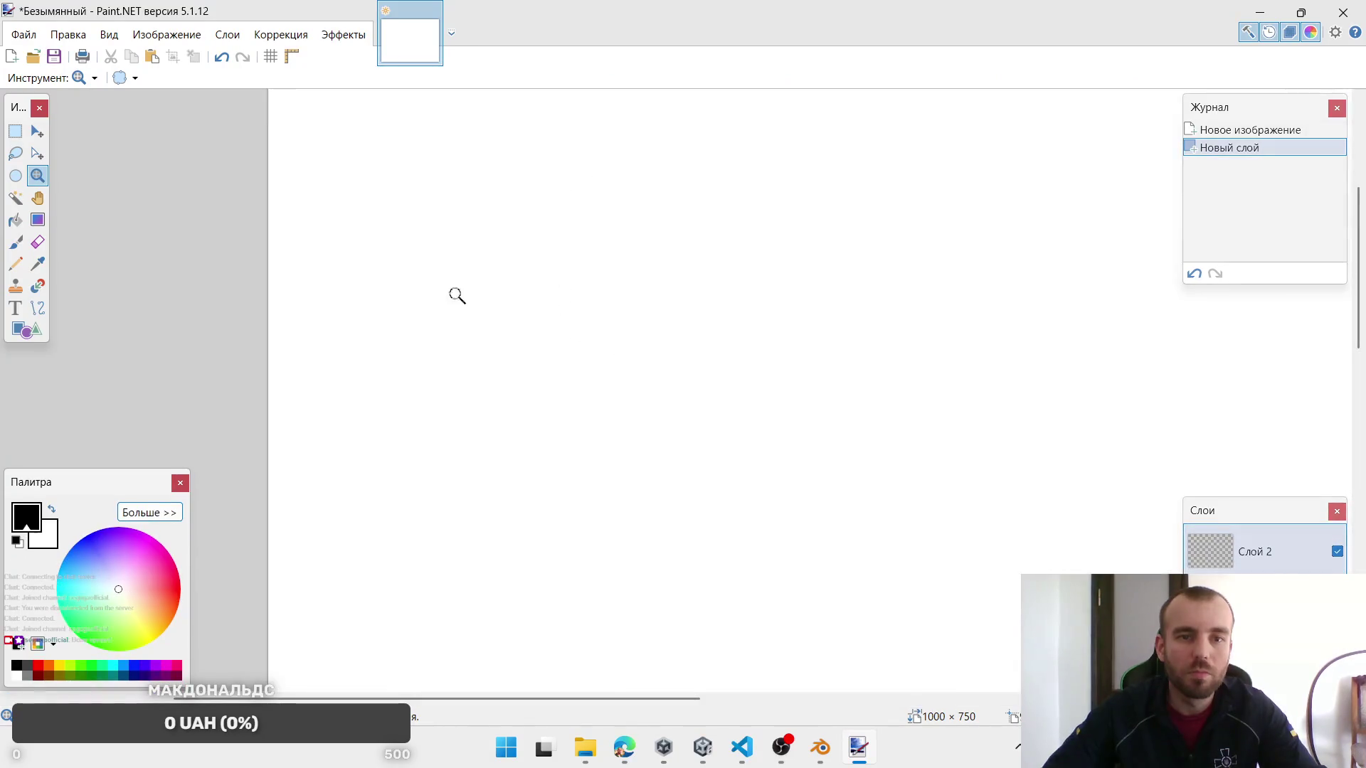
pyautogui.press('b')
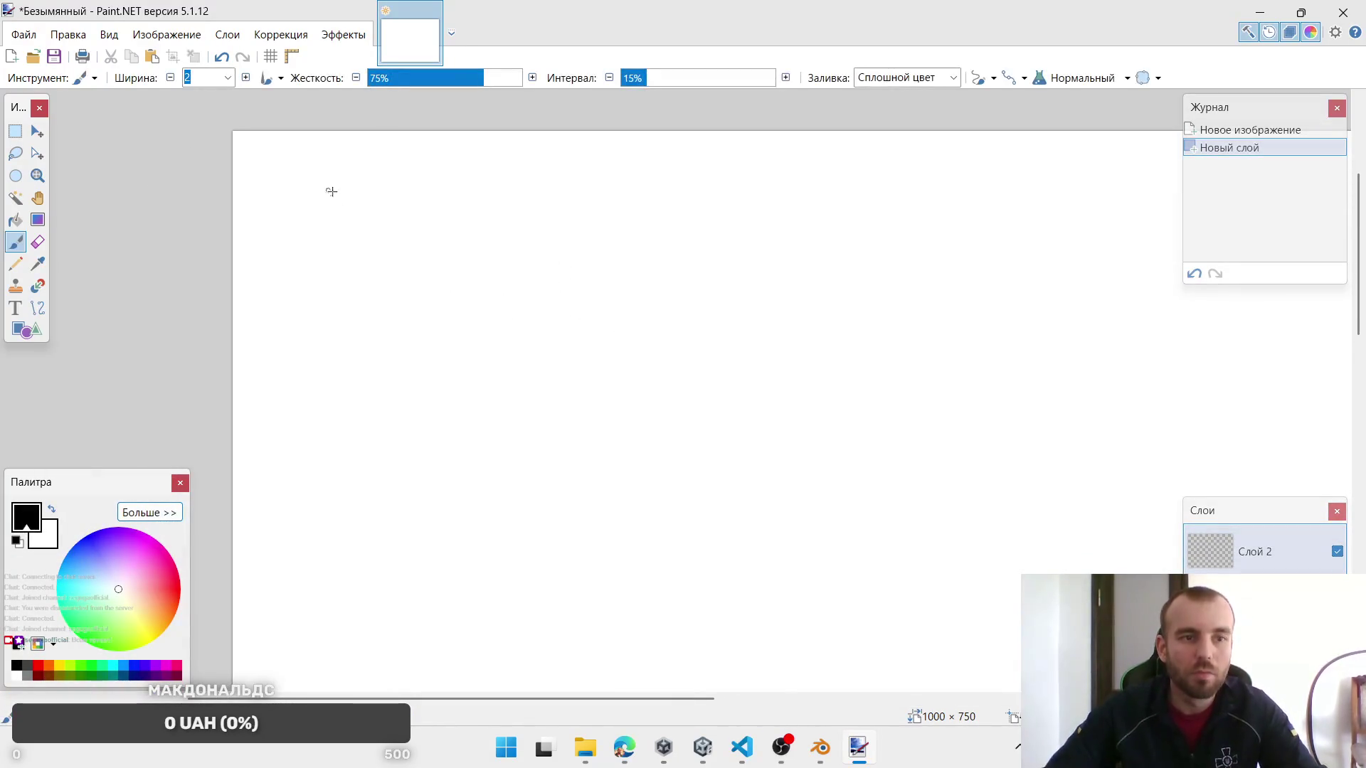
pyautogui.moveTo(331, 163)
pyautogui.mouseDown()
pyautogui.moveTo(307, 199)
pyautogui.moveTo(334, 204)
pyautogui.moveTo(344, 189)
pyautogui.mouseUp()
pyautogui.hotkey('ctrl', 'z')
pyautogui.hotkey('ctrl', 'z')
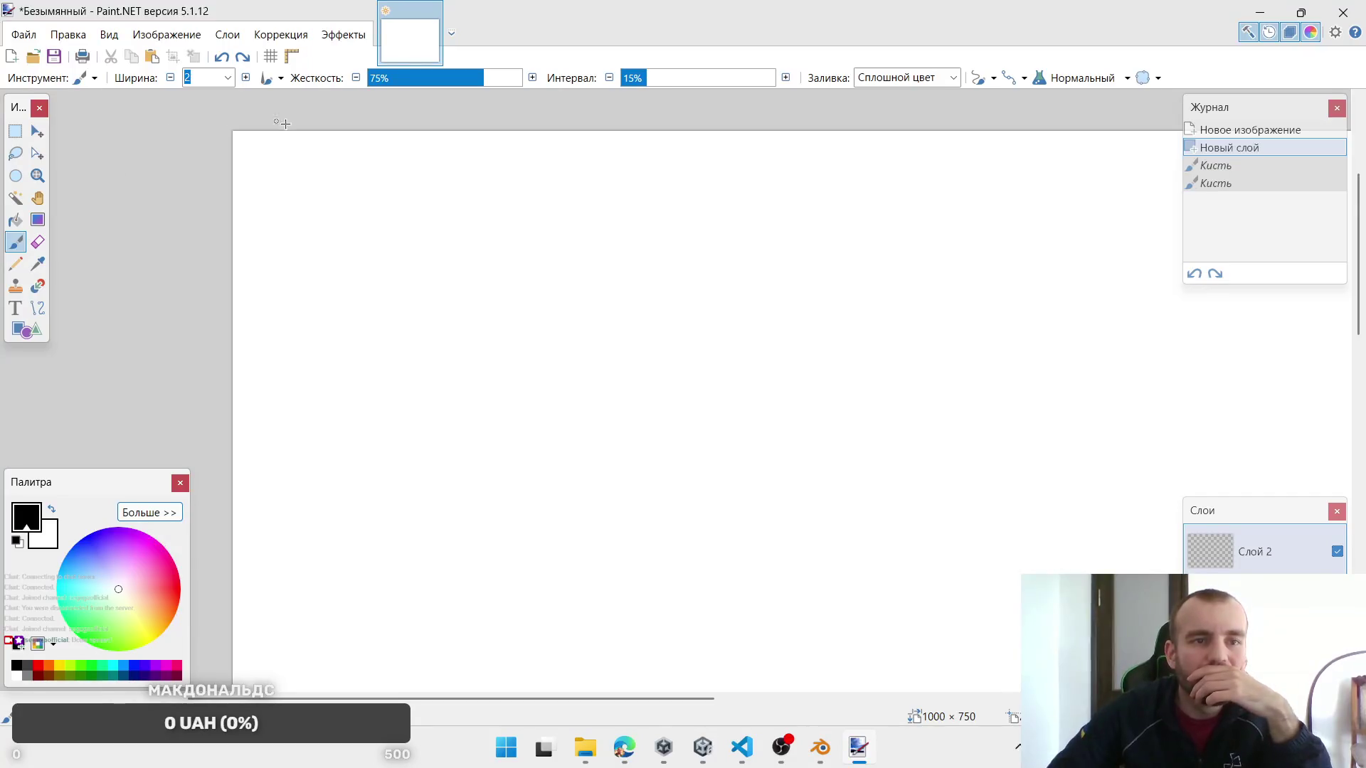
pyautogui.click(245, 77)
pyautogui.click(246, 77)
pyautogui.click(246, 77)
pyautogui.moveTo(329, 169)
pyautogui.mouseDown()
pyautogui.moveTo(287, 201)
pyautogui.moveTo(384, 239)
pyautogui.mouseUp()
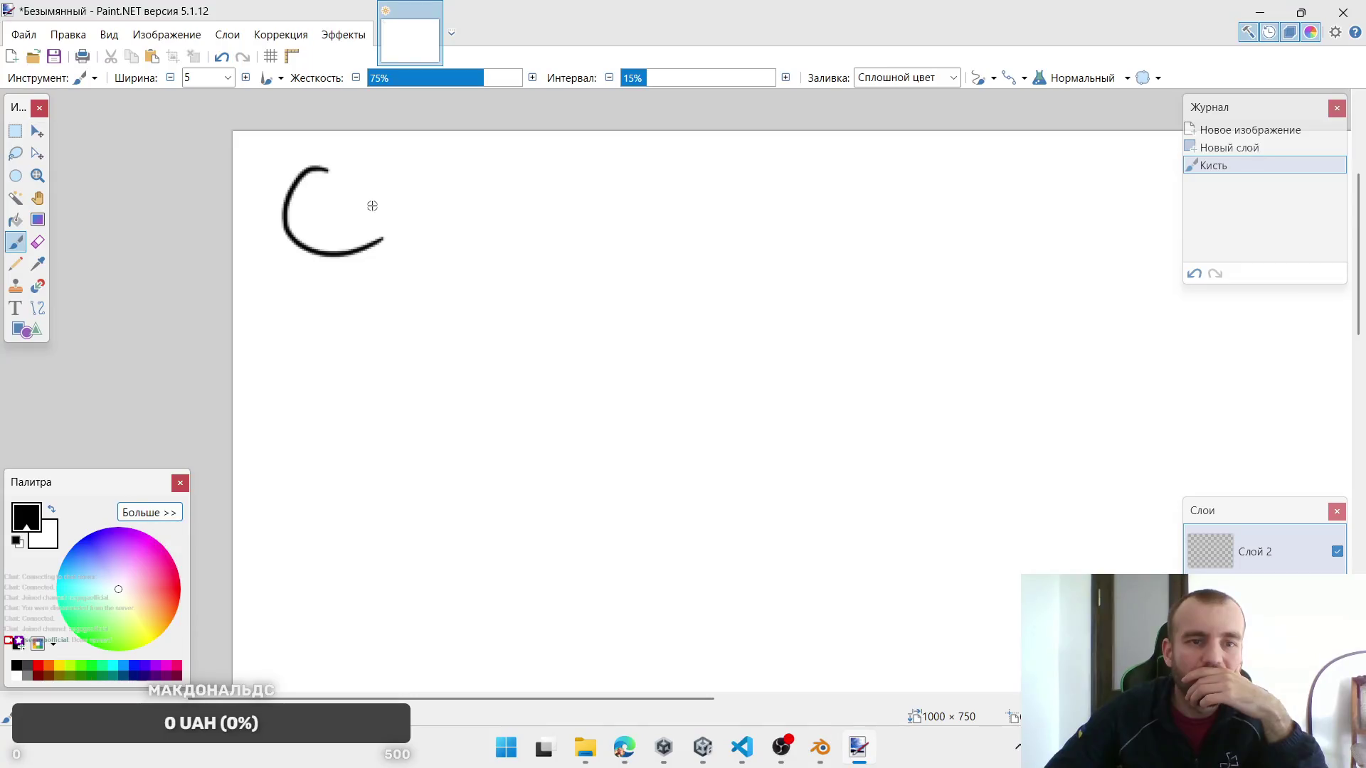
pyautogui.click(170, 76)
pyautogui.moveTo(446, 170); pyautogui.dragTo(484, 233)
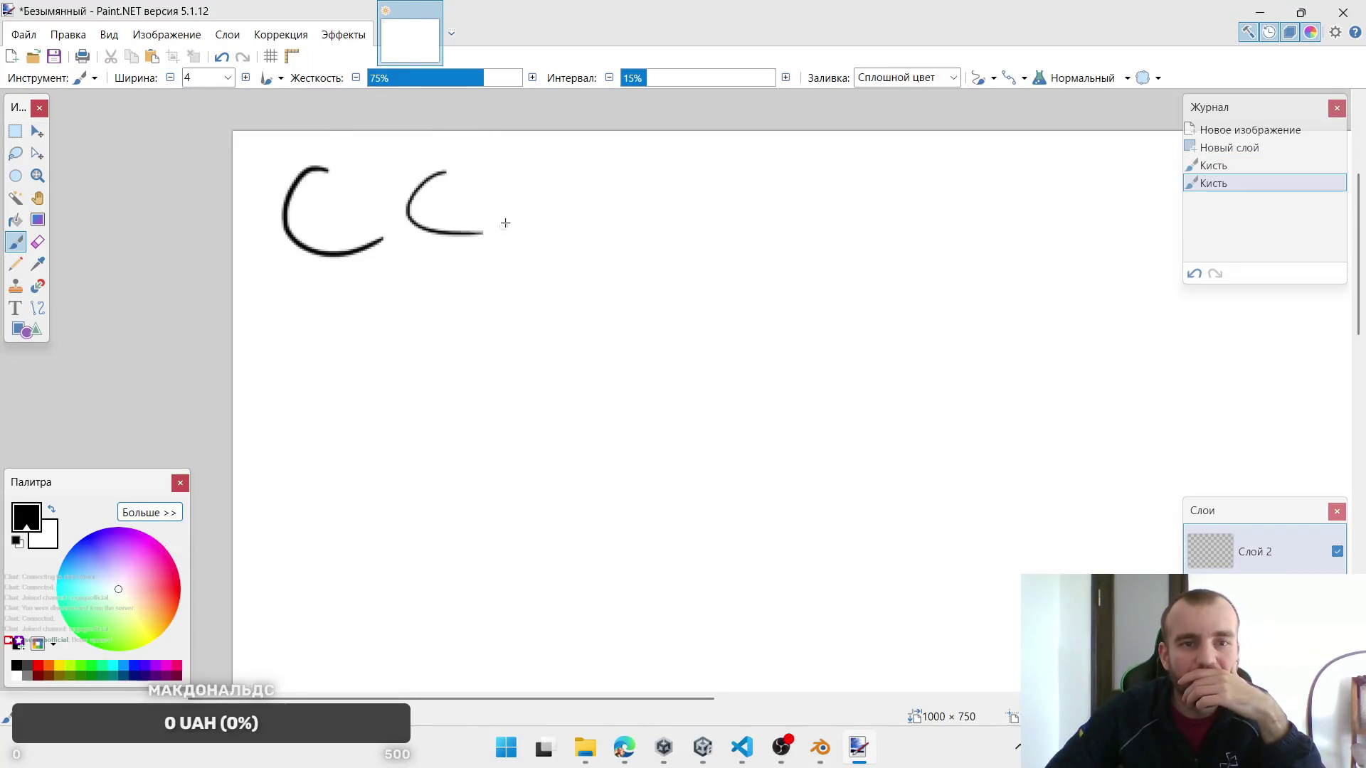
pyautogui.click(245, 77)
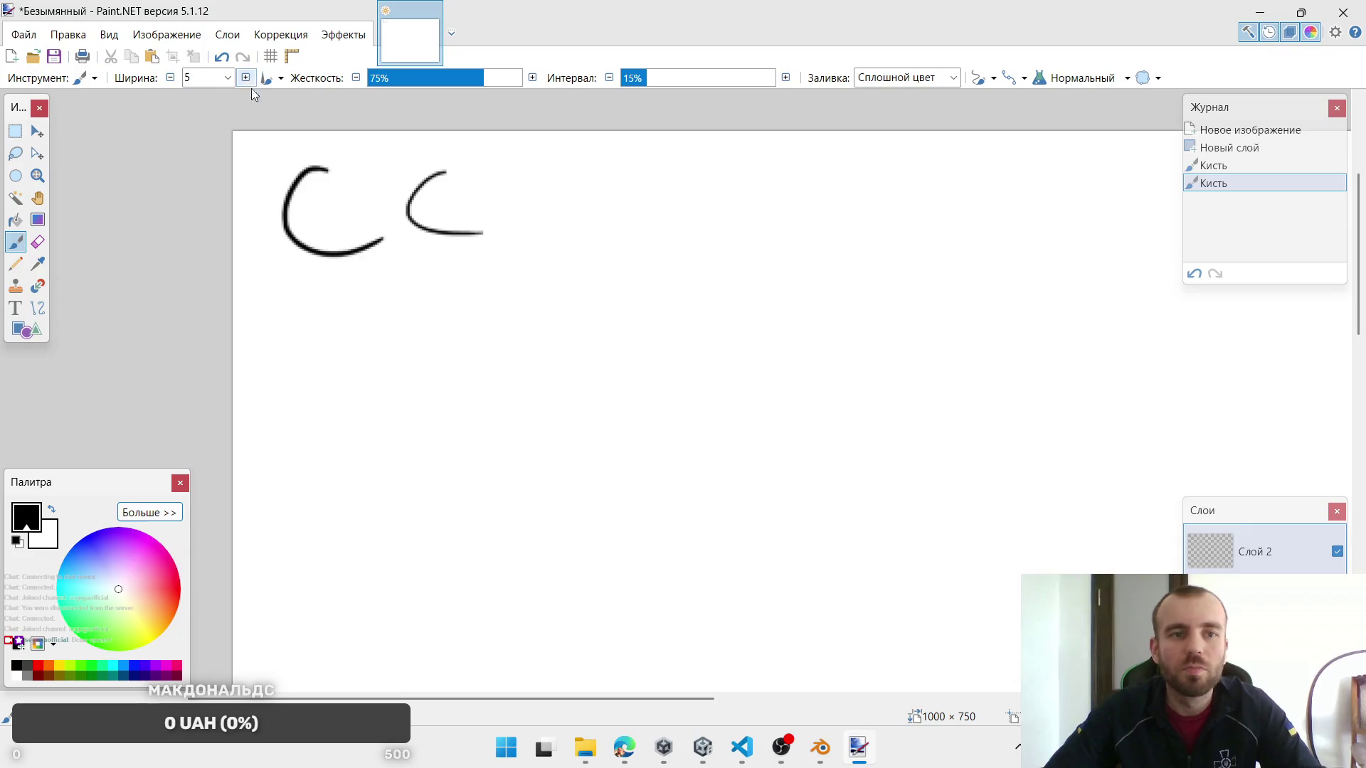
pyautogui.hotkey('ctrl', 'z')
pyautogui.hotkey('ctrl', 'z')
# Step: Handwrite the word 'Создать' at the top of the canvas
pyautogui.moveTo(343, 170)
pyautogui.mouseDown()
pyautogui.moveTo(290, 229)
pyautogui.moveTo(343, 243)
pyautogui.mouseUp()
pyautogui.moveTo(384, 206)
pyautogui.mouseDown()
pyautogui.moveTo(451, 223)
pyautogui.moveTo(462, 245)
pyautogui.mouseUp()
pyautogui.moveTo(501, 191)
pyautogui.mouseDown()
pyautogui.moveTo(491, 224)
pyautogui.moveTo(535, 256)
pyautogui.mouseUp()
pyautogui.moveTo(578, 184)
pyautogui.mouseDown()
pyautogui.moveTo(558, 183)
pyautogui.moveTo(599, 225)
pyautogui.mouseUp()
pyautogui.moveTo(626, 176)
pyautogui.mouseDown()
pyautogui.moveTo(630, 221)
pyautogui.moveTo(644, 170)
pyautogui.mouseUp()
pyautogui.moveTo(661, 171); pyautogui.dragTo(663, 196)
# Step: Handwrite 'скрипте' below, draw a downward arrow, and start writing 'двери' beneath it
pyautogui.moveTo(393, 321); pyautogui.dragTo(398, 381)
pyautogui.moveTo(430, 317)
pyautogui.mouseDown()
pyautogui.moveTo(435, 376)
pyautogui.moveTo(476, 363)
pyautogui.mouseUp()
pyautogui.moveTo(501, 323)
pyautogui.mouseDown()
pyautogui.moveTo(510, 364)
pyautogui.moveTo(658, 273)
pyautogui.moveTo(669, 323)
pyautogui.mouseUp()
pyautogui.moveTo(694, 270)
pyautogui.mouseDown()
pyautogui.moveTo(699, 305)
pyautogui.moveTo(729, 262)
pyautogui.moveTo(774, 299)
pyautogui.moveTo(733, 256)
pyautogui.mouseUp()
pyautogui.moveTo(555, 379); pyautogui.dragTo(610, 266)
pyautogui.moveTo(448, 261); pyautogui.dragTo(447, 350)
pyautogui.moveTo(410, 315)
pyautogui.mouseDown()
pyautogui.moveTo(490, 311)
pyautogui.moveTo(463, 382)
pyautogui.moveTo(499, 315)
pyautogui.moveTo(607, 302)
pyautogui.moveTo(624, 326)
pyautogui.mouseUp()
pyautogui.scroll(-2, 502, 427)
pyautogui.moveTo(661, 242); pyautogui.dragTo(691, 289)
pyautogui.scroll(-3, 569, 265)
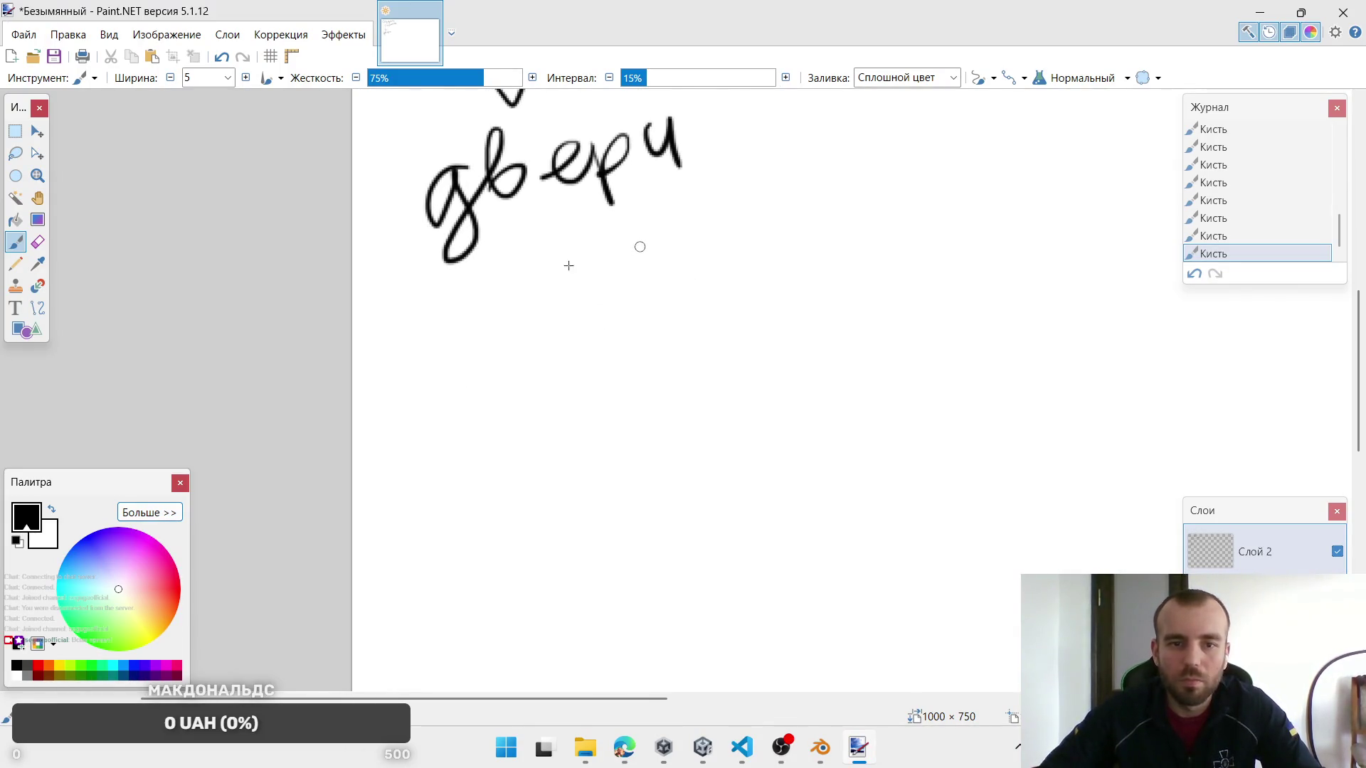
# Step: Handwrite '500' below 'двери' and strike it through
pyautogui.moveTo(406, 339)
pyautogui.mouseDown()
pyautogui.moveTo(410, 409)
pyautogui.moveTo(468, 321)
pyautogui.mouseUp()
pyautogui.moveTo(500, 324)
pyautogui.mouseDown()
pyautogui.moveTo(530, 356)
pyautogui.moveTo(502, 322)
pyautogui.moveTo(598, 309)
pyautogui.mouseUp()
pyautogui.moveTo(411, 379); pyautogui.dragTo(635, 298)
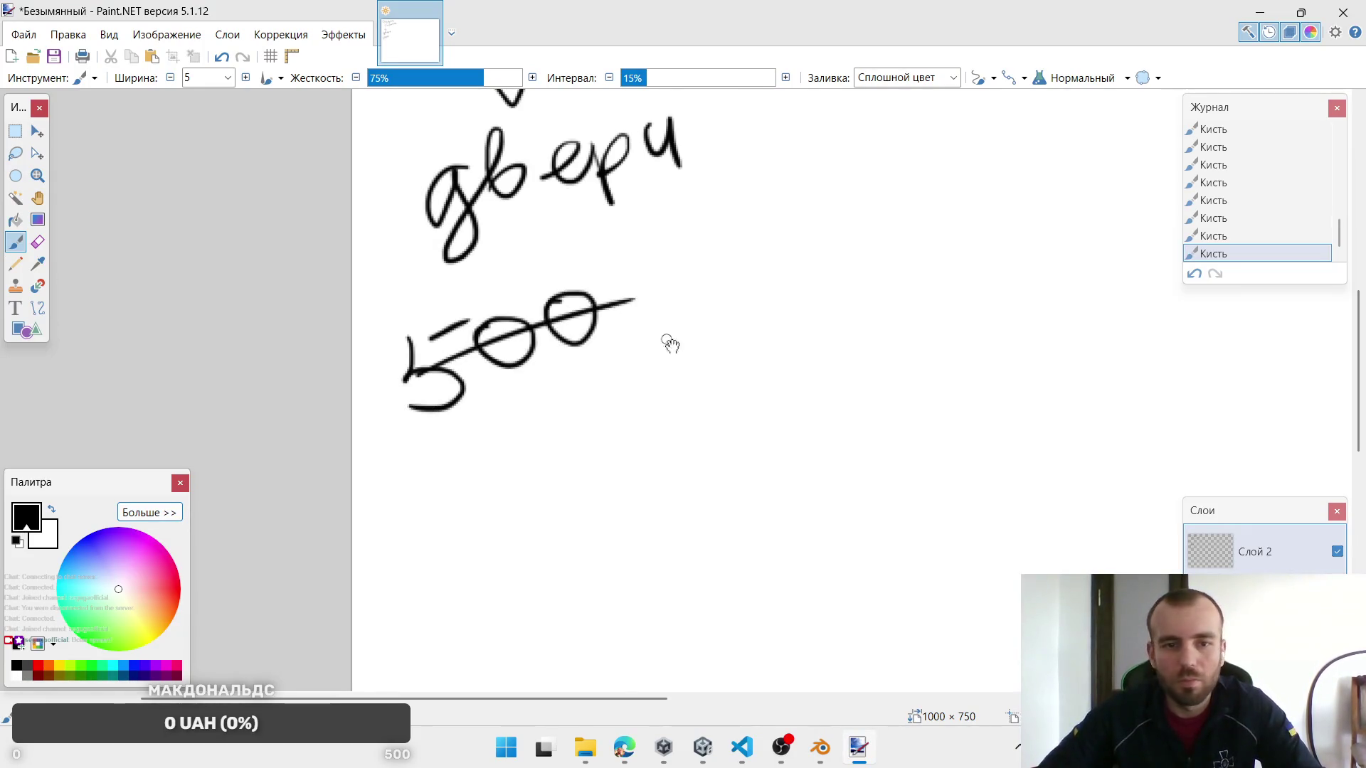
pyautogui.hscroll(5, 518, 326)
pyautogui.scroll(1, 518, 327)
# Step: Write the range '501–509' beside the crossed-out 500, fixing a wrong digit
pyautogui.moveTo(509, 274)
pyautogui.mouseDown()
pyautogui.moveTo(544, 321)
pyautogui.moveTo(505, 342)
pyautogui.mouseUp()
pyautogui.moveTo(507, 267); pyautogui.dragTo(564, 243)
pyautogui.moveTo(640, 260)
pyautogui.mouseDown()
pyautogui.moveTo(598, 302)
pyautogui.moveTo(644, 242)
pyautogui.moveTo(691, 266)
pyautogui.mouseUp()
pyautogui.hscroll(3, 644, 300)
pyautogui.scroll(2, 644, 300)
pyautogui.hotkey('ctrl', 'z')
pyautogui.moveTo(547, 283)
pyautogui.mouseDown()
pyautogui.moveTo(570, 363)
pyautogui.moveTo(612, 294)
pyautogui.mouseUp()
pyautogui.hscroll(1, 586, 325)
pyautogui.scroll(1, 587, 325)
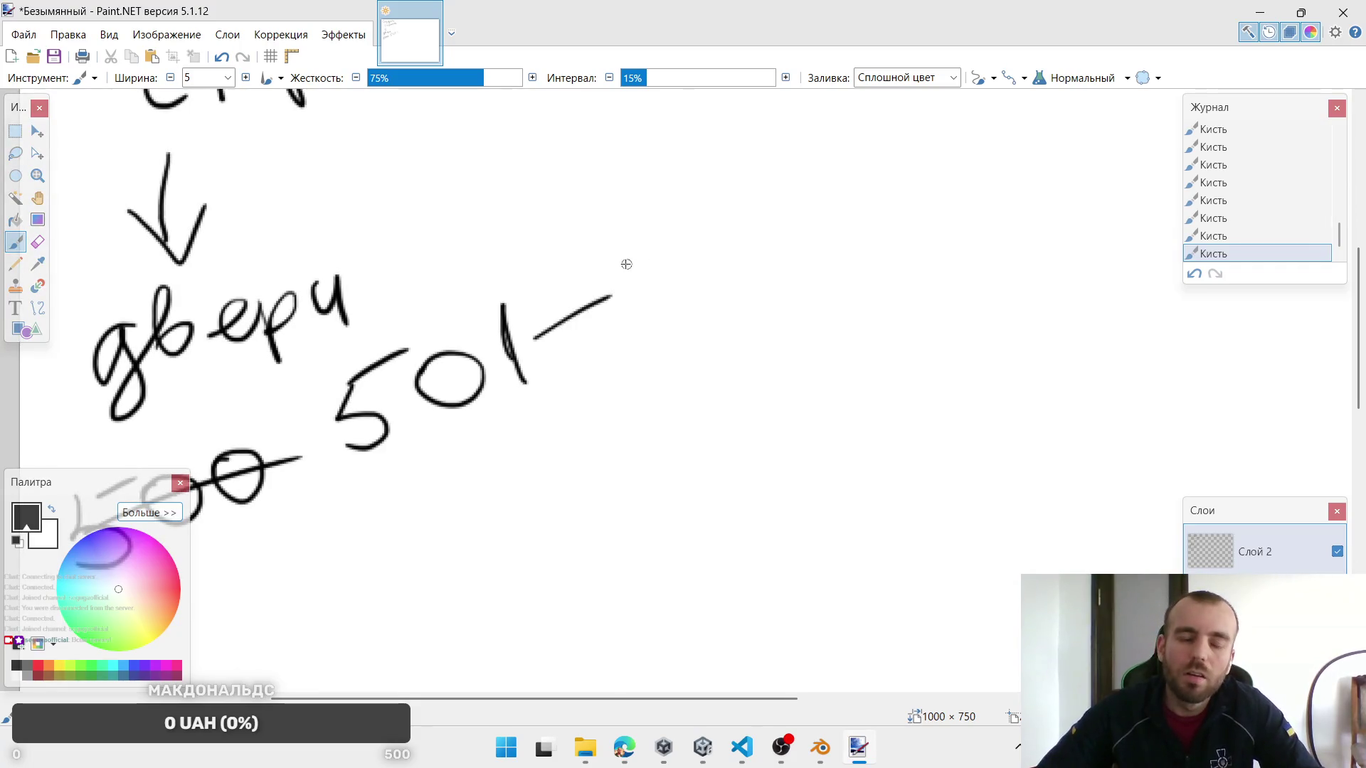
pyautogui.moveTo(634, 242)
pyautogui.mouseDown()
pyautogui.moveTo(655, 308)
pyautogui.moveTo(682, 212)
pyautogui.moveTo(694, 245)
pyautogui.moveTo(747, 214)
pyautogui.moveTo(761, 256)
pyautogui.mouseUp()
pyautogui.scroll(-4, 600, 289)
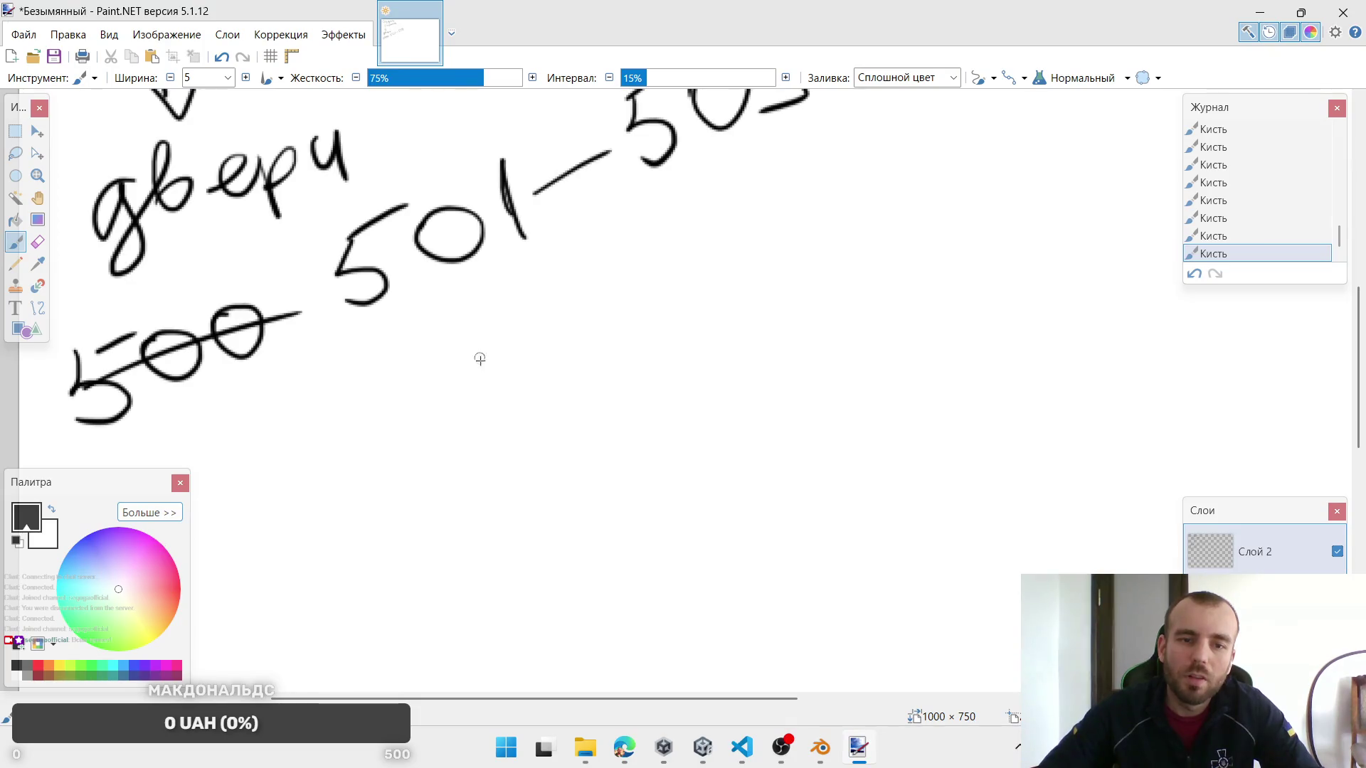
# Step: Begin handwriting 'закрыто' below the number range, undoing mistaken letters
pyautogui.moveTo(463, 348)
pyautogui.mouseDown()
pyautogui.moveTo(515, 370)
pyautogui.moveTo(518, 341)
pyautogui.moveTo(601, 281)
pyautogui.moveTo(637, 260)
pyautogui.moveTo(653, 284)
pyautogui.mouseUp()
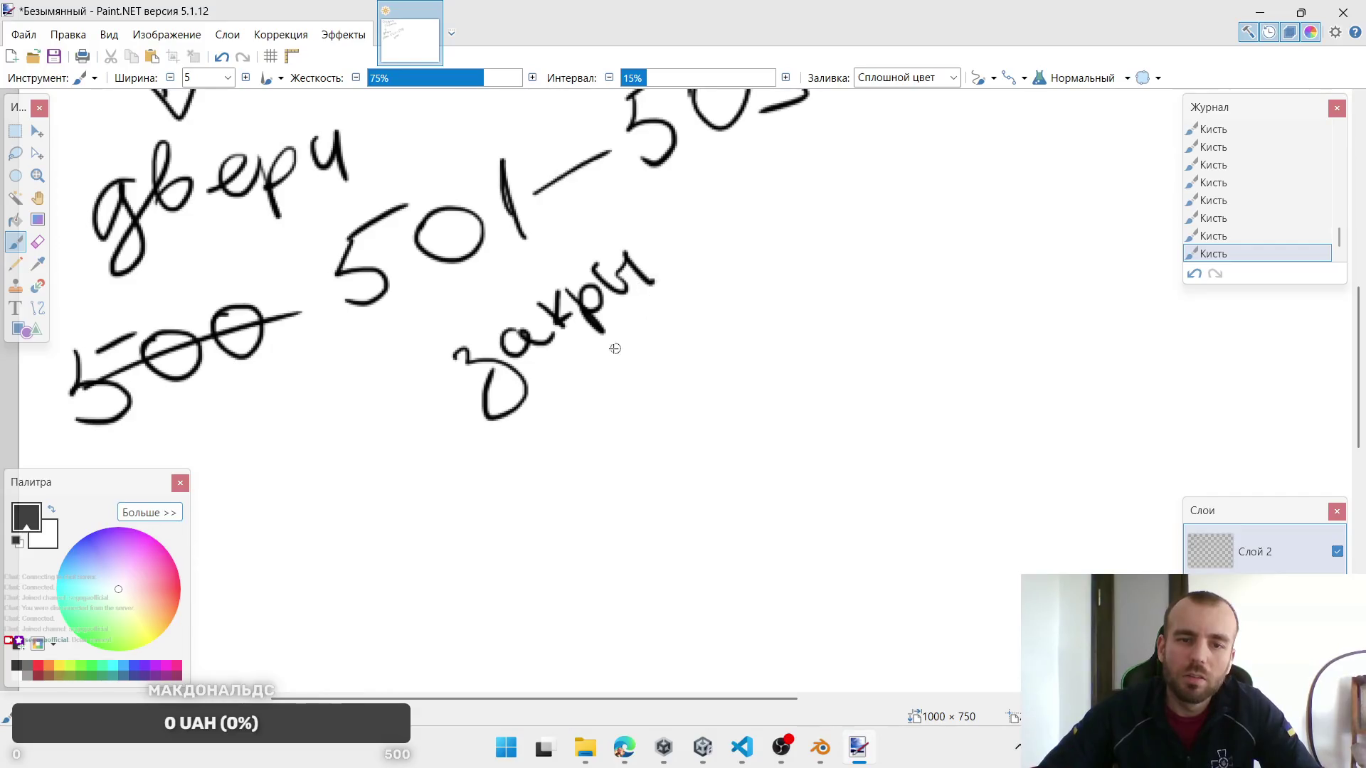
pyautogui.hotkey('ctrl', 'z')
pyautogui.hotkey('ctrl', 'z')
pyautogui.hotkey('ctrl', 'z')
pyautogui.hotkey('ctrl', 'z')
pyautogui.moveTo(558, 335)
pyautogui.mouseDown()
pyautogui.moveTo(569, 306)
pyautogui.moveTo(594, 360)
pyautogui.moveTo(599, 283)
pyautogui.mouseUp()
pyautogui.hotkey('ctrl', 'z')
pyautogui.hotkey('ctrl', 'z')
pyautogui.hotkey('ctrl', 'z')
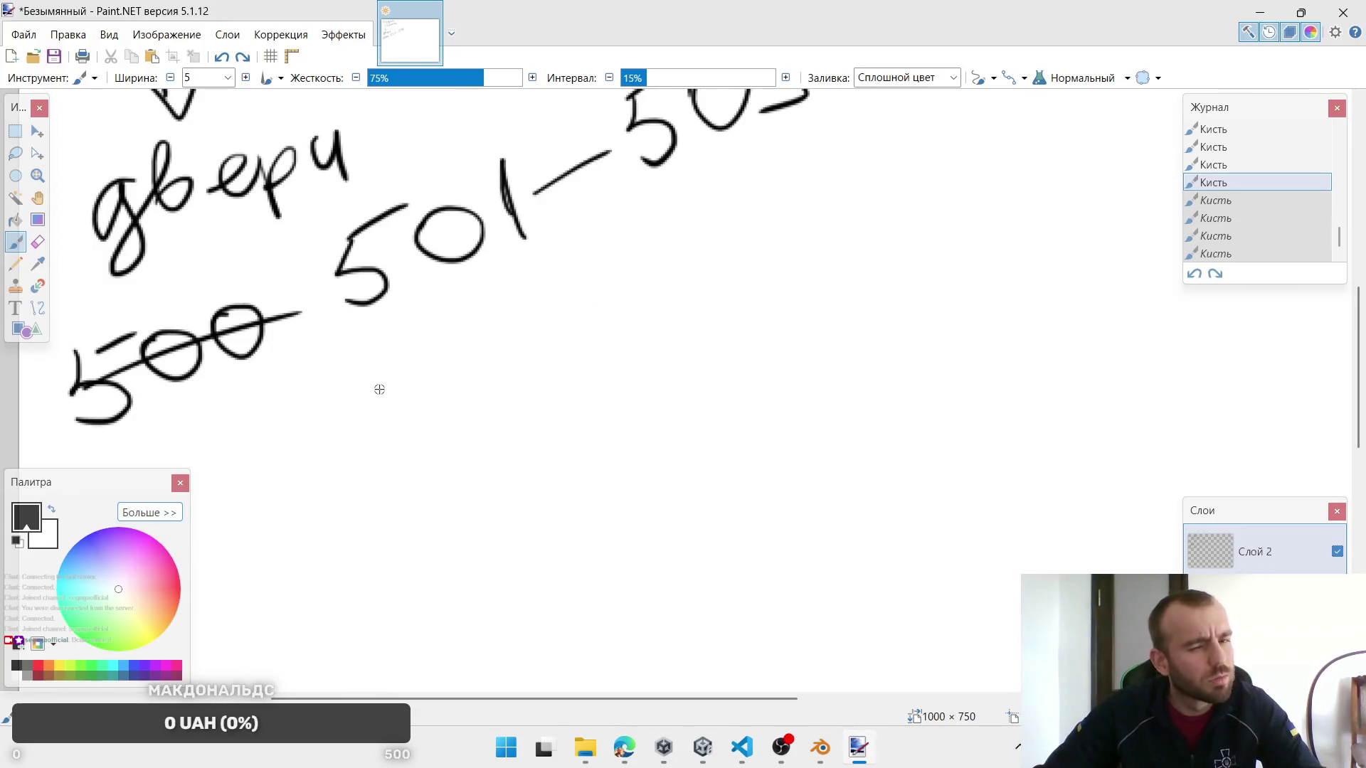
pyautogui.hotkey('alt', 'Tab')
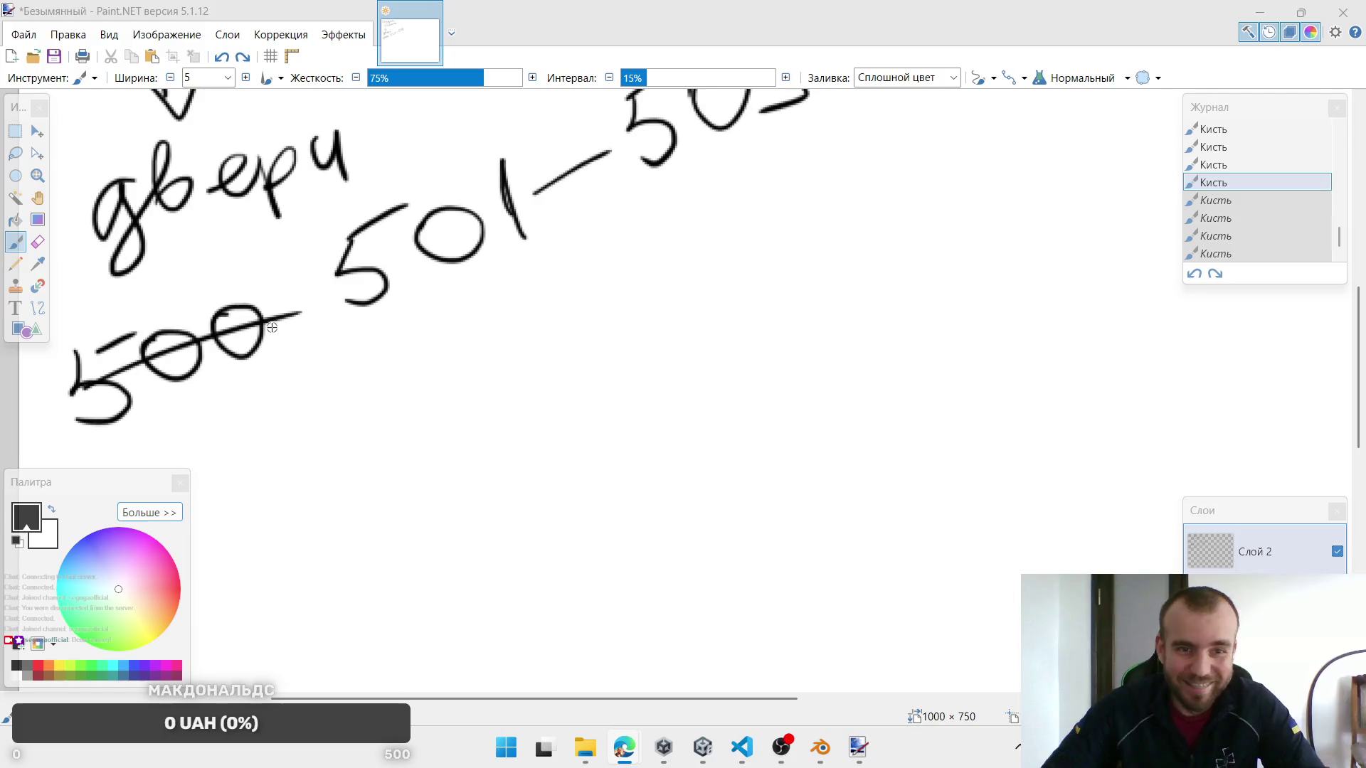
pyautogui.moveTo(418, 363)
pyautogui.mouseDown()
pyautogui.moveTo(501, 367)
pyautogui.moveTo(537, 317)
pyautogui.moveTo(619, 298)
pyautogui.moveTo(638, 247)
pyautogui.moveTo(739, 206)
pyautogui.moveTo(852, 212)
pyautogui.mouseUp()
# Step: Finish 'закрыто' and attempt the word after the divider, then undo those strokes
pyautogui.moveTo(818, 139); pyautogui.dragTo(831, 250)
pyautogui.scroll(2, 720, 299)
pyautogui.hscroll(3, 719, 299)
pyautogui.moveTo(683, 253); pyautogui.dragTo(744, 270)
pyautogui.moveTo(670, 241)
pyautogui.mouseDown()
pyautogui.moveTo(739, 202)
pyautogui.moveTo(793, 273)
pyautogui.mouseUp()
pyautogui.moveTo(758, 214); pyautogui.dragTo(850, 207)
pyautogui.moveTo(843, 160); pyautogui.dragTo(871, 199)
pyautogui.moveTo(871, 143); pyautogui.dragTo(890, 189)
pyautogui.hotkey('ctrl', 'z')
pyautogui.hotkey('ctrl', 'z')
pyautogui.hotkey('ctrl', 'z')
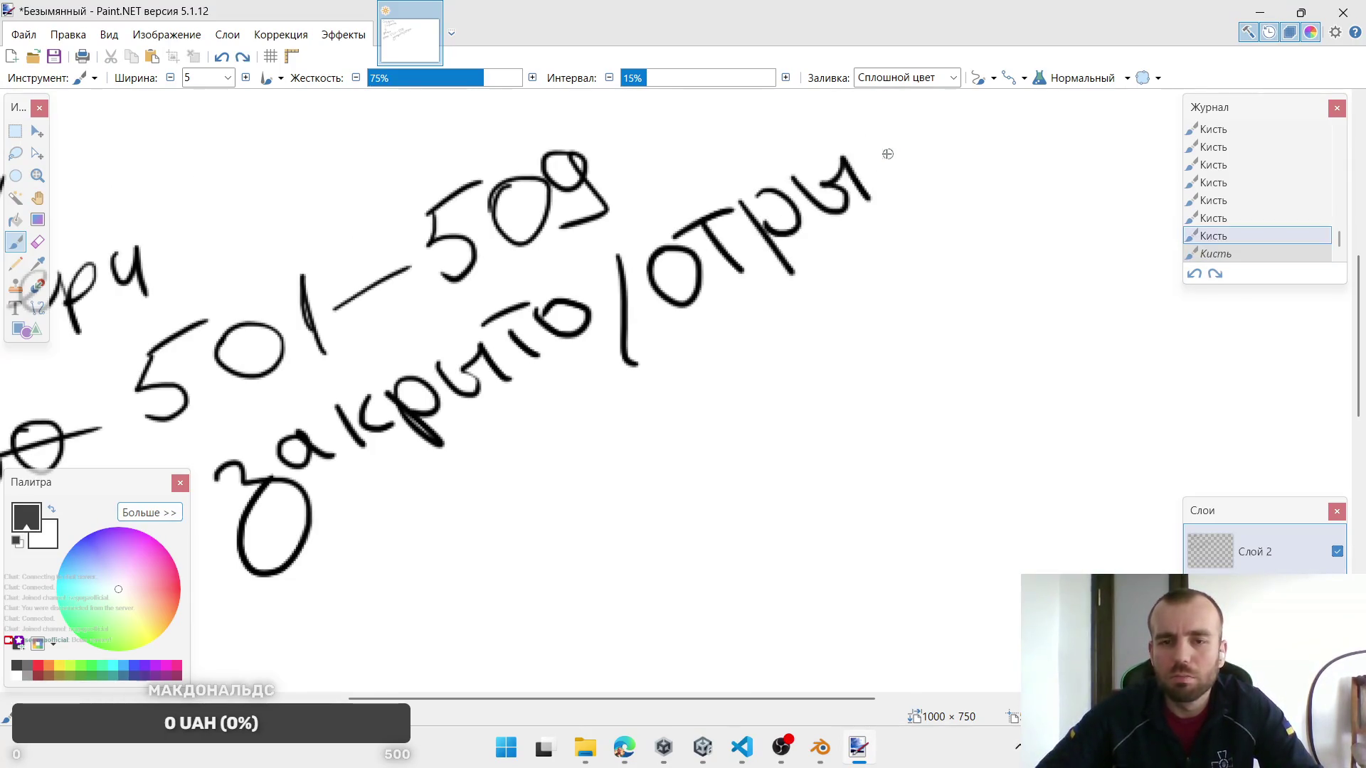
pyautogui.hotkey('ctrl', 'z')
pyautogui.hotkey('ctrl', 'z')
pyautogui.hotkey('ctrl', 'z')
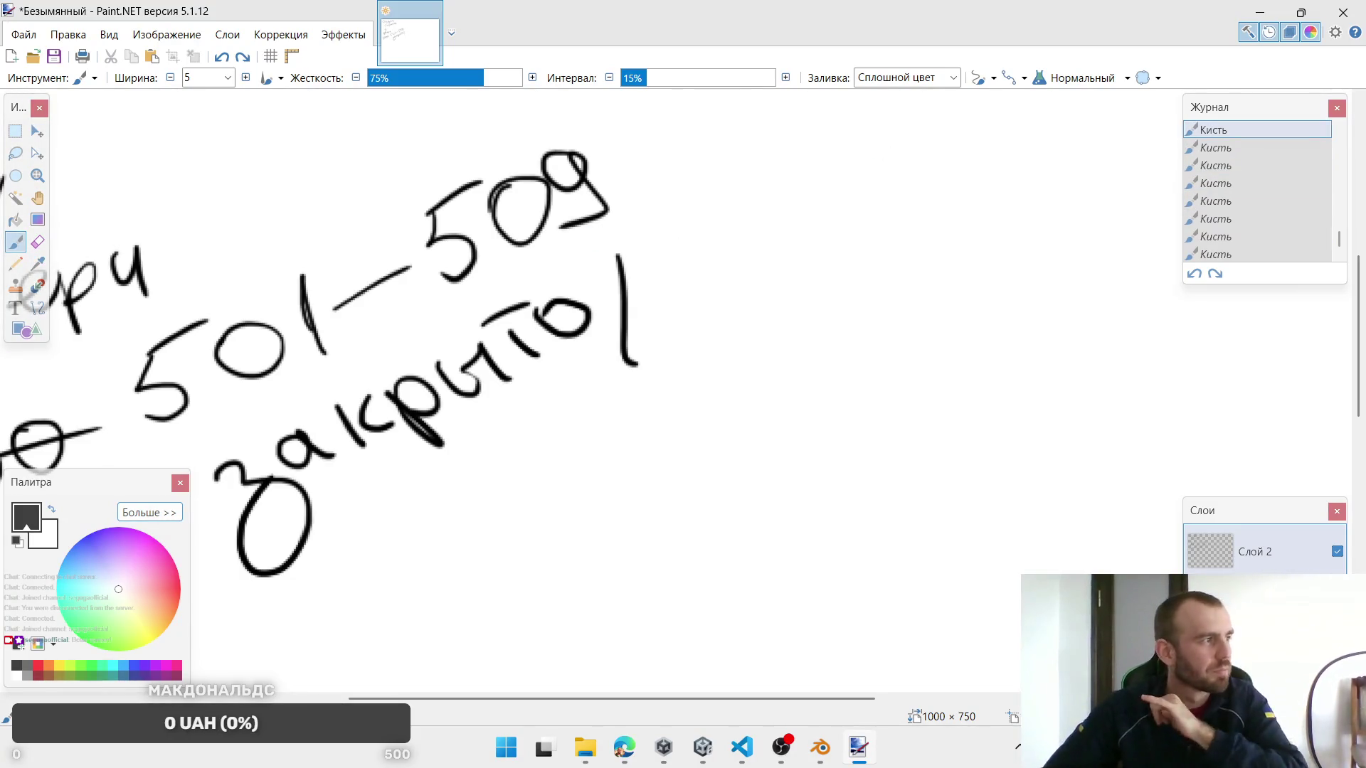
pyautogui.hotkey('alt', 'Tab')
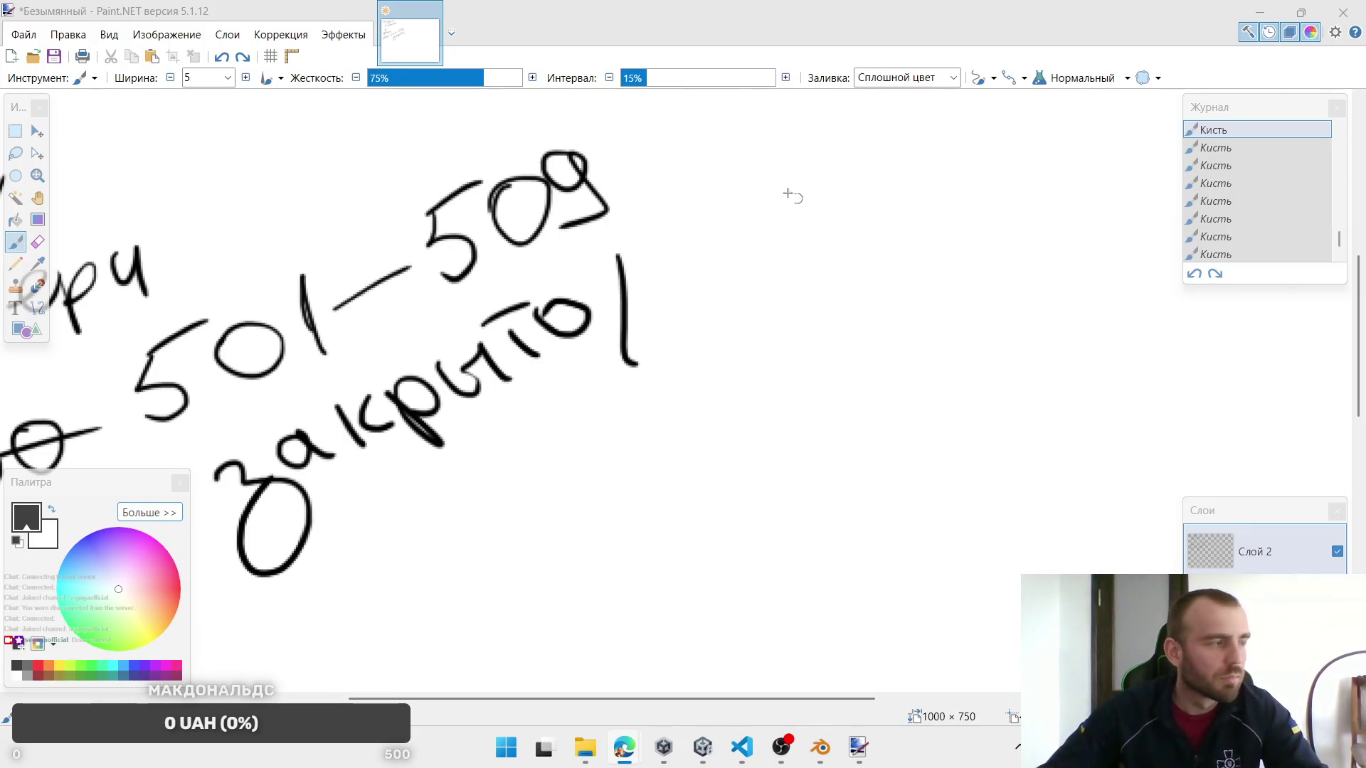
# Step: Rewrite 'открыто' after the divider to complete 'закрыто/открыто'
pyautogui.moveTo(658, 269)
pyautogui.mouseDown()
pyautogui.moveTo(701, 288)
pyautogui.moveTo(651, 258)
pyautogui.mouseUp()
pyautogui.moveTo(715, 224)
pyautogui.mouseDown()
pyautogui.moveTo(754, 271)
pyautogui.moveTo(752, 203)
pyautogui.moveTo(799, 255)
pyautogui.mouseUp()
pyautogui.moveTo(825, 210); pyautogui.dragTo(827, 243)
pyautogui.moveTo(831, 176)
pyautogui.mouseDown()
pyautogui.moveTo(873, 251)
pyautogui.moveTo(870, 170)
pyautogui.mouseUp()
pyautogui.moveTo(879, 161)
pyautogui.mouseDown()
pyautogui.moveTo(903, 186)
pyautogui.moveTo(954, 167)
pyautogui.mouseUp()
pyautogui.moveTo(893, 128); pyautogui.dragTo(971, 107)
pyautogui.moveTo(985, 104)
pyautogui.mouseDown()
pyautogui.moveTo(996, 142)
pyautogui.moveTo(967, 100)
pyautogui.mouseUp()
pyautogui.moveTo(607, 399); pyautogui.dragTo(761, 345)
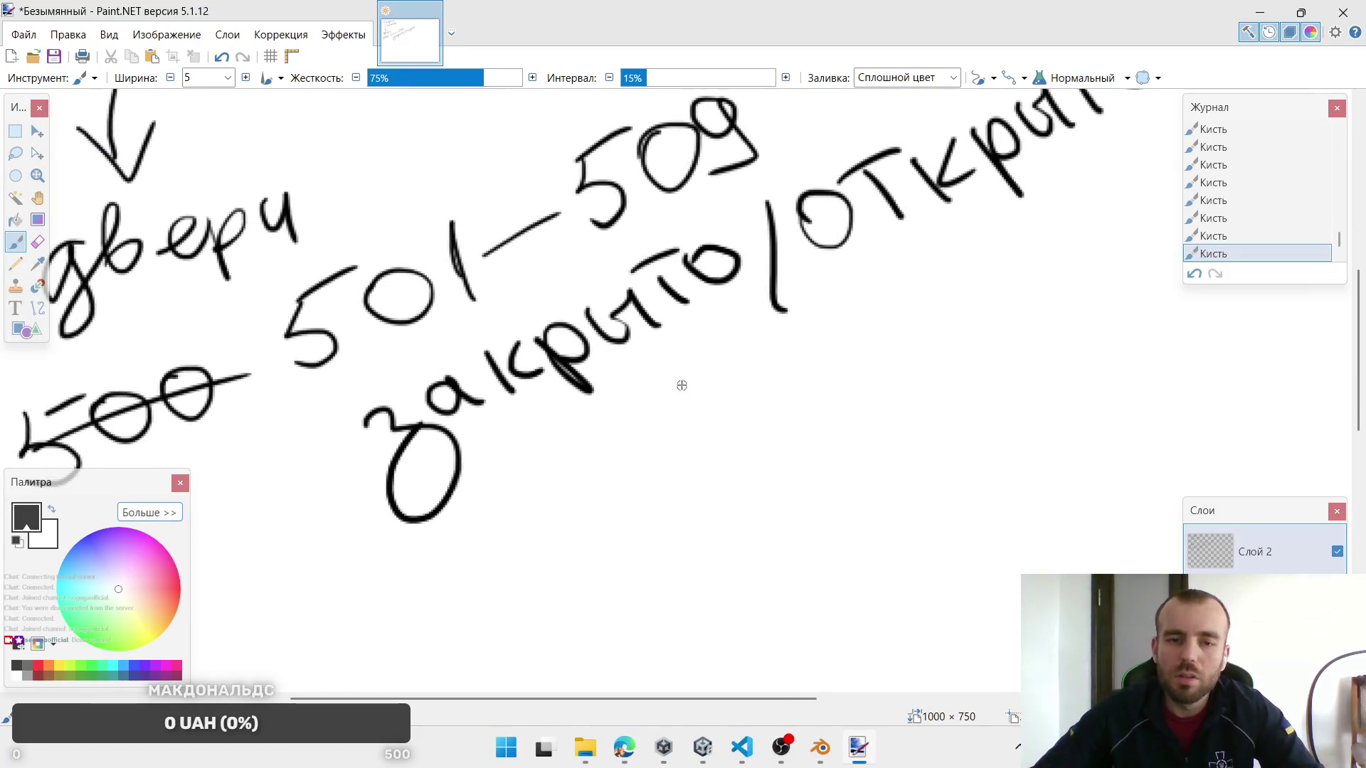
pyautogui.hscroll(3, 634, 372)
pyautogui.scroll(-5, 625, 390)
# Step: Handwrite 'нужно брать' below 'закрыто/открыто', redrawing one faulty stroke
pyautogui.moveTo(450, 368); pyautogui.dragTo(473, 445)
pyautogui.moveTo(491, 353); pyautogui.dragTo(471, 445)
pyautogui.moveTo(478, 409)
pyautogui.mouseDown()
pyautogui.moveTo(523, 384)
pyautogui.moveTo(608, 409)
pyautogui.mouseUp()
pyautogui.moveTo(587, 320)
pyautogui.mouseDown()
pyautogui.moveTo(656, 325)
pyautogui.moveTo(694, 263)
pyautogui.mouseUp()
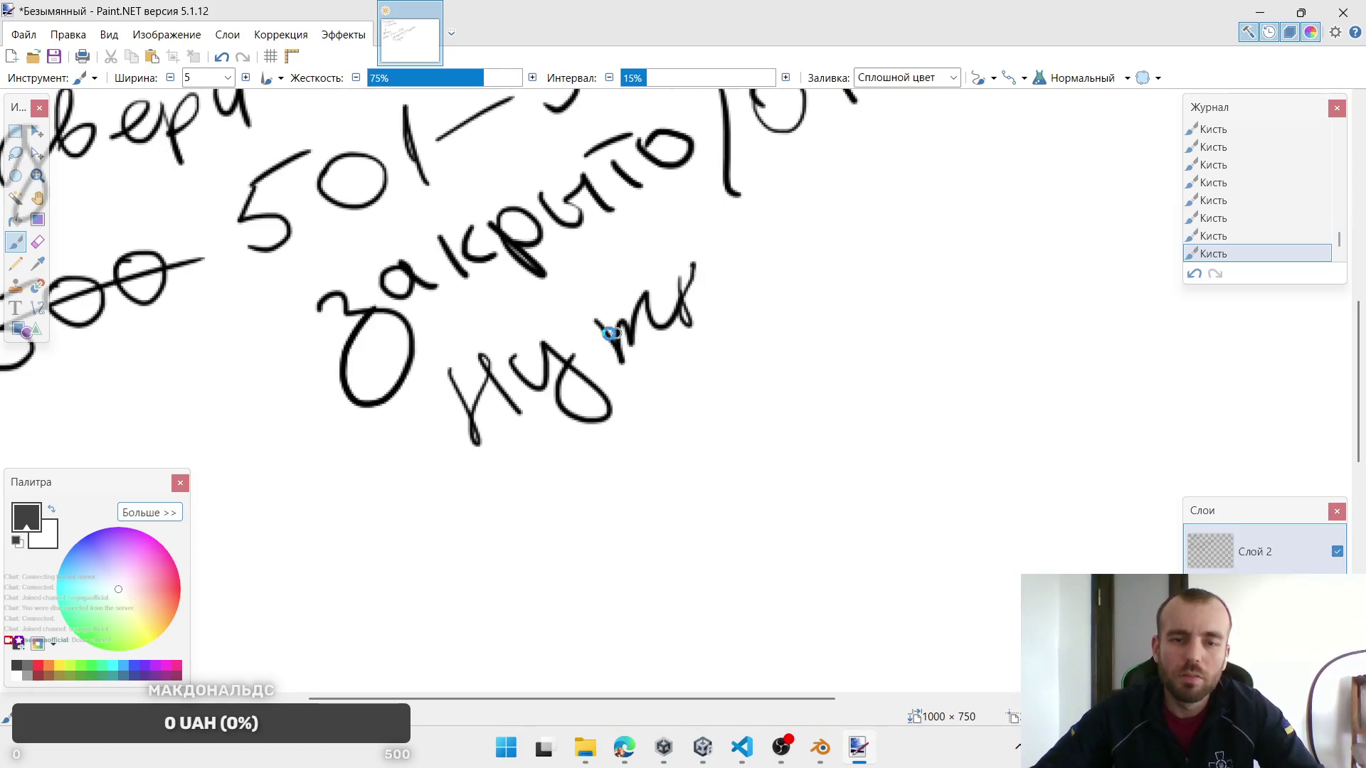
pyautogui.hotkey('ctrl', 'z')
pyautogui.hotkey('ctrl', 'z')
pyautogui.moveTo(594, 320); pyautogui.dragTo(659, 265)
pyautogui.moveTo(651, 263)
pyautogui.mouseDown()
pyautogui.moveTo(666, 288)
pyautogui.moveTo(708, 266)
pyautogui.moveTo(726, 285)
pyautogui.moveTo(787, 226)
pyautogui.moveTo(762, 281)
pyautogui.mouseUp()
pyautogui.scroll(2, 779, 256)
pyautogui.hscroll(2, 778, 256)
pyautogui.moveTo(814, 220); pyautogui.dragTo(850, 281)
pyautogui.moveTo(832, 245)
pyautogui.mouseDown()
pyautogui.moveTo(864, 213)
pyautogui.moveTo(922, 217)
pyautogui.moveTo(925, 182)
pyautogui.moveTo(929, 196)
pyautogui.mouseUp()
pyautogui.moveTo(913, 169)
pyautogui.mouseDown()
pyautogui.moveTo(964, 136)
pyautogui.moveTo(978, 168)
pyautogui.mouseUp()
# Step: Write 'ключ' below 'брать' and zoom out to show the whole note page
pyautogui.moveTo(622, 417)
pyautogui.mouseDown()
pyautogui.moveTo(735, 302)
pyautogui.moveTo(659, 351)
pyautogui.moveTo(684, 373)
pyautogui.mouseUp()
pyautogui.moveTo(715, 302)
pyautogui.mouseDown()
pyautogui.moveTo(678, 349)
pyautogui.moveTo(718, 356)
pyautogui.mouseUp()
pyautogui.moveTo(762, 295)
pyautogui.mouseDown()
pyautogui.moveTo(764, 343)
pyautogui.moveTo(788, 308)
pyautogui.mouseUp()
pyautogui.moveTo(847, 257); pyautogui.dragTo(801, 286)
pyautogui.moveTo(834, 264)
pyautogui.mouseDown()
pyautogui.moveTo(884, 221)
pyautogui.moveTo(903, 279)
pyautogui.mouseUp()
pyautogui.press('z')
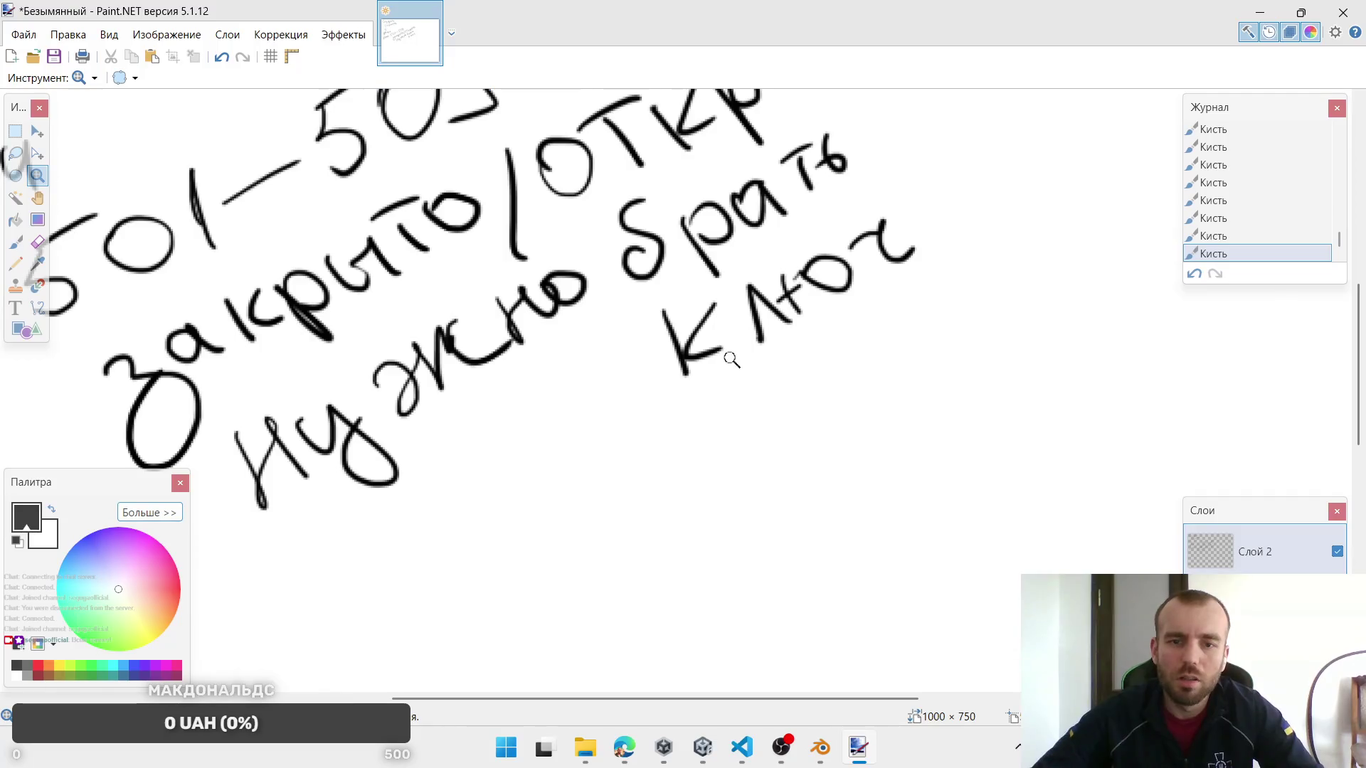
pyautogui.rightClick(725, 343)
pyautogui.rightClick(726, 343)
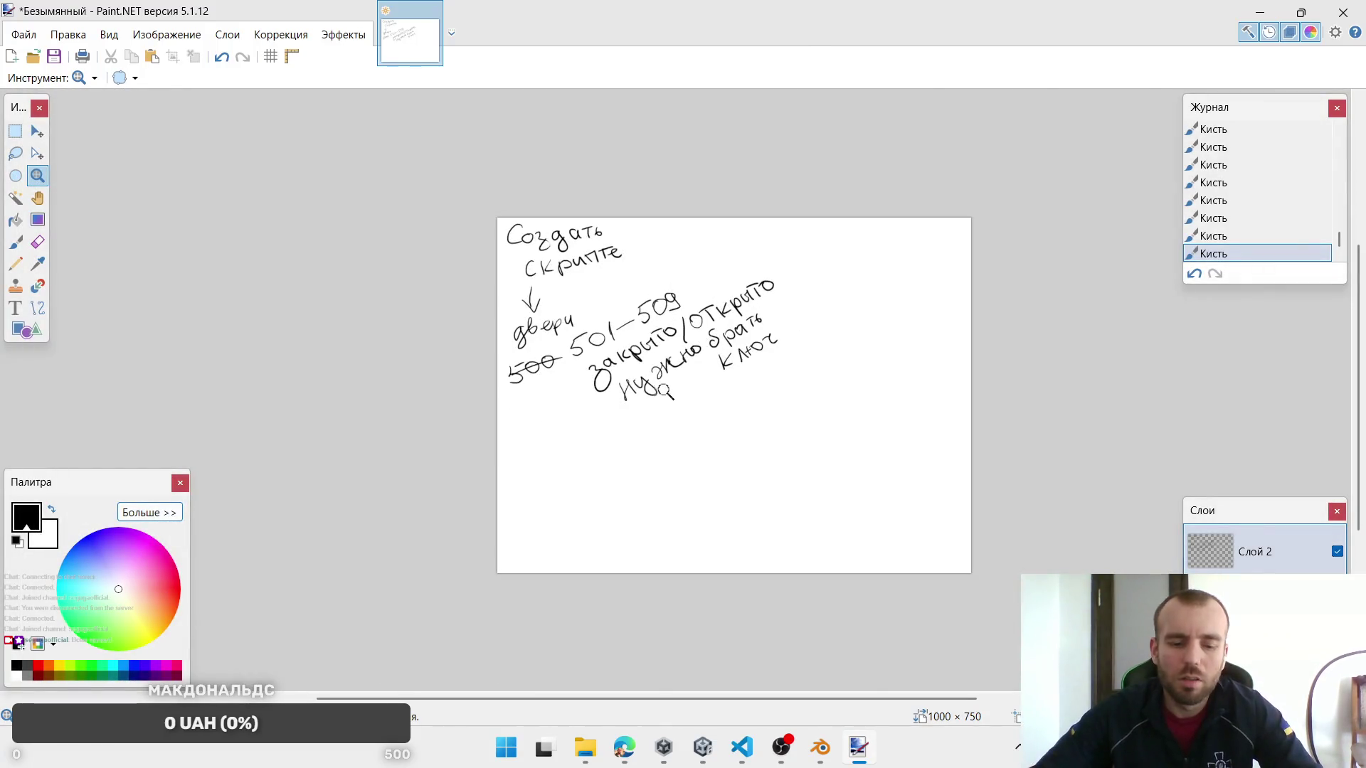
pyautogui.press('b')
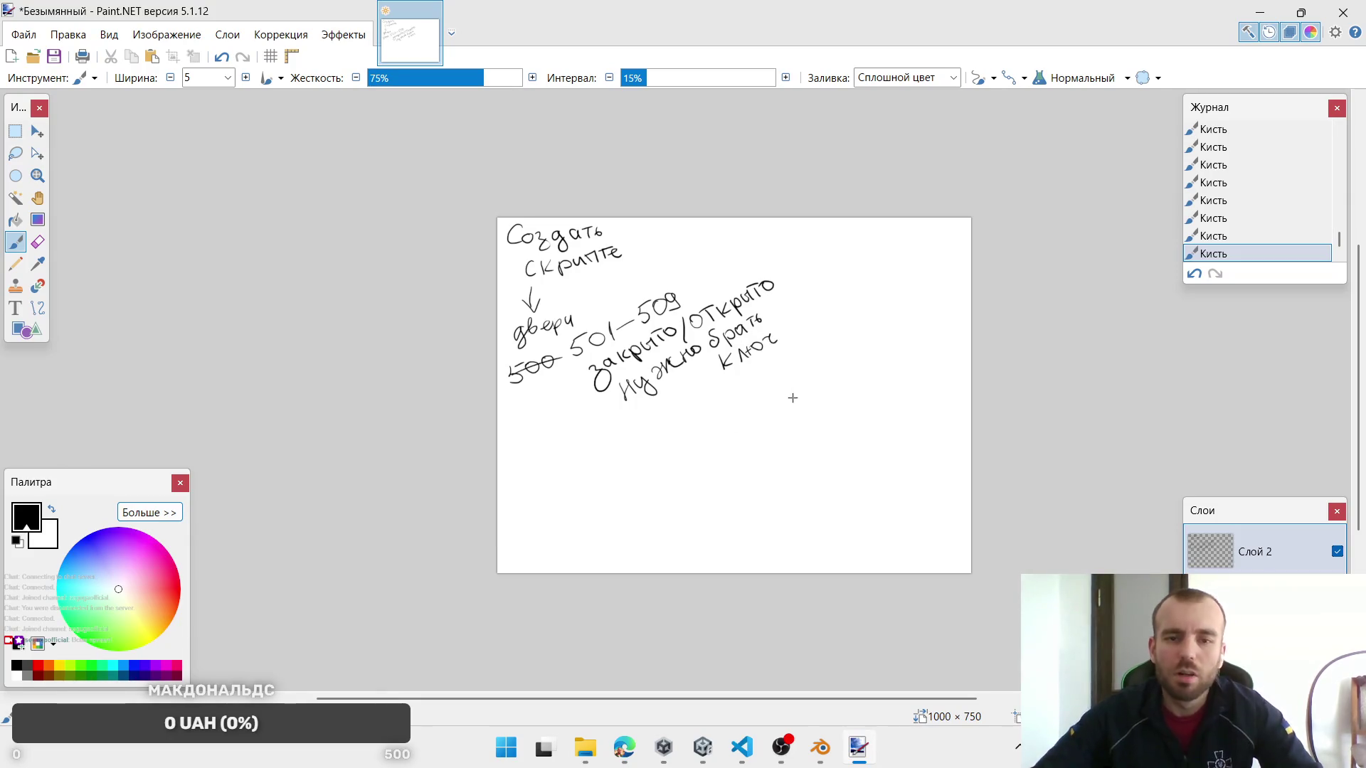
pyautogui.click(702, 746)
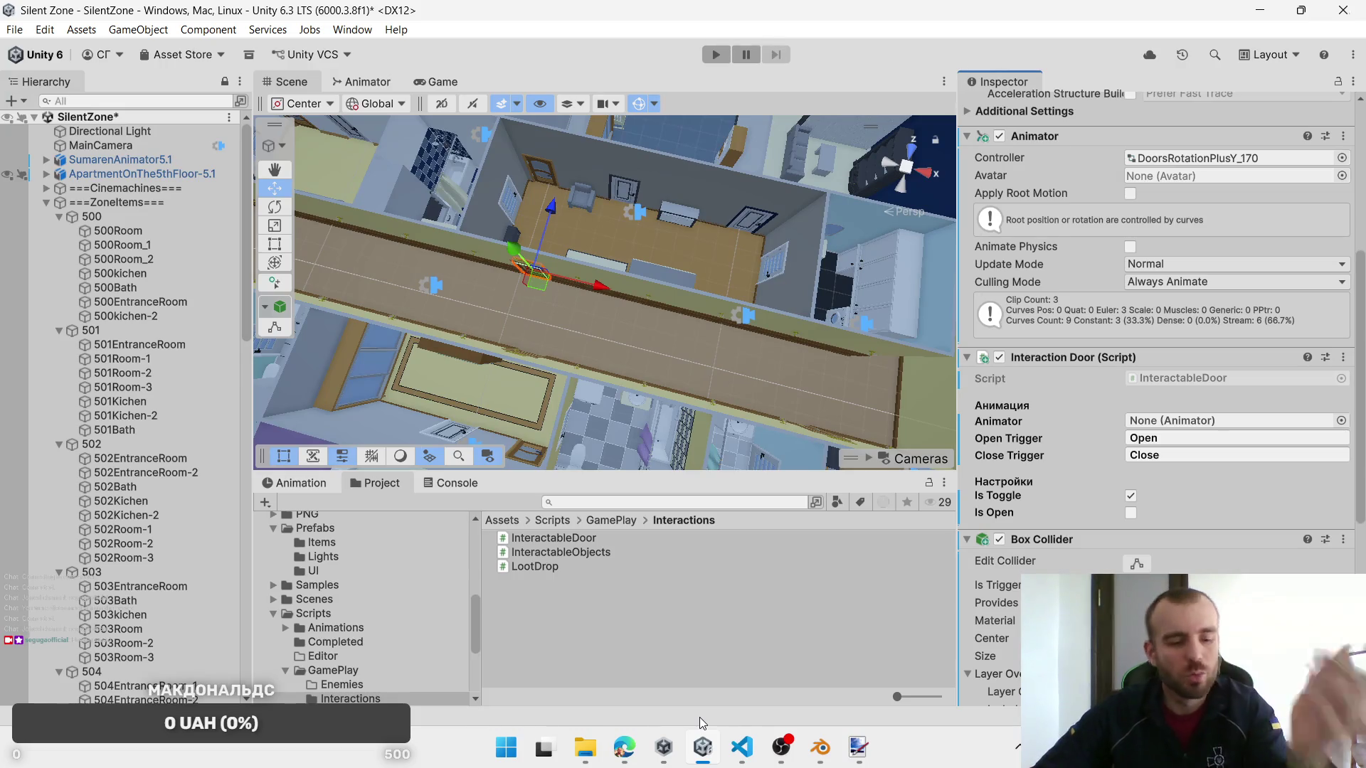
pyautogui.hotkey('alt', 'Tab')
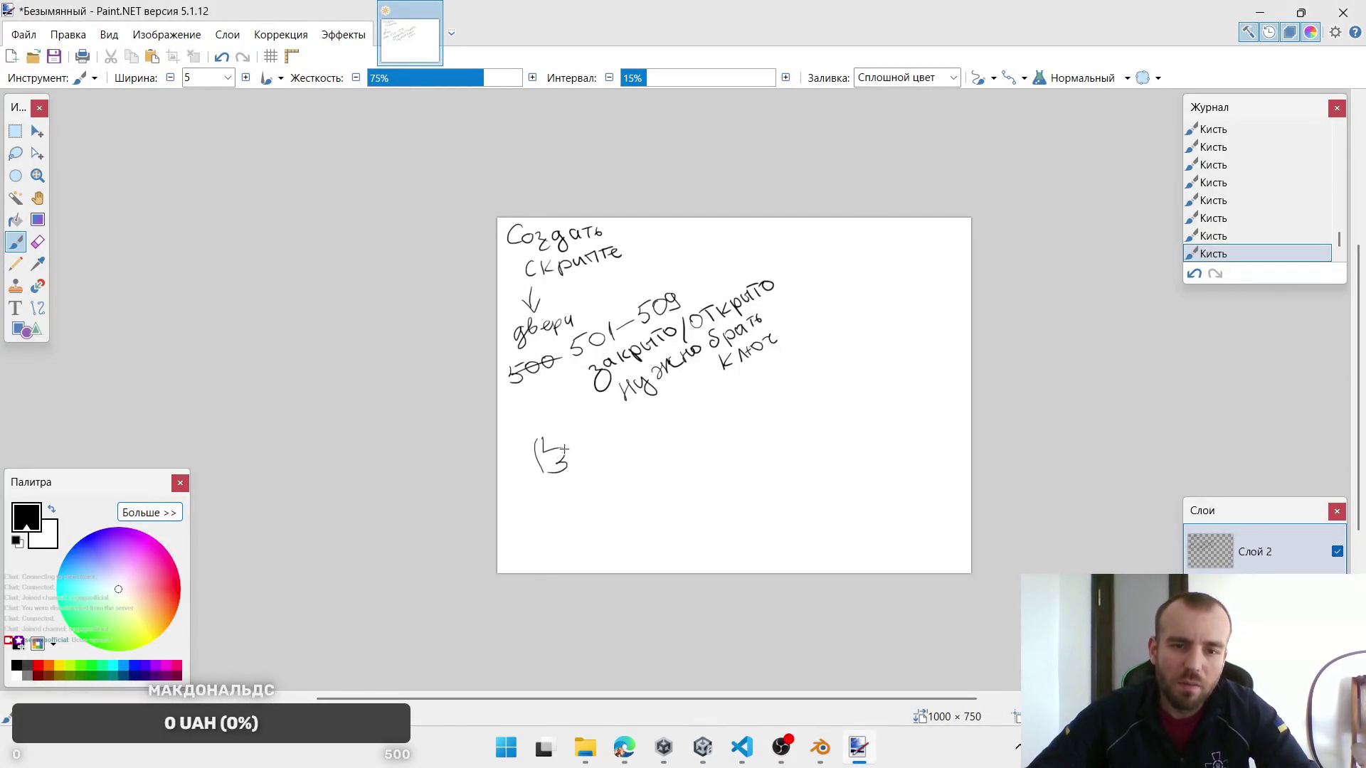
# Step: Rewrite a new line with 'бо' below the door notes, circle its last word, and return to Unity
pyautogui.hotkey('ctrl', 'z')
pyautogui.moveTo(539, 441)
pyautogui.mouseDown()
pyautogui.moveTo(546, 471)
pyautogui.moveTo(582, 453)
pyautogui.mouseUp()
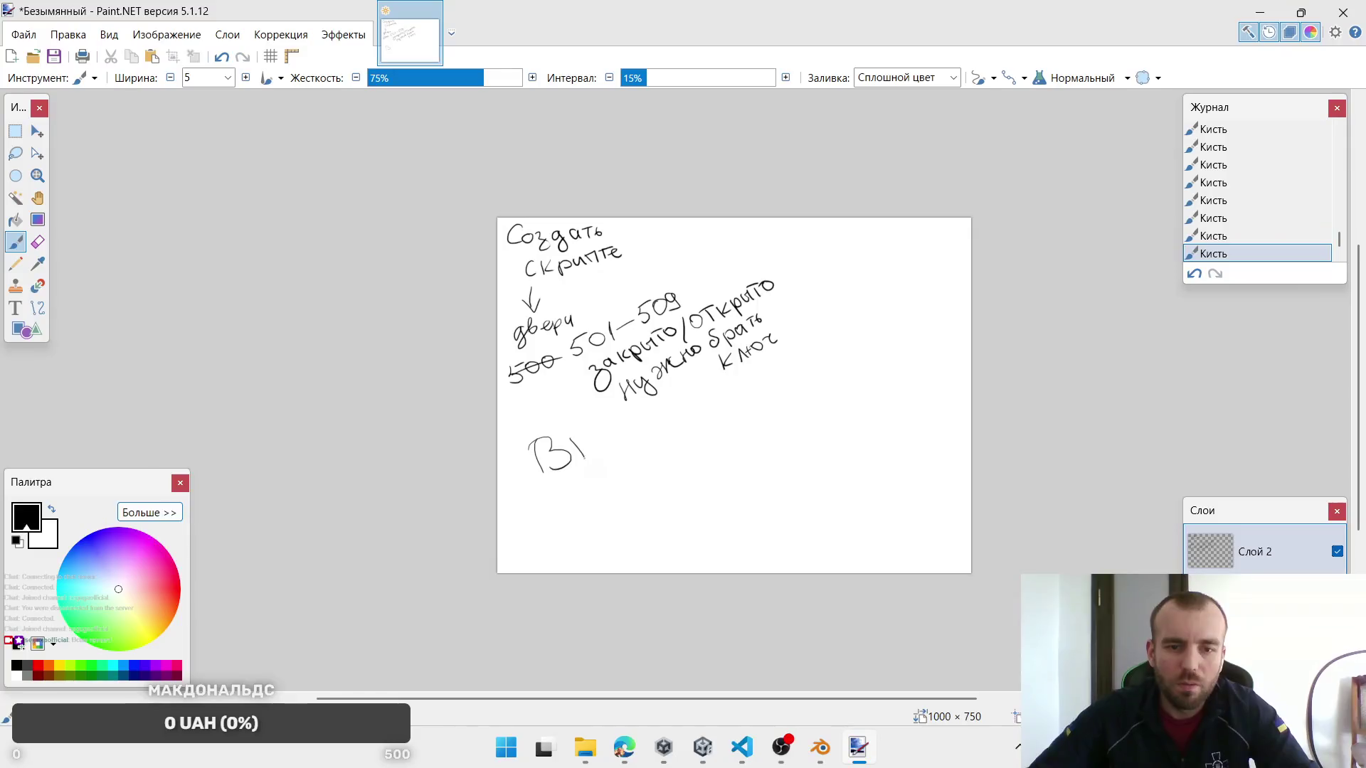
pyautogui.hotkey('ctrl', 'z')
pyautogui.hotkey('ctrl', 'z')
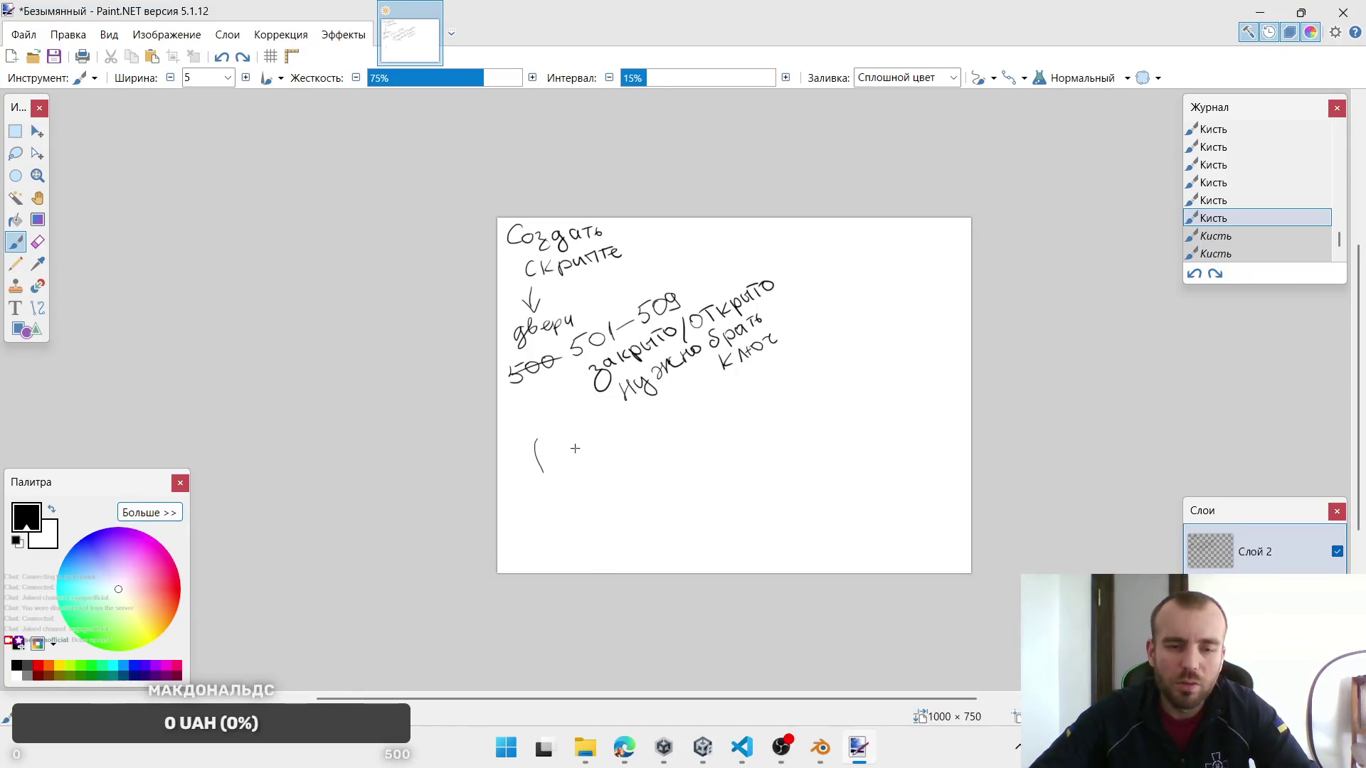
pyautogui.hotkey('ctrl', 'z')
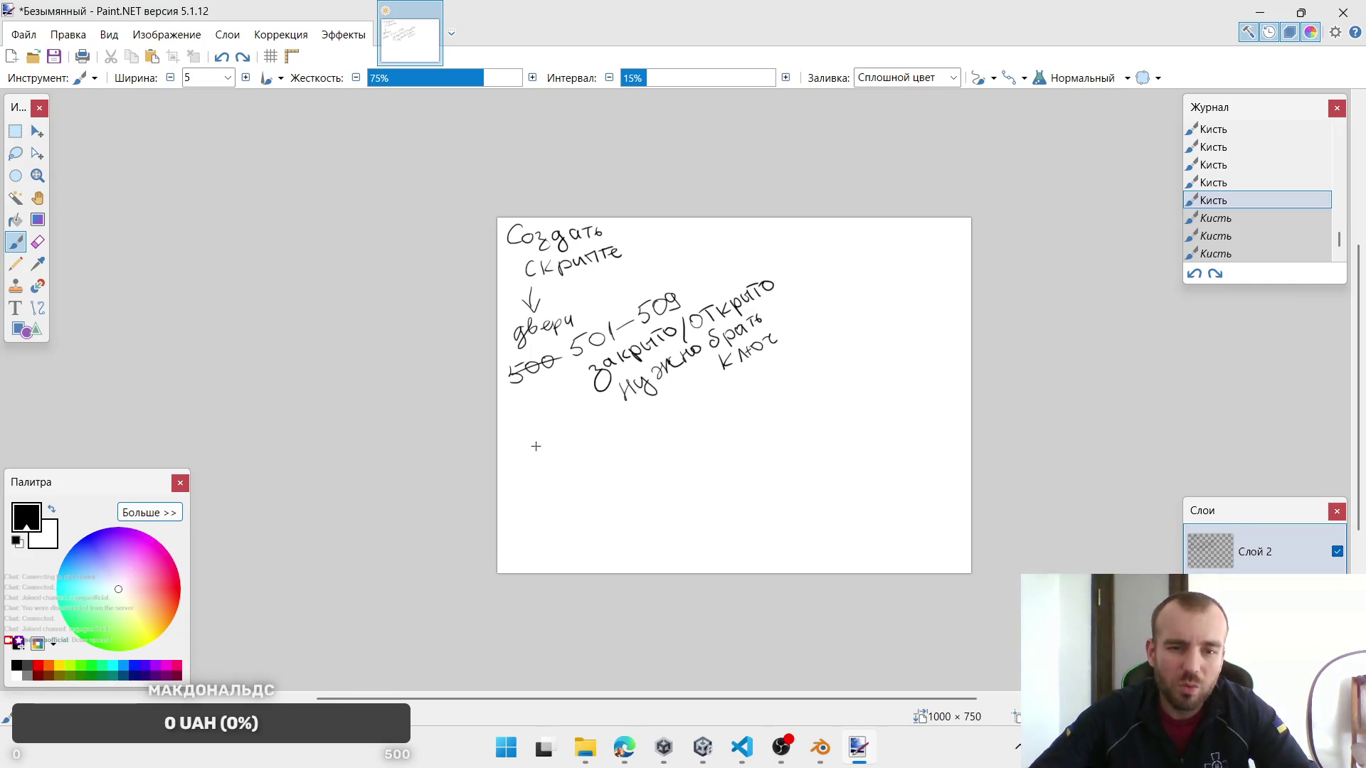
pyautogui.moveTo(536, 431)
pyautogui.mouseDown()
pyautogui.moveTo(531, 462)
pyautogui.moveTo(581, 430)
pyautogui.mouseUp()
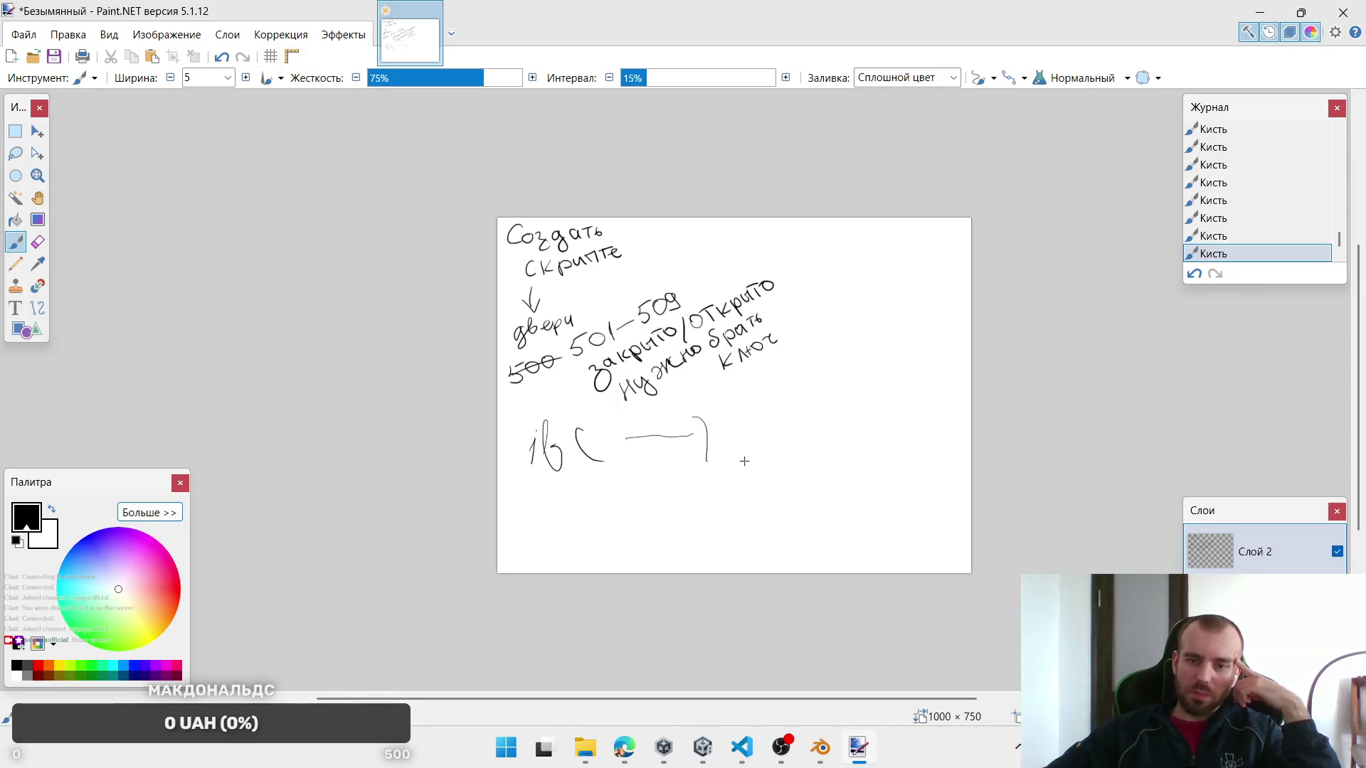
pyautogui.moveTo(744, 436)
pyautogui.mouseDown()
pyautogui.moveTo(763, 387)
pyautogui.moveTo(785, 409)
pyautogui.mouseUp()
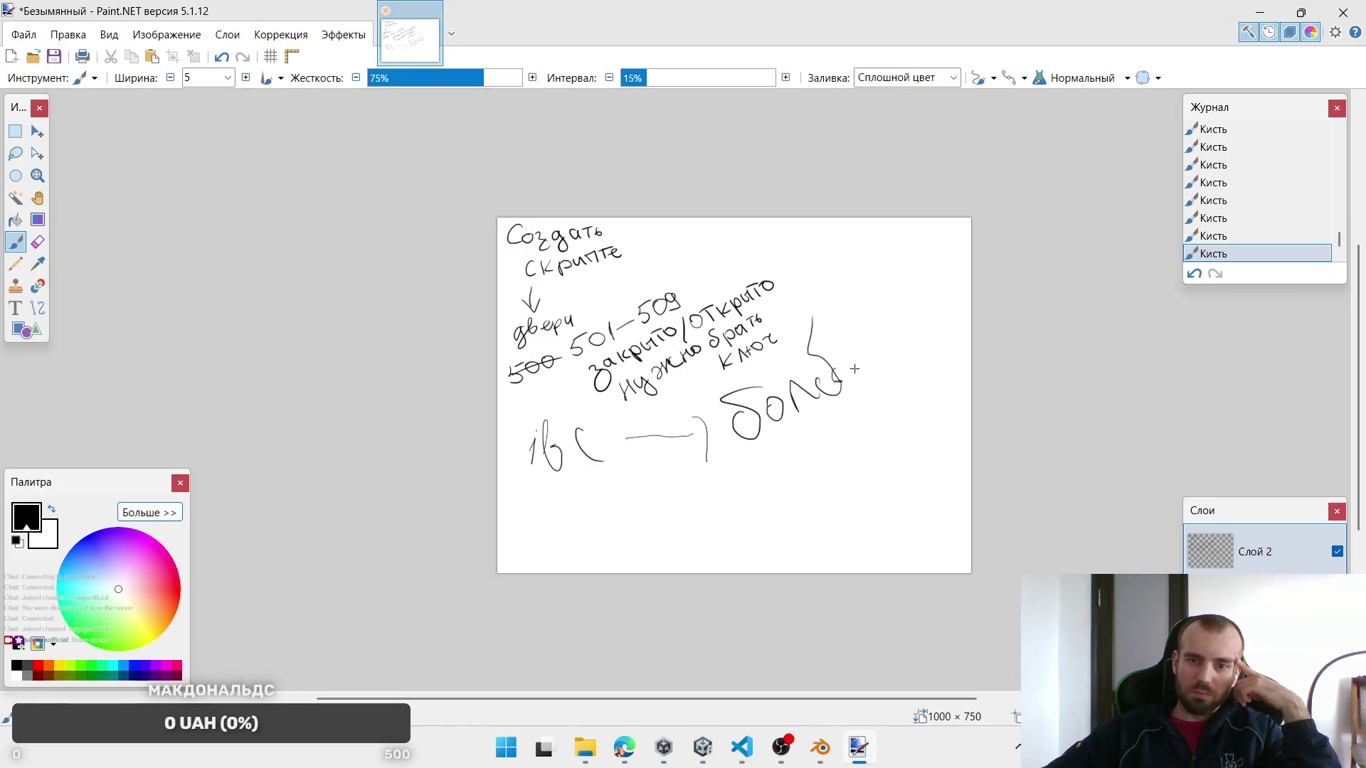
pyautogui.moveTo(841, 318)
pyautogui.mouseDown()
pyautogui.moveTo(693, 363)
pyautogui.moveTo(743, 340)
pyautogui.mouseUp()
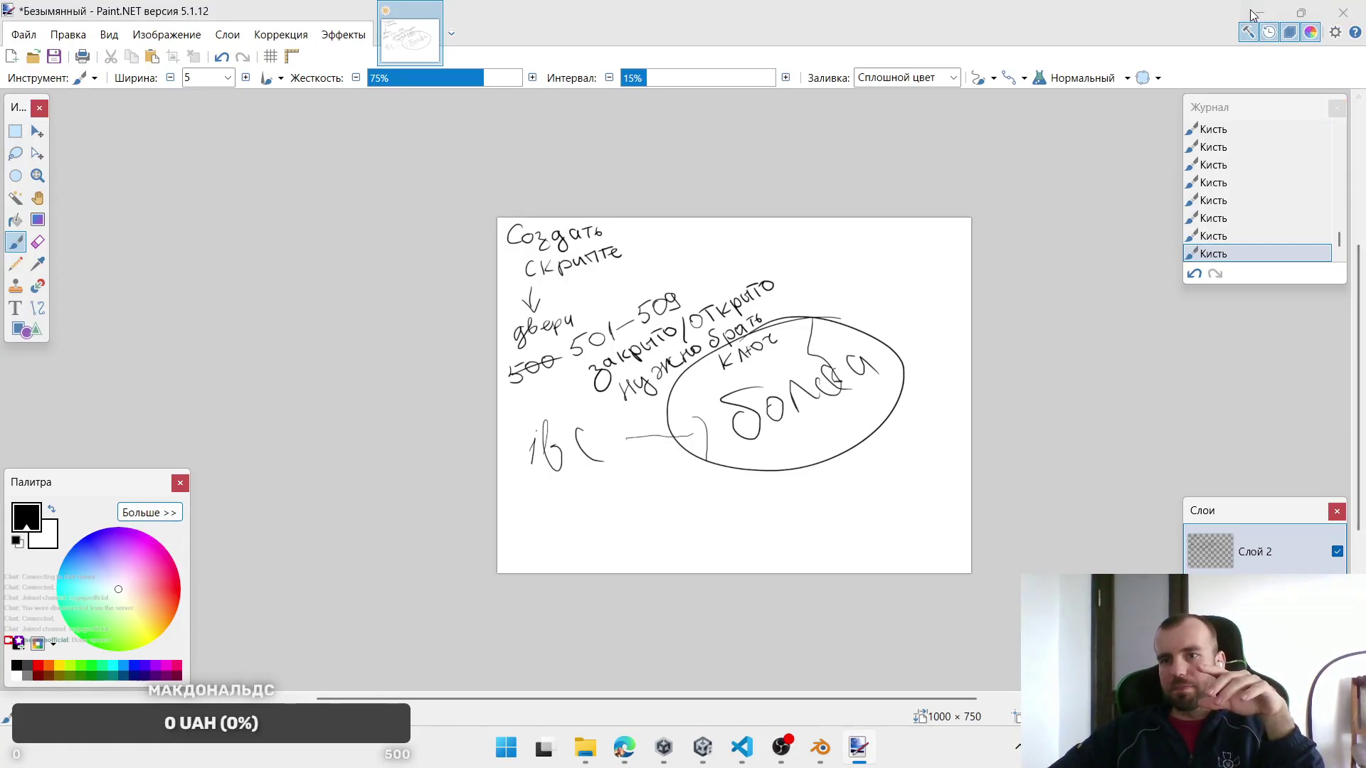
pyautogui.hotkey('alt', 'Tab')
pyautogui.moveTo(809, 356); pyautogui.dragTo(664, 181)
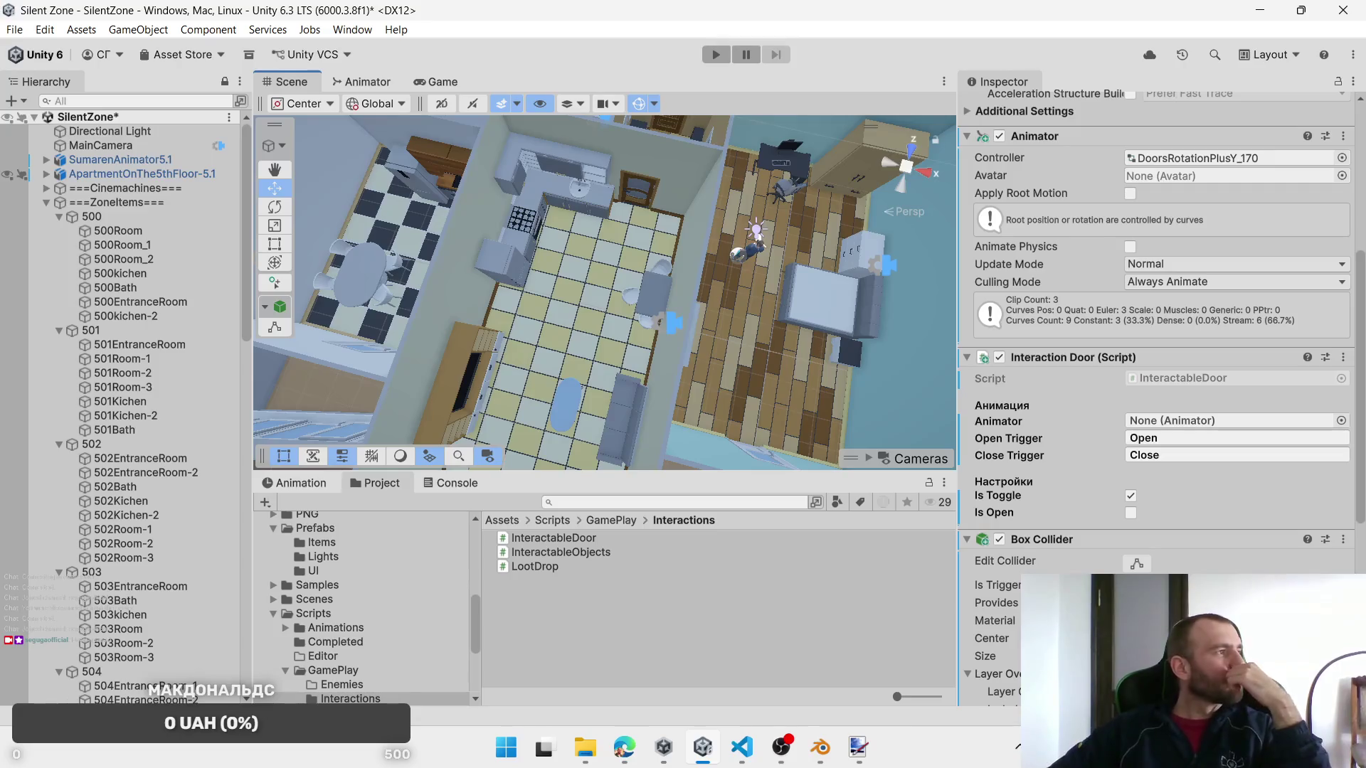
# Step: Select the 501EntranceRoom spawn zone in the Hierarchy and frame it in the Scene view
pyautogui.hotkey('alt', 'Tab')
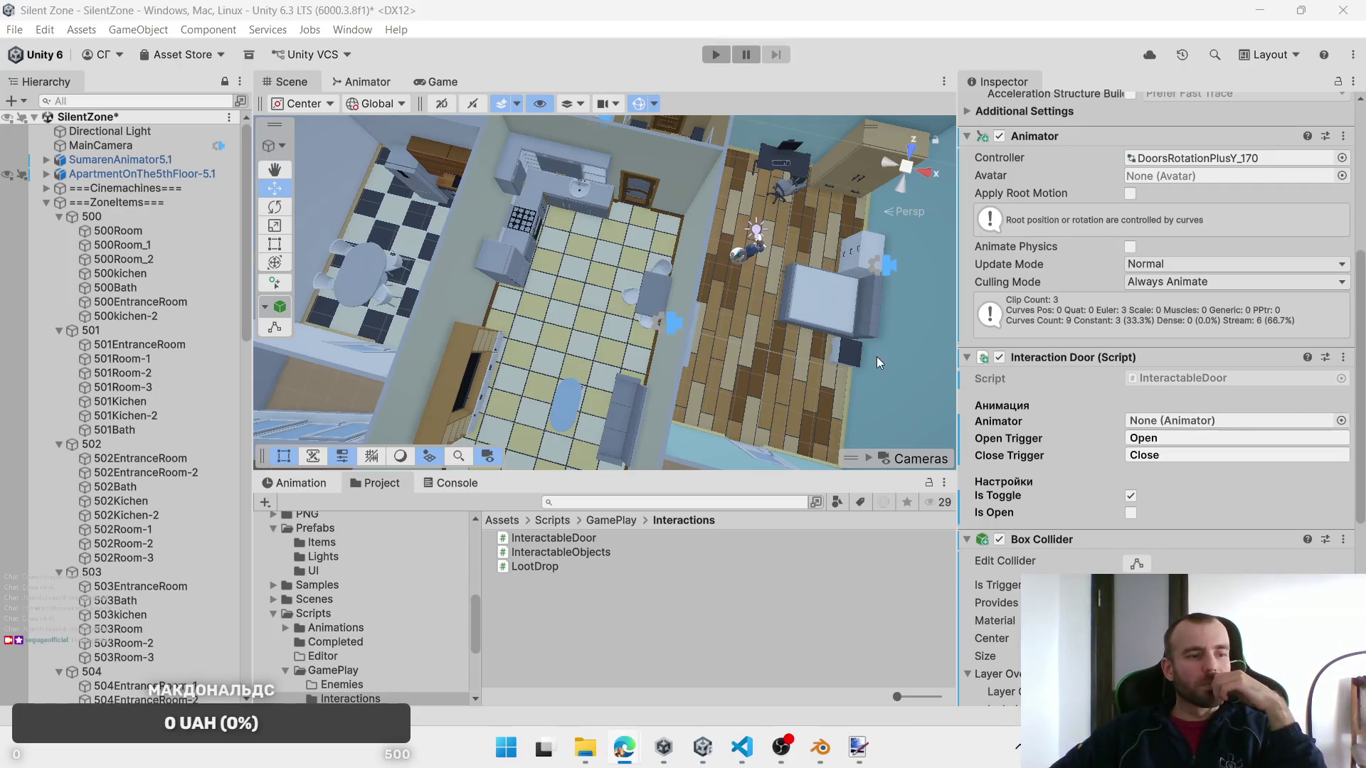
pyautogui.moveTo(589, 329)
pyautogui.mouseDown()
pyautogui.moveTo(694, 327)
pyautogui.moveTo(553, 273)
pyautogui.mouseUp()
pyautogui.click(177, 344)
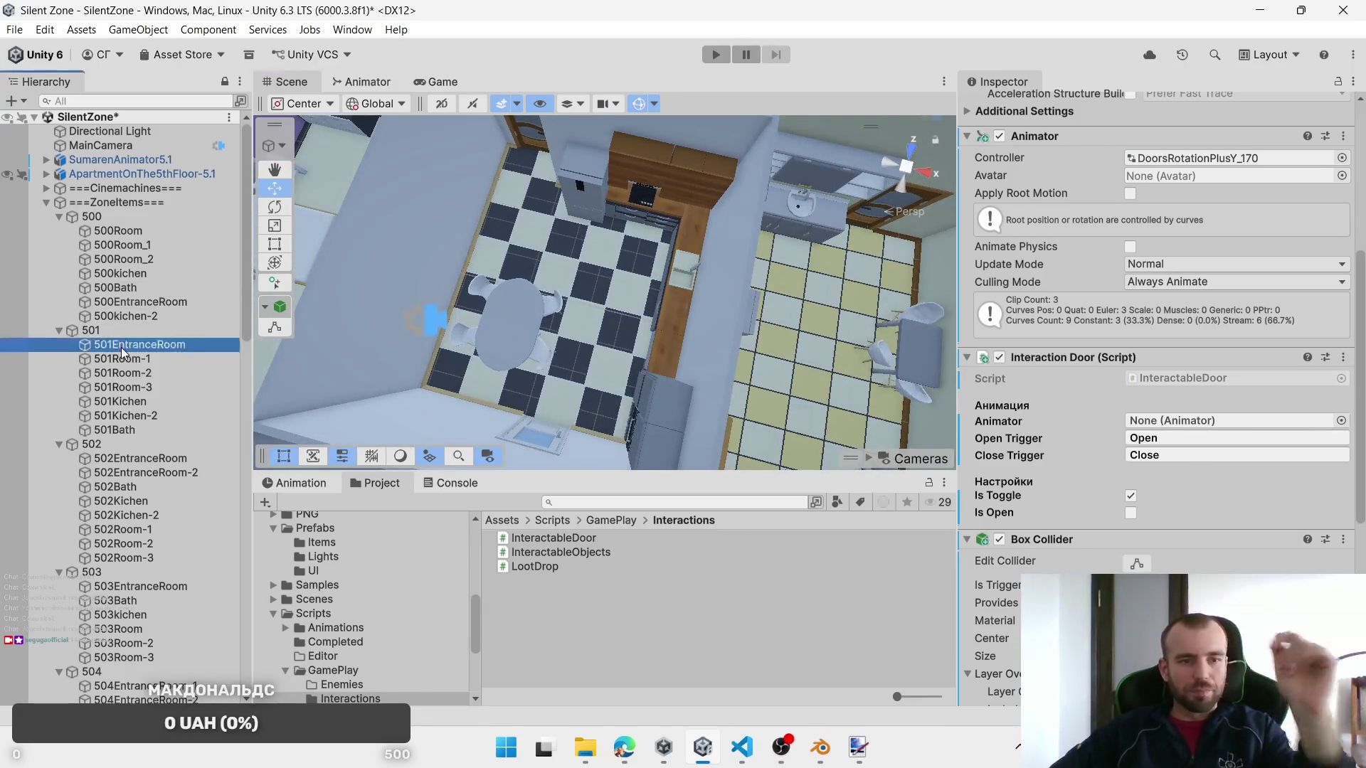
pyautogui.press('f')
pyautogui.scroll(-3, 677, 361)
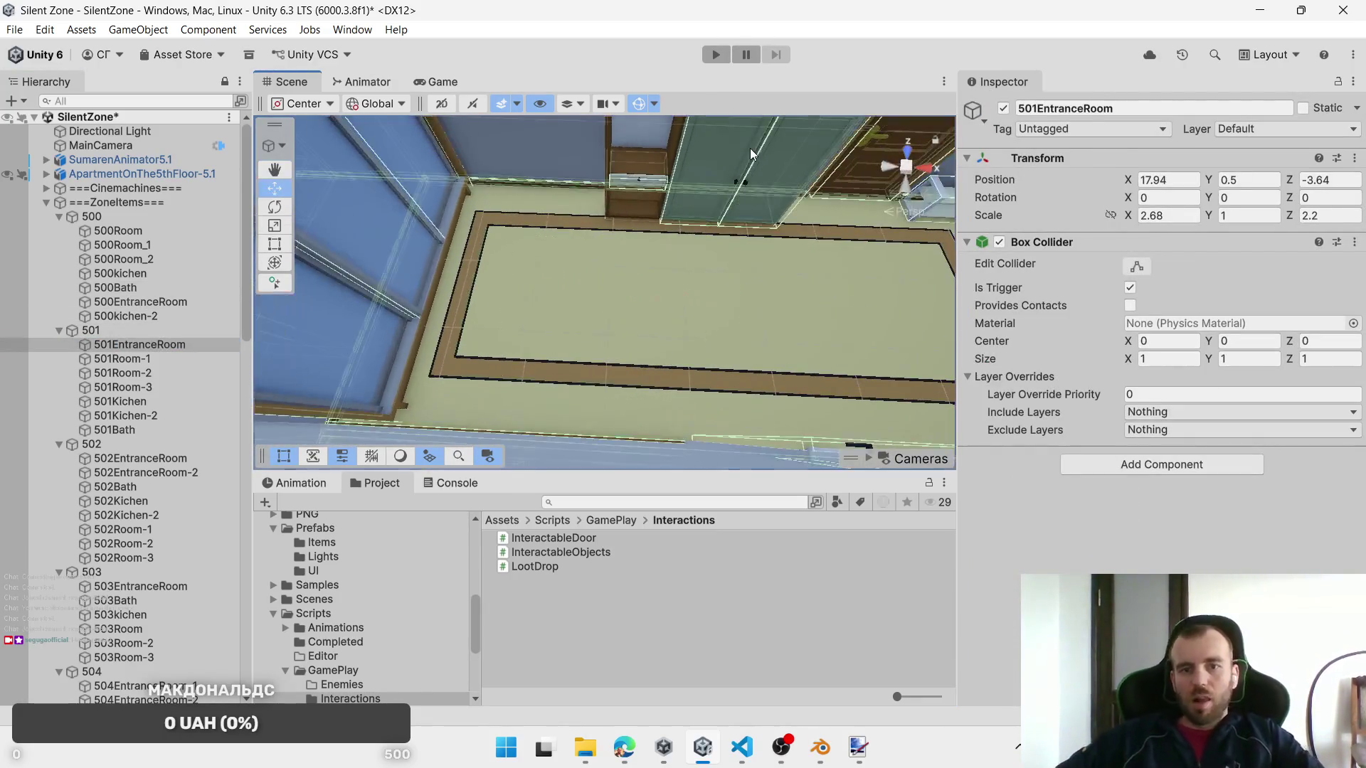
# Step: Select the 501_DrawerEntranceRoom-2 drawer and review its Interactable Object script settings
pyautogui.click(750, 148)
pyautogui.click(749, 148)
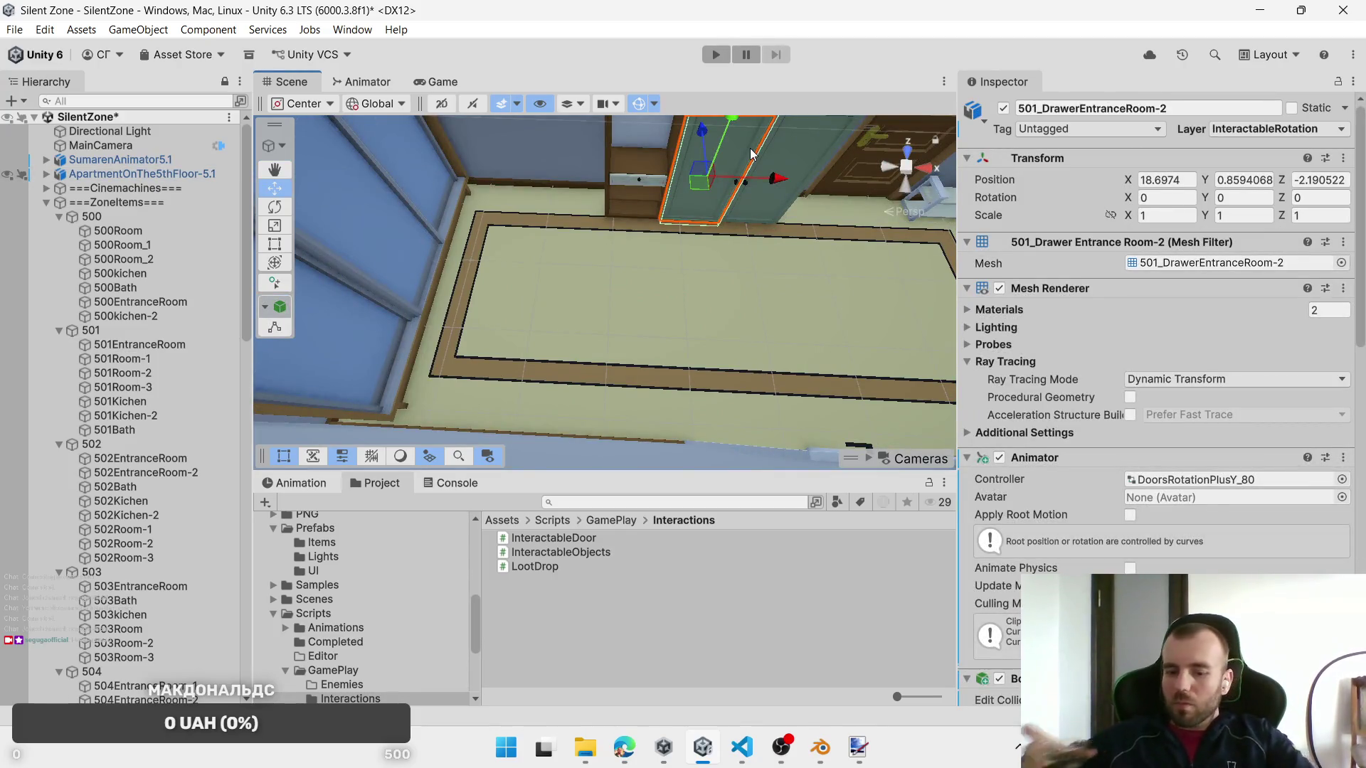
pyautogui.scroll(2, 751, 153)
pyautogui.scroll(-3, 751, 151)
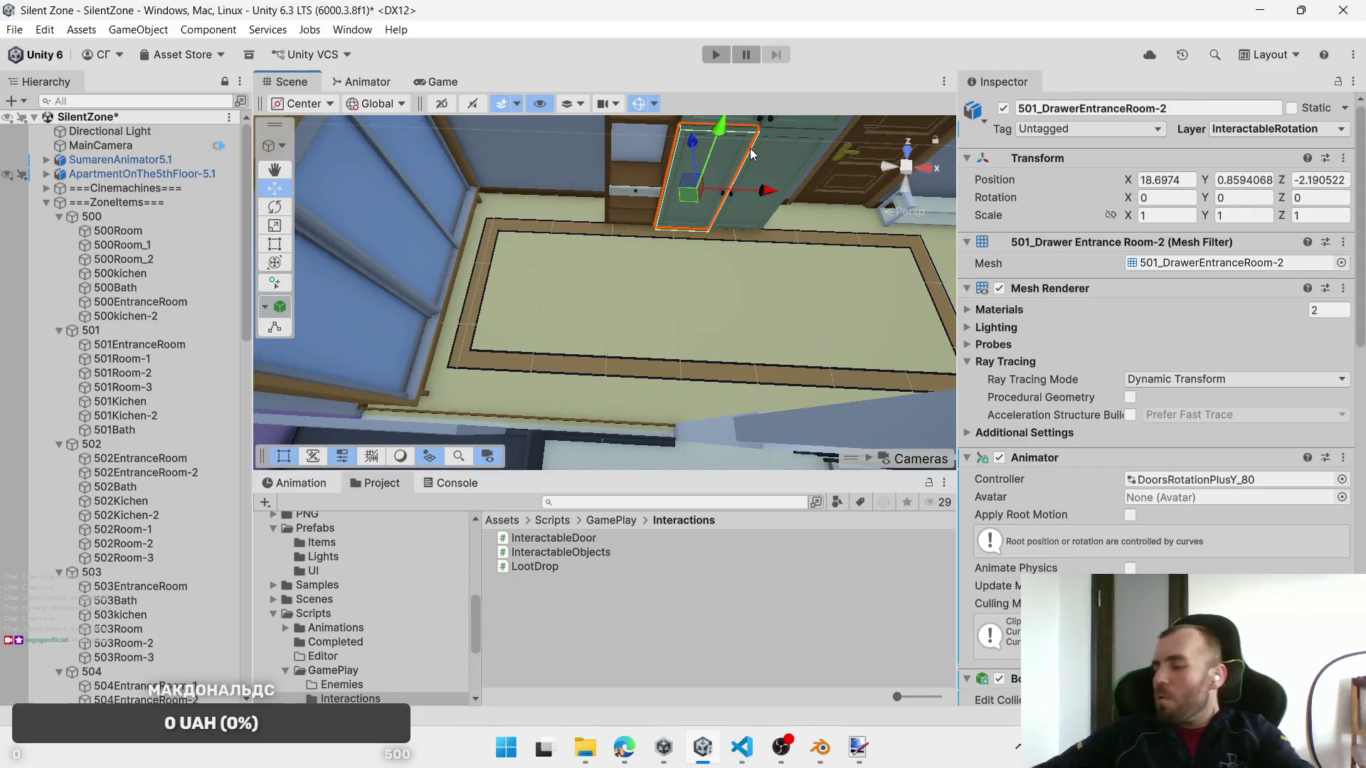
pyautogui.scroll(-10, 1227, 334)
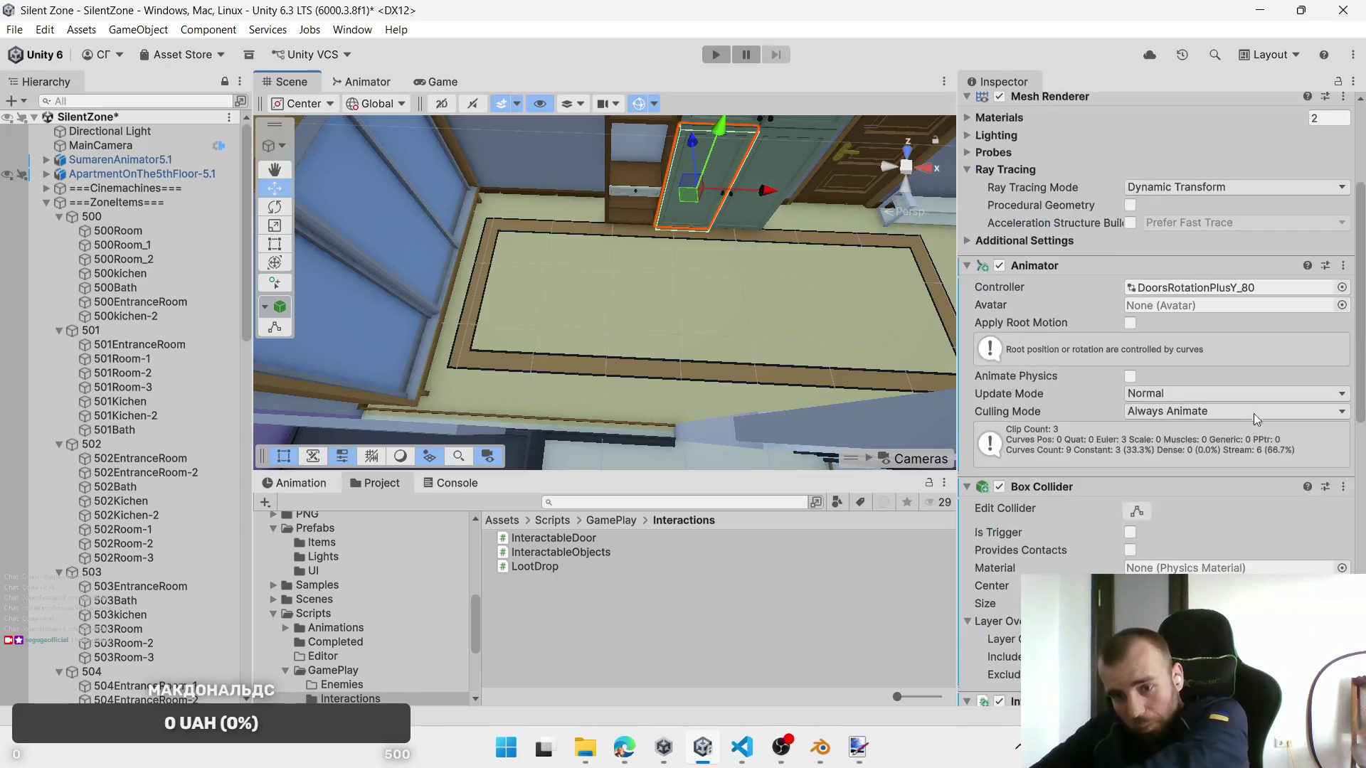
pyautogui.scroll(-5, 1231, 376)
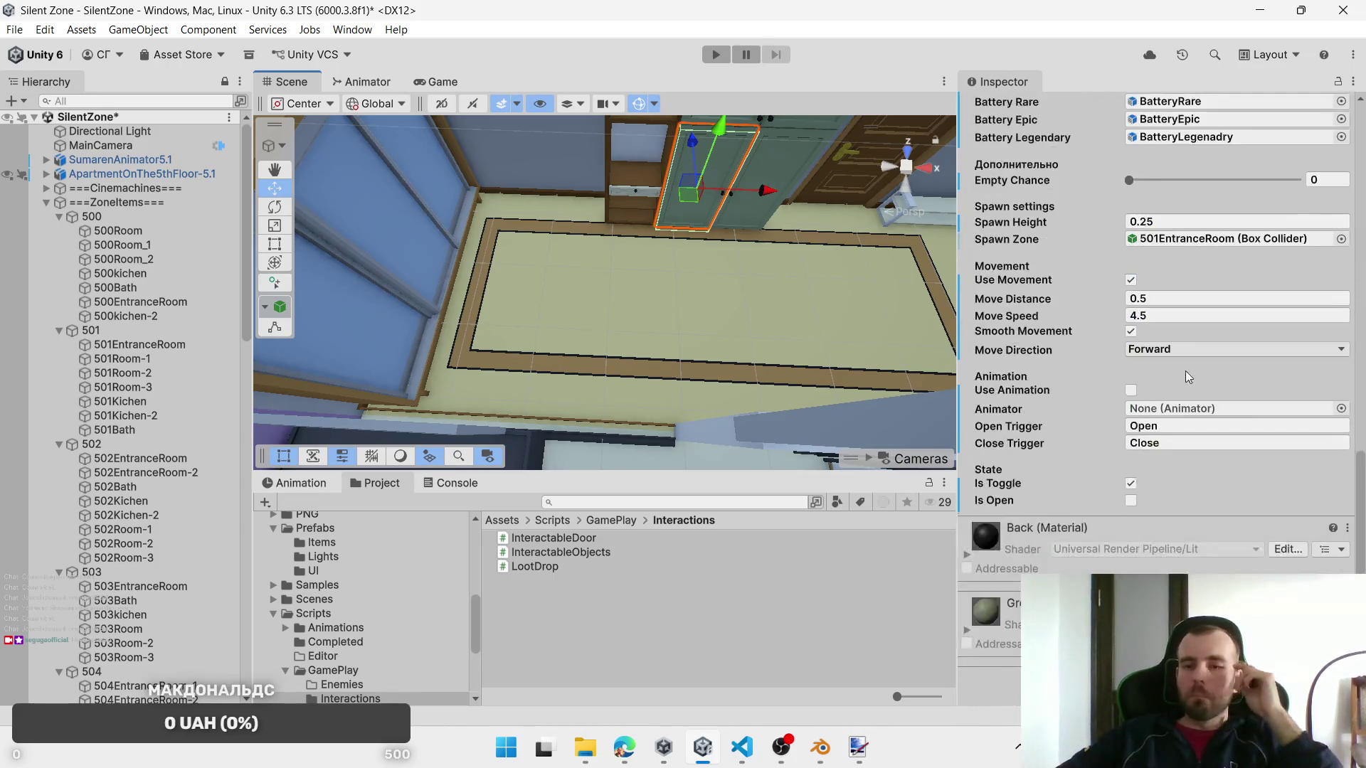
pyautogui.scroll(3, 1110, 337)
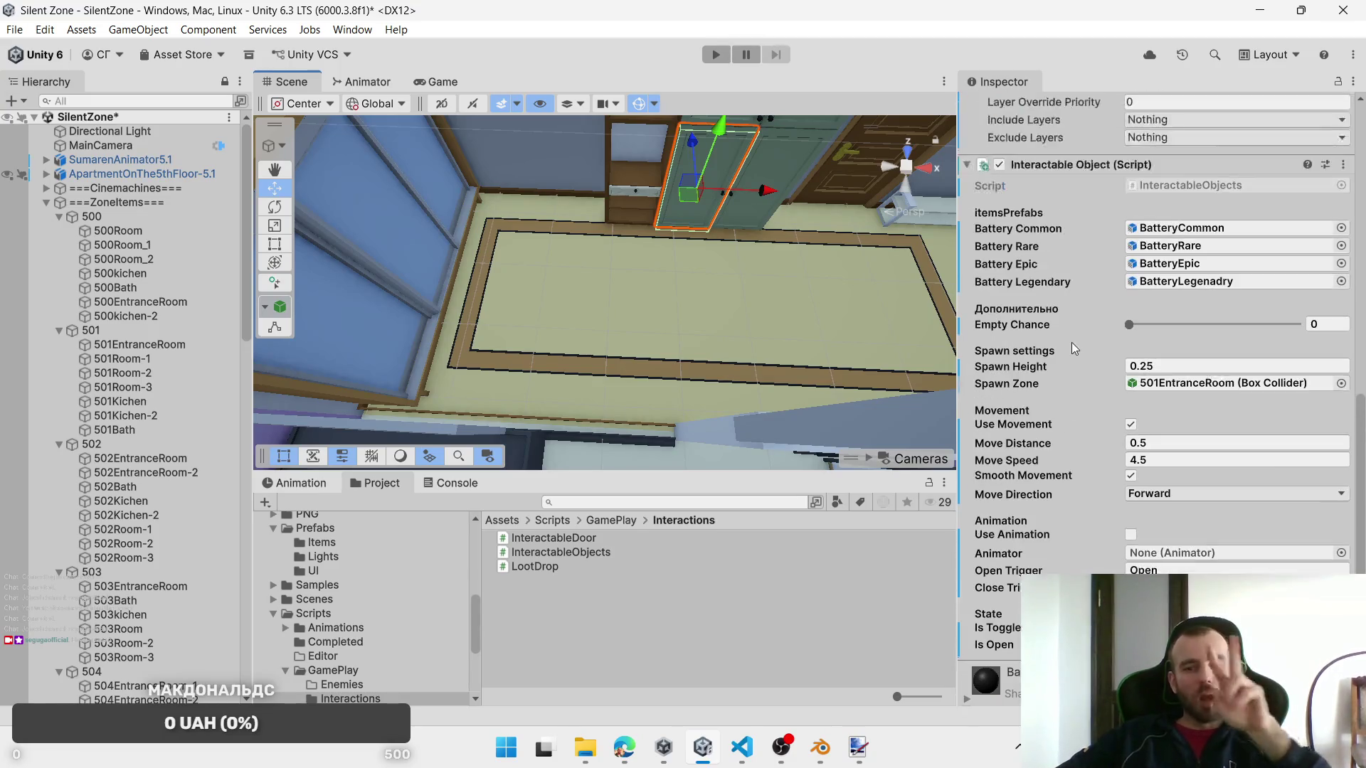
pyautogui.moveTo(473, 303)
pyautogui.mouseDown()
pyautogui.moveTo(576, 290)
pyautogui.moveTo(644, 305)
pyautogui.moveTo(546, 265)
pyautogui.mouseUp()
# Step: Select the washing machine door, the shower-side bathroom door and the 502_DrawerBath-2 drawer
pyautogui.click(542, 266)
pyautogui.click(542, 266)
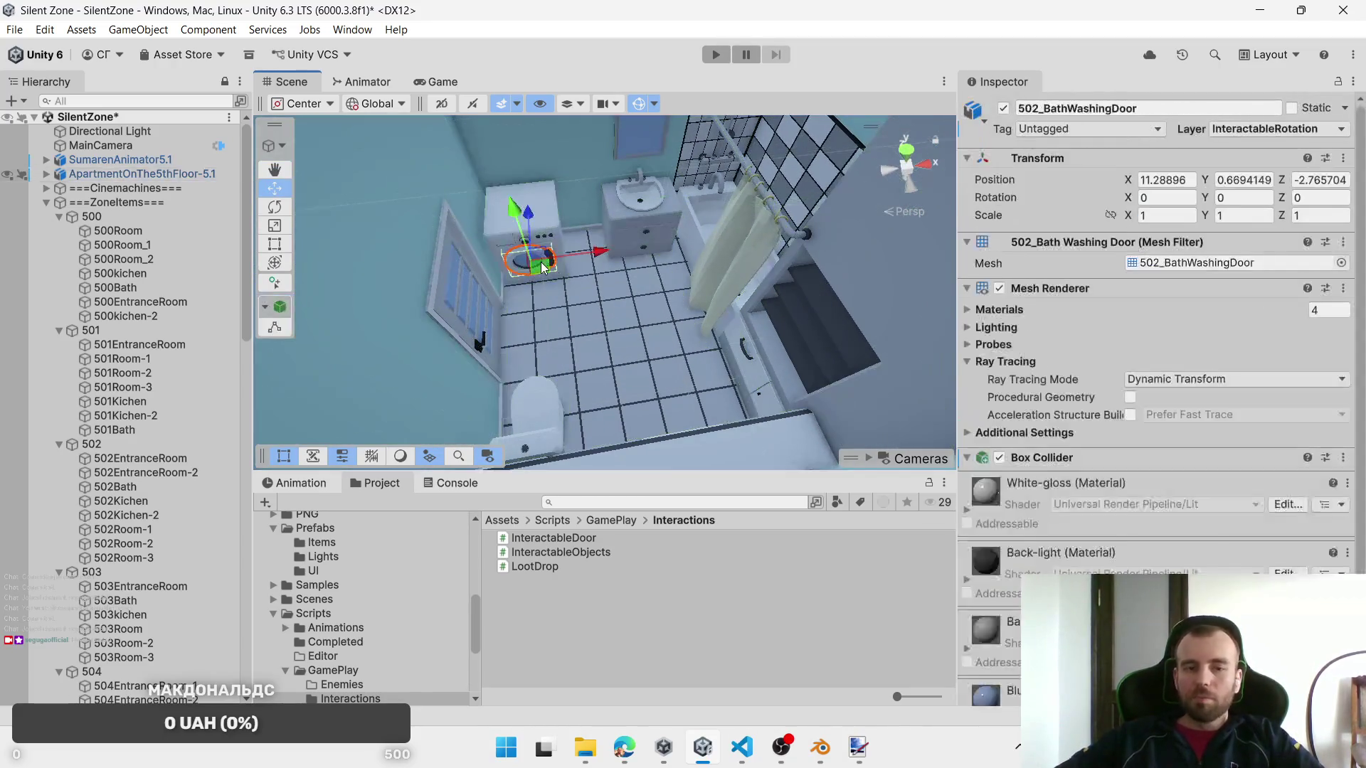
pyautogui.scroll(-5, 1079, 494)
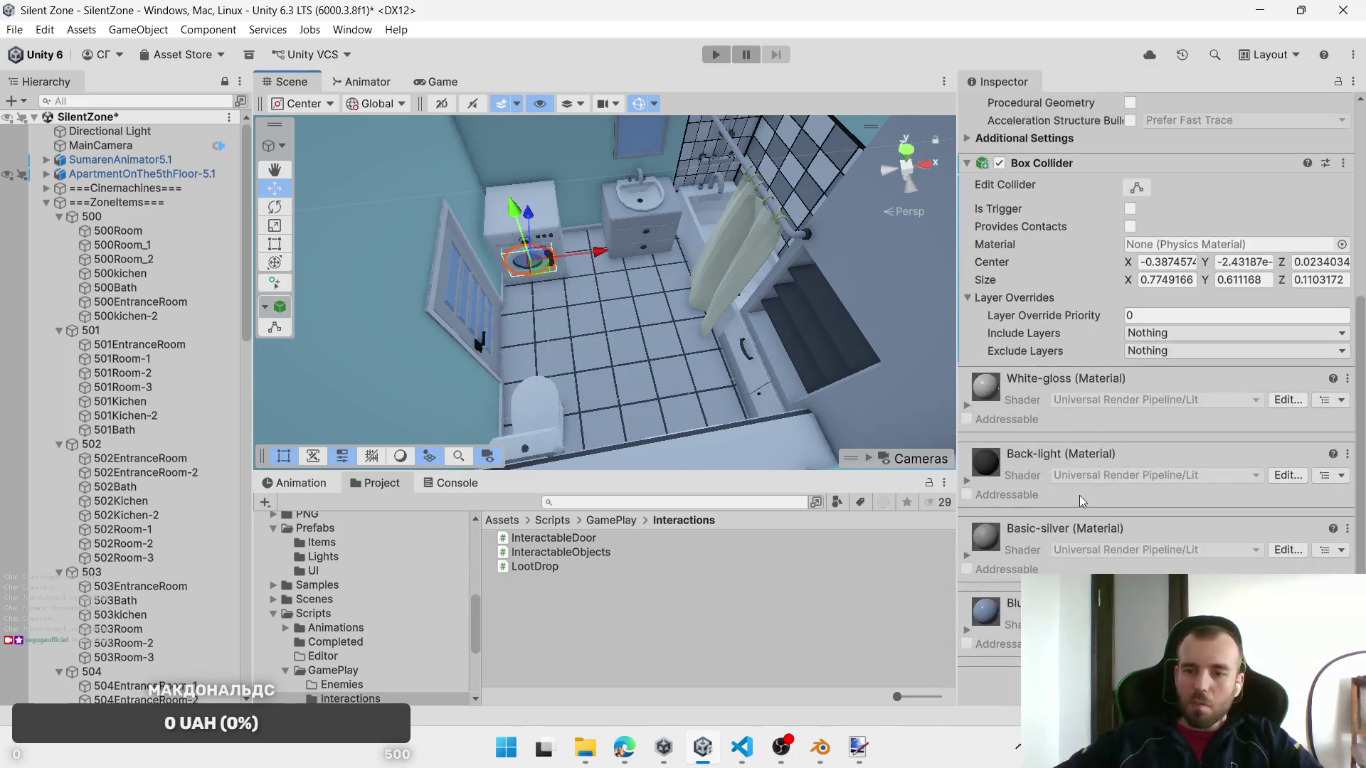
pyautogui.scroll(3, 1073, 484)
pyautogui.scroll(3, 1070, 476)
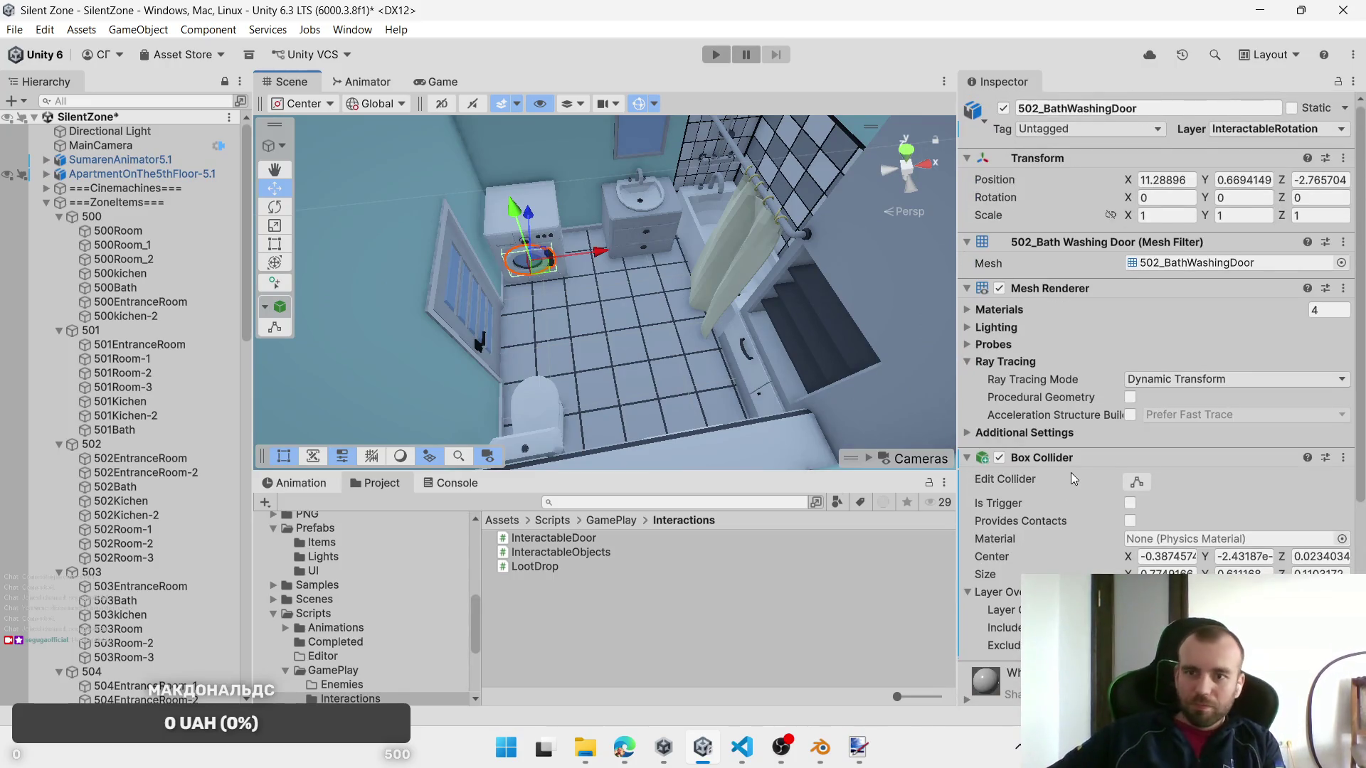
pyautogui.click(746, 365)
pyautogui.click(746, 364)
pyautogui.scroll(-10, 1161, 455)
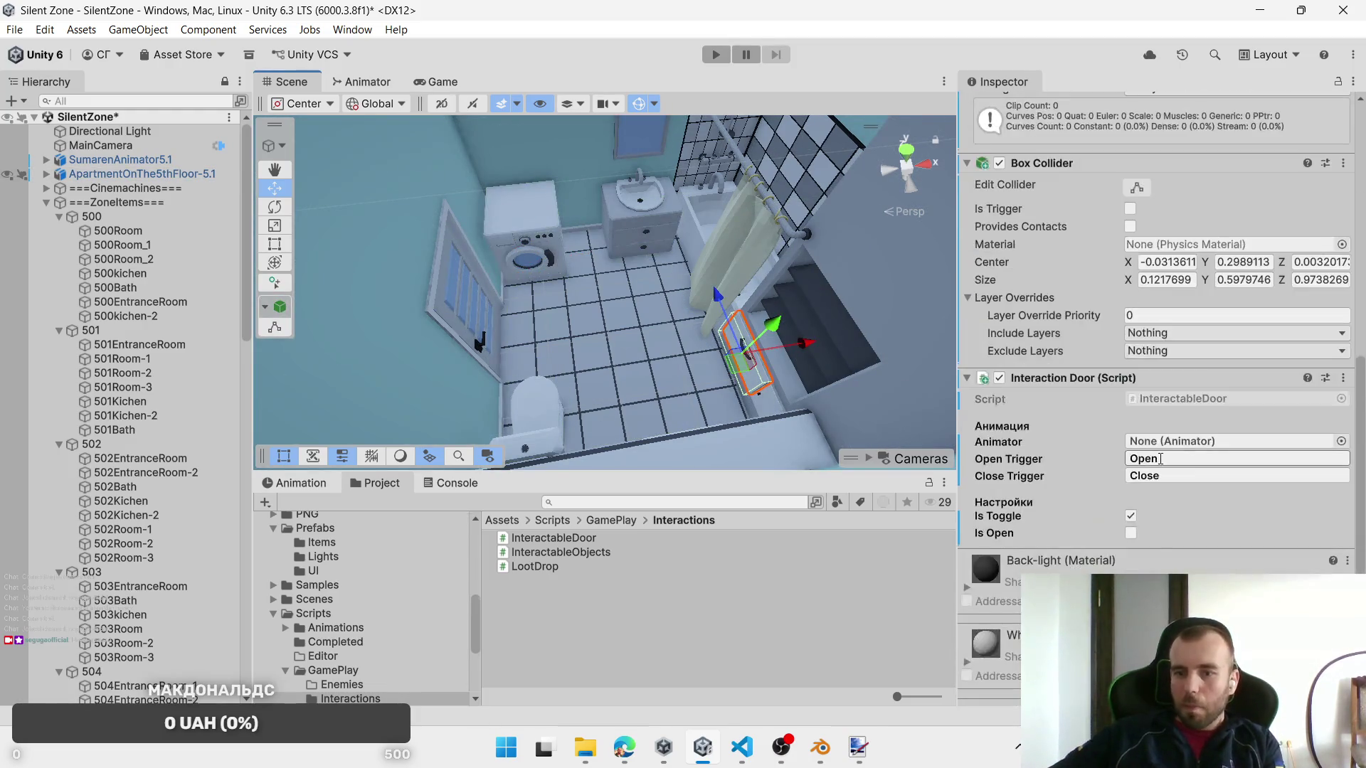
pyautogui.click(774, 408)
pyautogui.click(774, 409)
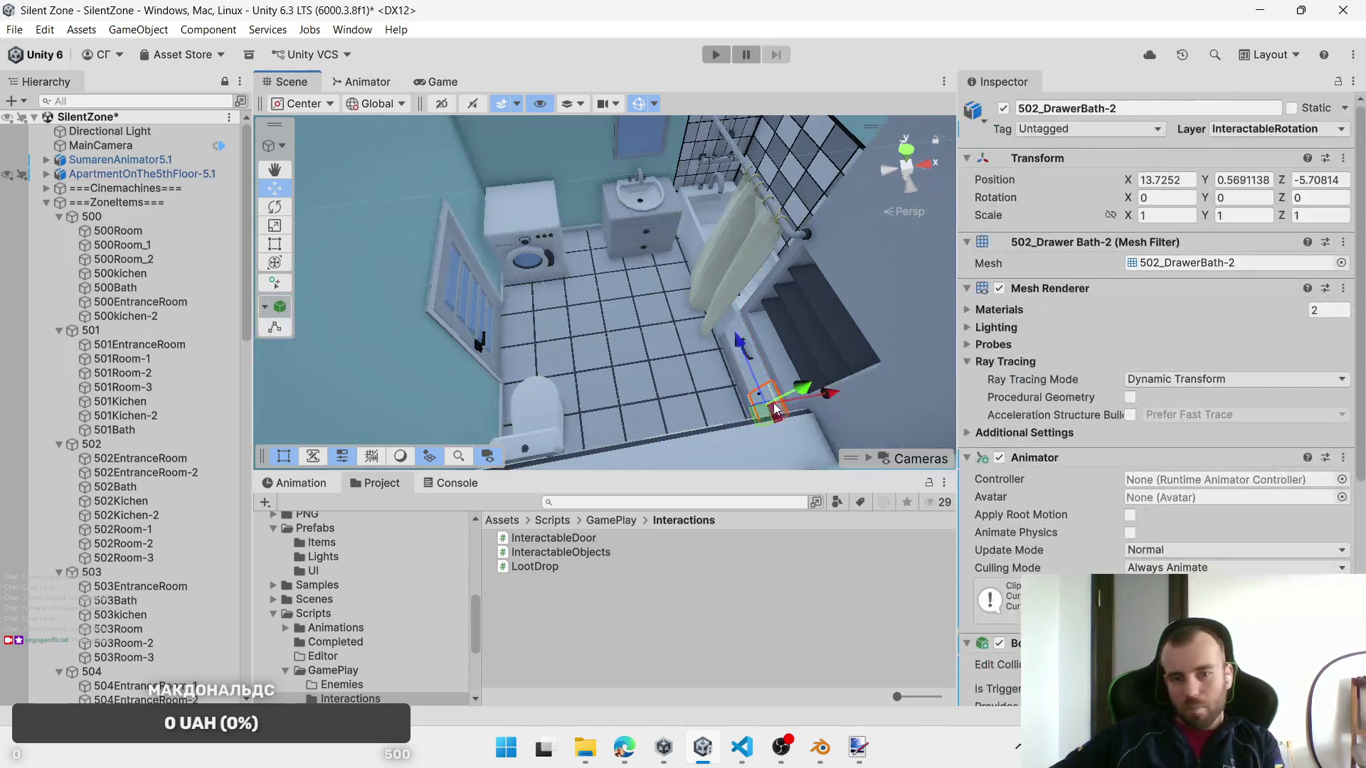
pyautogui.scroll(-10, 1171, 470)
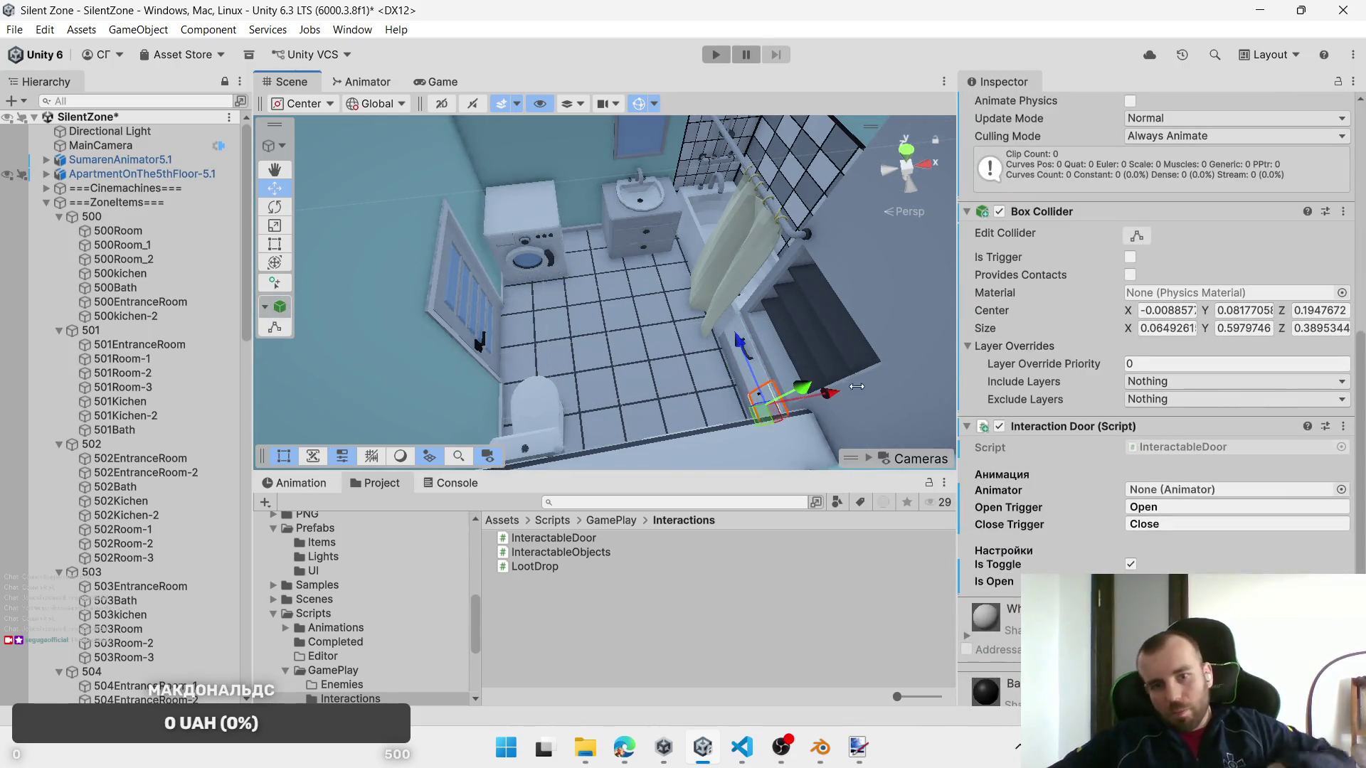
pyautogui.keyDown('shift'); pyautogui.click(740, 345); pyautogui.keyUp('shift')
# Step: Replace the Interaction Door script on the selected pieces with Interactable Objects
pyautogui.rightClick(1171, 442)
pyautogui.rightClick(1119, 430)
pyautogui.click(1201, 505)
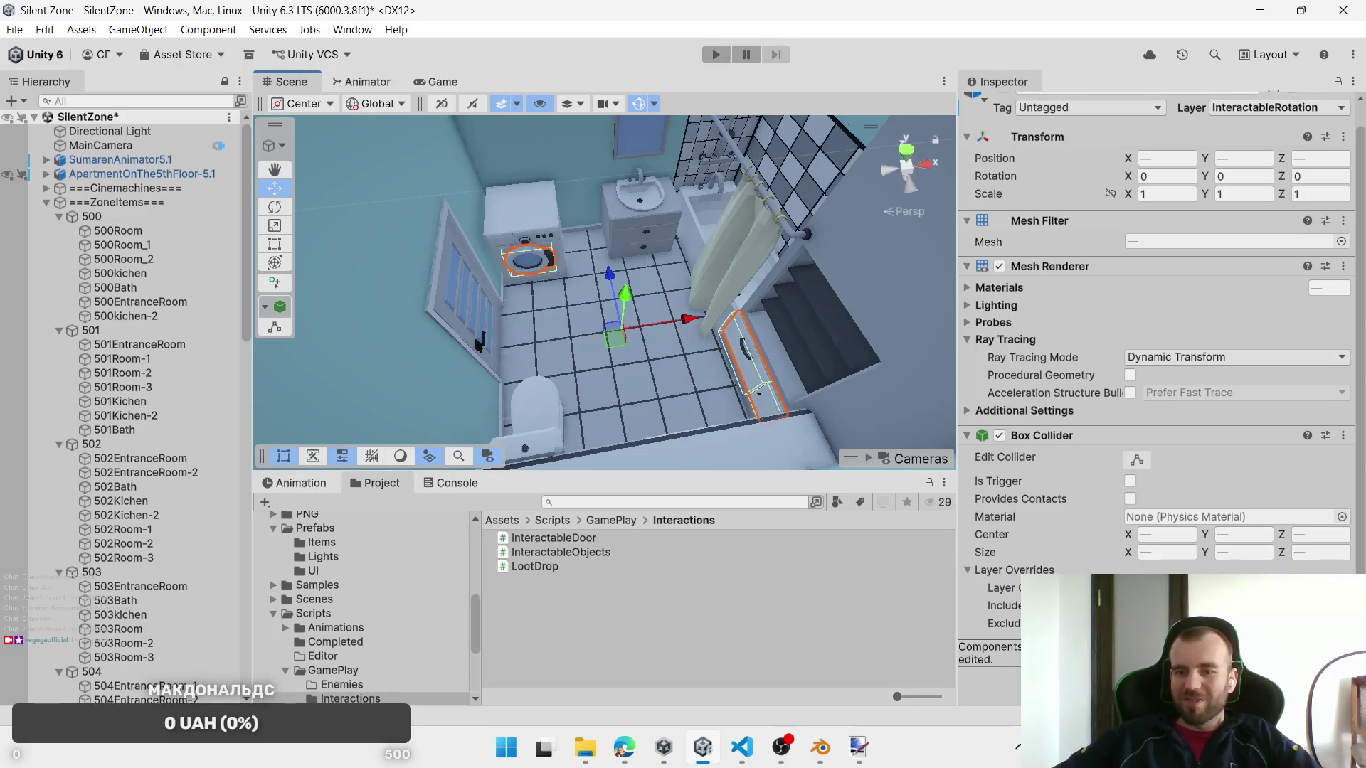
pyautogui.hotkey('ctrl', 'shift', 'a')
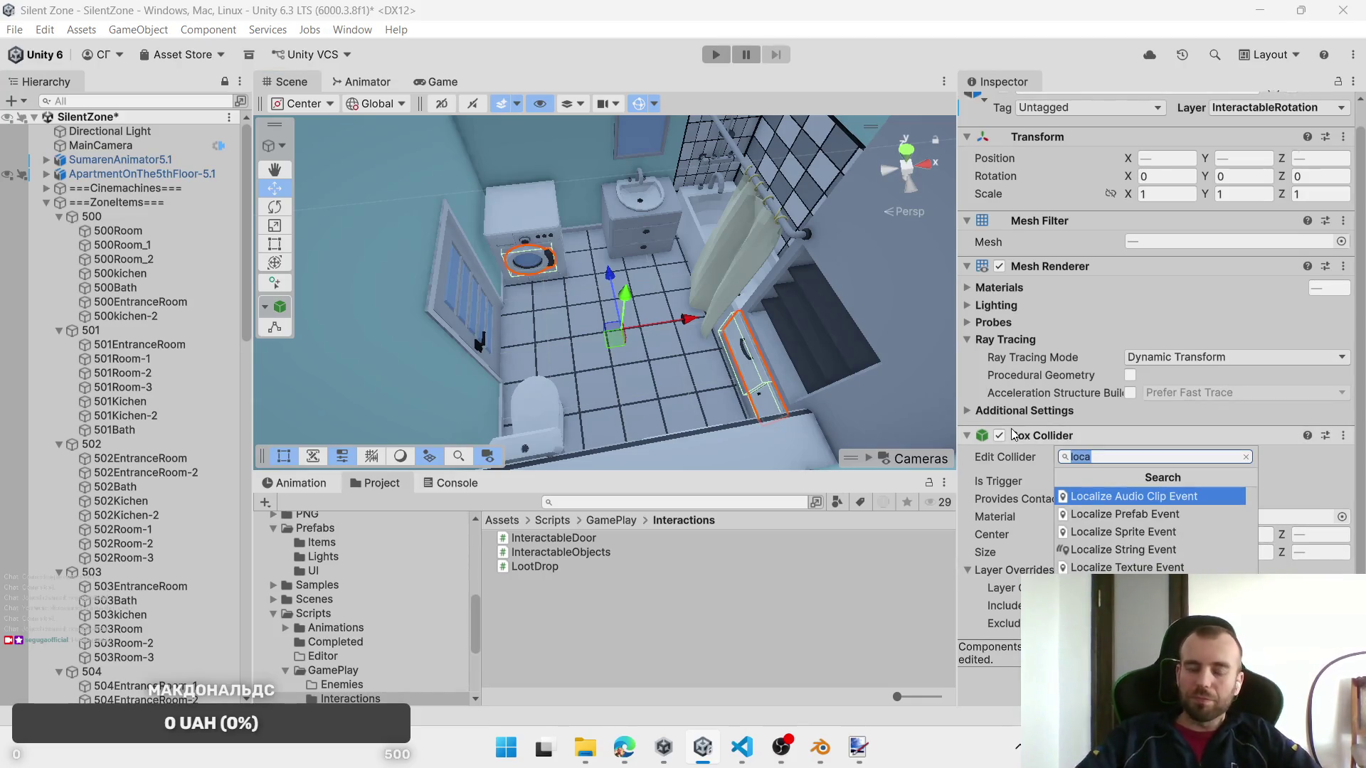
pyautogui.write('int')
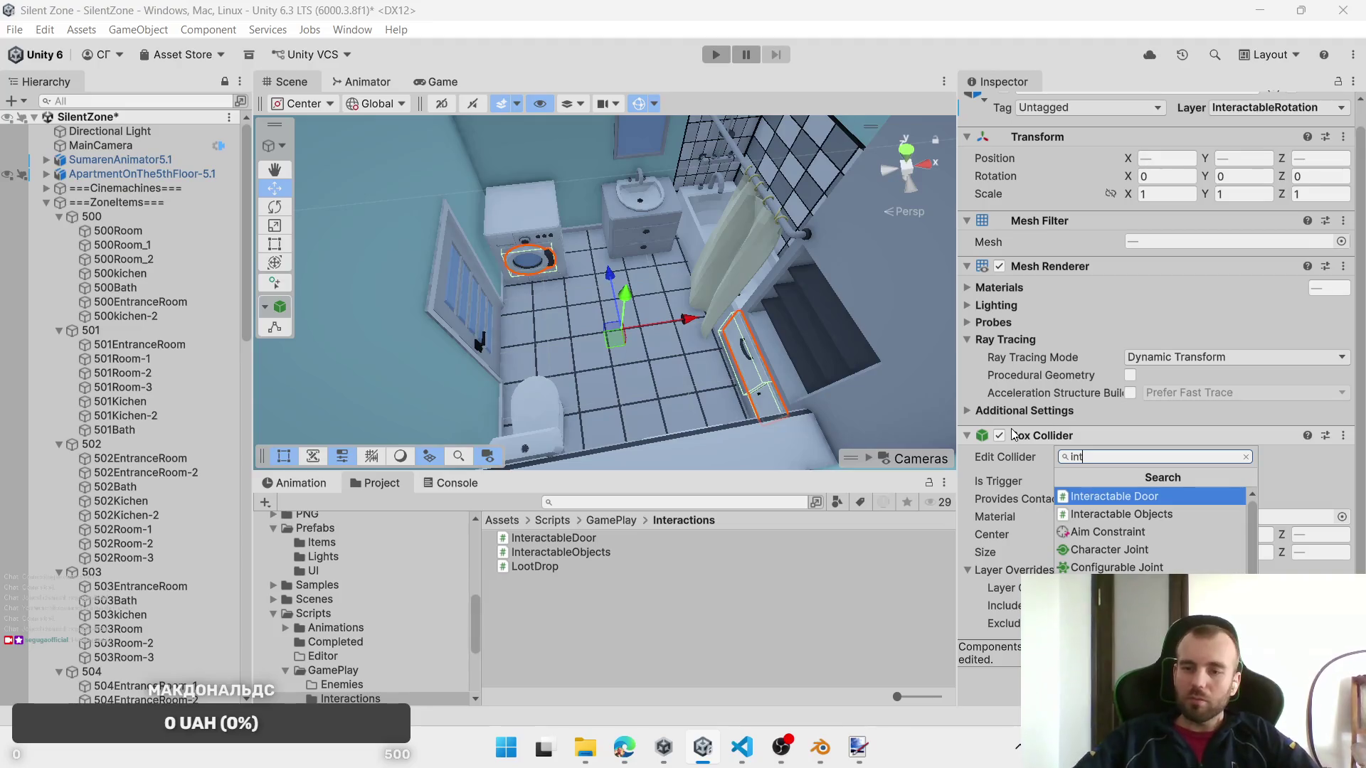
pyautogui.click(1121, 513)
# Step: Assign BatteryCommon, BatteryEpic, BatteryRare and BatteryLegenadry as the common, epic, rare and legendary loot prefabs
pyautogui.scroll(-5, 1278, 532)
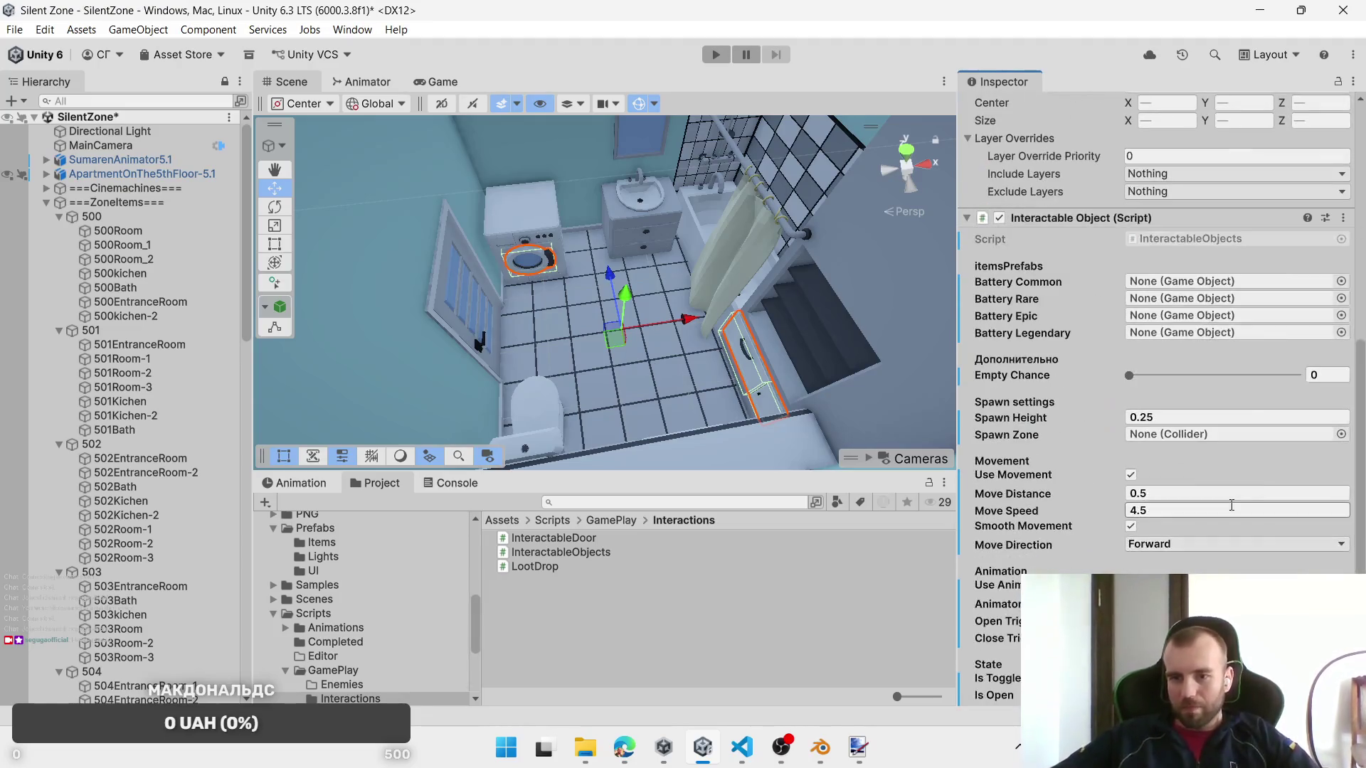
pyautogui.scroll(10, 322, 583)
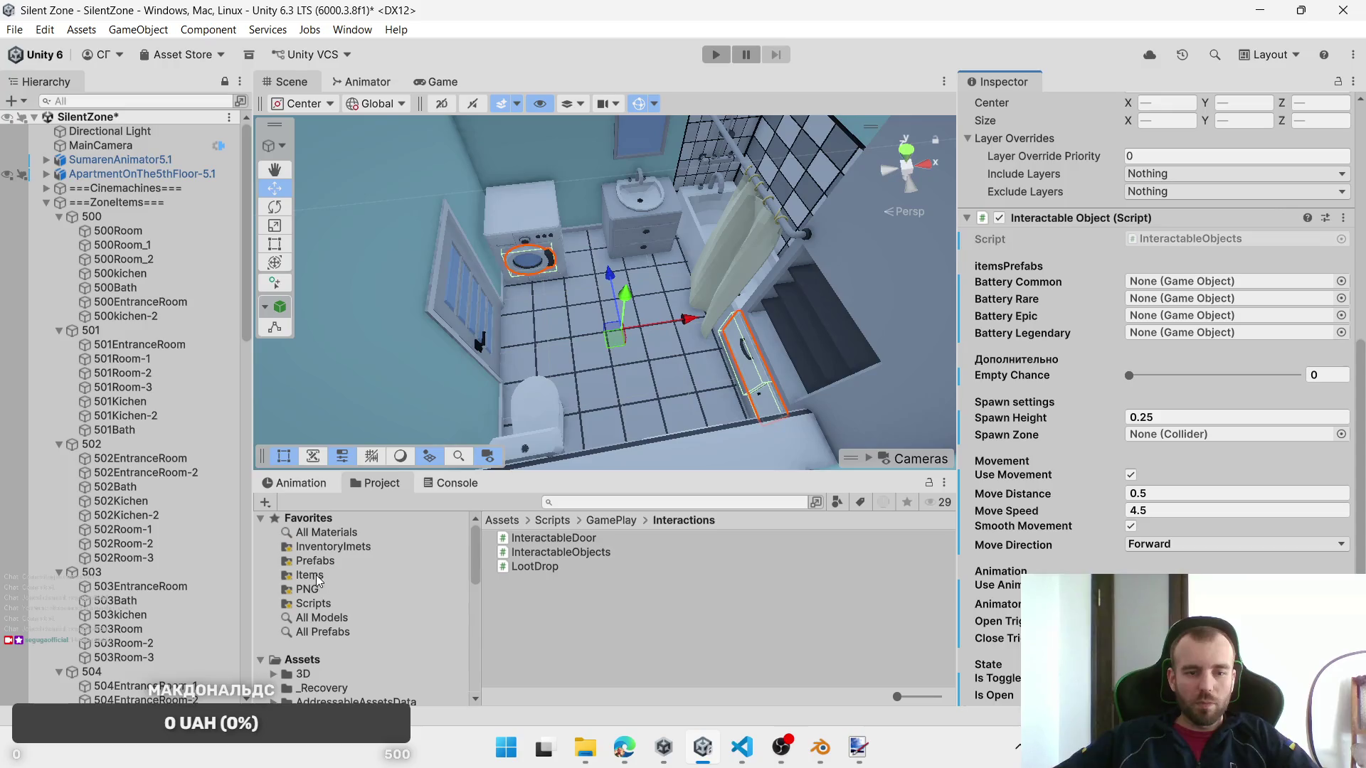
pyautogui.click(310, 575)
pyautogui.moveTo(575, 541)
pyautogui.mouseDown()
pyautogui.moveTo(1132, 334)
pyautogui.moveTo(1209, 283)
pyautogui.mouseUp()
pyautogui.moveTo(550, 554); pyautogui.dragTo(1187, 318)
pyautogui.moveTo(547, 581)
pyautogui.mouseDown()
pyautogui.moveTo(1186, 318)
pyautogui.moveTo(1181, 300)
pyautogui.mouseUp()
pyautogui.moveTo(556, 566); pyautogui.dragTo(1181, 335)
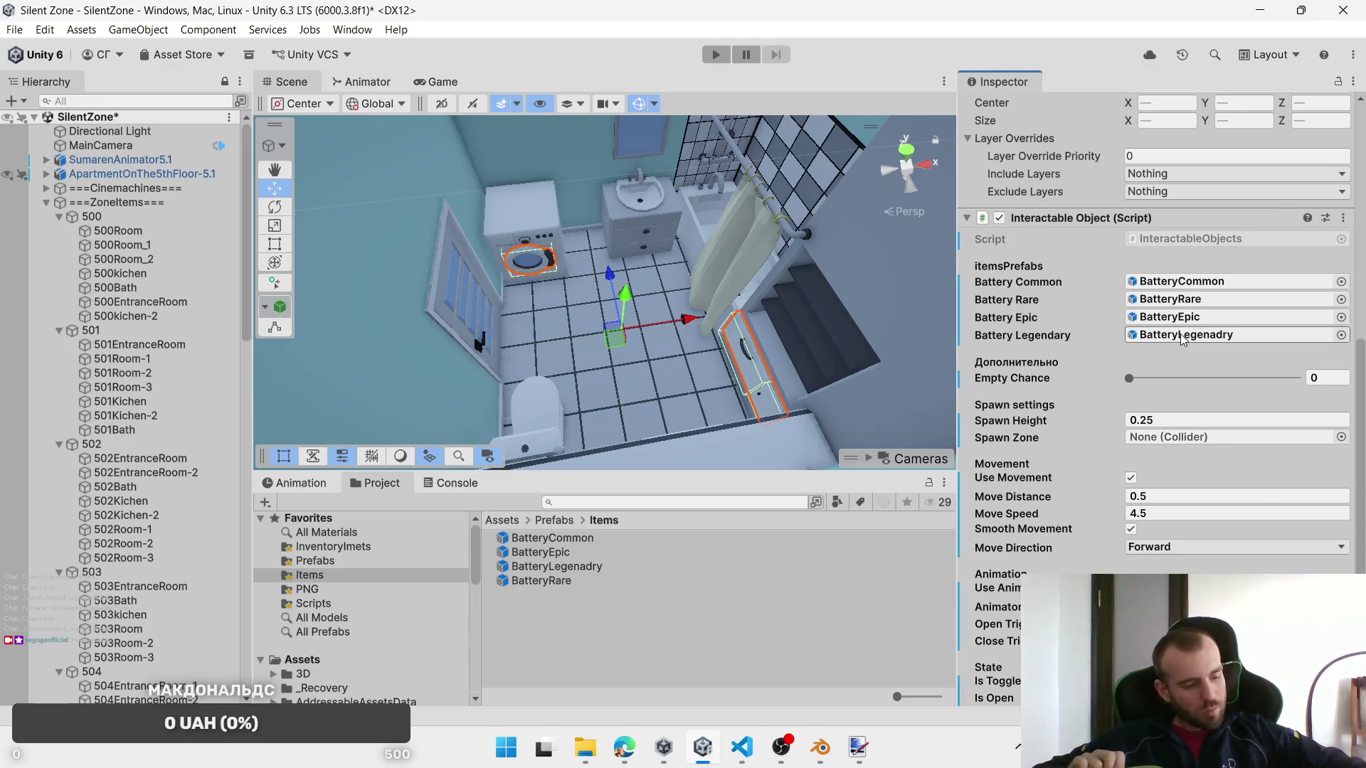
pyautogui.hotkey('ctrl', 'z')
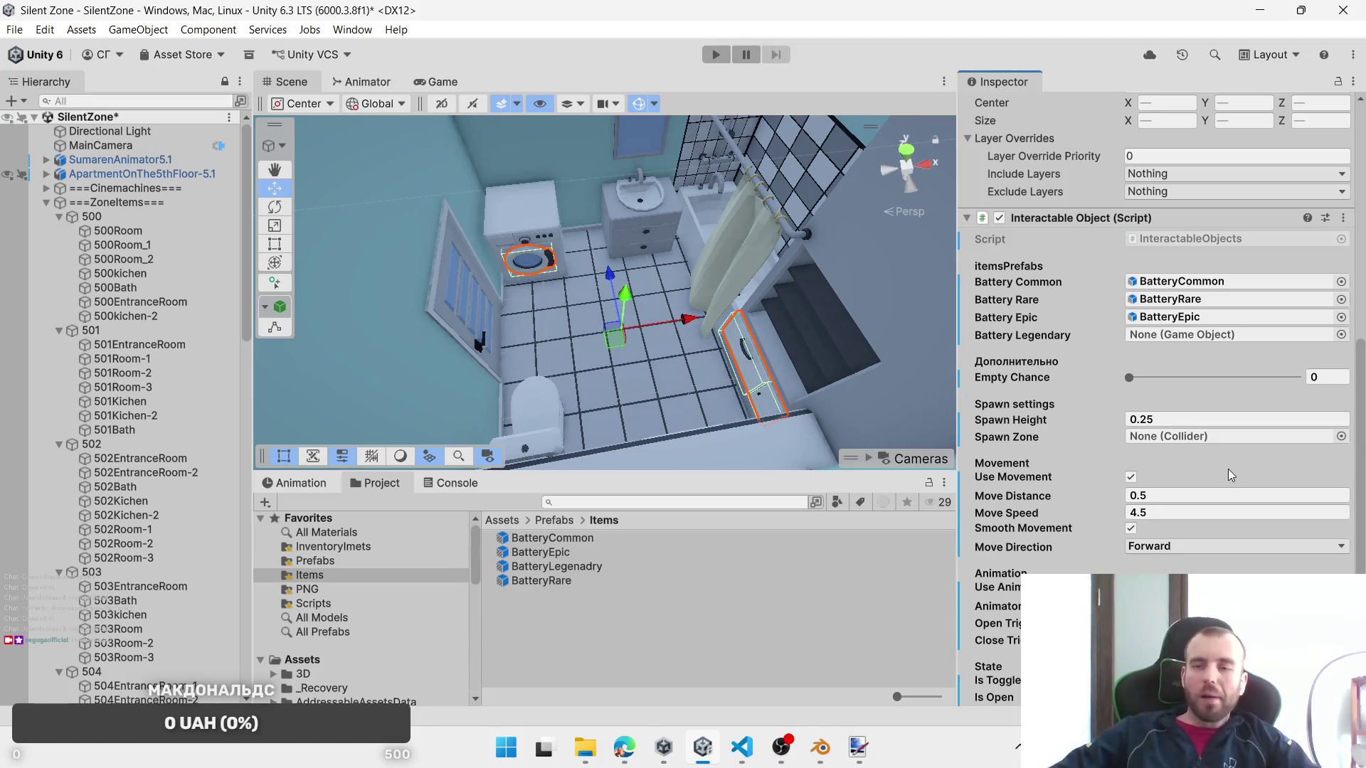
pyautogui.moveTo(590, 572)
pyautogui.mouseDown()
pyautogui.moveTo(1197, 306)
pyautogui.moveTo(1197, 336)
pyautogui.mouseUp()
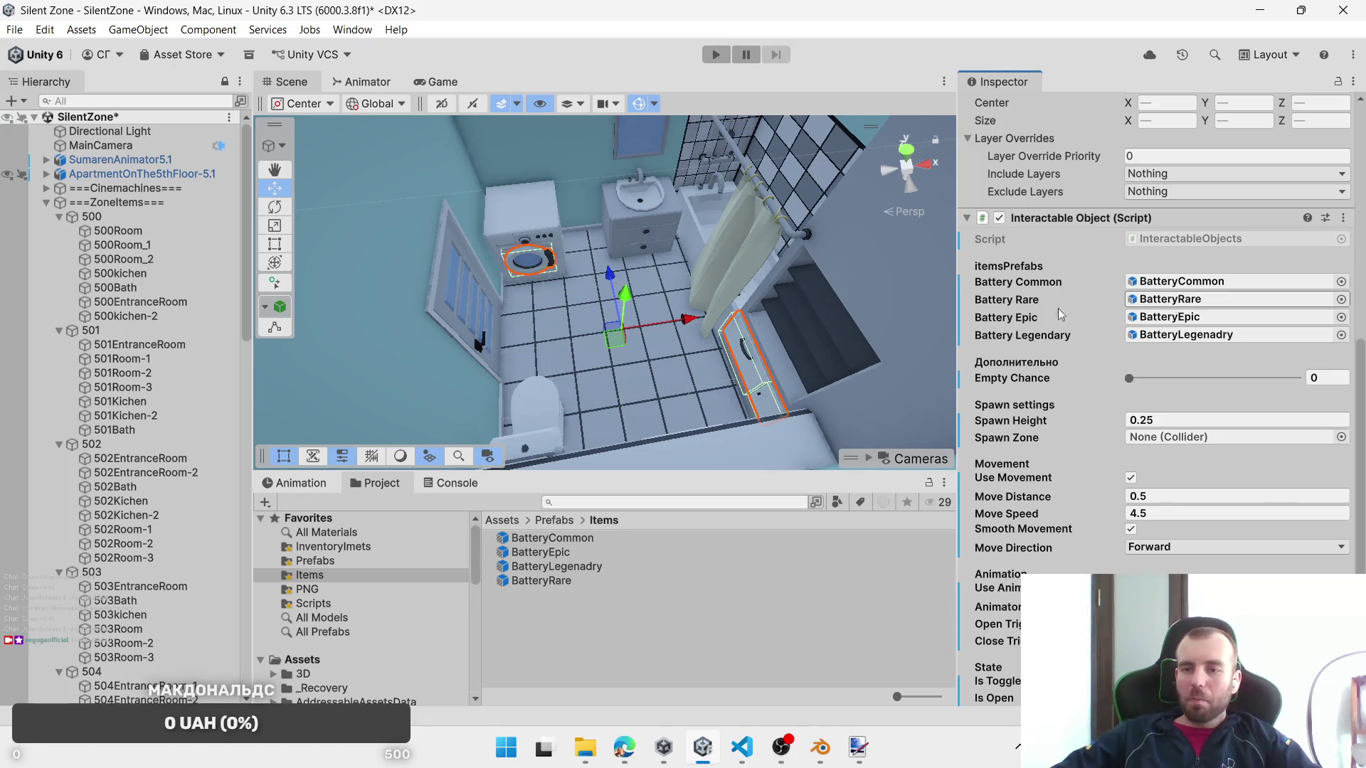
pyautogui.scroll(-2, 1067, 427)
pyautogui.scroll(10, 1083, 525)
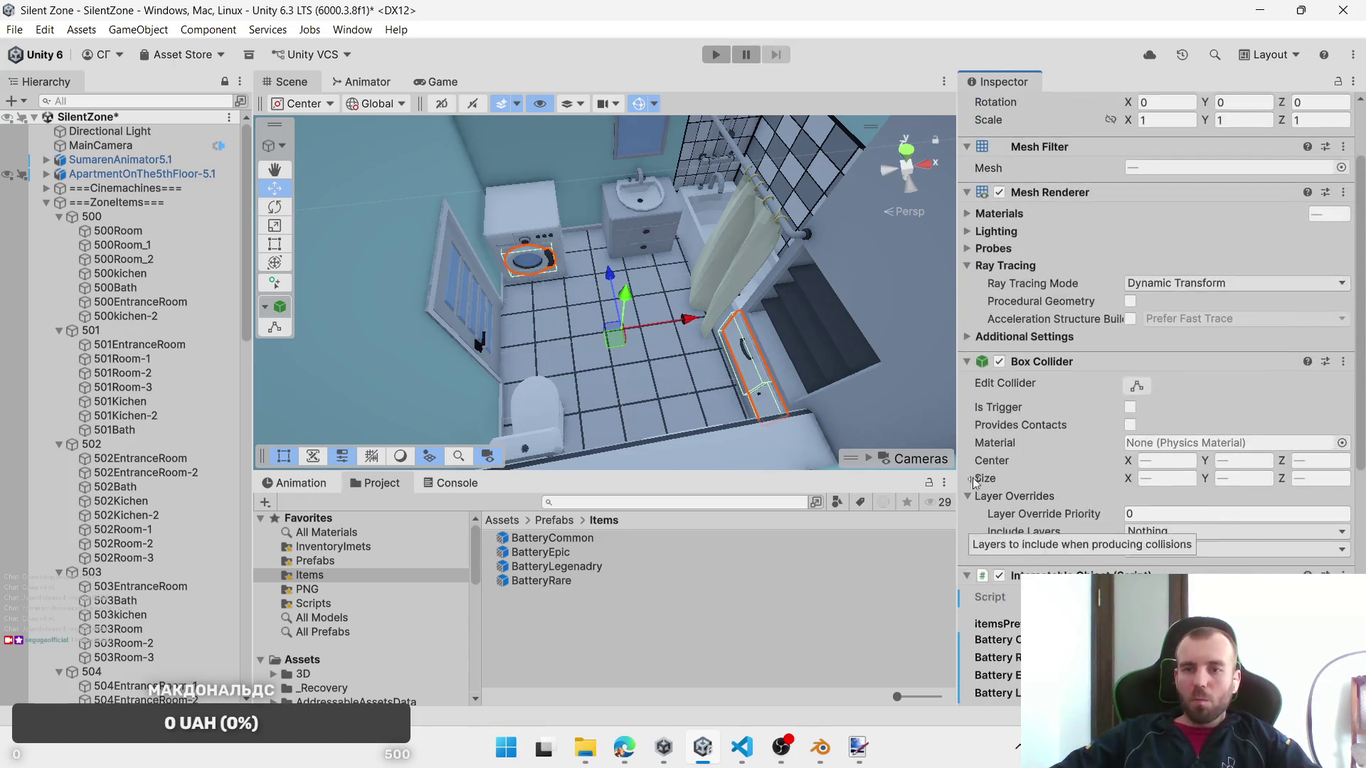
pyautogui.click(665, 247)
# Step: Swap the Interaction Door script on 502_DrawerBath-3 for Interactable Objects
pyautogui.click(653, 236)
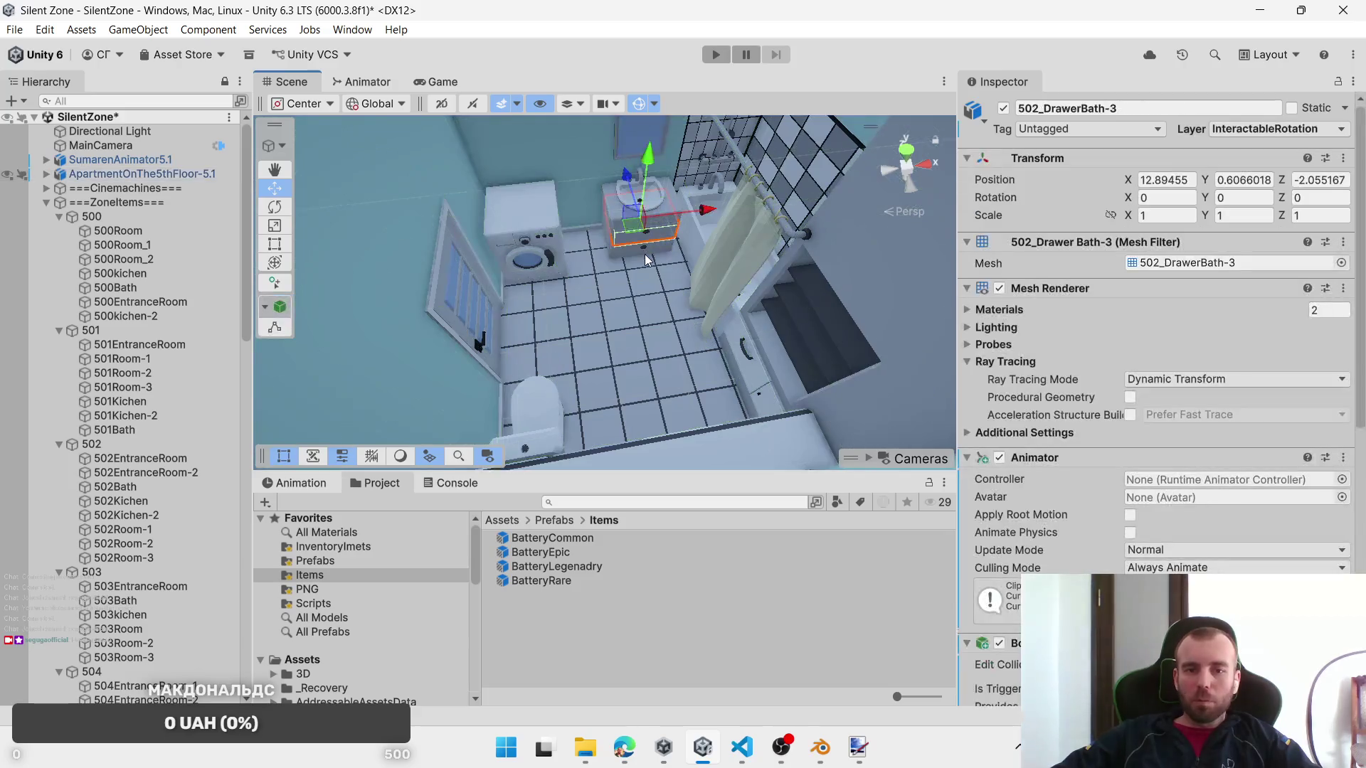
pyautogui.scroll(-10, 1138, 476)
pyautogui.scroll(3, 1124, 471)
pyautogui.scroll(-4, 1124, 469)
pyautogui.rightClick(1053, 424)
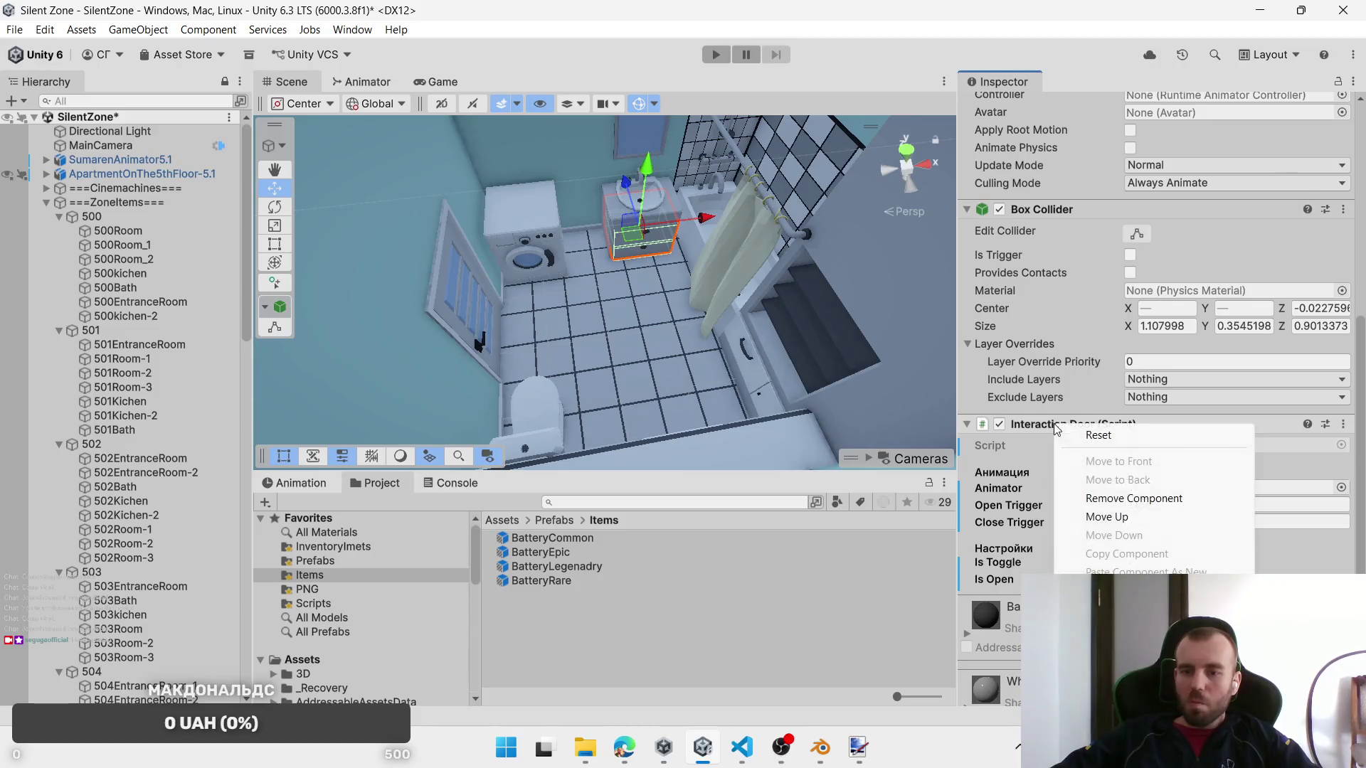
pyautogui.click(1134, 498)
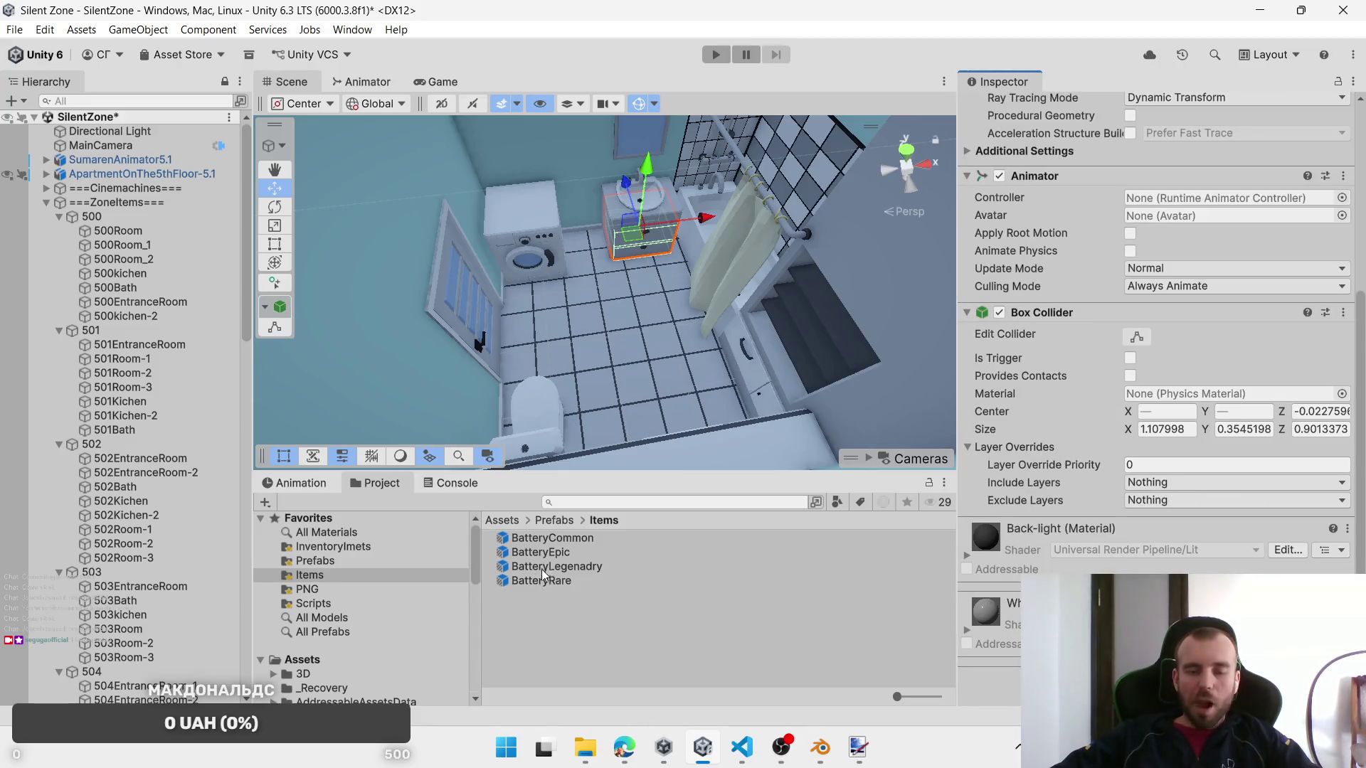
pyautogui.click(1155, 683)
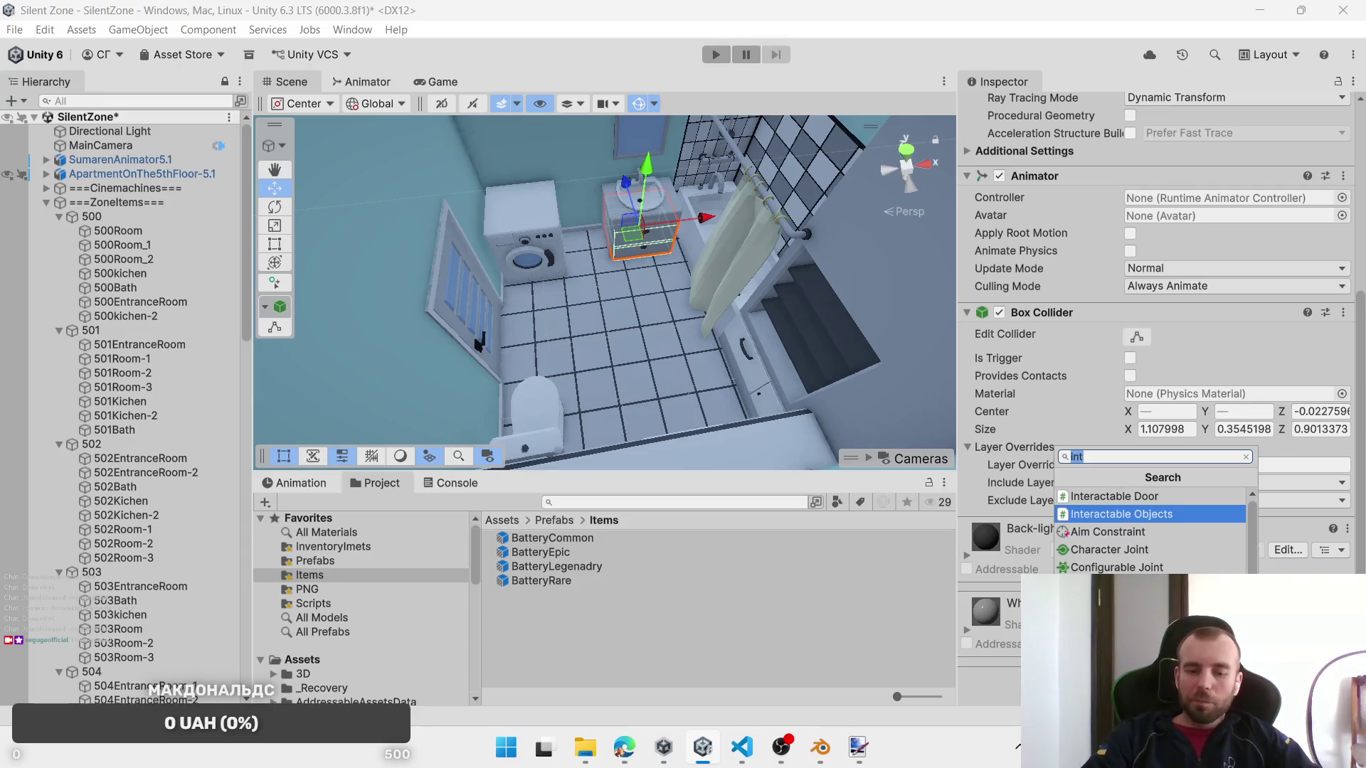
pyautogui.press('Return')
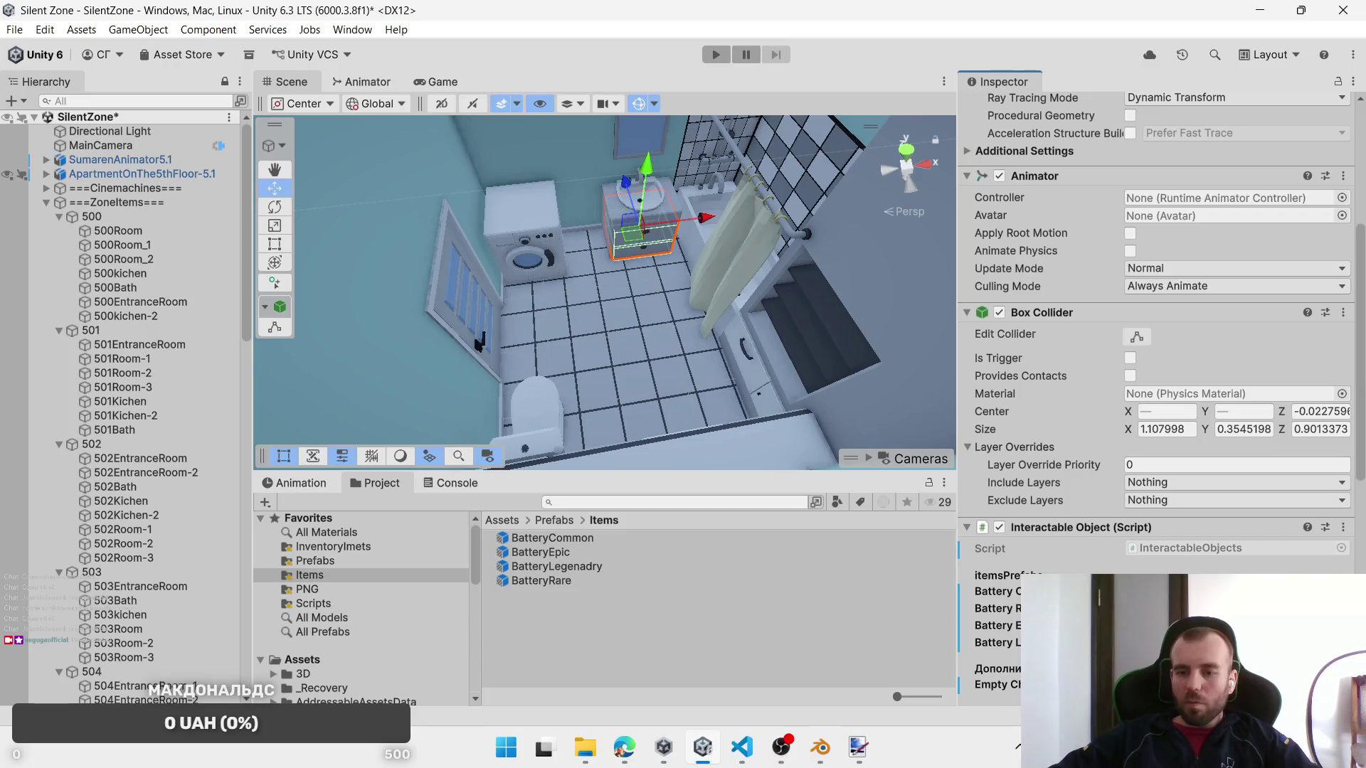
# Step: Assign BatteryEpic, BatteryRare and BatteryLegenadry as the sink drawer's loot prefabs
pyautogui.scroll(-5, 972, 569)
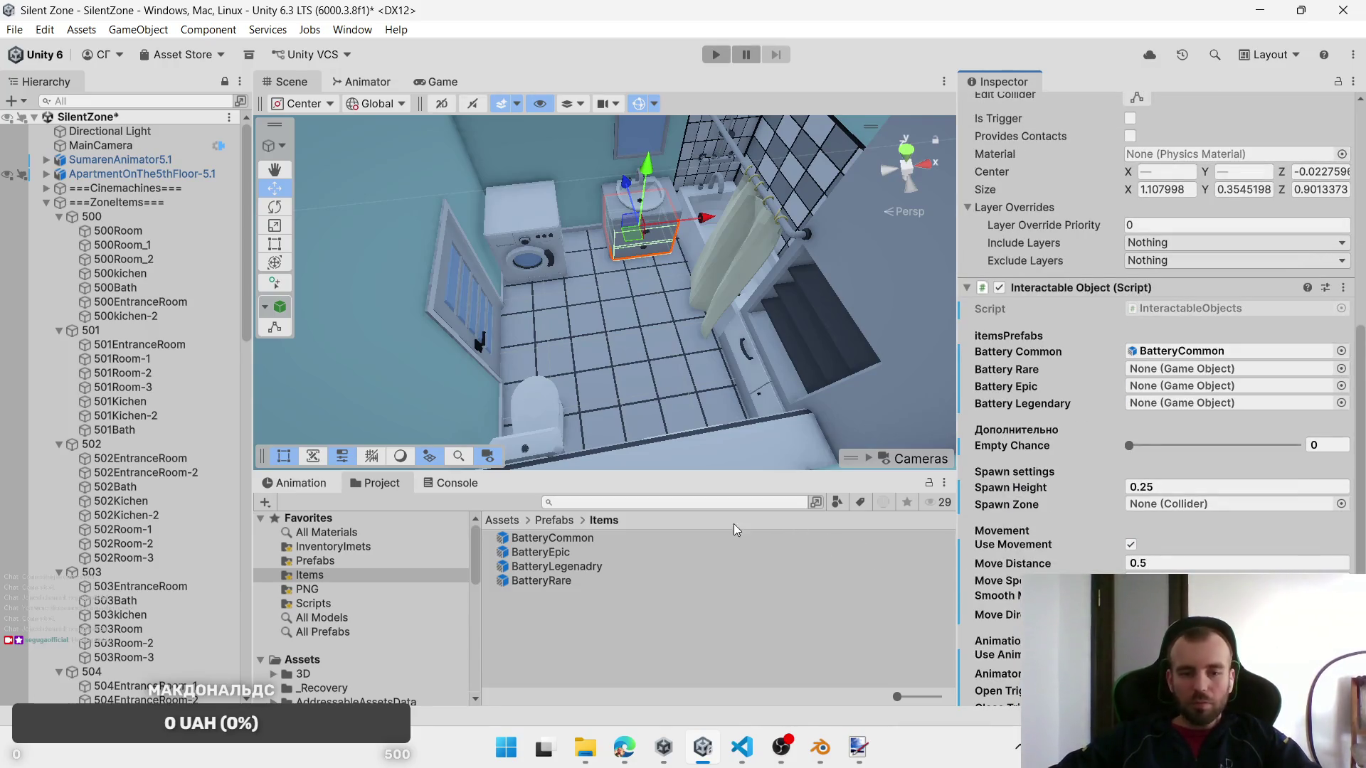
pyautogui.moveTo(566, 552)
pyautogui.mouseDown()
pyautogui.moveTo(925, 427)
pyautogui.moveTo(1152, 390)
pyautogui.mouseUp()
pyautogui.moveTo(1249, 447)
pyautogui.mouseDown()
pyautogui.moveTo(1151, 404)
pyautogui.moveTo(1153, 370)
pyautogui.mouseUp()
pyautogui.moveTo(566, 567); pyautogui.dragTo(1178, 404)
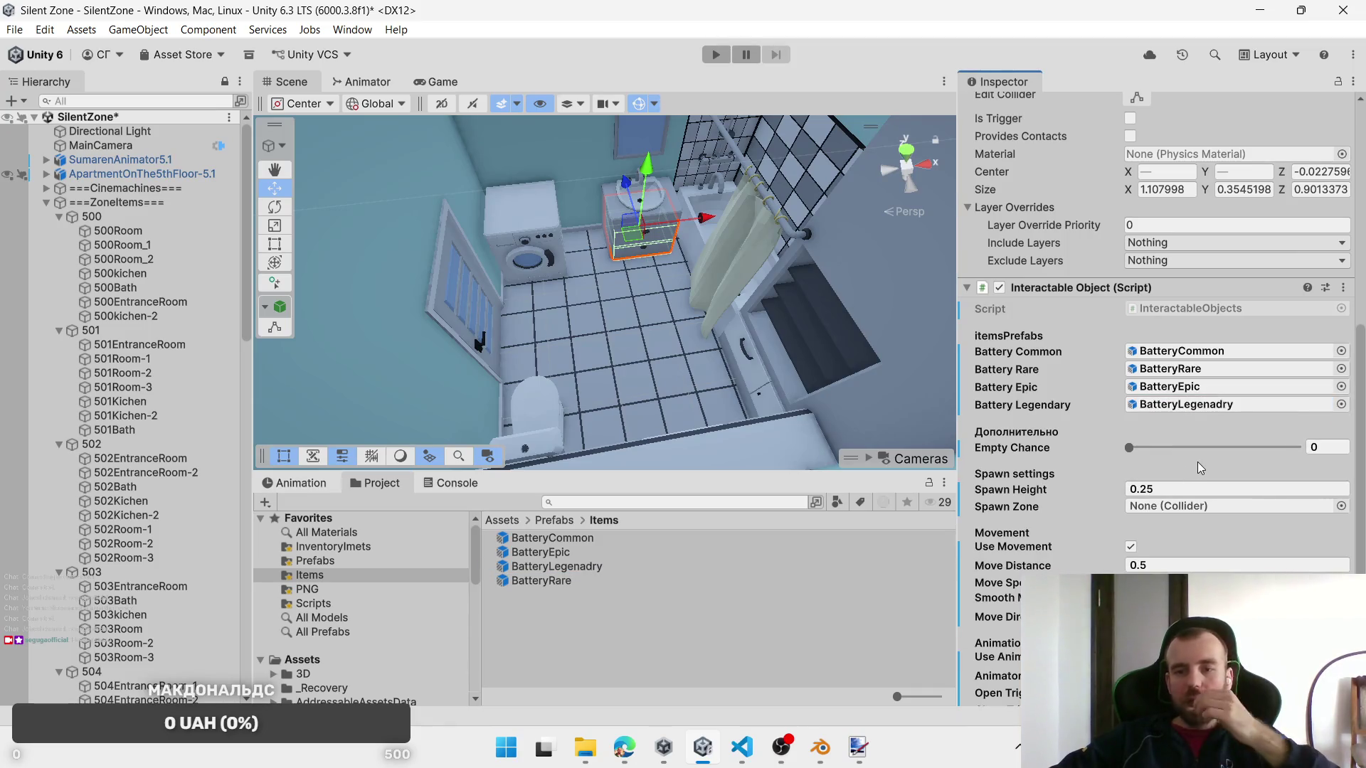
# Step: Add the washing machine and right-side drawer to the selection and set their Spawn Zone to 502Bath
pyautogui.scroll(-5, 1196, 483)
pyautogui.moveTo(588, 362)
pyautogui.mouseDown()
pyautogui.moveTo(711, 339)
pyautogui.moveTo(621, 366)
pyautogui.moveTo(535, 283)
pyautogui.mouseUp()
pyautogui.keyDown('shift'); pyautogui.click(540, 280); pyautogui.keyUp('shift')
pyautogui.keyDown('shift'); pyautogui.click(779, 392); pyautogui.keyUp('shift')
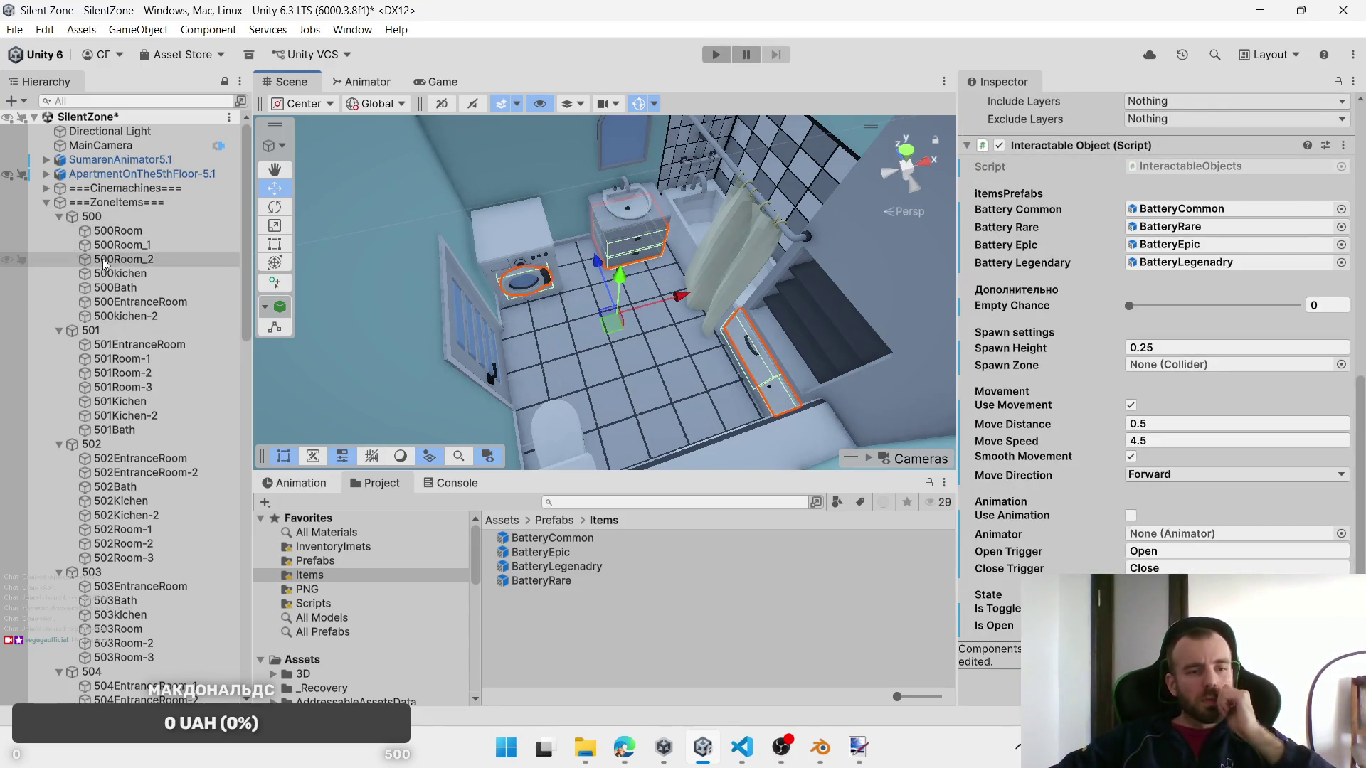
pyautogui.click(58, 217)
pyautogui.click(57, 232)
pyautogui.moveTo(575, 295); pyautogui.dragTo(768, 163)
pyautogui.press('f')
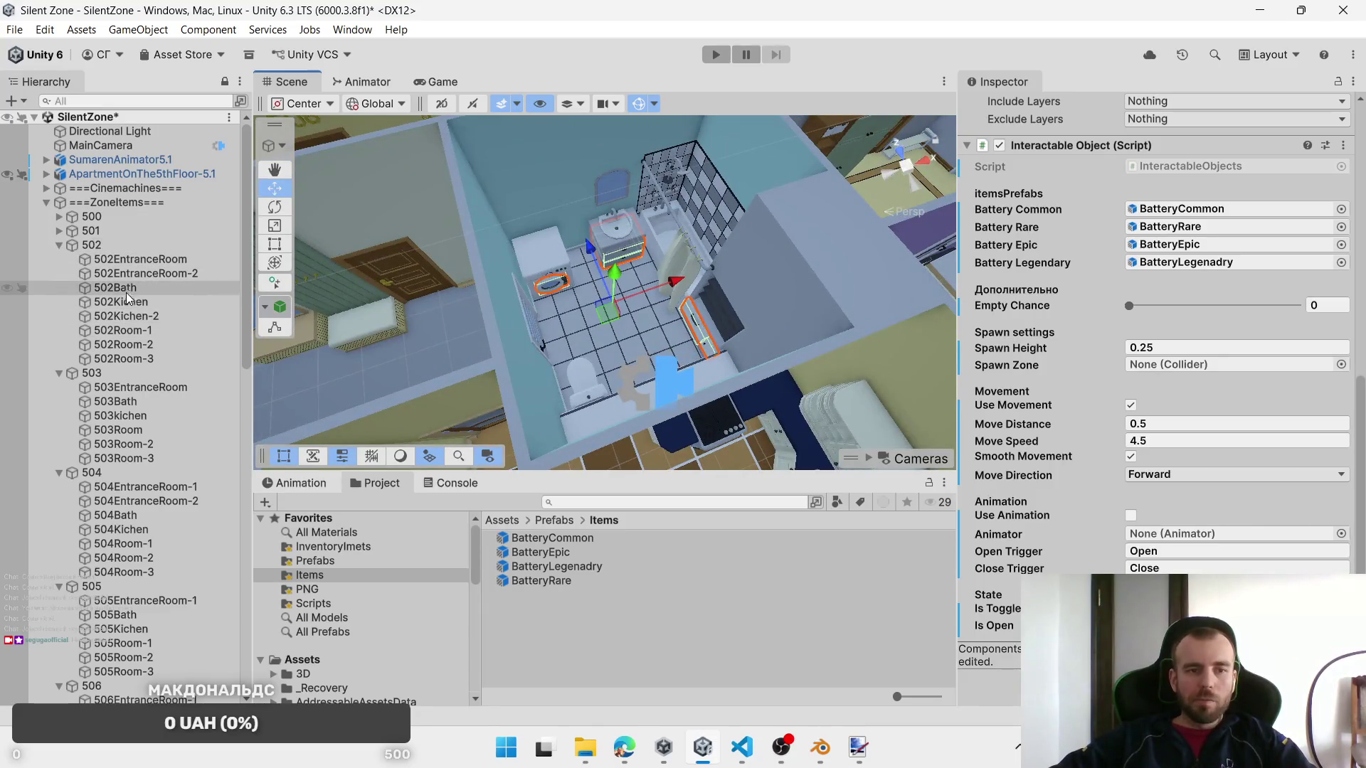
pyautogui.moveTo(1144, 511)
pyautogui.mouseDown()
pyautogui.moveTo(1175, 537)
pyautogui.moveTo(1177, 367)
pyautogui.mouseUp()
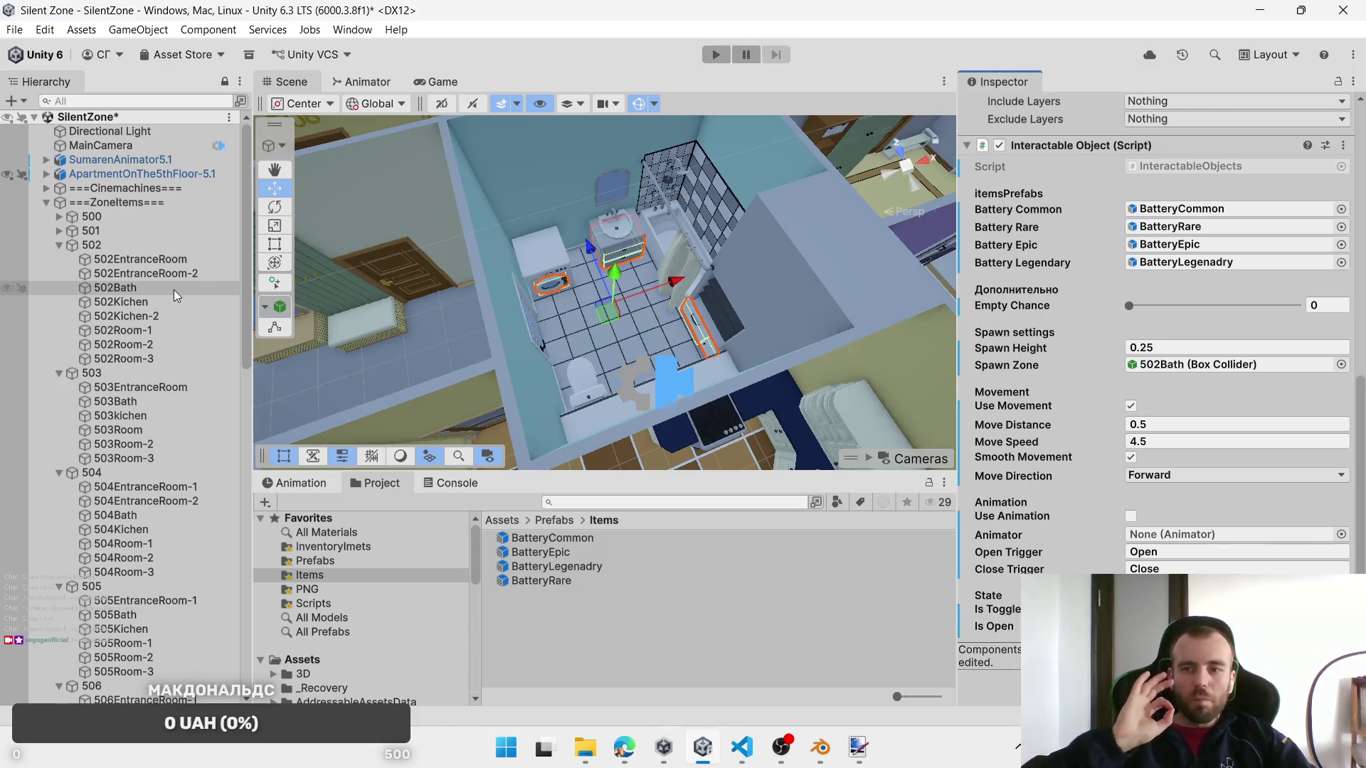
pyautogui.moveTo(640, 320)
pyautogui.mouseDown()
pyautogui.moveTo(690, 337)
pyautogui.moveTo(550, 347)
pyautogui.moveTo(592, 337)
pyautogui.moveTo(541, 302)
pyautogui.moveTo(548, 292)
pyautogui.mouseUp()
pyautogui.scroll(3, 562, 338)
# Step: Select the four entrance-room drawers, starting with 502_DrawerEntranceRoom-1, plus the right cabinet door
pyautogui.scroll(3, 561, 340)
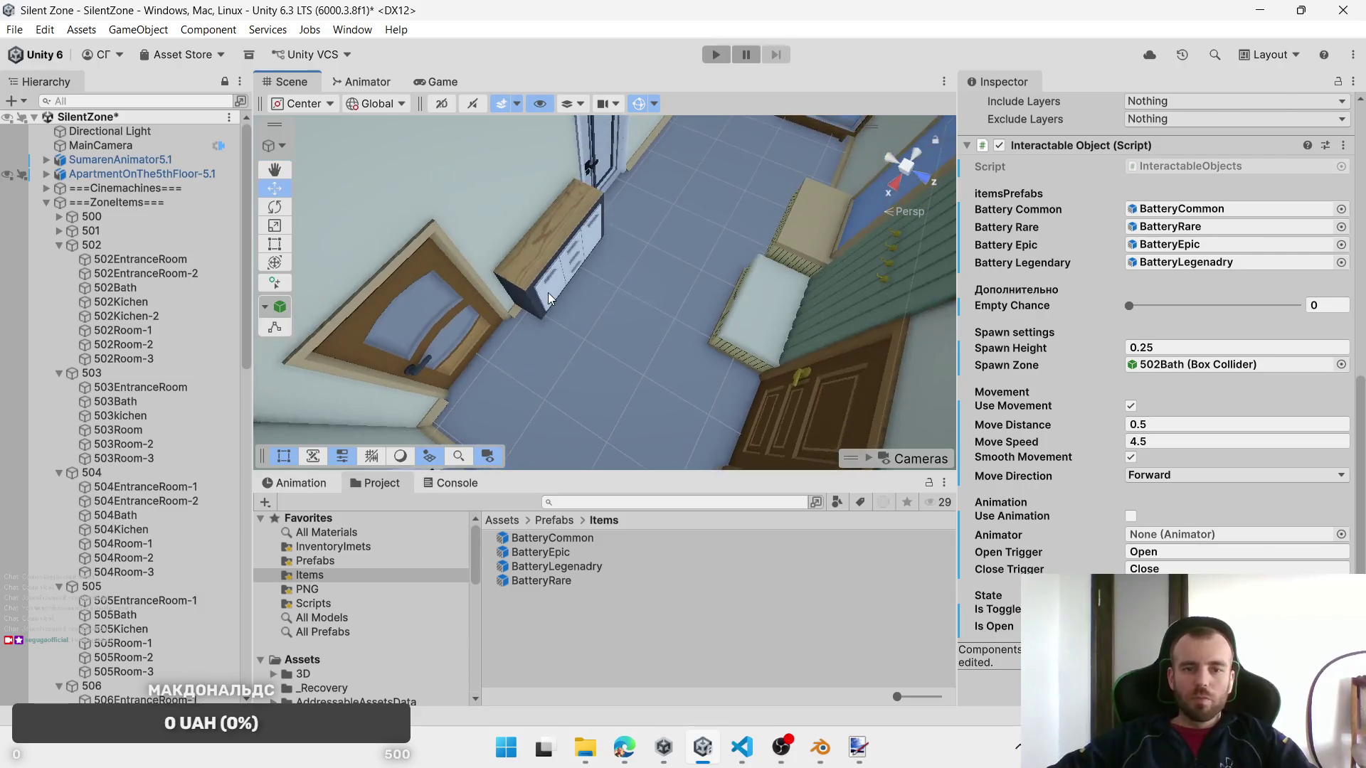
pyautogui.click(555, 288)
pyautogui.click(562, 283)
pyautogui.keyDown('shift'); pyautogui.click(590, 281); pyautogui.keyUp('shift')
pyautogui.press('f')
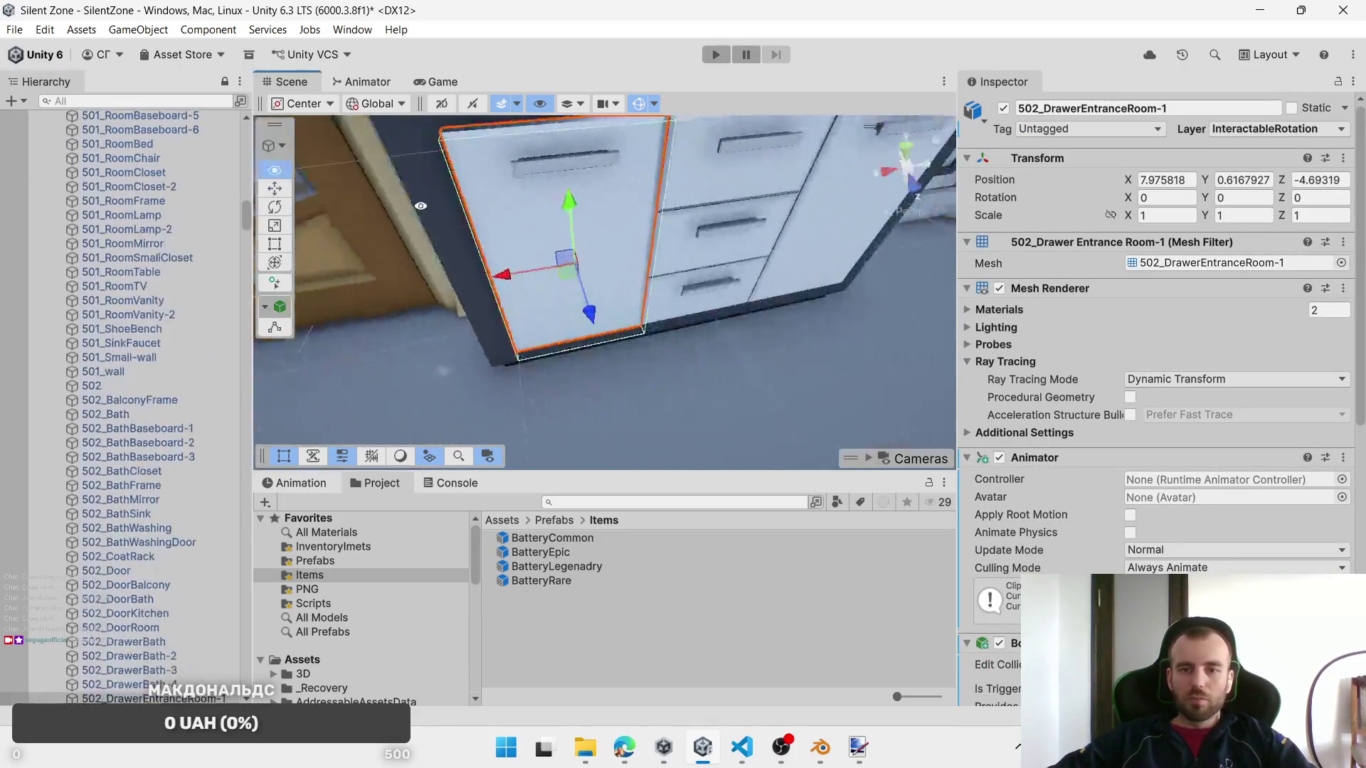
pyautogui.keyDown('shift'); pyautogui.click(733, 181); pyautogui.keyUp('shift')
pyautogui.keyDown('shift'); pyautogui.click(715, 289); pyautogui.keyUp('shift')
pyautogui.press('f')
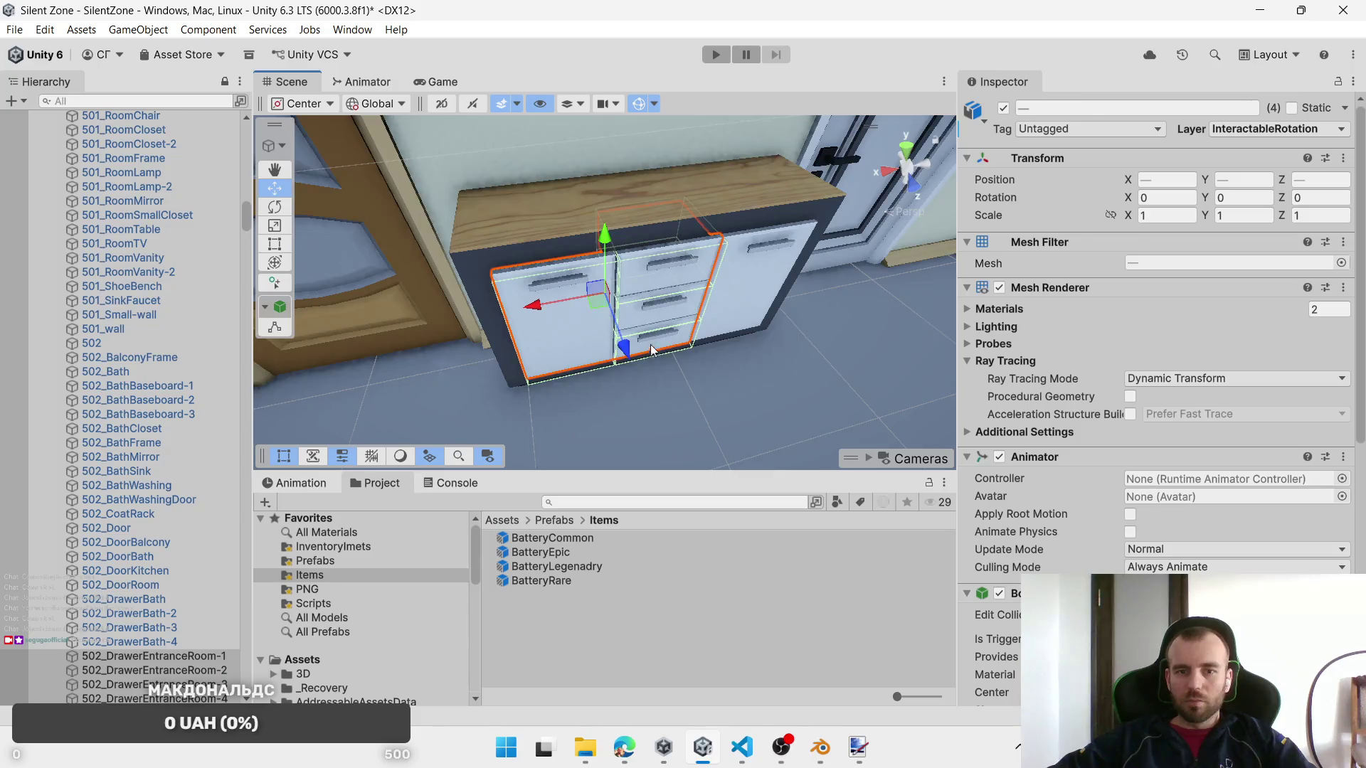
pyautogui.scroll(-3, 682, 360)
pyautogui.keyDown('shift'); pyautogui.click(703, 305); pyautogui.keyUp('shift')
pyautogui.moveTo(667, 383)
pyautogui.mouseDown()
pyautogui.moveTo(718, 392)
pyautogui.moveTo(747, 420)
pyautogui.mouseUp()
pyautogui.scroll(10, 213, 334)
pyautogui.moveTo(250, 171)
pyautogui.mouseDown()
pyautogui.moveTo(268, 202)
pyautogui.moveTo(263, 124)
pyautogui.mouseUp()
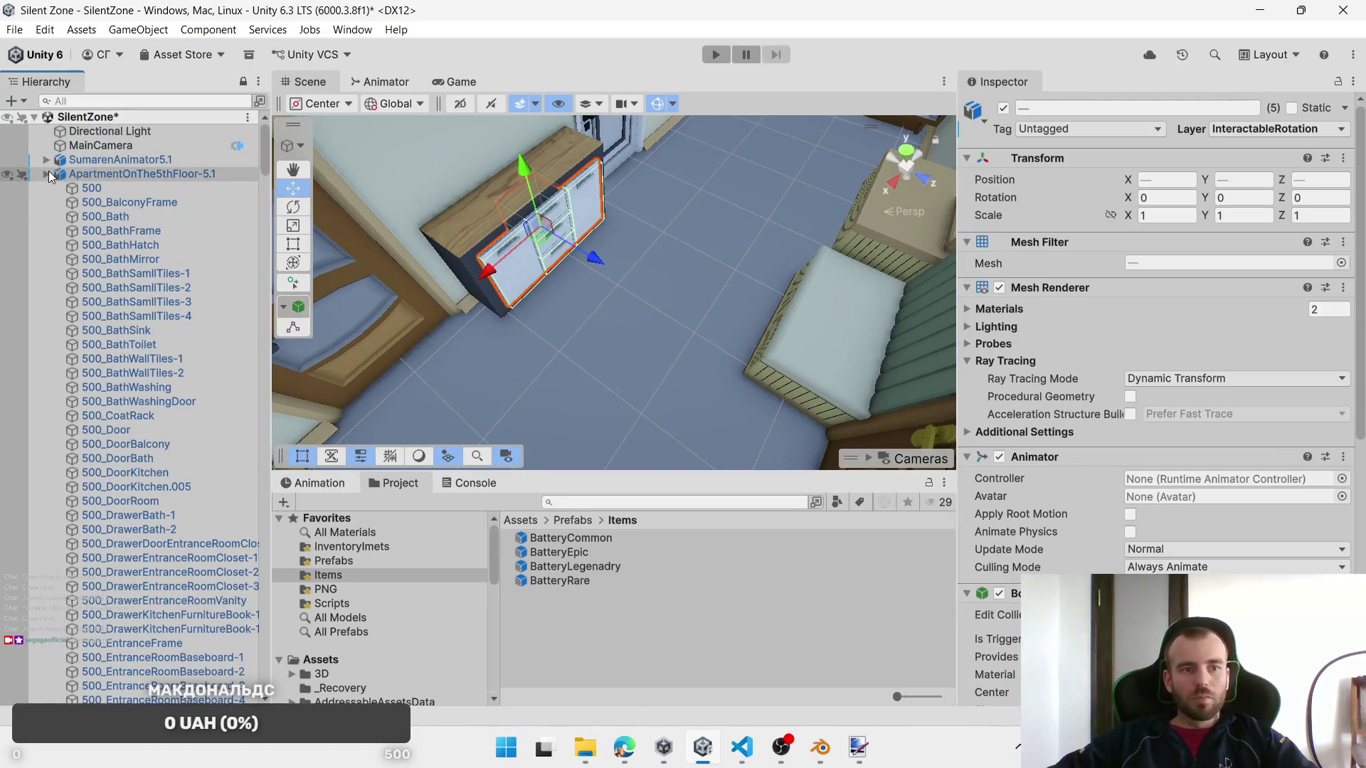
# Step: Replace the cabinet pieces' Interaction Door script with Interactable Objects
pyautogui.click(47, 174)
pyautogui.scroll(-2, 181, 381)
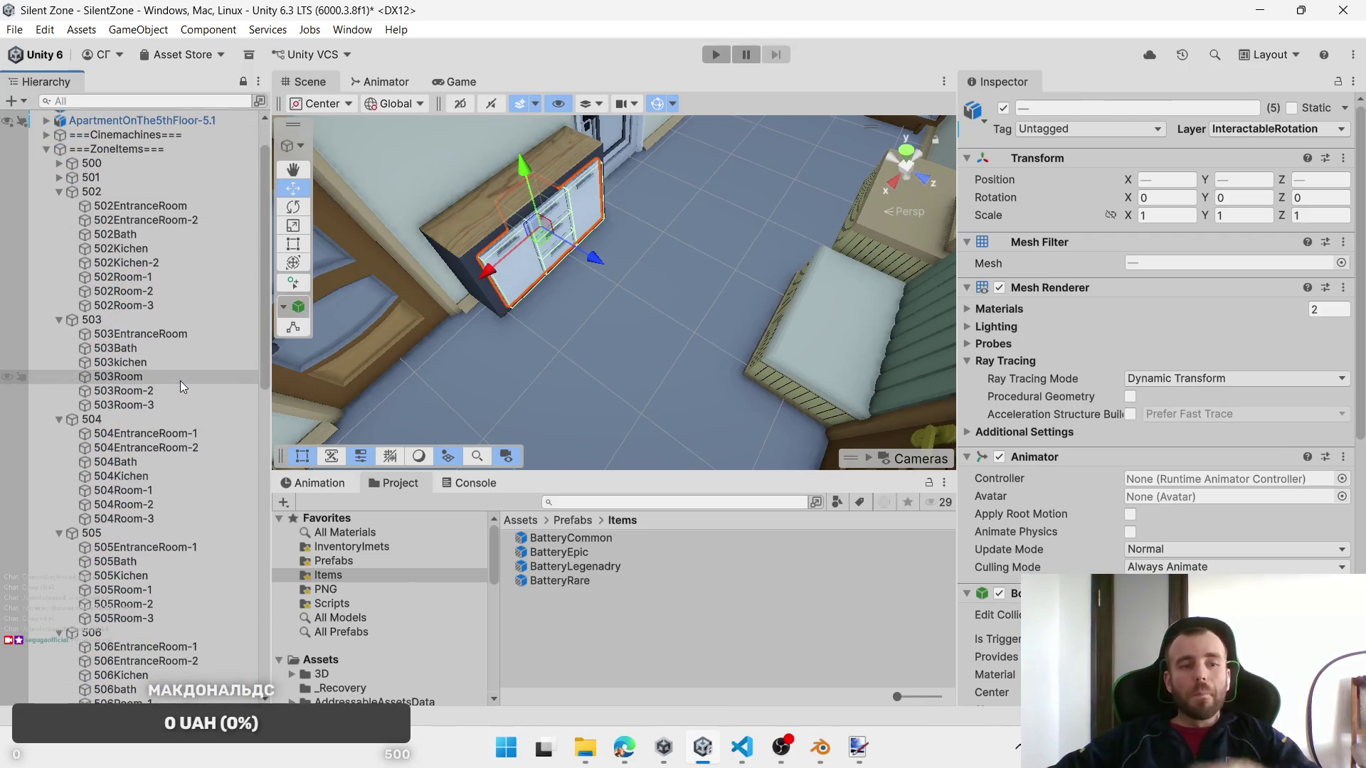
pyautogui.scroll(-3, 1231, 467)
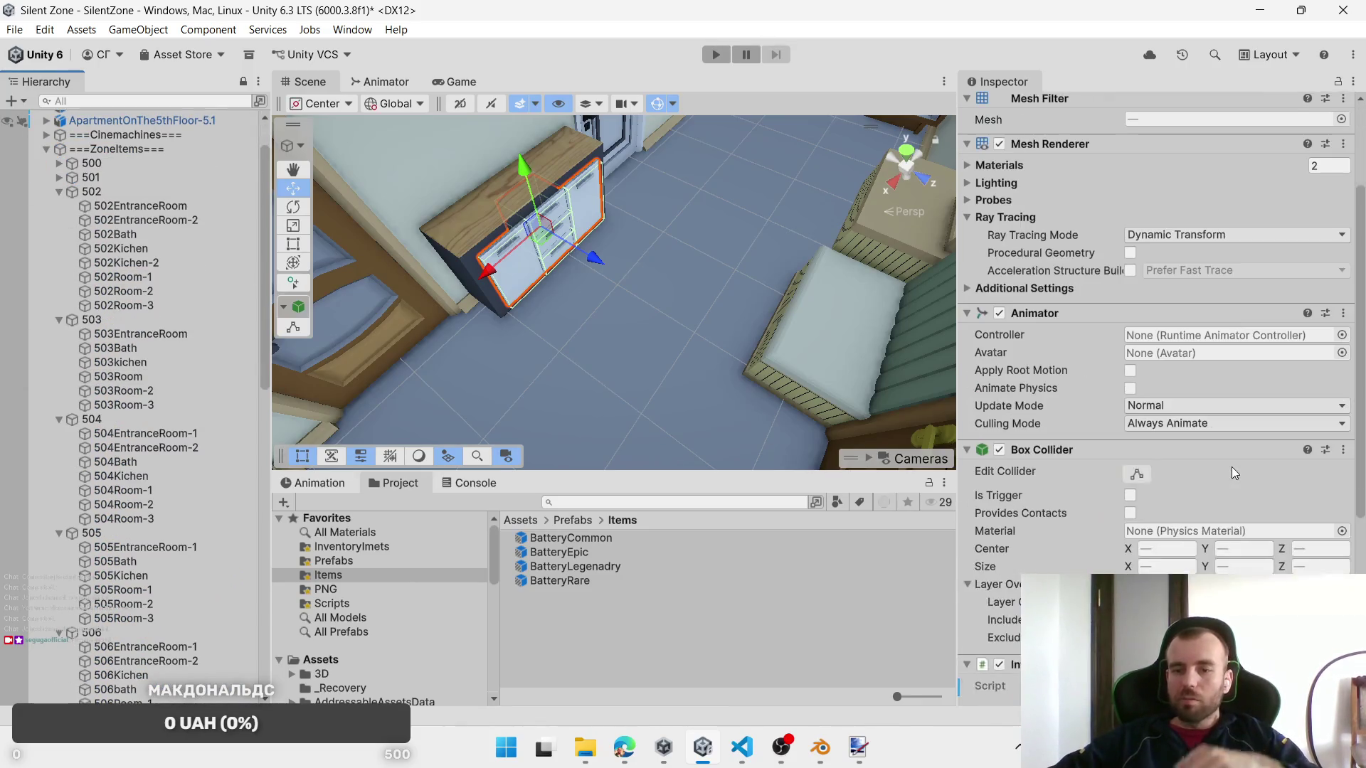
pyautogui.scroll(-3, 1231, 467)
pyautogui.rightClick(1184, 424)
pyautogui.click(1245, 499)
pyautogui.click(1167, 679)
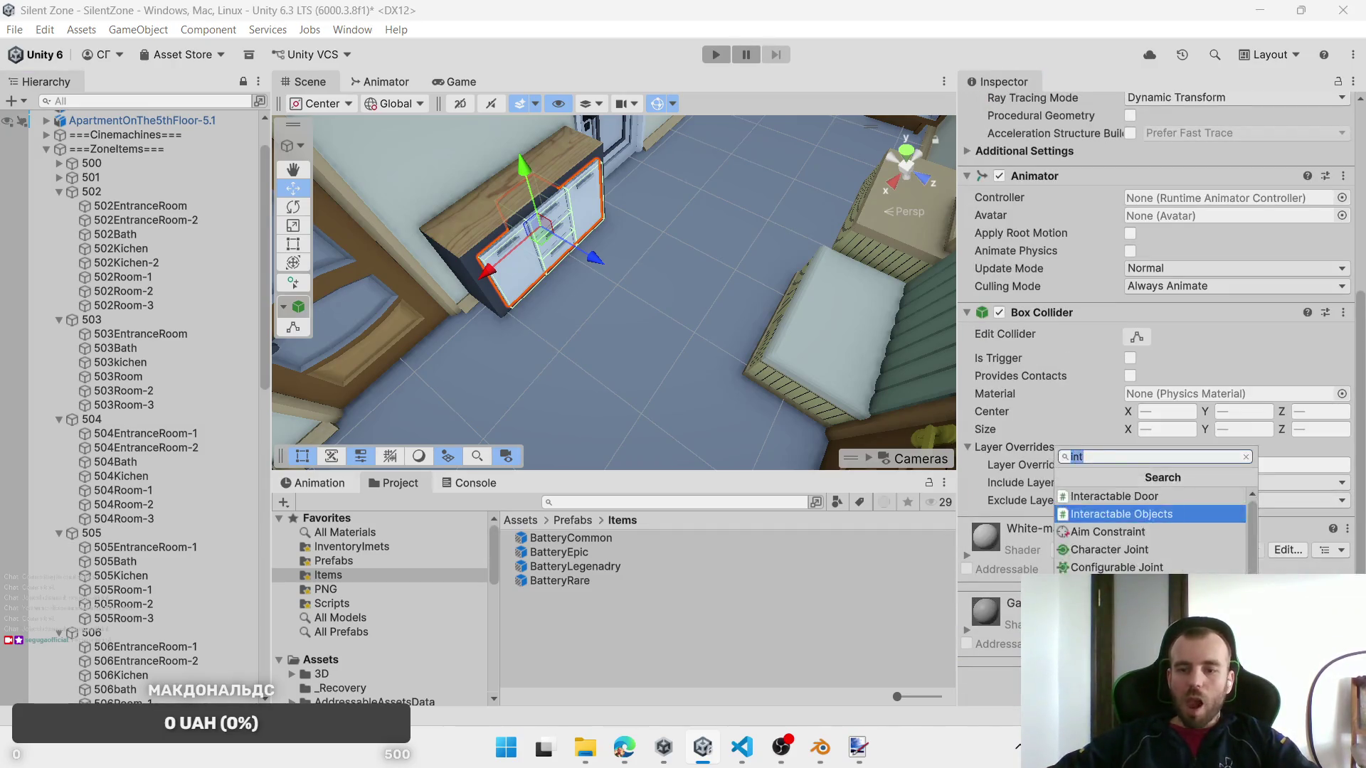
pyautogui.click(1131, 532)
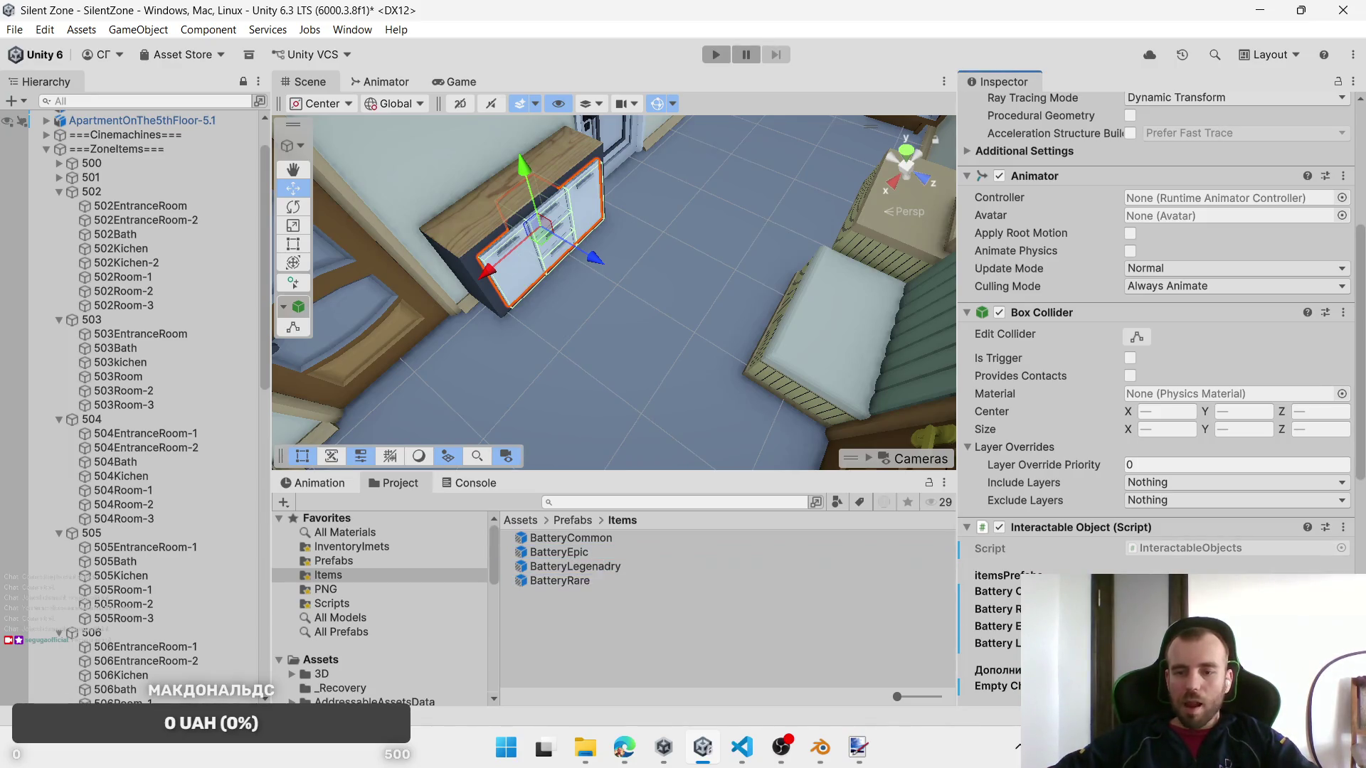
# Step: Locate the 502EntranceRoom spawn zone object and frame the view on it
pyautogui.scroll(-5, 1167, 356)
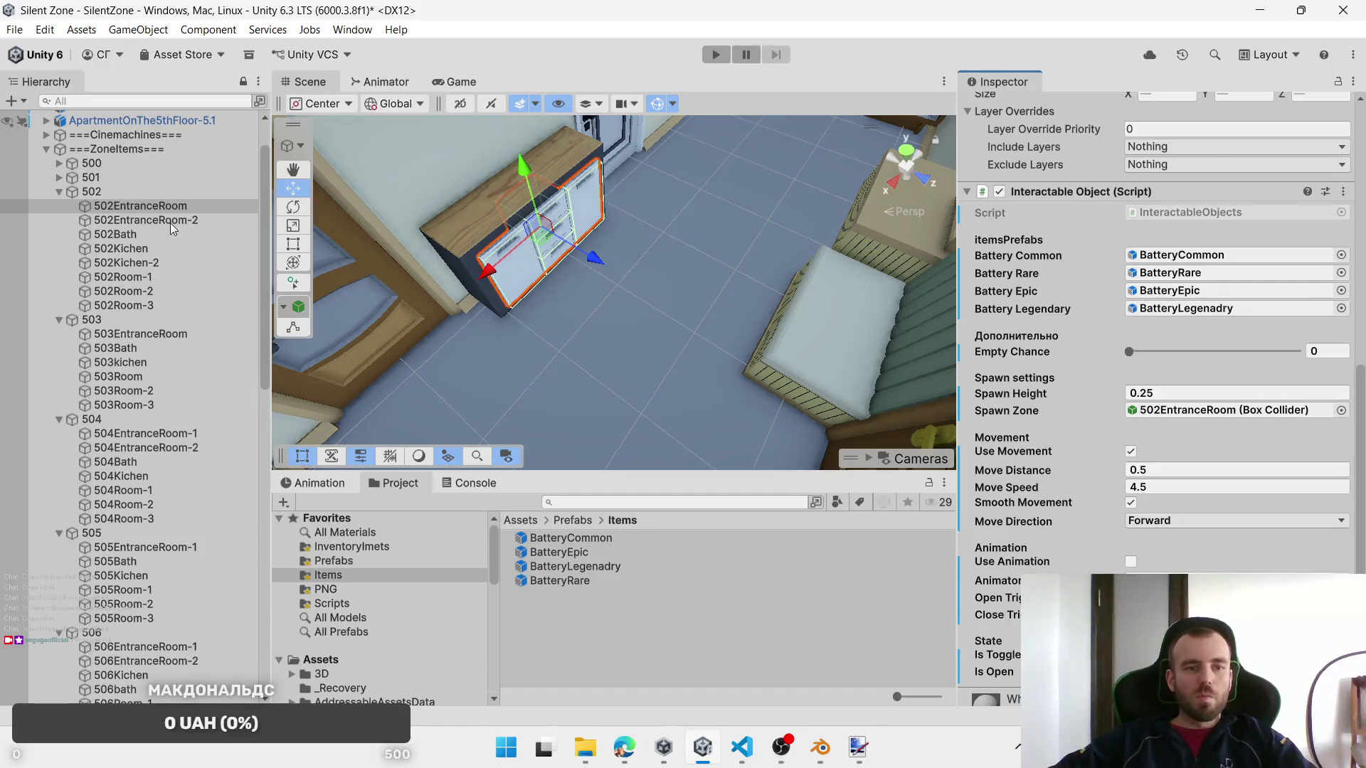
pyautogui.click(147, 205)
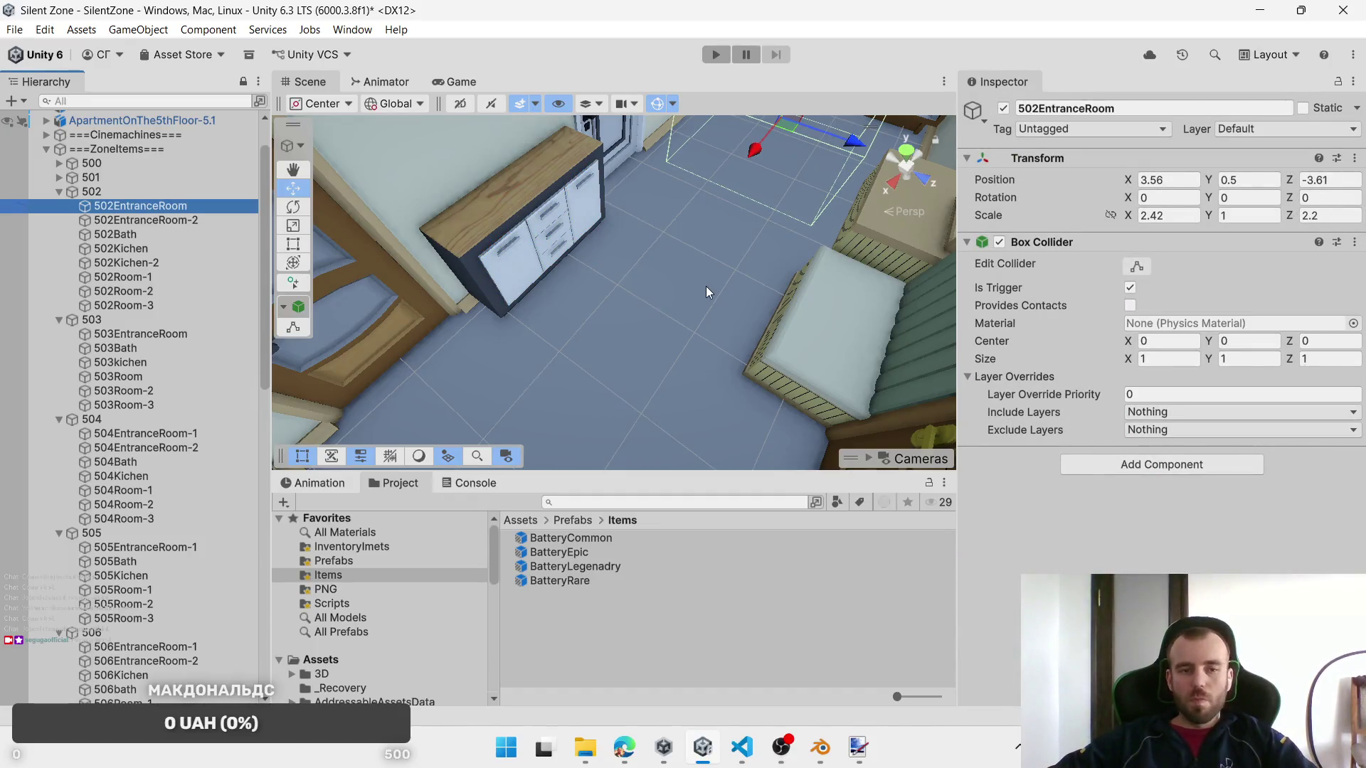
pyautogui.hotkey('ctrl', 'z')
pyautogui.scroll(5, 213, 277)
pyautogui.scroll(10, 221, 283)
pyautogui.scroll(-5, 1192, 555)
pyautogui.scroll(15, 243, 340)
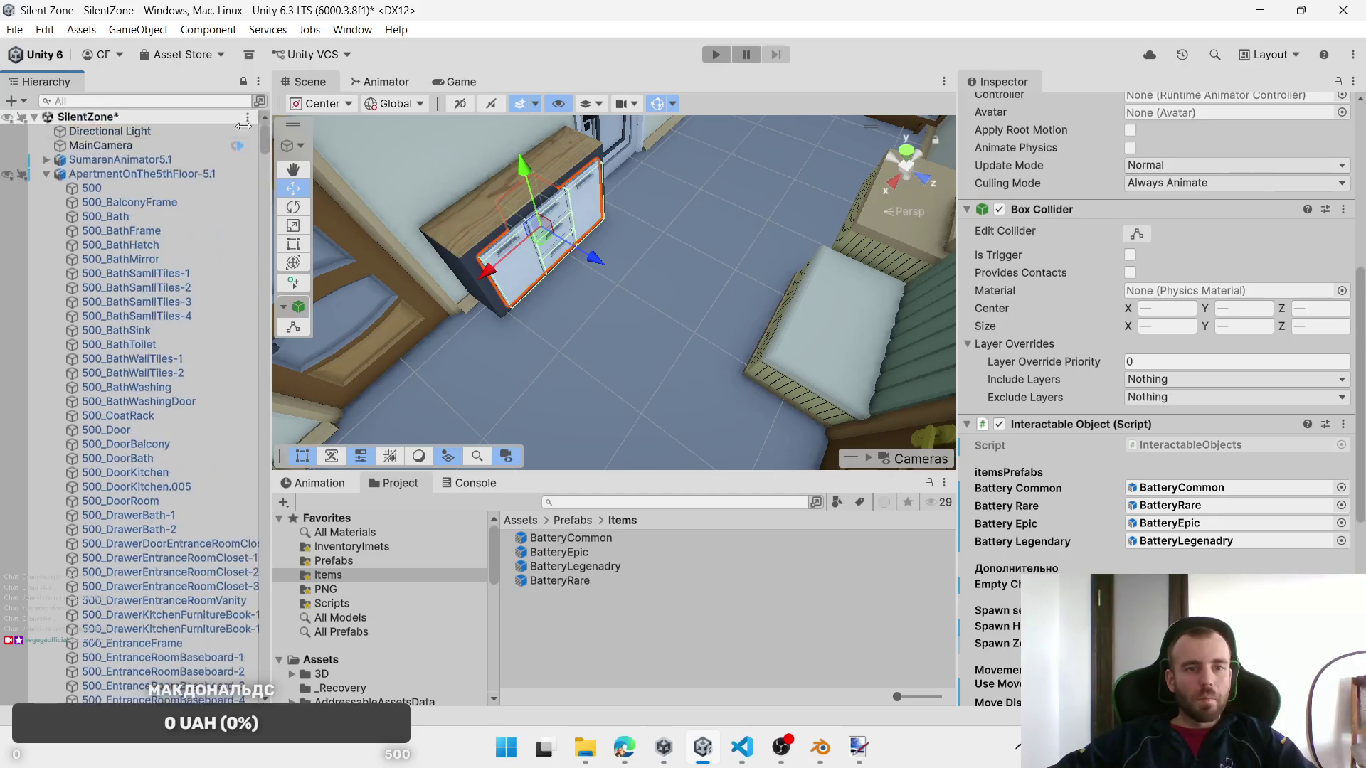
pyautogui.click(48, 175)
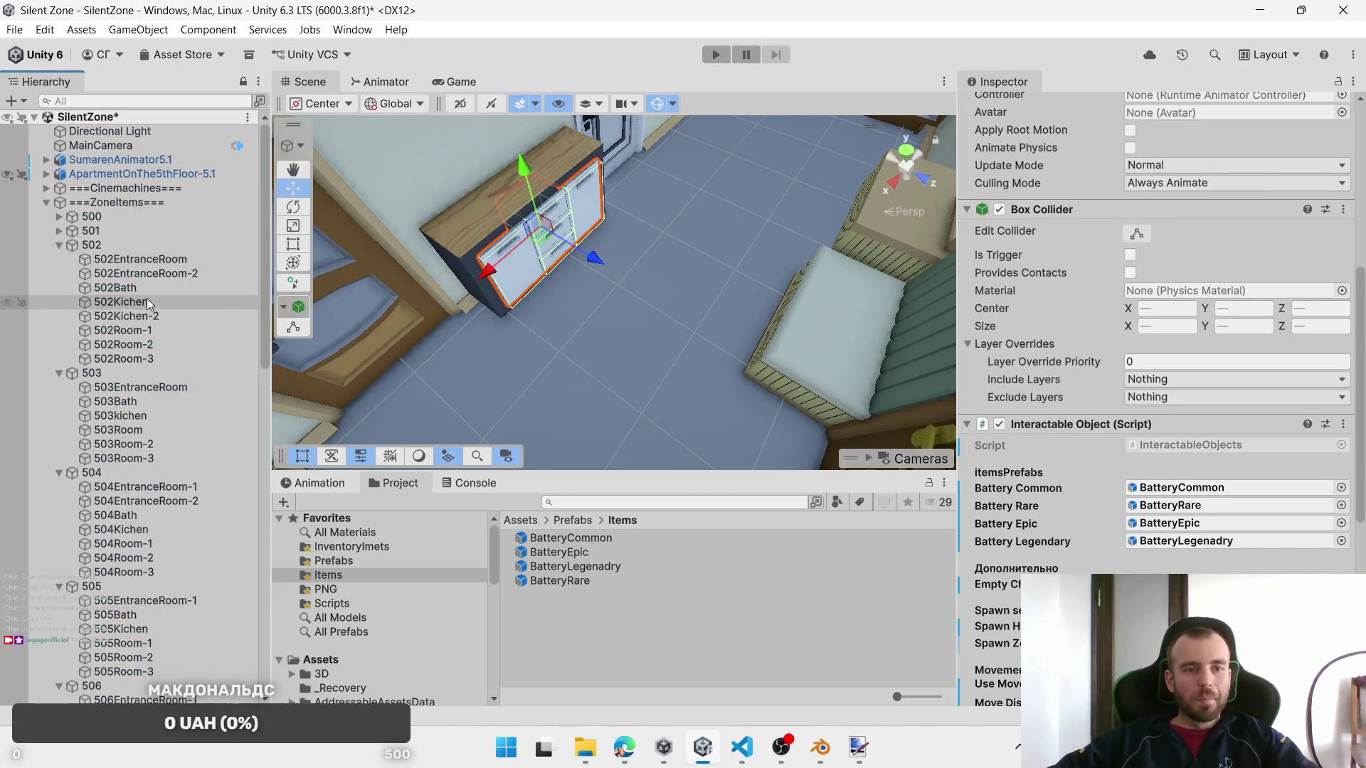
pyautogui.moveTo(152, 275)
pyautogui.mouseDown()
pyautogui.moveTo(1209, 542)
pyautogui.moveTo(1210, 505)
pyautogui.moveTo(1215, 569)
pyautogui.mouseUp()
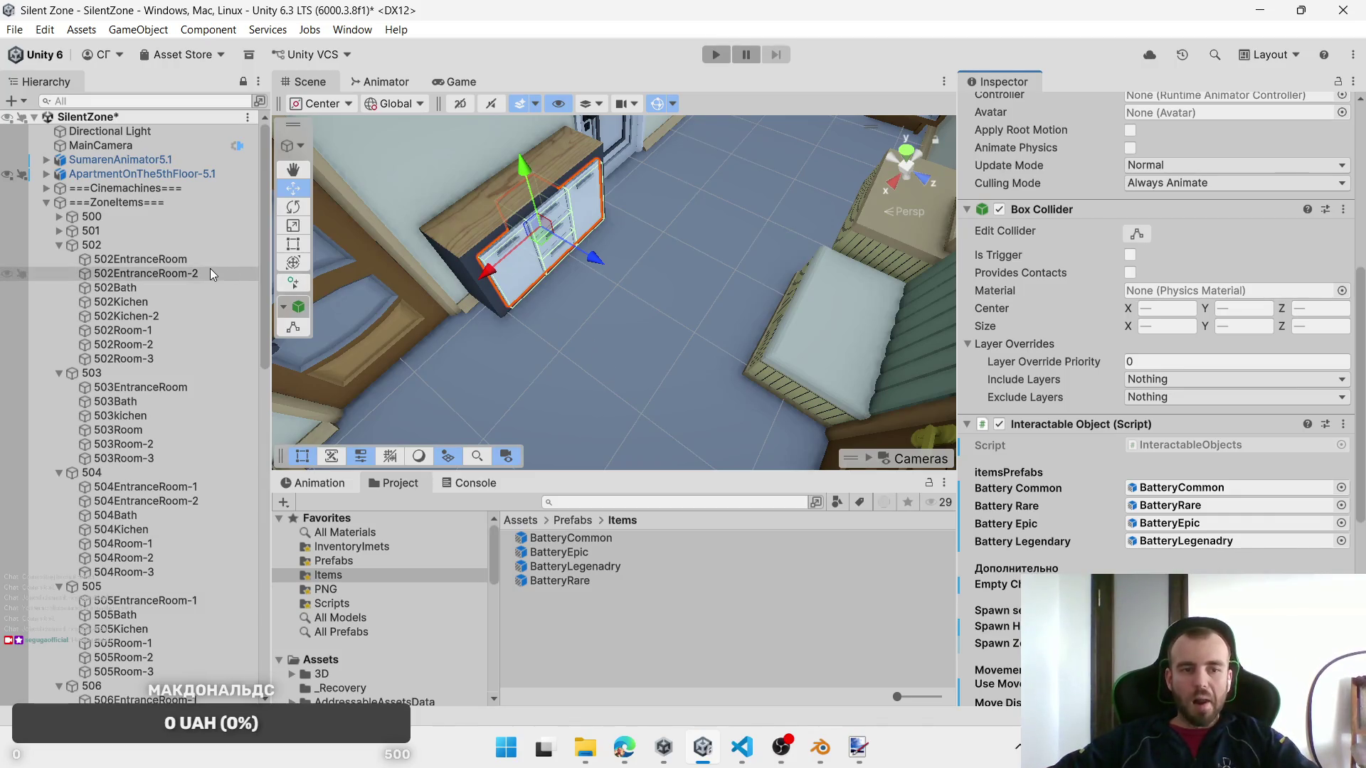
pyautogui.click(186, 271)
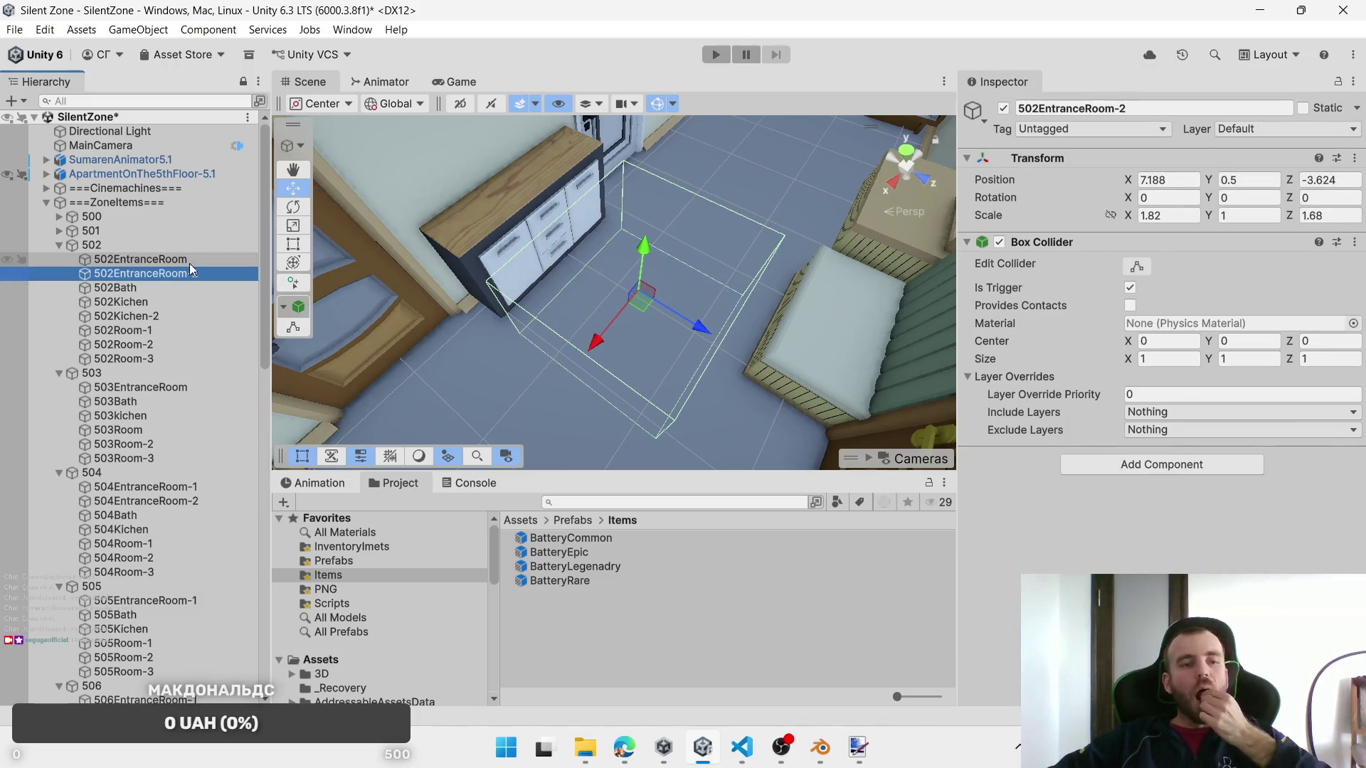
pyautogui.click(189, 261)
pyautogui.press('f')
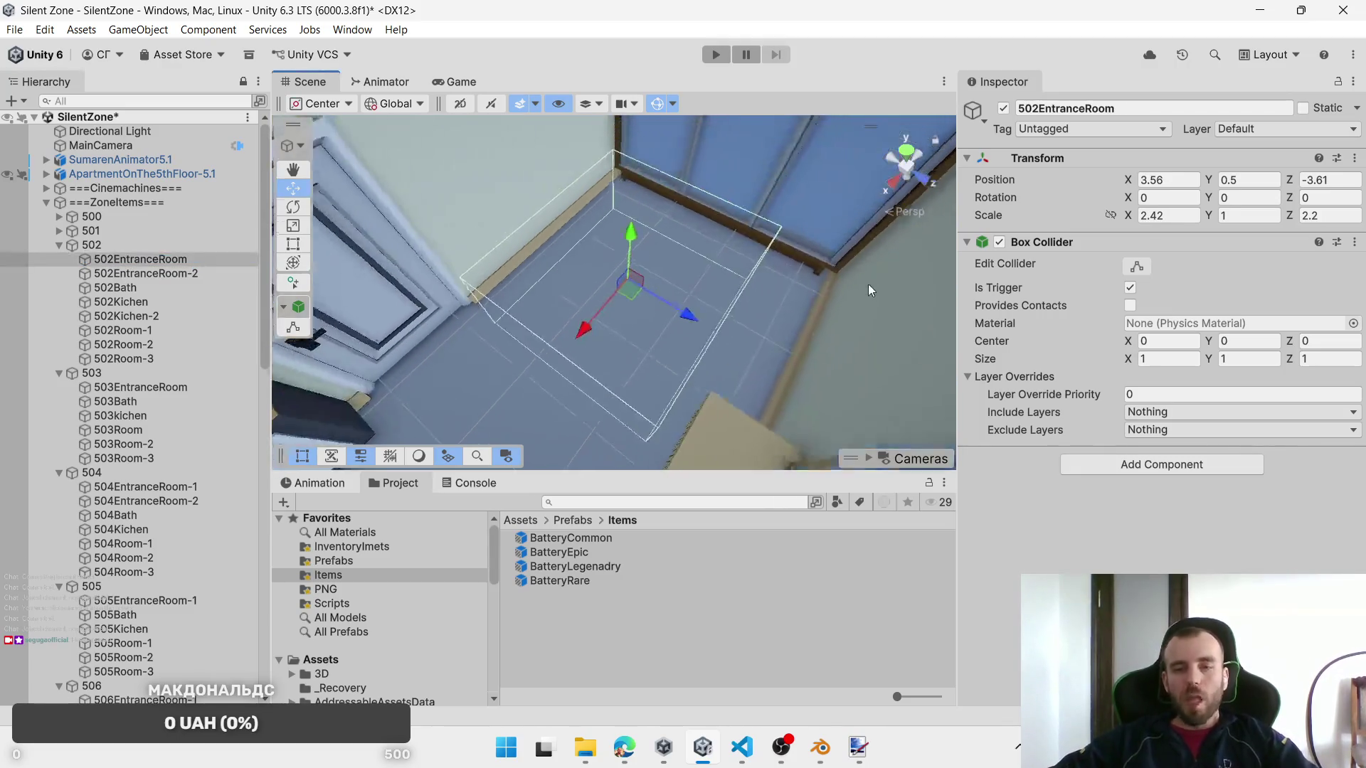
# Step: Select the three wardrobe door panels, including 502_DrawerEntranceRoom-6
pyautogui.click(695, 166)
pyautogui.click(710, 169)
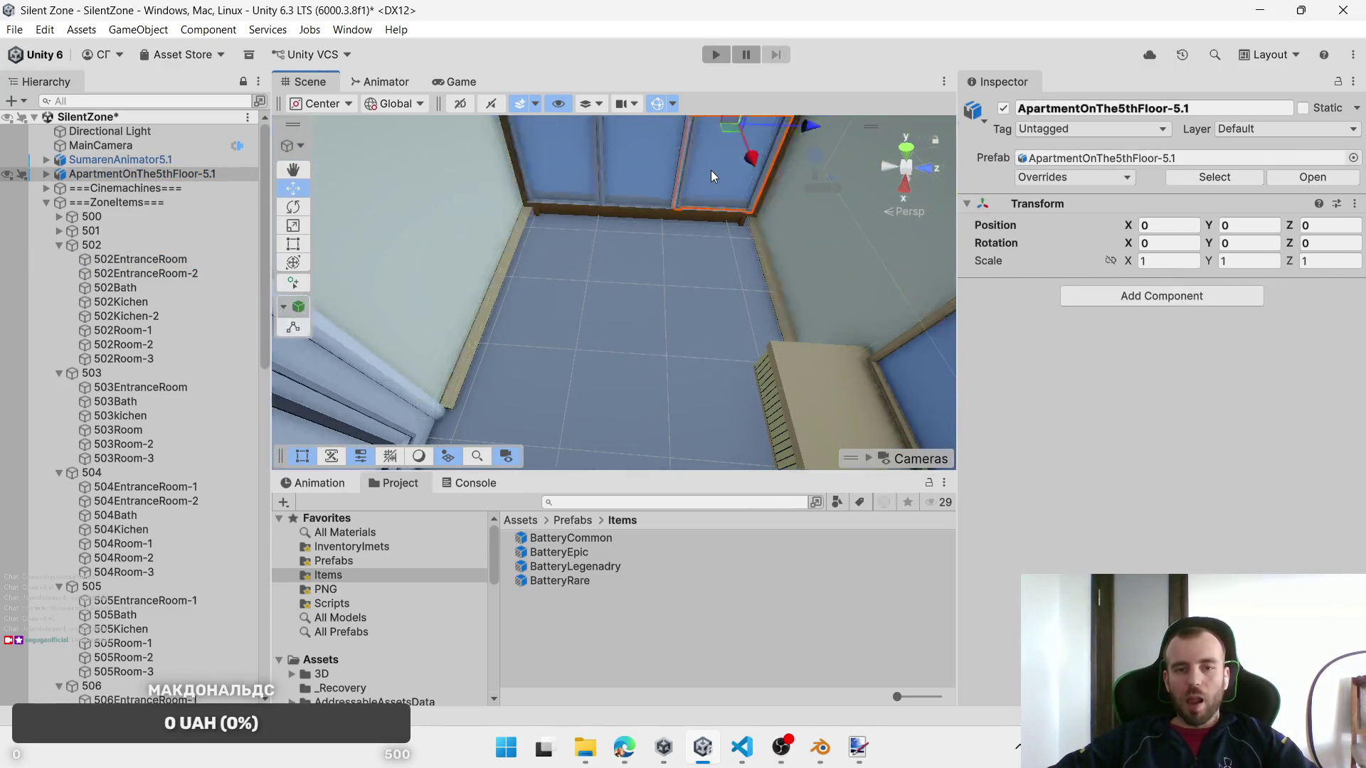
pyautogui.keyDown('shift'); pyautogui.click(618, 176); pyautogui.keyUp('shift')
pyautogui.keyDown('shift'); pyautogui.click(528, 181); pyautogui.keyUp('shift')
pyautogui.click(788, 296)
pyautogui.click(788, 296)
pyautogui.click(788, 296)
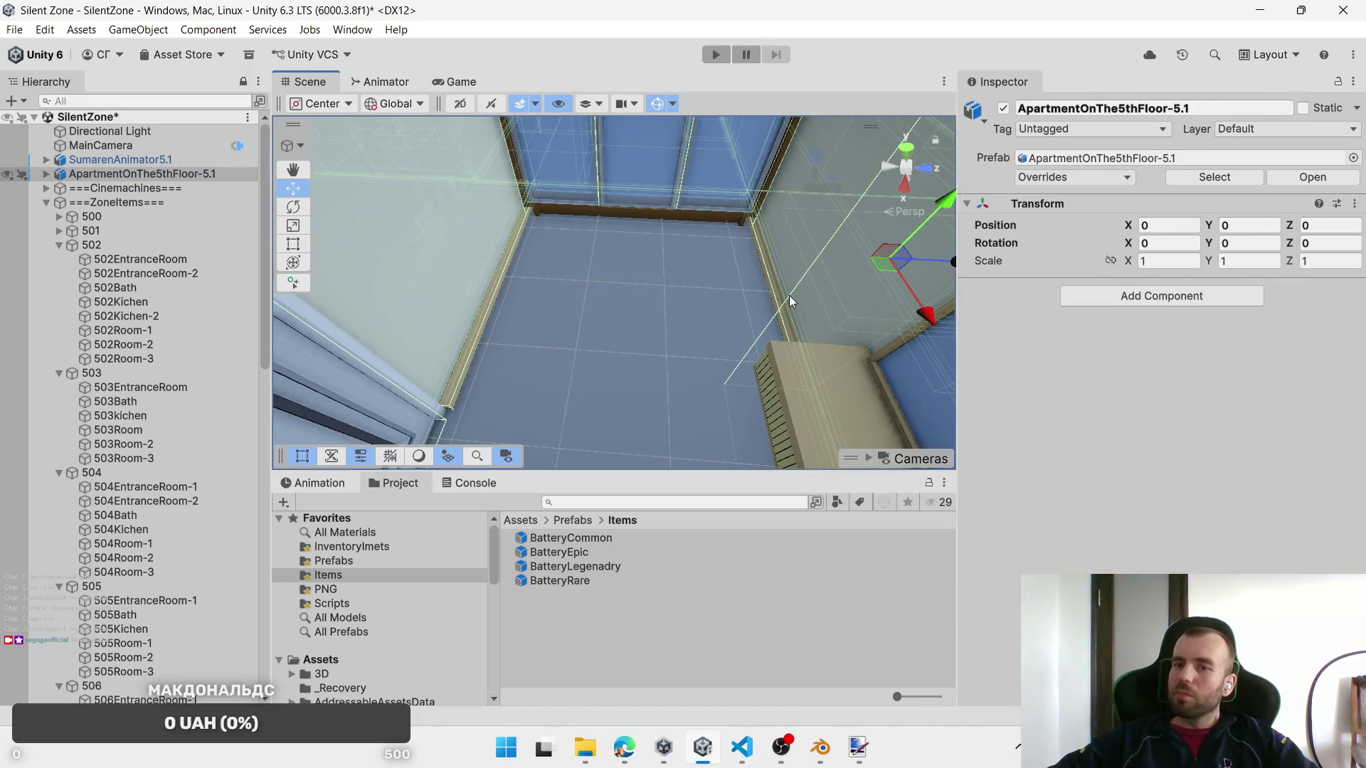
pyautogui.click(669, 178)
pyautogui.click(746, 179)
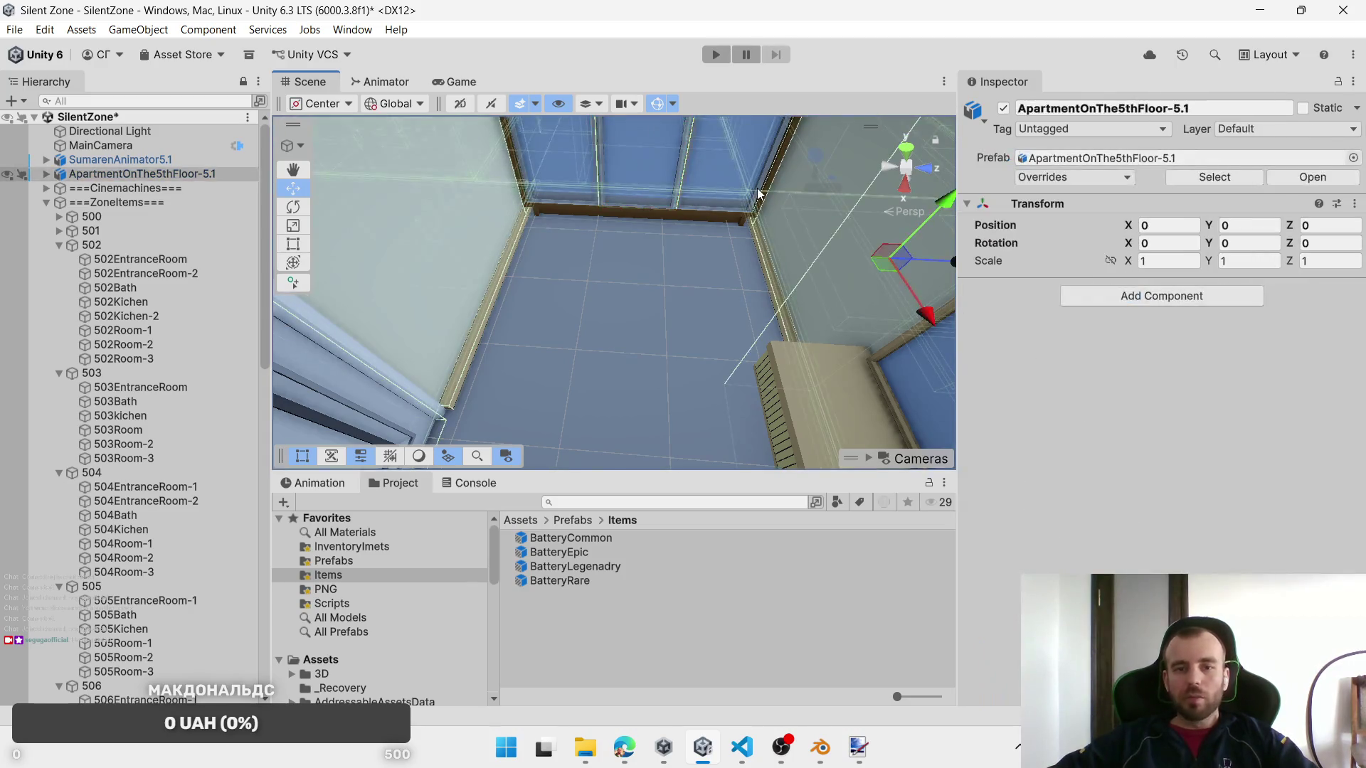
pyautogui.click(647, 197)
pyautogui.keyDown('shift'); pyautogui.click(646, 191); pyautogui.keyUp('shift')
pyautogui.keyDown('shift'); pyautogui.click(535, 178); pyautogui.keyUp('shift')
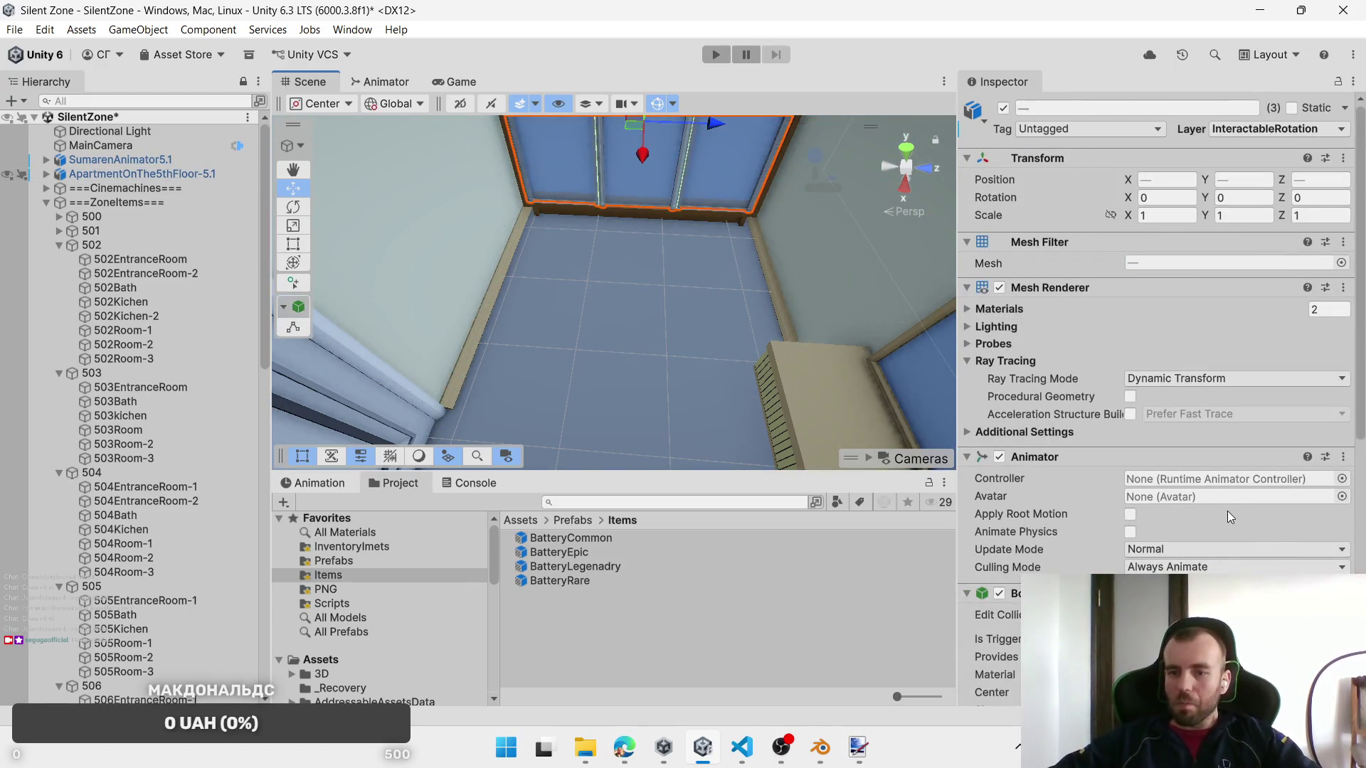
# Step: Replace the wardrobe doors' Interaction Door script with Interactable Objects
pyautogui.scroll(-10, 1228, 511)
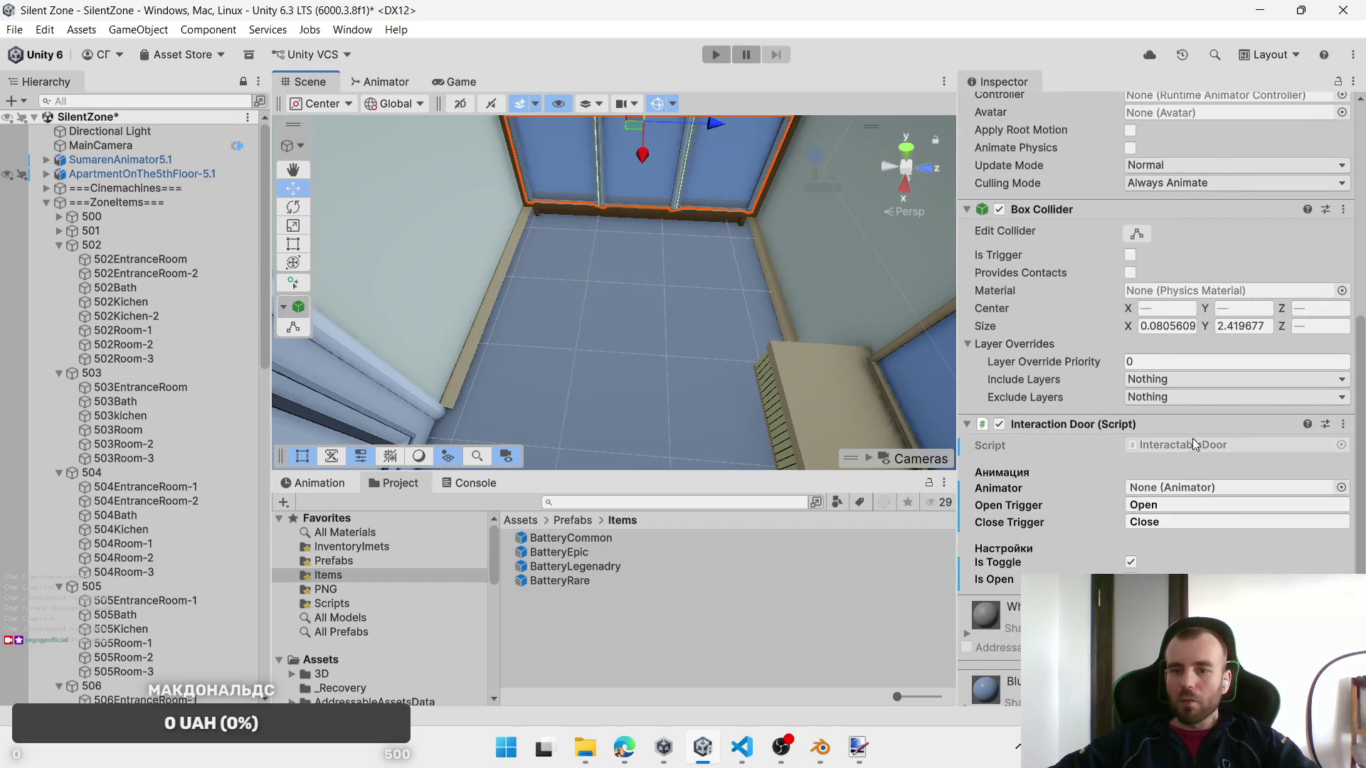
pyautogui.rightClick(1182, 425)
pyautogui.click(1227, 493)
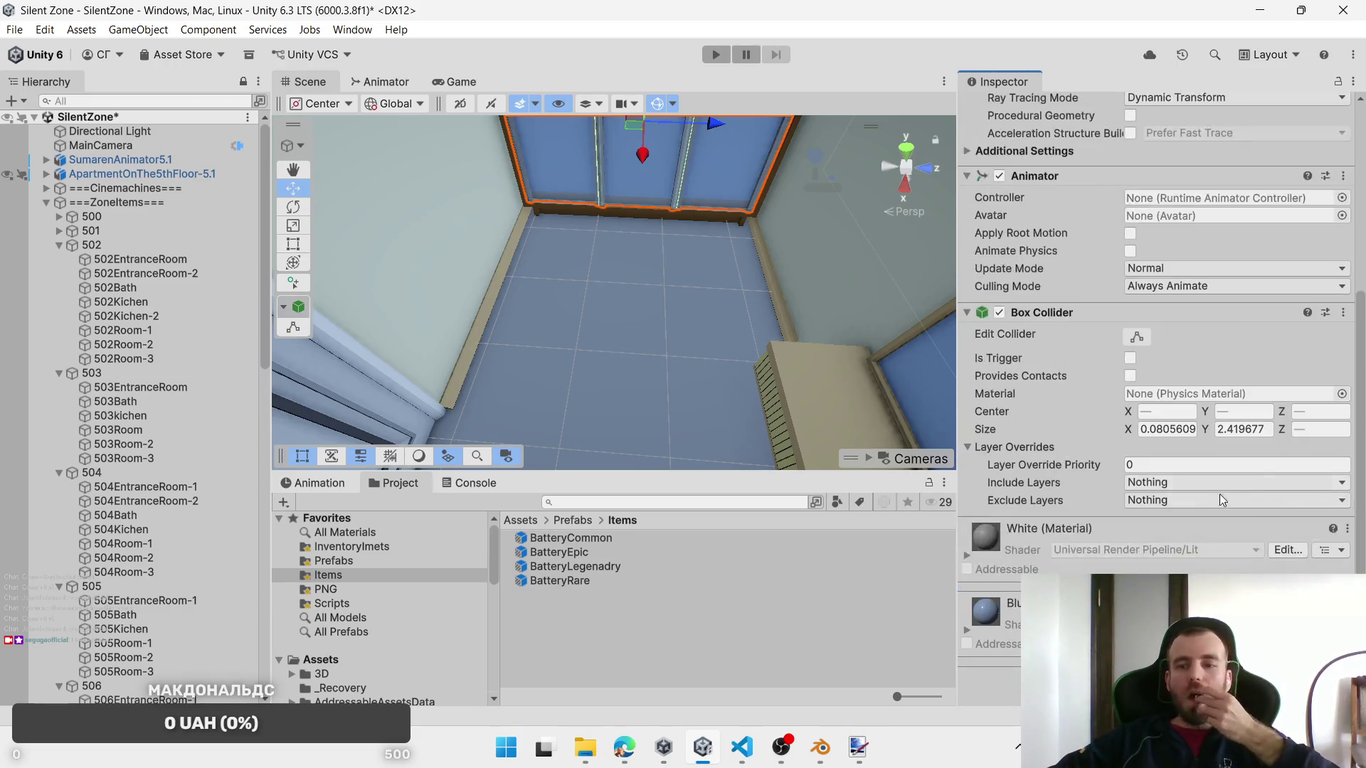
pyautogui.hotkey('ctrl', 'shift', 'a')
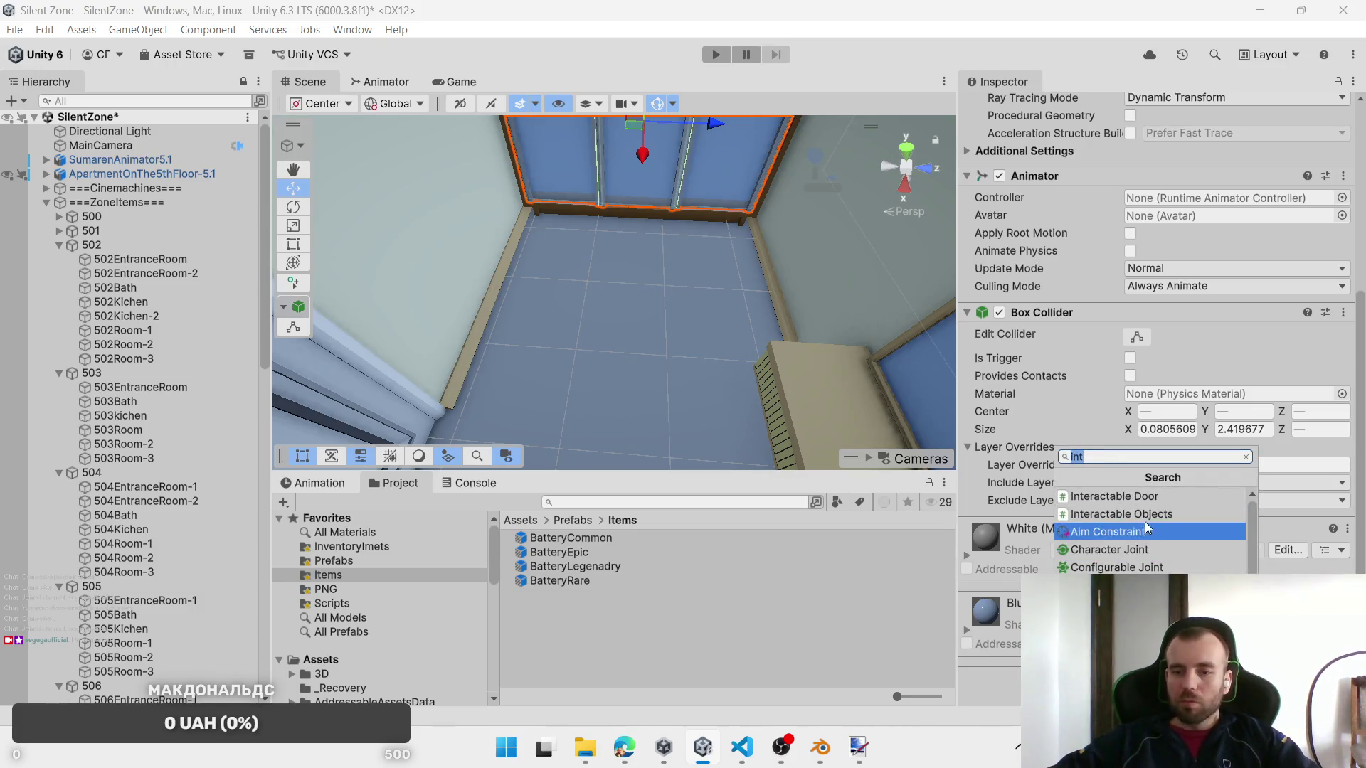
pyautogui.click(1145, 519)
# Step: Assign BatteryCommon, BatteryRare, BatteryLegenadry and BatteryEpic as loot and 502EntranceRoom as Spawn Zone
pyautogui.scroll(8, 1089, 518)
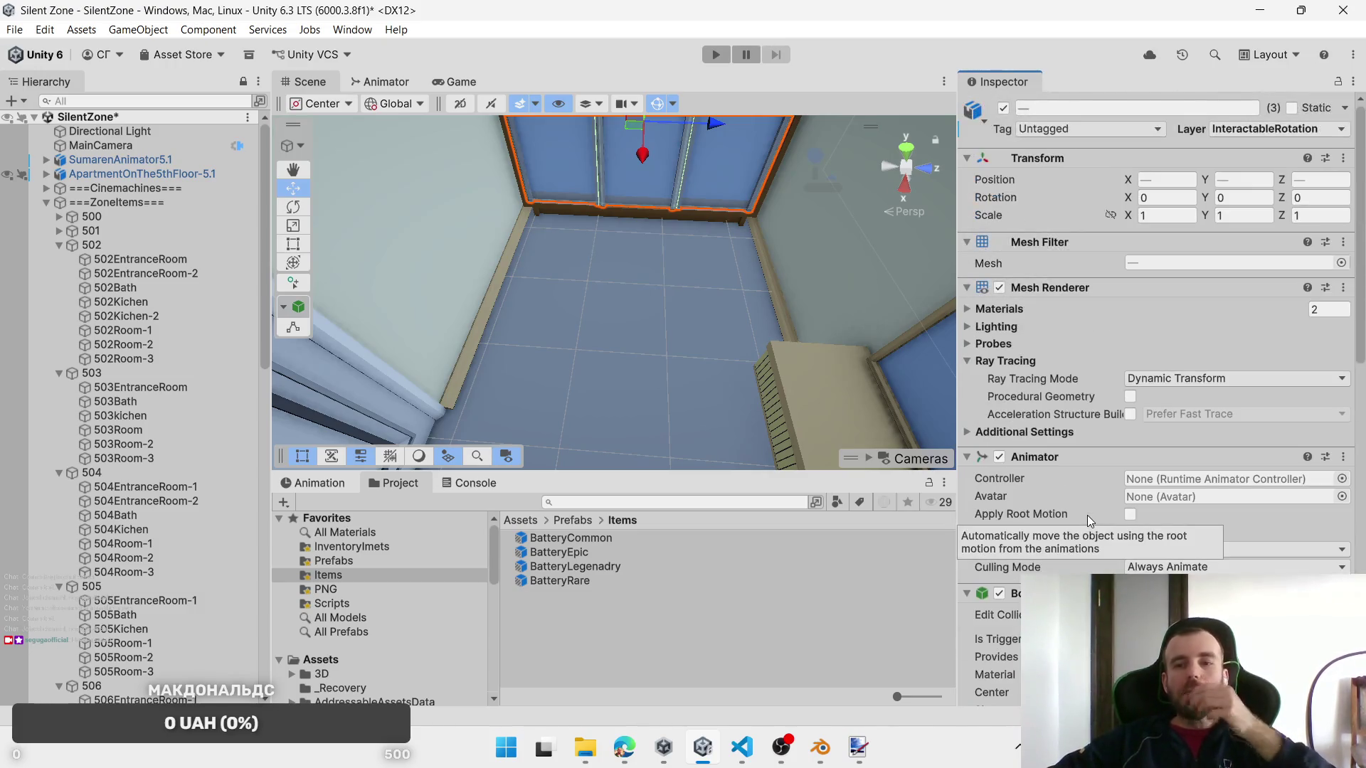
pyautogui.scroll(-10, 1086, 515)
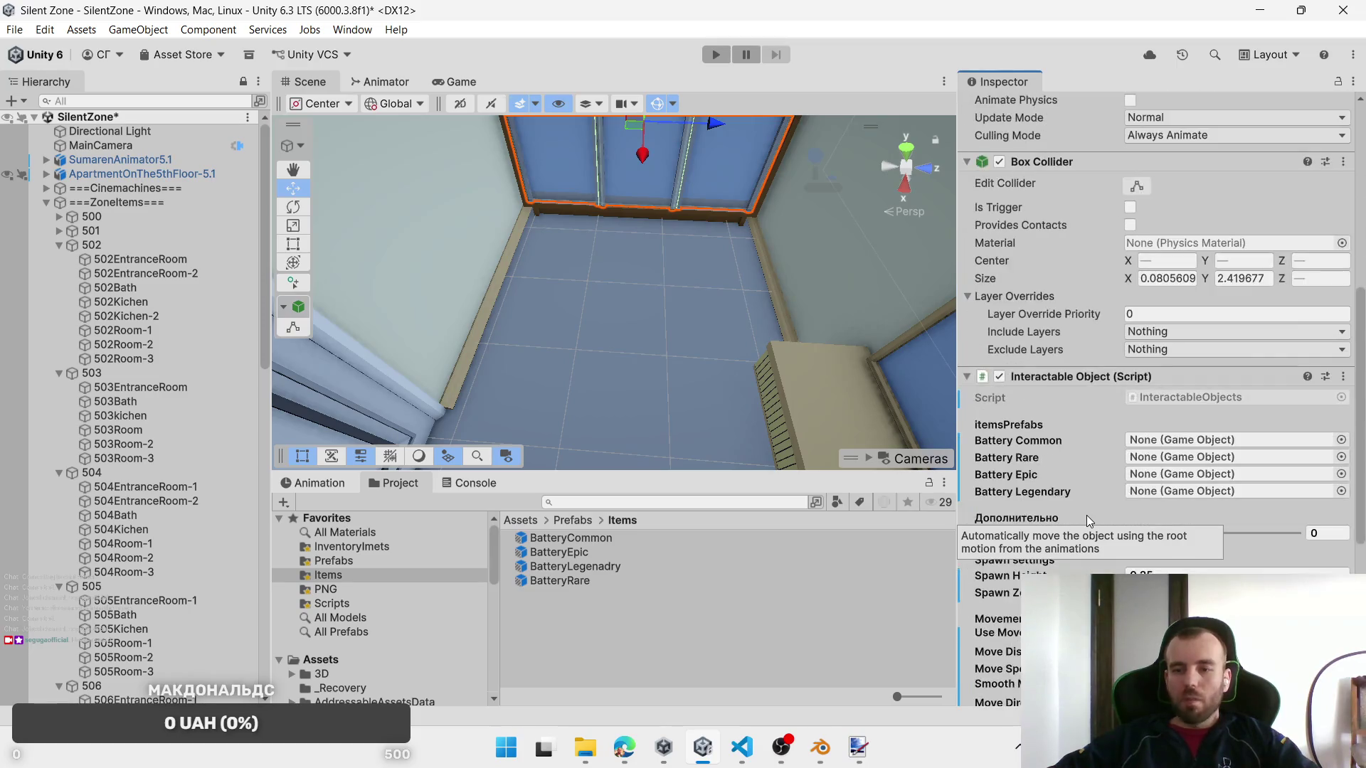
pyautogui.moveTo(570, 539); pyautogui.dragTo(1157, 448)
pyautogui.moveTo(559, 581); pyautogui.dragTo(1124, 462)
pyautogui.moveTo(583, 567); pyautogui.dragTo(1150, 489)
pyautogui.moveTo(576, 552); pyautogui.dragTo(1152, 475)
pyautogui.scroll(-3, 1056, 505)
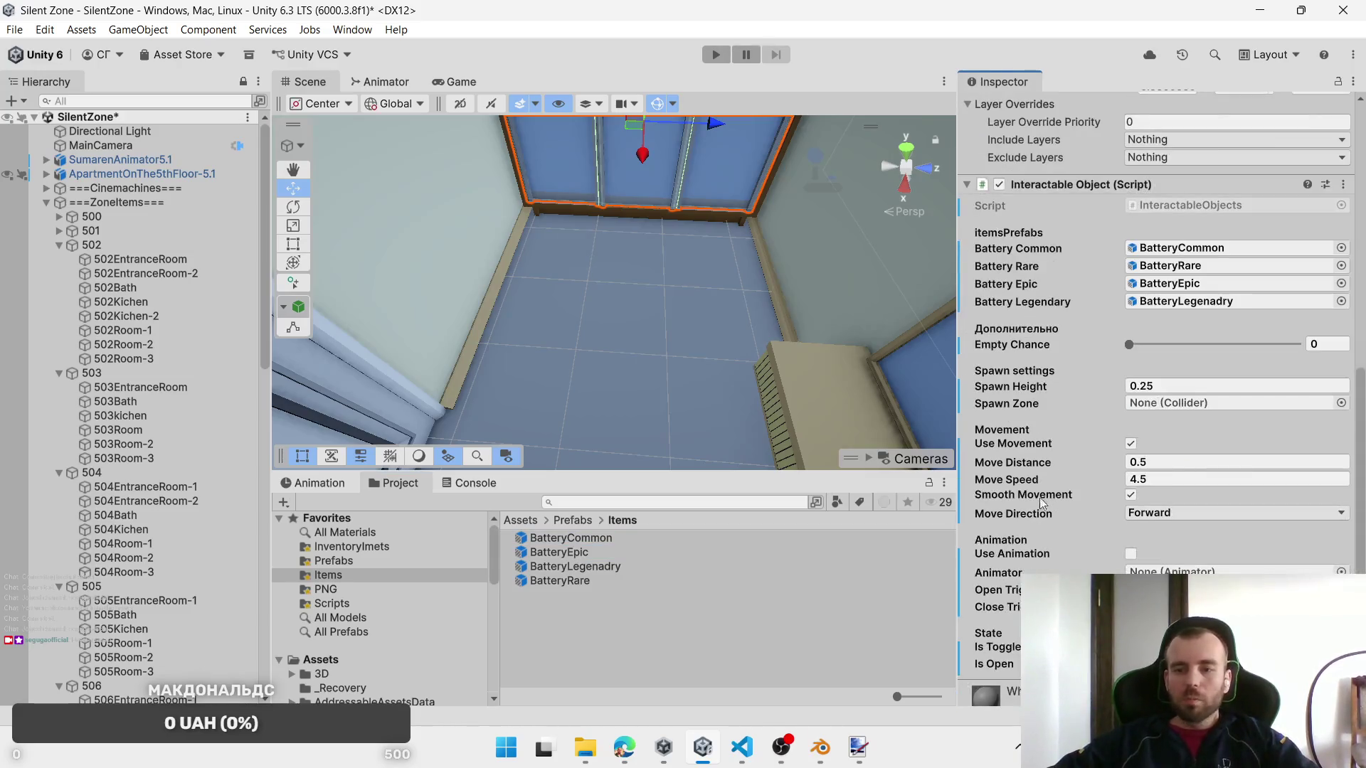
pyautogui.moveTo(173, 259)
pyautogui.mouseDown()
pyautogui.moveTo(603, 331)
pyautogui.moveTo(1117, 377)
pyautogui.moveTo(1167, 404)
pyautogui.mouseUp()
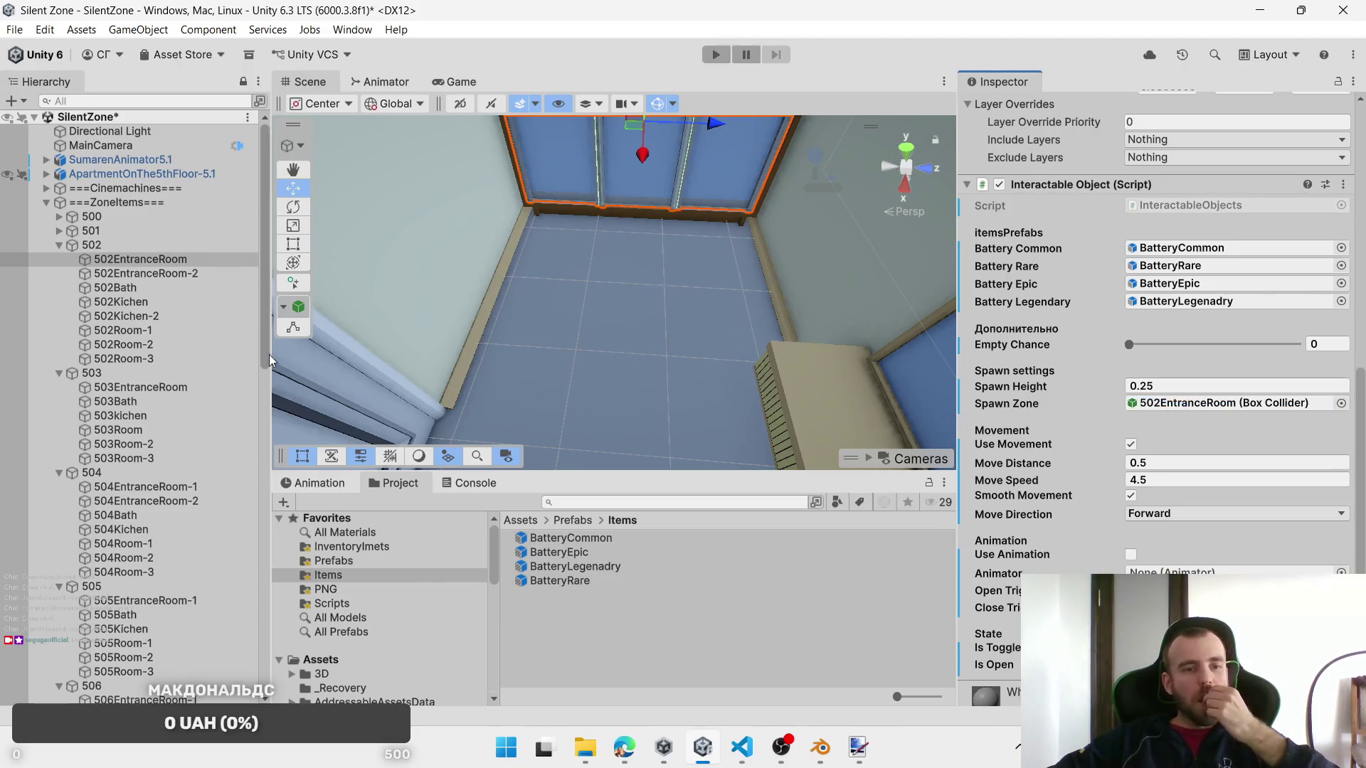
pyautogui.click(169, 259)
pyautogui.moveTo(799, 297)
pyautogui.mouseDown()
pyautogui.moveTo(680, 244)
pyautogui.moveTo(472, 220)
pyautogui.moveTo(813, 309)
pyautogui.moveTo(714, 304)
pyautogui.moveTo(647, 280)
pyautogui.moveTo(701, 340)
pyautogui.moveTo(690, 275)
pyautogui.moveTo(877, 237)
pyautogui.moveTo(732, 216)
pyautogui.moveTo(725, 300)
pyautogui.moveTo(774, 259)
pyautogui.moveTo(736, 285)
pyautogui.mouseUp()
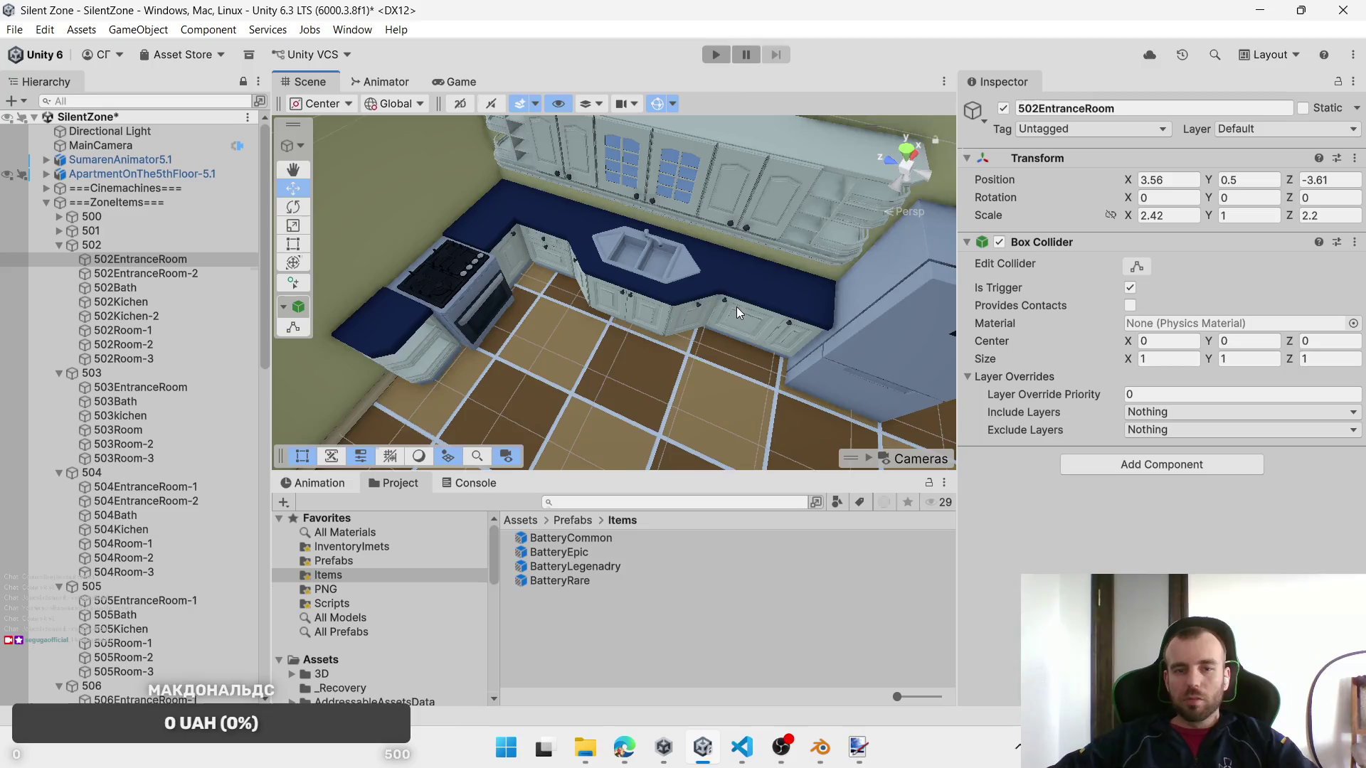
# Step: Select the 502_SinkFaucet counter in the kitchen and scroll its Inspector down to the materials
pyautogui.scroll(3, 736, 306)
pyautogui.click(674, 269)
pyautogui.click(674, 266)
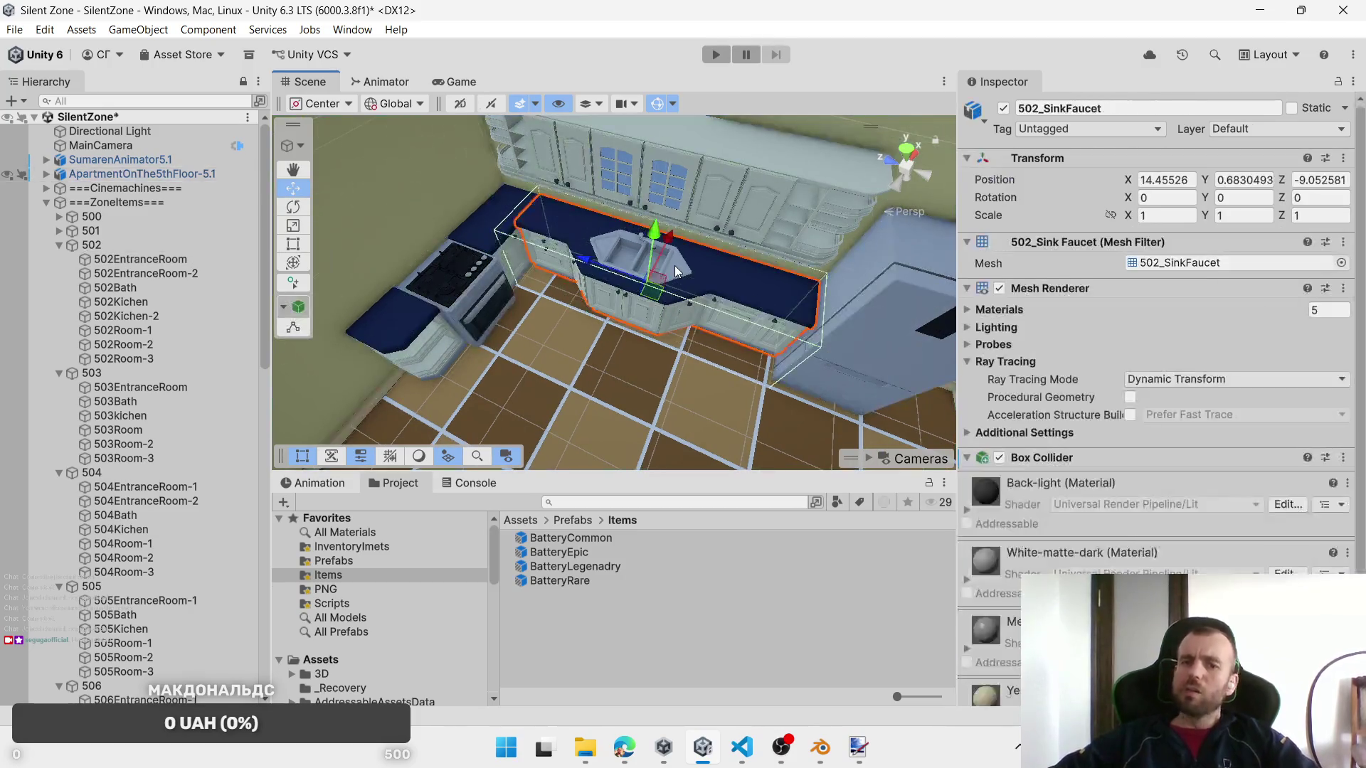
pyautogui.click(674, 266)
pyautogui.click(674, 266)
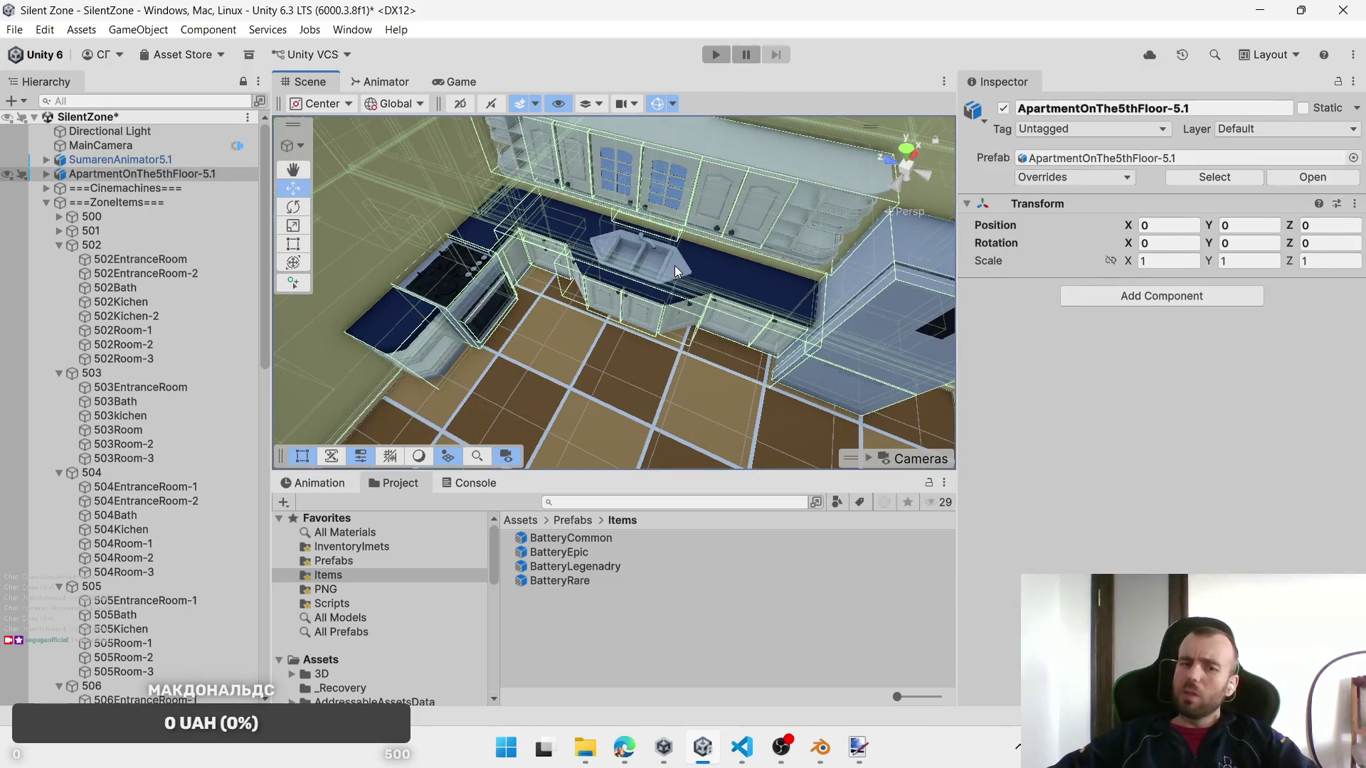
pyautogui.click(714, 272)
pyautogui.scroll(-5, 1128, 456)
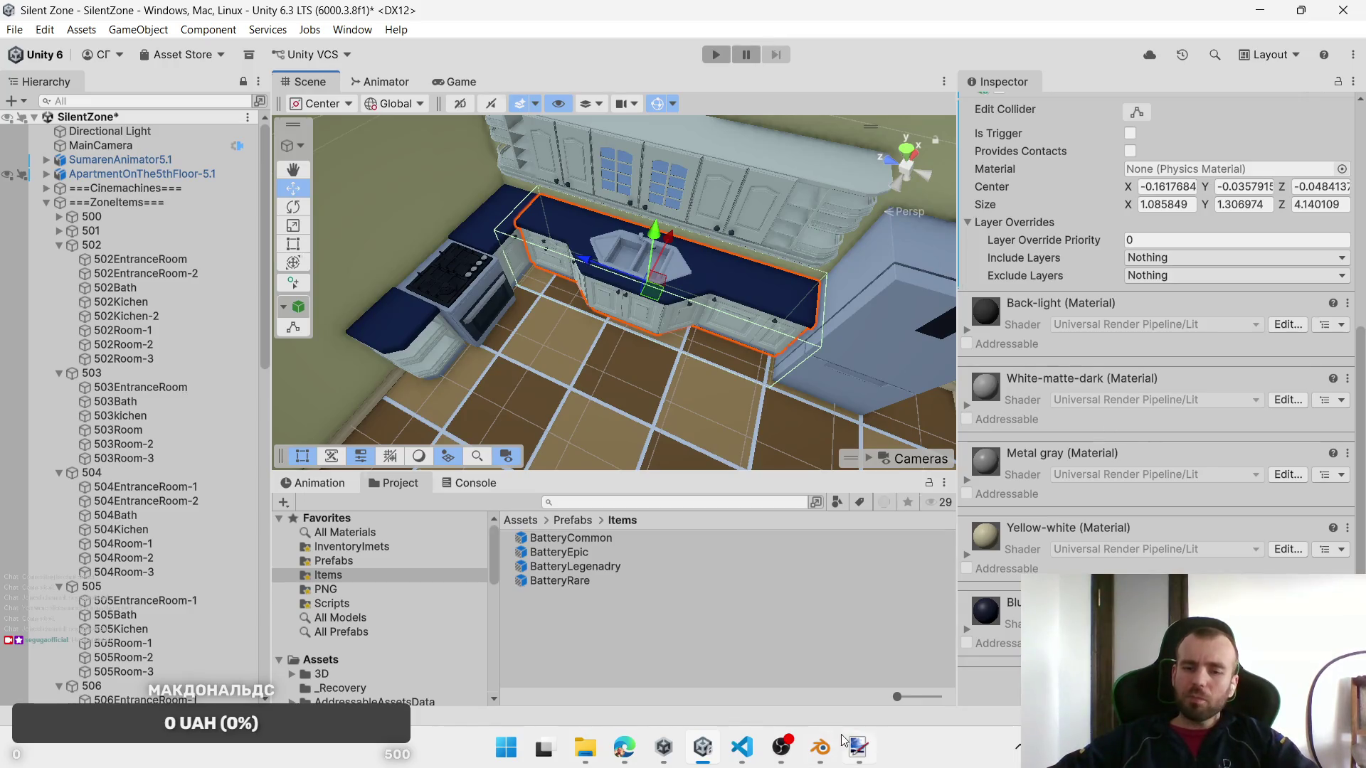
pyautogui.moveTo(821, 747)
pyautogui.click(779, 592)
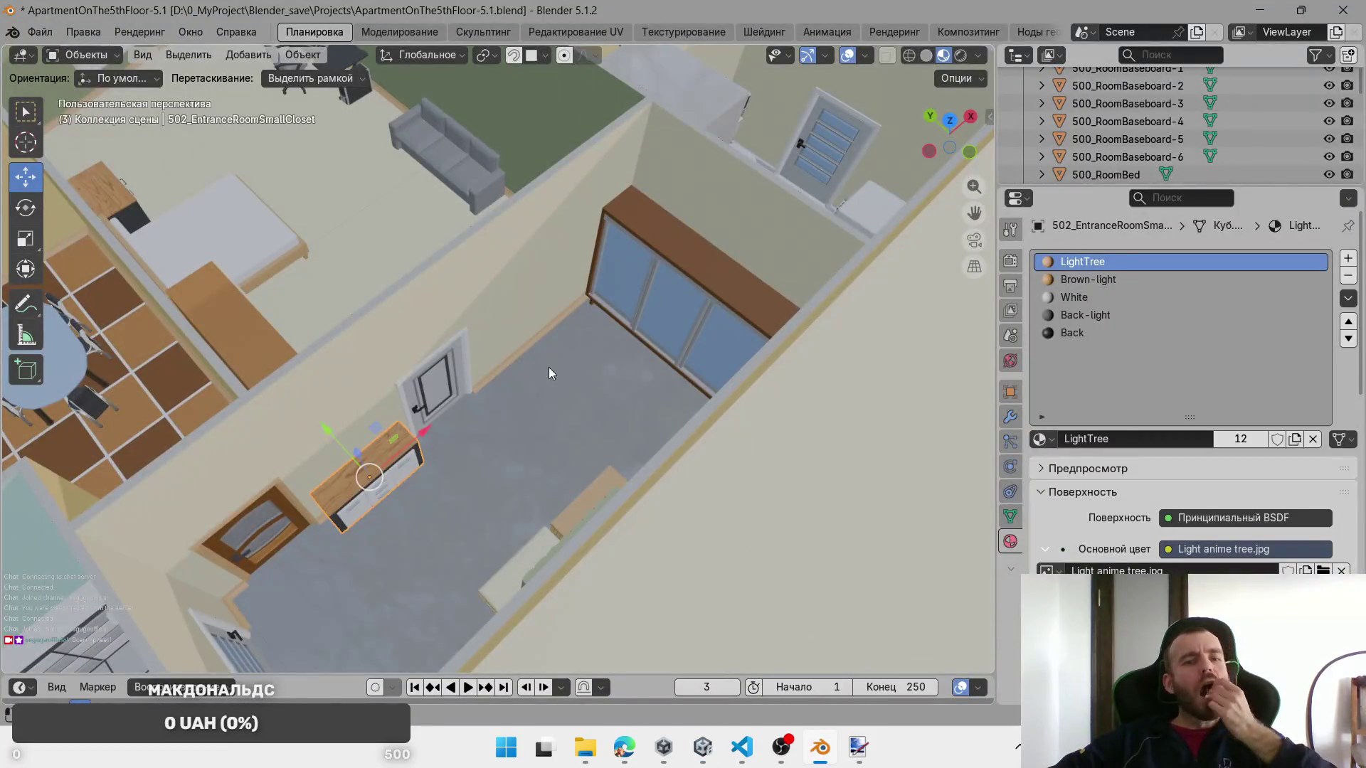
pyautogui.scroll(-8, 562, 377)
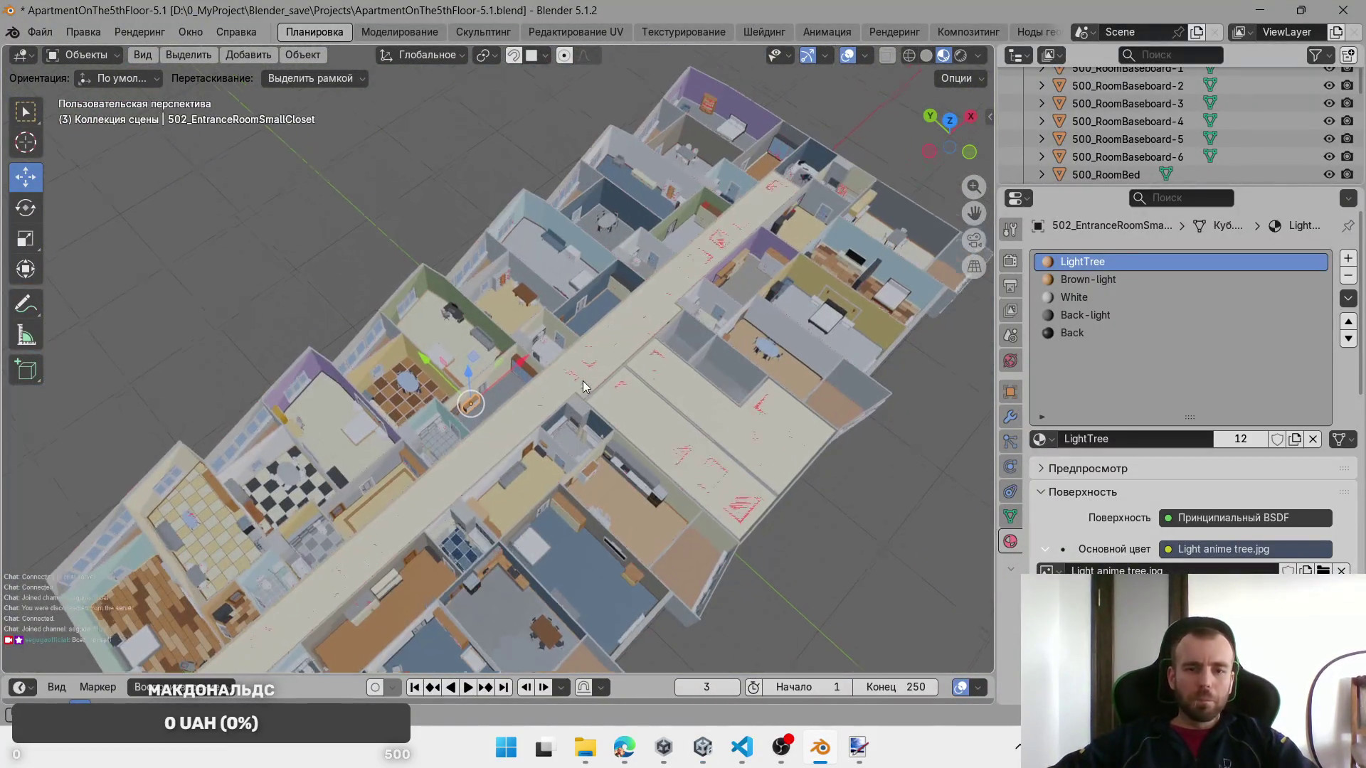
pyautogui.scroll(1, 583, 386)
pyautogui.scroll(4, 512, 370)
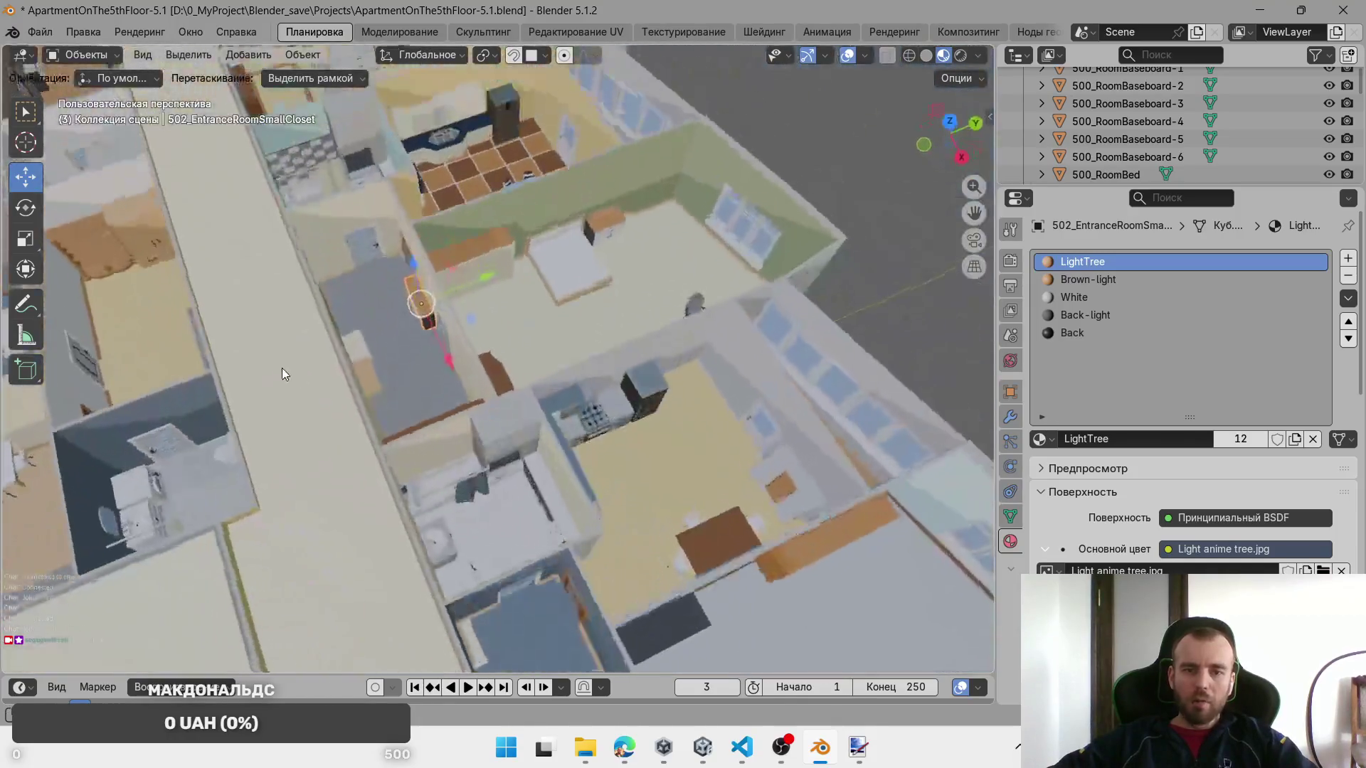
pyautogui.scroll(-5, 282, 368)
pyautogui.moveTo(280, 328)
pyautogui.mouseDown()
pyautogui.moveTo(498, 413)
pyautogui.moveTo(669, 338)
pyautogui.mouseUp()
pyautogui.scroll(5, 808, 266)
pyautogui.click(809, 266)
pyautogui.click(808, 266)
pyautogui.click(818, 271)
pyautogui.scroll(5, 807, 293)
pyautogui.moveTo(591, 373)
pyautogui.mouseDown()
pyautogui.moveTo(572, 357)
pyautogui.moveTo(647, 314)
pyautogui.mouseUp()
pyautogui.scroll(2, 648, 314)
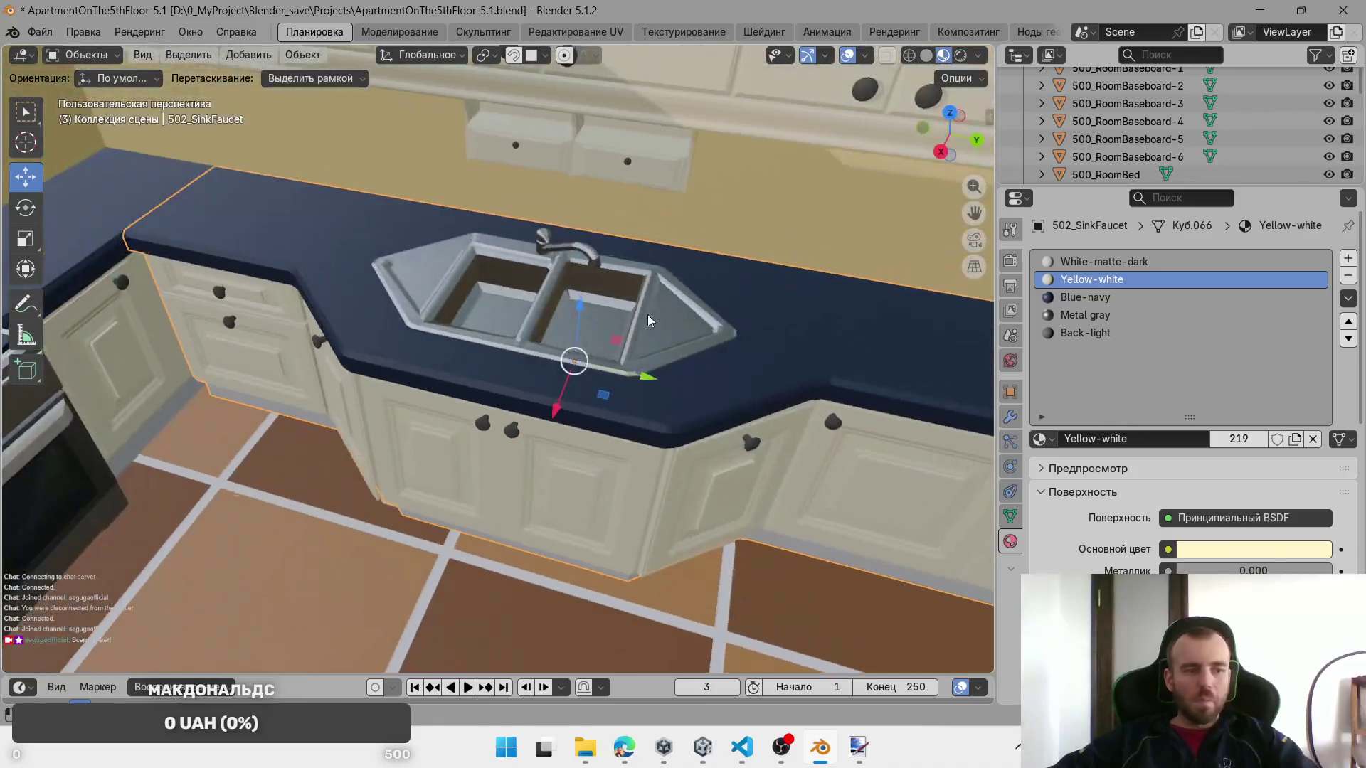
pyautogui.click(1105, 318)
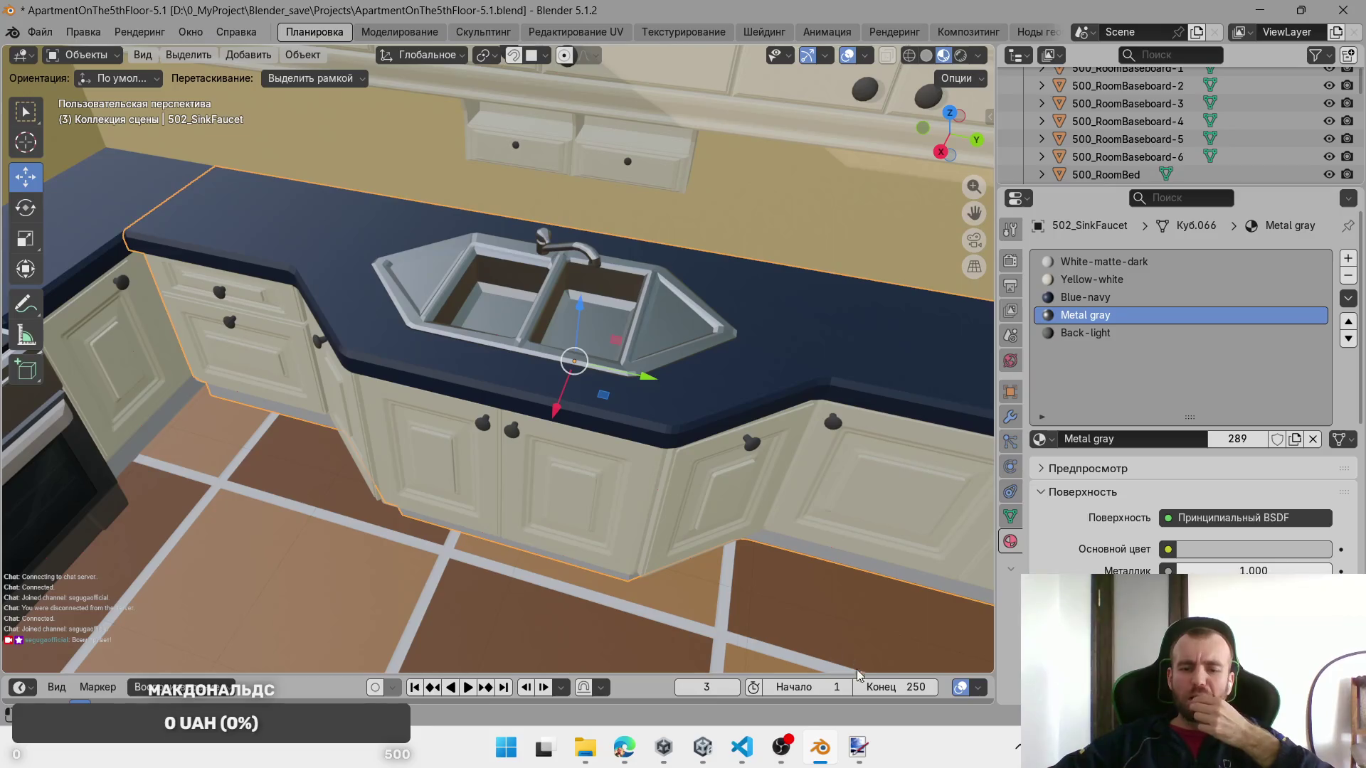
pyautogui.click(702, 747)
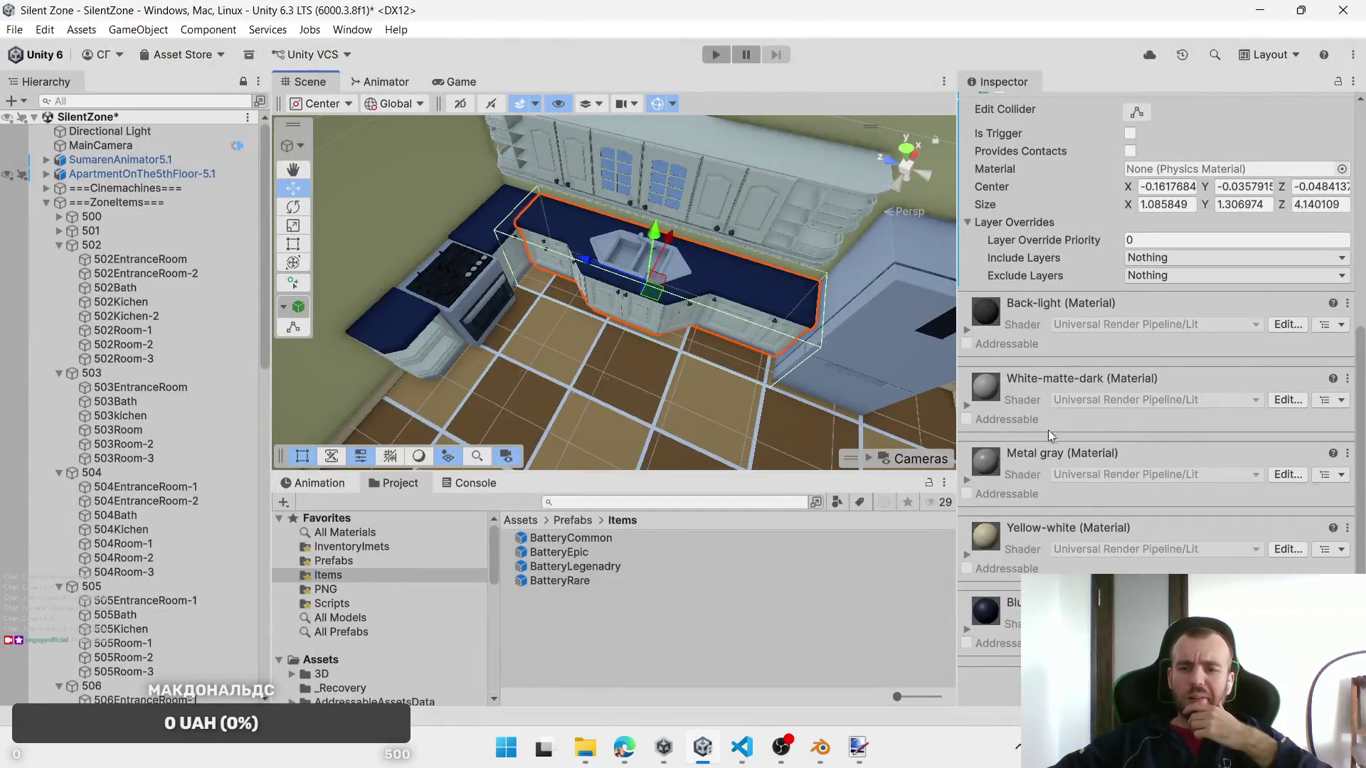
# Step: Expand the Metal gray material's settings and look through them
pyautogui.click(998, 463)
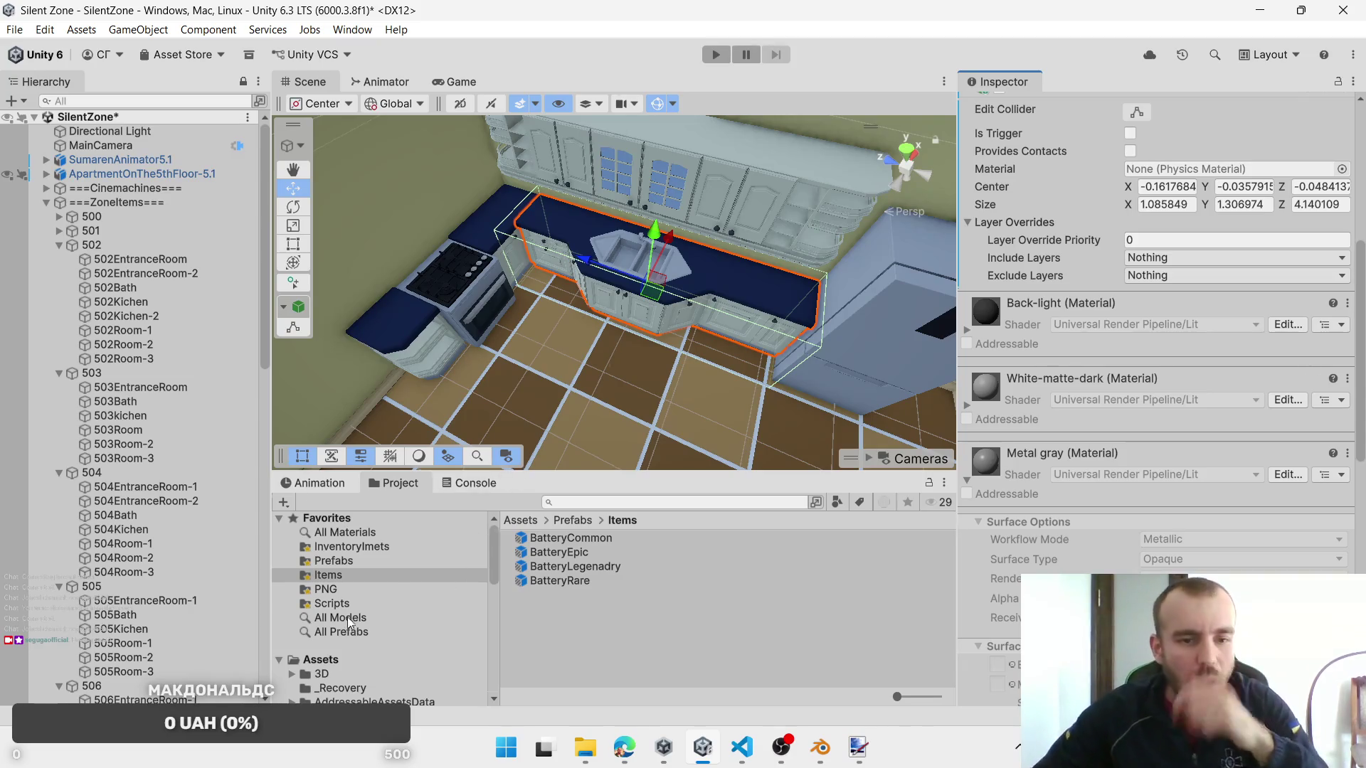
pyautogui.scroll(-10, 361, 620)
pyautogui.scroll(-5, 364, 624)
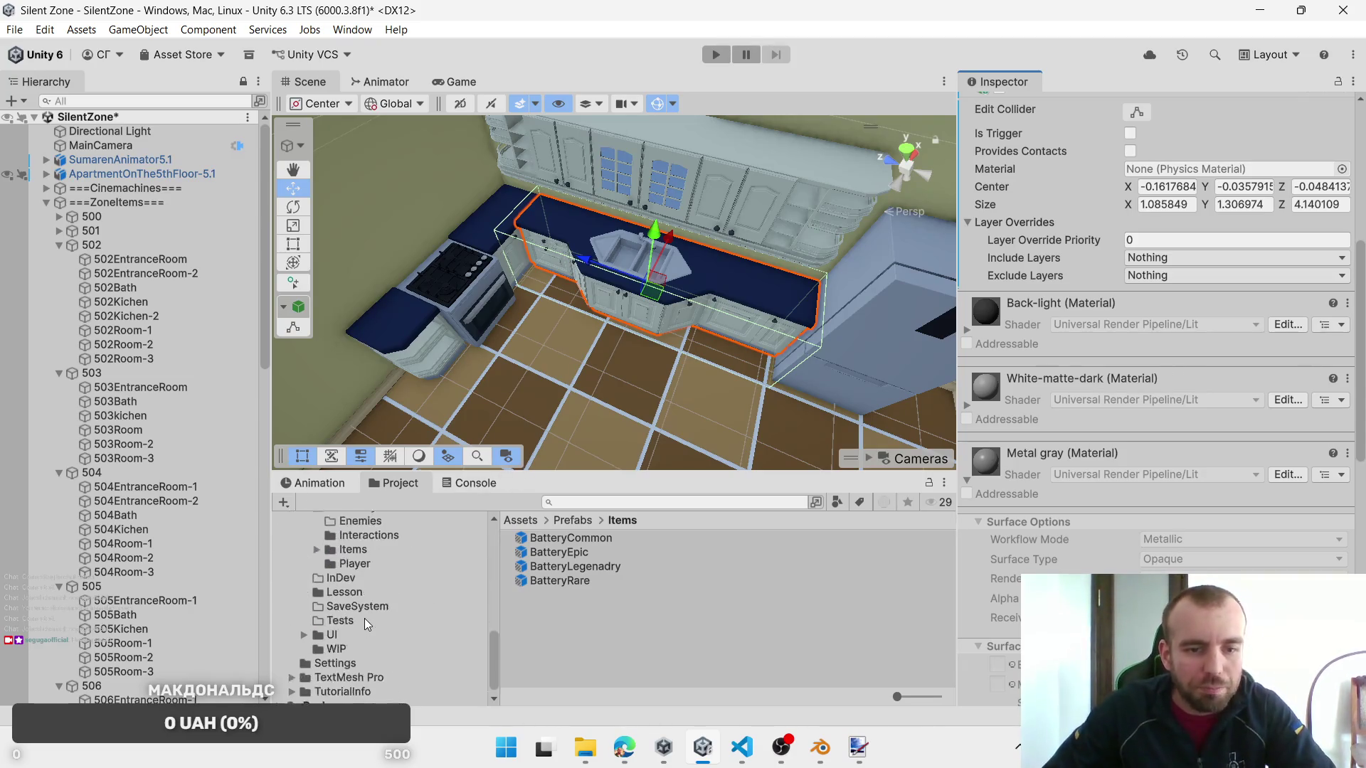
pyautogui.scroll(3, 365, 618)
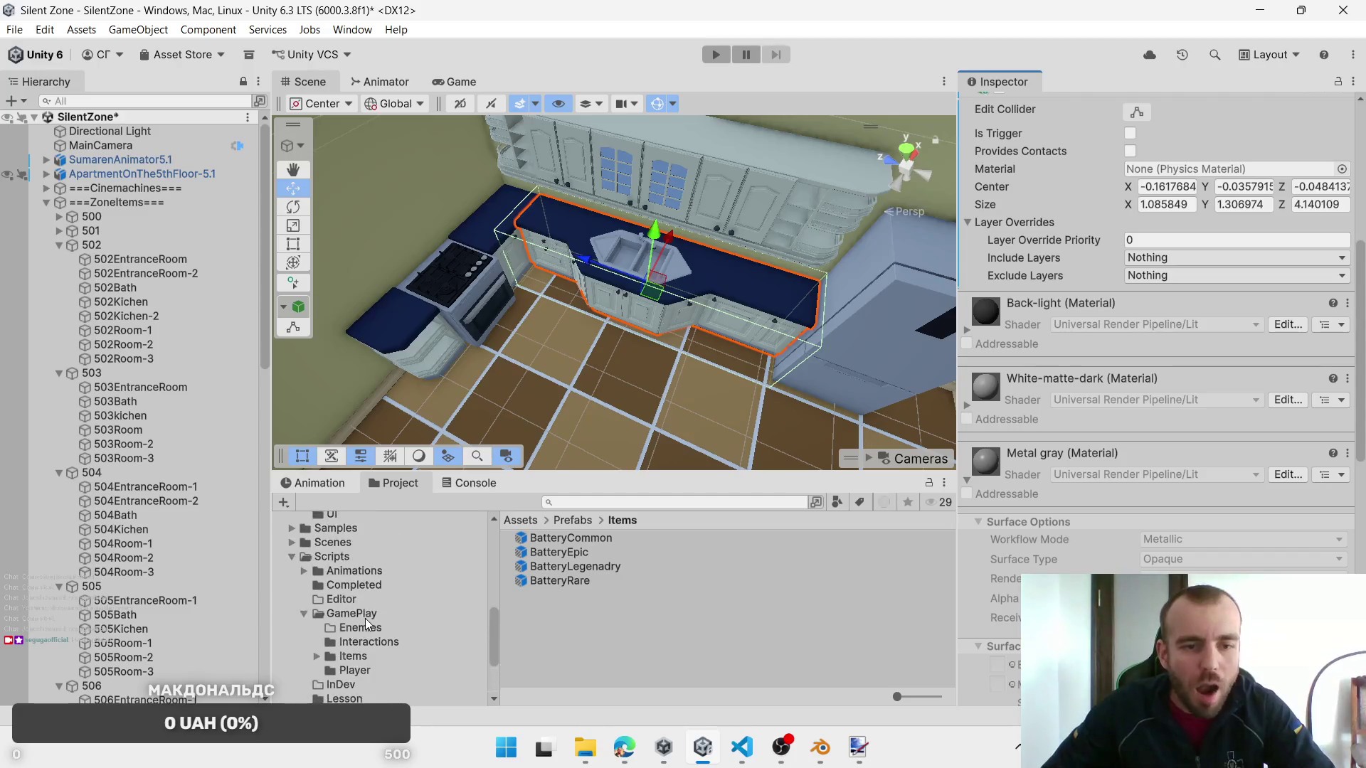
pyautogui.scroll(2, 365, 617)
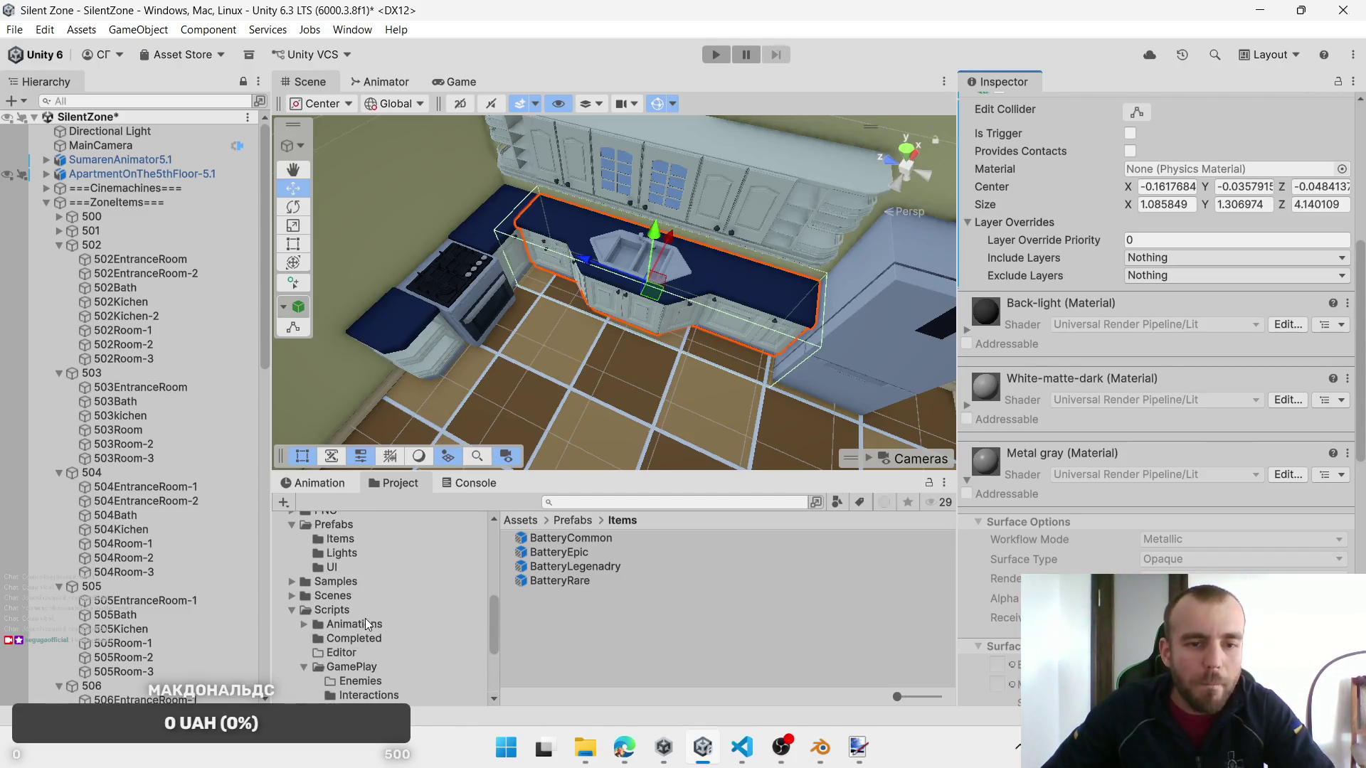
pyautogui.scroll(-5, 365, 617)
pyautogui.scroll(10, 364, 618)
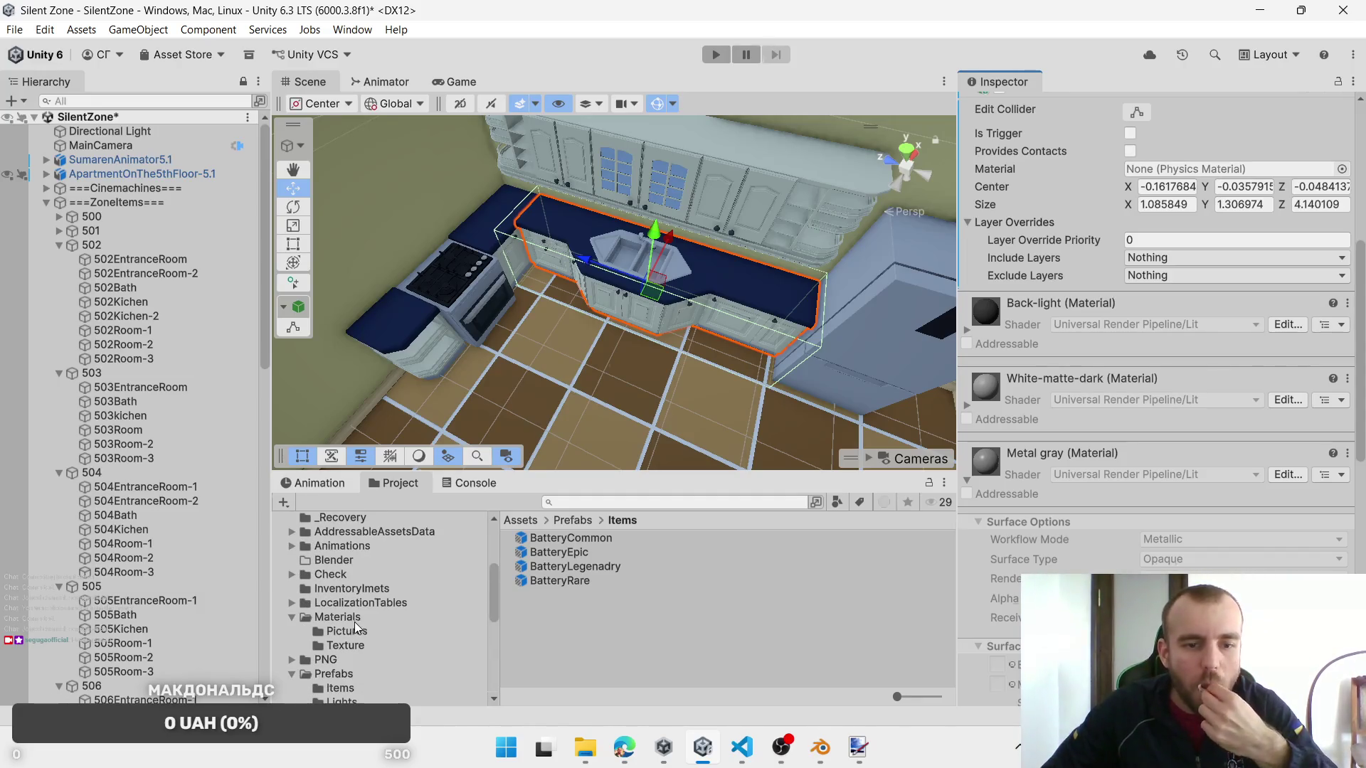
# Step: Open Assets/Materials, look inside the Pictures subfolder, then return to Materials
pyautogui.click(354, 621)
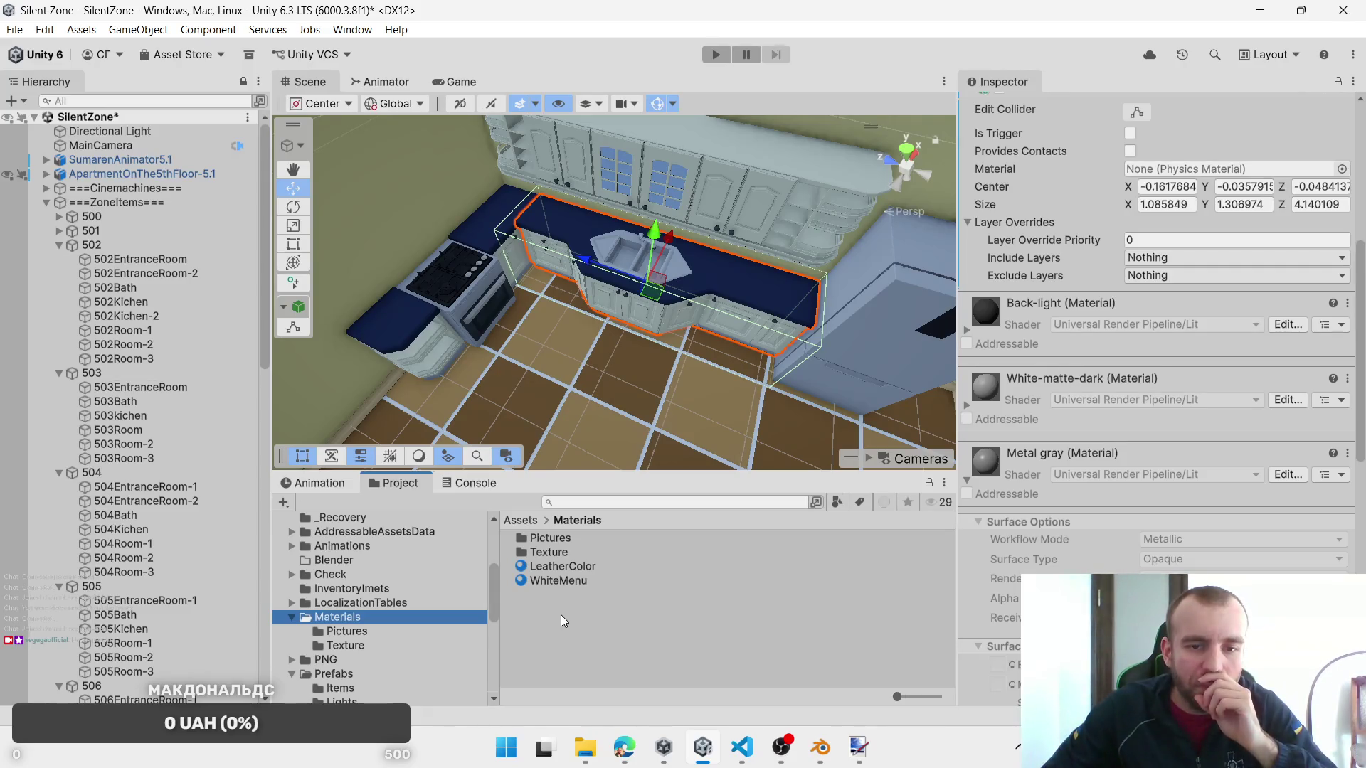
pyautogui.rightClick(561, 615)
pyautogui.click(555, 539)
pyautogui.doubleClick(555, 539)
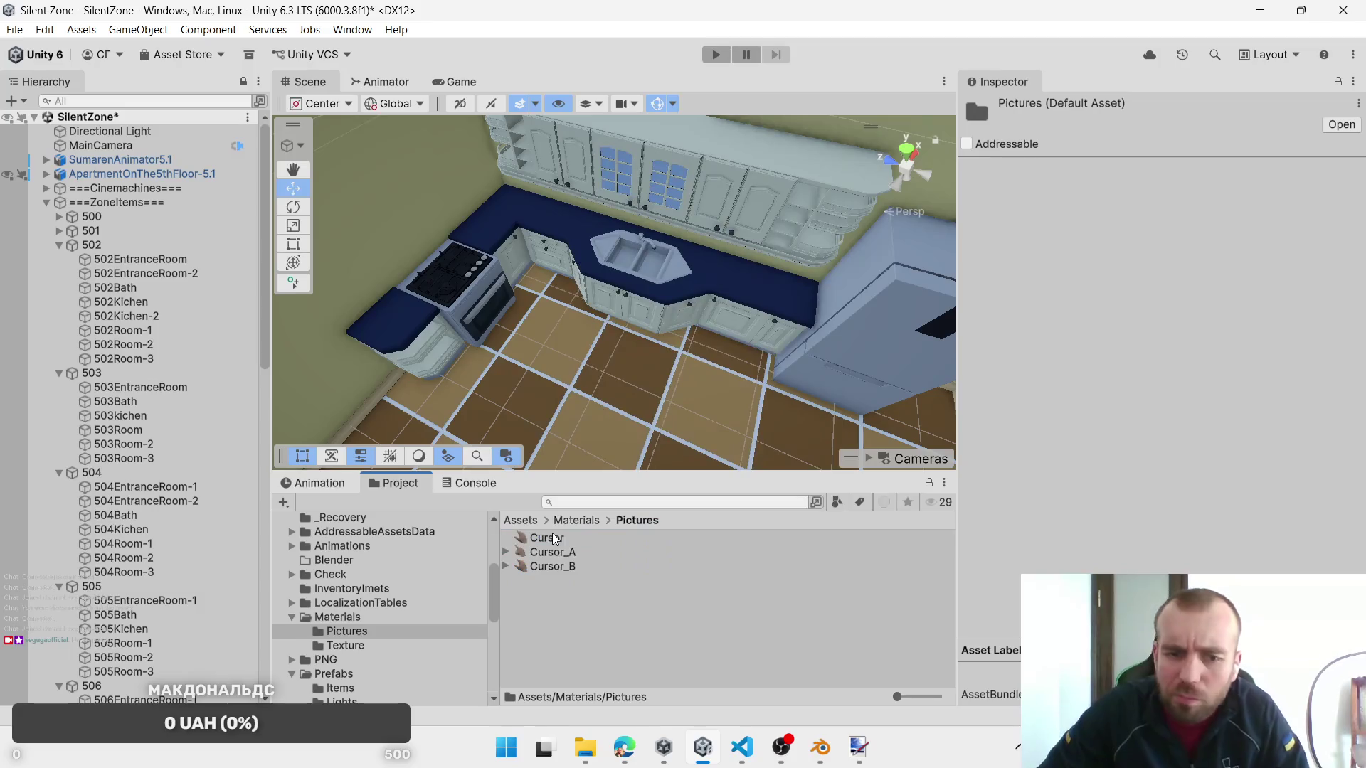
pyautogui.click(574, 520)
pyautogui.click(377, 613)
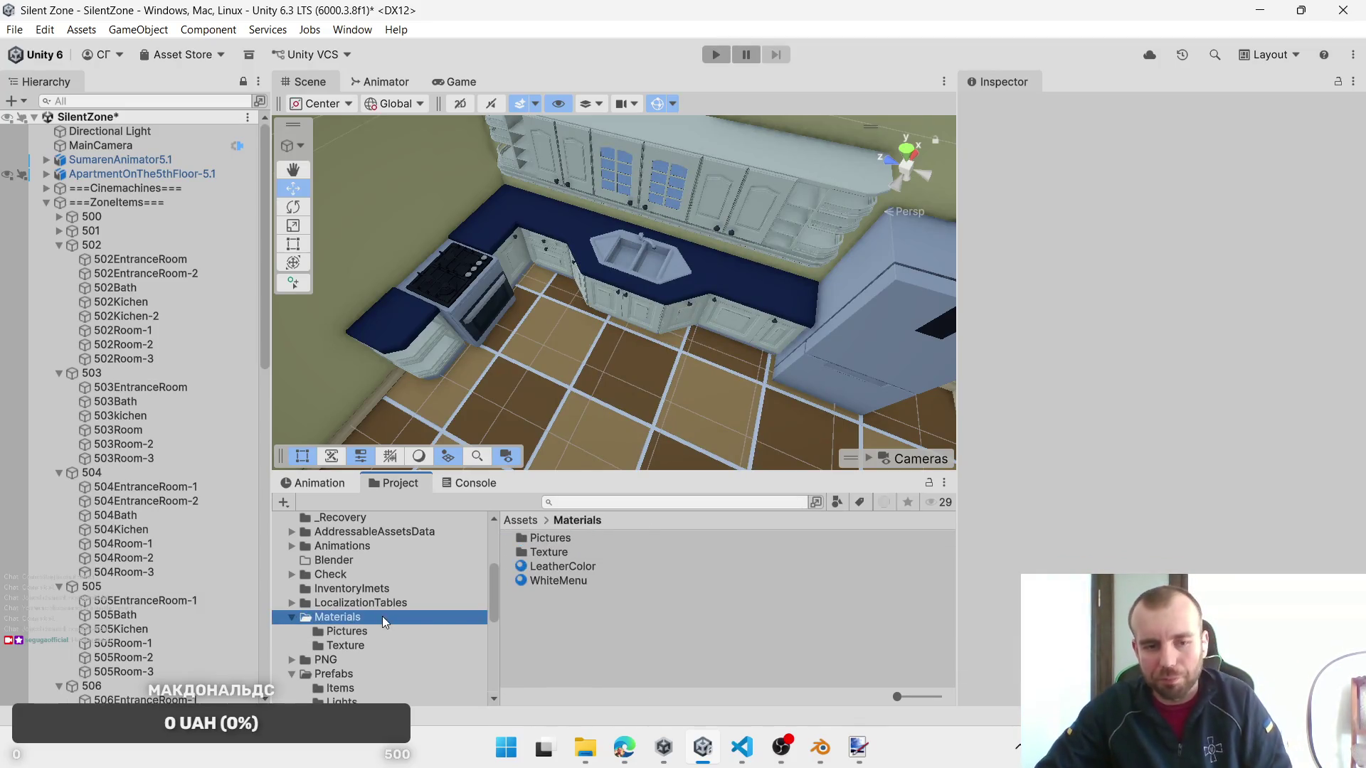
pyautogui.rightClick(535, 619)
# Step: Create a new folder inside Materials named BlenderIsMaterials
pyautogui.moveTo(669, 153)
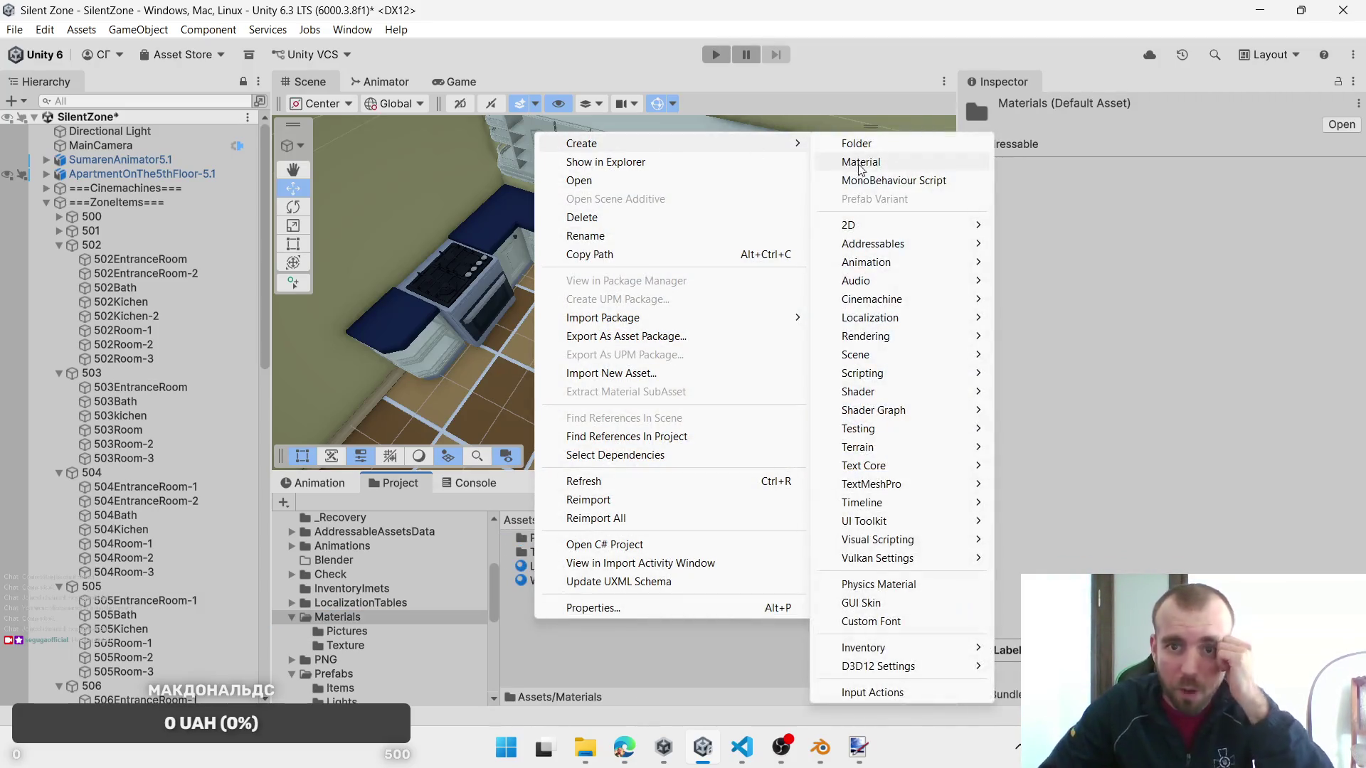
pyautogui.click(862, 144)
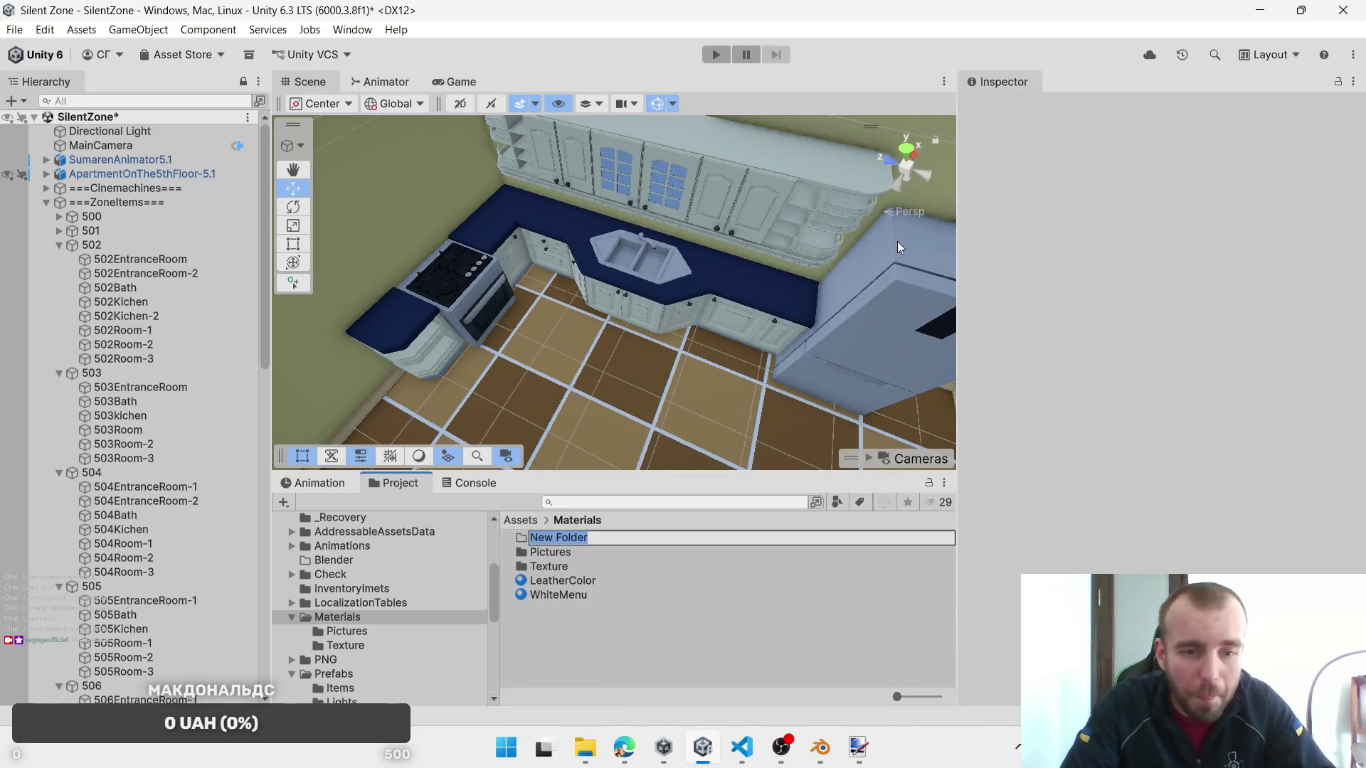
pyautogui.write('M')
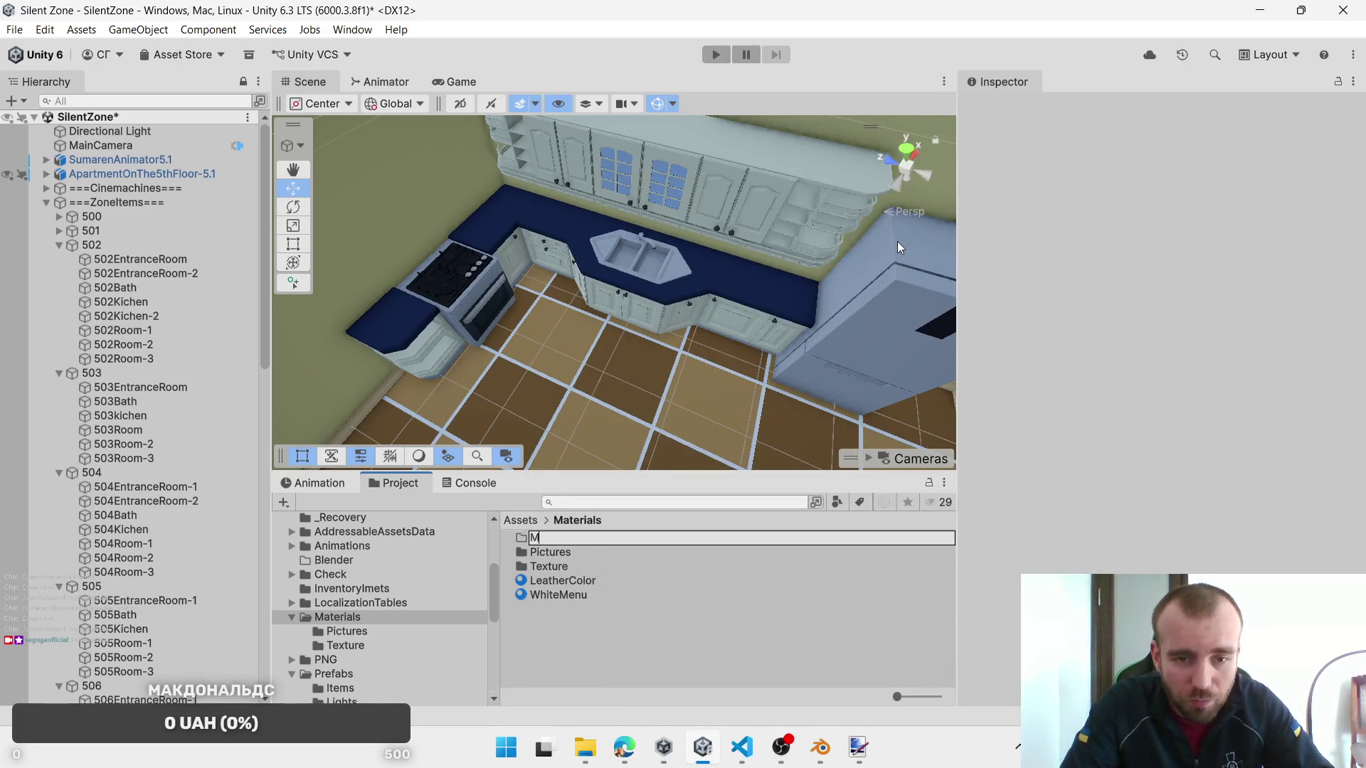
pyautogui.write('aterials')
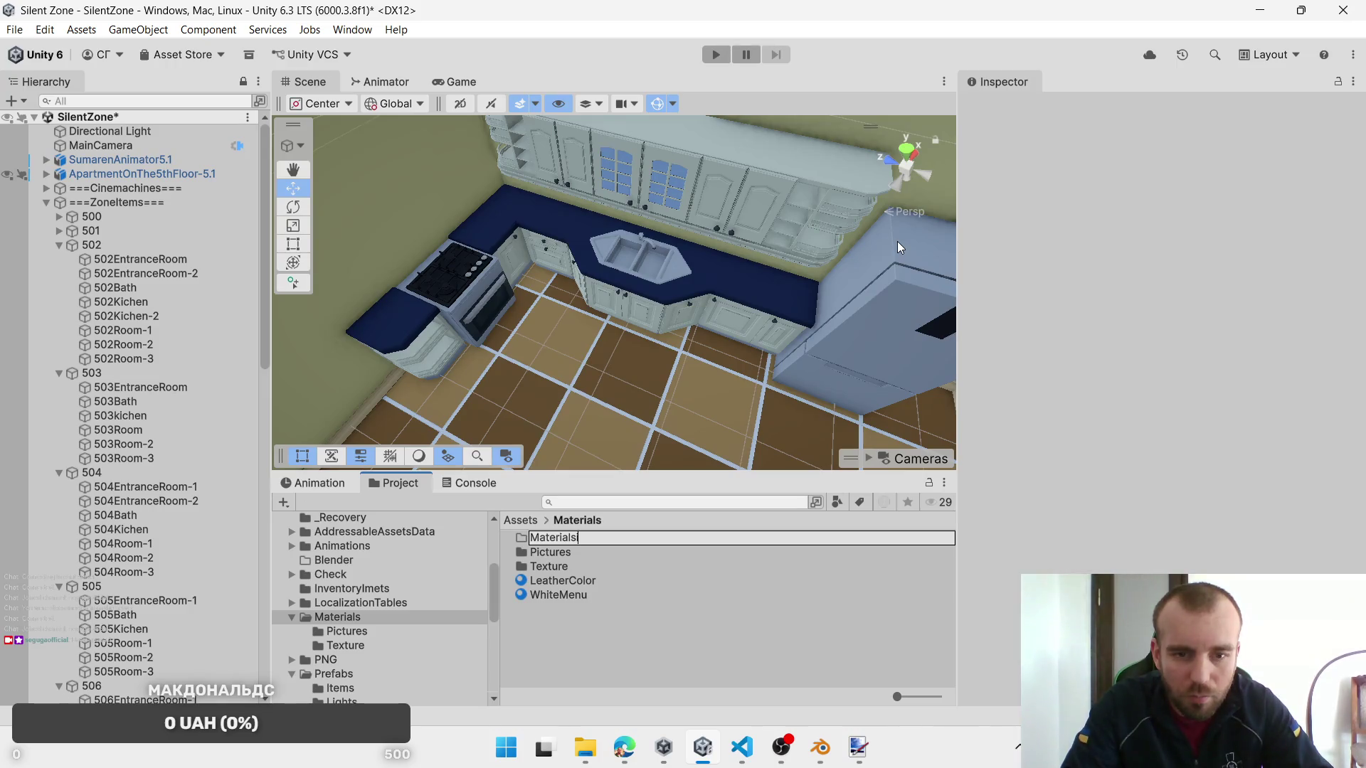
pyautogui.press('BackSpace')
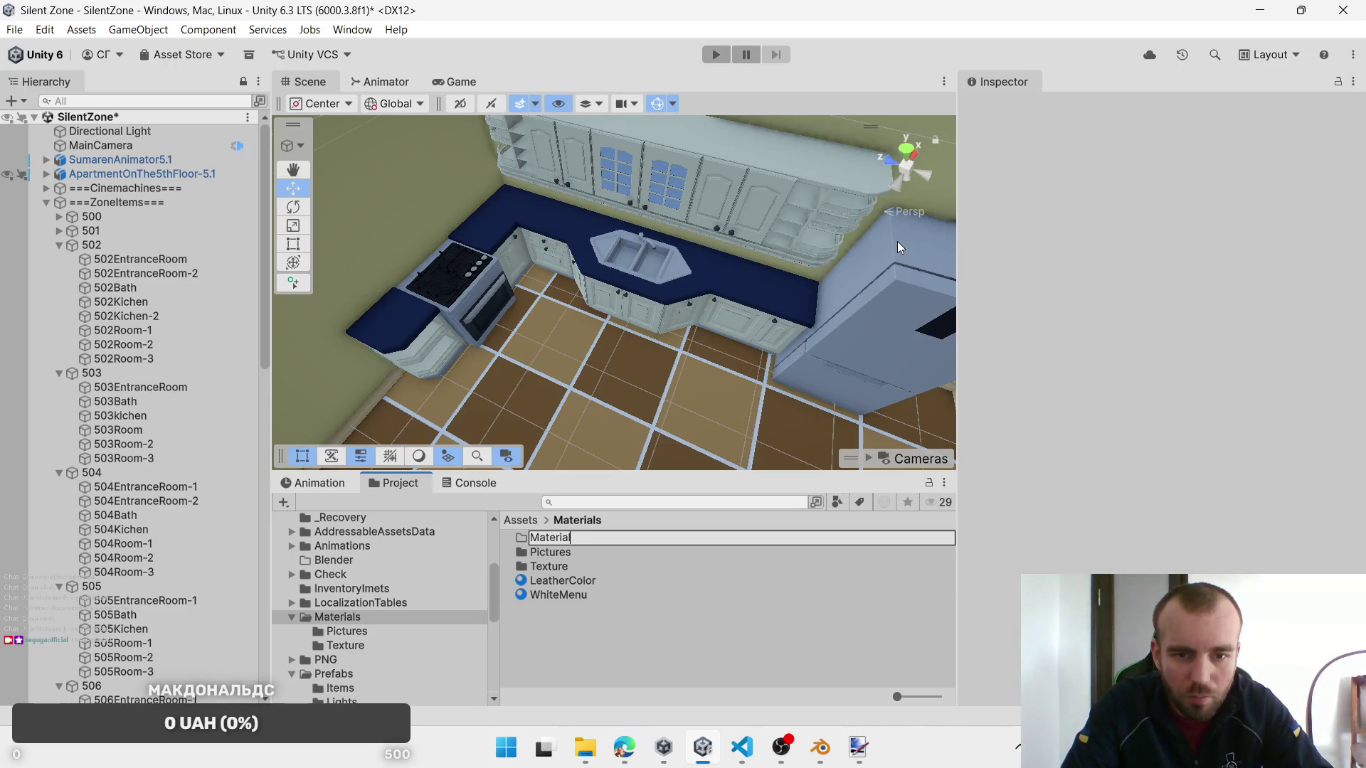
pyautogui.hotkey('ctrl', 'a')
pyautogui.write('B')
pyautogui.press('BackSpace')
pyautogui.press('BackSpace')
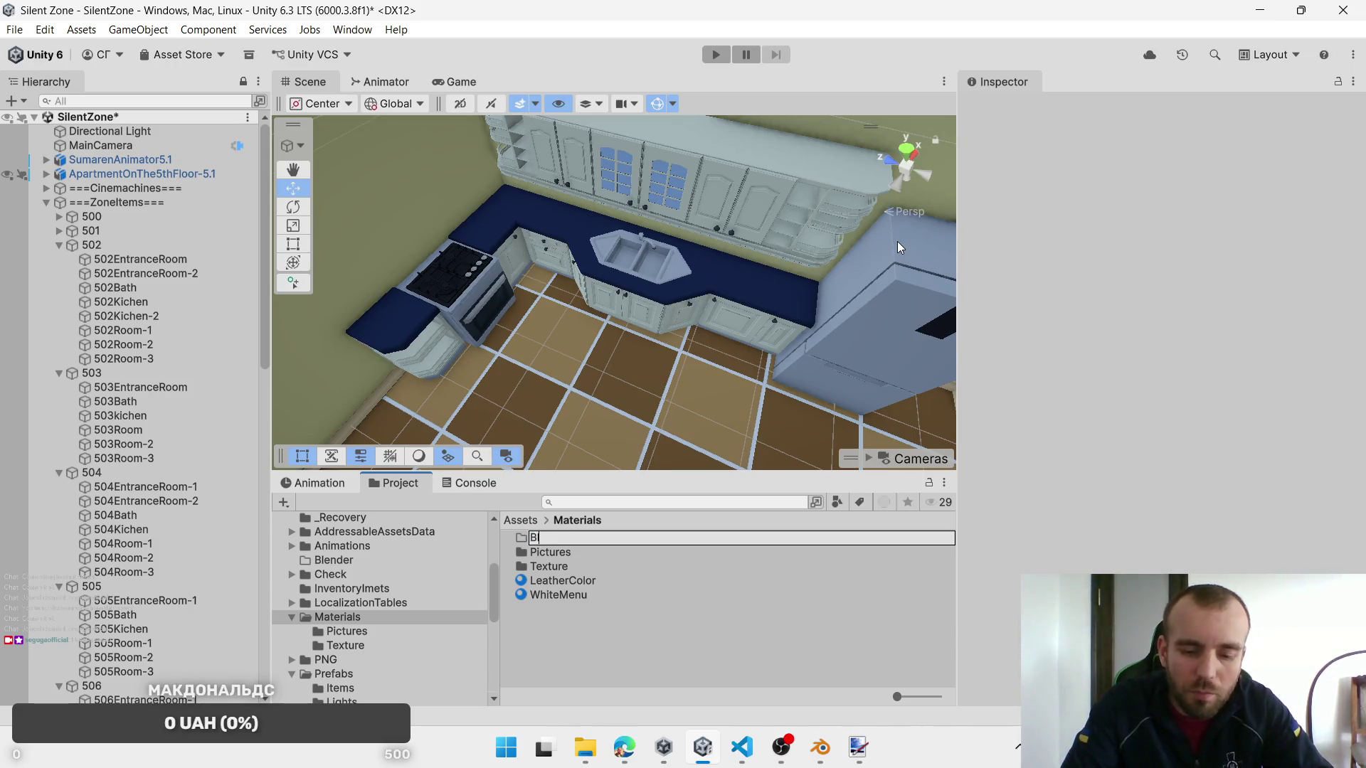
pyautogui.write('ender')
pyautogui.write('ls')
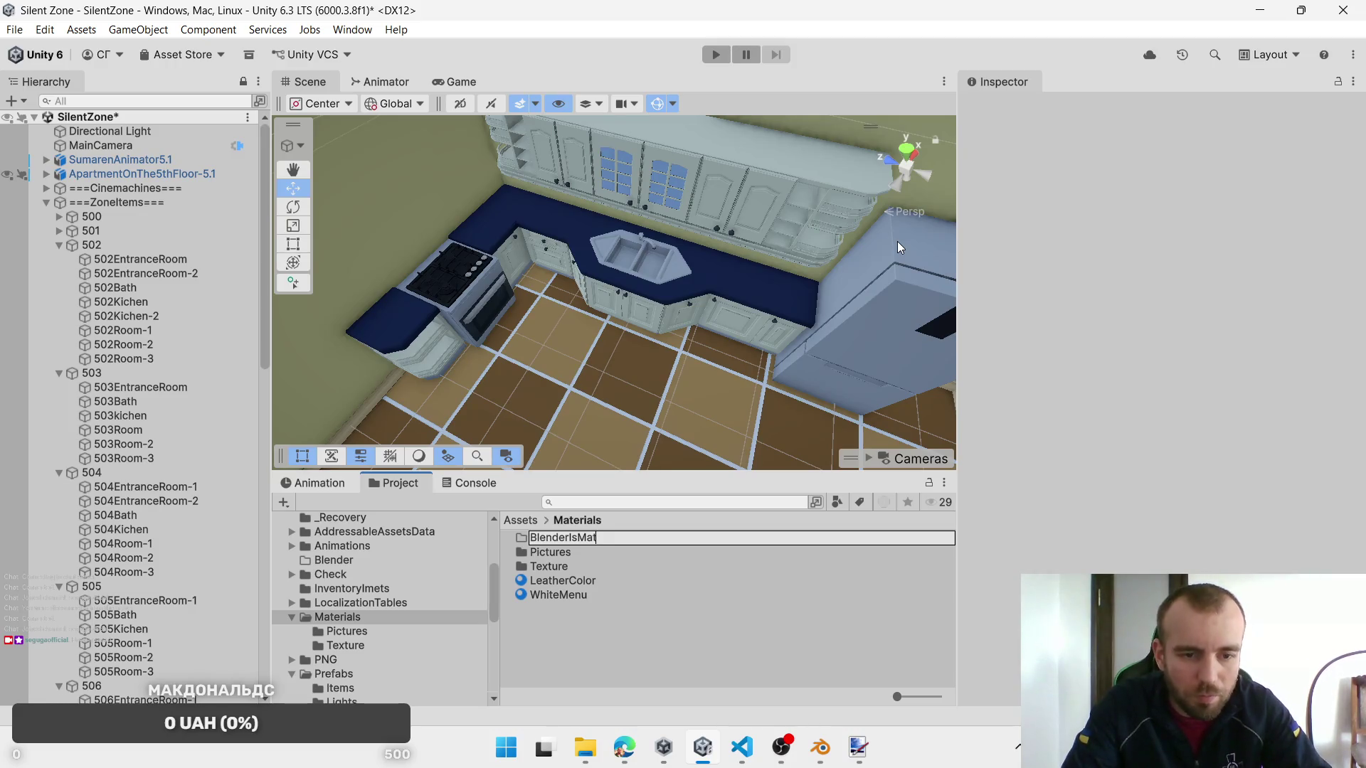
pyautogui.write('s')
pyautogui.press('Return')
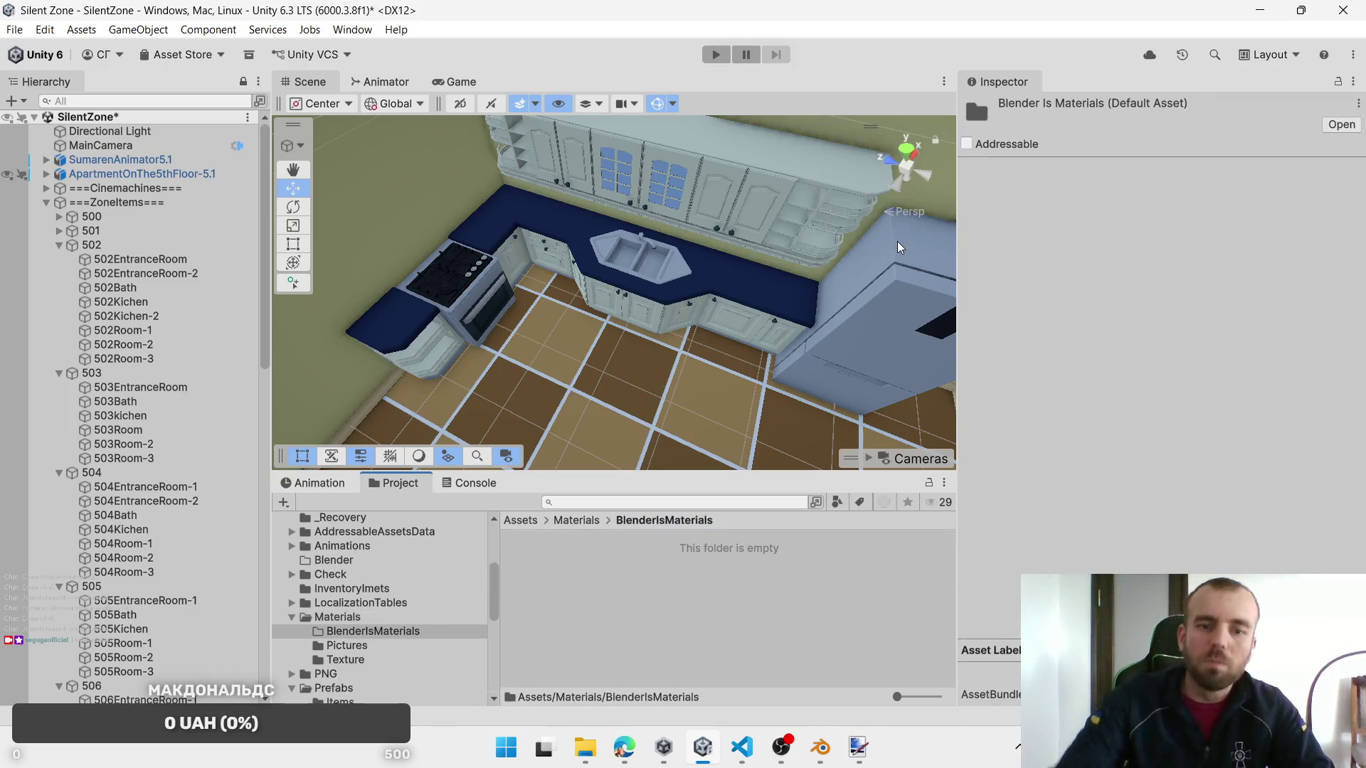
# Step: Create a default MonoBehaviour script in the new folder, then delete it
pyautogui.rightClick(683, 614)
pyautogui.moveTo(783, 134)
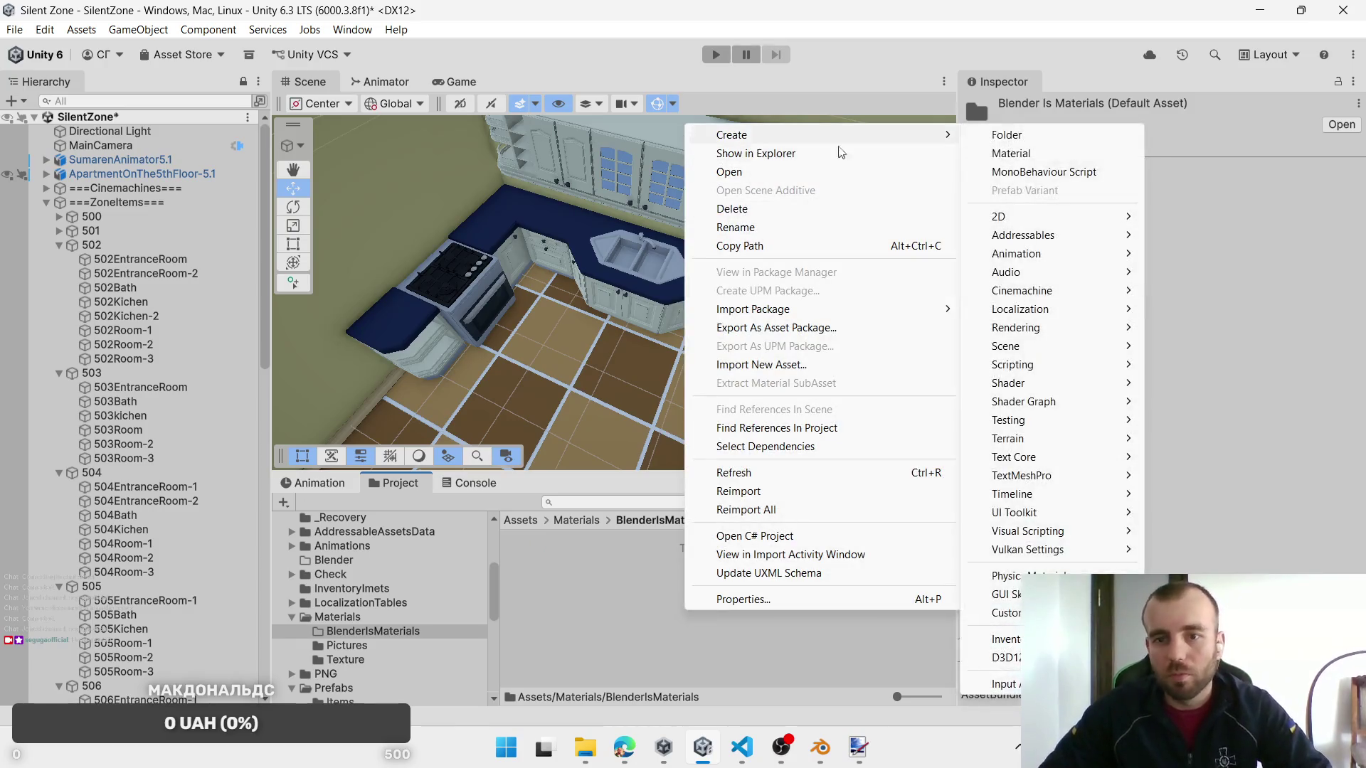
pyautogui.click(1038, 171)
pyautogui.press('Return')
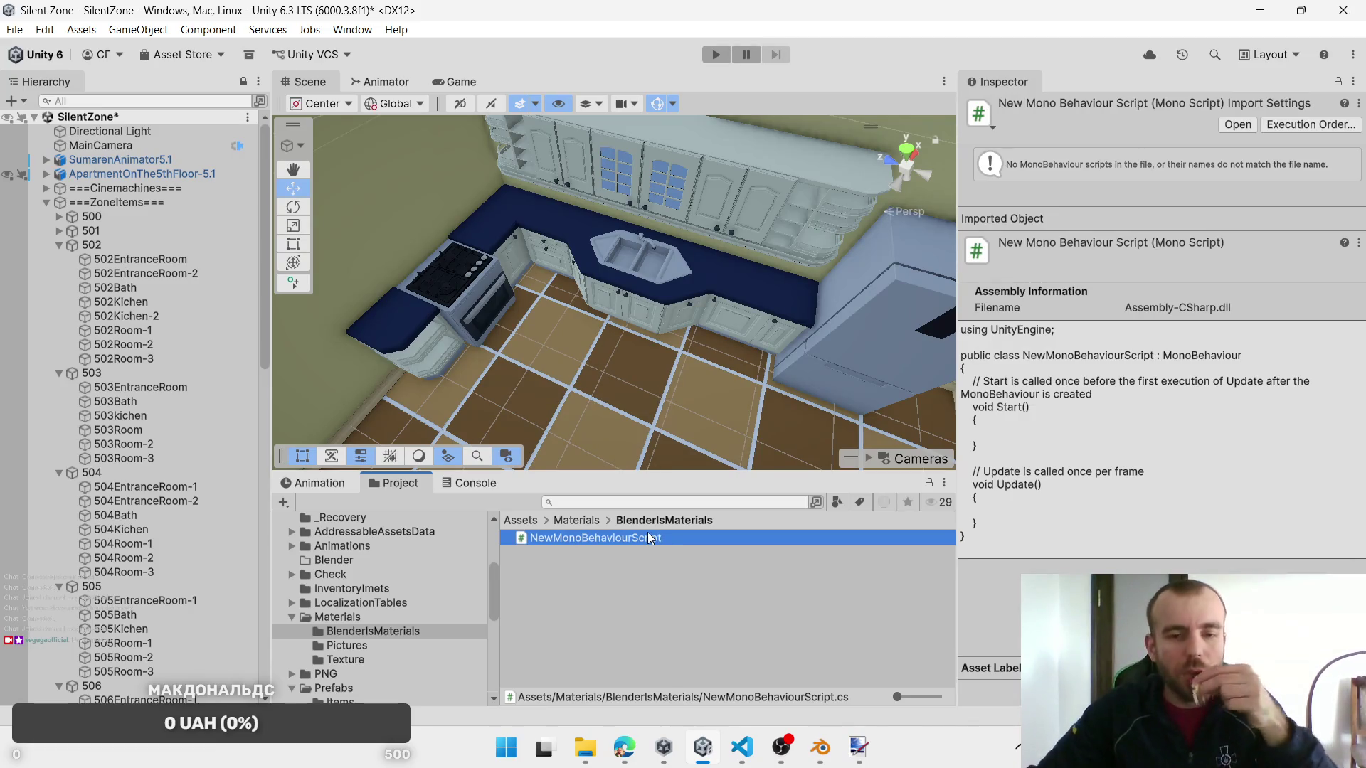
pyautogui.rightClick(648, 537)
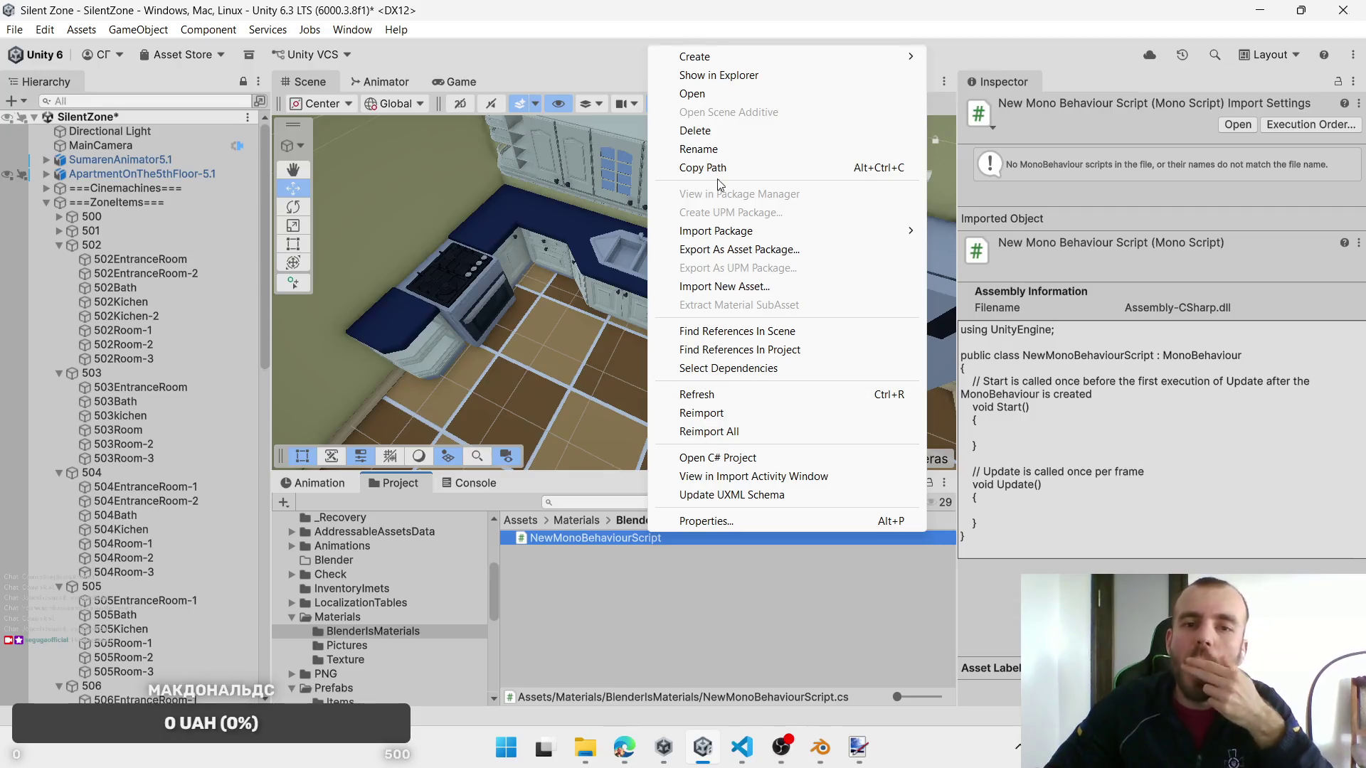
pyautogui.click(695, 130)
pyautogui.click(742, 400)
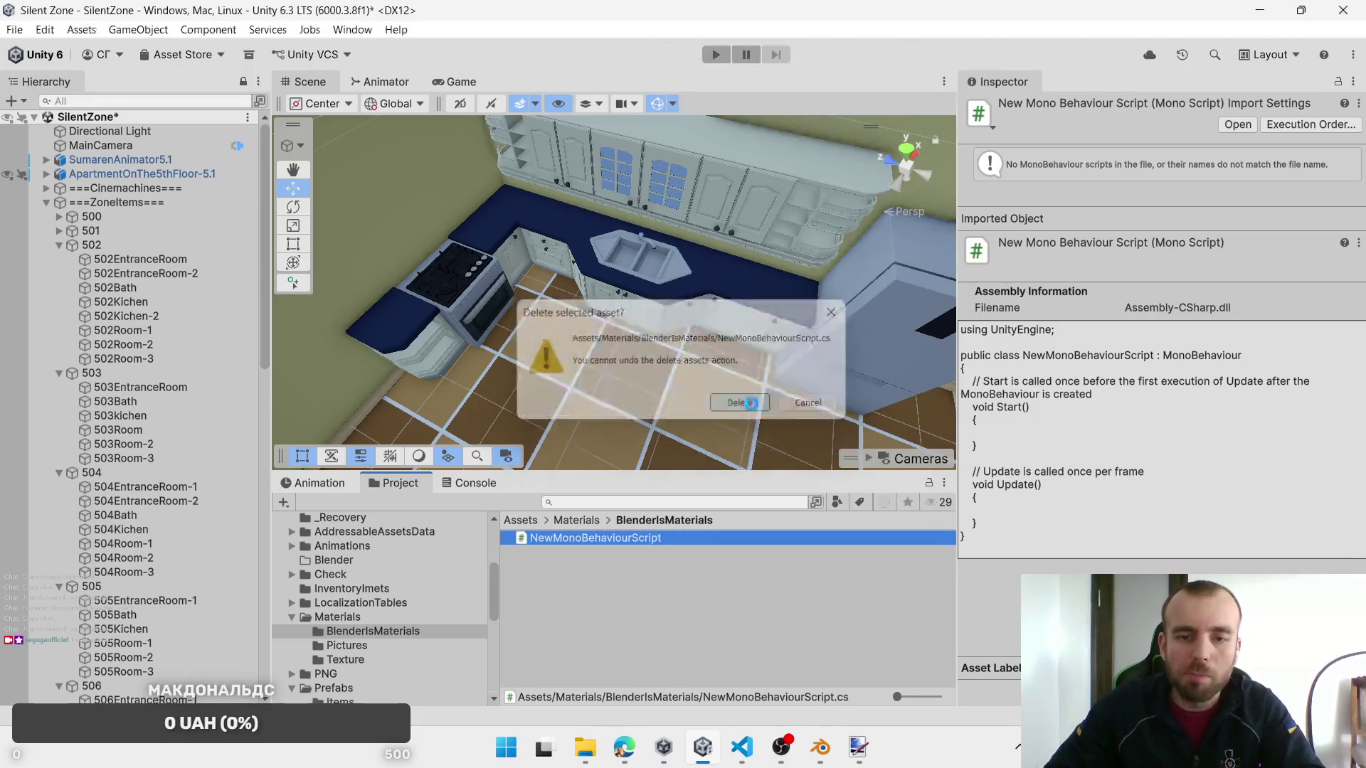
# Step: Create a new material in BlenderIsMaterials and name it MateralGay
pyautogui.rightClick(553, 545)
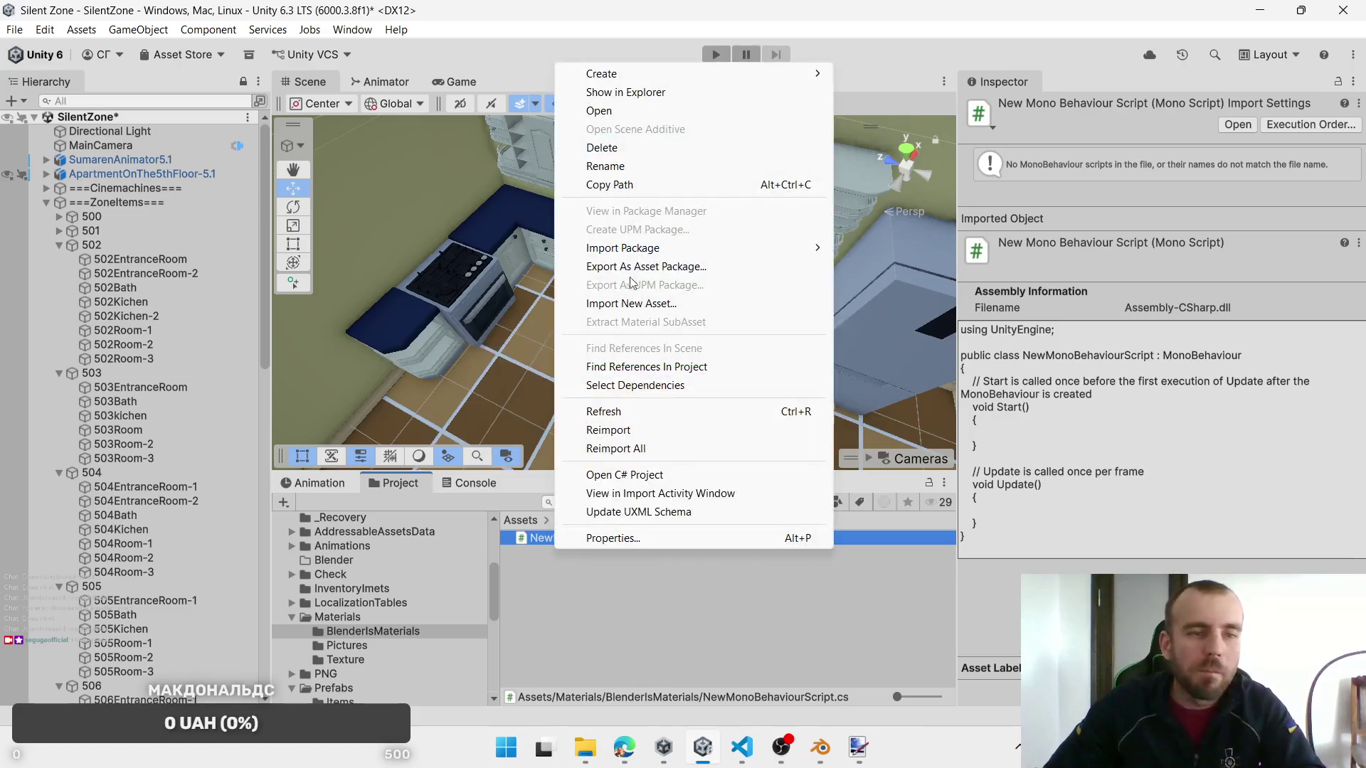
pyautogui.moveTo(712, 74)
pyautogui.click(918, 92)
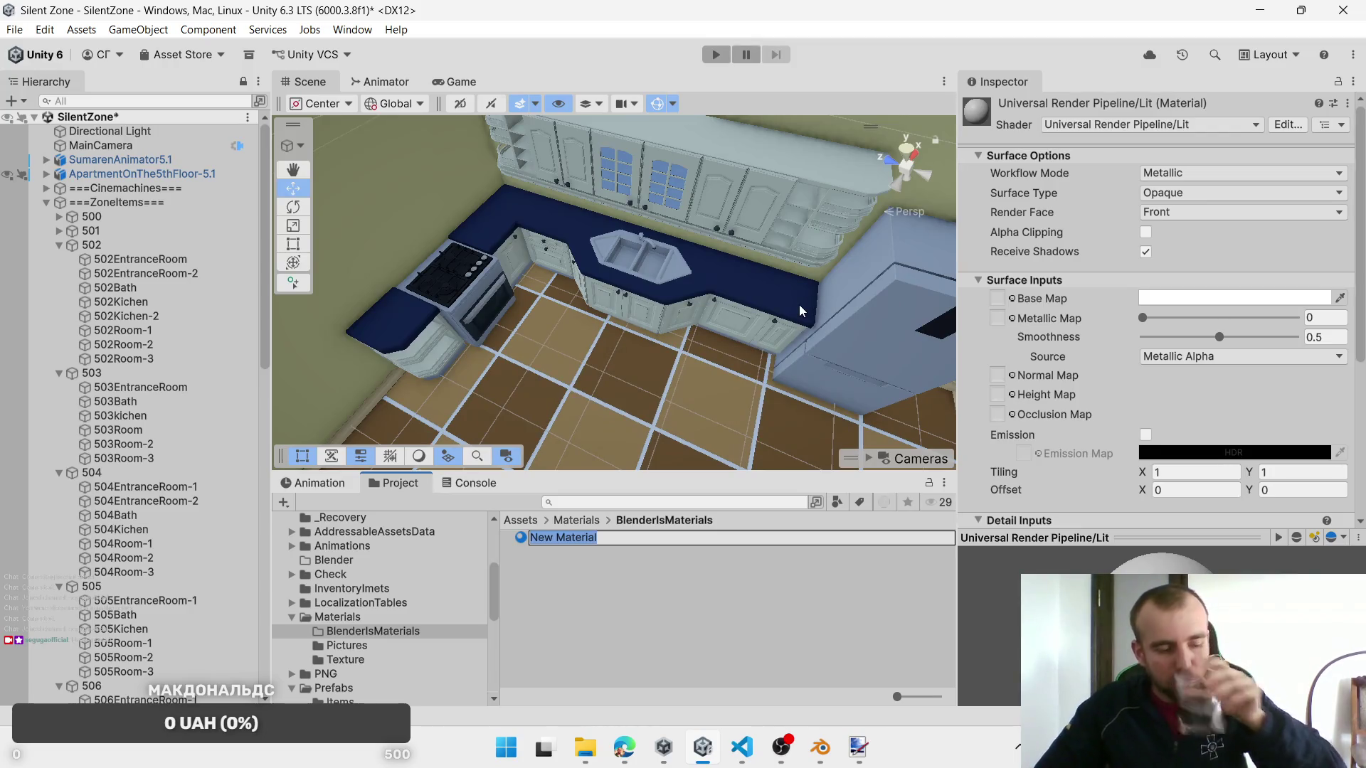
pyautogui.click(639, 539)
pyautogui.hotkey('ctrl', 'a')
pyautogui.write('Mat')
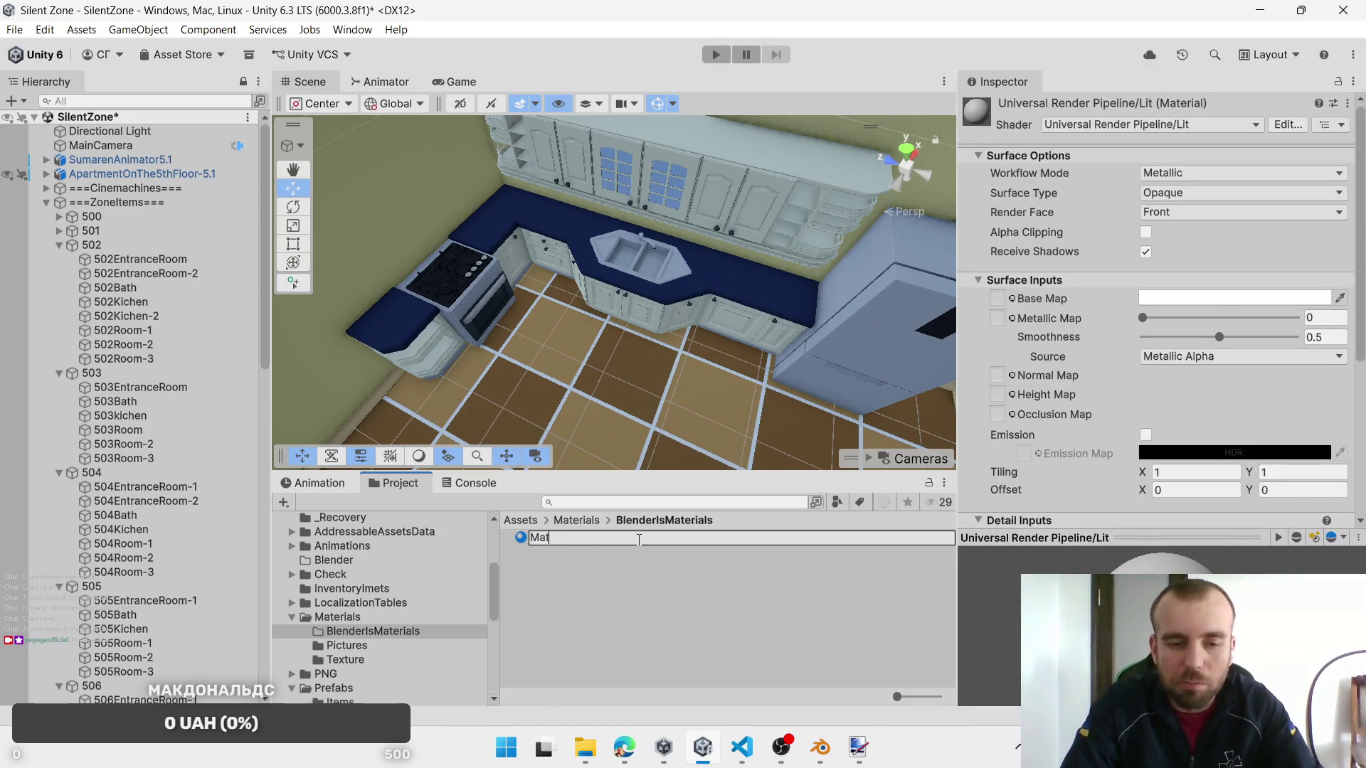
pyautogui.write('eralG')
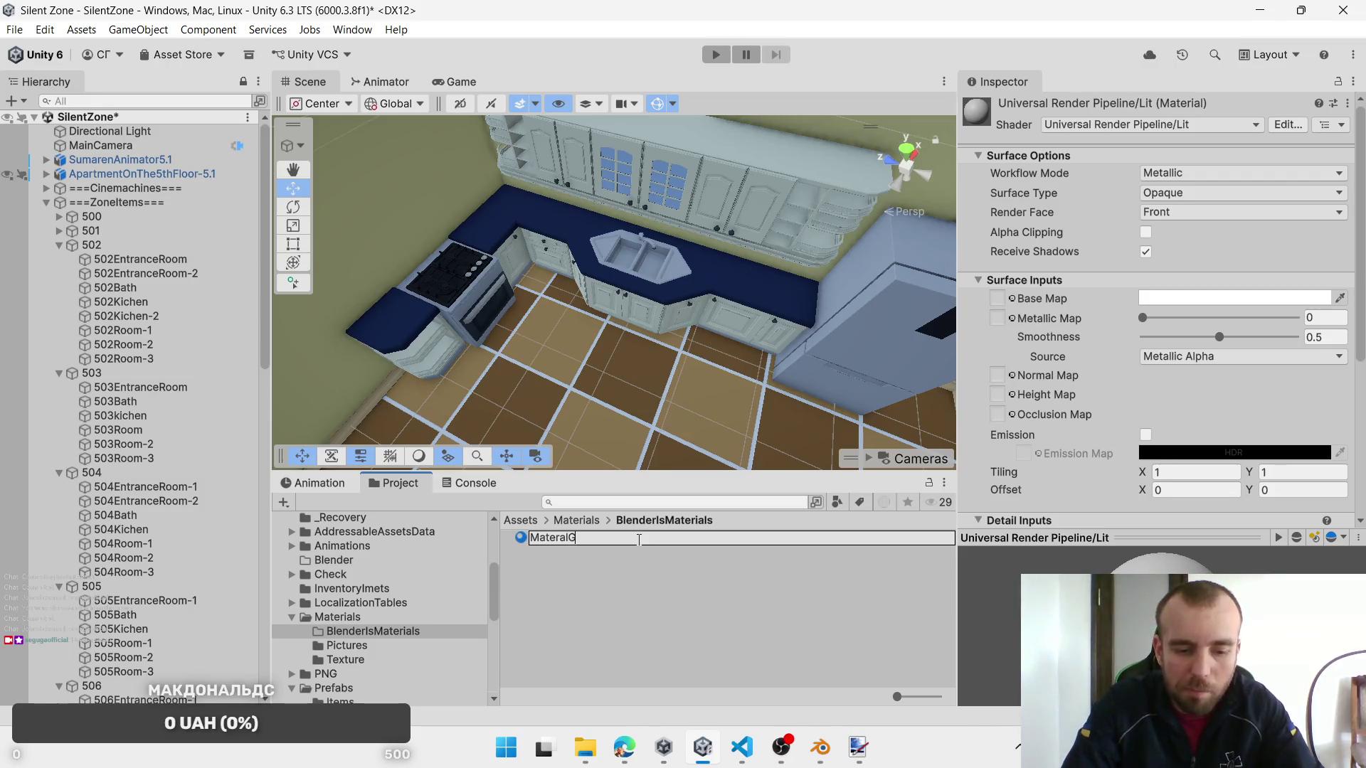
pyautogui.write('ay')
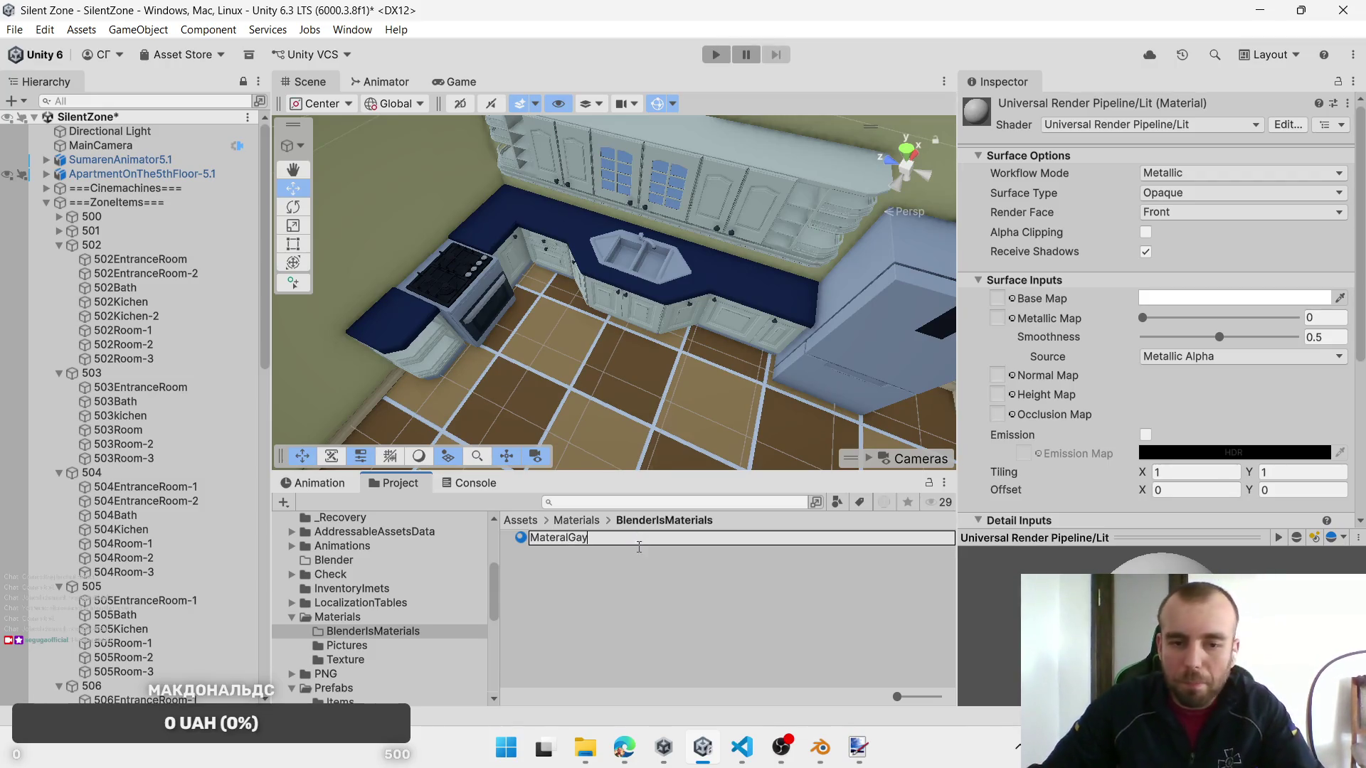
pyautogui.press('Return')
# Step: Check the sink's Metal gray material name in Blender, then start renaming MateralGay
pyautogui.click(815, 747)
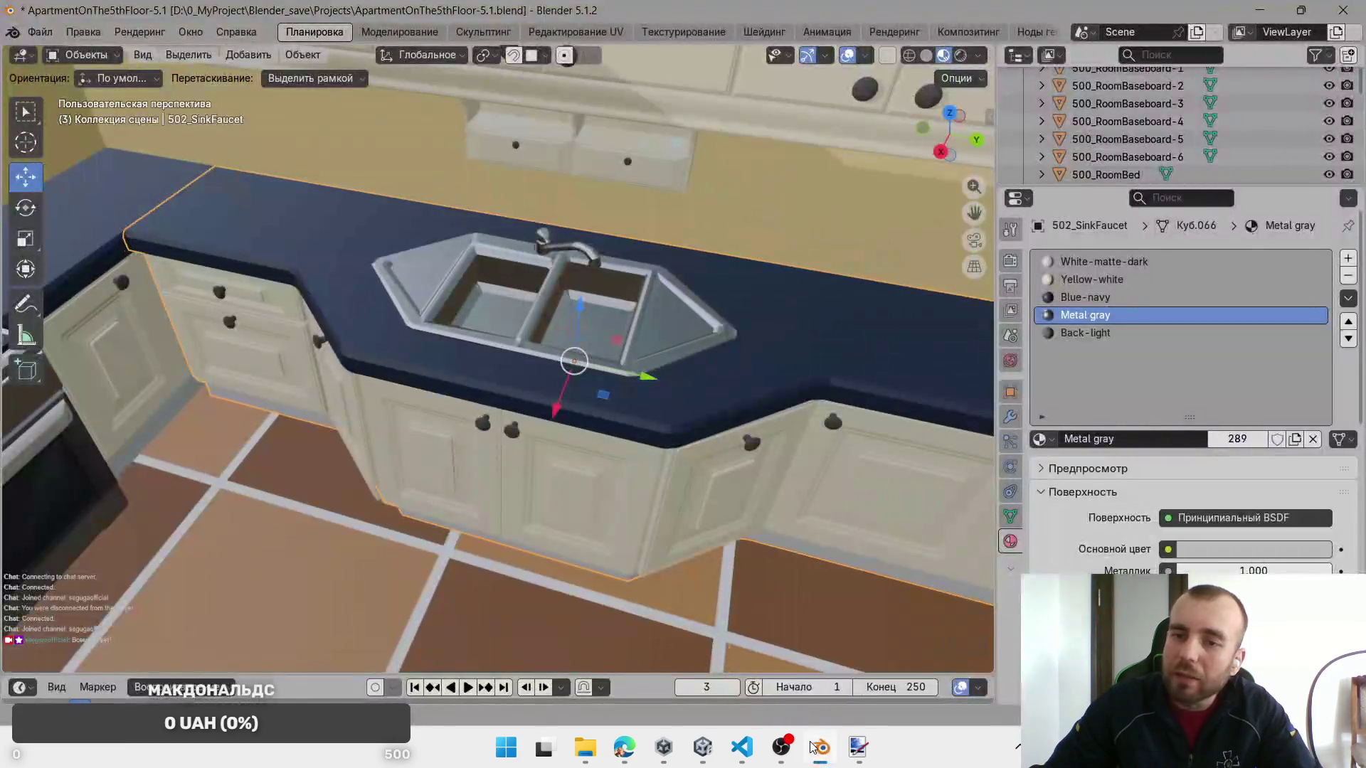
pyautogui.click(813, 746)
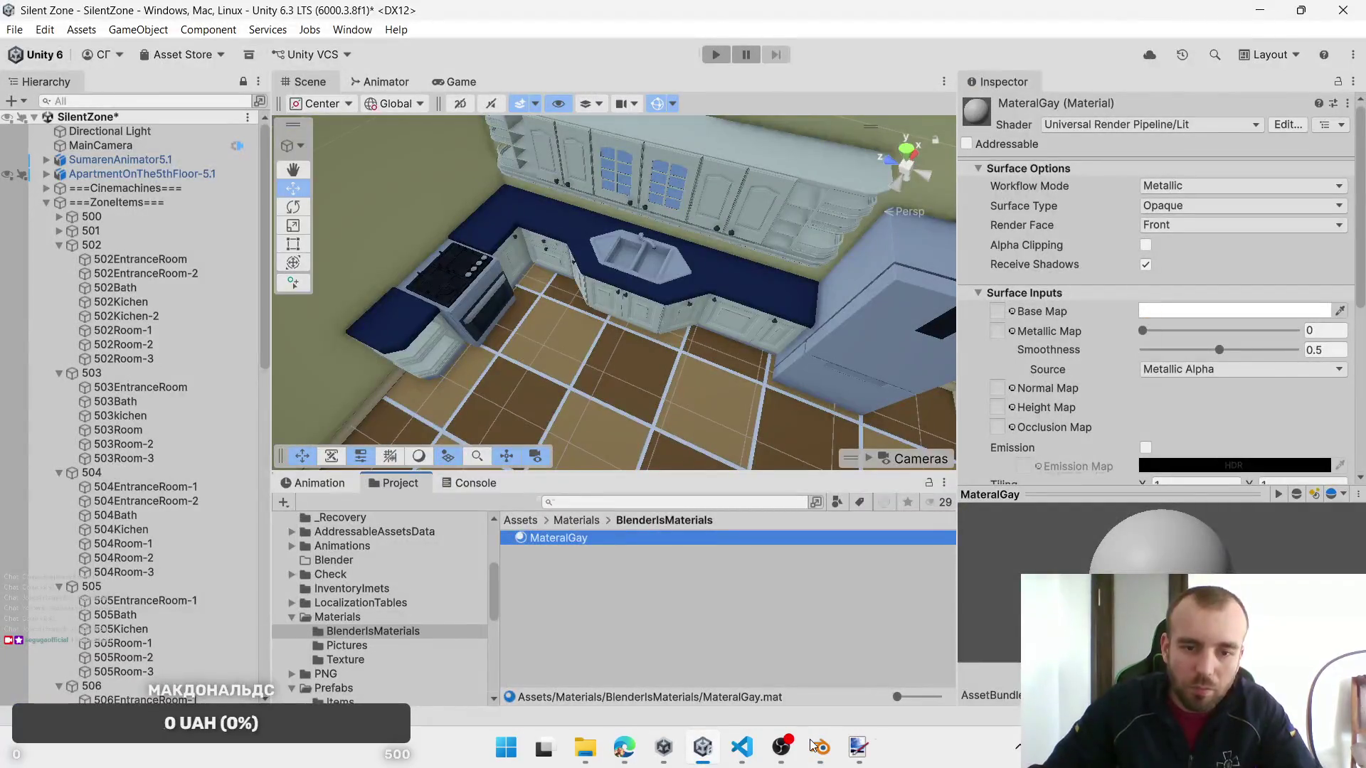
pyautogui.click(812, 744)
pyautogui.click(811, 744)
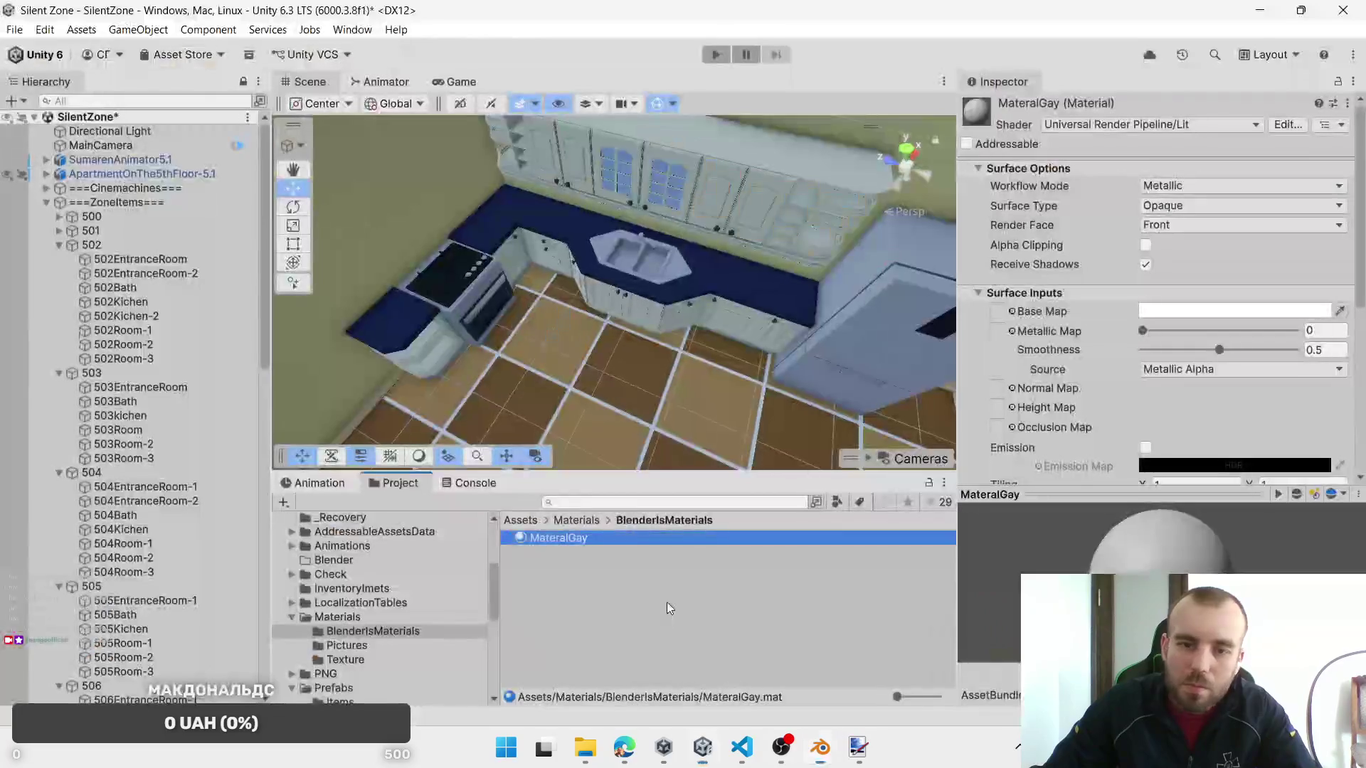
pyautogui.click(569, 539)
pyautogui.hotkey('alt', 'Tab')
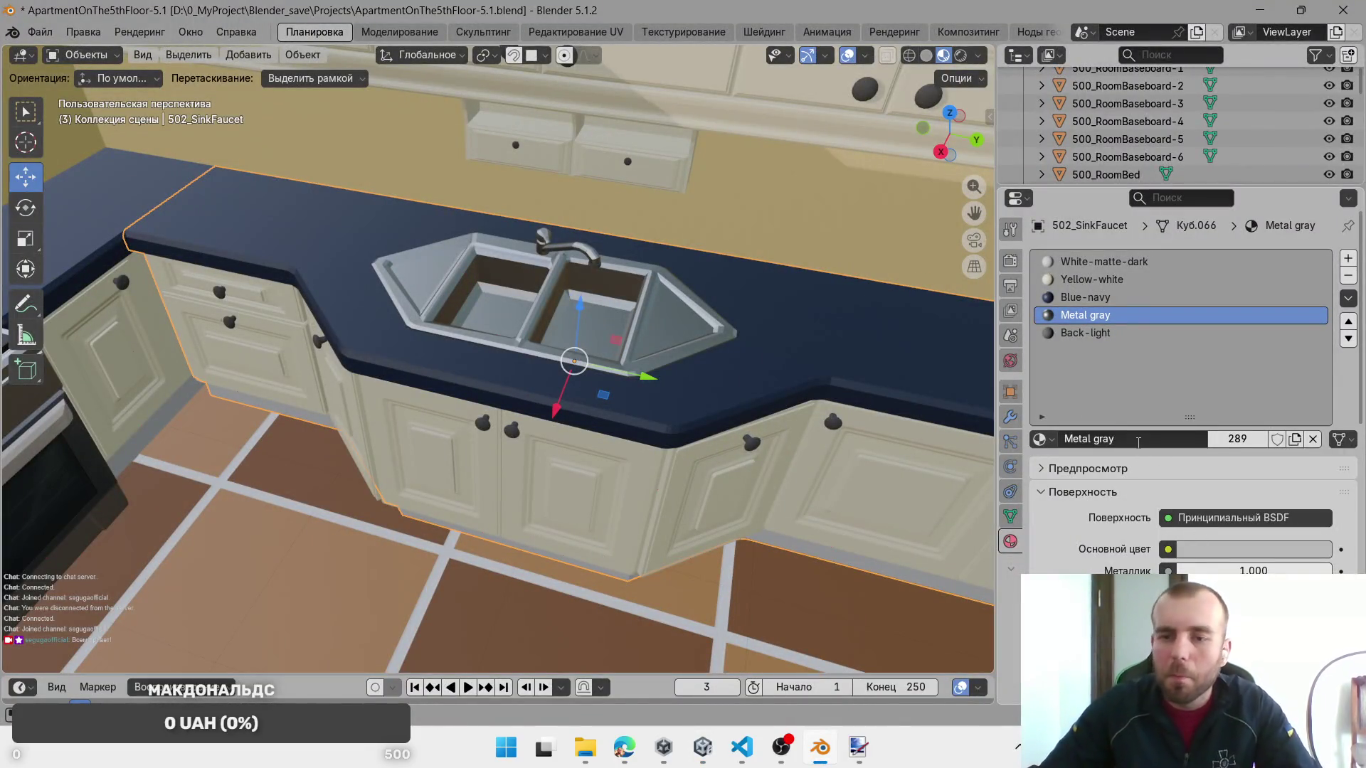
pyautogui.hotkey('alt', 'Tab')
pyautogui.click(596, 545)
# Step: Rename the material to MetalGray and drag its Metallic slider to 0.845, Smoothness 0.93
pyautogui.write('Metal gray')
pyautogui.press('BackSpace')
pyautogui.press('BackSpace')
pyautogui.press('BackSpace')
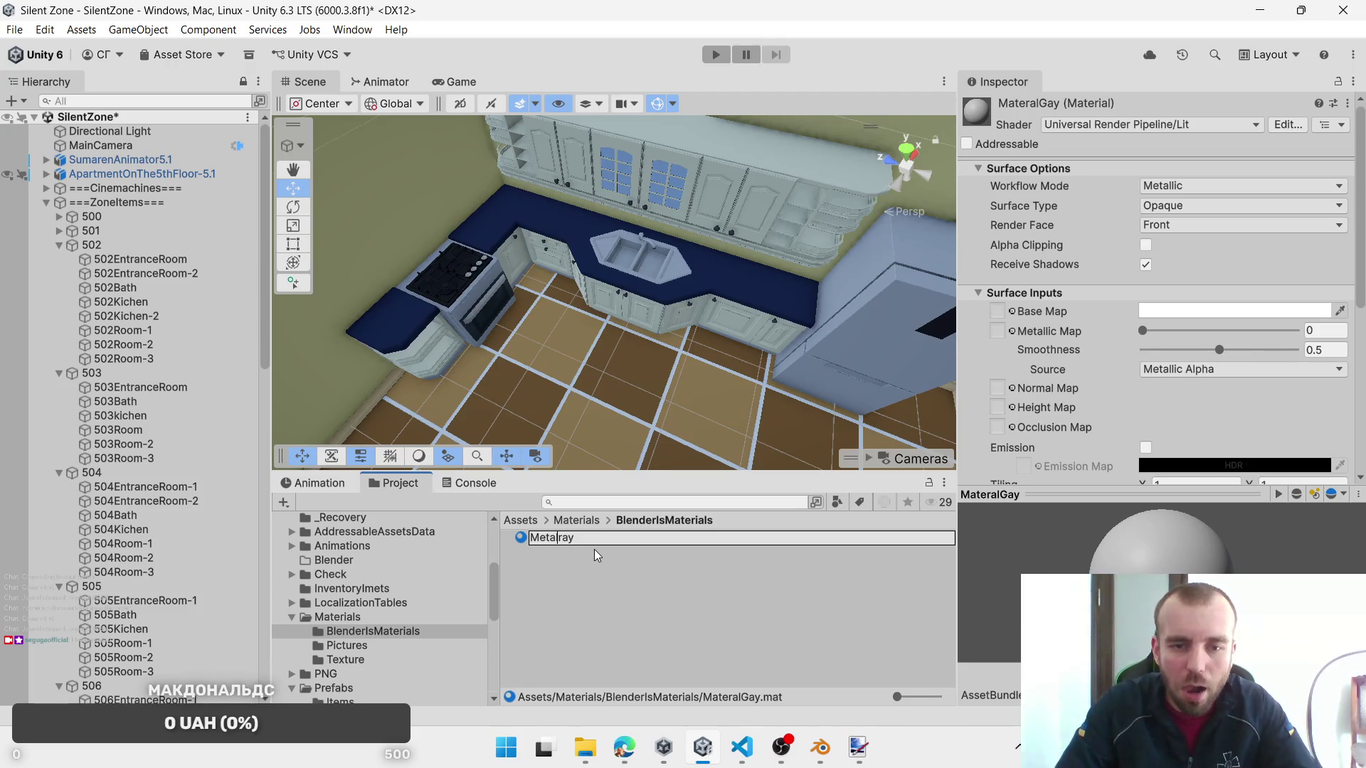
pyautogui.write('G')
pyautogui.press('Return')
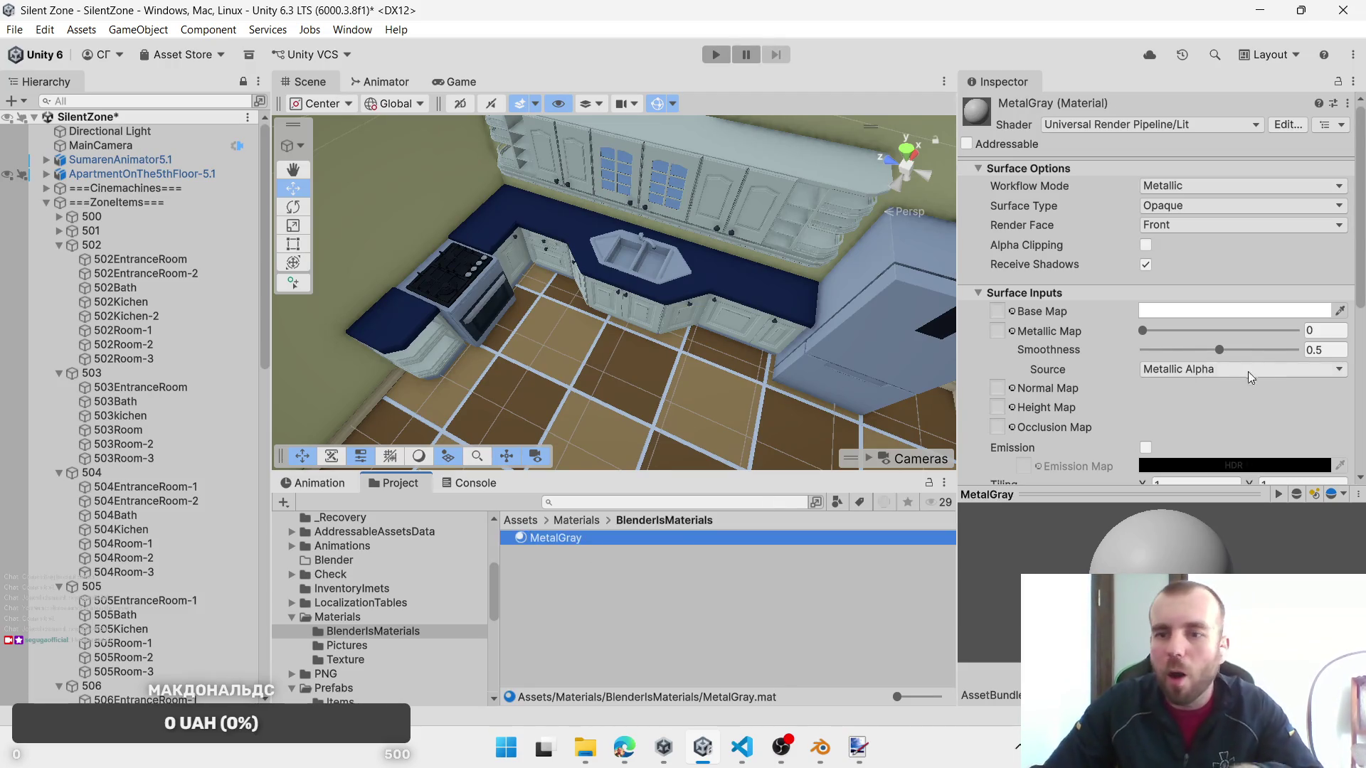
pyautogui.scroll(-3, 1257, 343)
pyautogui.moveTo(1147, 235)
pyautogui.mouseDown()
pyautogui.moveTo(1289, 236)
pyautogui.moveTo(1154, 254)
pyautogui.moveTo(1307, 266)
pyautogui.moveTo(1251, 267)
pyautogui.moveTo(1282, 267)
pyautogui.mouseUp()
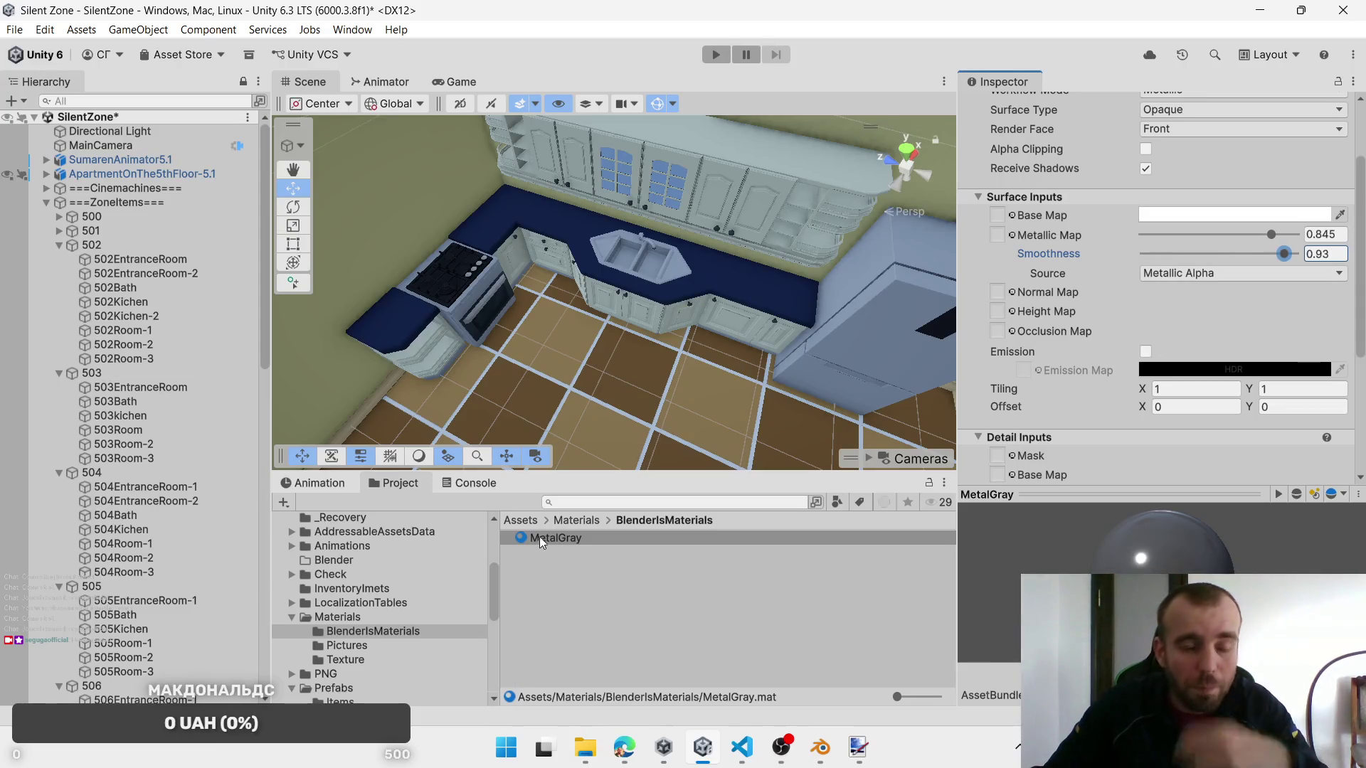
# Step: Select the ApartmentOnThe5thFloor-5.1 model asset in the 3D folder to view its materials
pyautogui.click(142, 174)
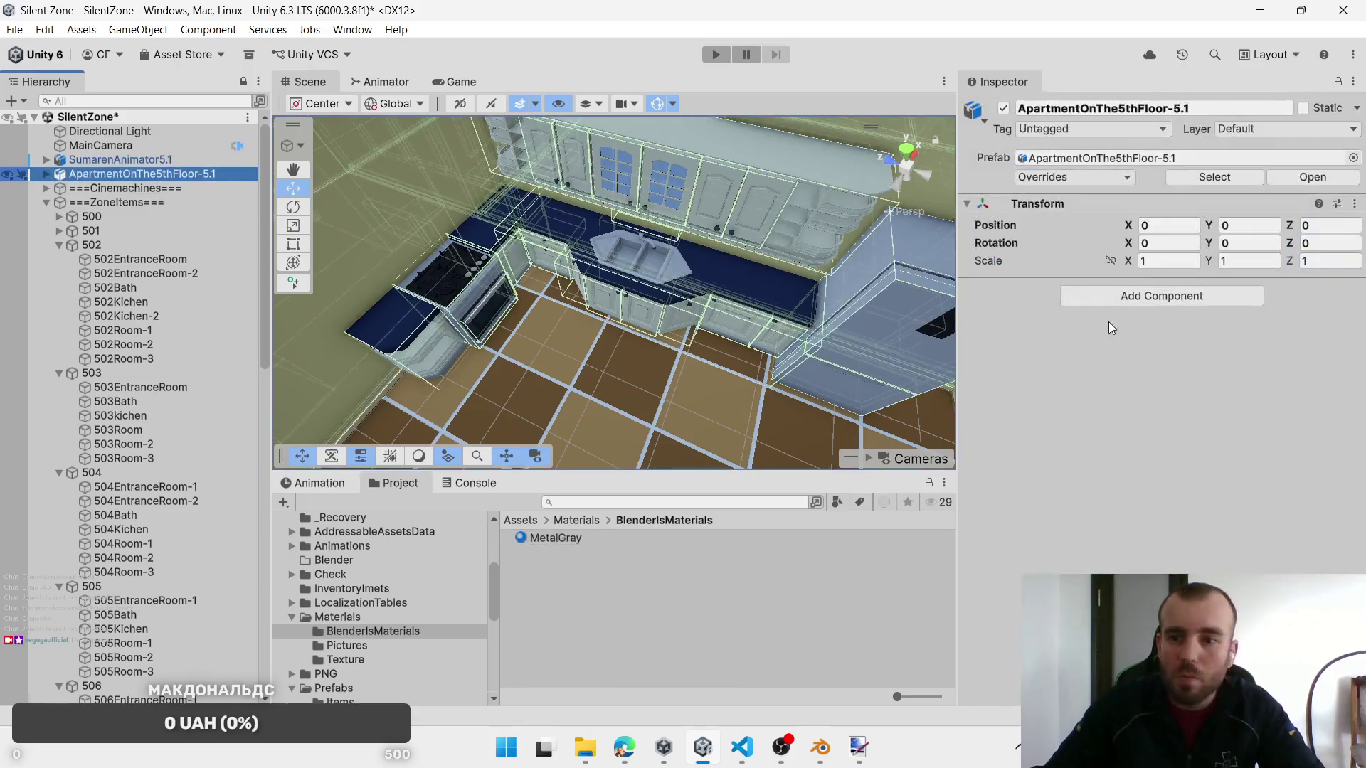
pyautogui.scroll(4, 395, 578)
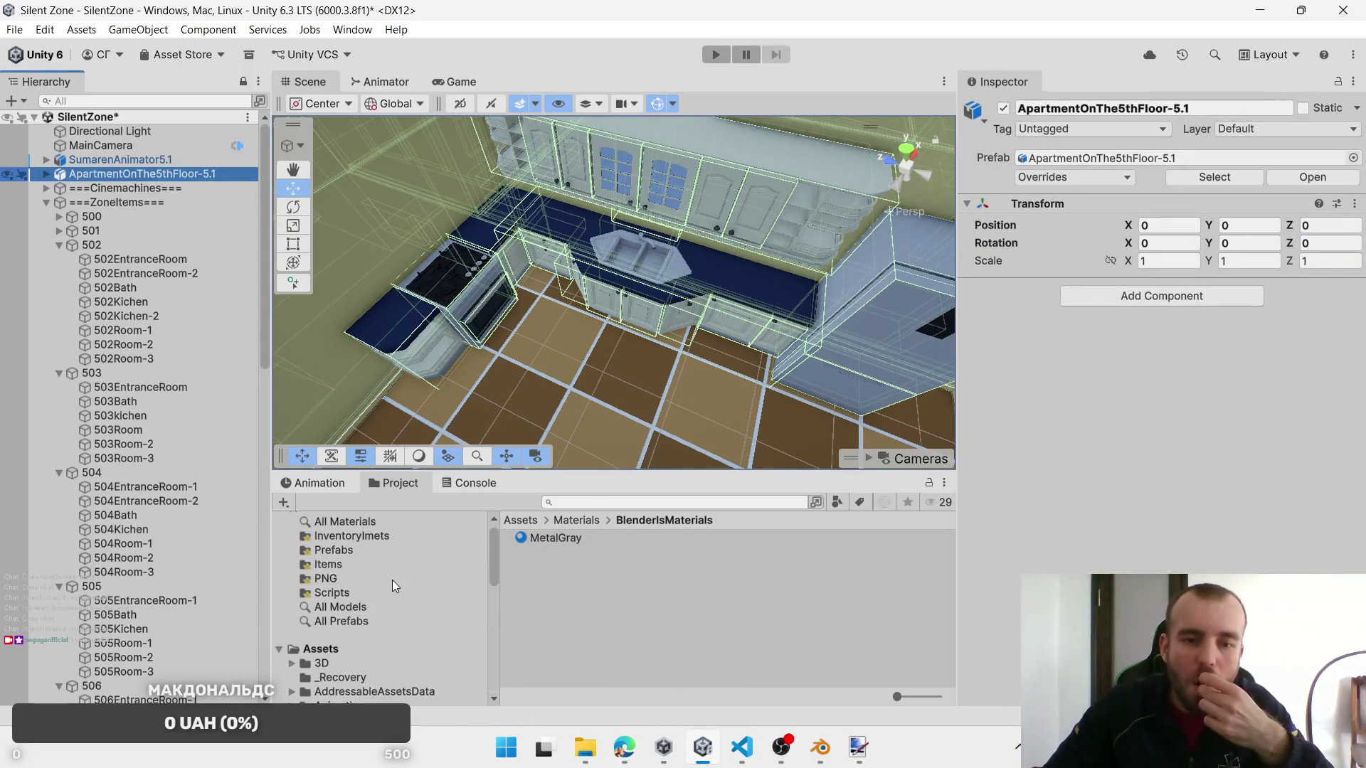
pyautogui.scroll(-3, 338, 614)
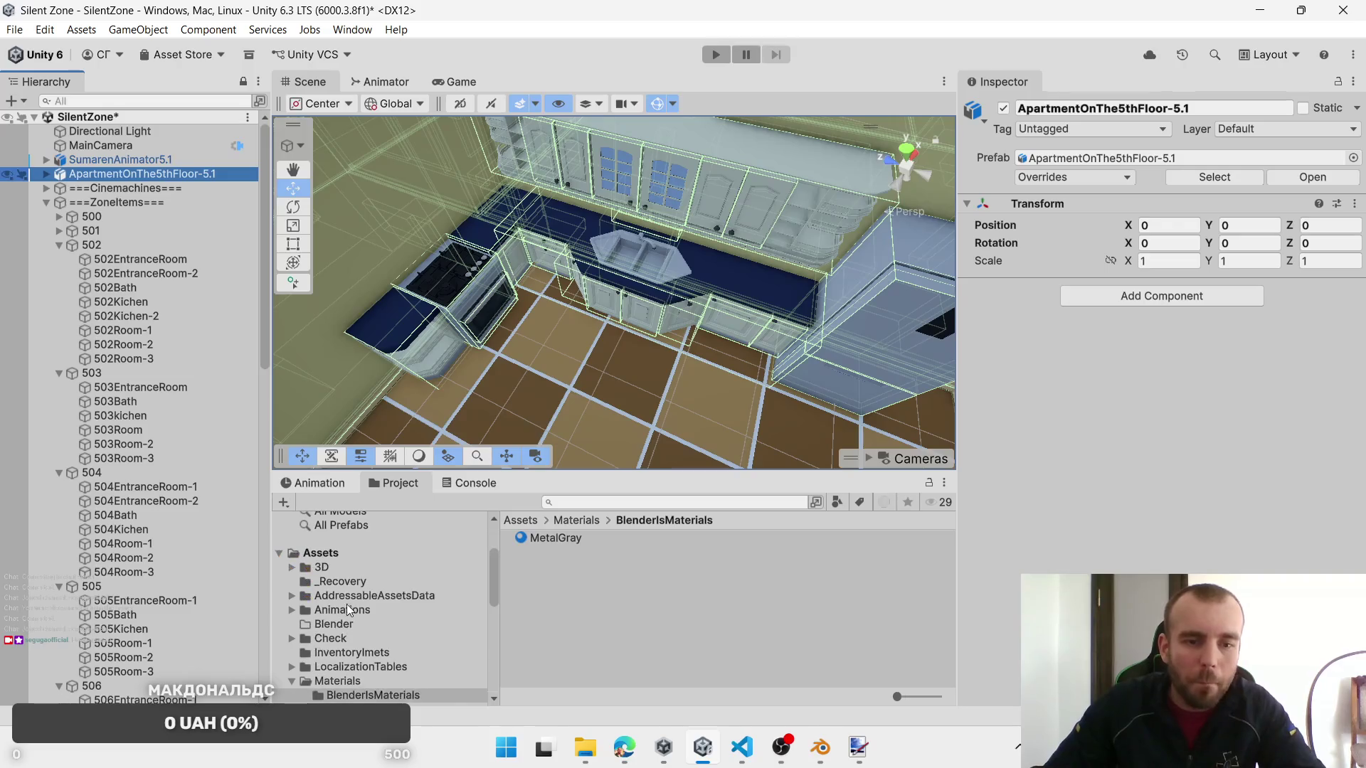
pyautogui.click(298, 567)
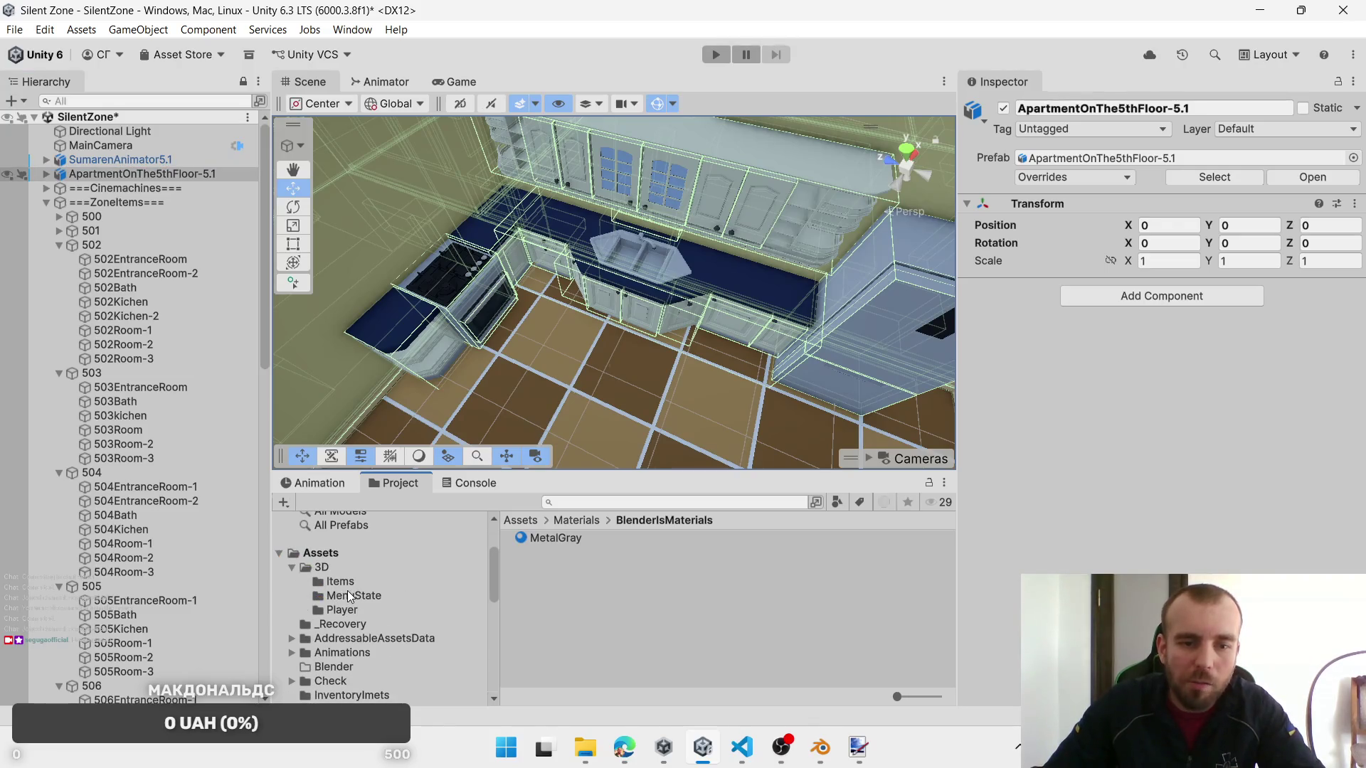
pyautogui.click(317, 567)
pyautogui.click(292, 567)
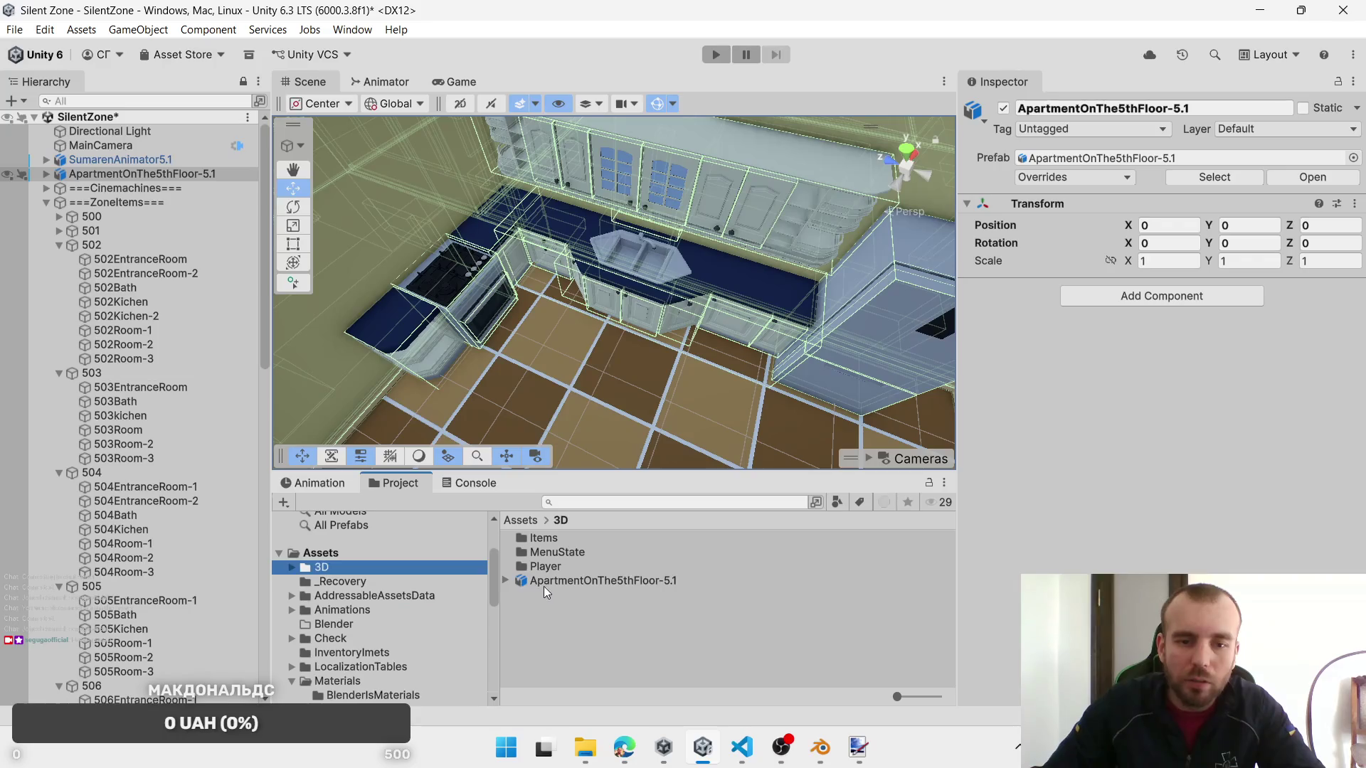
pyautogui.click(544, 581)
pyautogui.scroll(-5, 365, 617)
pyautogui.scroll(-5, 1056, 374)
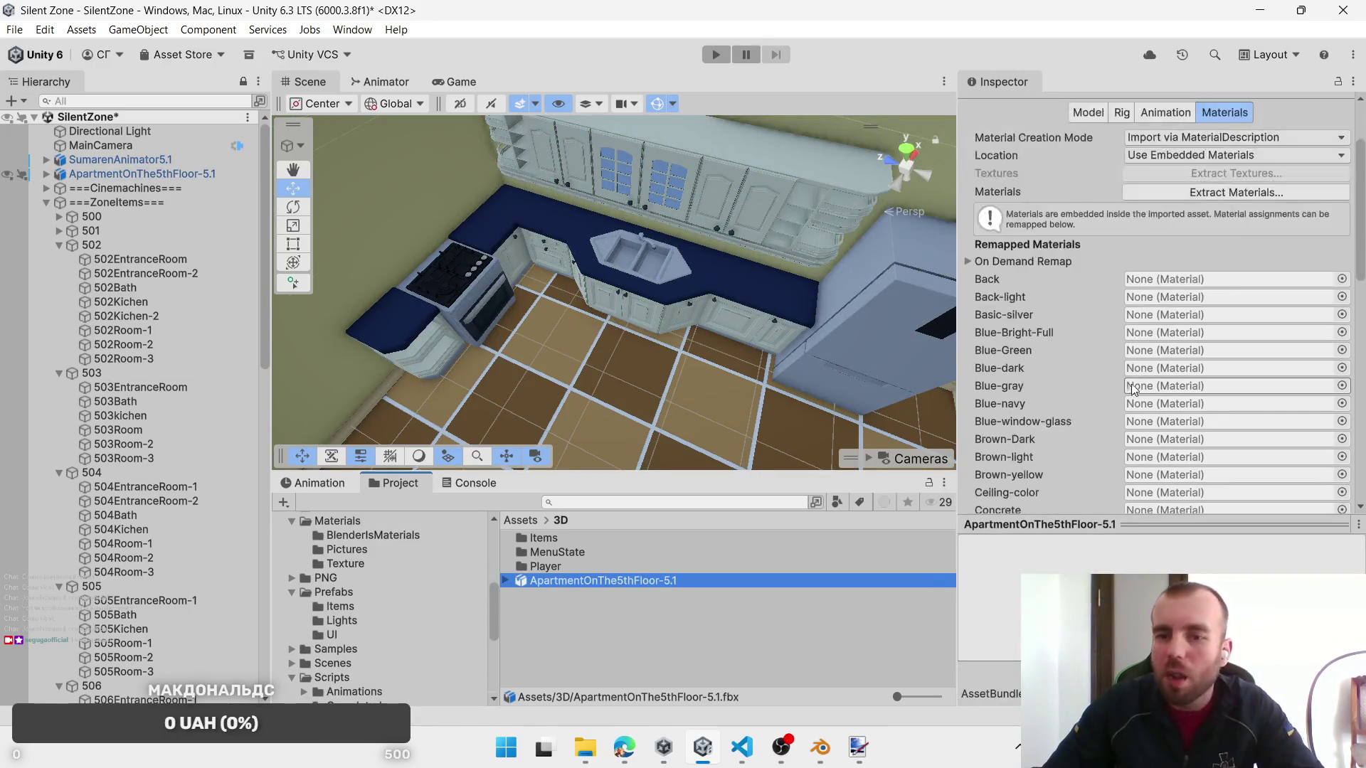
pyautogui.scroll(-10, 1010, 356)
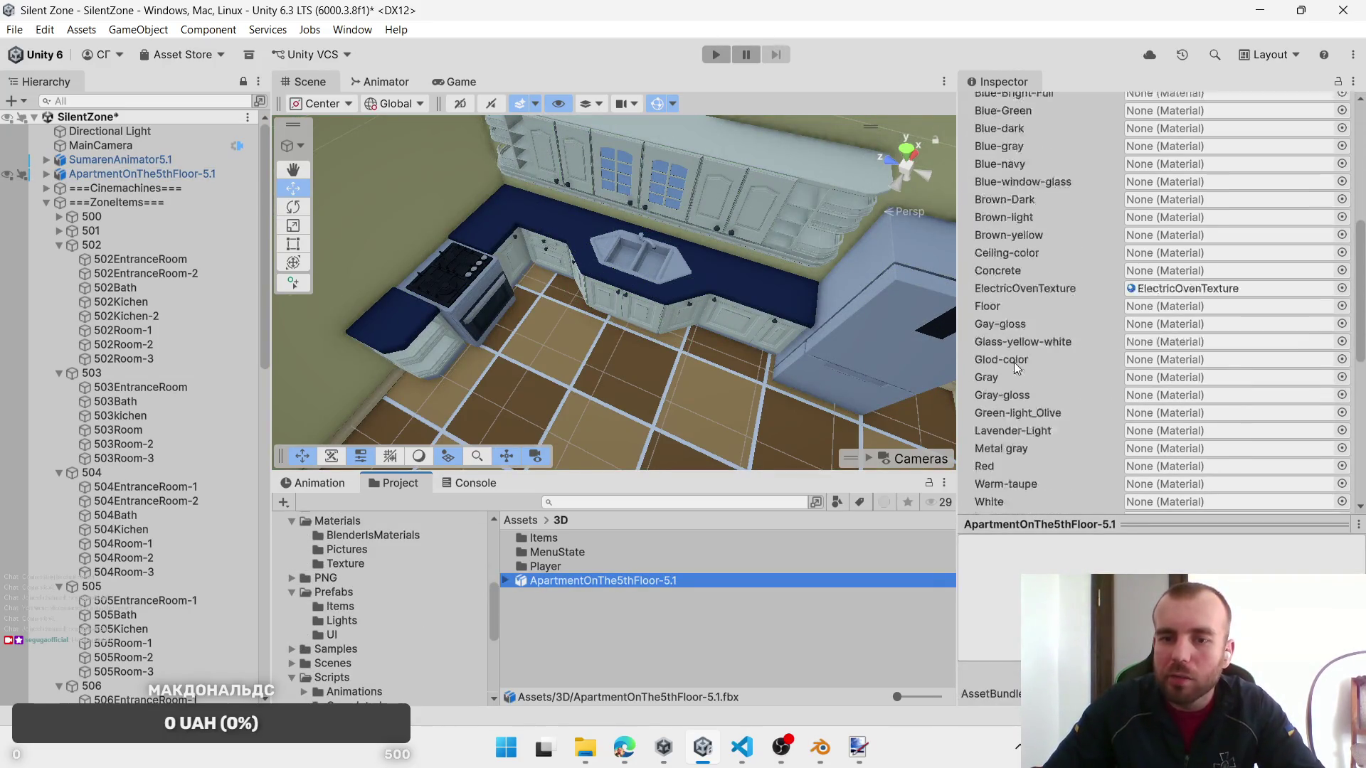
pyautogui.scroll(2, 1003, 341)
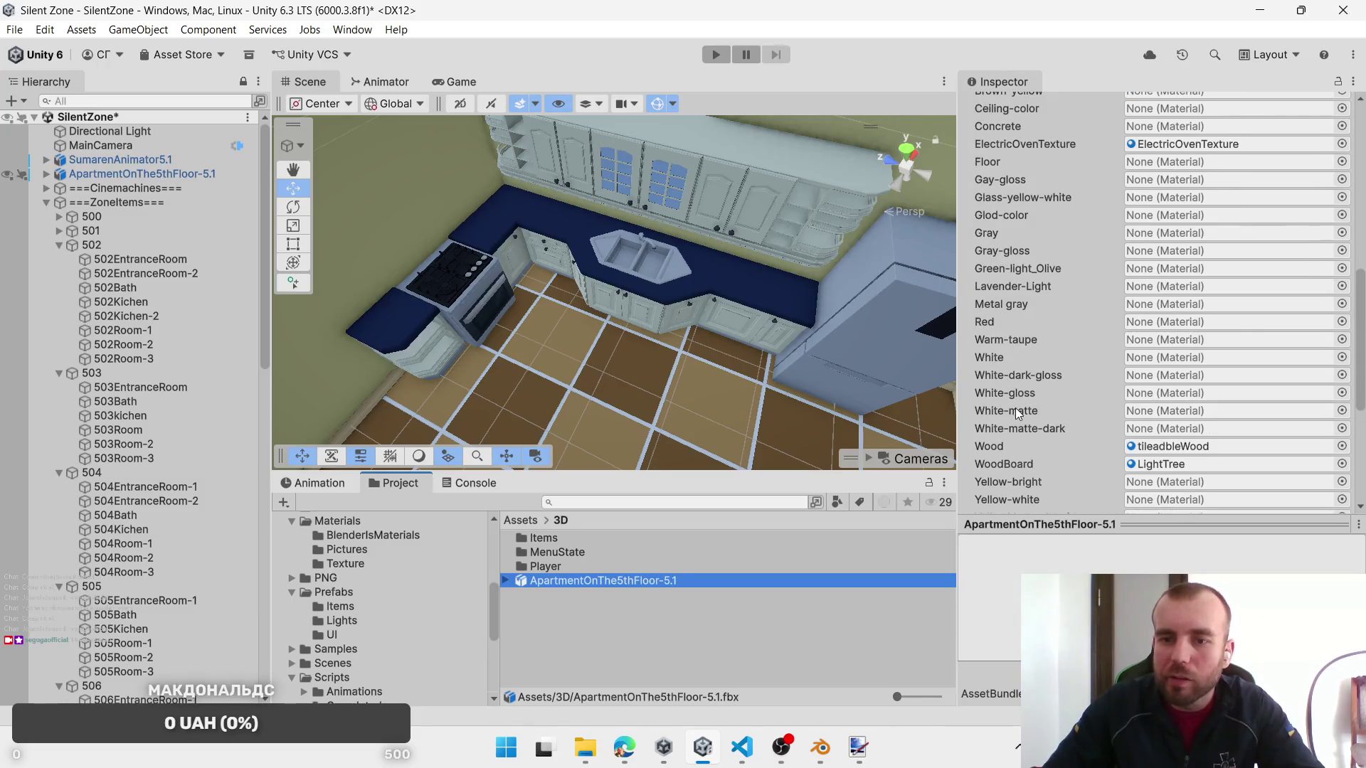
pyautogui.scroll(-4, 1017, 356)
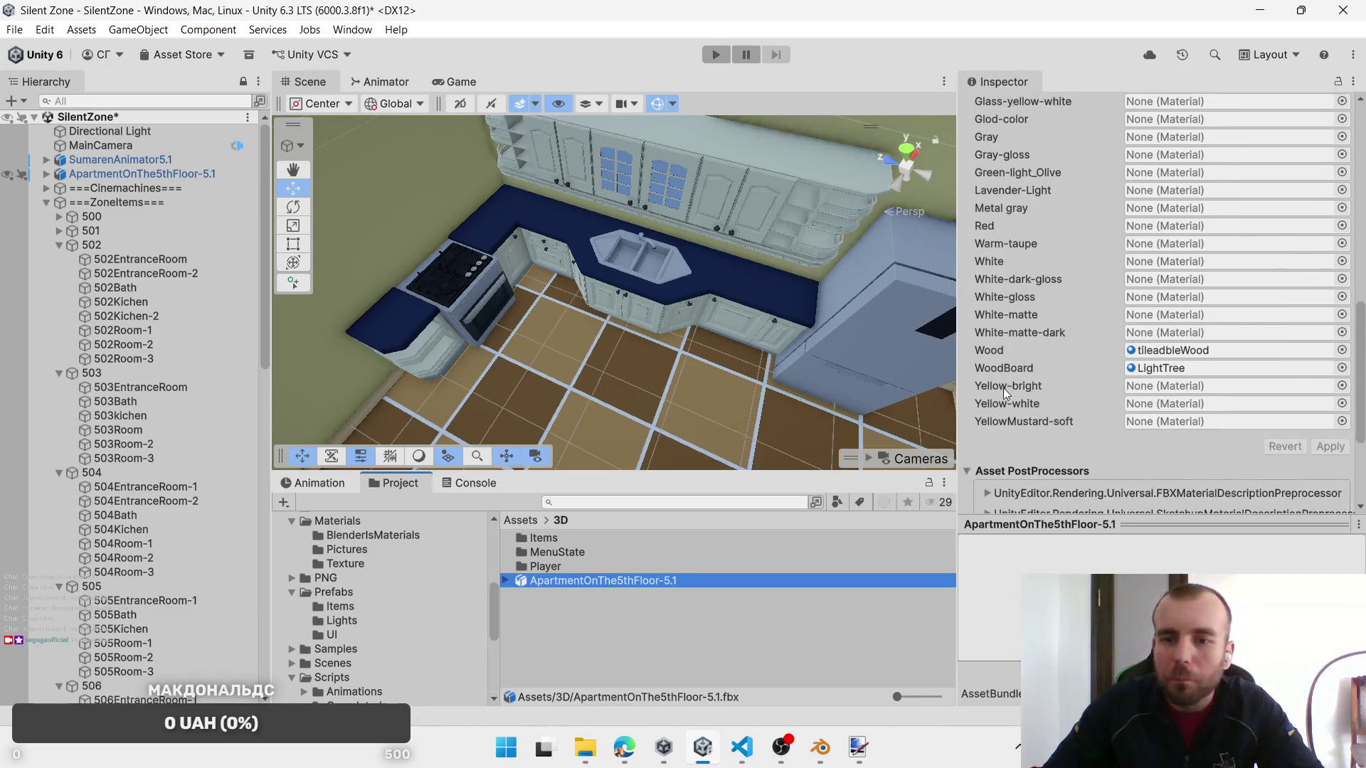
pyautogui.scroll(4, 1010, 370)
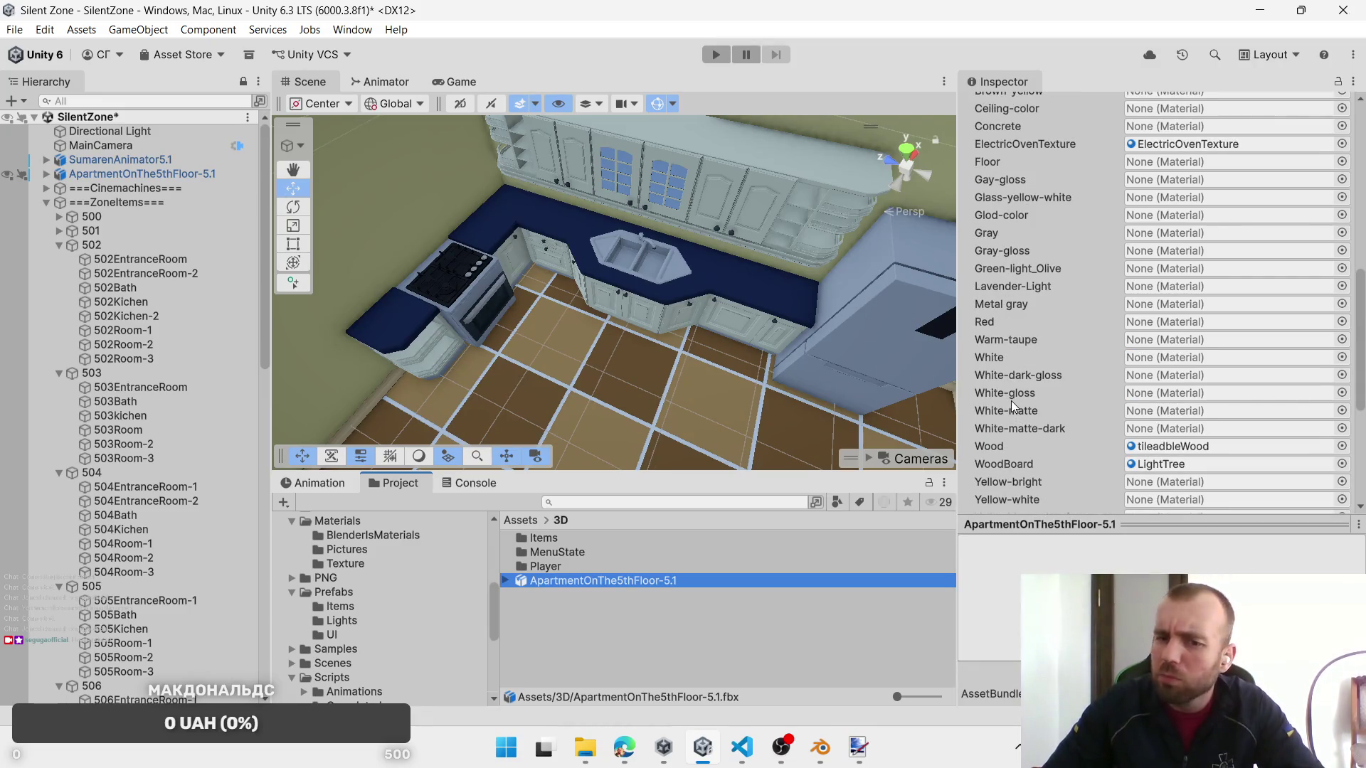
pyautogui.scroll(4, 1025, 381)
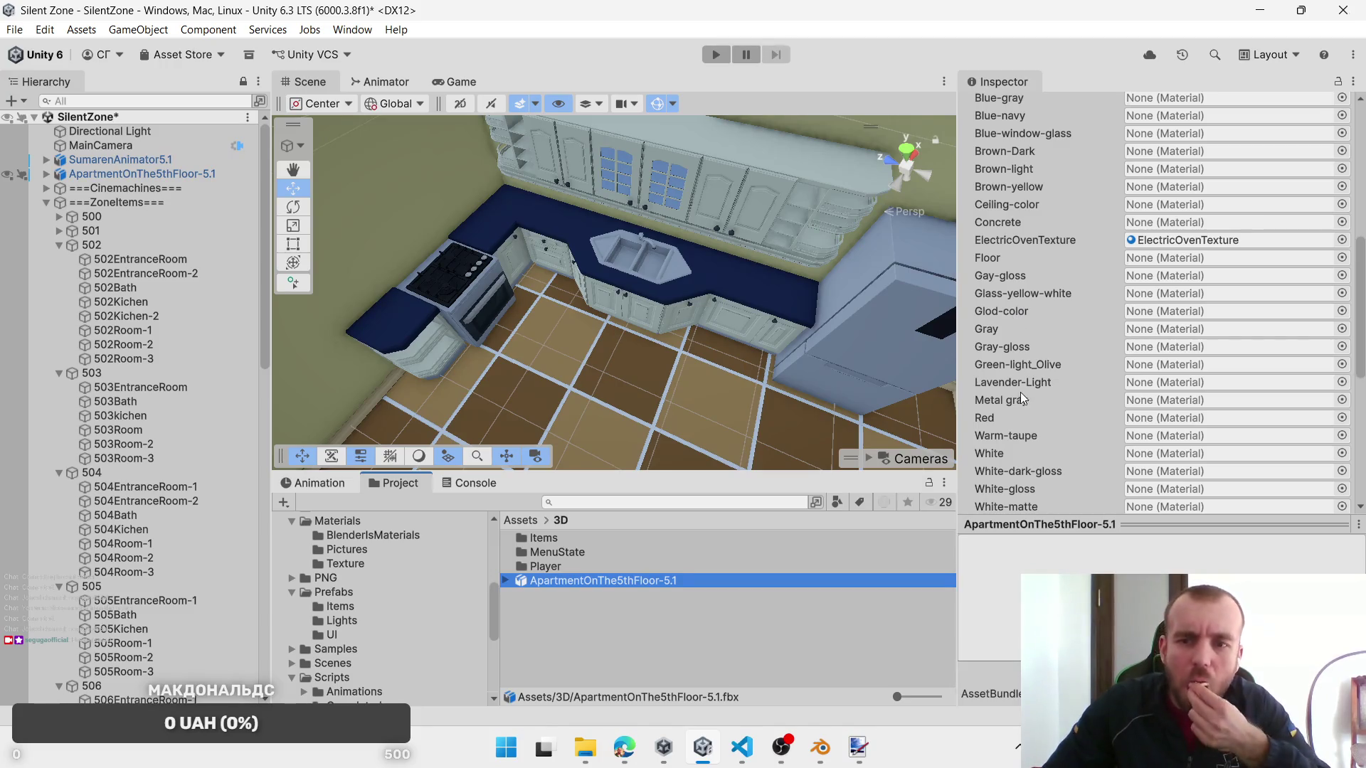
pyautogui.scroll(-3, 383, 642)
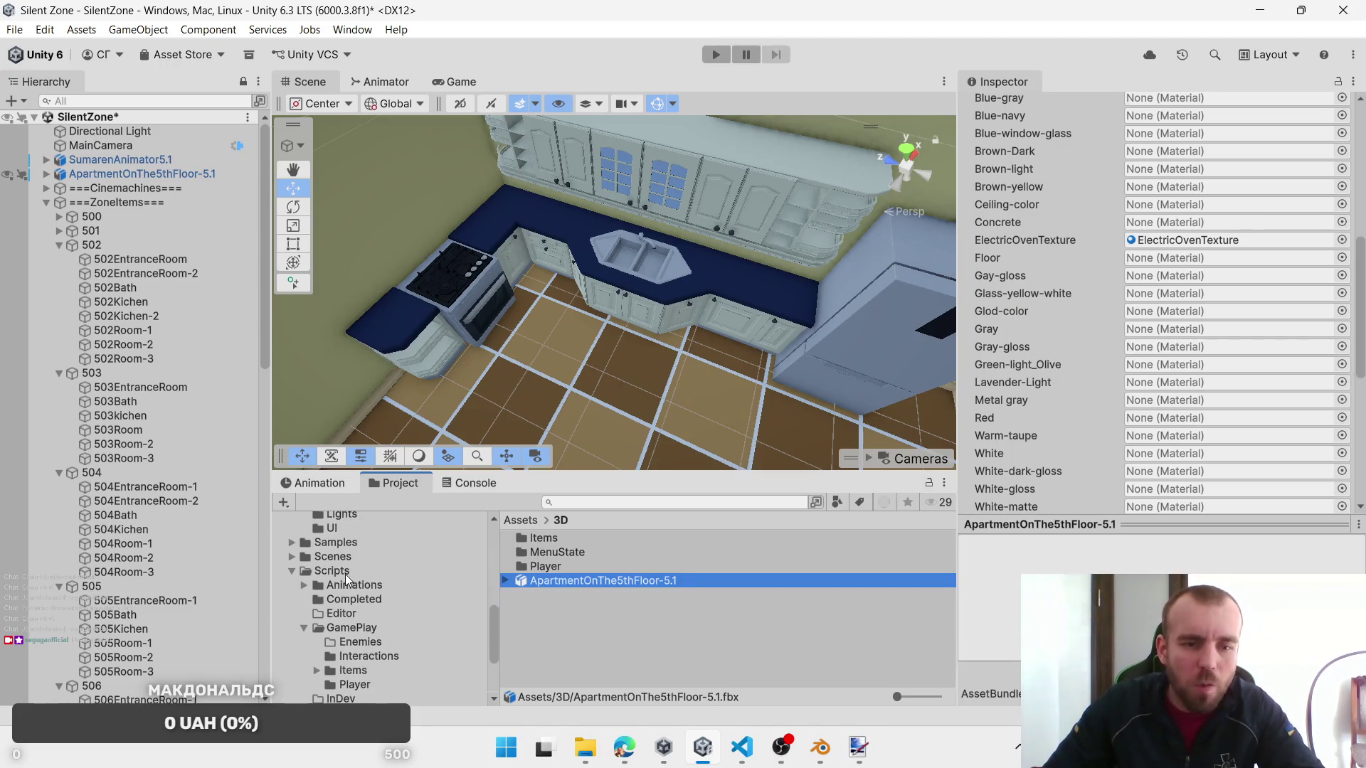
pyautogui.scroll(3, 345, 577)
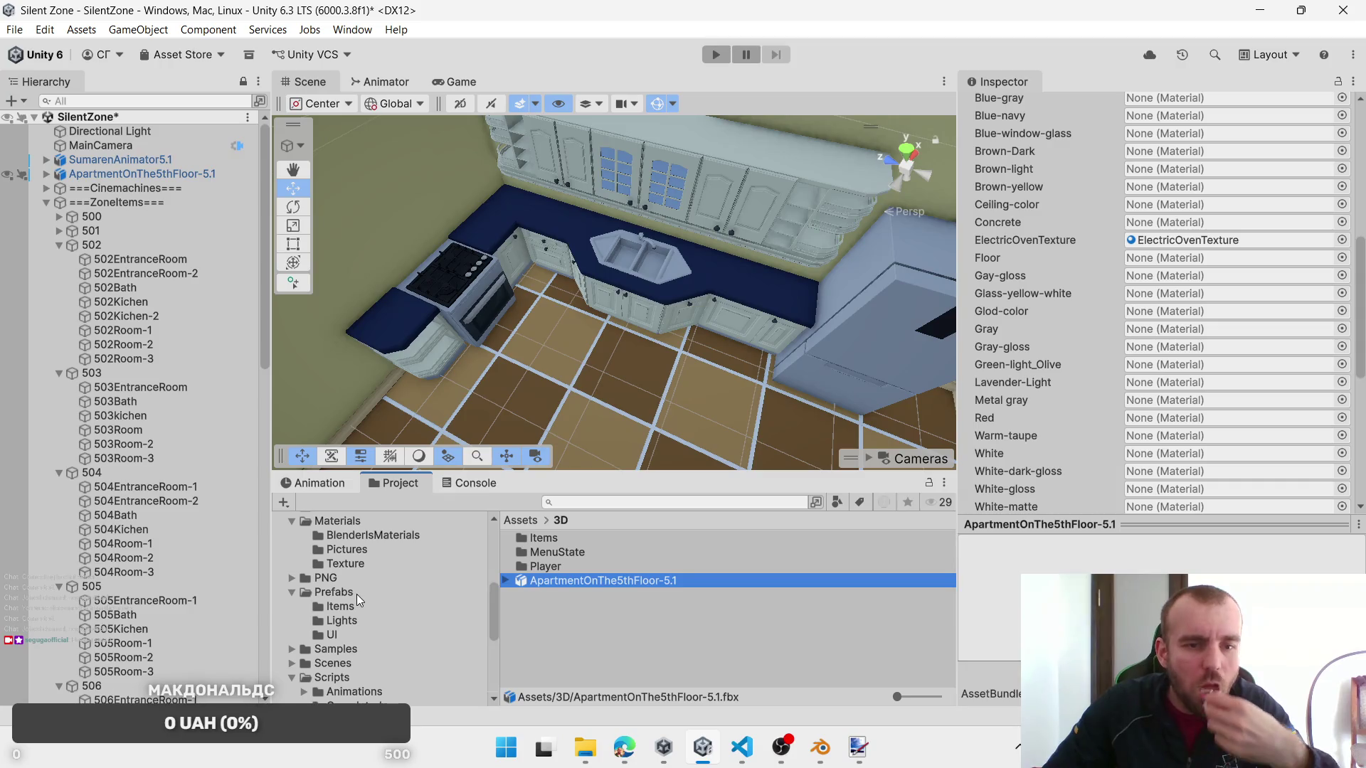
# Step: Drag MetalGray from BlenderIsMaterials onto the model's Metal gray material slot
pyautogui.click(347, 536)
pyautogui.moveTo(576, 535); pyautogui.dragTo(1006, 323)
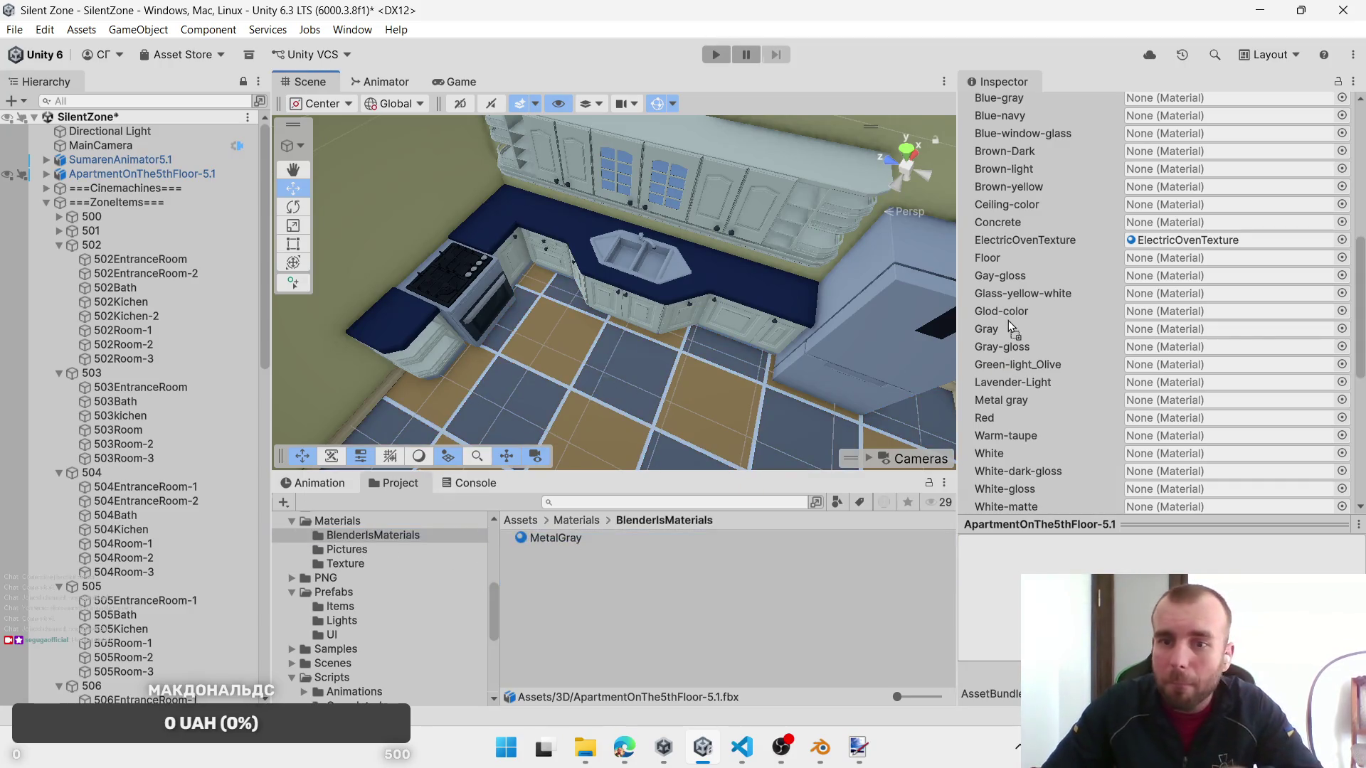
pyautogui.moveTo(1009, 374)
pyautogui.mouseDown()
pyautogui.moveTo(1024, 364)
pyautogui.moveTo(1022, 403)
pyautogui.moveTo(1141, 403)
pyautogui.mouseUp()
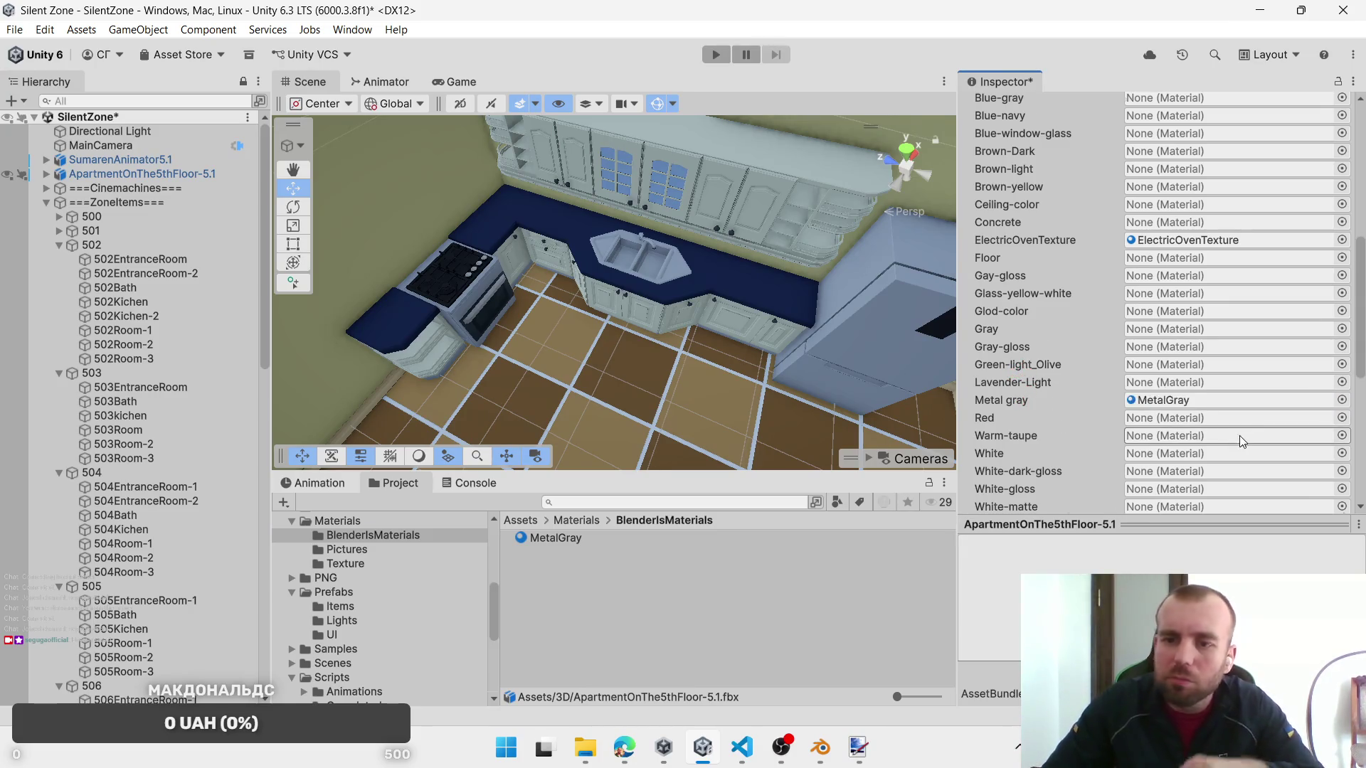
pyautogui.scroll(-5, 1271, 441)
# Step: Apply the Metal gray remap on the model and select the MetalGray material
pyautogui.click(1317, 399)
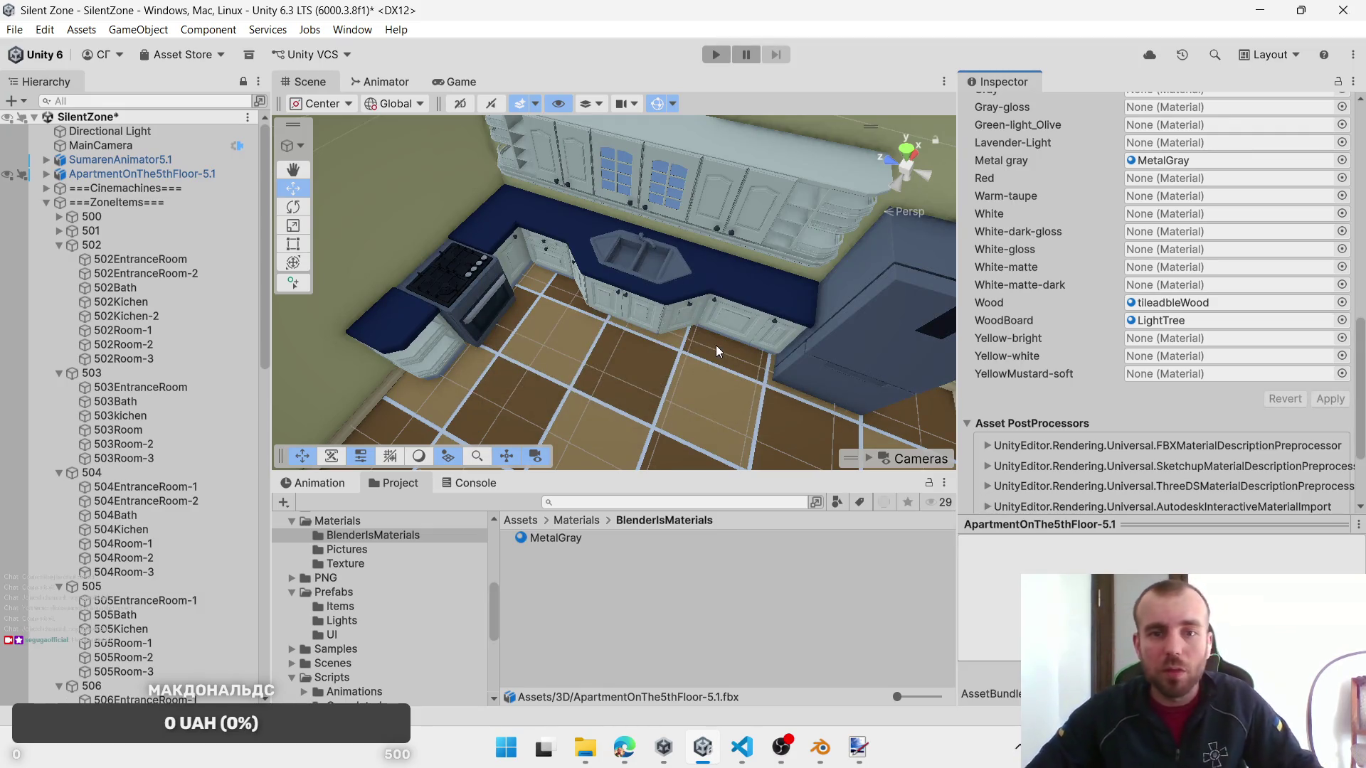
pyautogui.scroll(5, 703, 317)
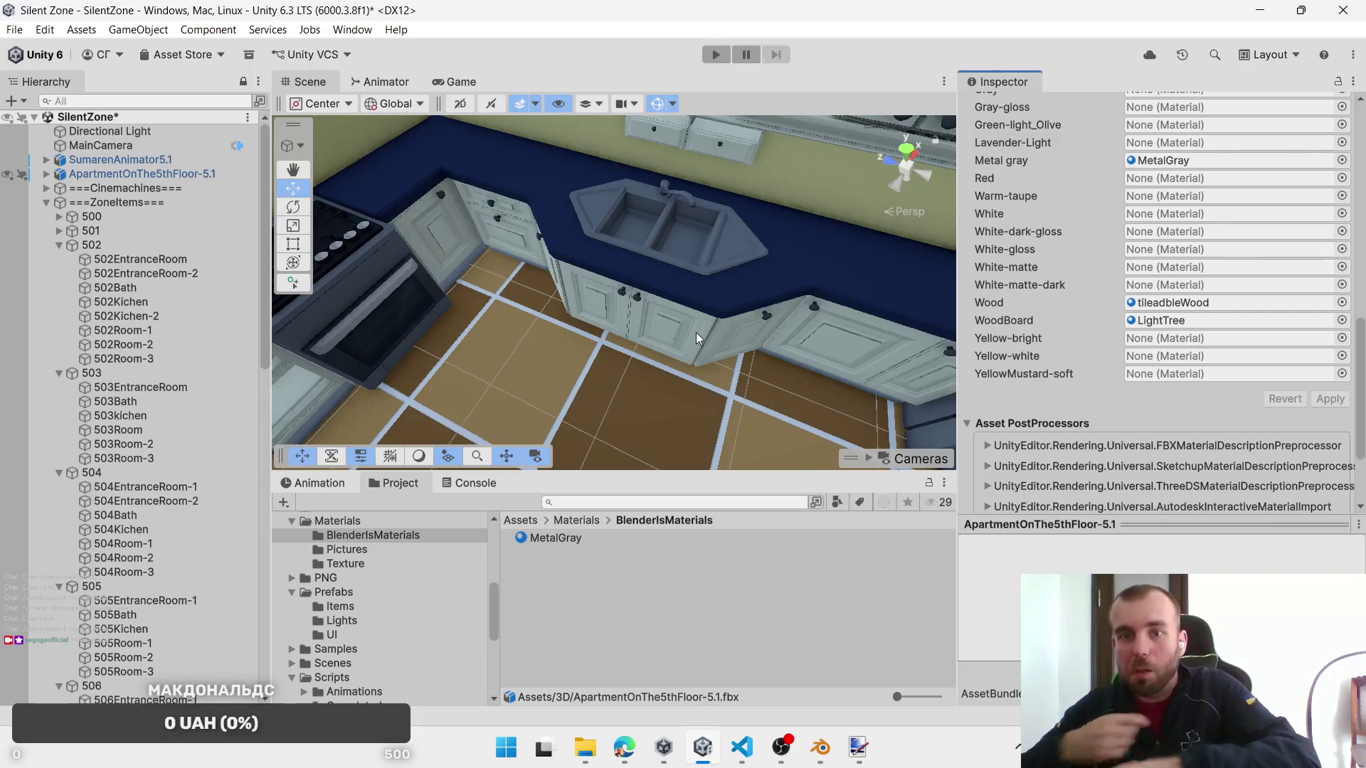
pyautogui.click(578, 542)
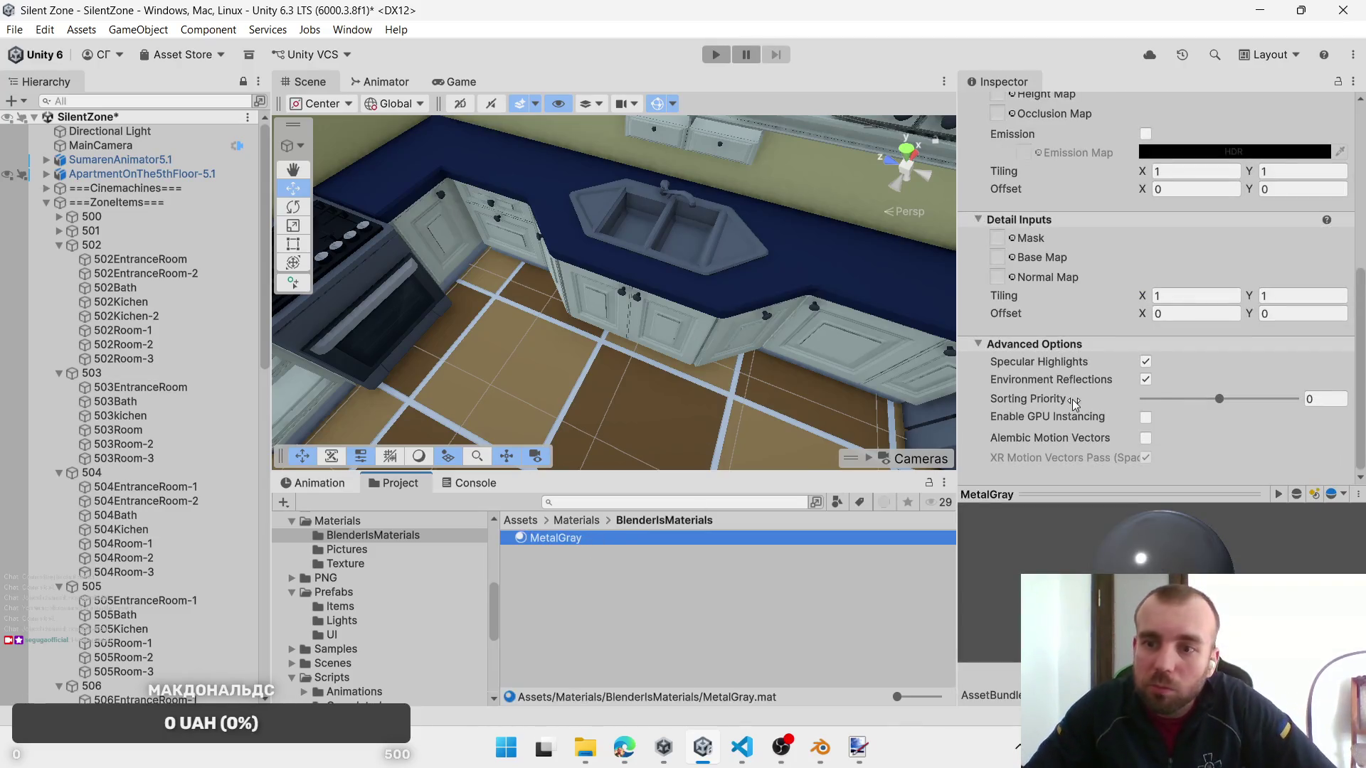
pyautogui.scroll(2, 693, 246)
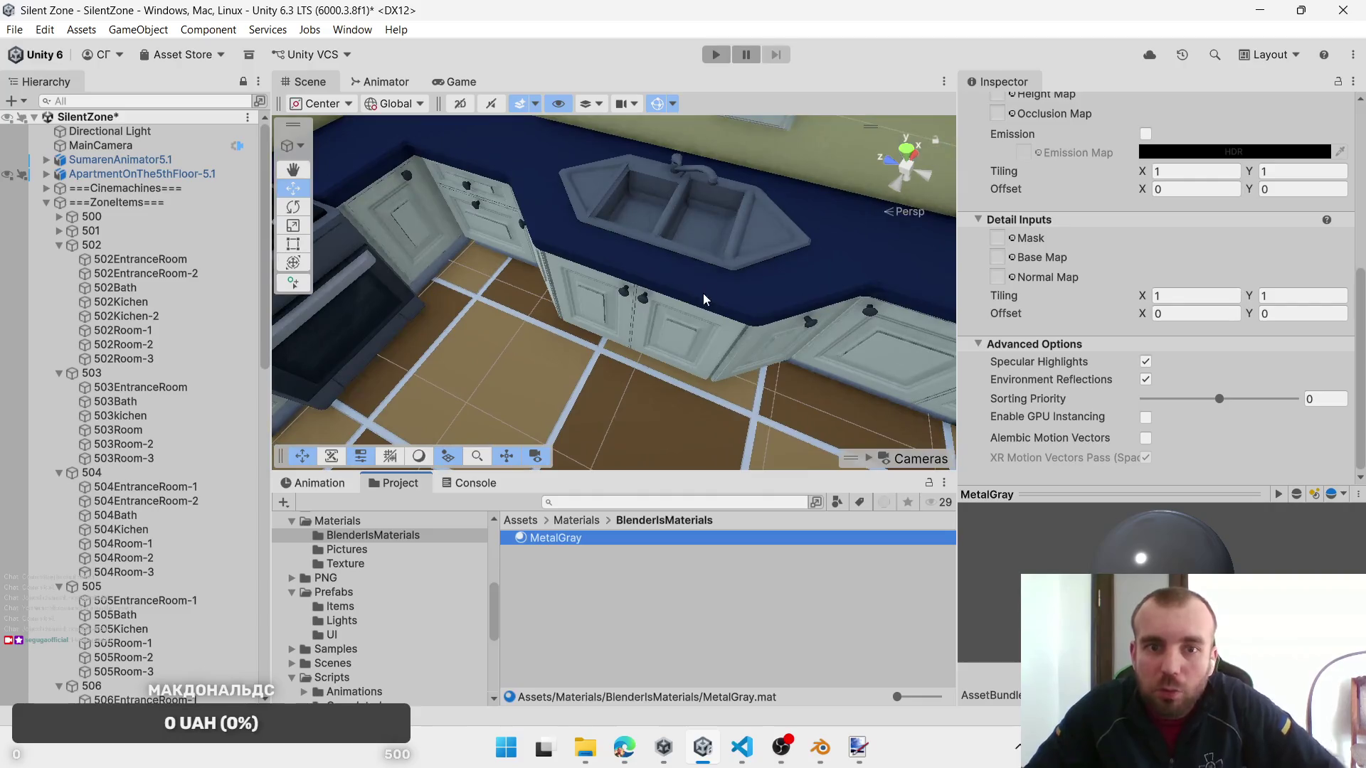
pyautogui.scroll(10, 1216, 441)
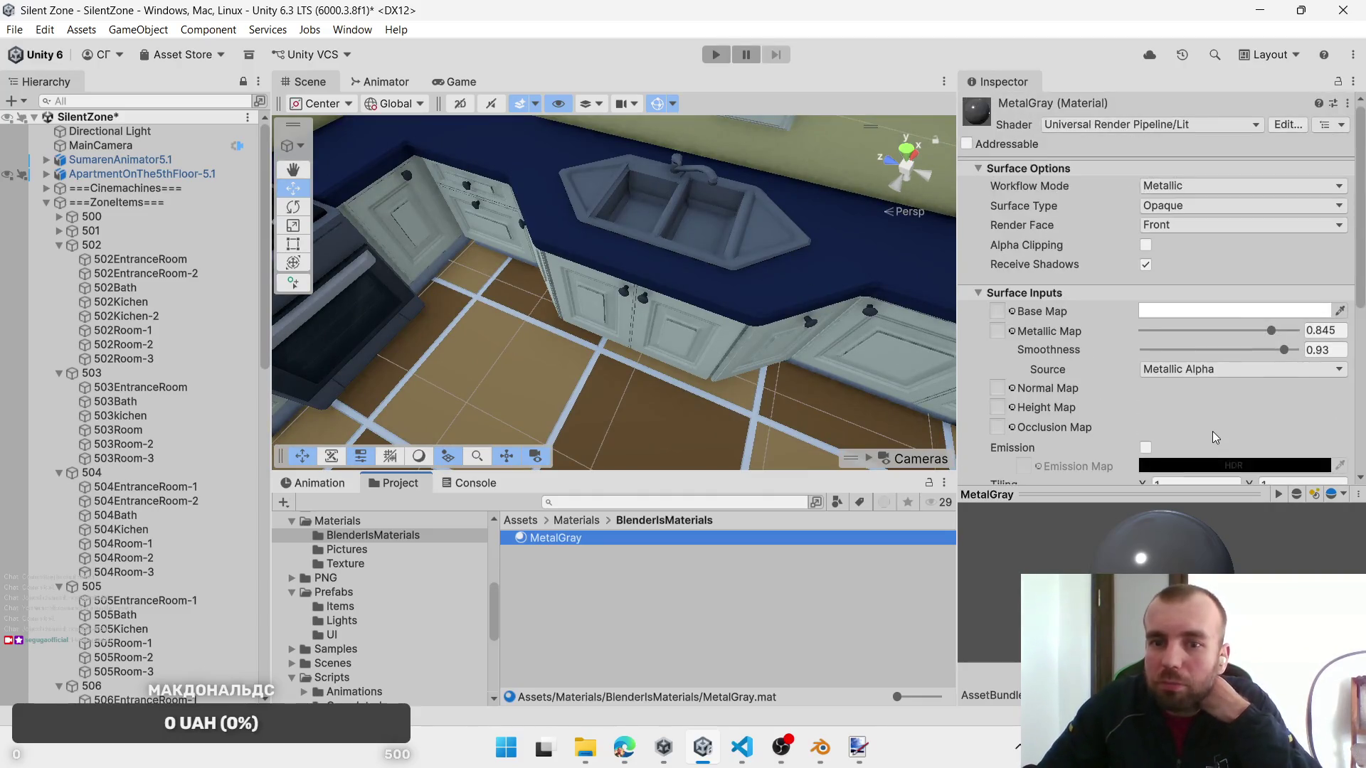
# Step: Set MetalGray's Metallic to 0.85 and Smoothness to 0.95, then view the kitchen sink
pyautogui.moveTo(1263, 331)
pyautogui.mouseDown()
pyautogui.moveTo(1237, 339)
pyautogui.moveTo(1298, 345)
pyautogui.mouseUp()
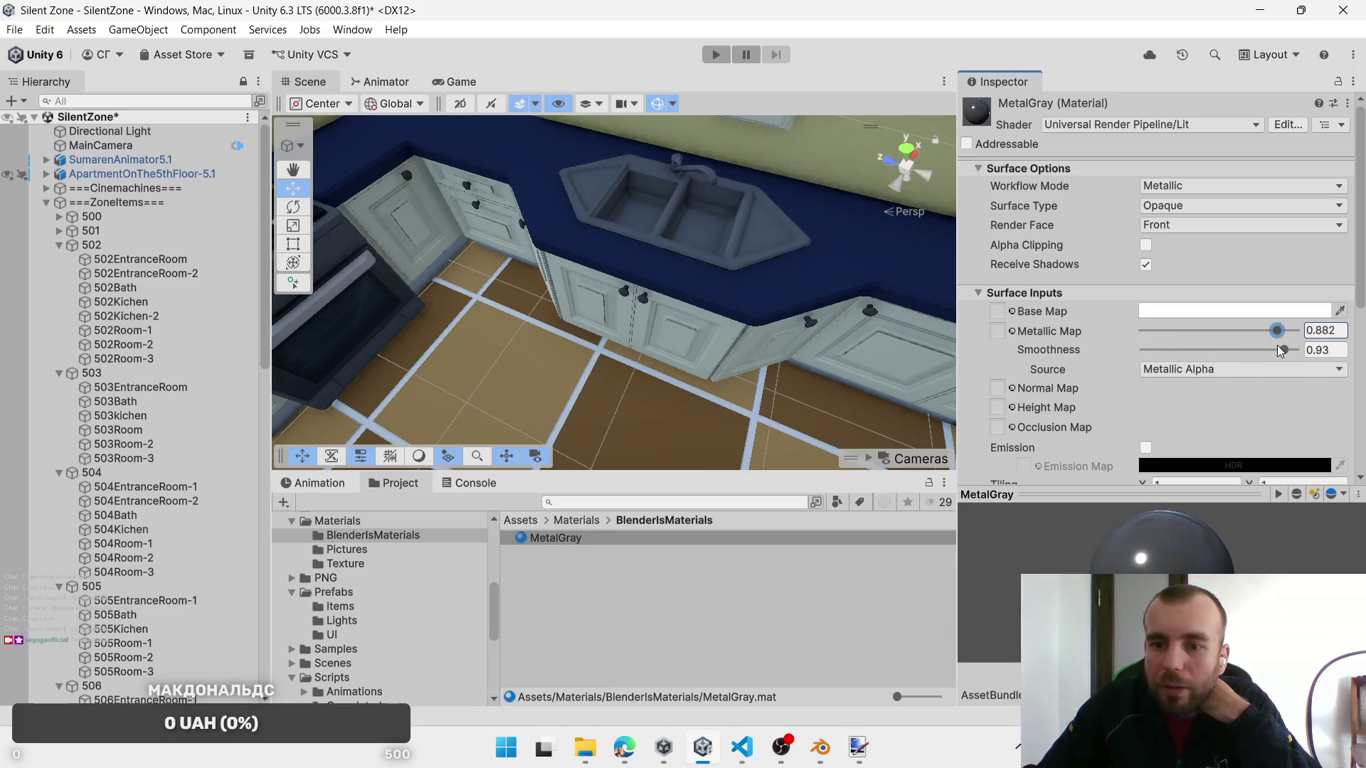
pyautogui.moveTo(1313, 364); pyautogui.dragTo(1266, 365)
pyautogui.click(1336, 330)
pyautogui.write('0.85')
pyautogui.click(1333, 352)
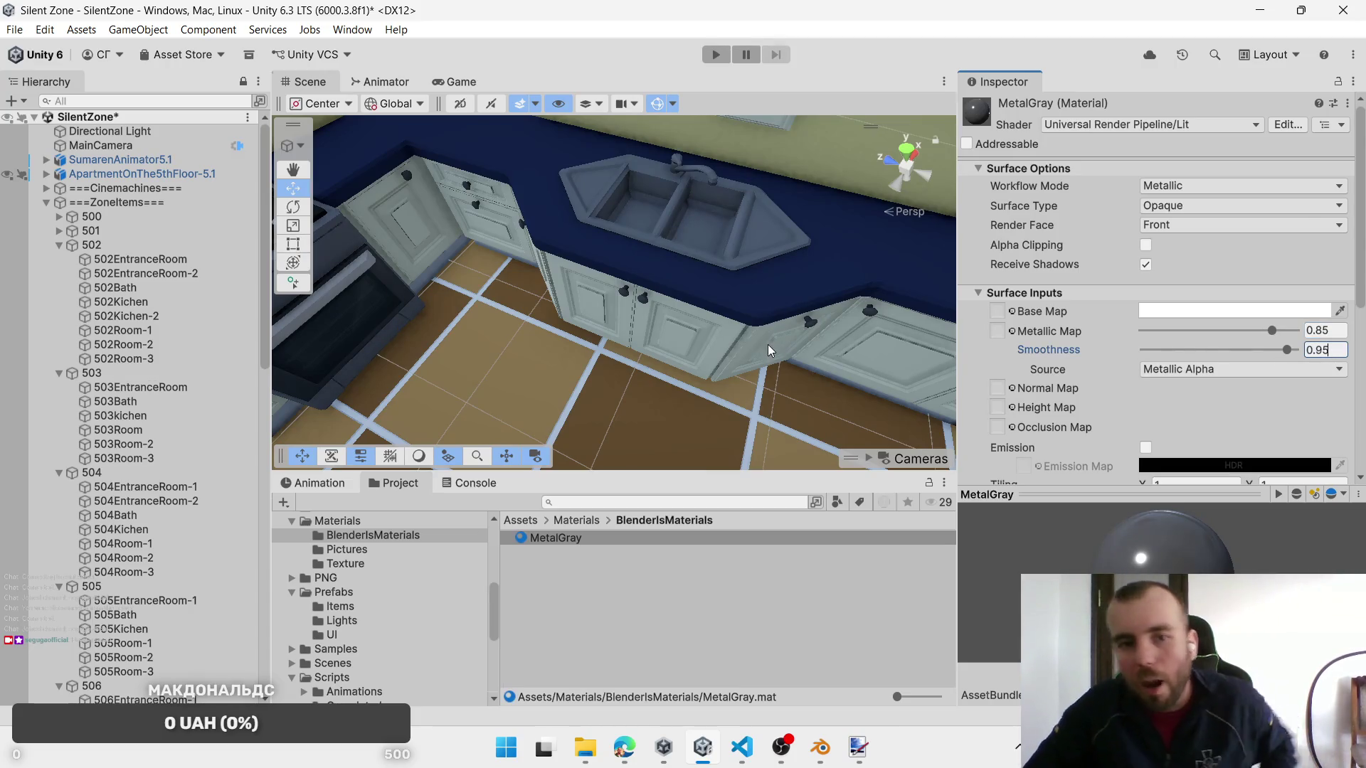
pyautogui.click(767, 344)
pyautogui.moveTo(794, 337); pyautogui.dragTo(758, 326)
pyautogui.scroll(-2, 758, 327)
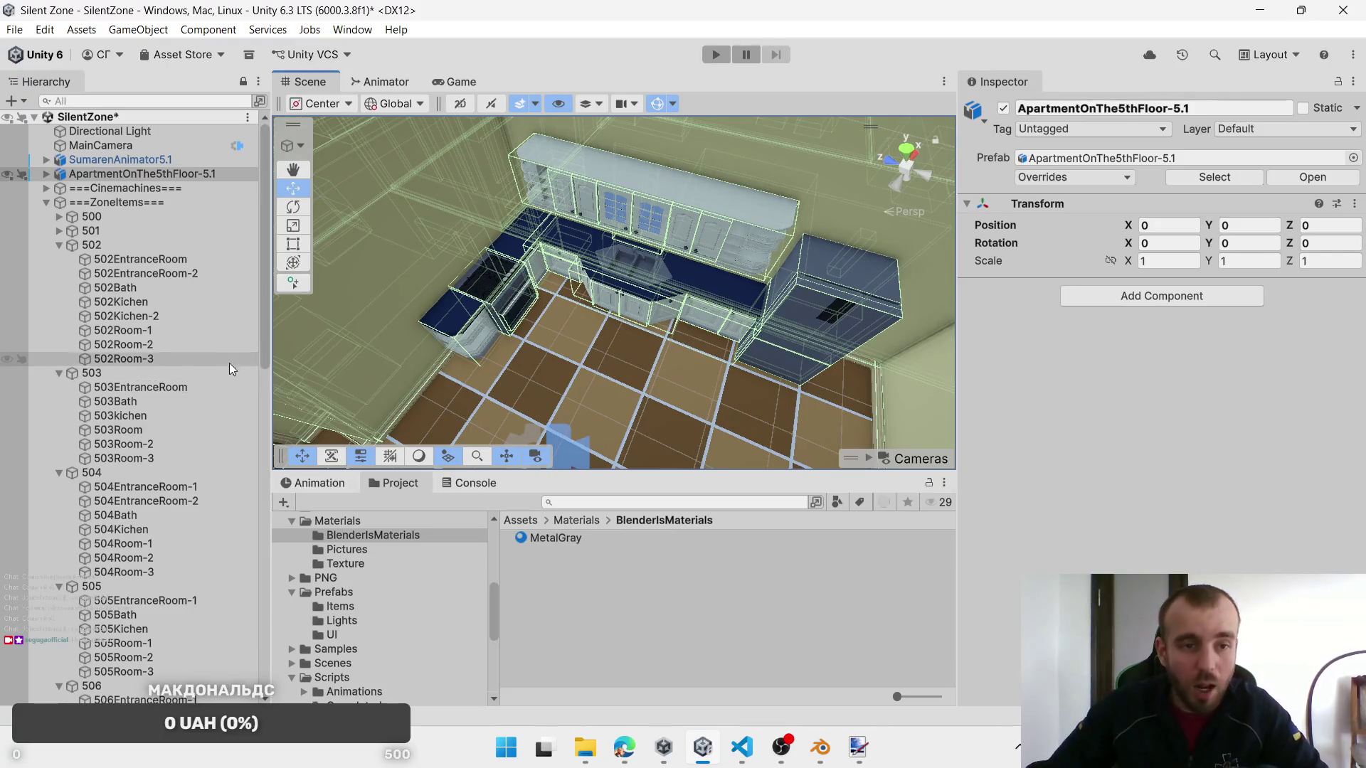
# Step: Inspect a kitchen drawer, the oven door and the drawer beside the oven
pyautogui.click(541, 349)
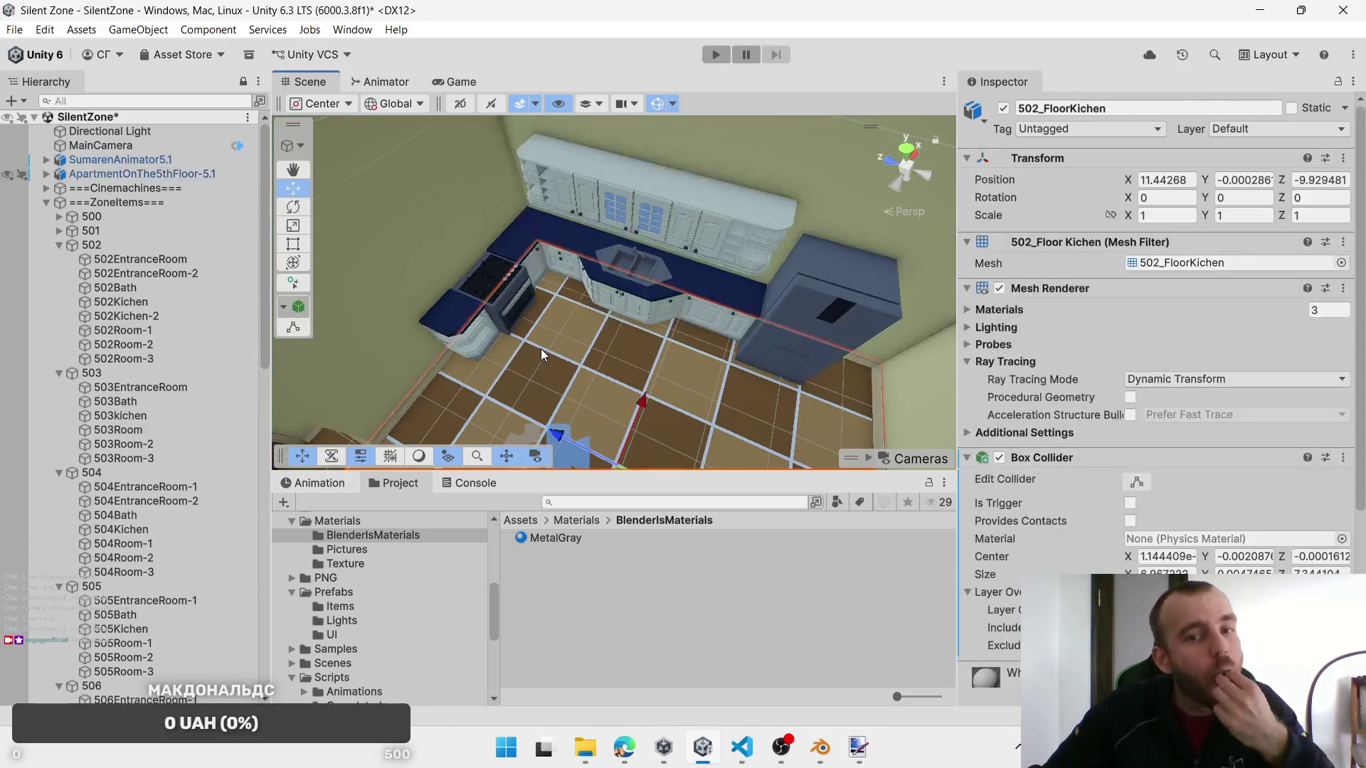
pyautogui.scroll(3, 546, 348)
pyautogui.click(617, 304)
pyautogui.click(617, 305)
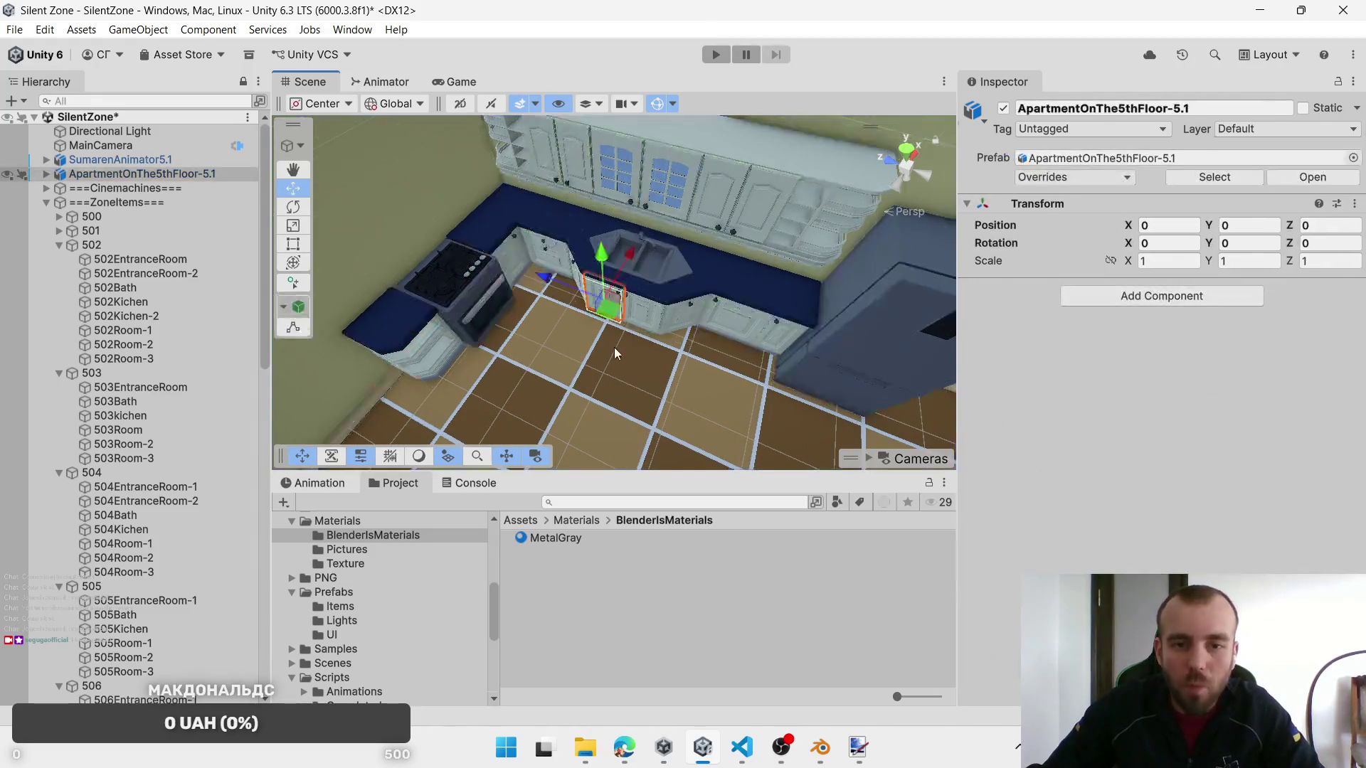
pyautogui.scroll(-5, 981, 437)
pyautogui.scroll(-2, 1136, 504)
pyautogui.moveTo(672, 413)
pyautogui.keyDown('alt'); pyautogui.mouseDown()
pyautogui.moveTo(676, 268)
pyautogui.moveTo(584, 274)
pyautogui.mouseUp(); pyautogui.keyUp('alt')
pyautogui.keyDown('shift'); pyautogui.click(476, 285); pyautogui.keyUp('shift')
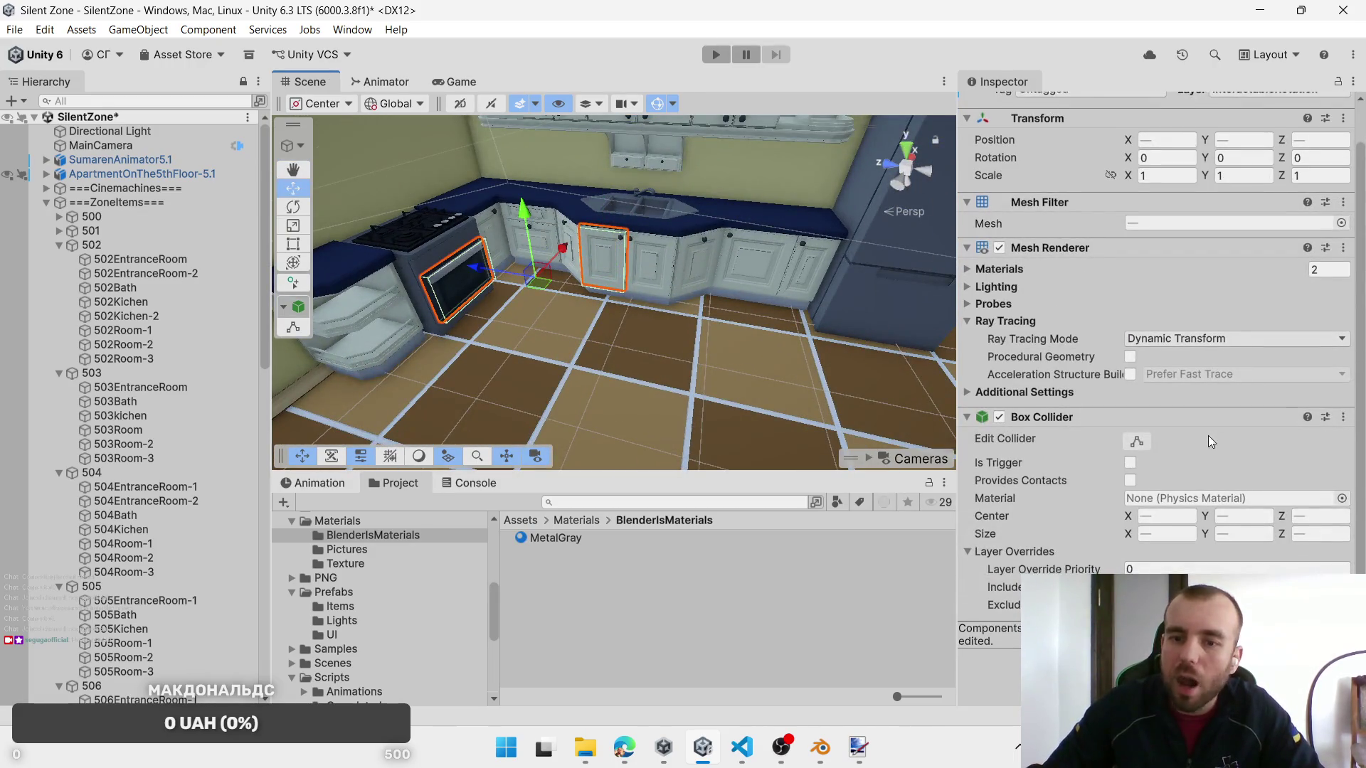
pyautogui.scroll(1, 1172, 421)
pyautogui.click(459, 309)
pyautogui.click(455, 298)
pyautogui.scroll(-2, 1209, 462)
pyautogui.scroll(3, 1198, 496)
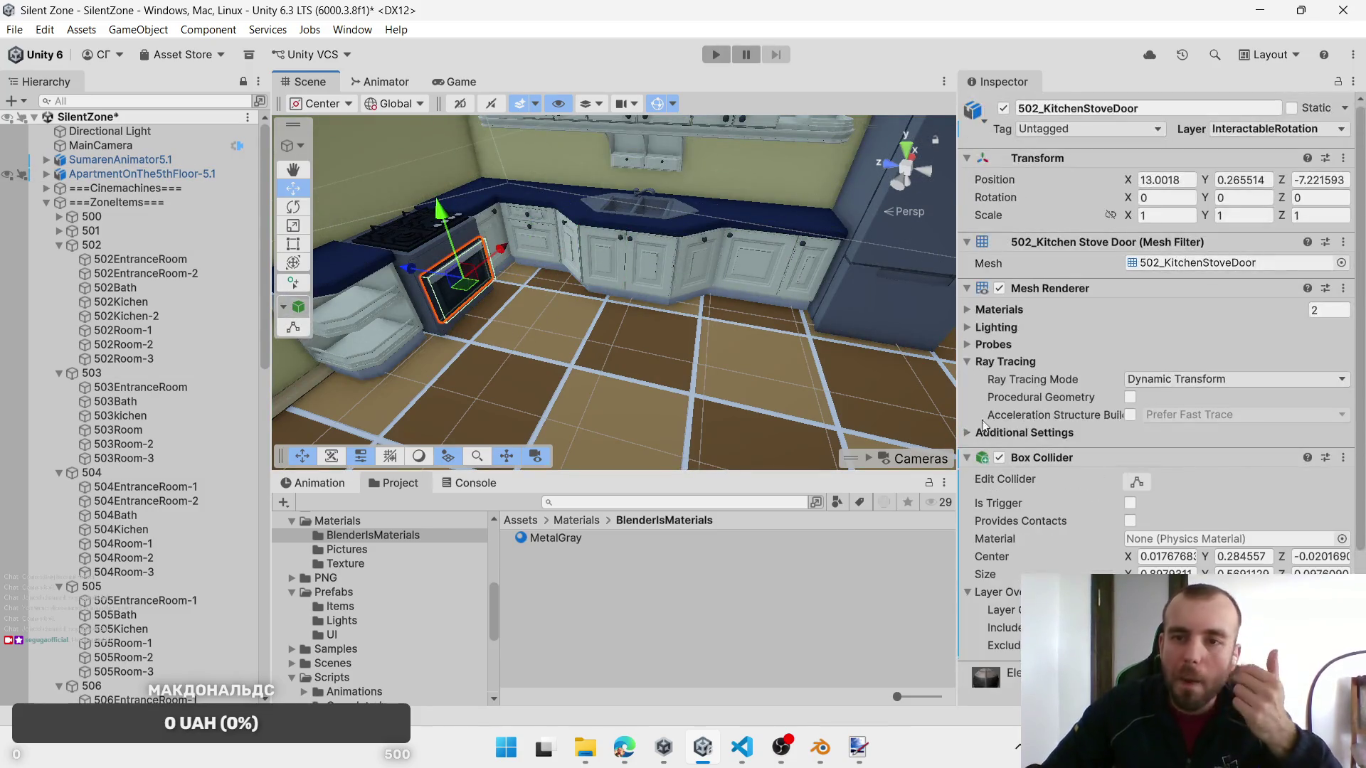
pyautogui.click(495, 229)
pyautogui.click(495, 229)
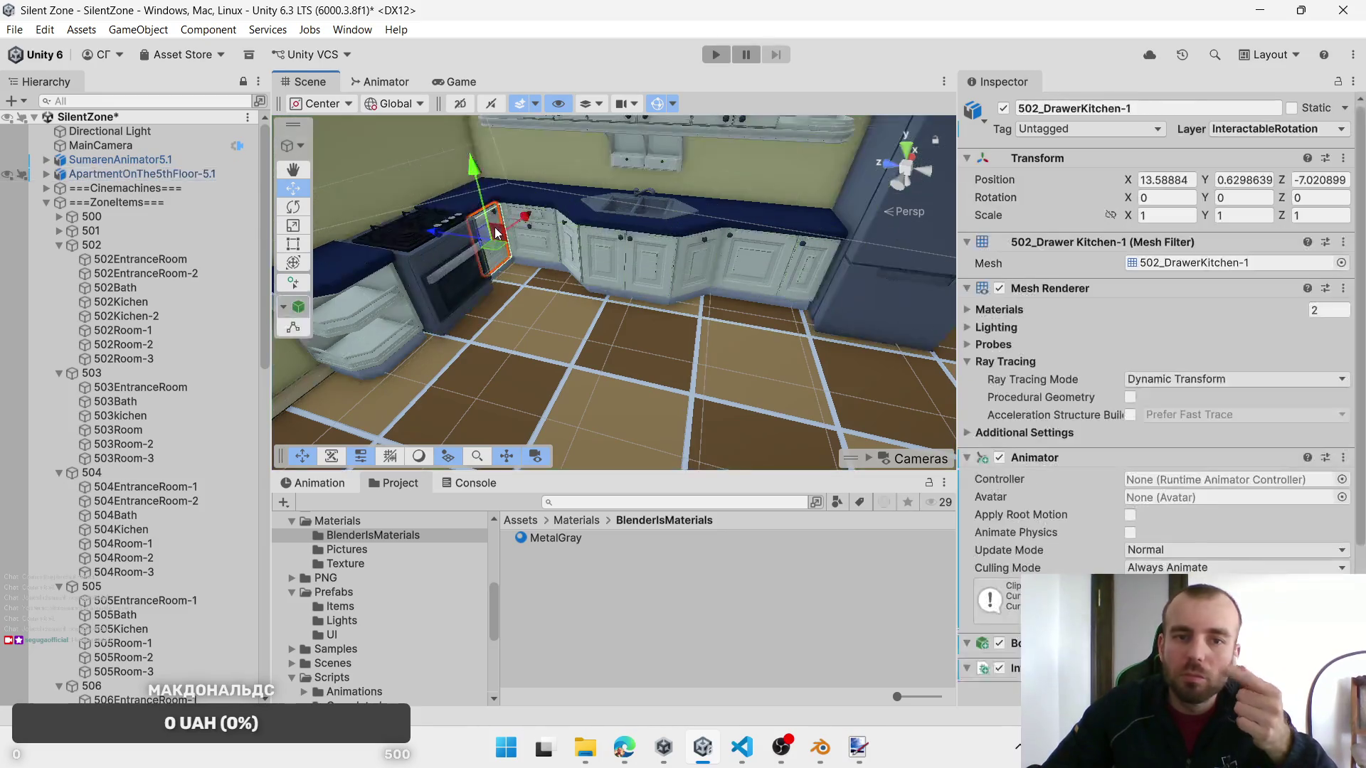
# Step: Inspect a lower kitchen drawer and both fridge doors
pyautogui.scroll(-5, 1205, 441)
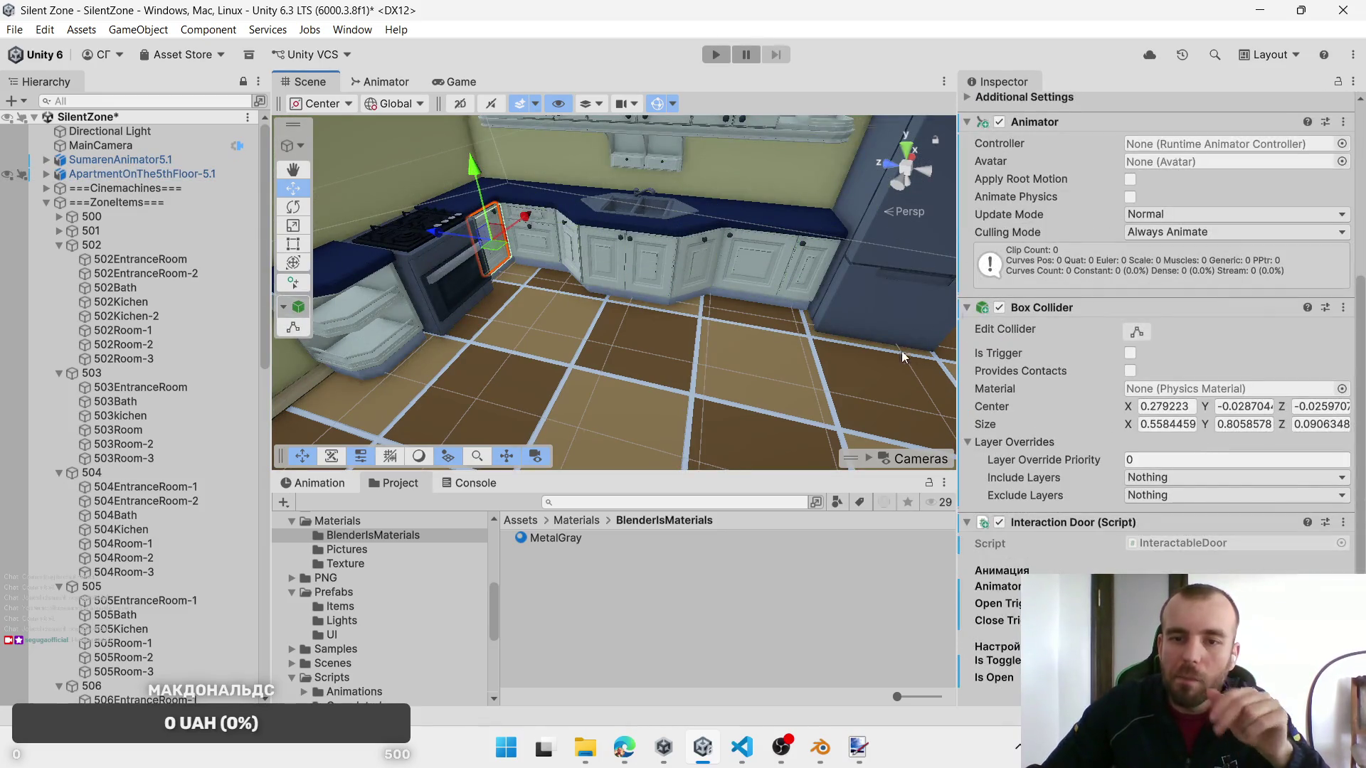
pyautogui.click(816, 272)
pyautogui.click(811, 270)
pyautogui.scroll(-3, 1176, 473)
pyautogui.scroll(-5, 1177, 472)
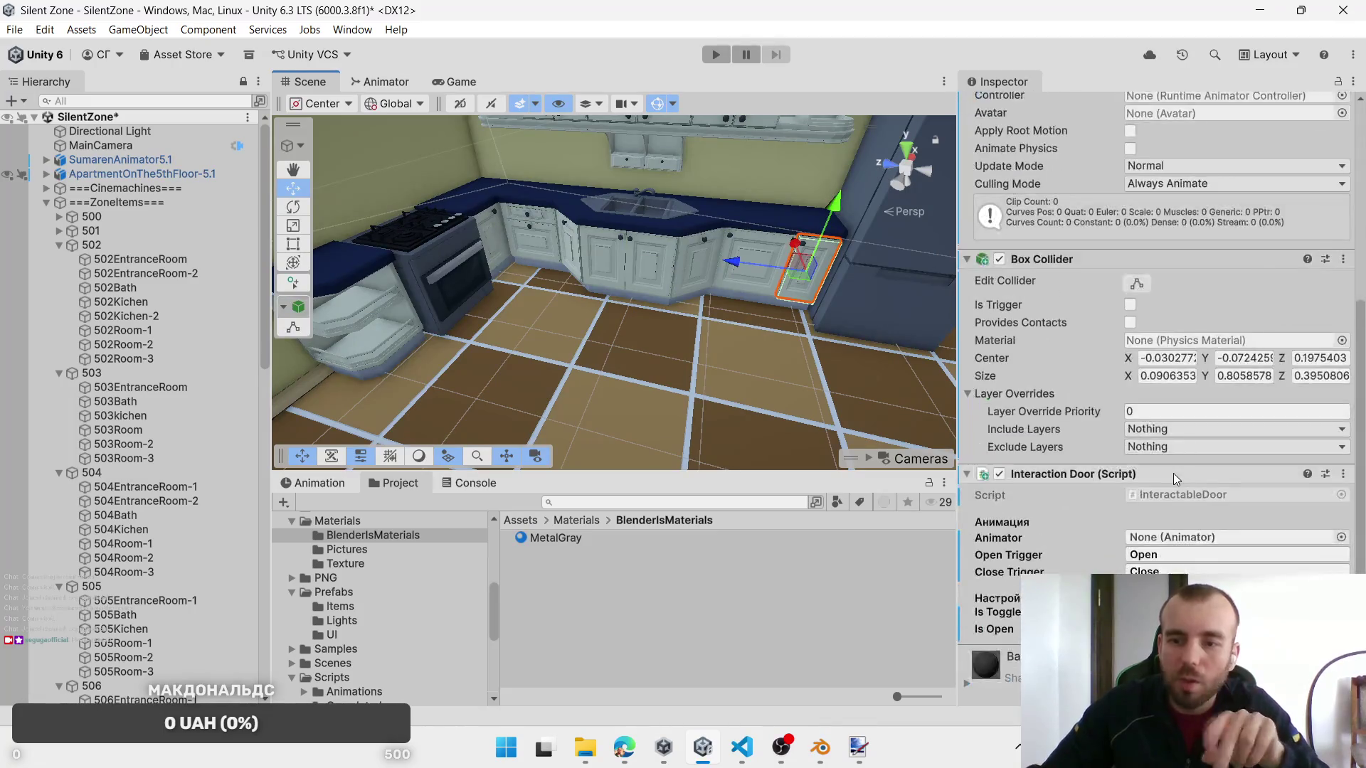
pyautogui.click(939, 249)
pyautogui.scroll(-3, 1167, 463)
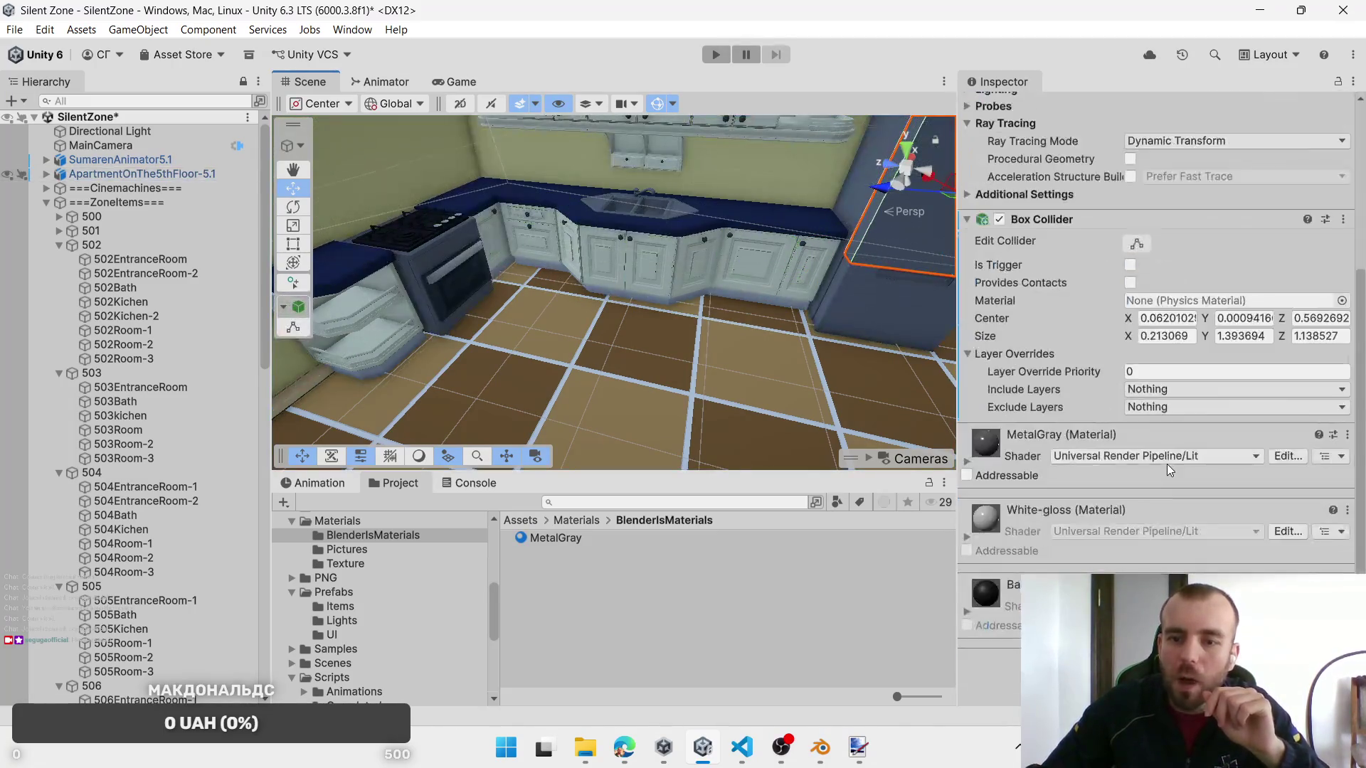
pyautogui.scroll(3, 1167, 464)
pyautogui.click(929, 315)
pyautogui.click(928, 314)
pyautogui.scroll(-3, 1129, 402)
# Step: Select the two small drawers under the upper cabinets and remove their Interaction Door script
pyautogui.moveTo(774, 242)
pyautogui.mouseDown()
pyautogui.moveTo(729, 300)
pyautogui.moveTo(641, 273)
pyautogui.mouseUp()
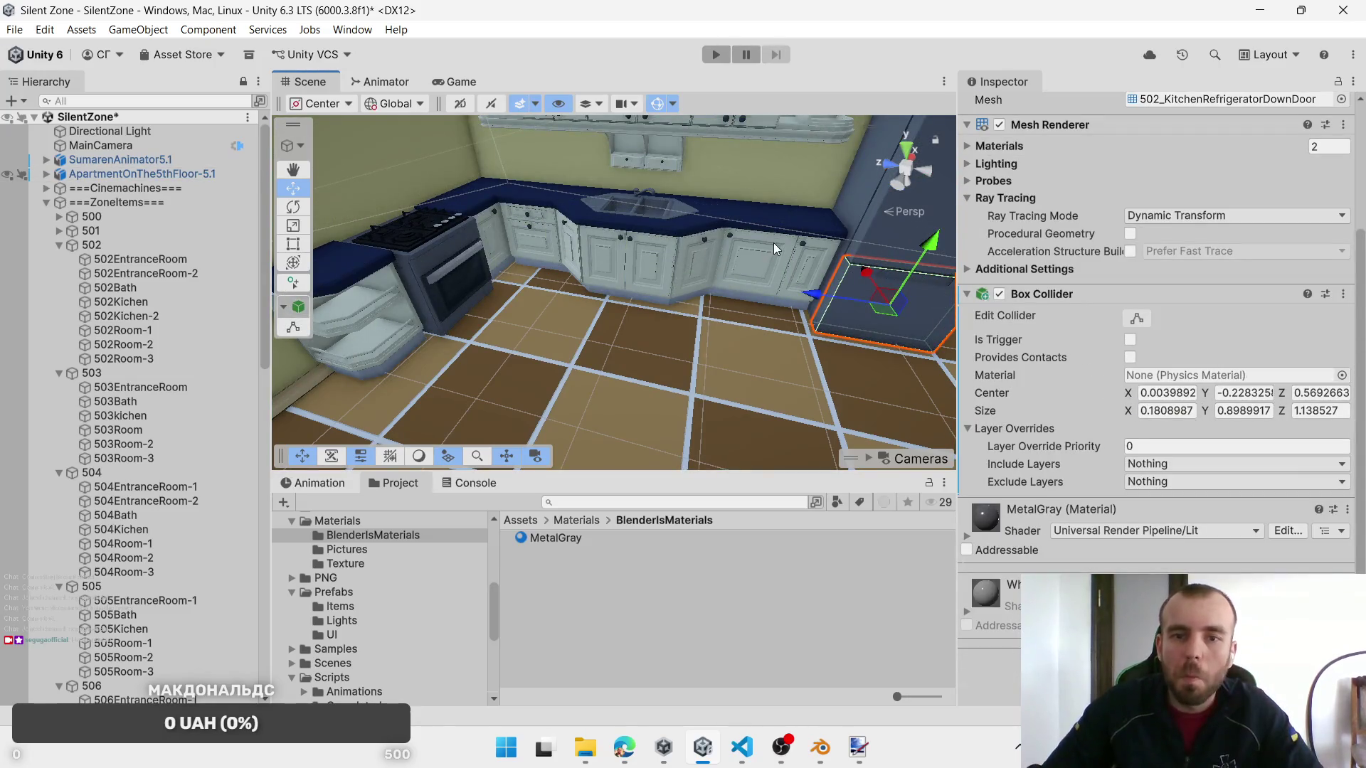
pyautogui.click(739, 238)
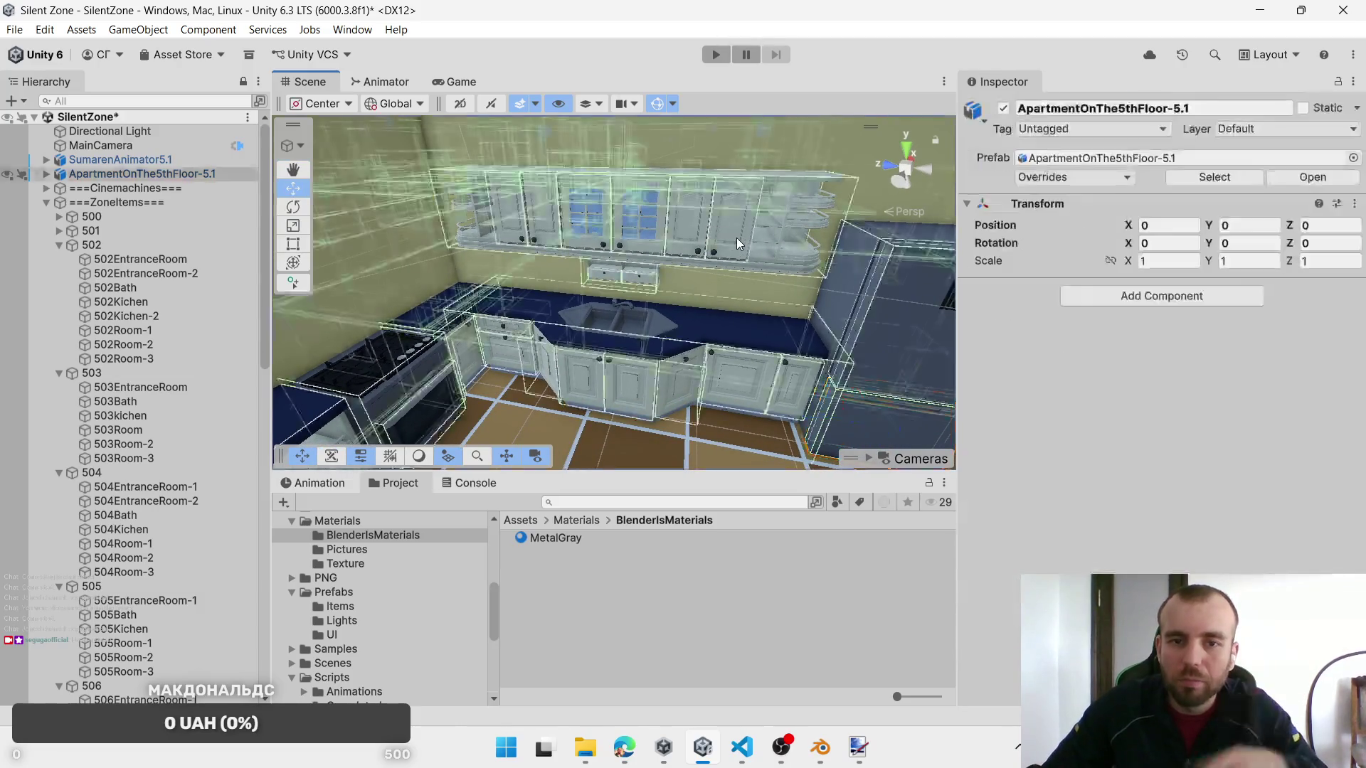
pyautogui.click(638, 279)
pyautogui.scroll(-3, 1095, 446)
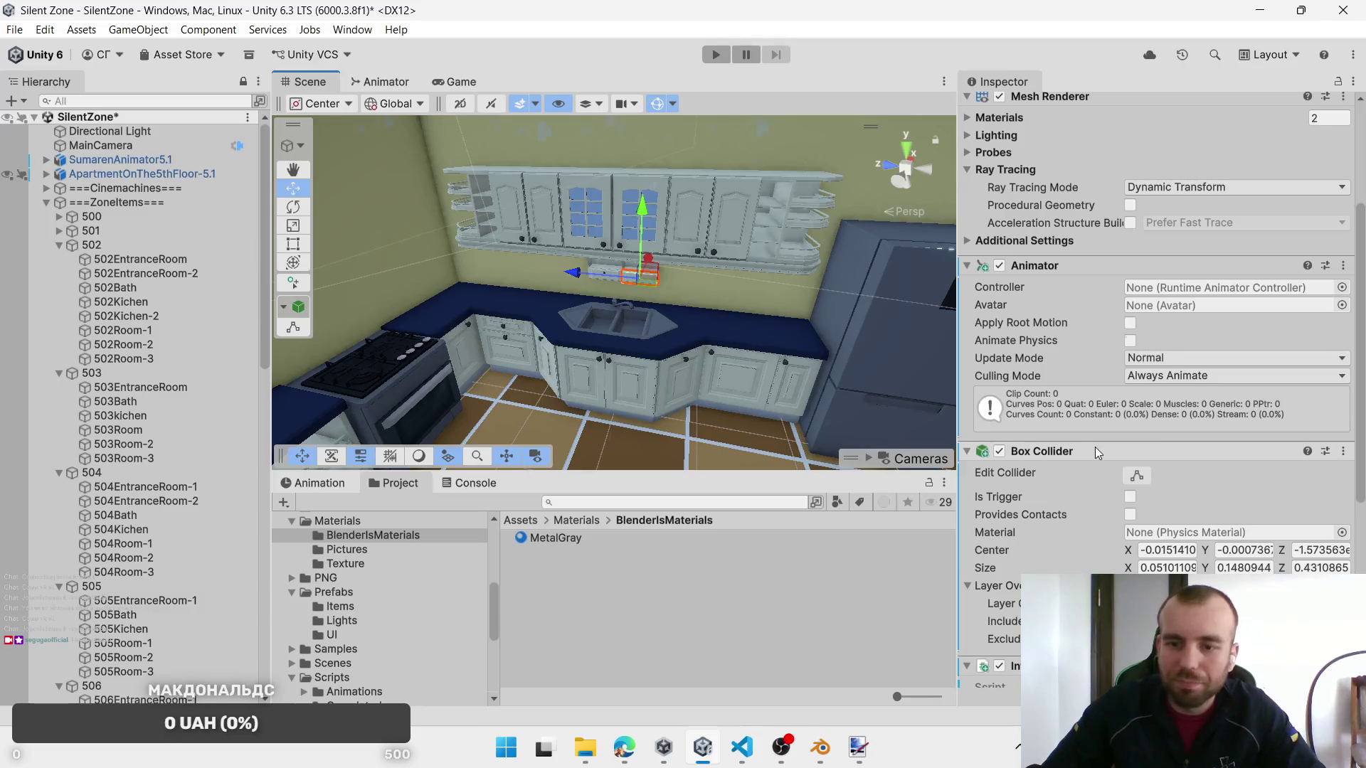
pyautogui.scroll(1, 1095, 446)
pyautogui.scroll(-3, 1158, 439)
pyautogui.scroll(-1, 1159, 439)
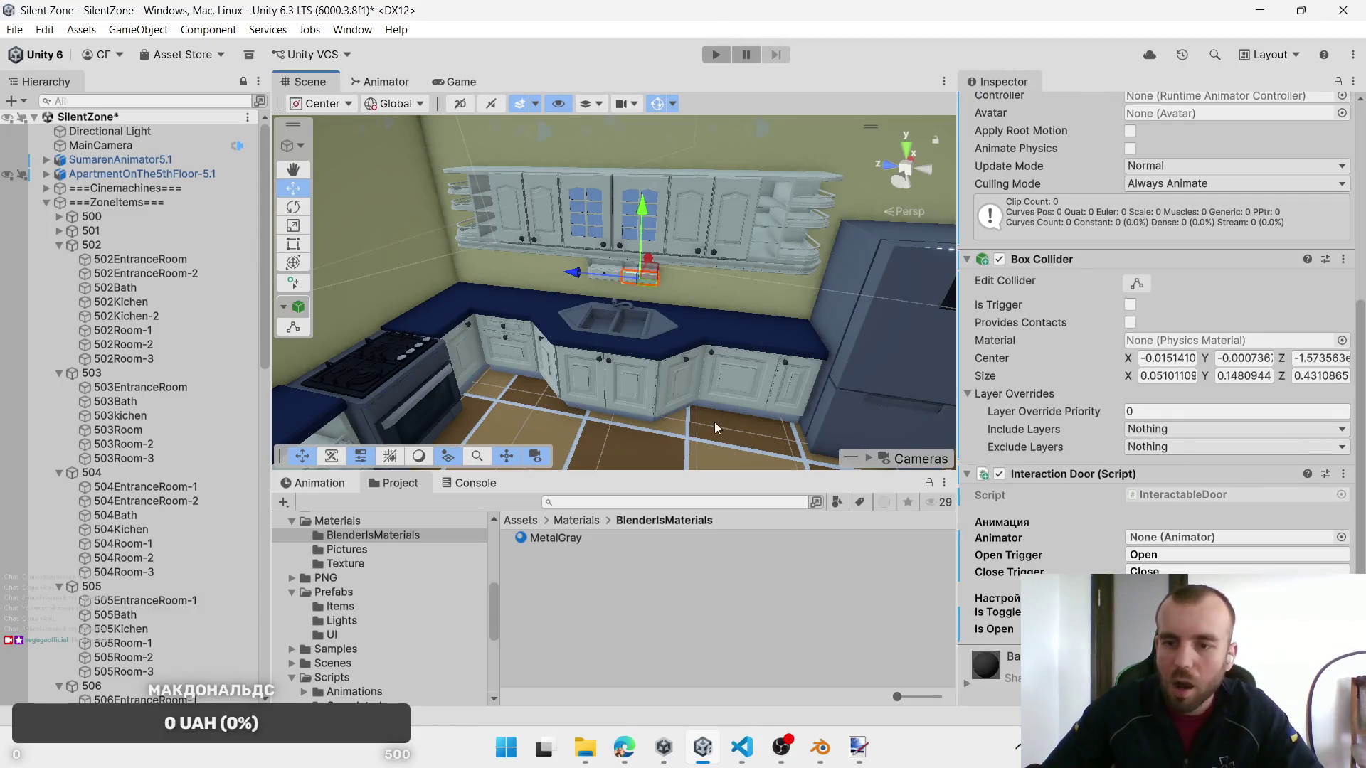
pyautogui.keyDown('shift'); pyautogui.click(607, 281); pyautogui.keyUp('shift')
pyautogui.click(607, 276)
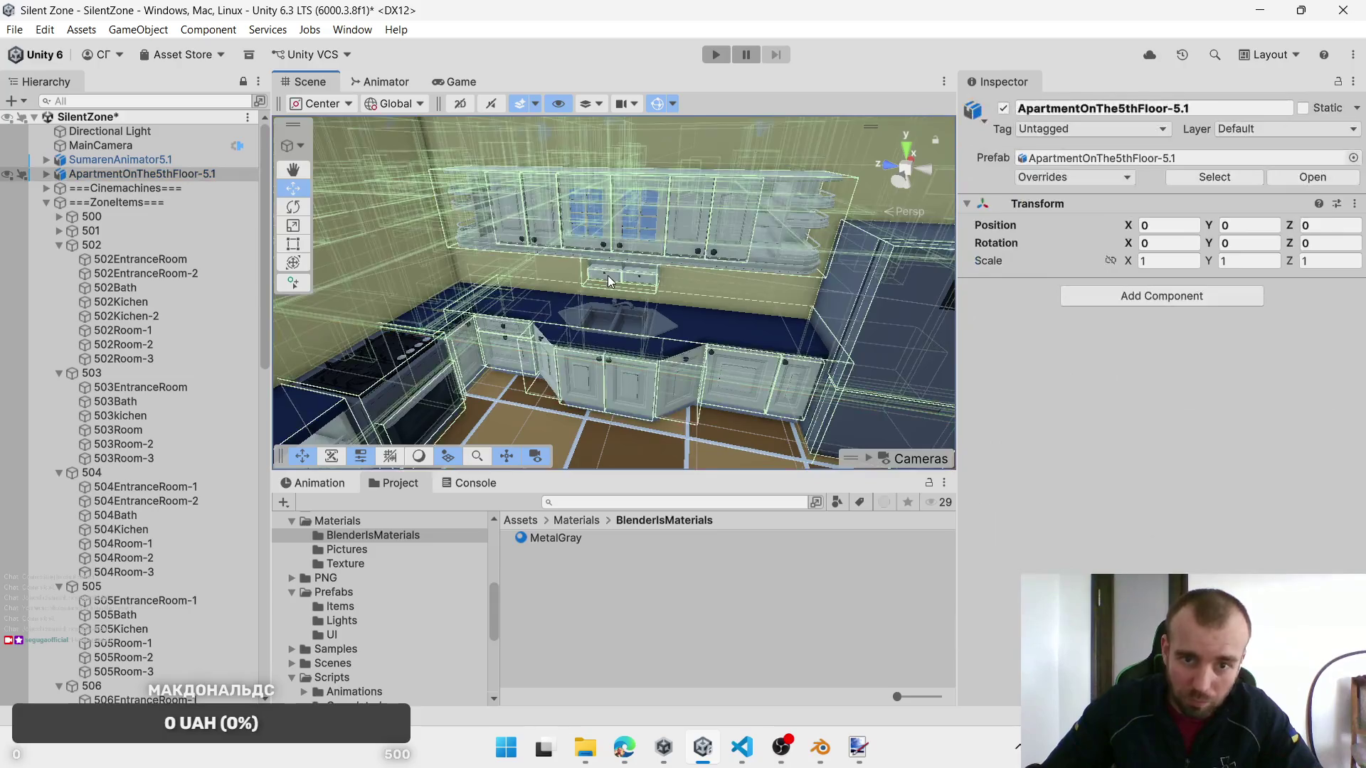
pyautogui.click(646, 276)
pyautogui.keyDown('shift'); pyautogui.click(647, 281); pyautogui.keyUp('shift')
pyautogui.scroll(-3, 1158, 468)
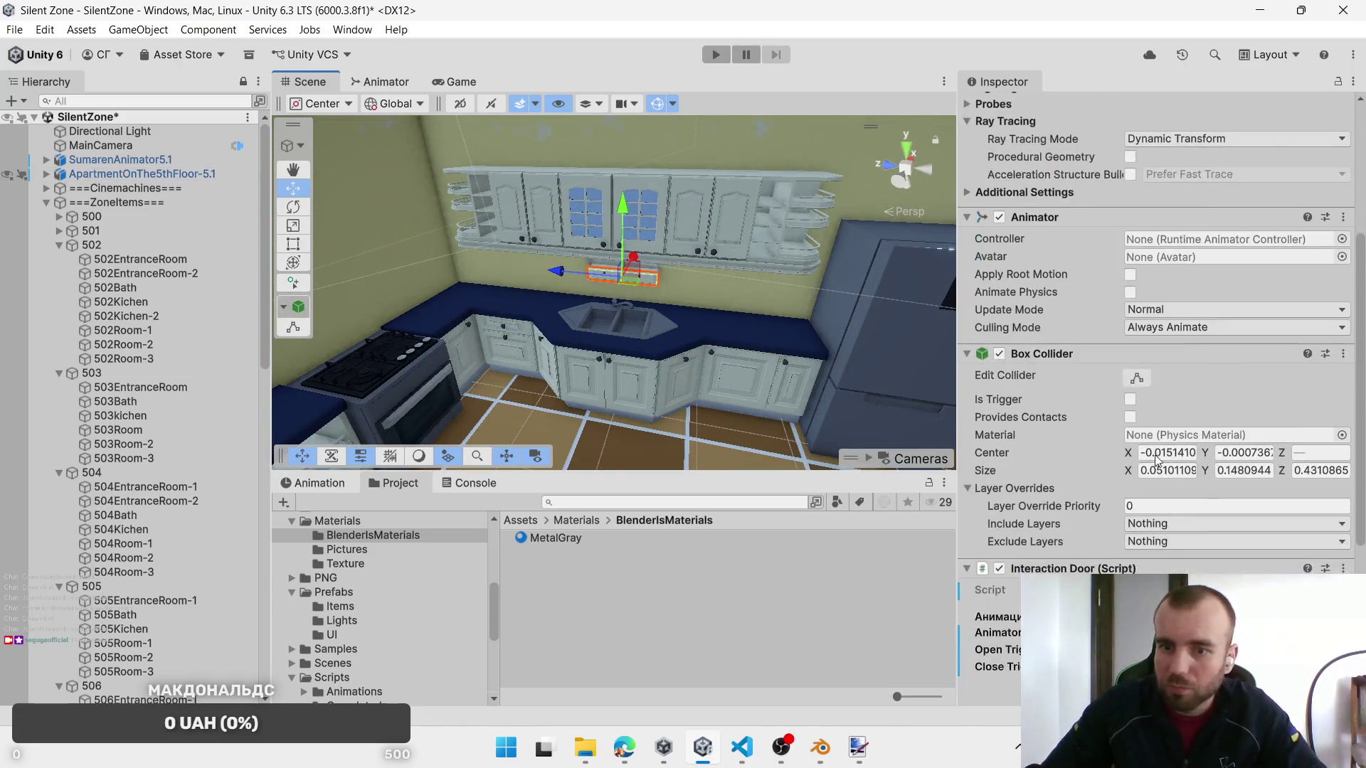
pyautogui.rightClick(1301, 568)
pyautogui.click(1184, 397)
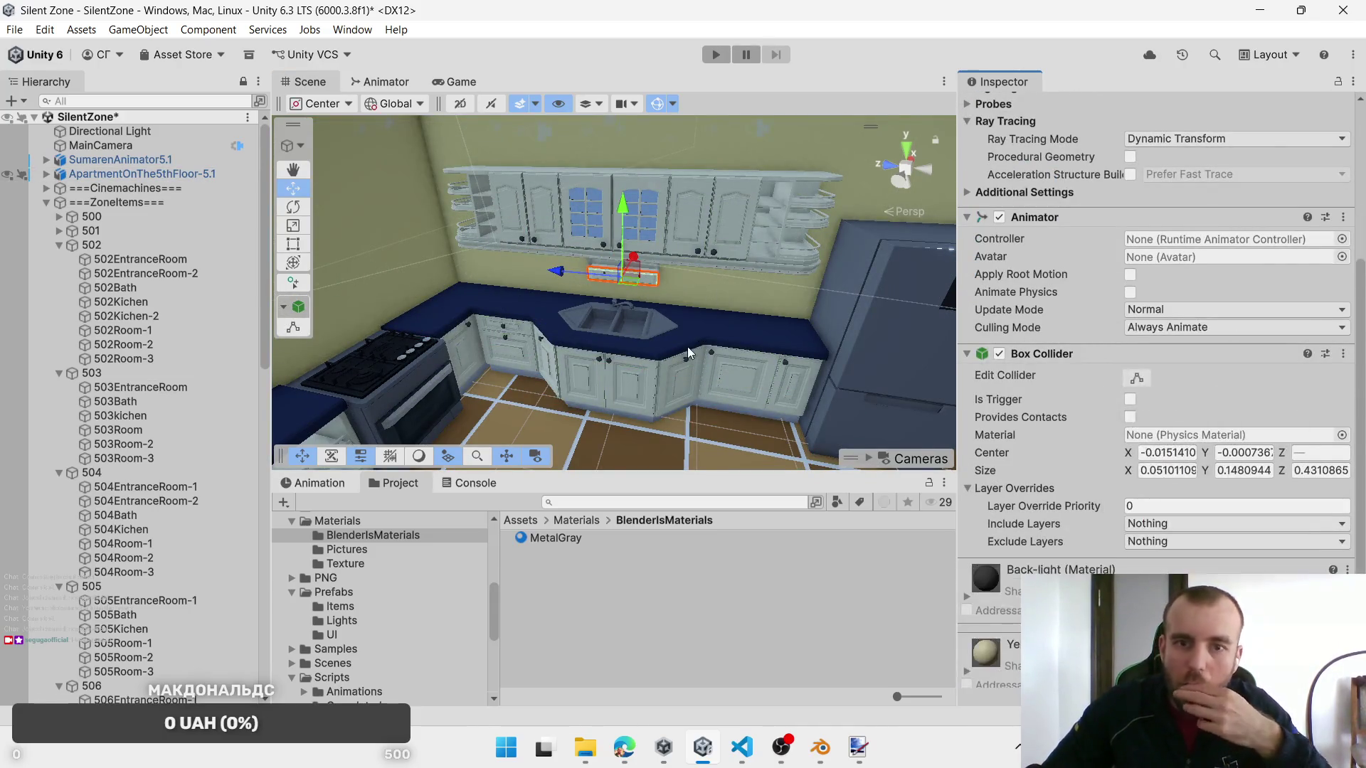
# Step: Select the whole upper row of kitchen cabinet doors
pyautogui.click(717, 216)
pyautogui.click(693, 229)
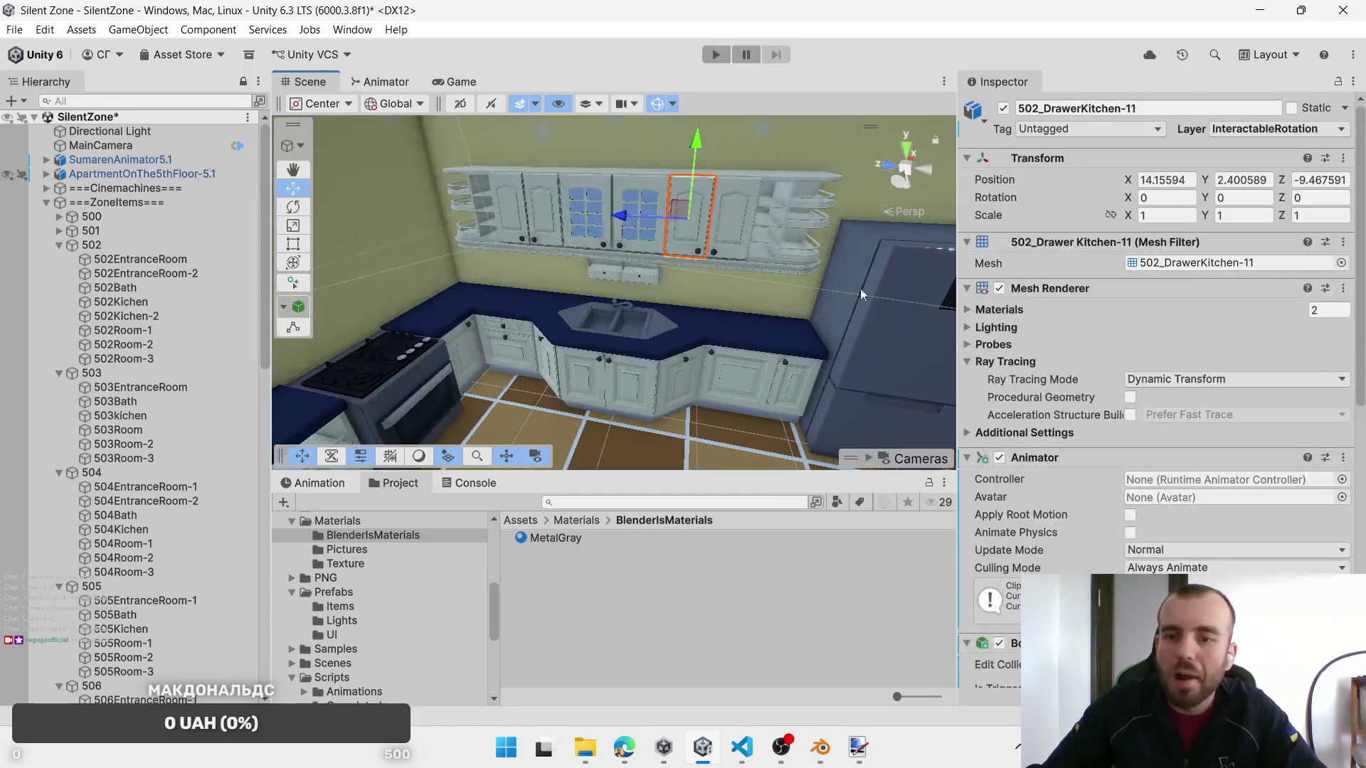
pyautogui.scroll(-4, 1220, 483)
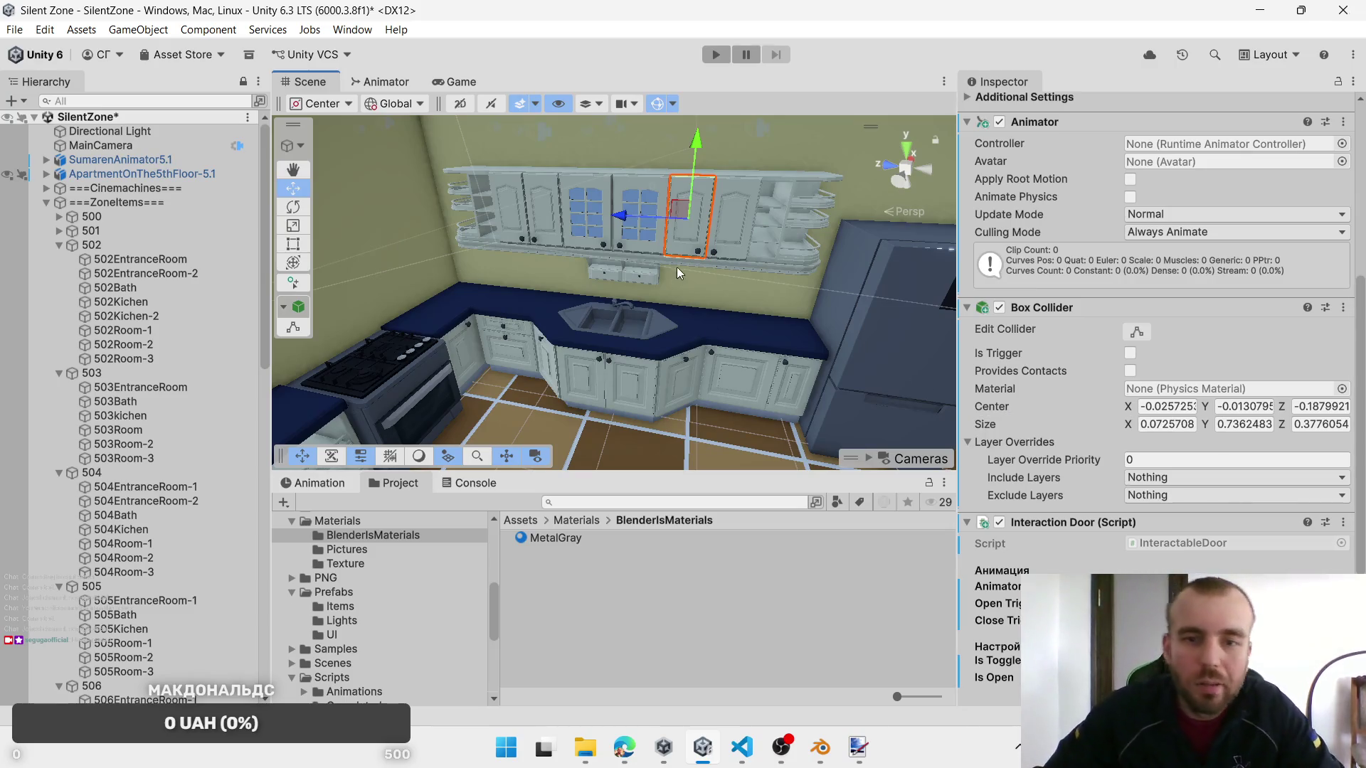
pyautogui.moveTo(729, 243); pyautogui.dragTo(520, 240)
# Step: Add the lower cabinet doors, angled corner panel and left side panel to the selection
pyautogui.keyDown('shift'); pyautogui.click(765, 400); pyautogui.keyUp('shift')
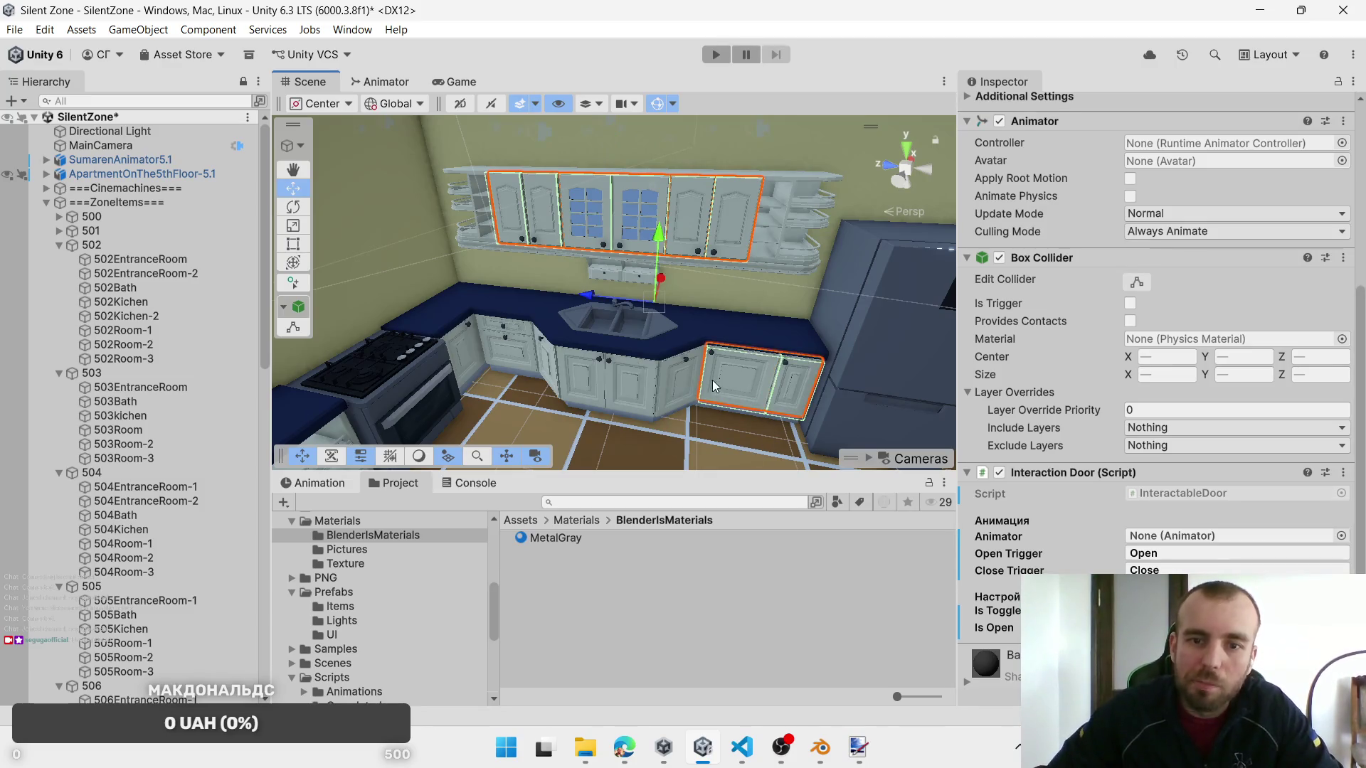
pyautogui.keyDown('shift'); pyautogui.click(636, 399); pyautogui.keyUp('shift')
pyautogui.keyDown('shift'); pyautogui.click(575, 391); pyautogui.keyUp('shift')
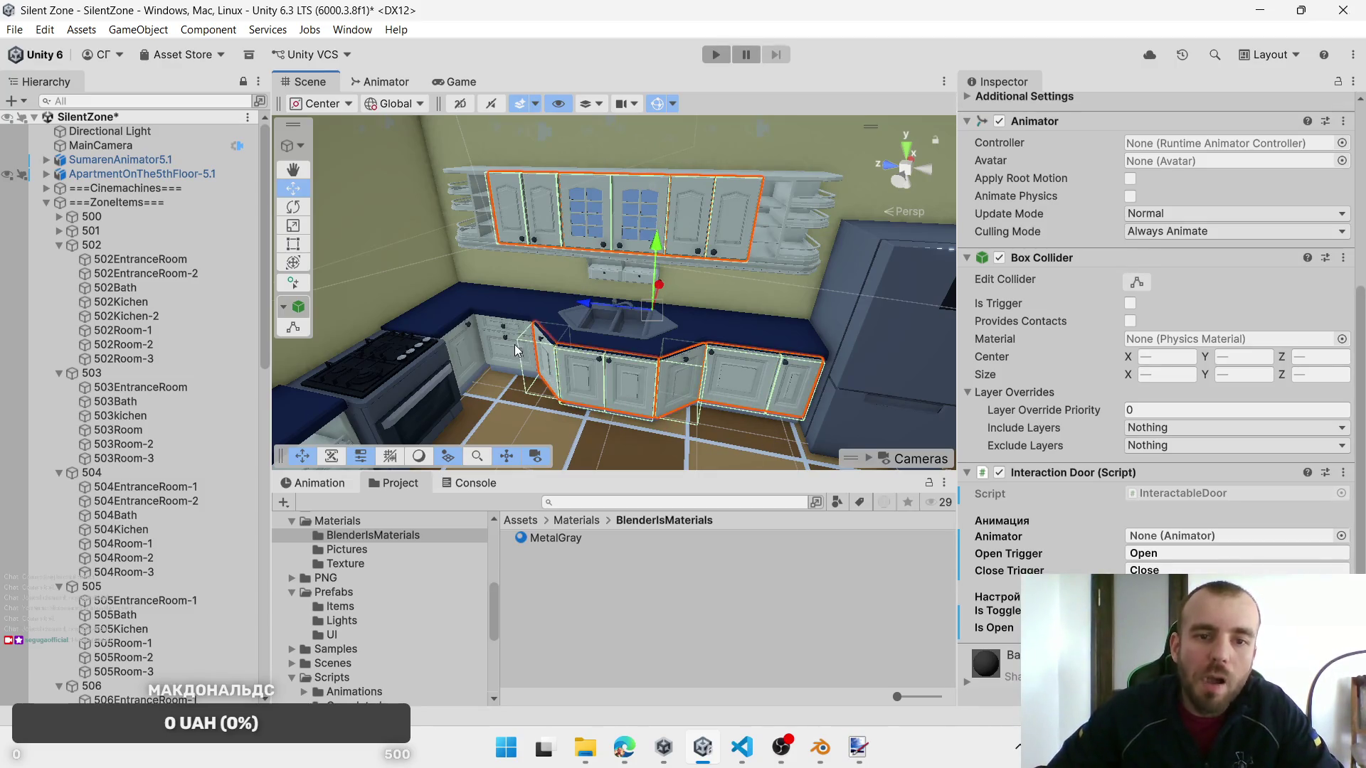
pyautogui.keyDown('shift'); pyautogui.click(514, 344); pyautogui.keyUp('shift')
pyautogui.keyDown('shift'); pyautogui.click(458, 350); pyautogui.keyUp('shift')
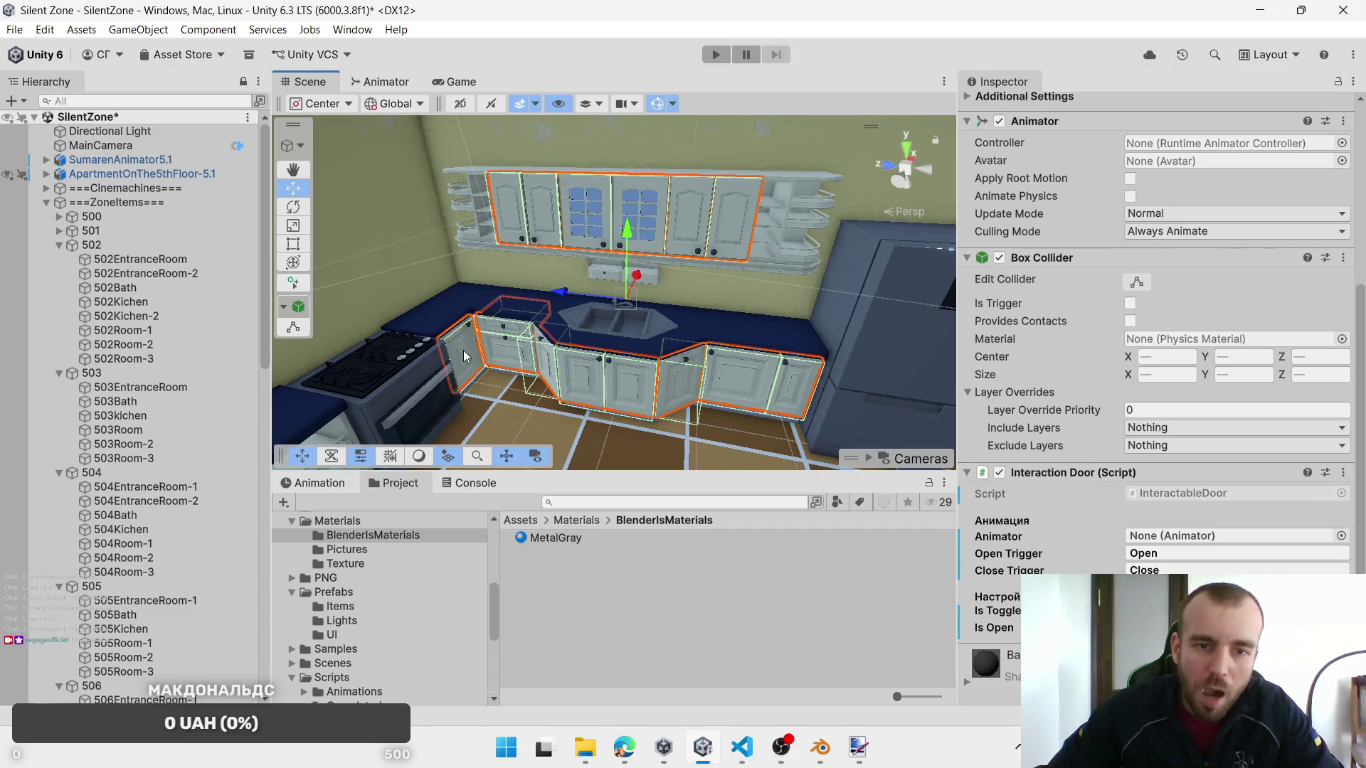
pyautogui.moveTo(627, 373)
pyautogui.mouseDown()
pyautogui.moveTo(551, 342)
pyautogui.moveTo(644, 366)
pyautogui.mouseUp()
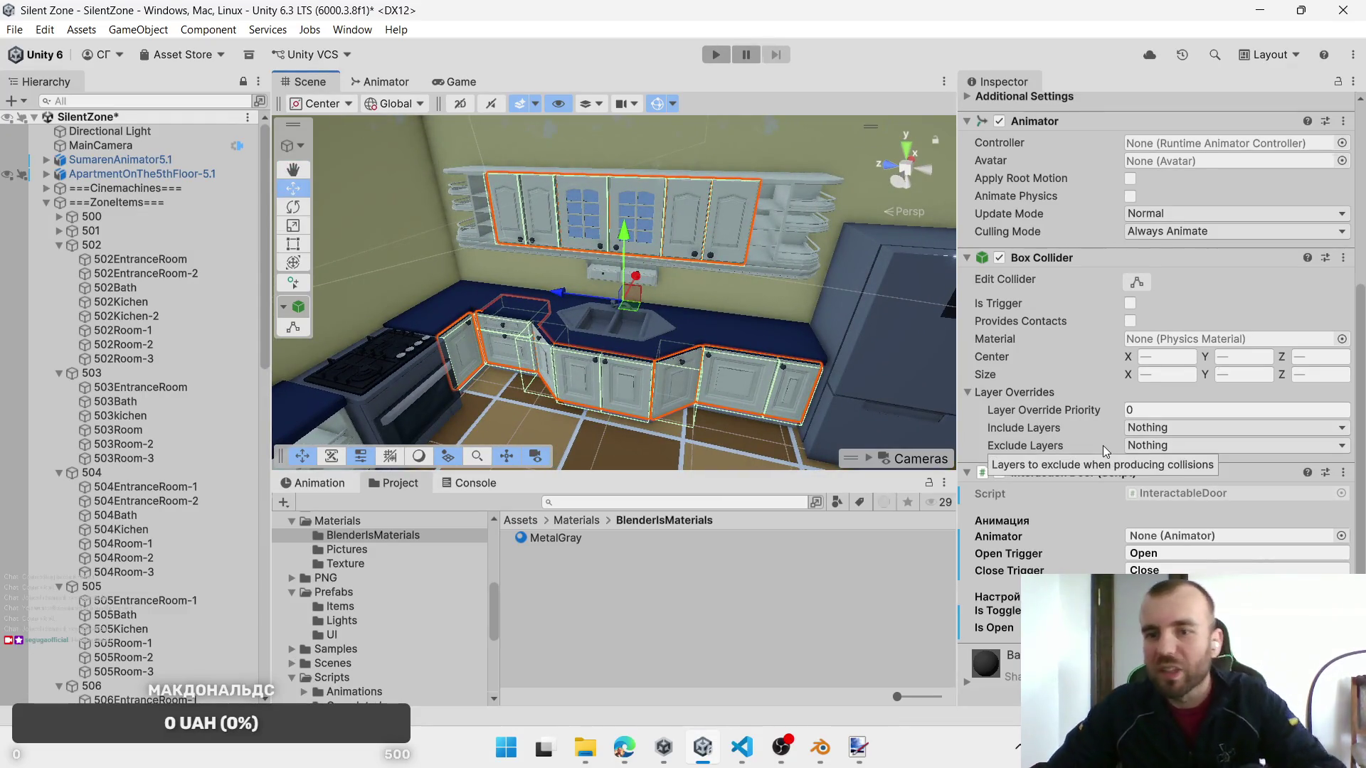
pyautogui.scroll(-3, 1102, 445)
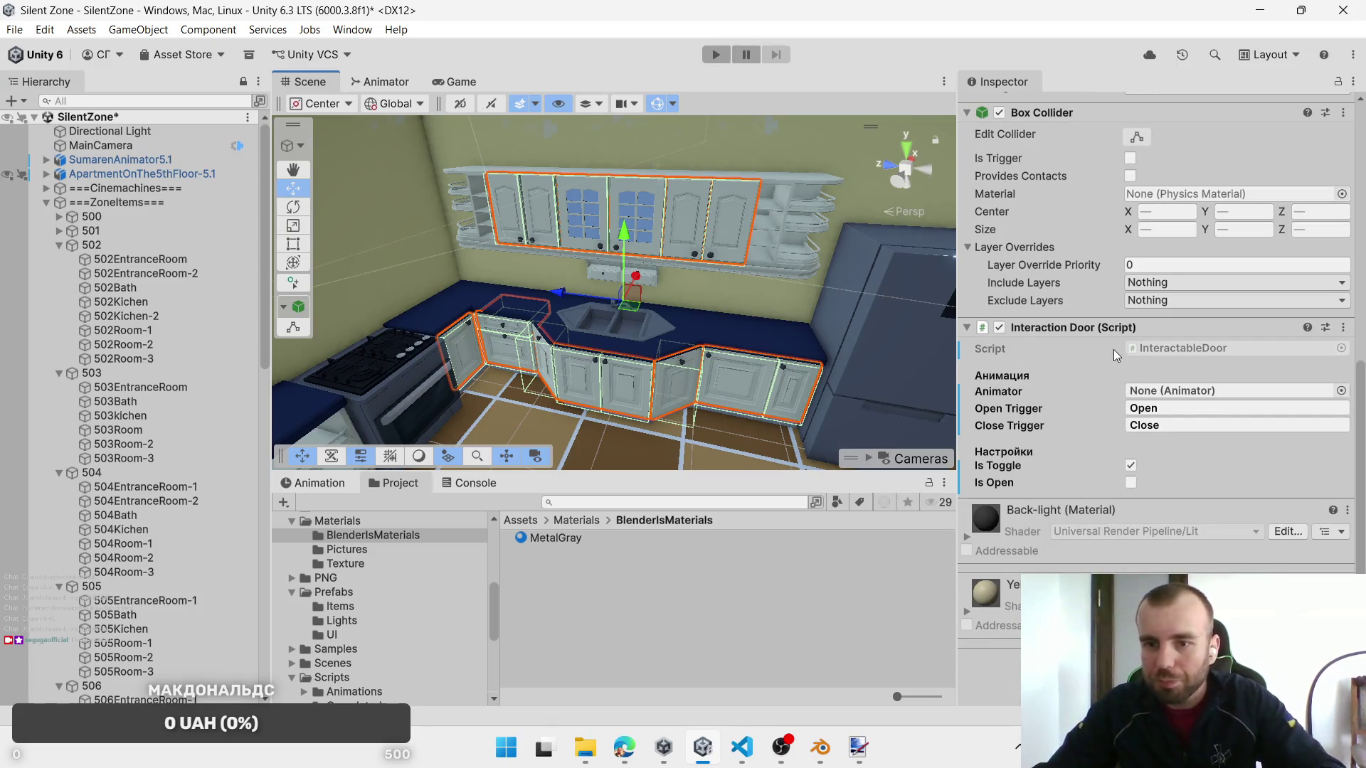
pyautogui.rightClick(1101, 327)
# Step: Replace Interaction Door with the Interactable Objects script on all selected cabinet doors
pyautogui.click(1149, 402)
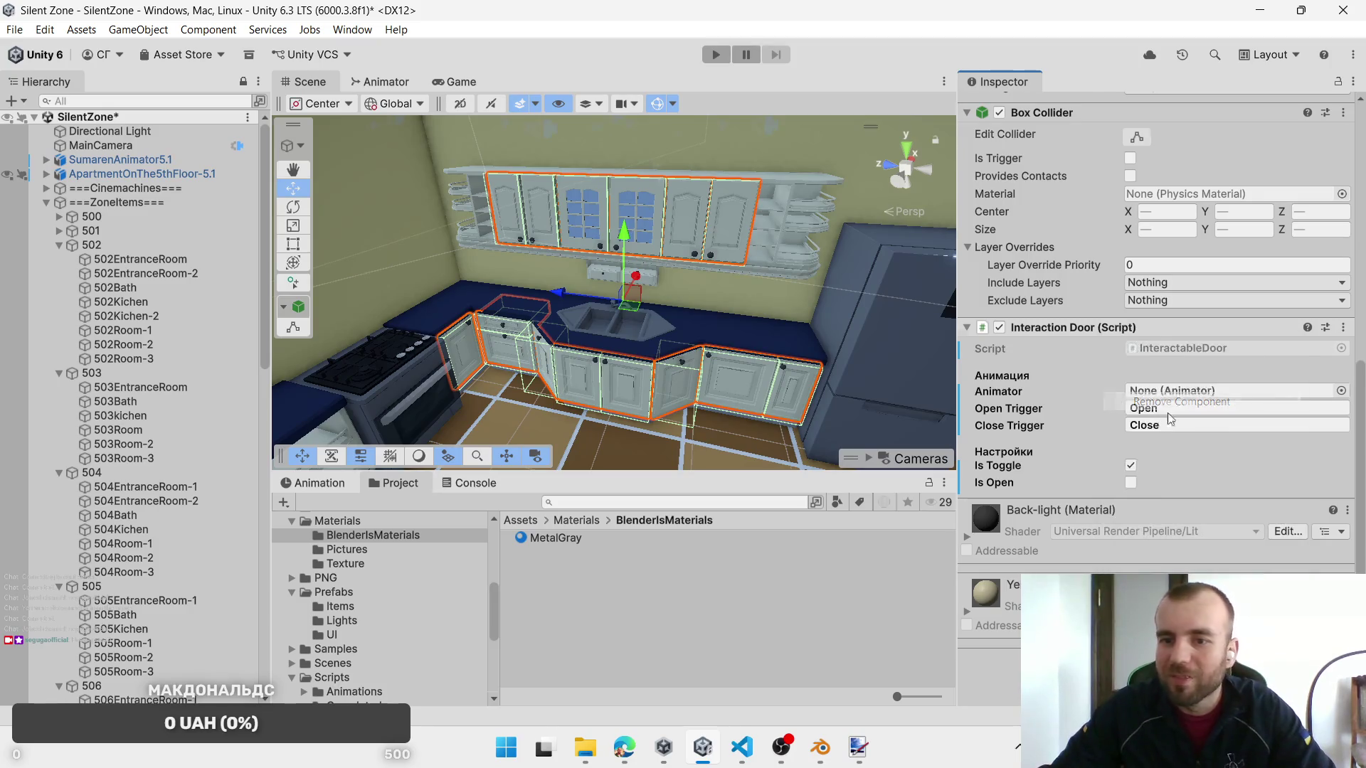
pyautogui.hotkey('ctrl', 'shift', 'a')
pyautogui.write('in')
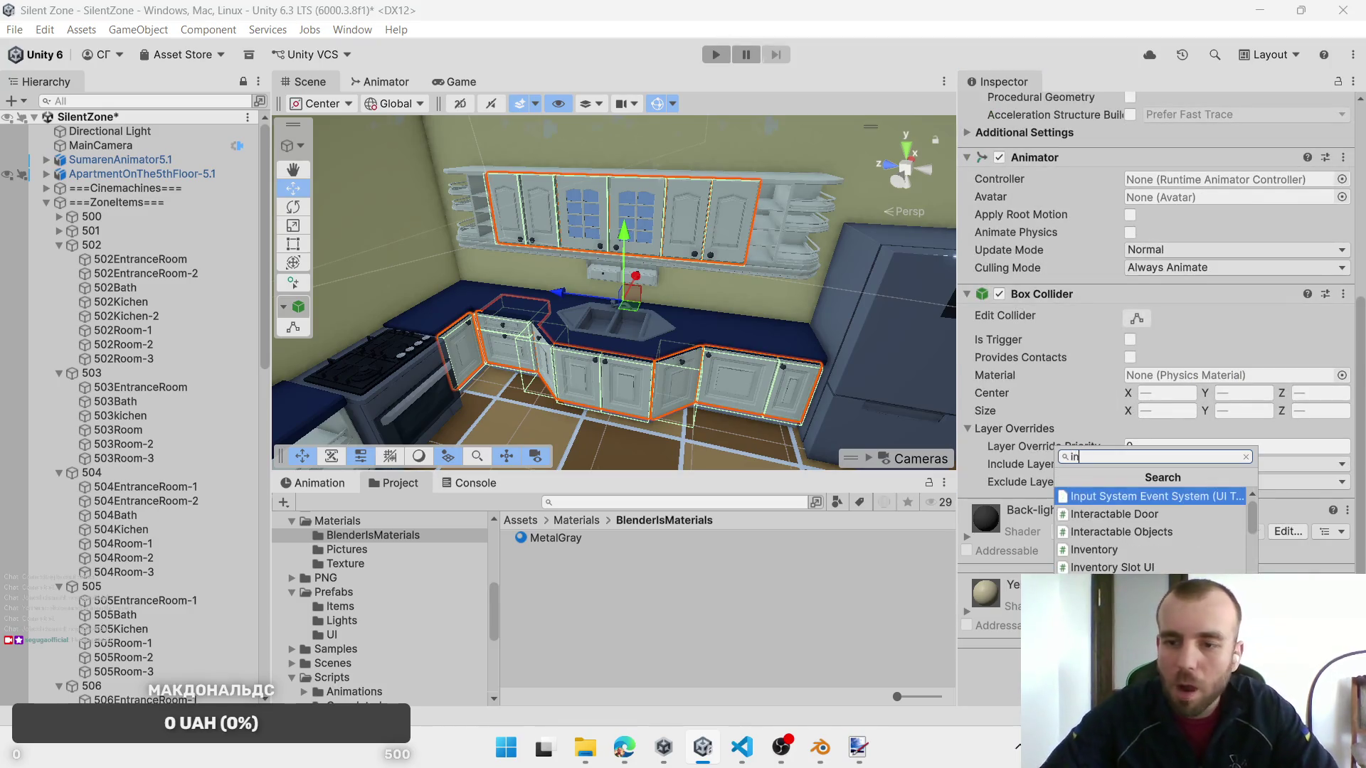
pyautogui.press('Down')
pyautogui.press('Down')
pyautogui.press('Return')
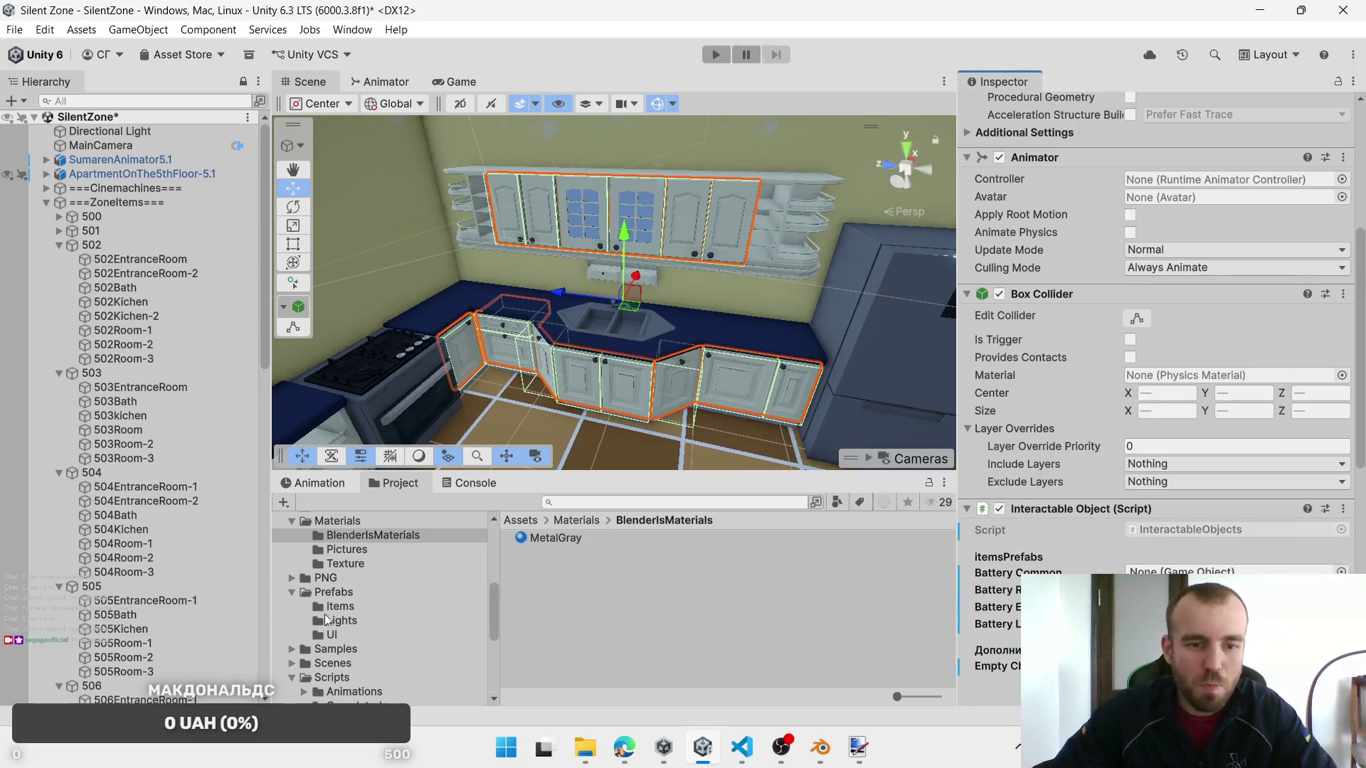
# Step: Open the Prefabs > Items folder of battery prefabs in the Project panel
pyautogui.scroll(8, 344, 619)
pyautogui.scroll(-5, 347, 617)
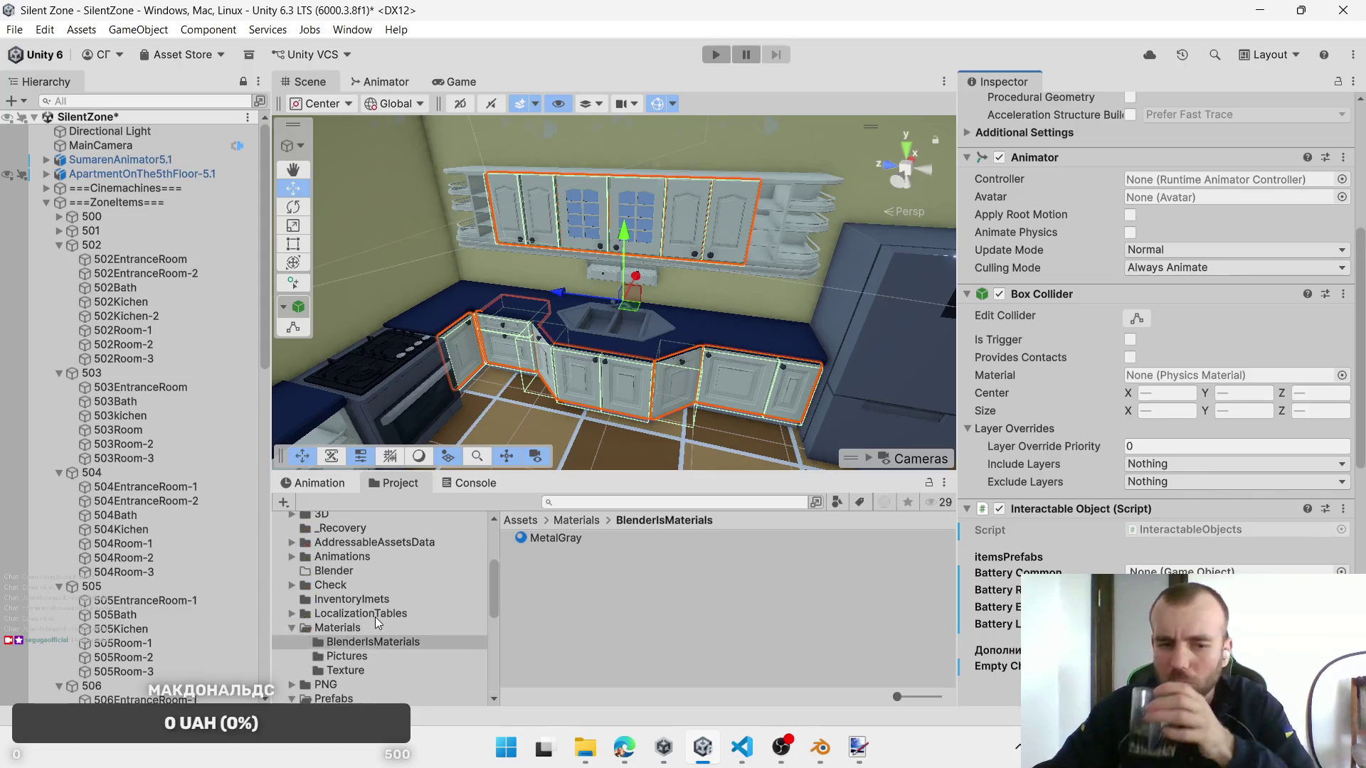
pyautogui.scroll(5, 374, 617)
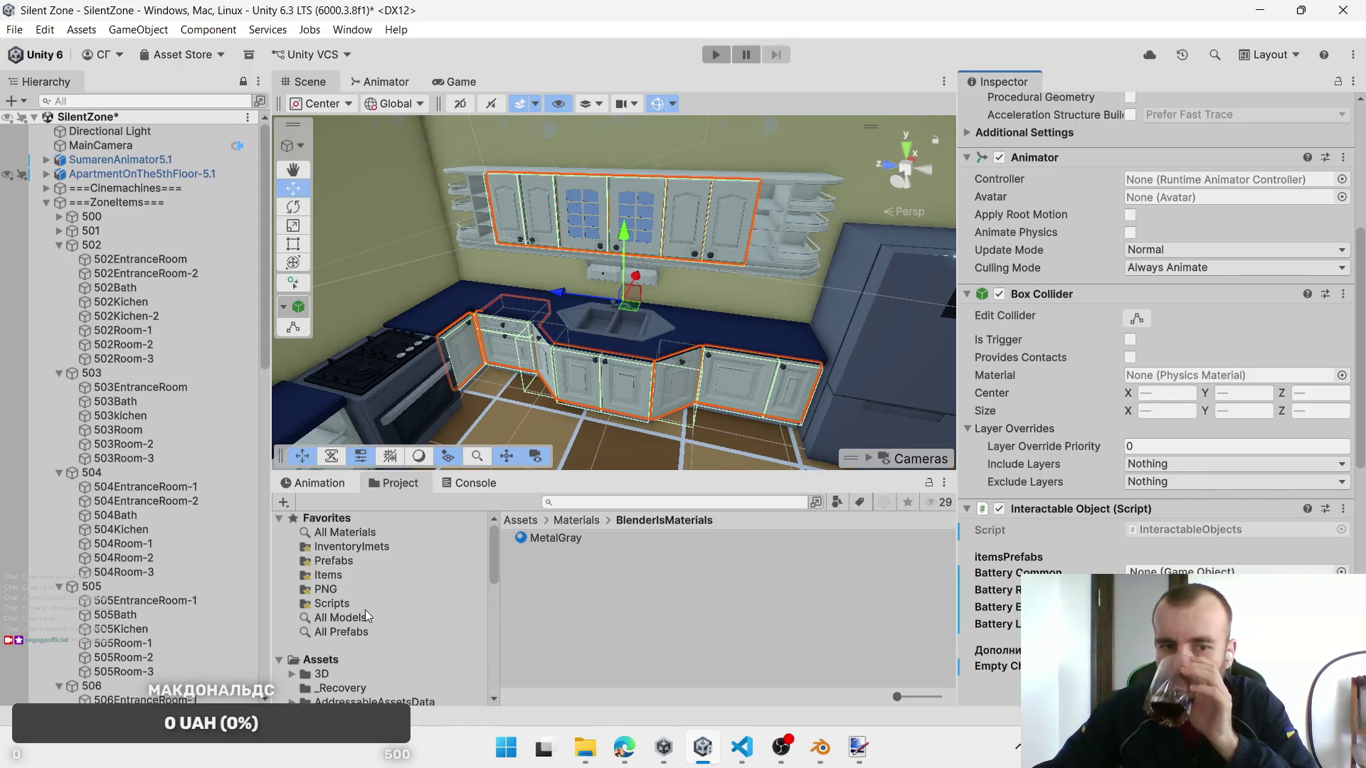
pyautogui.click(320, 562)
pyautogui.scroll(-7, 361, 605)
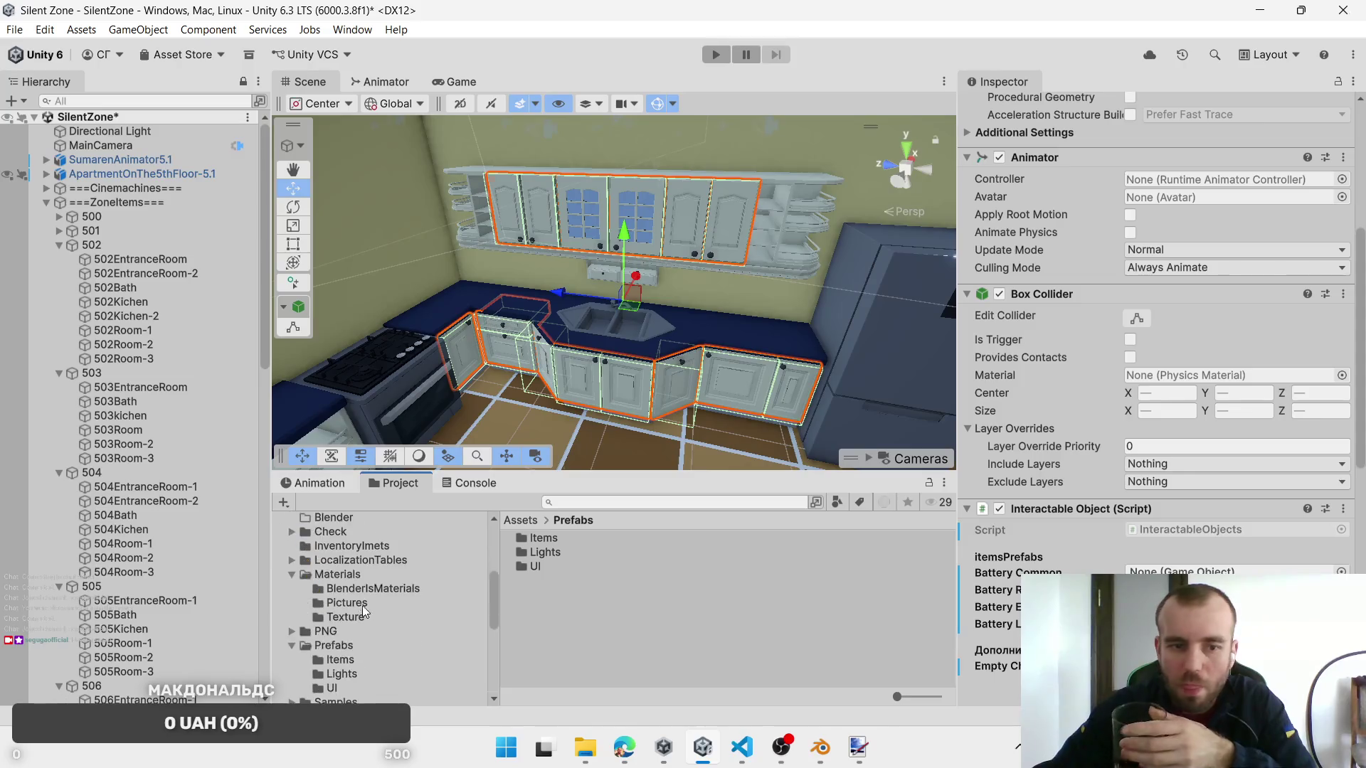
pyautogui.scroll(-3, 383, 621)
pyautogui.scroll(7, 349, 600)
pyautogui.click(328, 576)
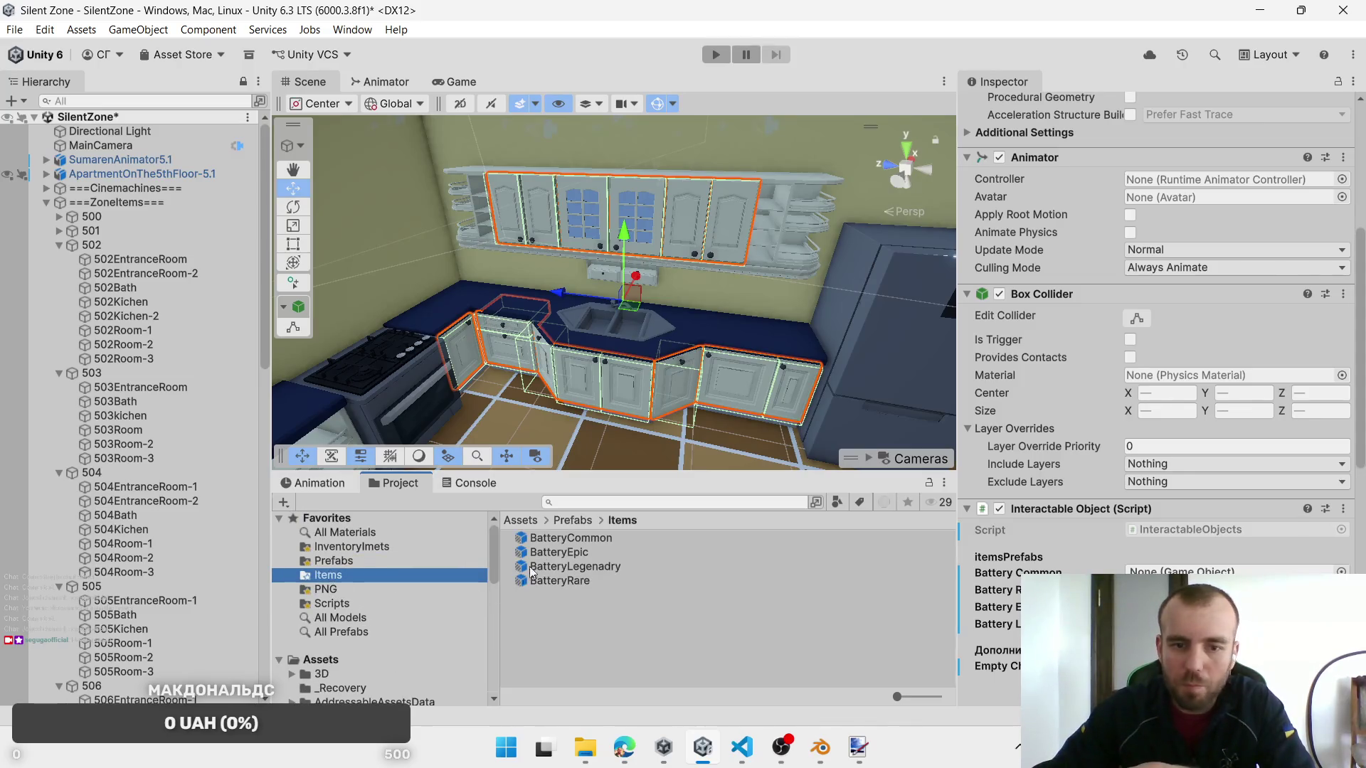
# Step: Fill the cabinet doors' battery slots with BatteryCommon, BatteryRare, BatteryEpic and BatteryLegenadry
pyautogui.click(540, 552)
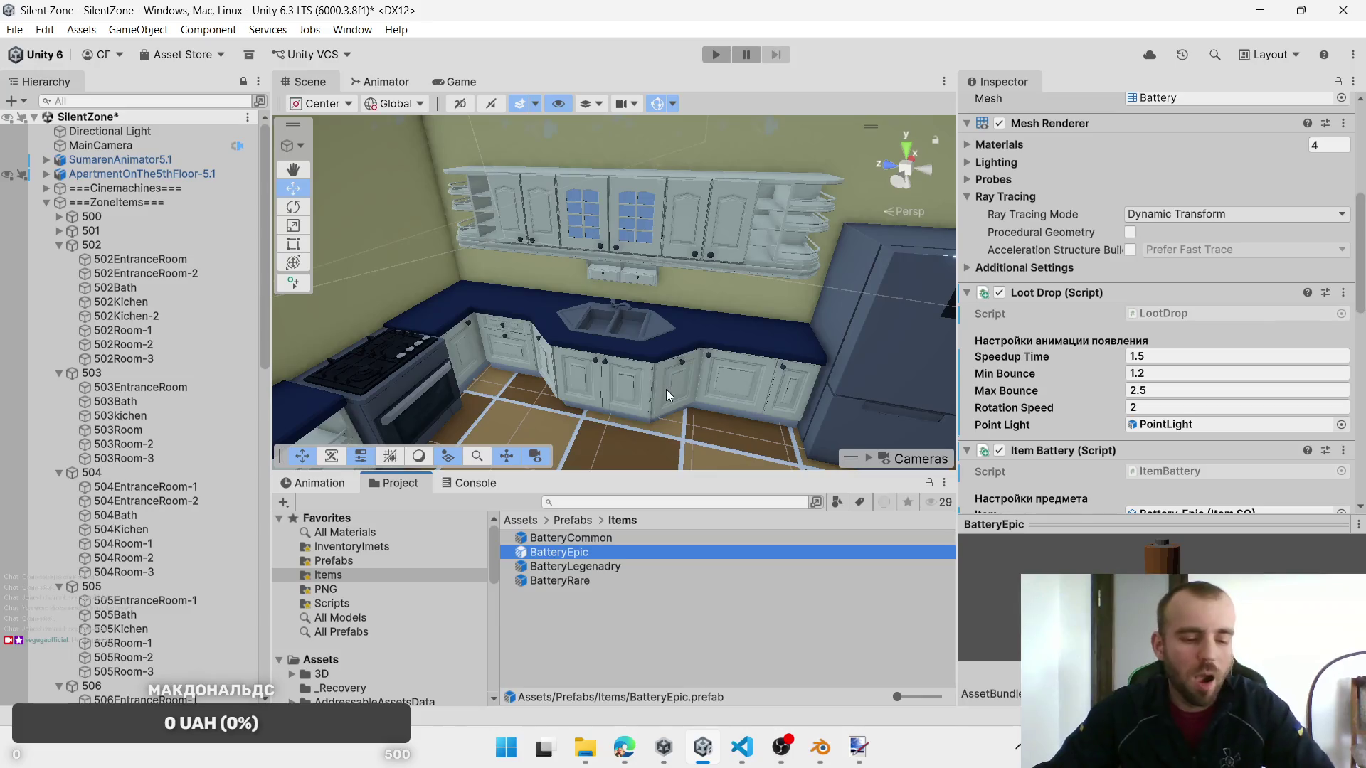
pyautogui.click(670, 388)
pyautogui.moveTo(1178, 569); pyautogui.dragTo(1178, 571)
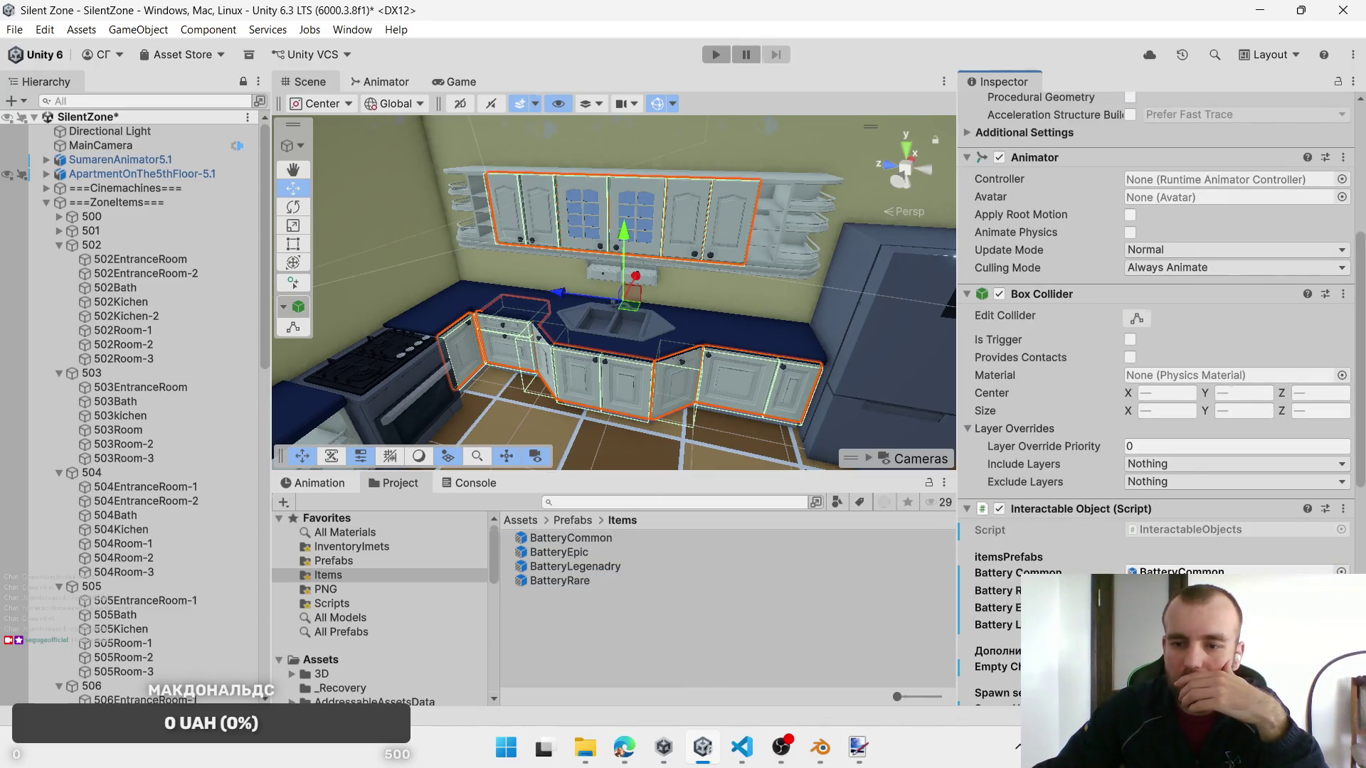
pyautogui.moveTo(586, 547)
pyautogui.mouseDown()
pyautogui.moveTo(885, 590)
pyautogui.moveTo(1178, 609)
pyautogui.mouseUp()
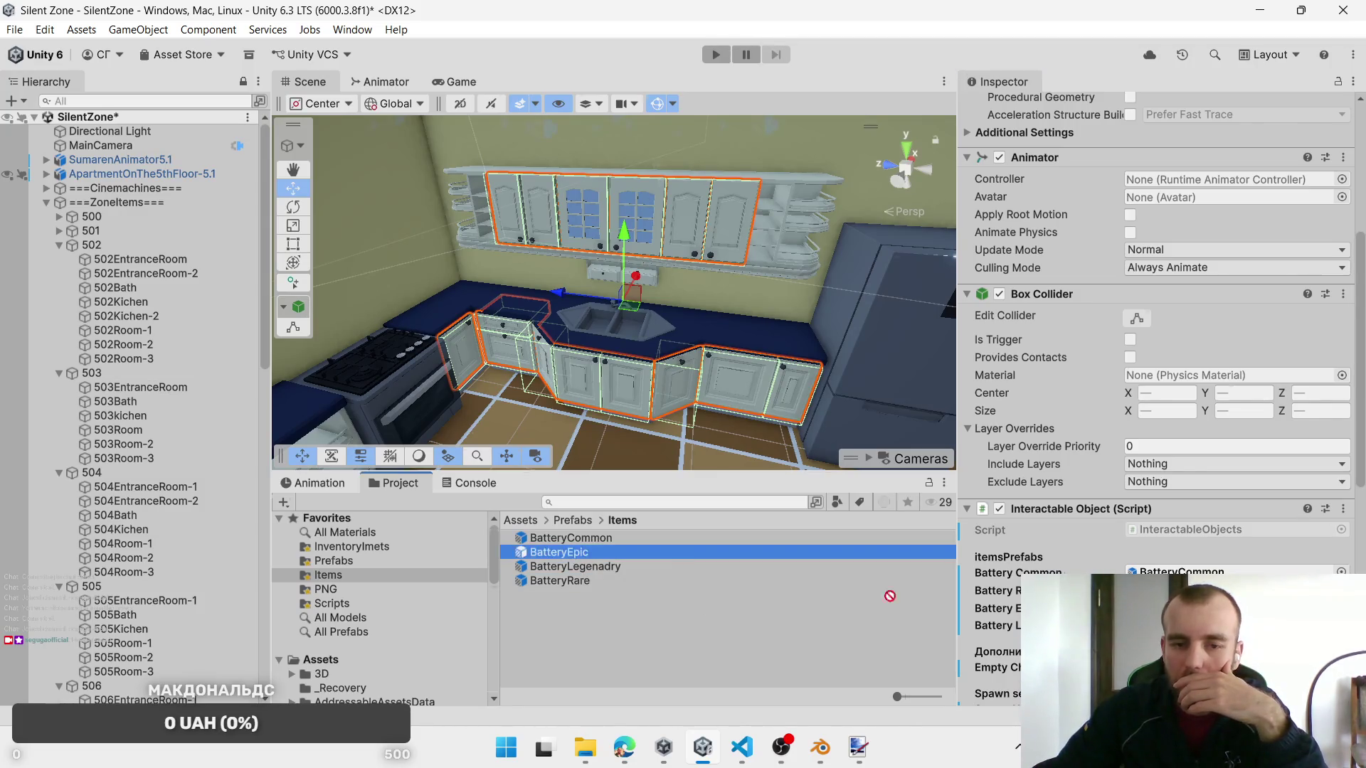
pyautogui.moveTo(562, 567); pyautogui.dragTo(1209, 626)
pyautogui.scroll(-5, 1174, 626)
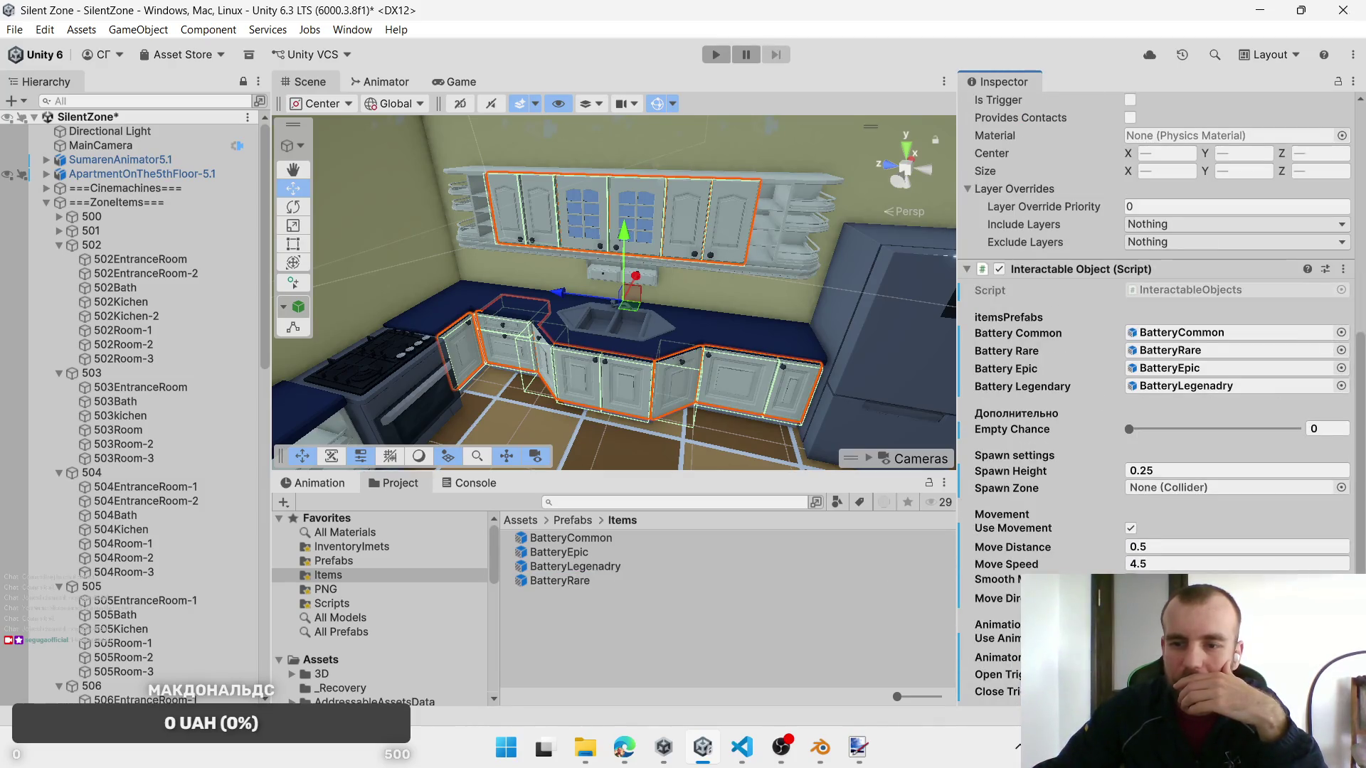
# Step: Set 502Kichen's Box Collider as the Spawn Zone and frame 502Kichen in the Scene view
pyautogui.moveTo(157, 310)
pyautogui.mouseDown()
pyautogui.moveTo(569, 397)
pyautogui.moveTo(1158, 489)
pyautogui.mouseUp()
pyautogui.click(153, 303)
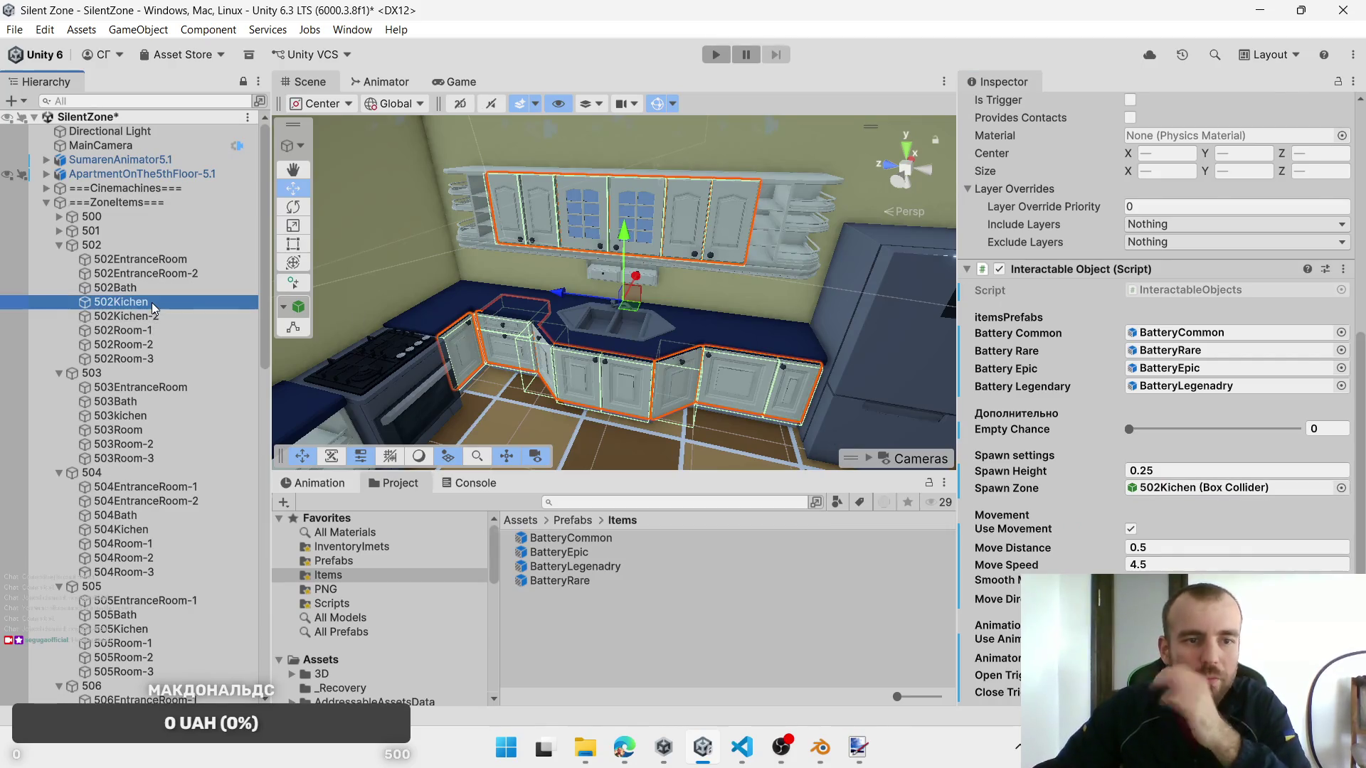
pyautogui.doubleClick(152, 302)
pyautogui.scroll(3, 719, 306)
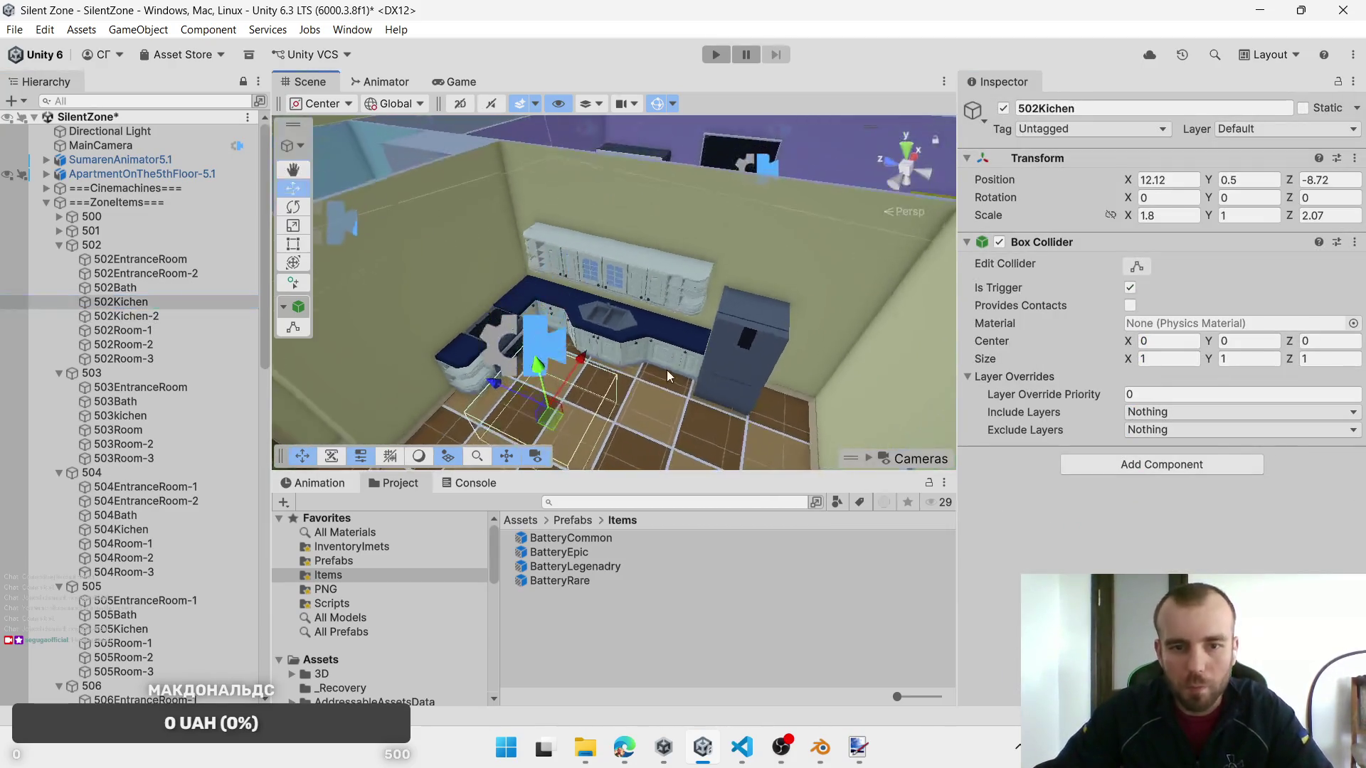
pyautogui.scroll(5, 593, 323)
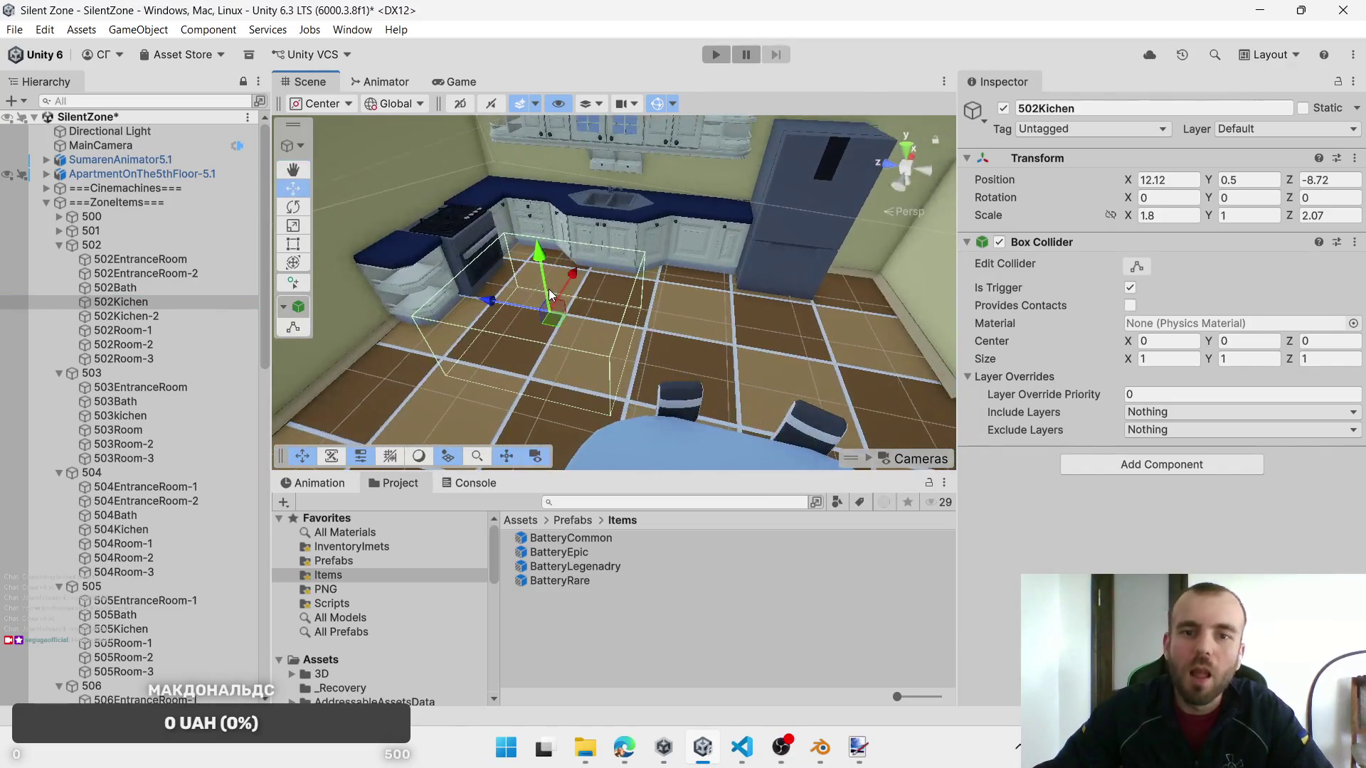
pyautogui.moveTo(567, 299); pyautogui.dragTo(539, 305)
# Step: Select 502_KitchenStoveDoor and add the Interactable Objects script to it
pyautogui.click(522, 297)
pyautogui.click(522, 297)
pyautogui.scroll(-3, 1242, 487)
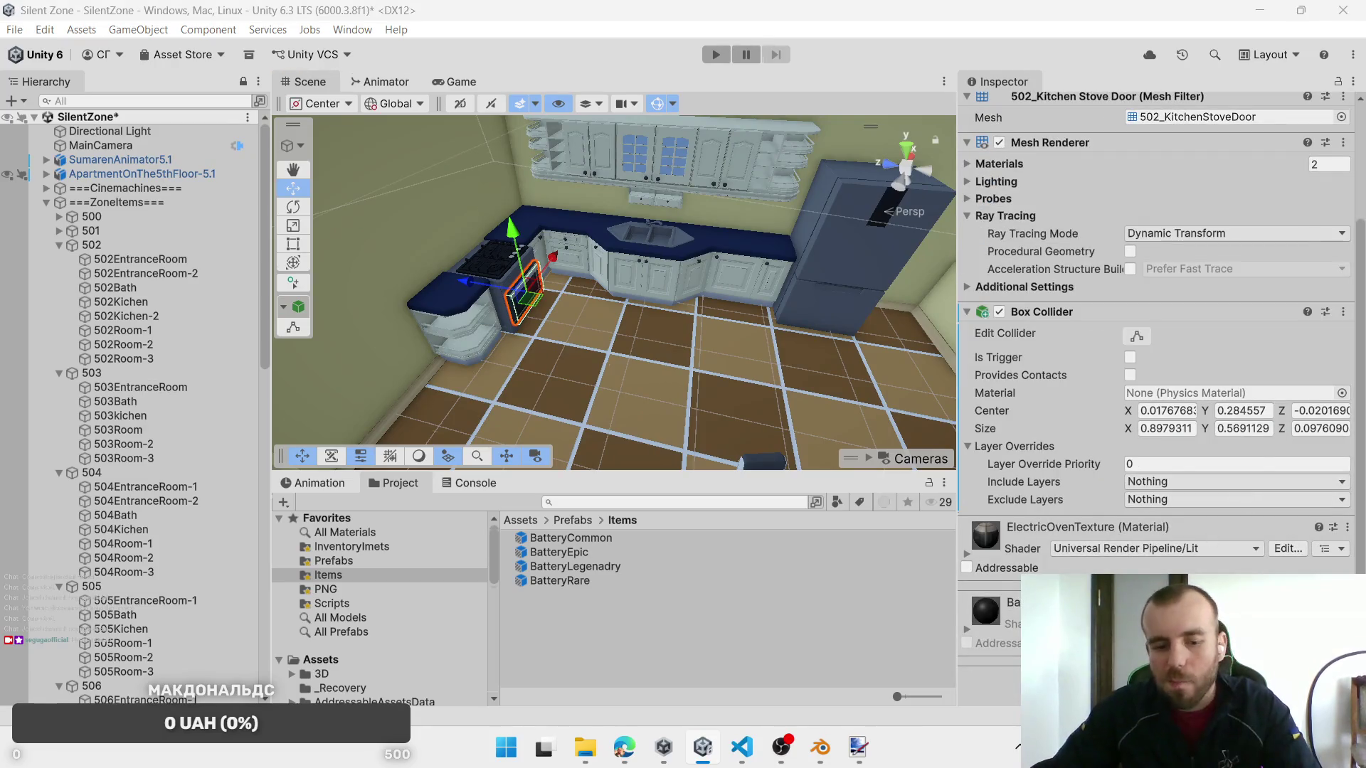
pyautogui.click(1159, 680)
pyautogui.write('I')
pyautogui.scroll(-1, 1125, 536)
pyautogui.click(1152, 535)
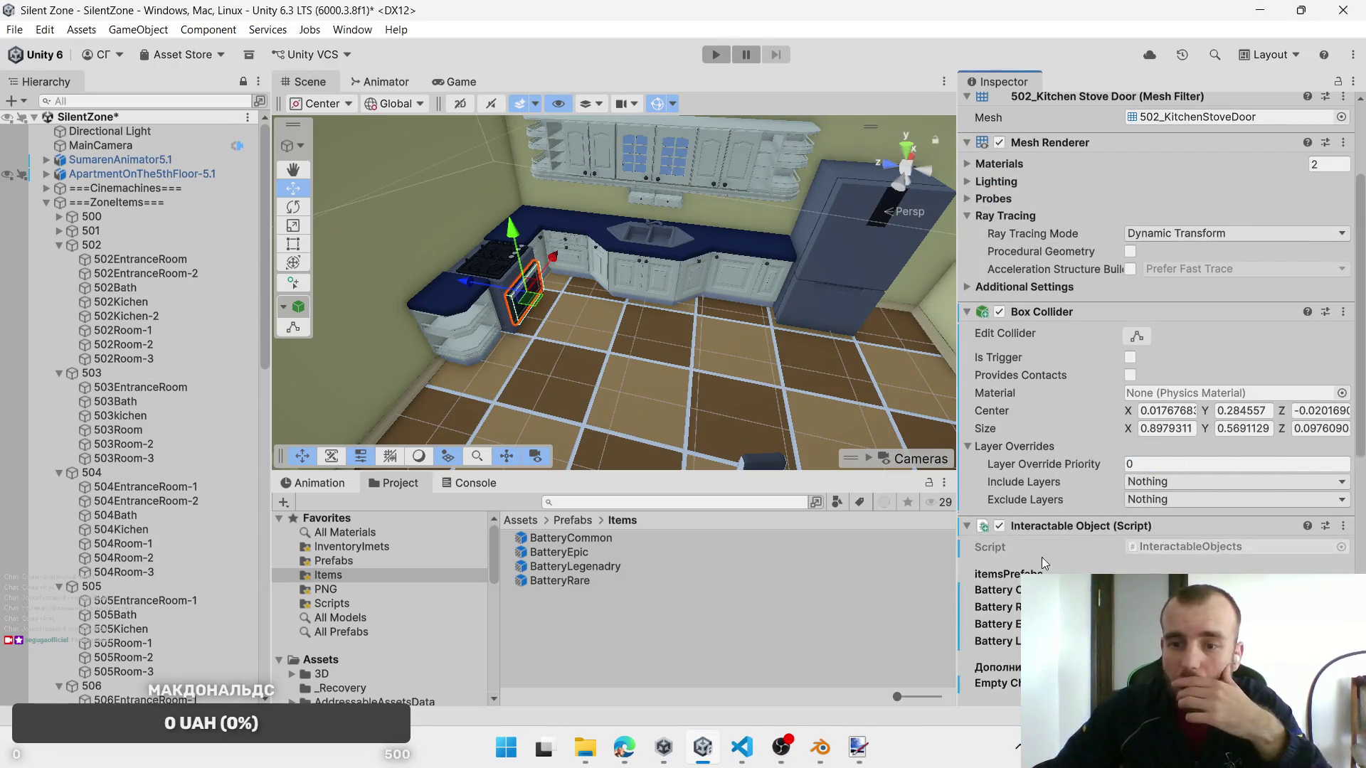
# Step: Assign the Battery prefabs from Prefabs/Items to the stove door's battery slots
pyautogui.moveTo(595, 539); pyautogui.dragTo(1167, 591)
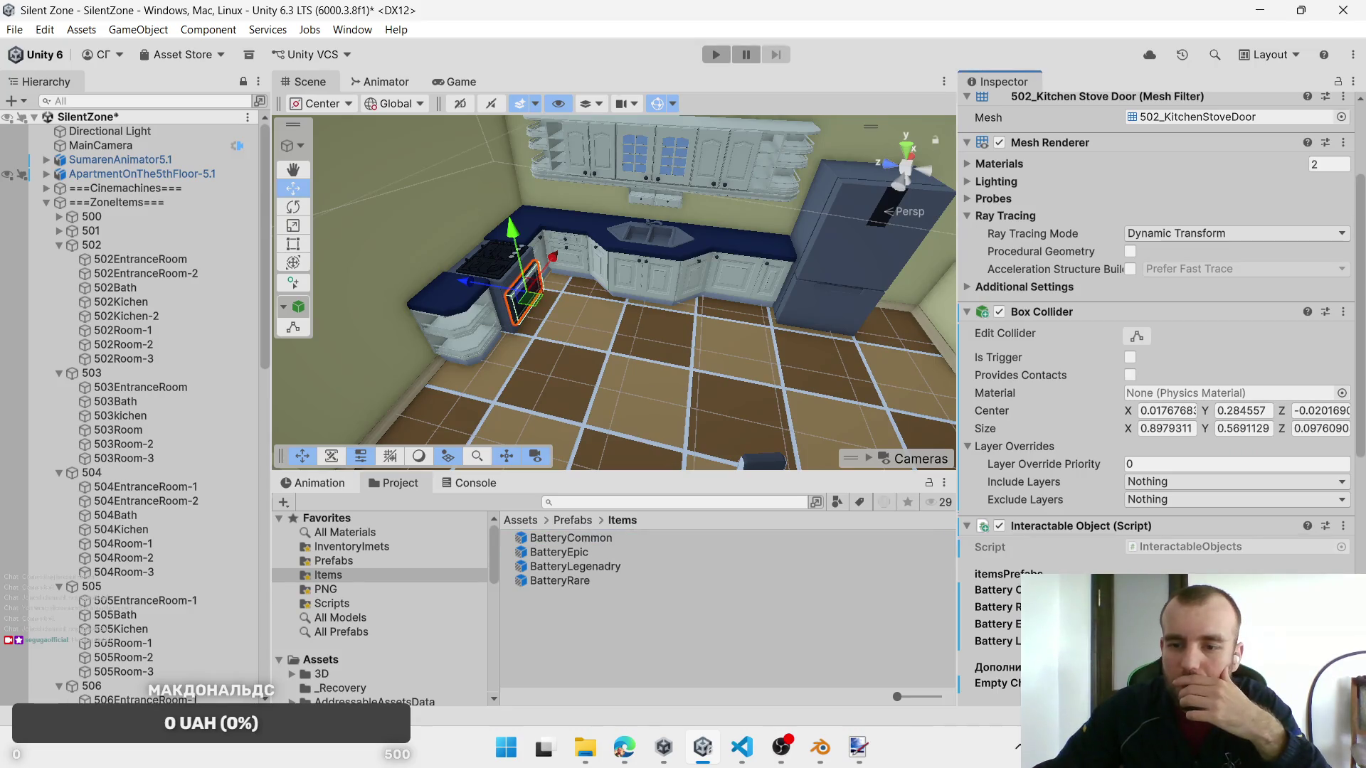
pyautogui.moveTo(570, 579); pyautogui.dragTo(1167, 626)
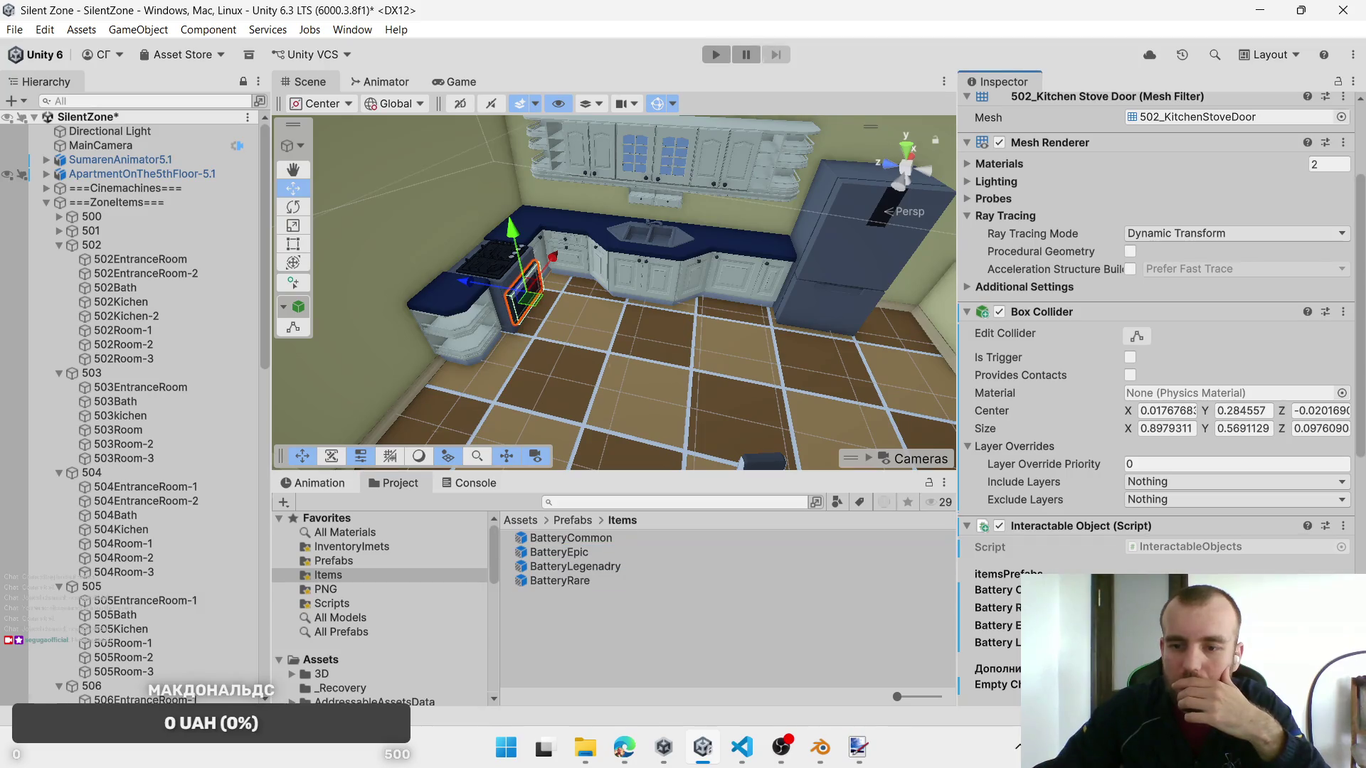
pyautogui.moveTo(575, 566); pyautogui.dragTo(1170, 626)
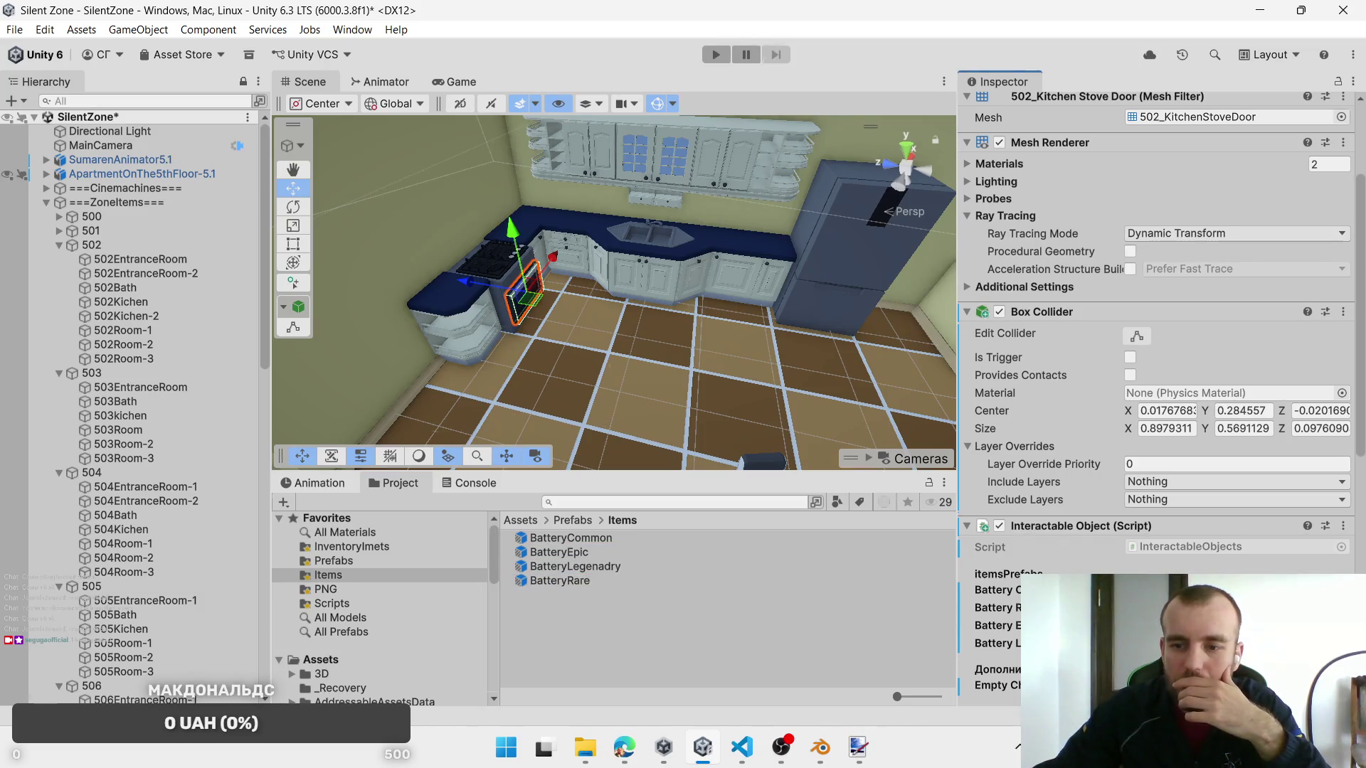
pyautogui.scroll(-8, 1160, 398)
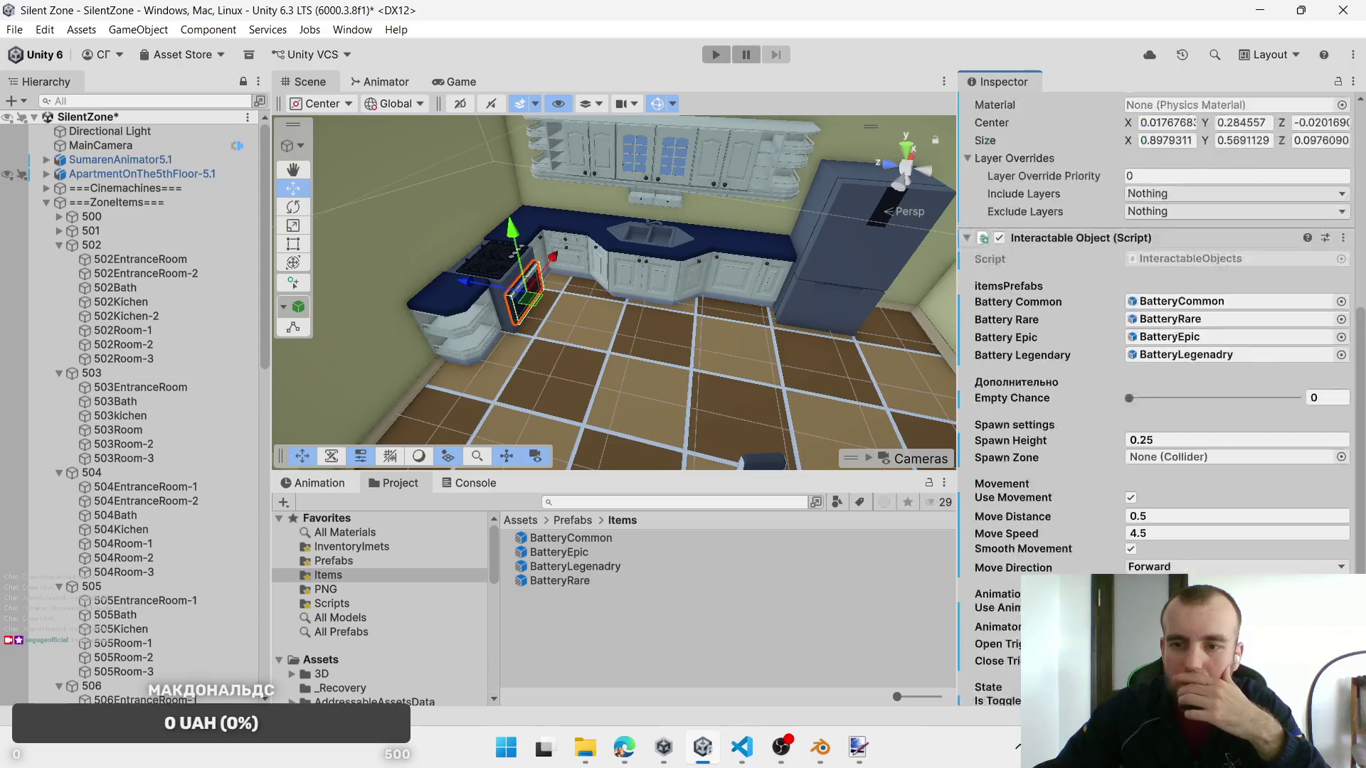
pyautogui.scroll(8, 1159, 398)
pyautogui.scroll(4, 1160, 398)
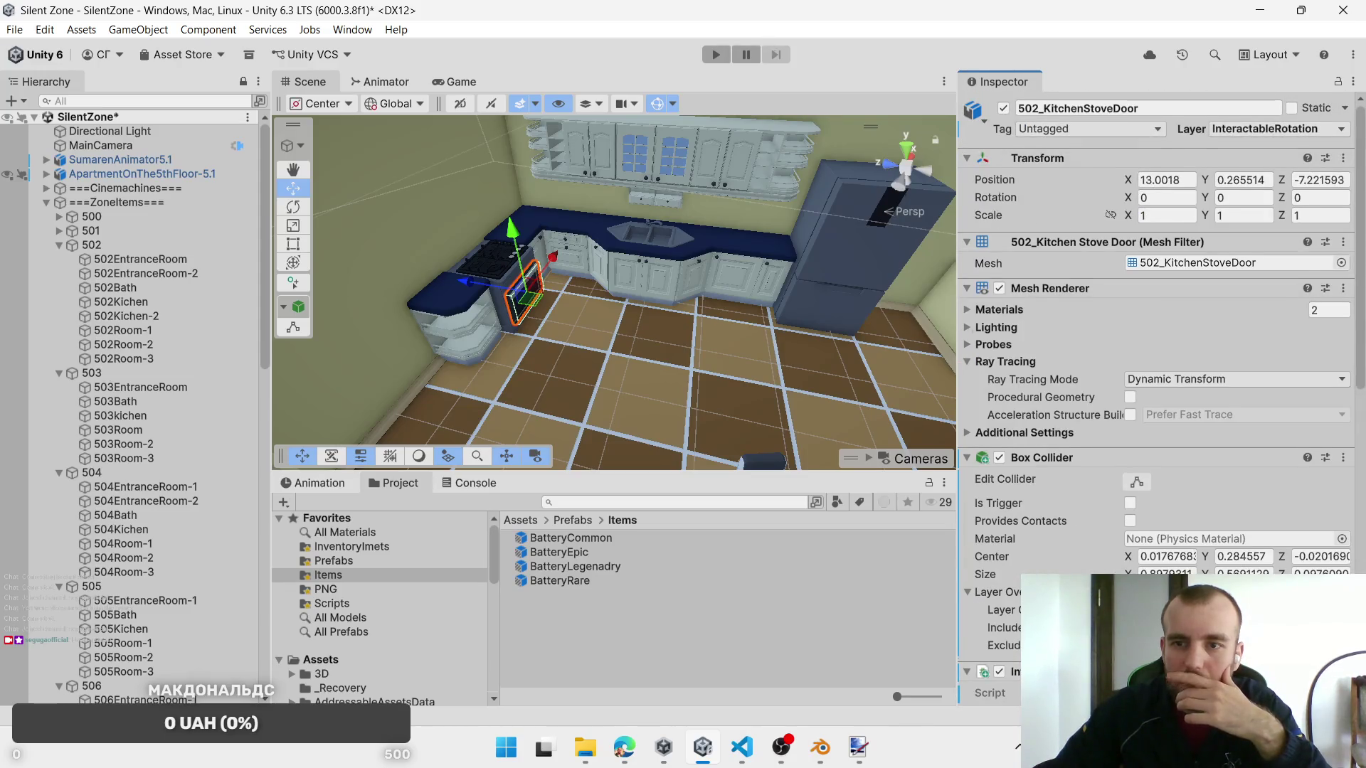
pyautogui.scroll(-8, 1133, 507)
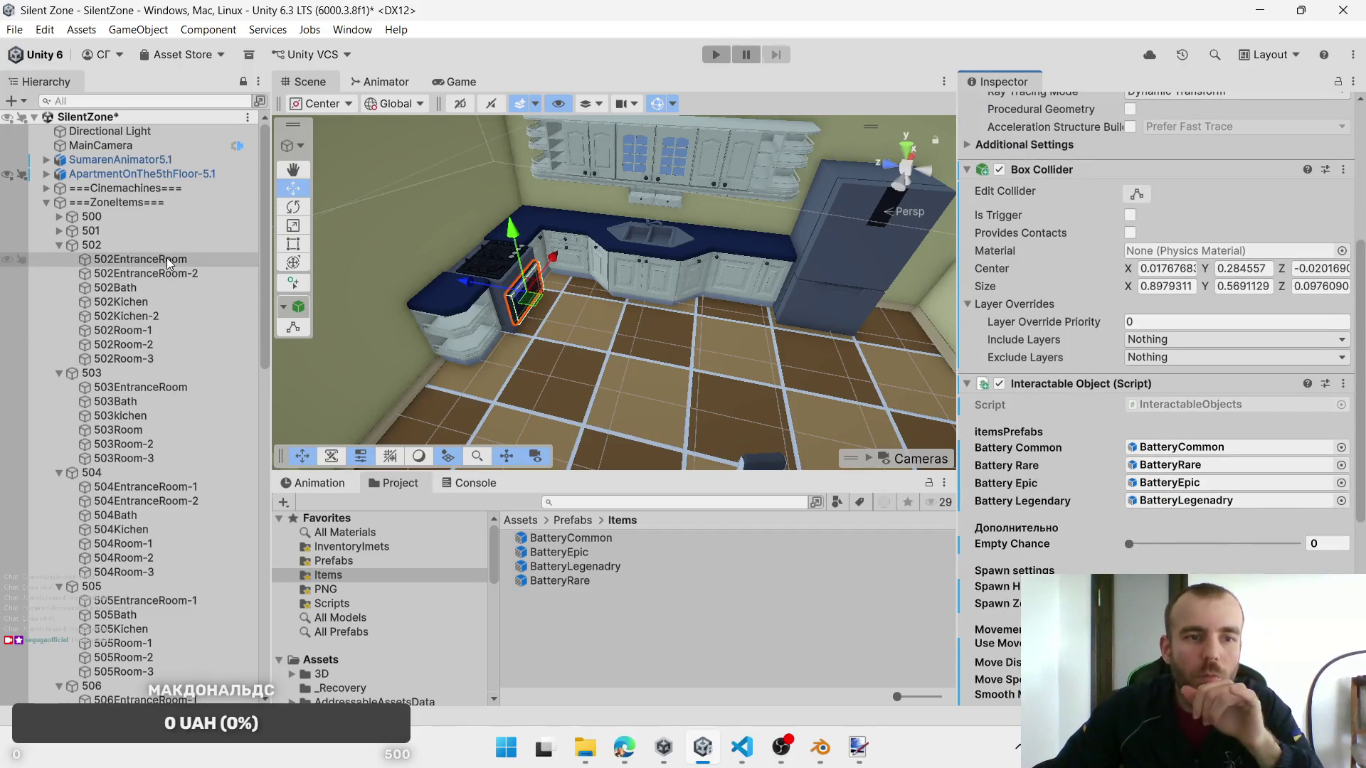
# Step: Confirm the stove door's Spawn Zone is 502EntranceRoom, then inspect the 502Kichen area
pyautogui.click(138, 265)
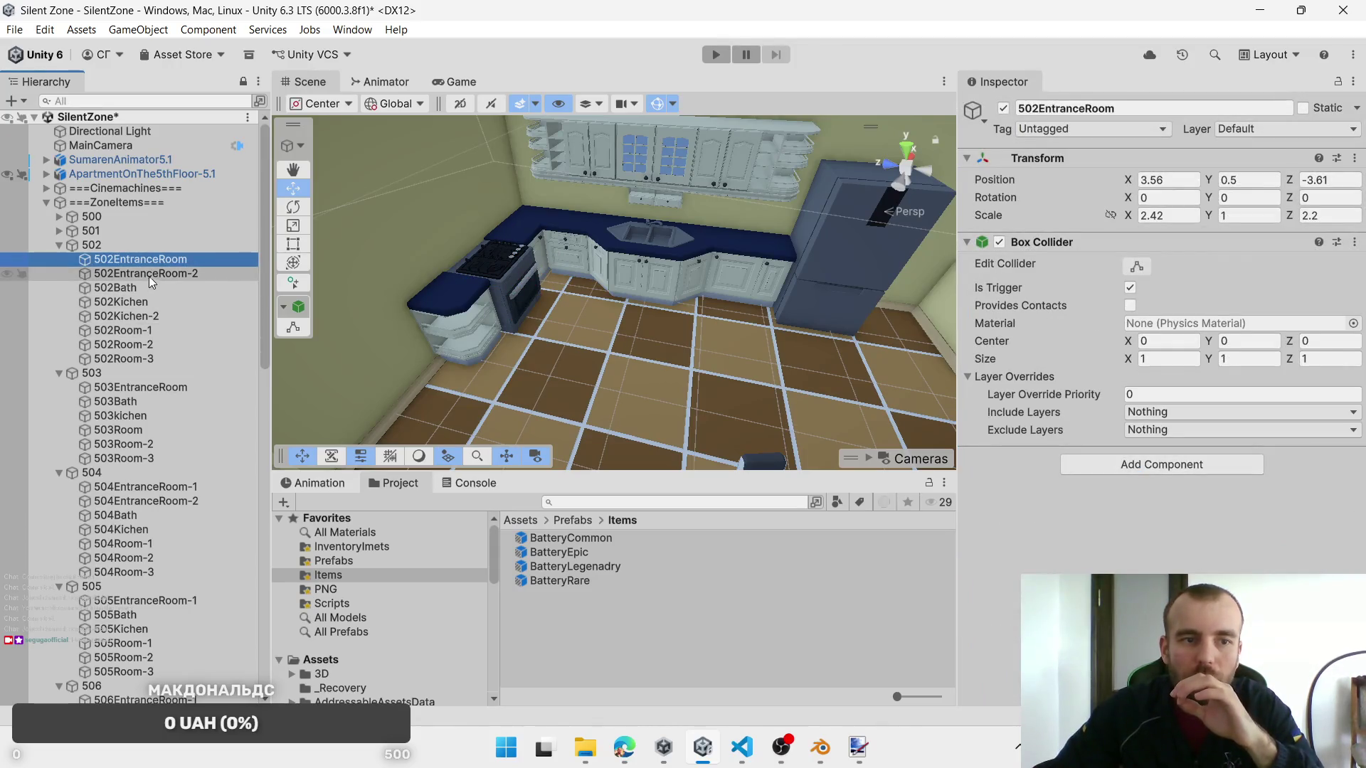
pyautogui.click(109, 244)
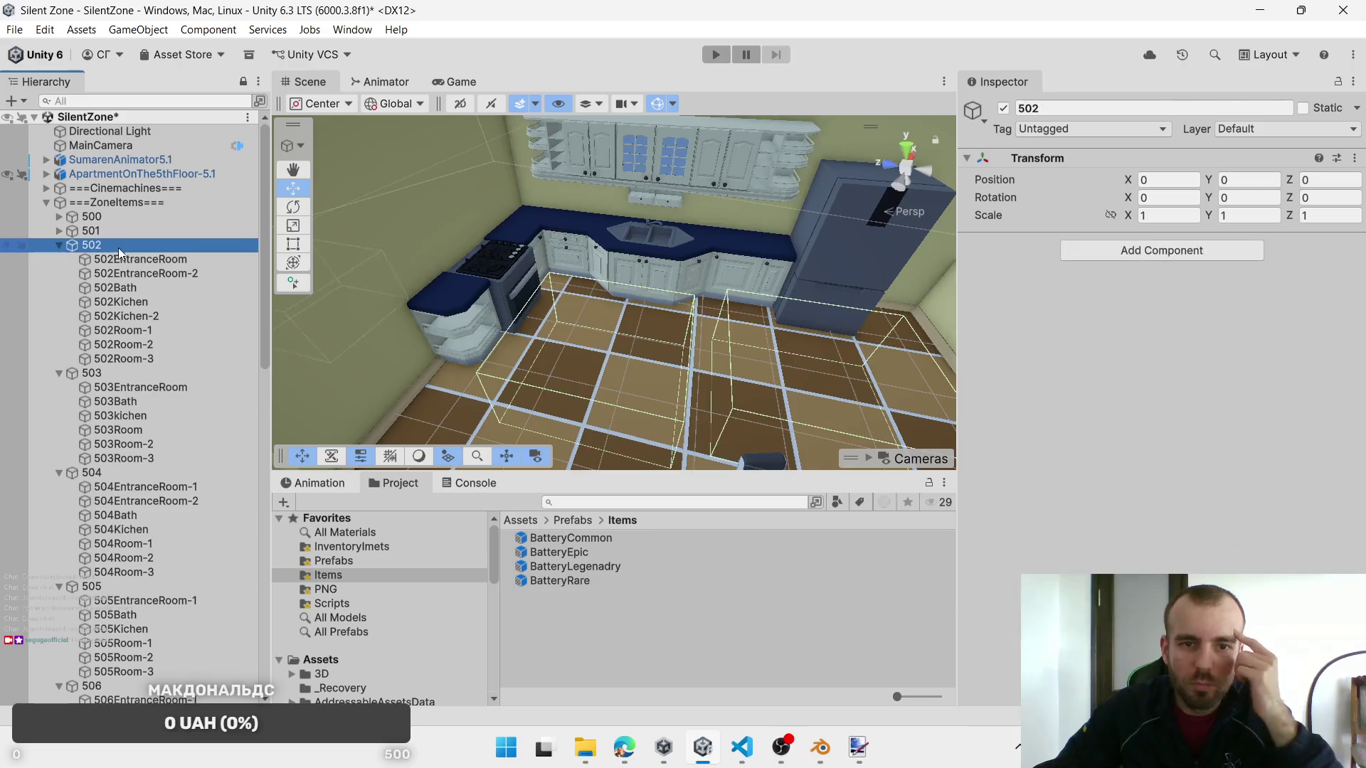
pyautogui.click(526, 287)
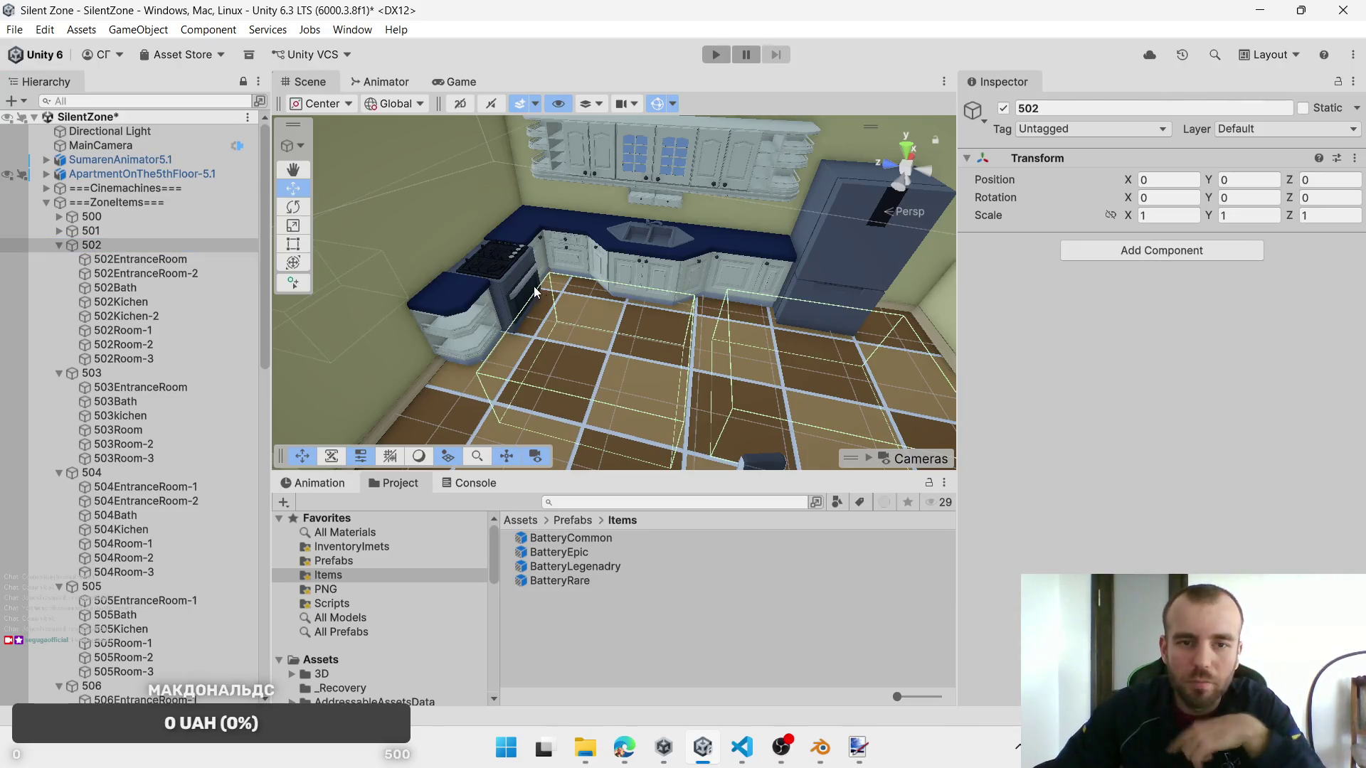
pyautogui.click(525, 290)
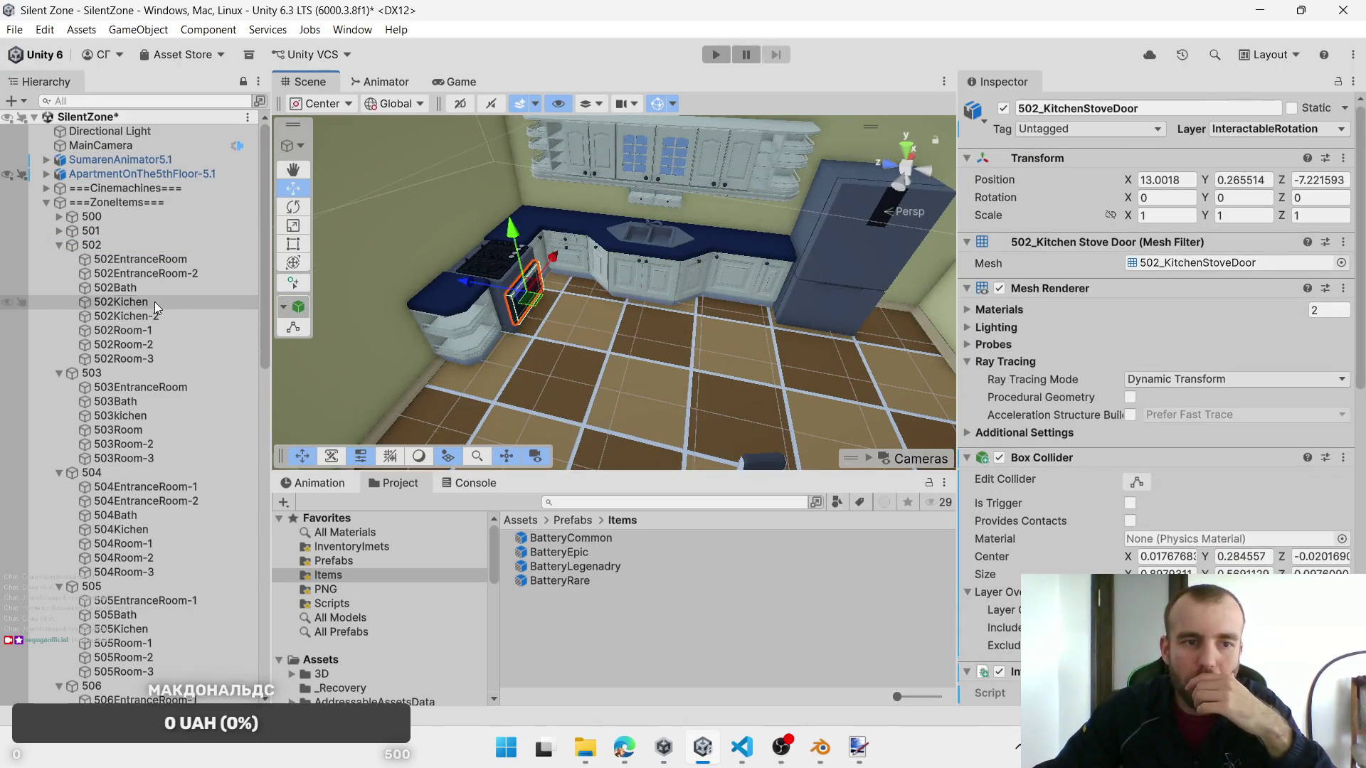
pyautogui.scroll(-2, 1156, 398)
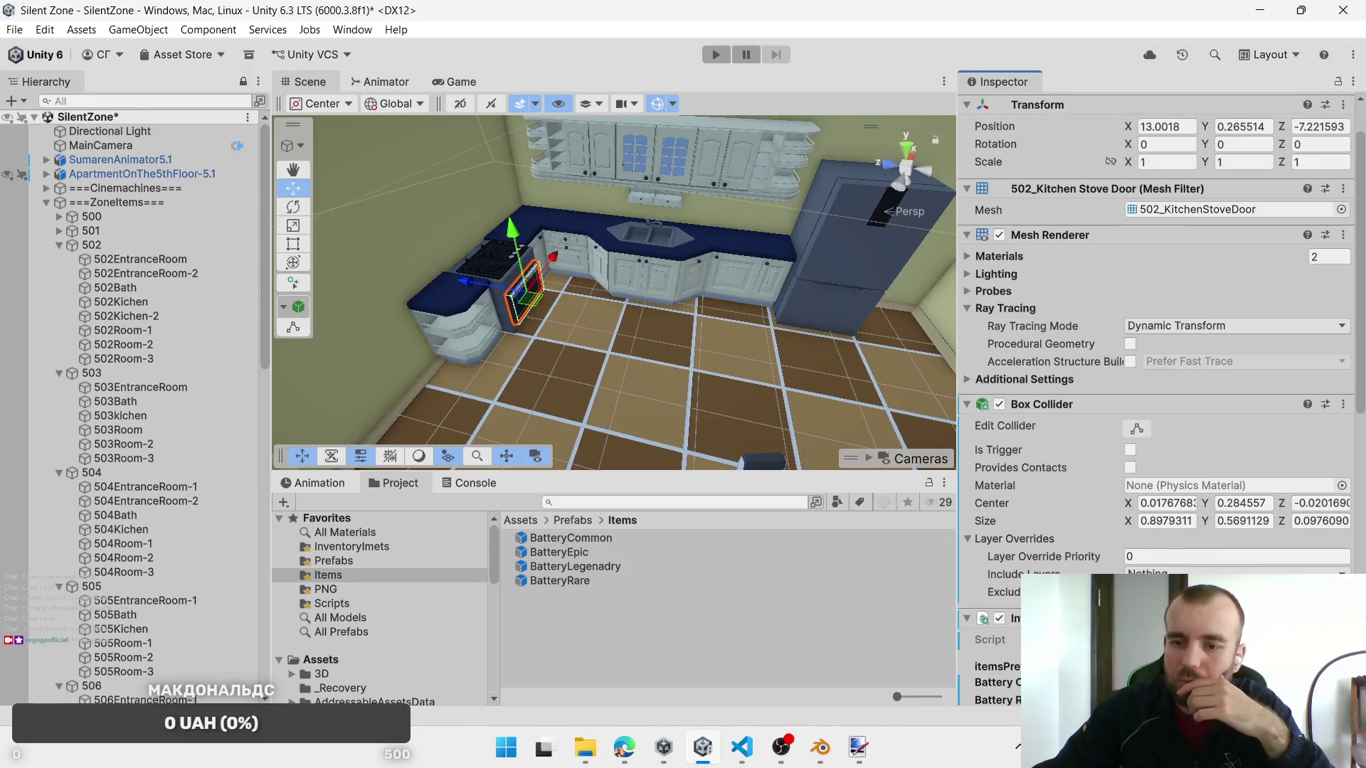
pyautogui.scroll(-10, 1181, 519)
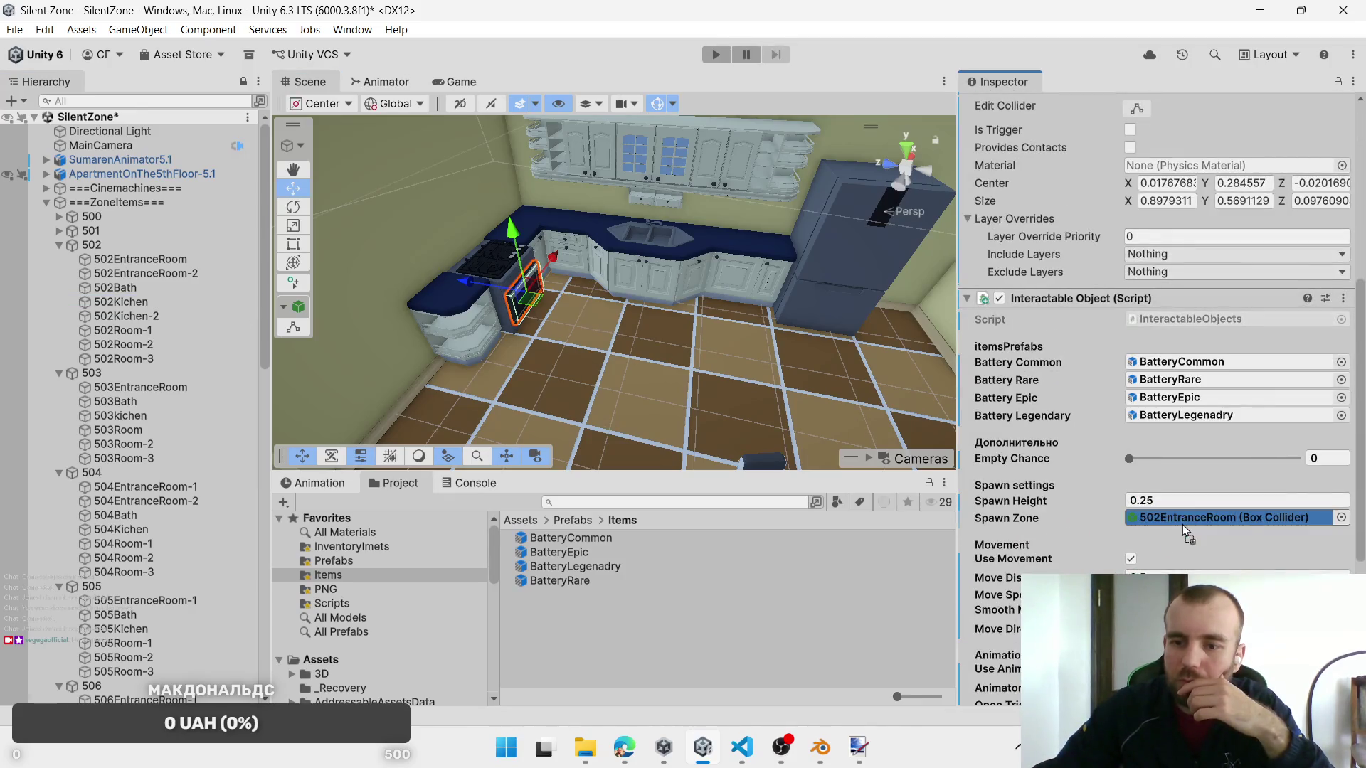
pyautogui.click(1181, 520)
pyautogui.click(165, 303)
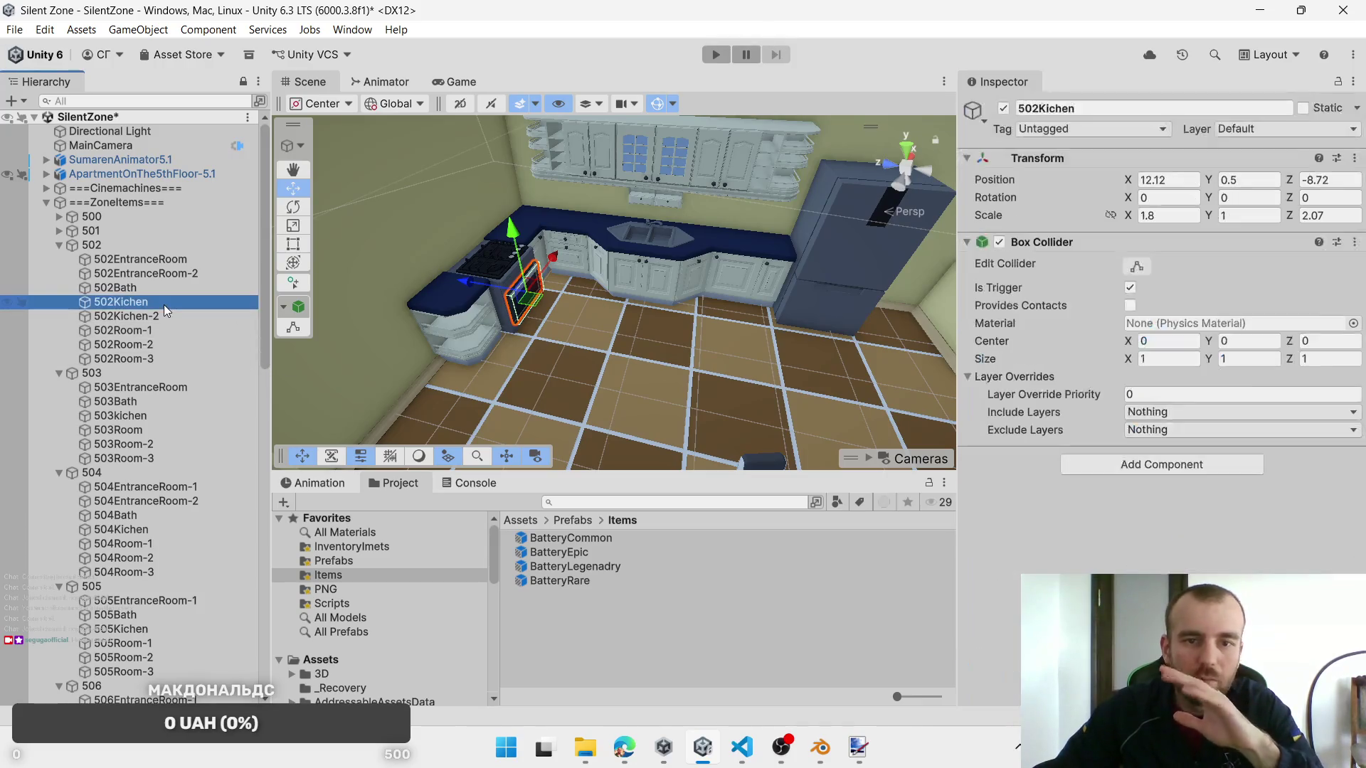
# Step: Select the refrigerator's top door and lower part together, then open the Add Component list
pyautogui.click(732, 271)
pyautogui.click(834, 275)
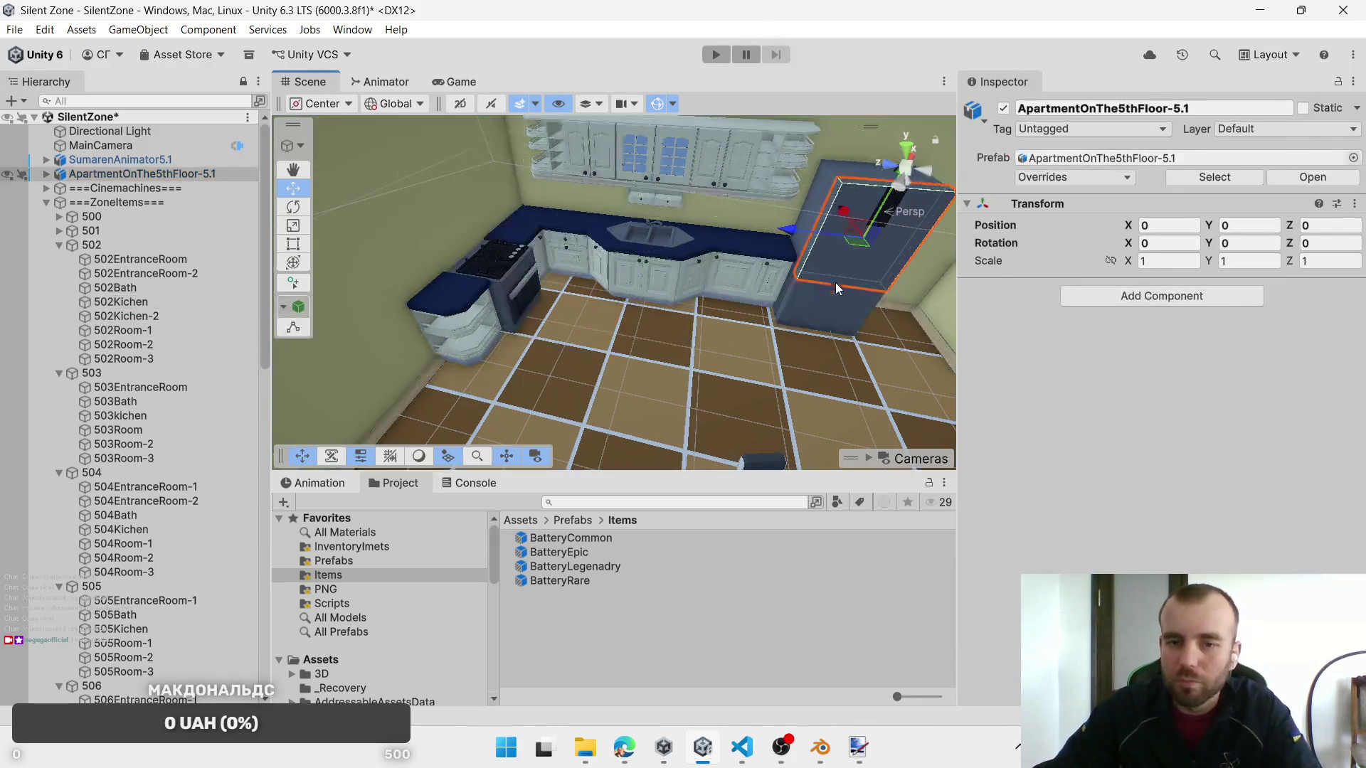
pyautogui.click(836, 305)
pyautogui.click(842, 266)
pyautogui.keyDown('shift'); pyautogui.click(843, 310); pyautogui.keyUp('shift')
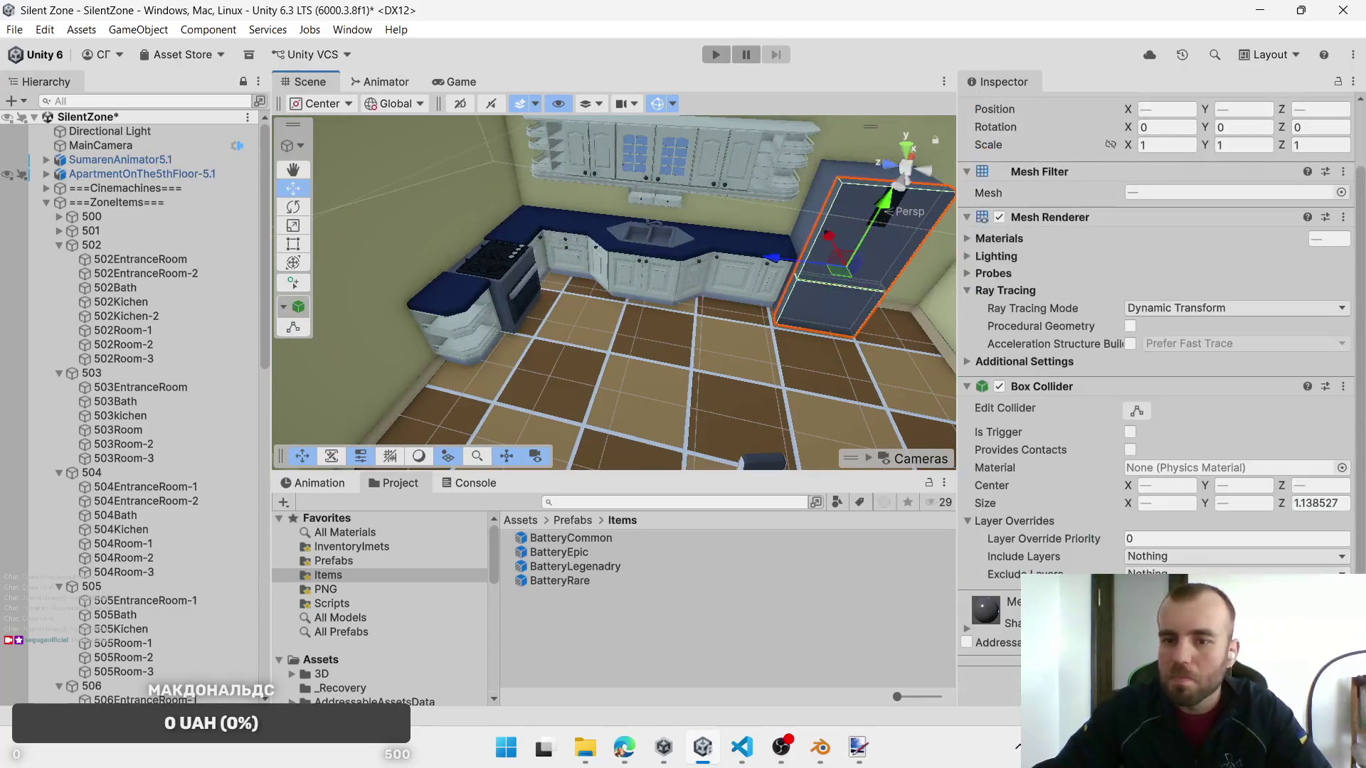
pyautogui.click(1156, 683)
# Step: Add the Interactable Objects script to the refrigerator by searching 'int'
pyautogui.write('int')
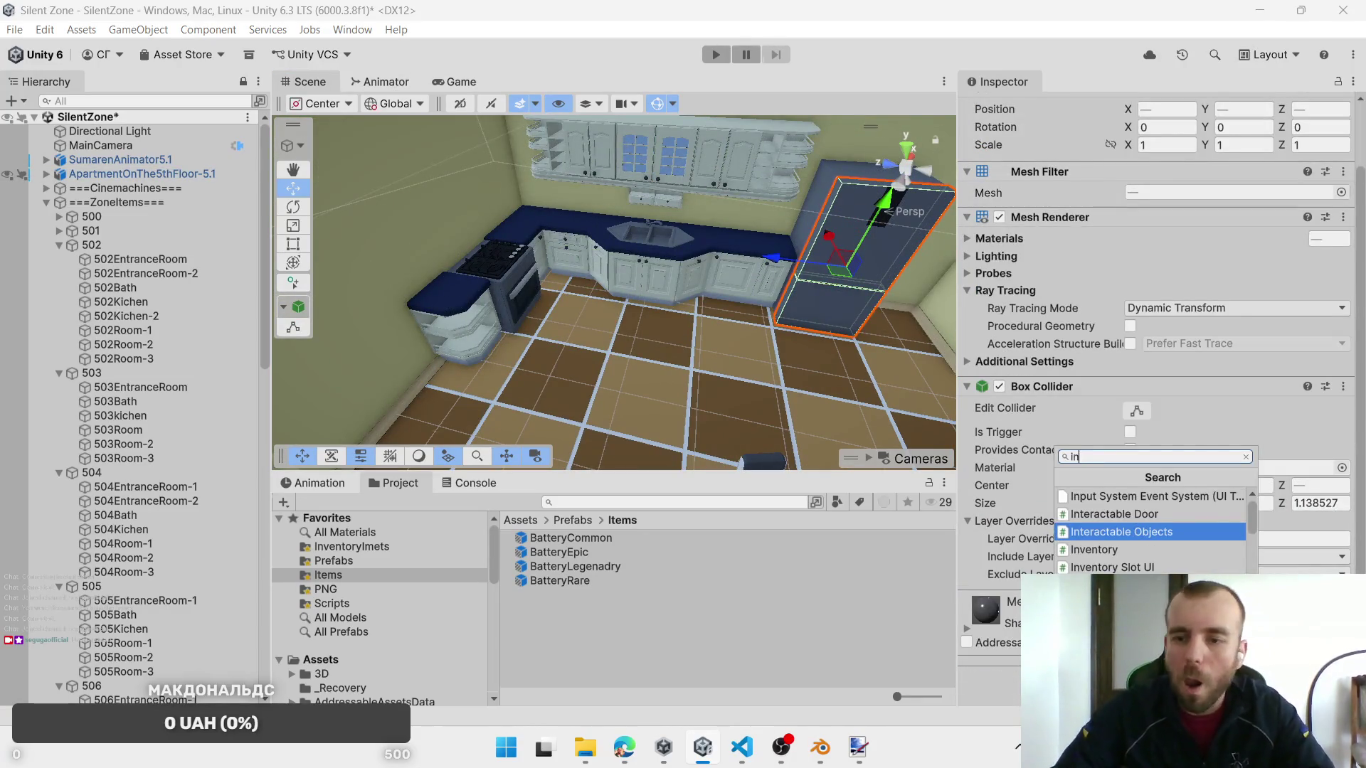
pyautogui.press('Return')
pyautogui.scroll(-5, 997, 490)
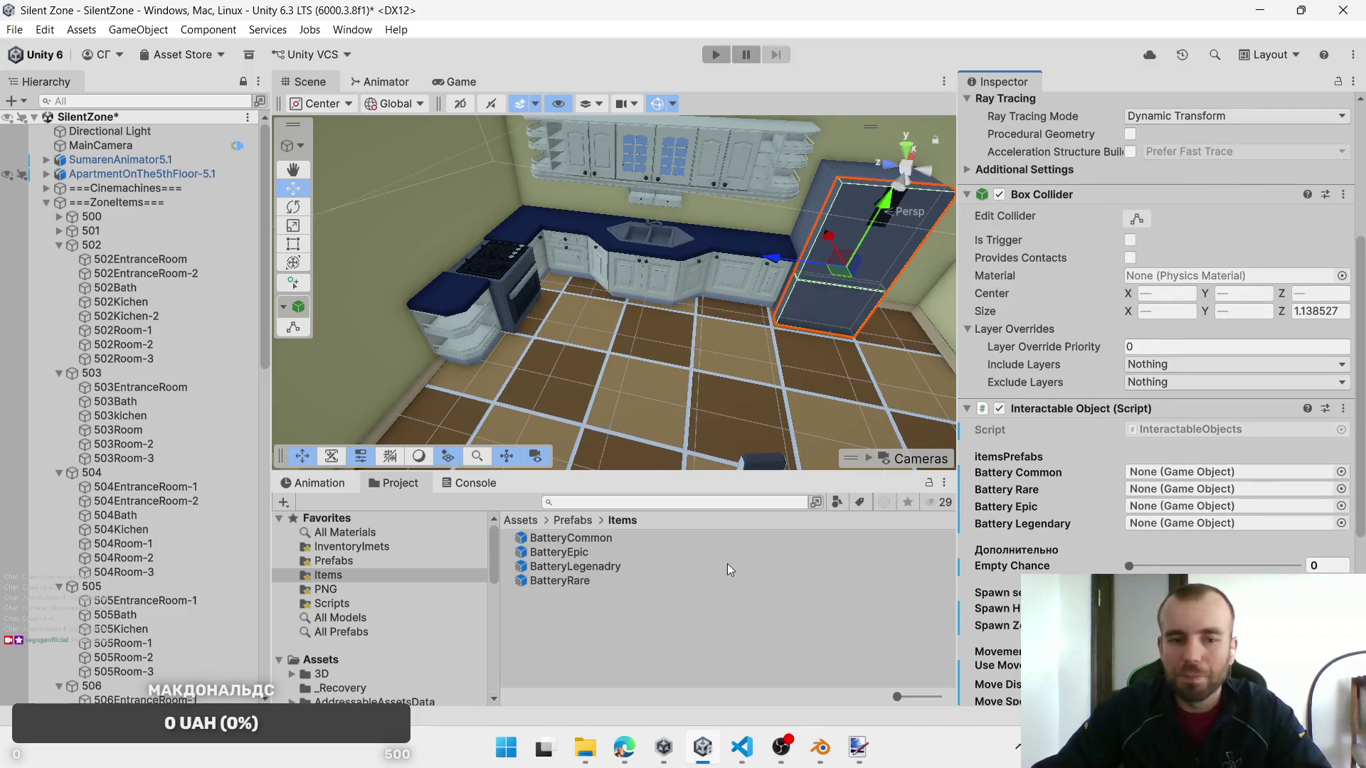
# Step: Fill the refrigerator's loot slots with BatteryCommon, BatteryEpic, BatteryRare and BatteryLegendary
pyautogui.click(617, 543)
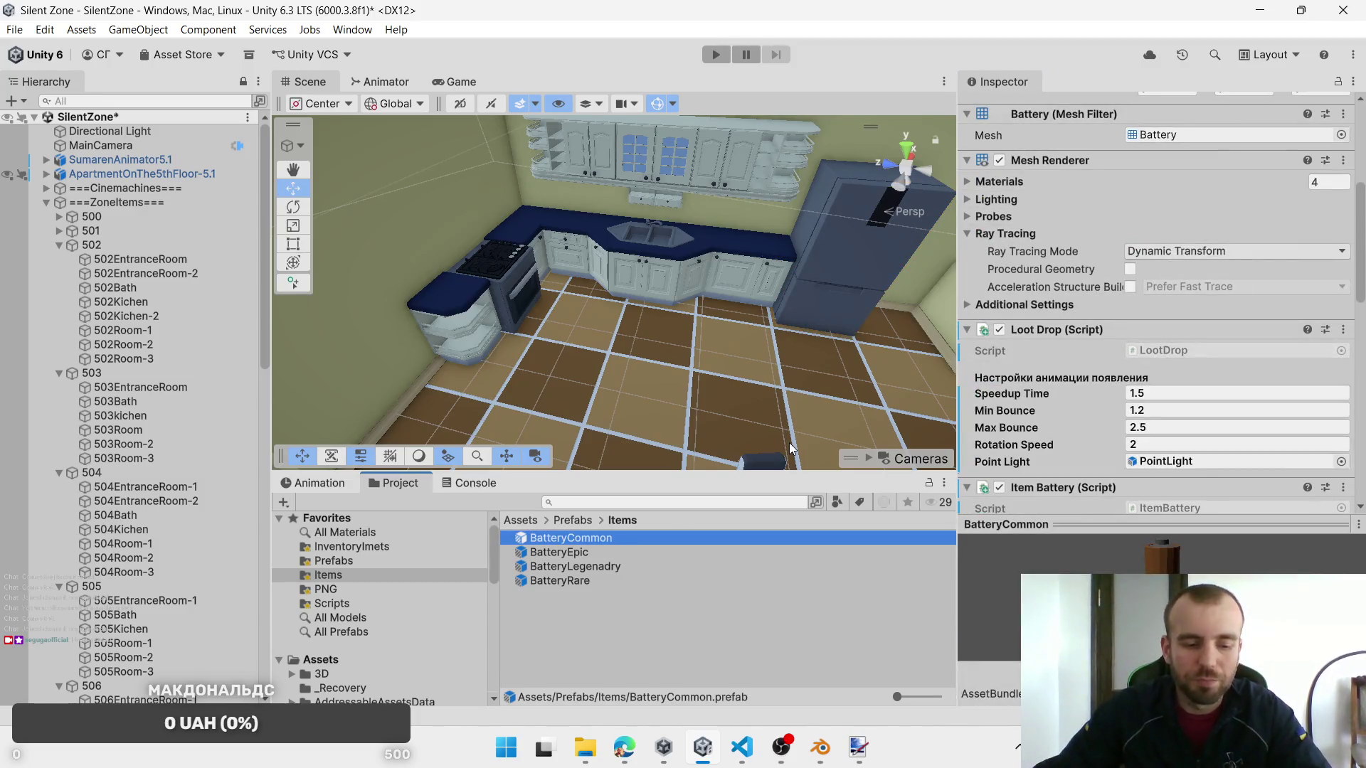
pyautogui.hotkey('ctrl', 'z')
pyautogui.moveTo(569, 538); pyautogui.dragTo(1188, 475)
pyautogui.moveTo(569, 550); pyautogui.dragTo(1144, 509)
pyautogui.moveTo(557, 552); pyautogui.dragTo(834, 577)
pyautogui.moveTo(569, 581)
pyautogui.mouseDown()
pyautogui.moveTo(960, 543)
pyautogui.moveTo(1153, 486)
pyautogui.mouseUp()
pyautogui.moveTo(551, 567)
pyautogui.mouseDown()
pyautogui.moveTo(884, 559)
pyautogui.moveTo(1236, 527)
pyautogui.mouseUp()
pyautogui.moveTo(1203, 525)
pyautogui.mouseDown()
pyautogui.moveTo(155, 318)
pyautogui.moveTo(998, 514)
pyautogui.mouseUp()
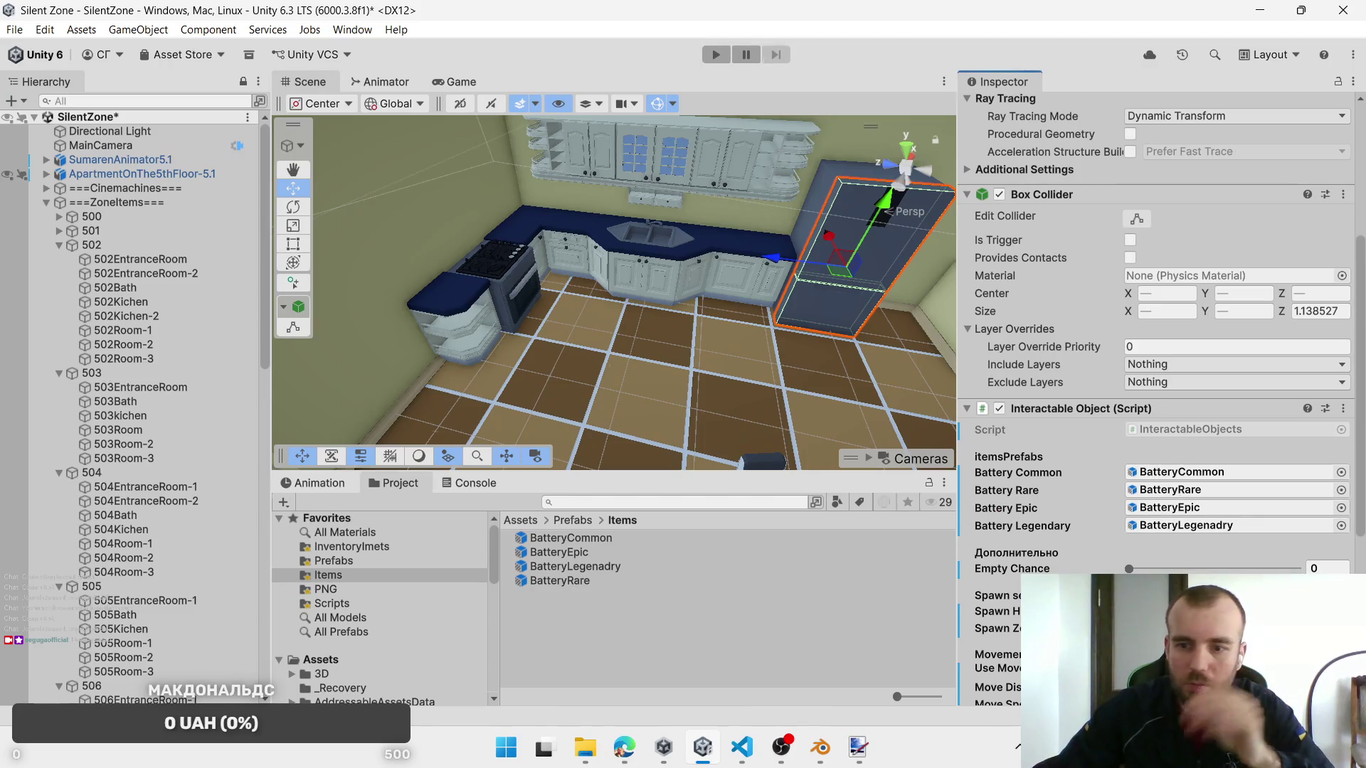
# Step: Select the kitchen drawer and upper cabinet door and set 502Kichen-2 as their Spawn Zone
pyautogui.click(740, 285)
pyautogui.click(737, 284)
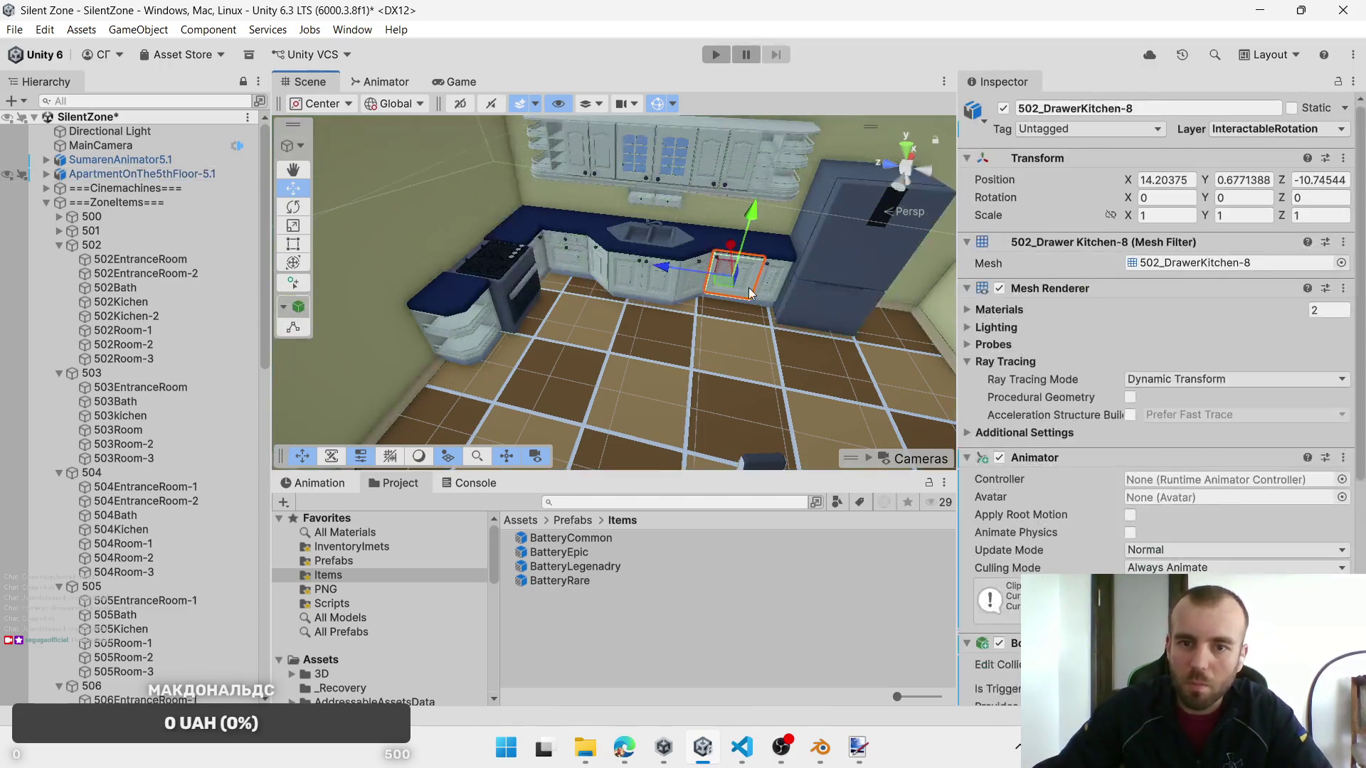
pyautogui.keyDown('shift'); pyautogui.click(717, 178); pyautogui.keyUp('shift')
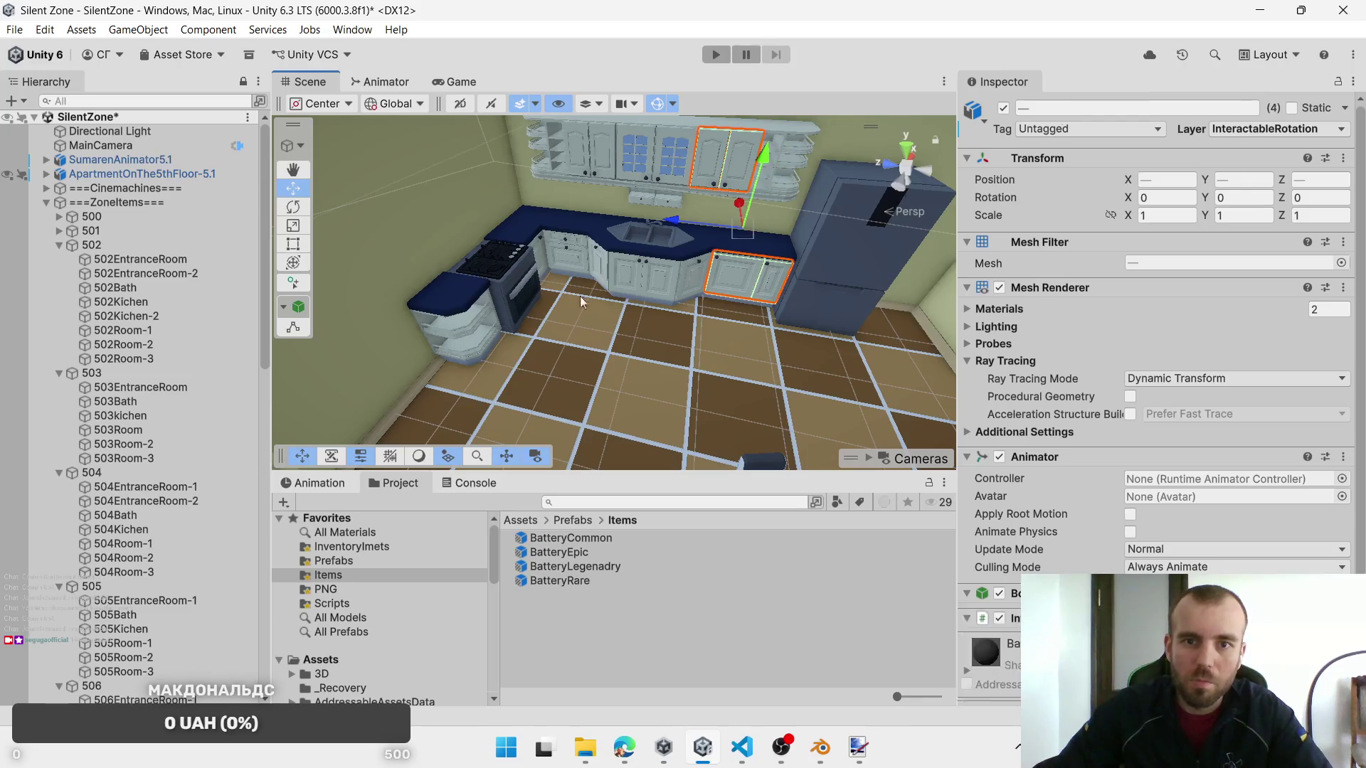
pyautogui.scroll(-3, 1159, 399)
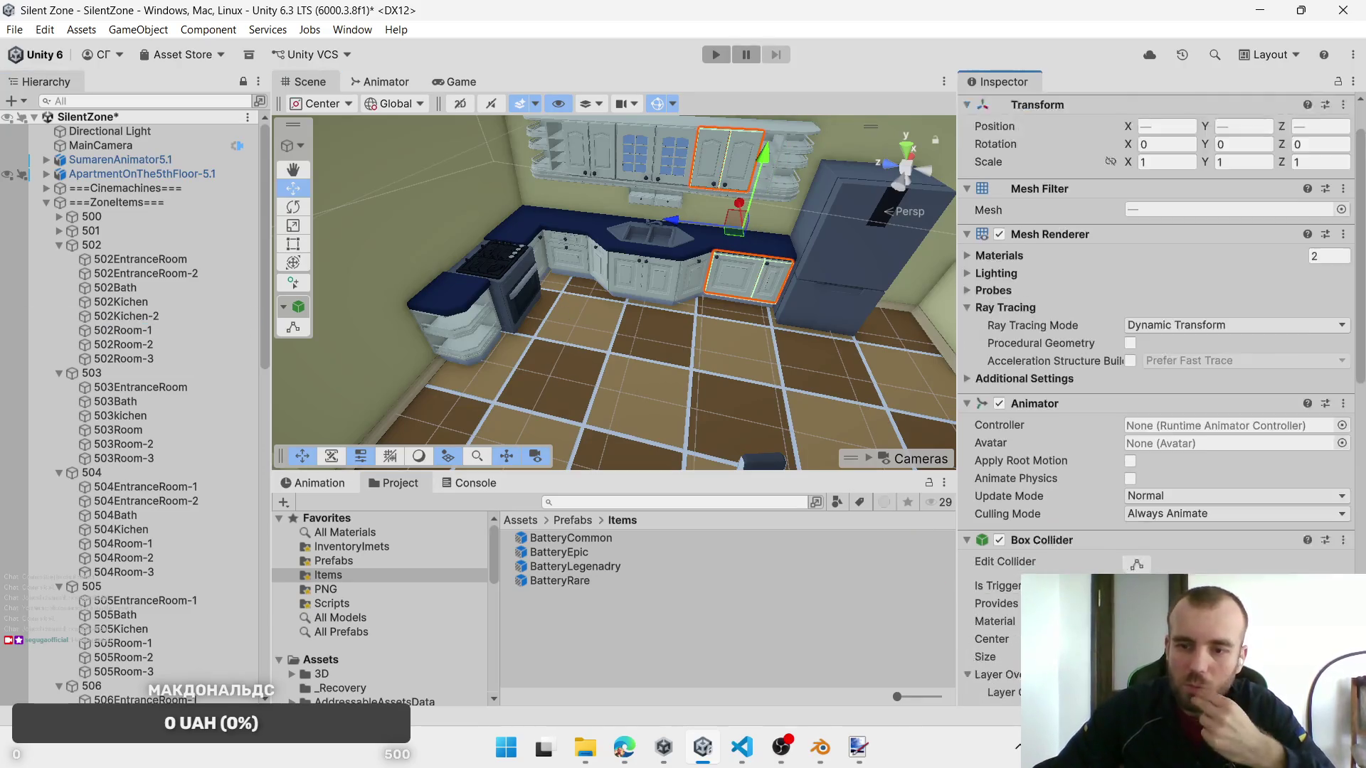
pyautogui.scroll(-2, 1159, 398)
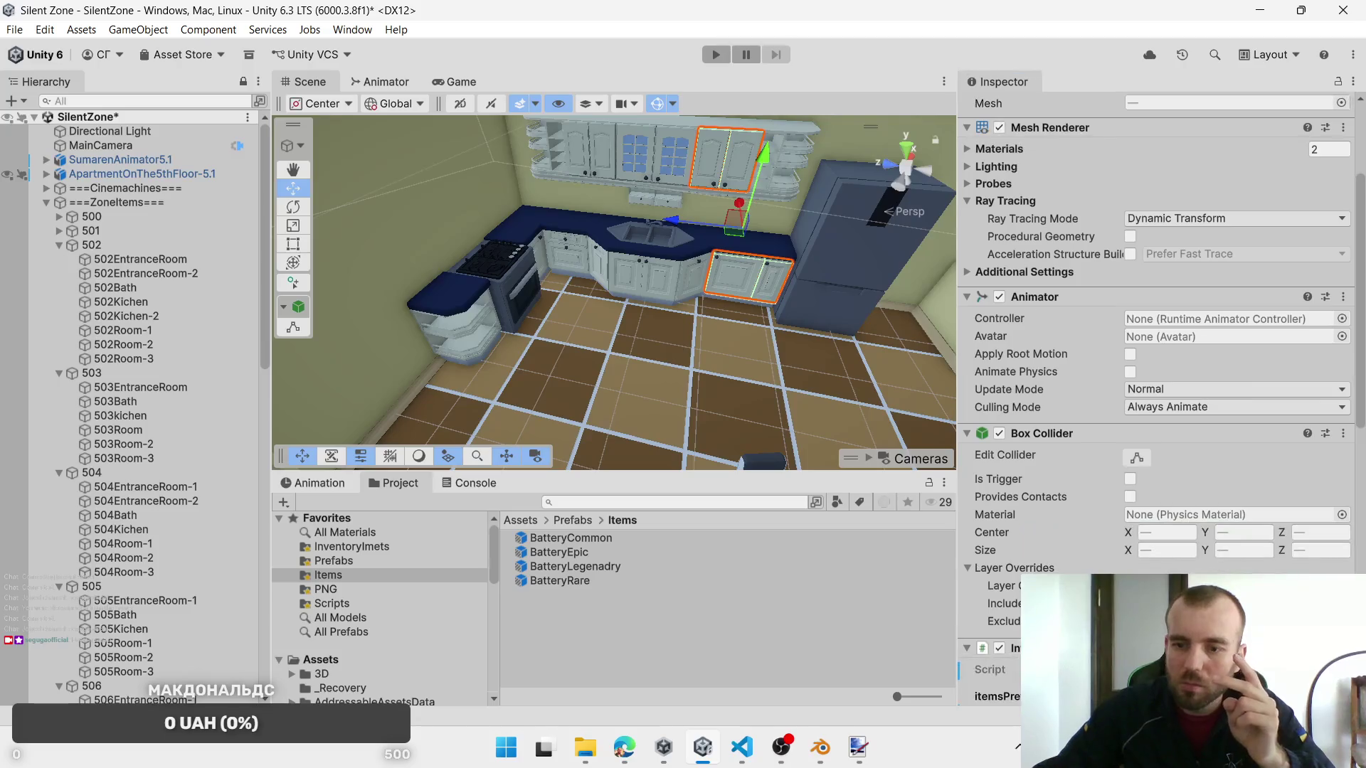
pyautogui.scroll(-10, 1159, 399)
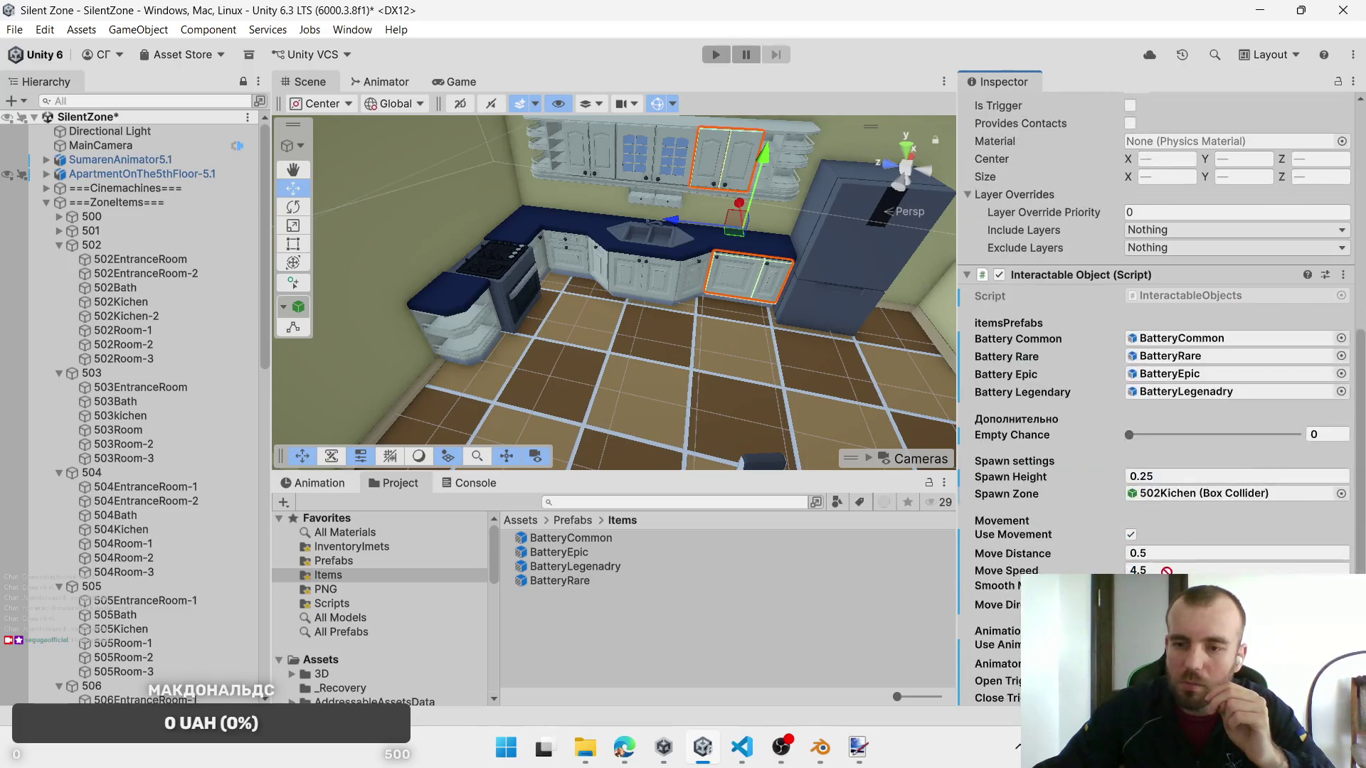
pyautogui.moveTo(1185, 496); pyautogui.dragTo(1184, 495)
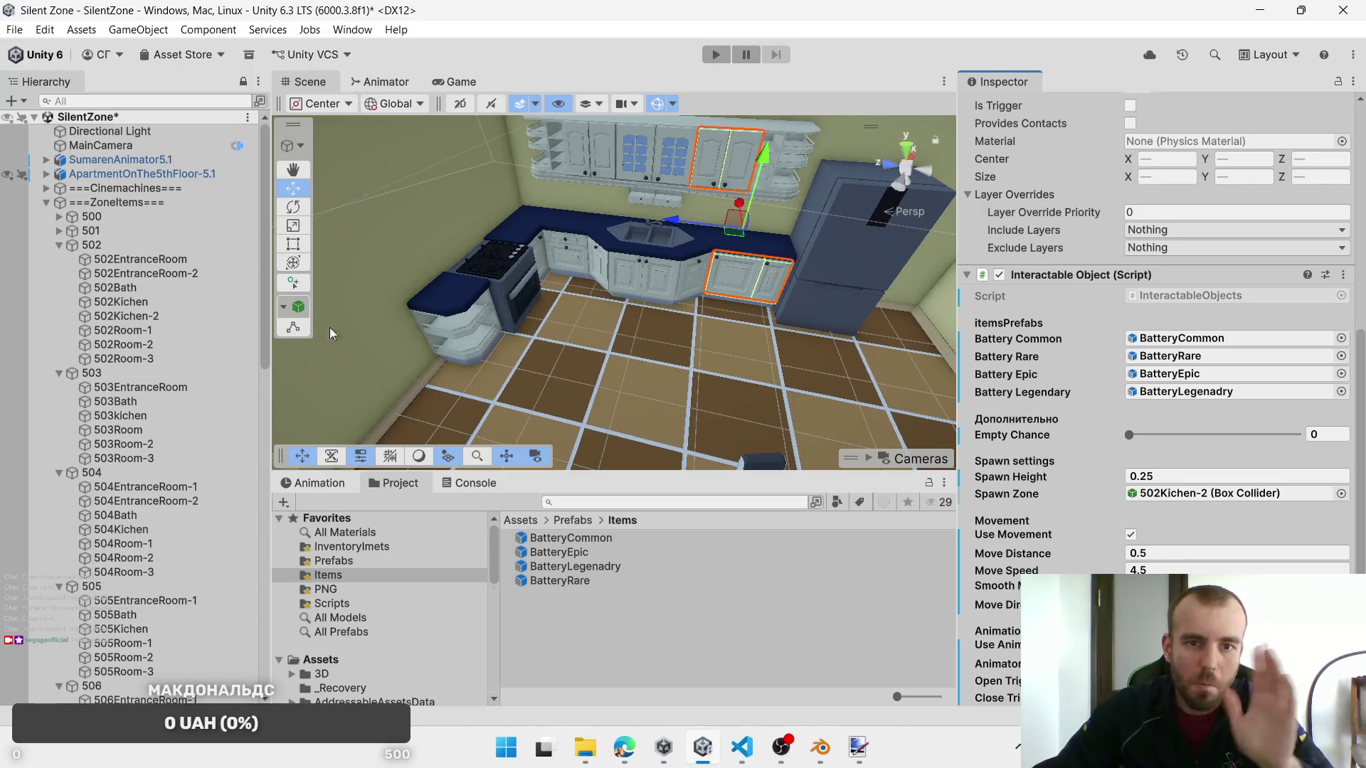
# Step: Check the 502Kichen-2, 502Kichen and 502Bath zones, then view the bedroom from above
pyautogui.click(142, 317)
pyautogui.click(141, 306)
pyautogui.click(141, 291)
pyautogui.moveTo(626, 355)
pyautogui.mouseDown()
pyautogui.moveTo(587, 407)
pyautogui.moveTo(579, 350)
pyautogui.moveTo(699, 299)
pyautogui.mouseUp()
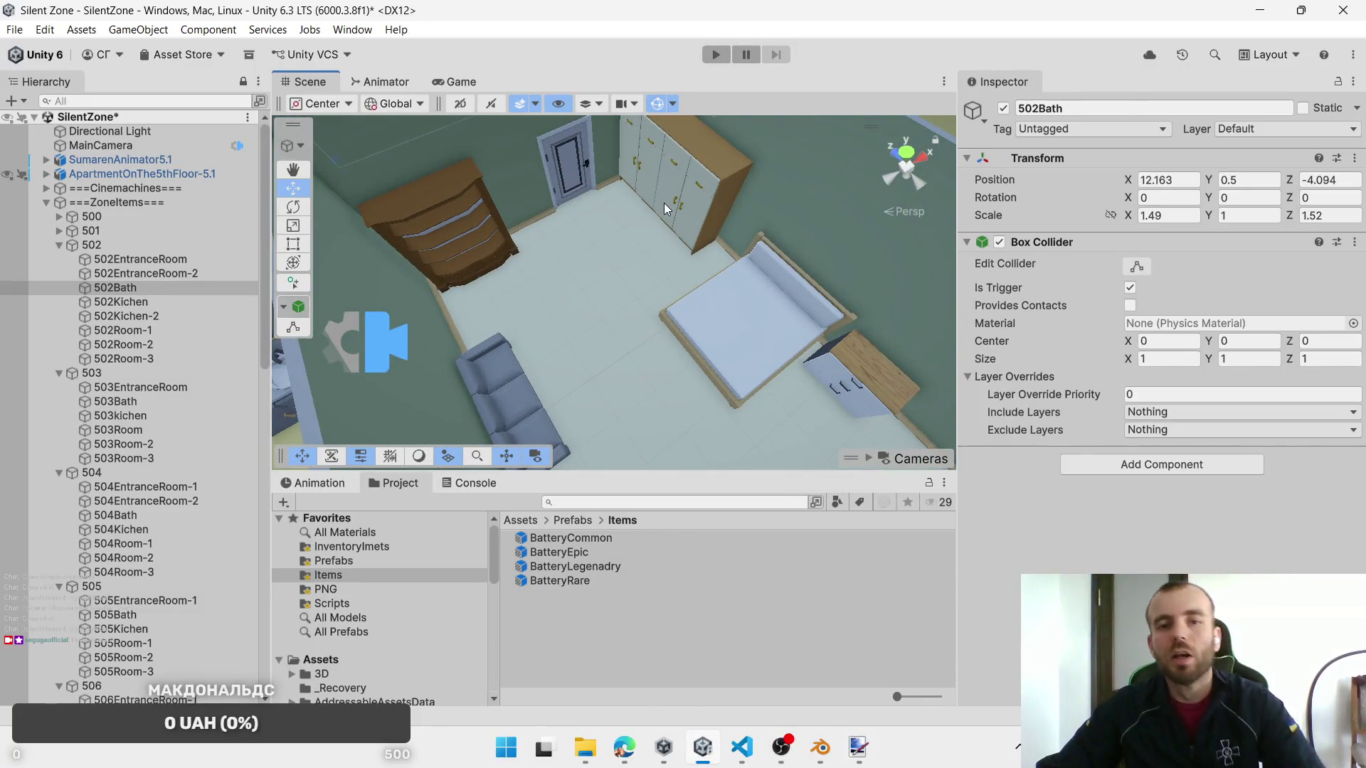
# Step: Select two wardrobe doors and focus the view on them
pyautogui.click(664, 203)
pyautogui.click(669, 206)
pyautogui.scroll(-3, 1112, 509)
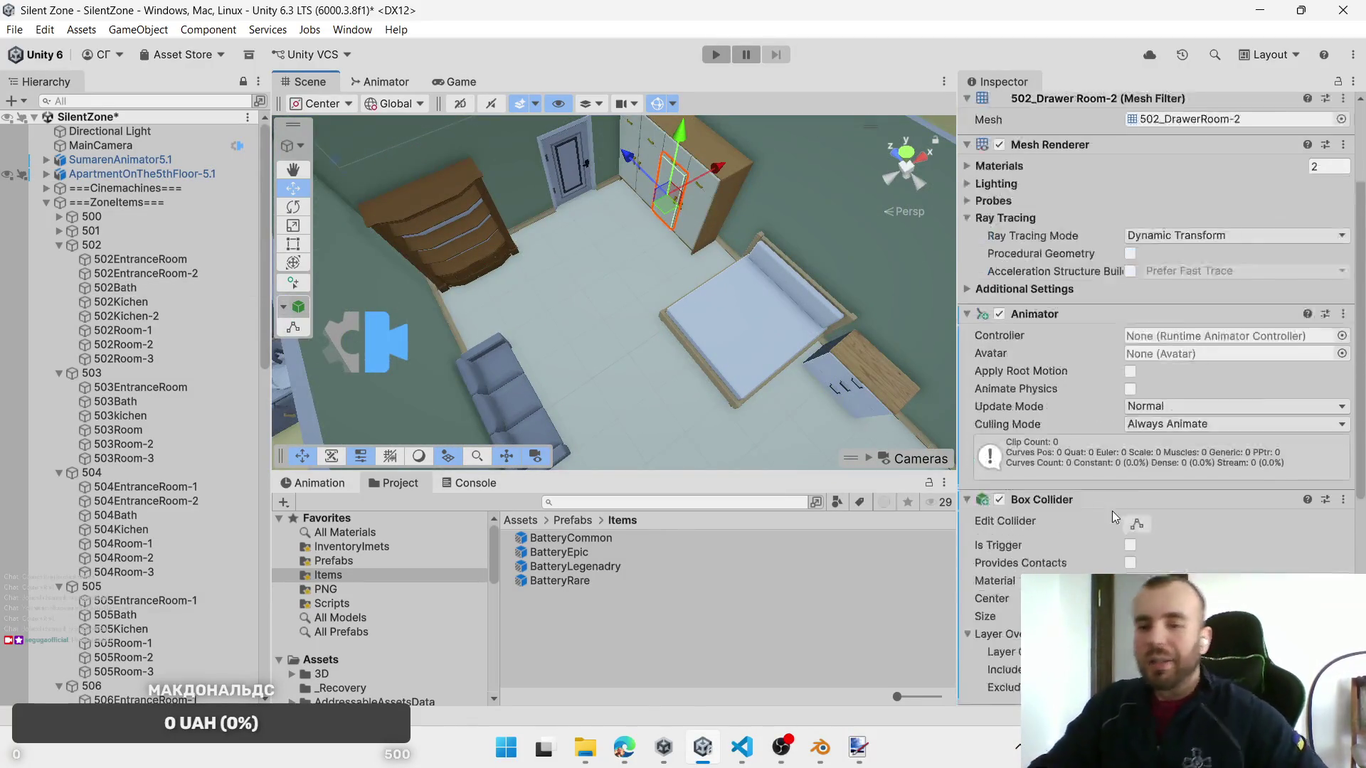
pyautogui.scroll(-3, 1063, 558)
pyautogui.scroll(6, 1033, 522)
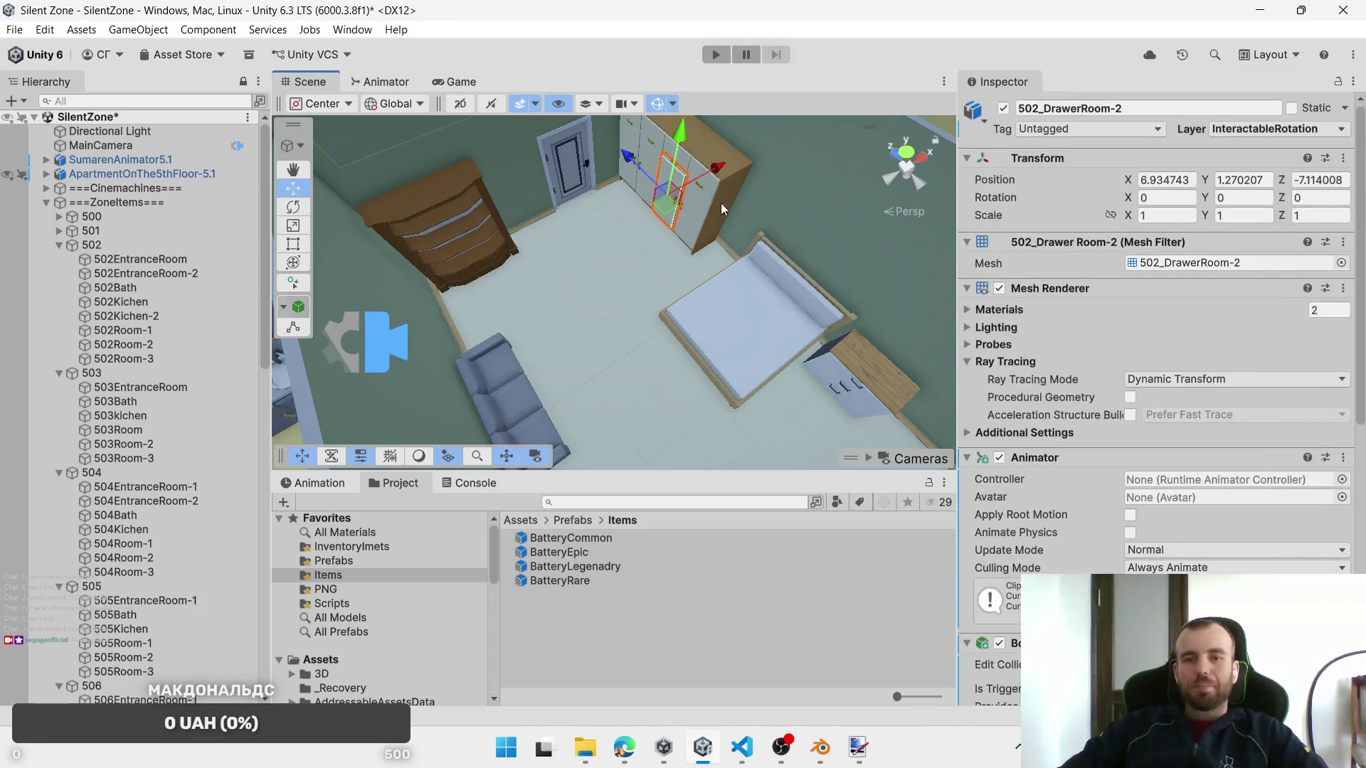
pyautogui.keyDown('shift'); pyautogui.click(697, 213); pyautogui.keyUp('shift')
pyautogui.press('f')
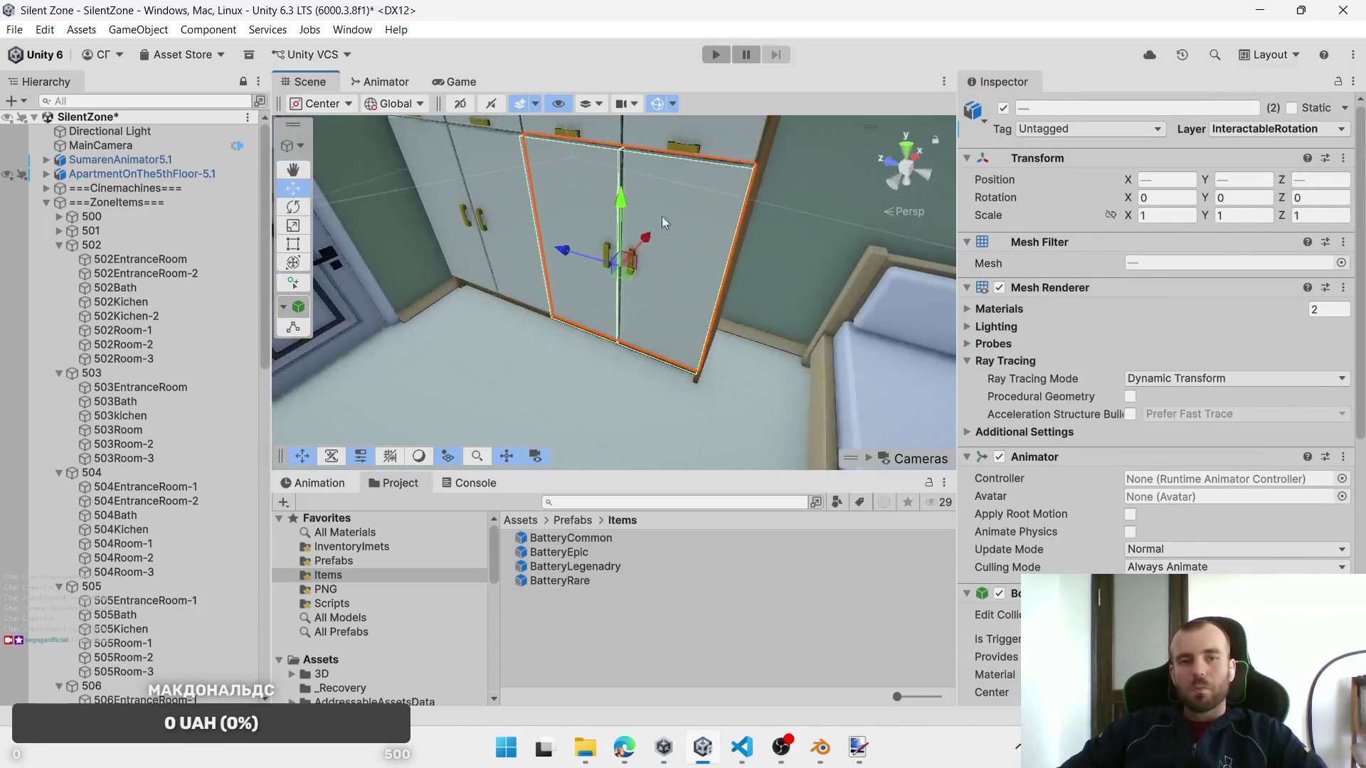
# Step: Add the remaining wardrobe doors to the selection and frame the whole wardrobe
pyautogui.keyDown('shift'); pyautogui.click(577, 145); pyautogui.keyUp('shift')
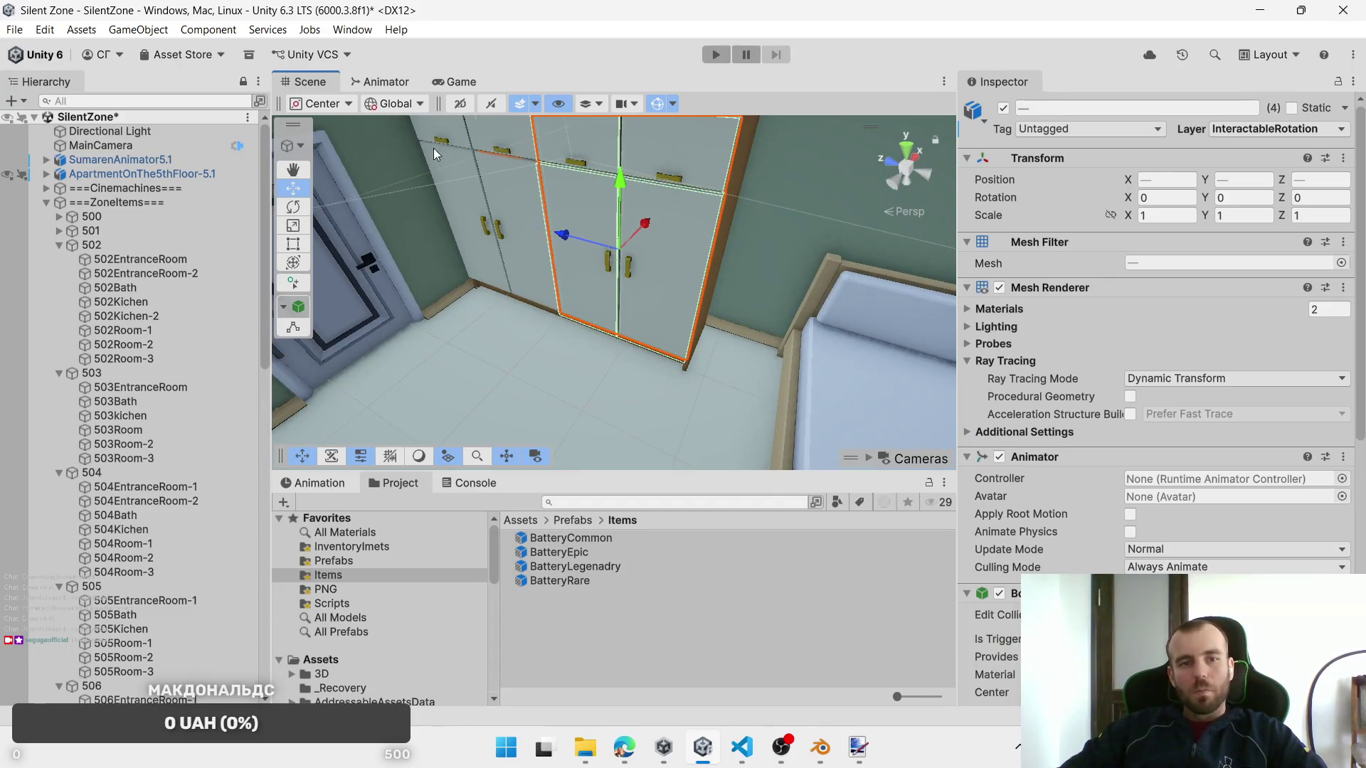
pyautogui.keyDown('shift'); pyautogui.click(652, 297); pyautogui.keyUp('shift')
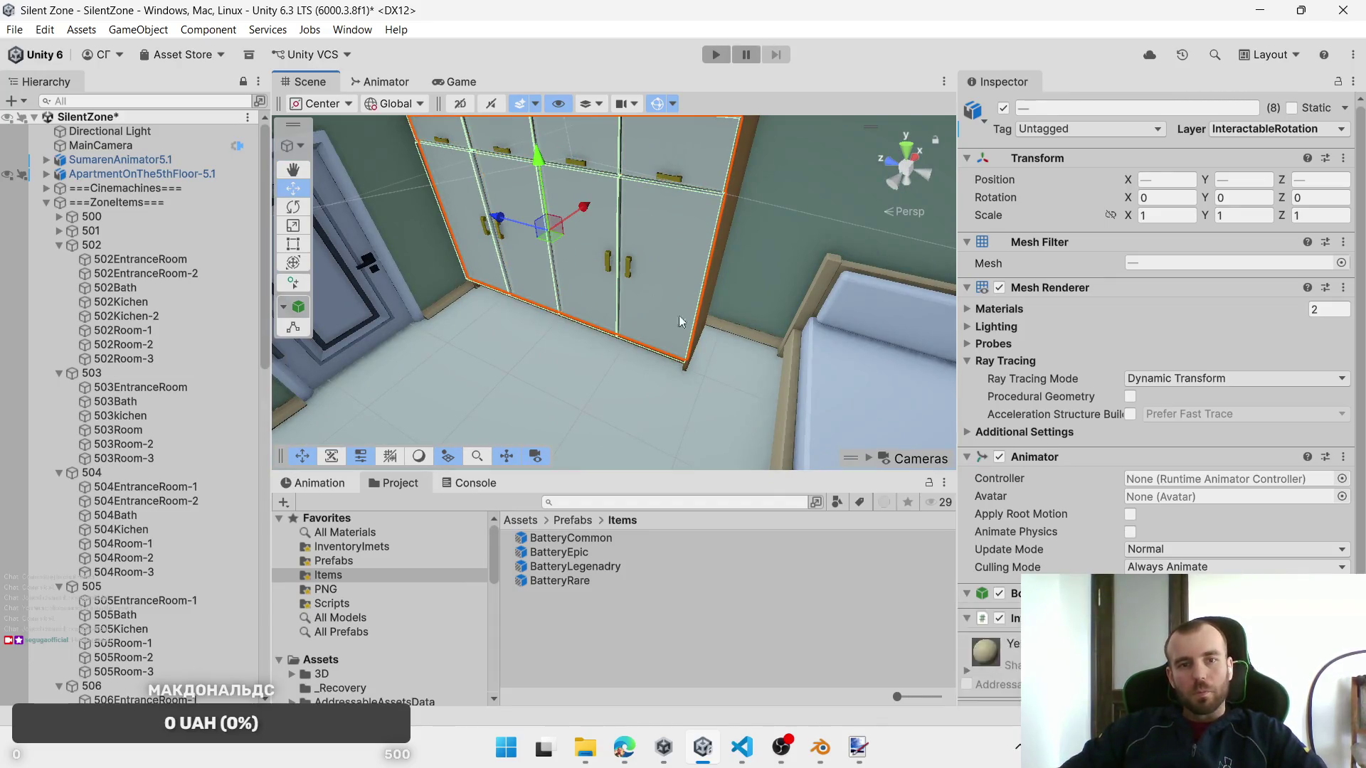
pyautogui.press('f')
pyautogui.scroll(3, 661, 382)
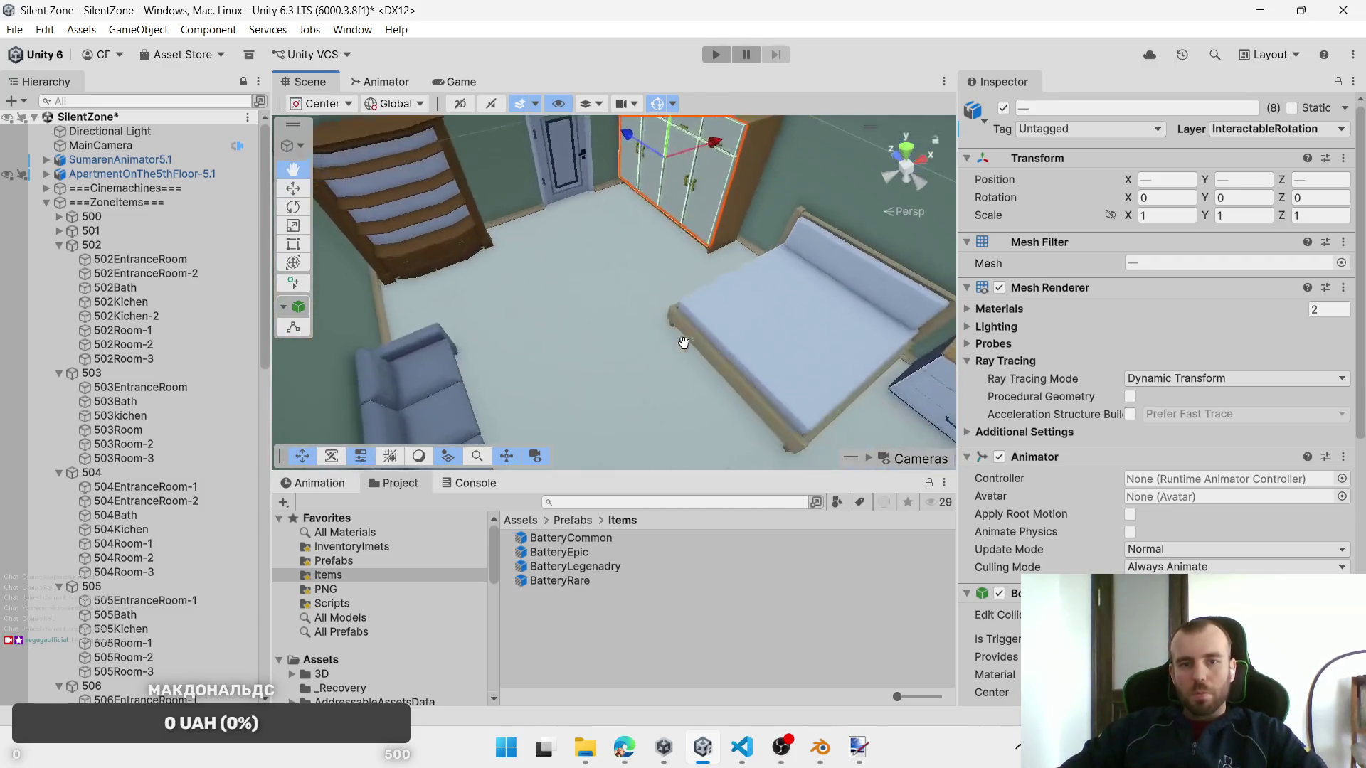
pyautogui.scroll(-3, 1220, 553)
pyautogui.scroll(-2, 1221, 553)
pyautogui.scroll(5, 1221, 553)
# Step: Collapse the Mesh Renderer, Mesh Filter, Animator and Box Collider panels, then remove Interaction Door
pyautogui.click(967, 240)
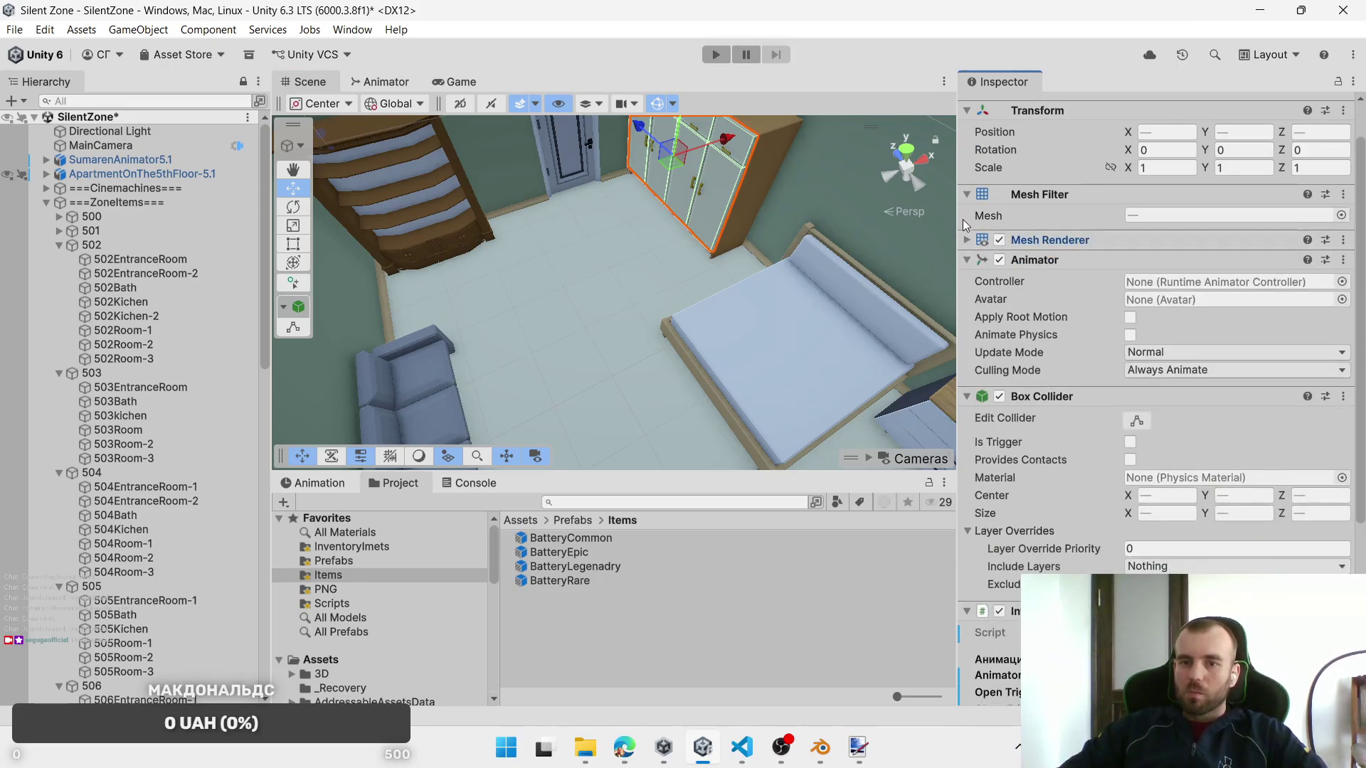
pyautogui.click(967, 194)
pyautogui.click(967, 234)
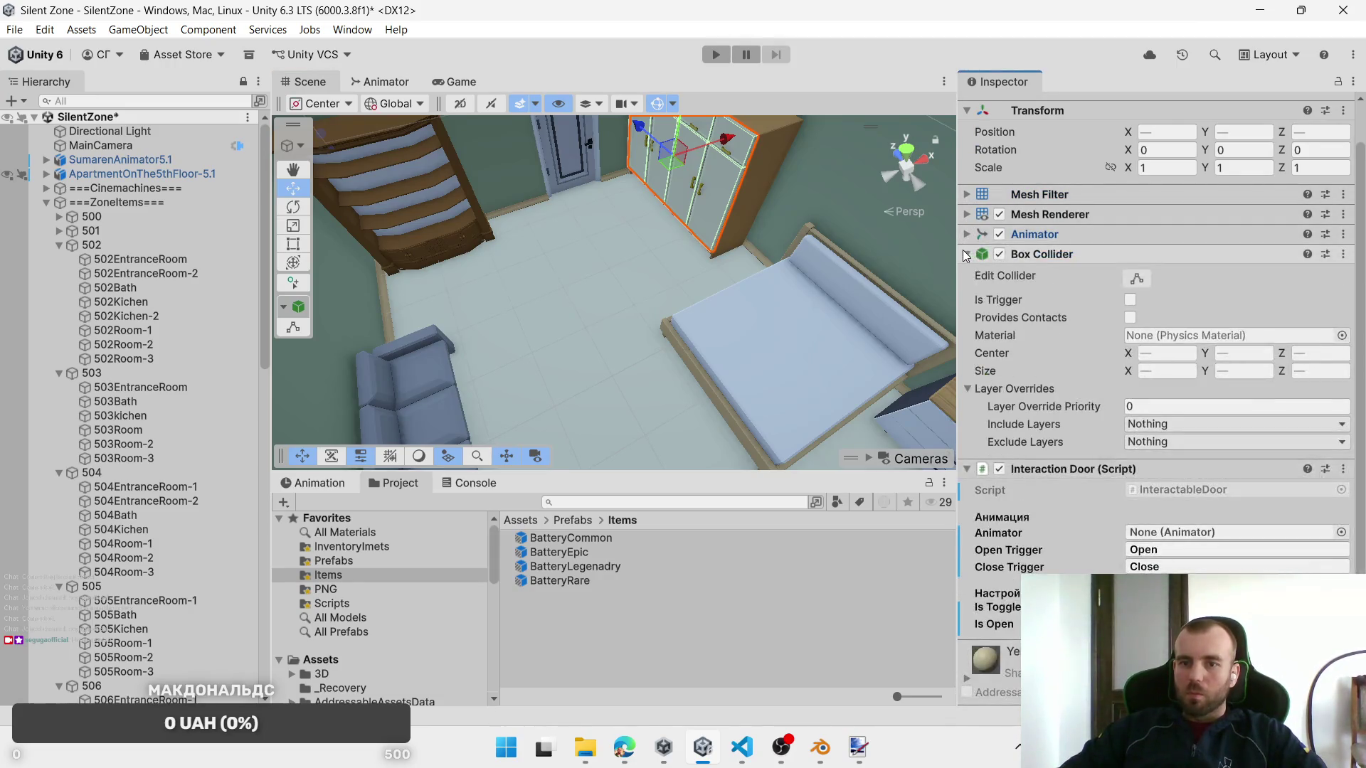
pyautogui.click(966, 252)
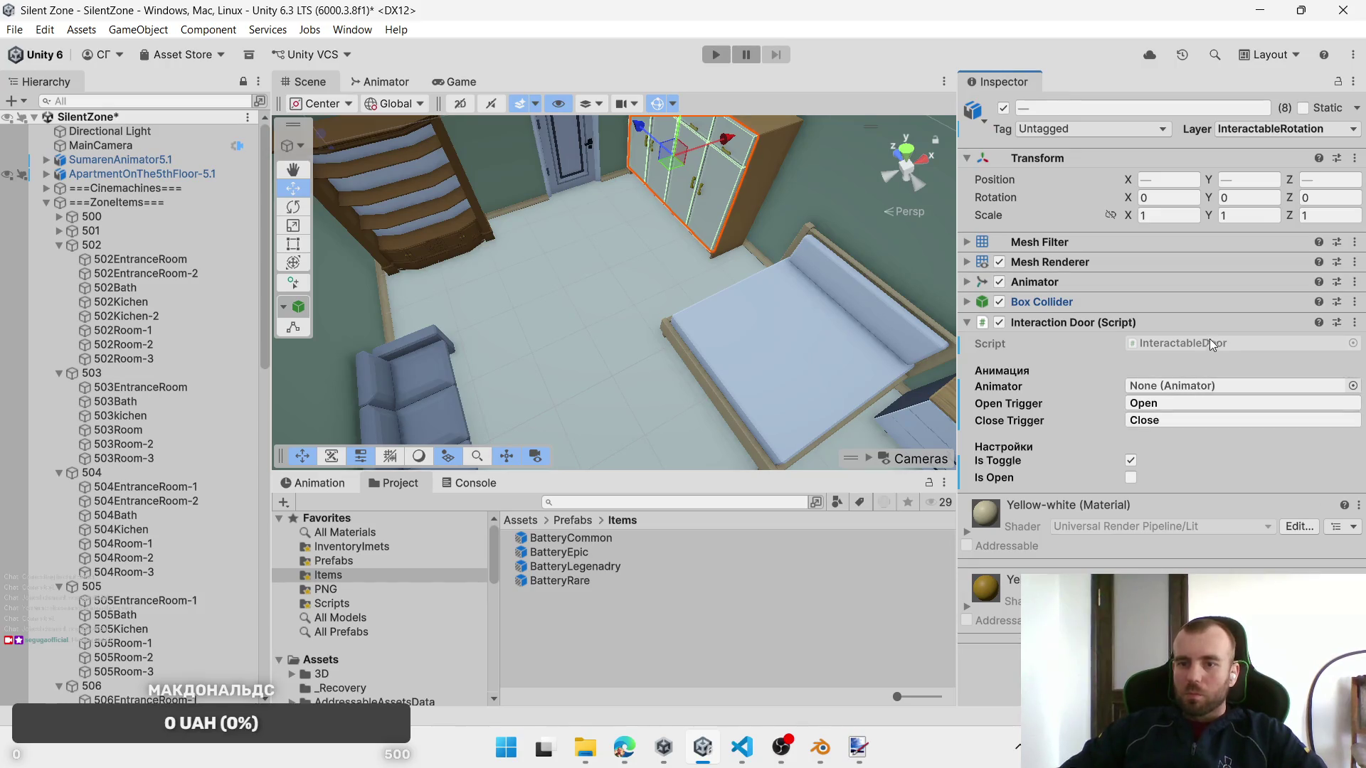
pyautogui.rightClick(1172, 344)
pyautogui.rightClick(1137, 329)
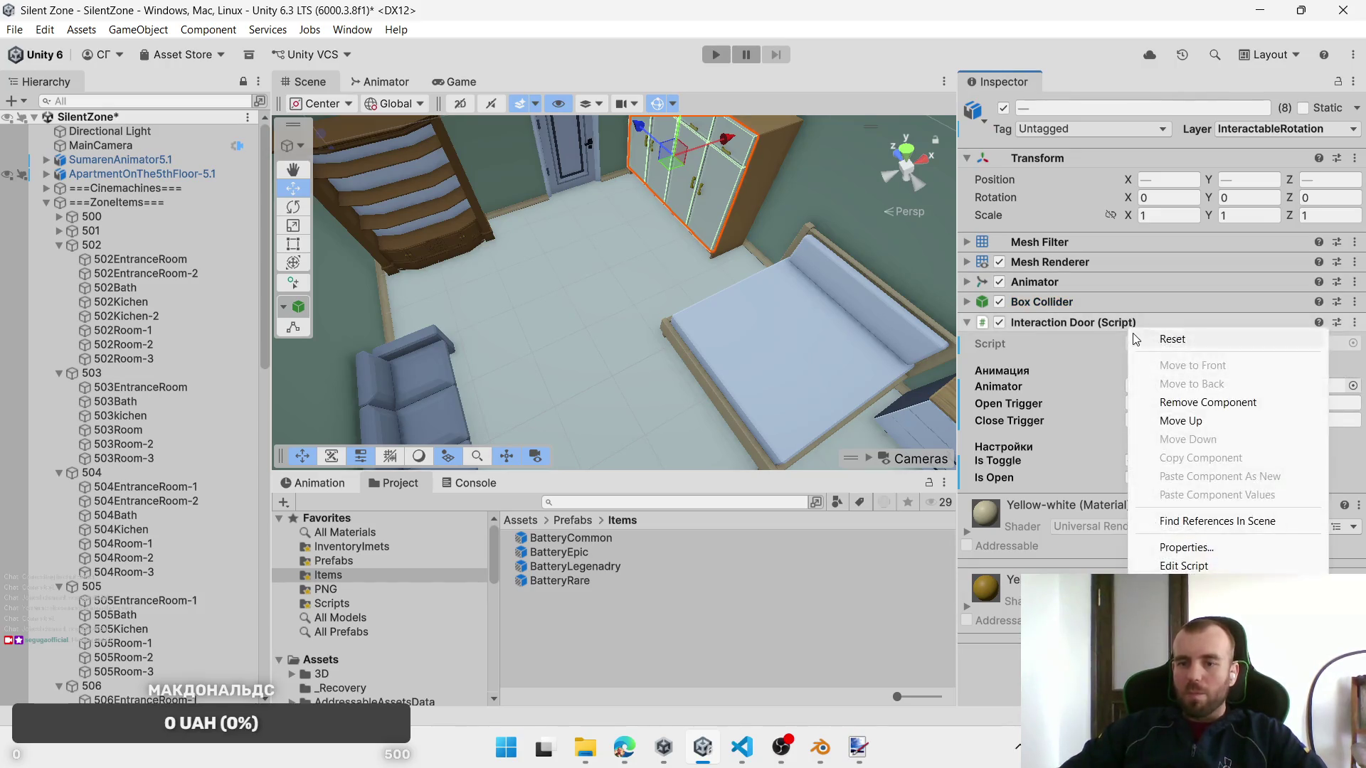
pyautogui.click(1199, 403)
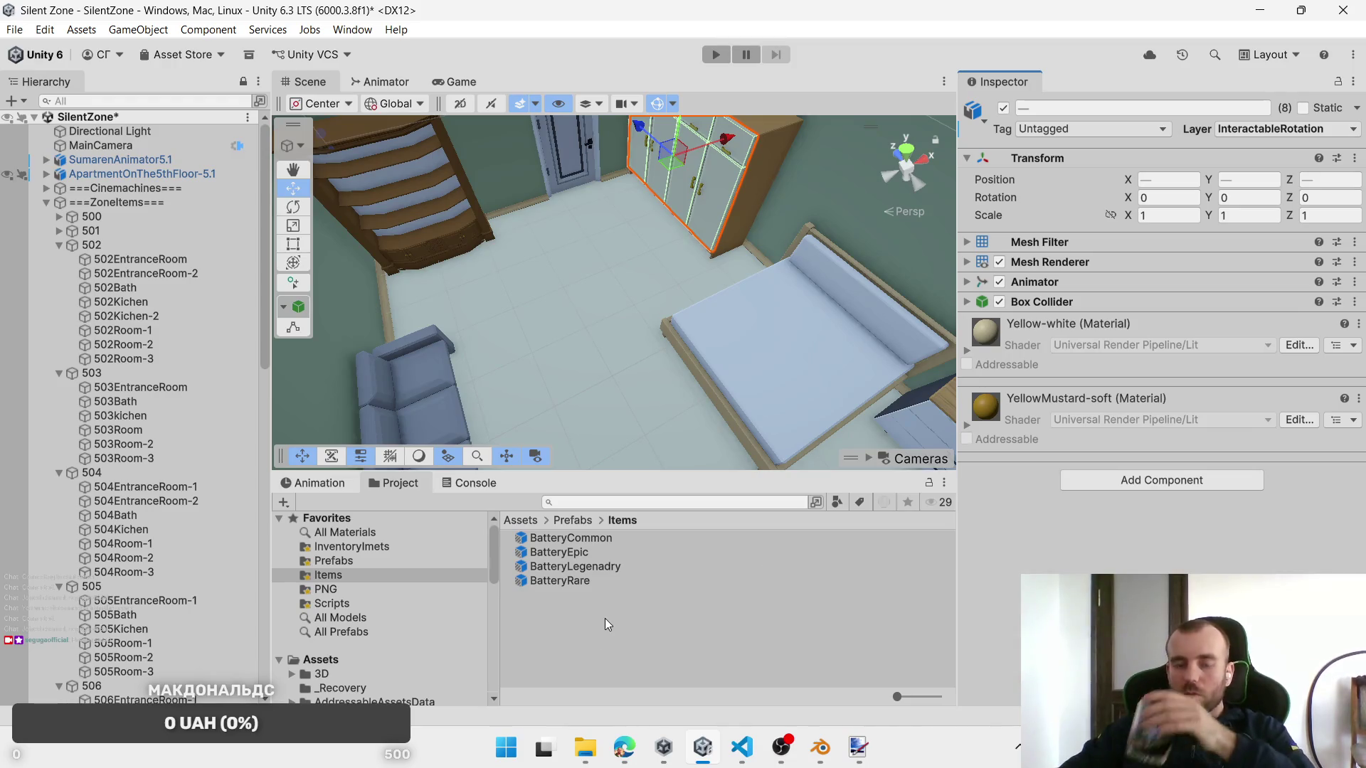
# Step: Add Interactable Objects and fill it with BatteryCommon, BatteryEpic, BatteryRare and BatteryLegenadry
pyautogui.click(1114, 484)
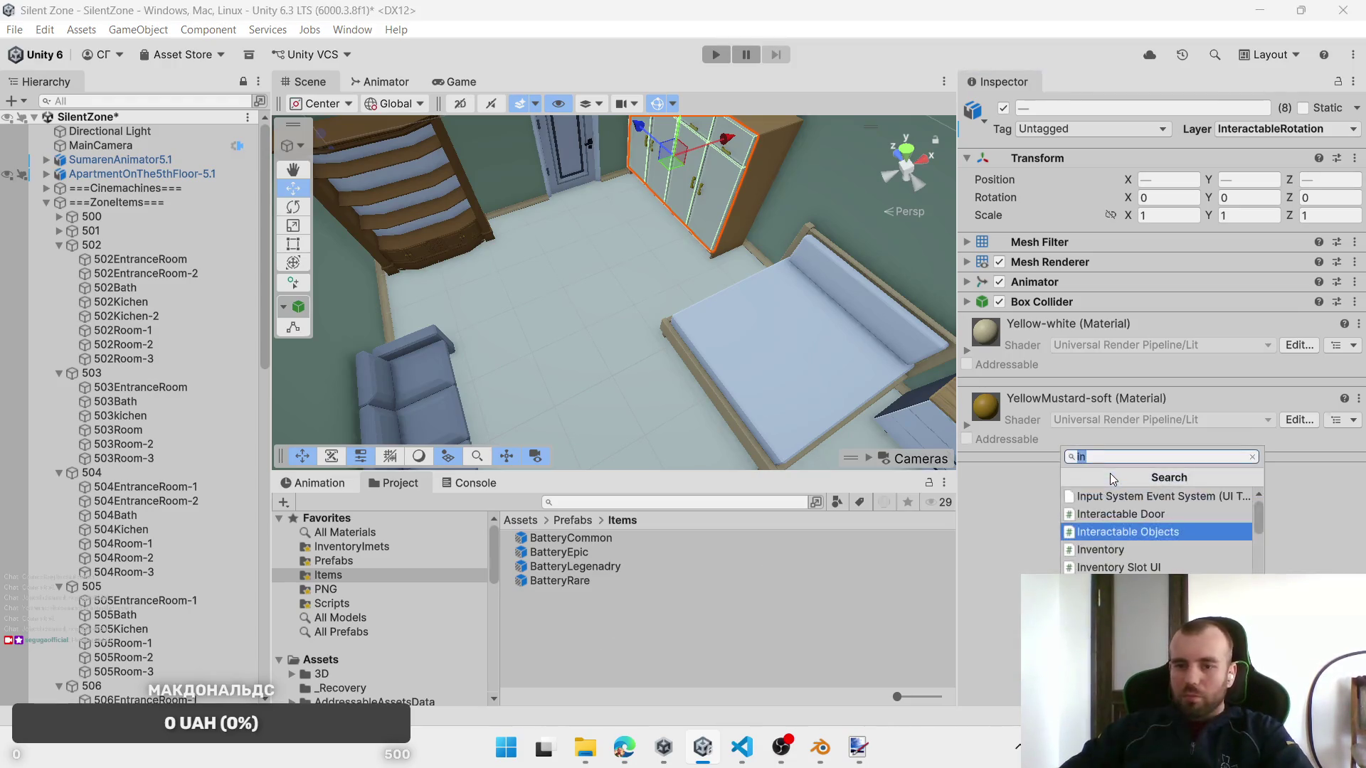
pyautogui.click(1074, 545)
pyautogui.moveTo(546, 542)
pyautogui.mouseDown()
pyautogui.moveTo(1204, 441)
pyautogui.moveTo(1213, 388)
pyautogui.mouseUp()
pyautogui.moveTo(564, 562)
pyautogui.mouseDown()
pyautogui.moveTo(1205, 408)
pyautogui.moveTo(1202, 423)
pyautogui.mouseUp()
pyautogui.moveTo(575, 580)
pyautogui.mouseDown()
pyautogui.moveTo(1022, 428)
pyautogui.moveTo(1170, 404)
pyautogui.mouseUp()
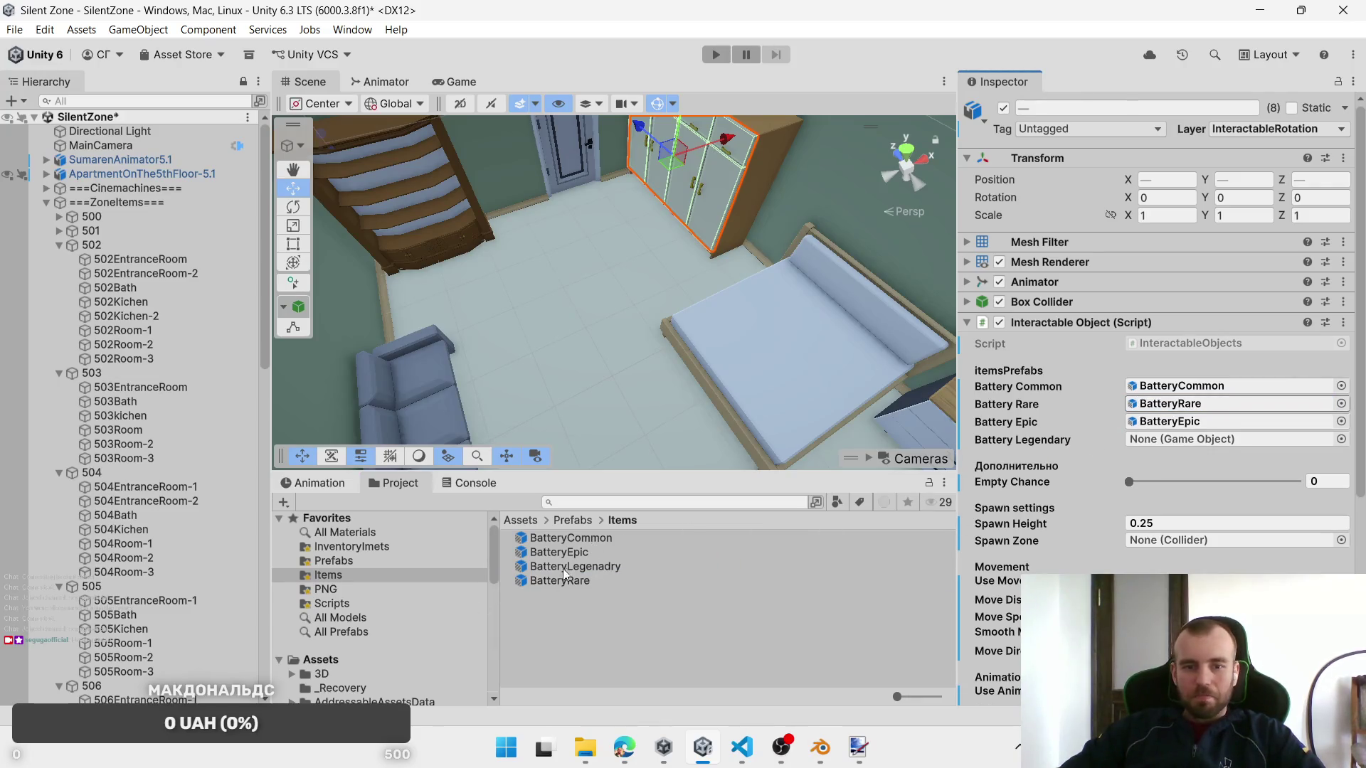
pyautogui.moveTo(1011, 498); pyautogui.dragTo(1177, 441)
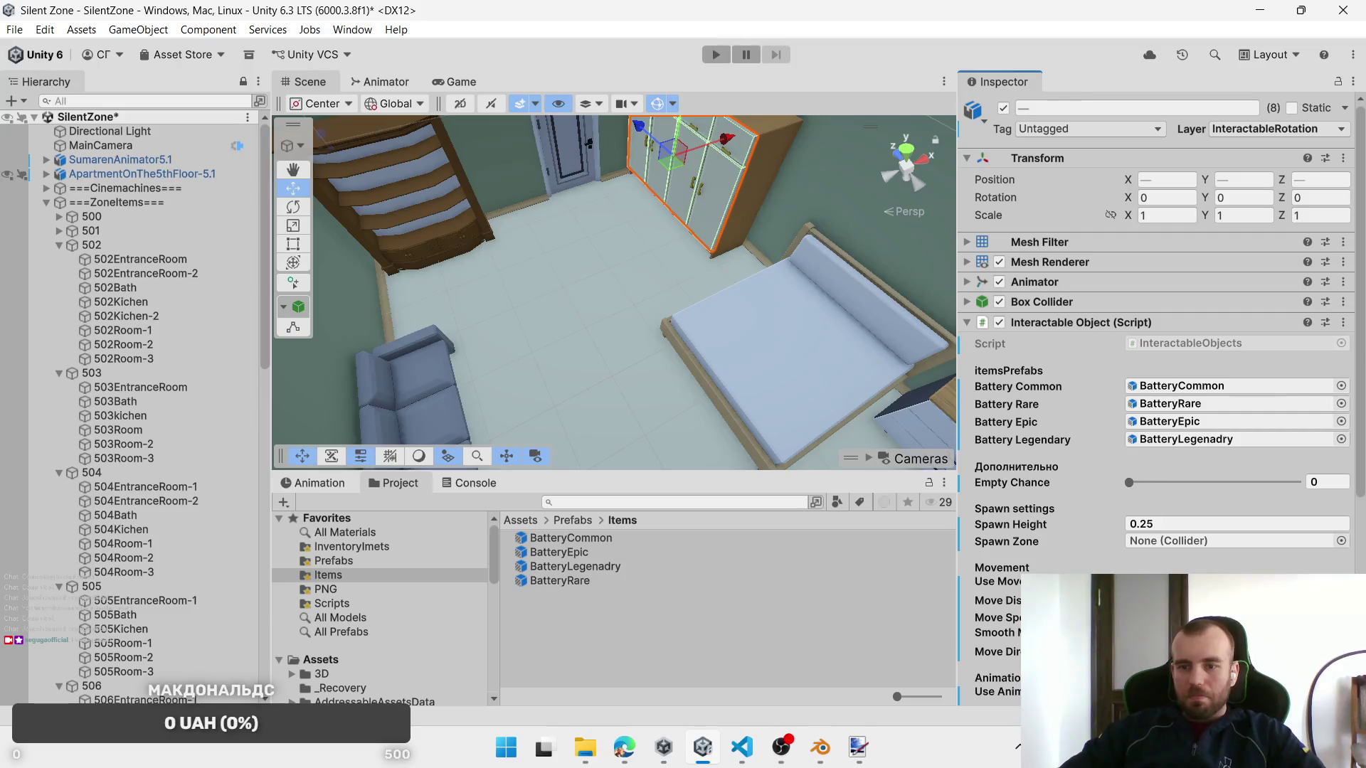
pyautogui.scroll(-5, 1195, 571)
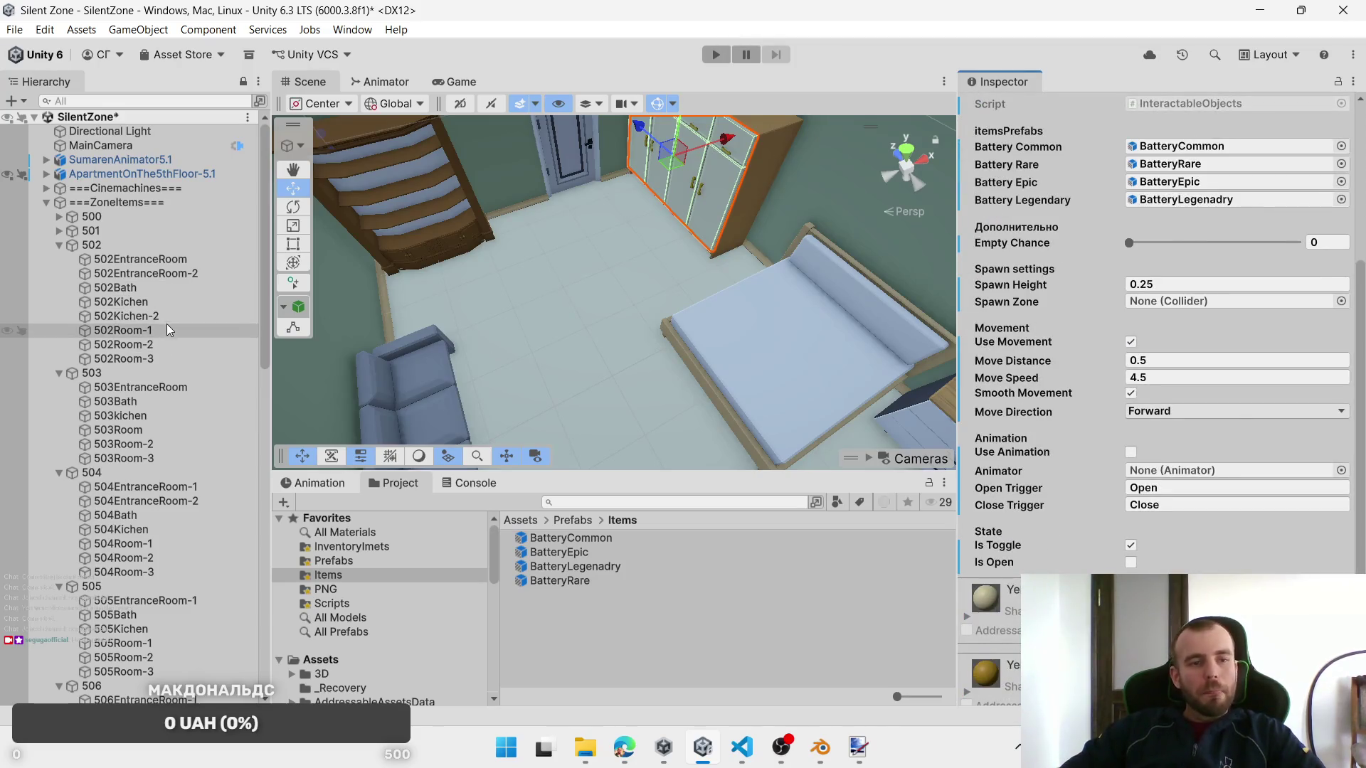
# Step: Set 502Room-1 as the wardrobe's Spawn Zone, then check the 502Room-1 and 502Room-2 zone boxes
pyautogui.moveTo(153, 330); pyautogui.dragTo(955, 415)
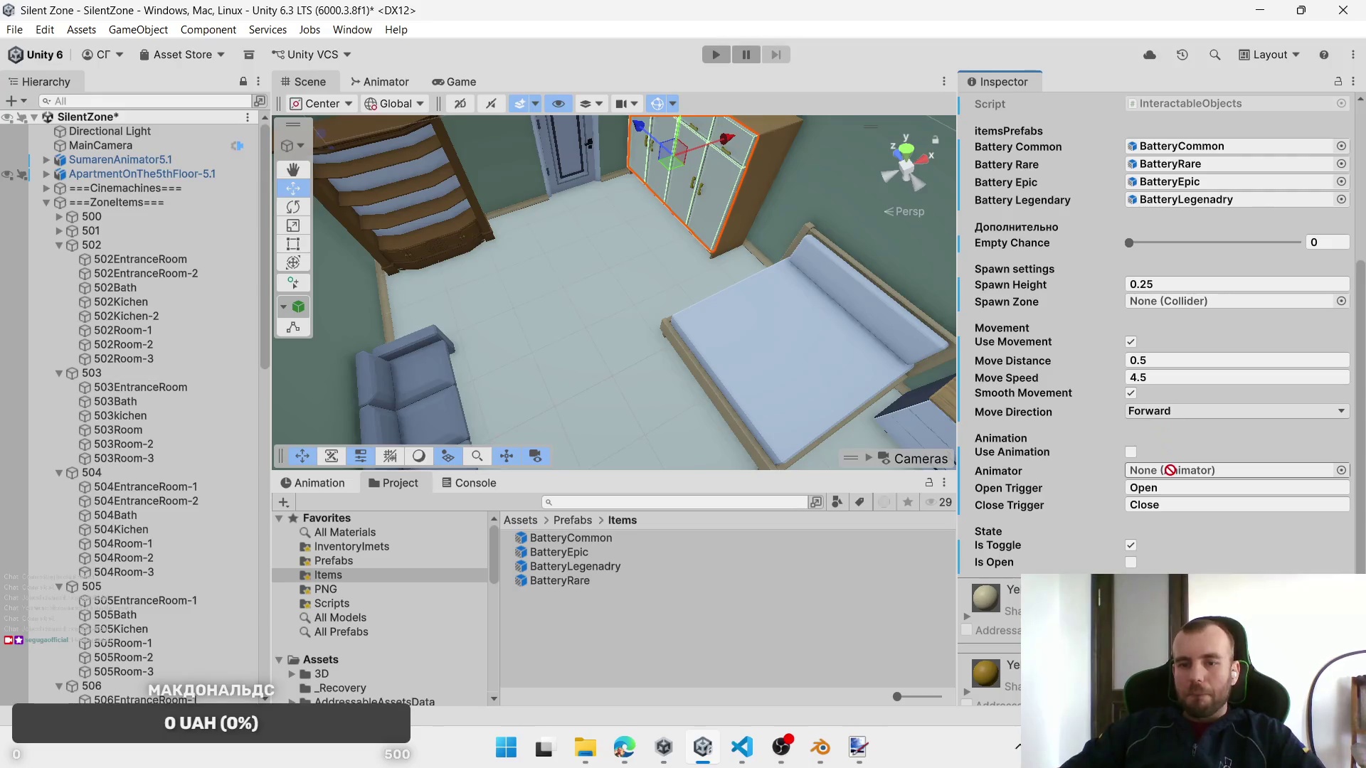
pyautogui.moveTo(1177, 451); pyautogui.dragTo(1178, 299)
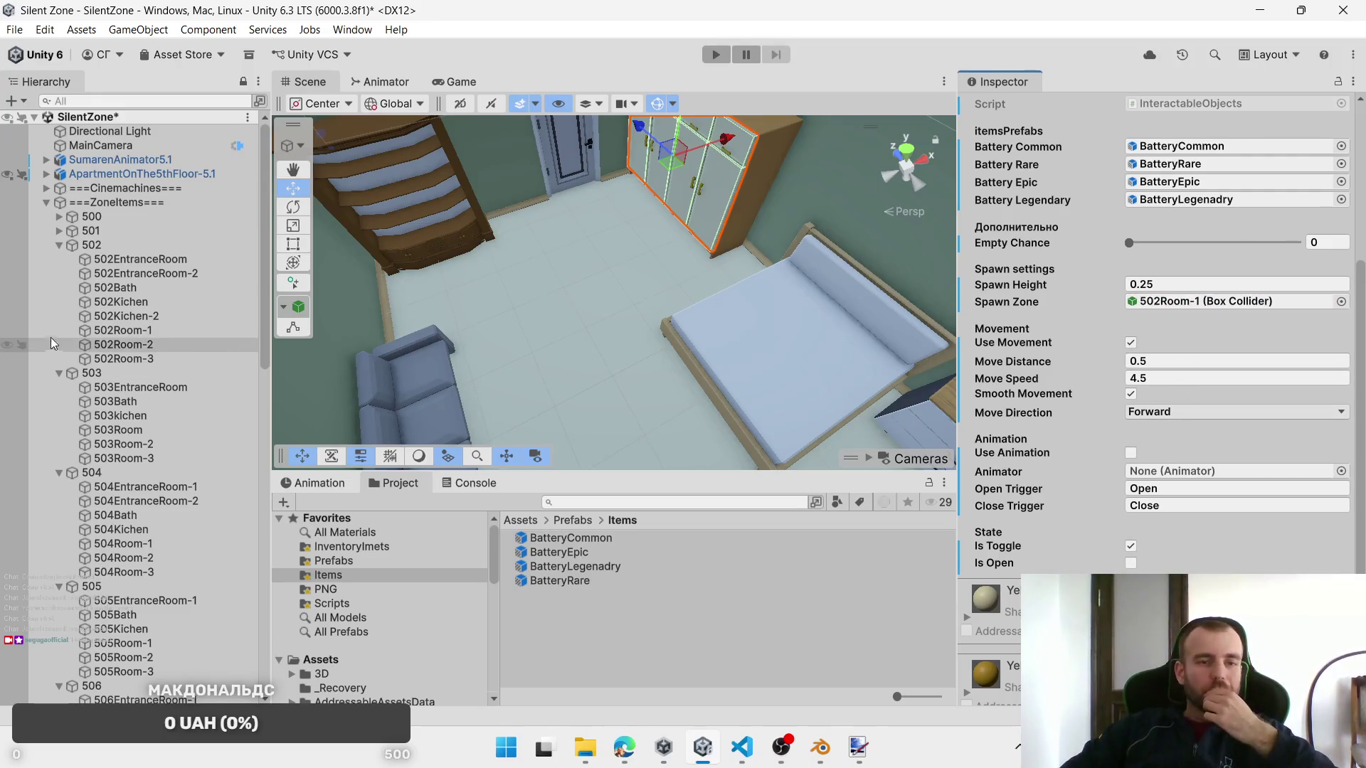
pyautogui.click(137, 333)
pyautogui.click(143, 347)
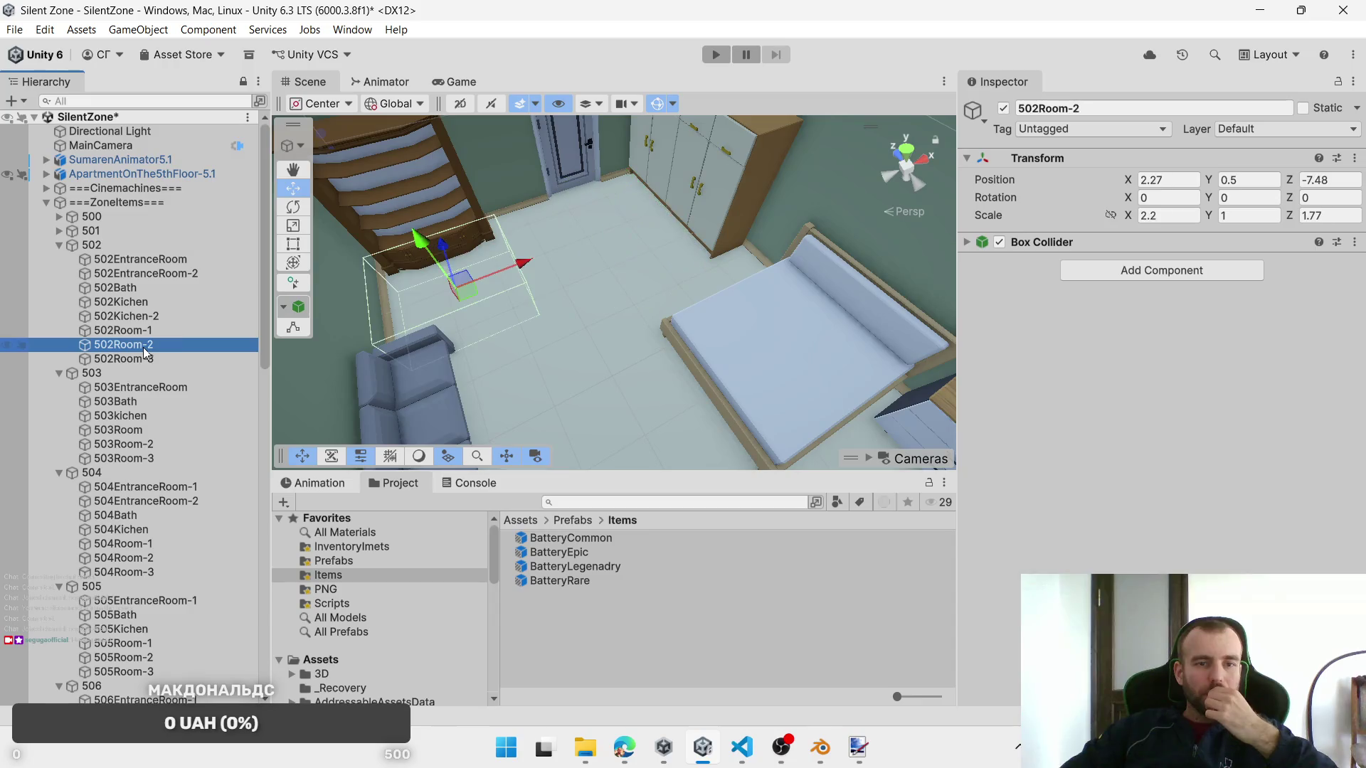
# Step: Select the four drawers beneath the staircase shelves
pyautogui.click(456, 211)
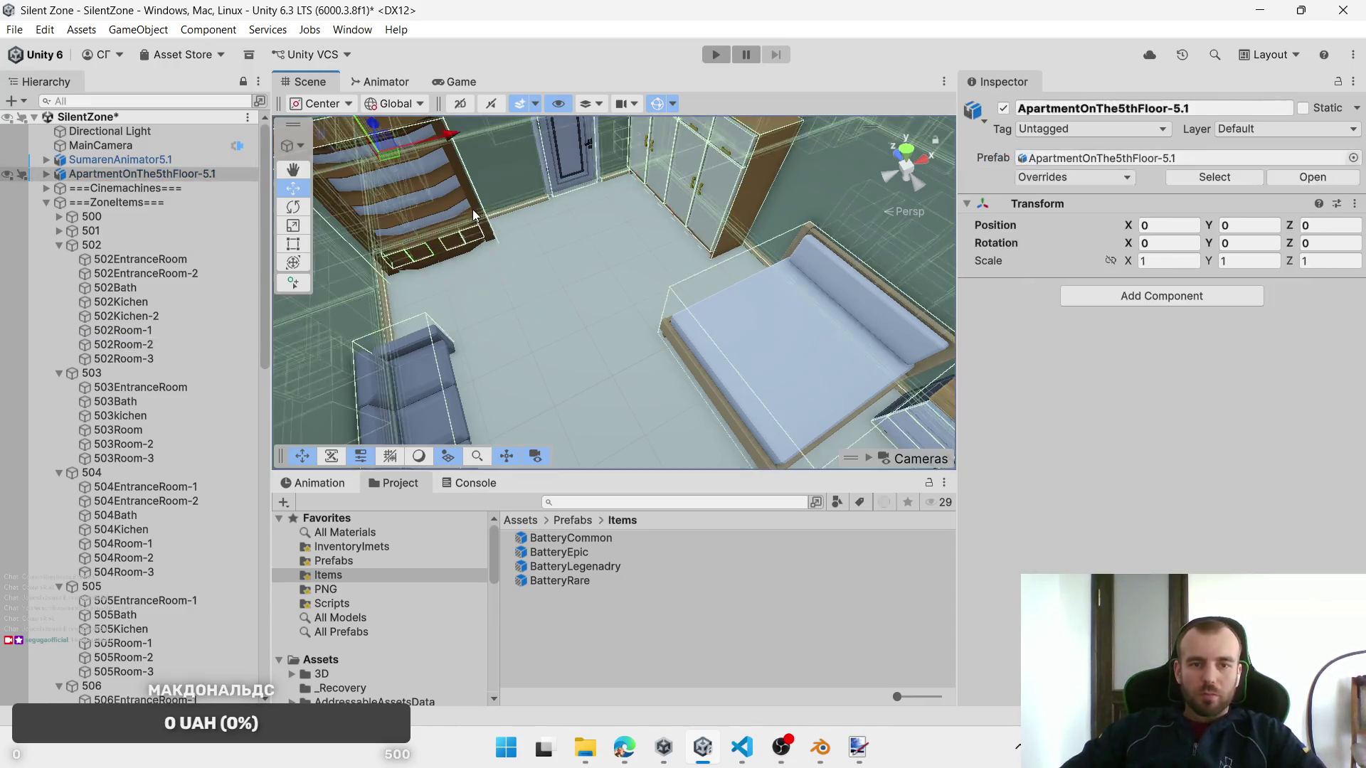
pyautogui.click(478, 240)
pyautogui.keyDown('ctrl'); pyautogui.click(413, 262); pyautogui.keyUp('ctrl')
pyautogui.keyDown('ctrl'); pyautogui.click(415, 258); pyautogui.keyUp('ctrl')
pyautogui.keyDown('ctrl'); pyautogui.click(398, 261); pyautogui.keyUp('ctrl')
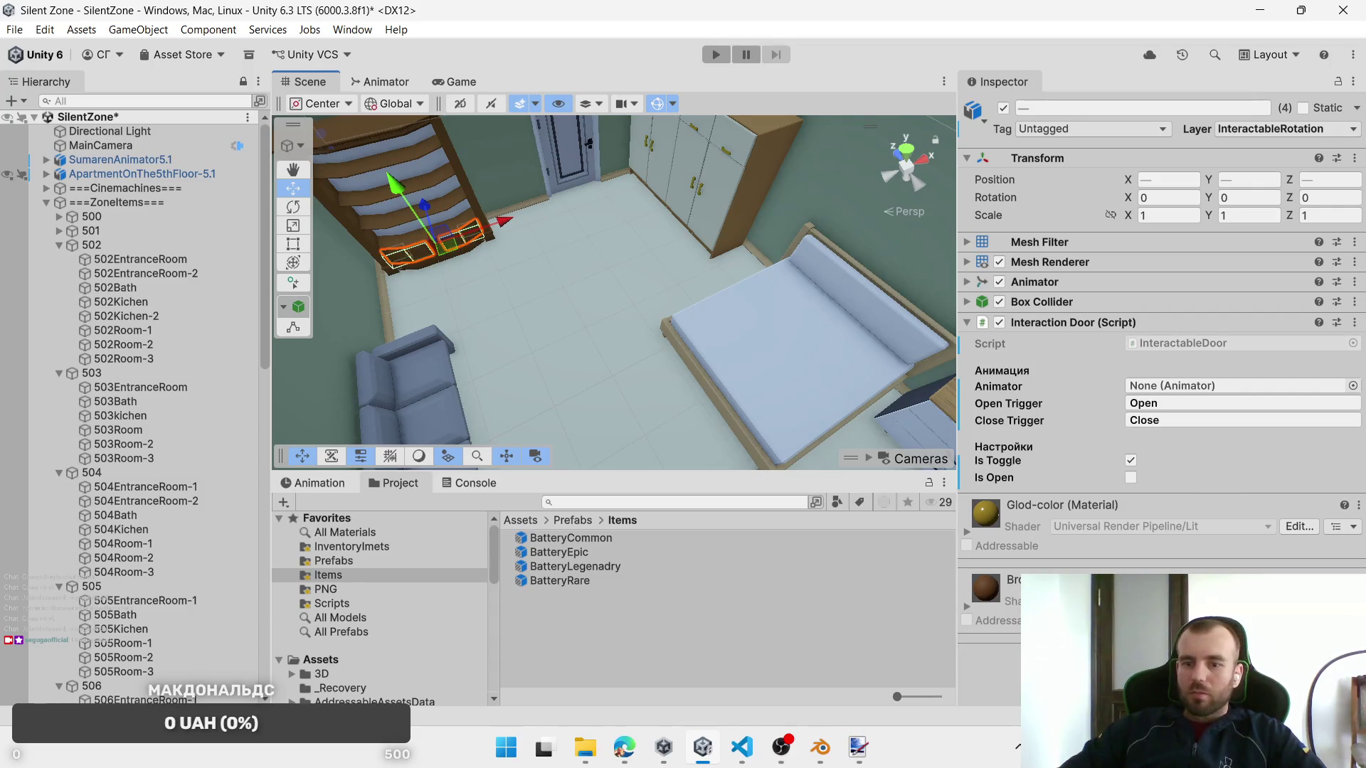
# Step: Replace the drawers' Interaction Door script with an Interactable Object script
pyautogui.rightClick(1130, 337)
pyautogui.click(1160, 399)
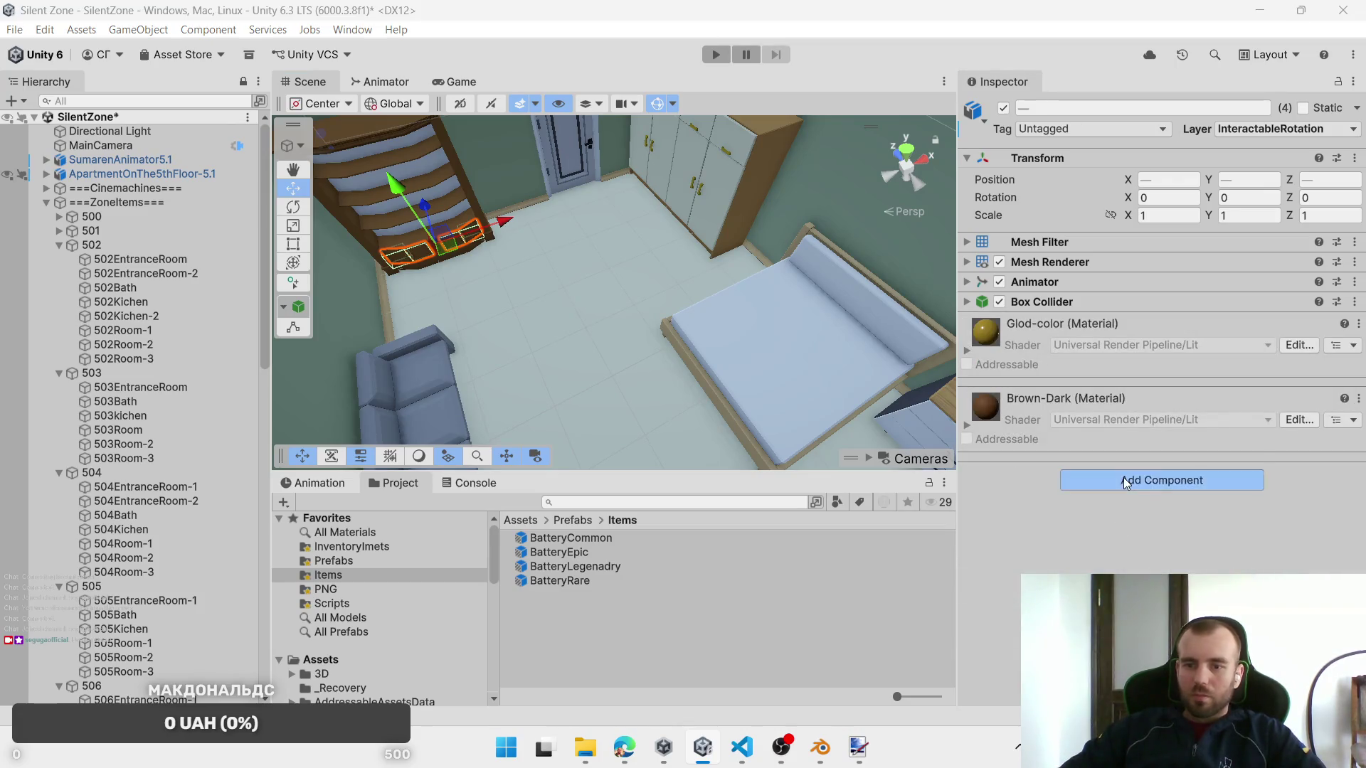
pyautogui.click(1127, 483)
pyautogui.press('Return')
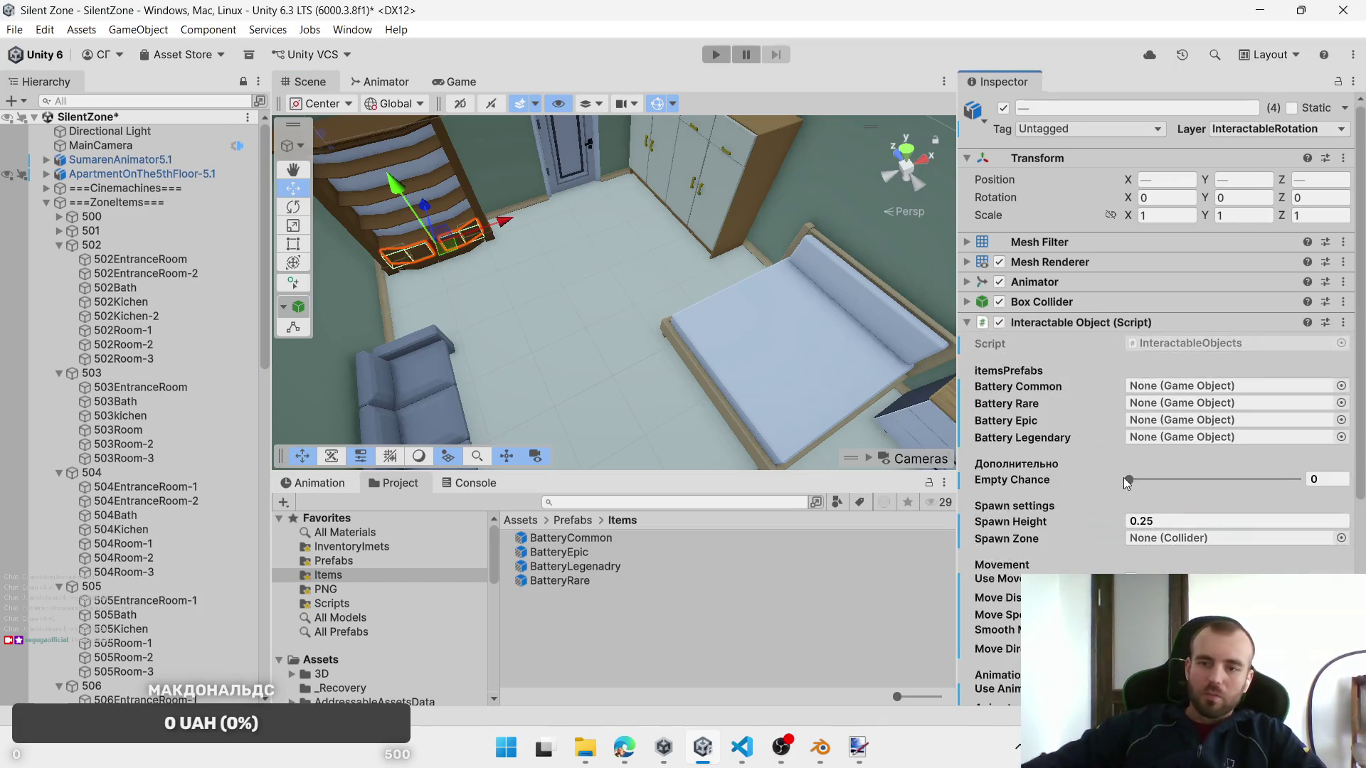
# Step: Assign BatteryCommon, BatteryRare, BatteryEpic and BatteryLegenadry, and set 502Room-2 as Spawn Zone
pyautogui.moveTo(575, 542)
pyautogui.mouseDown()
pyautogui.moveTo(655, 535)
pyautogui.moveTo(1128, 398)
pyautogui.moveTo(1208, 389)
pyautogui.mouseUp()
pyautogui.moveTo(578, 580); pyautogui.dragTo(1210, 403)
pyautogui.moveTo(579, 556); pyautogui.dragTo(1167, 425)
pyautogui.click(604, 569)
pyautogui.moveTo(603, 569); pyautogui.dragTo(1183, 440)
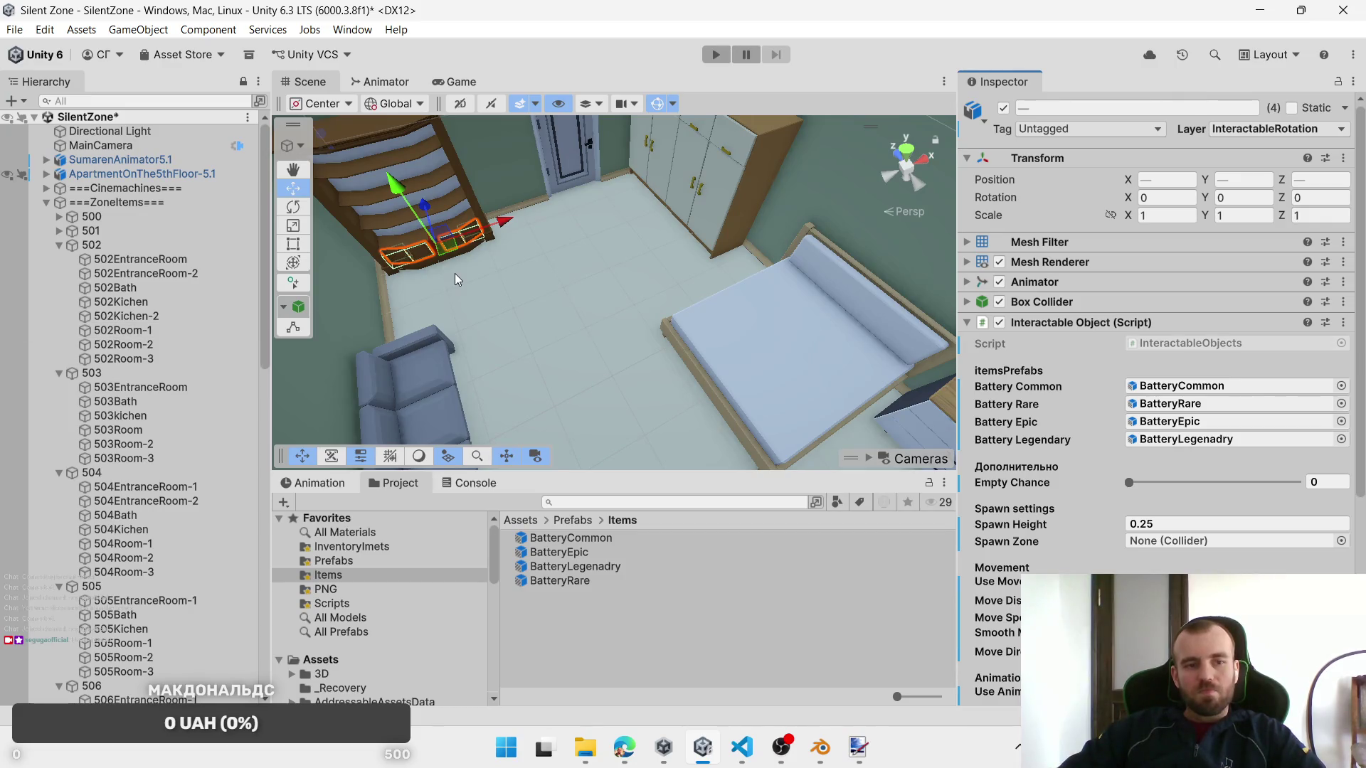
pyautogui.moveTo(135, 346); pyautogui.dragTo(1164, 474)
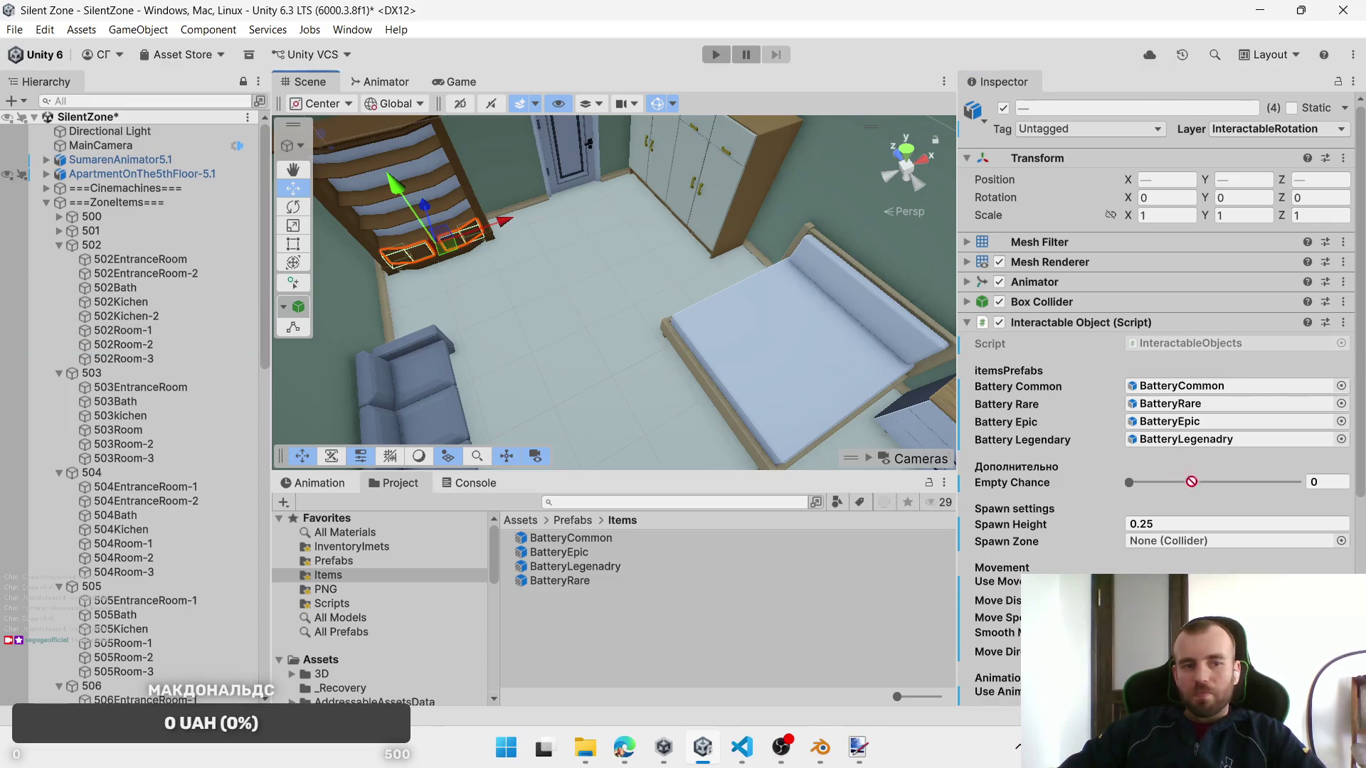
pyautogui.moveTo(1220, 528); pyautogui.dragTo(1209, 541)
# Step: Move the view to the bed, check the 502Room-3 zone, and select the nightstand drawers
pyautogui.moveTo(640, 284)
pyautogui.mouseDown()
pyautogui.moveTo(766, 289)
pyautogui.moveTo(757, 313)
pyautogui.moveTo(711, 341)
pyautogui.mouseUp()
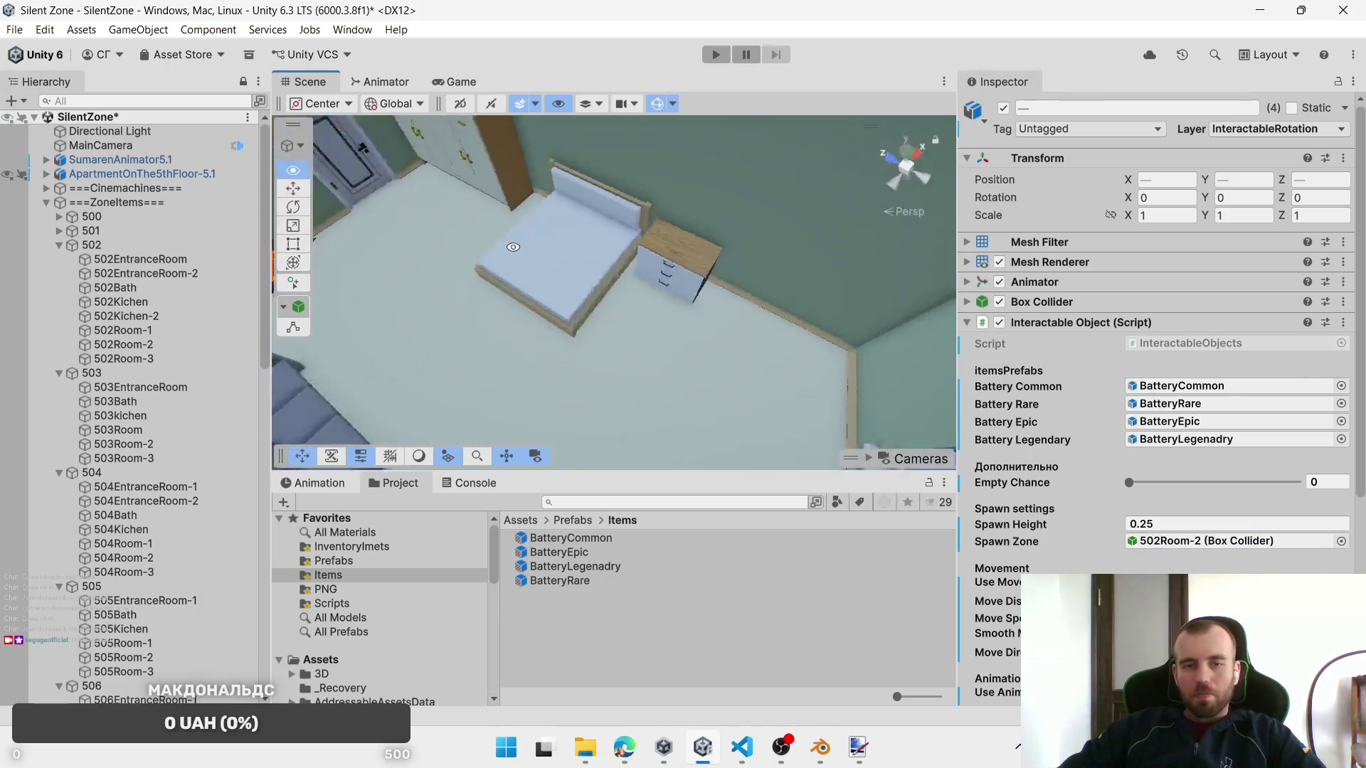
pyautogui.click(173, 459)
pyautogui.click(147, 363)
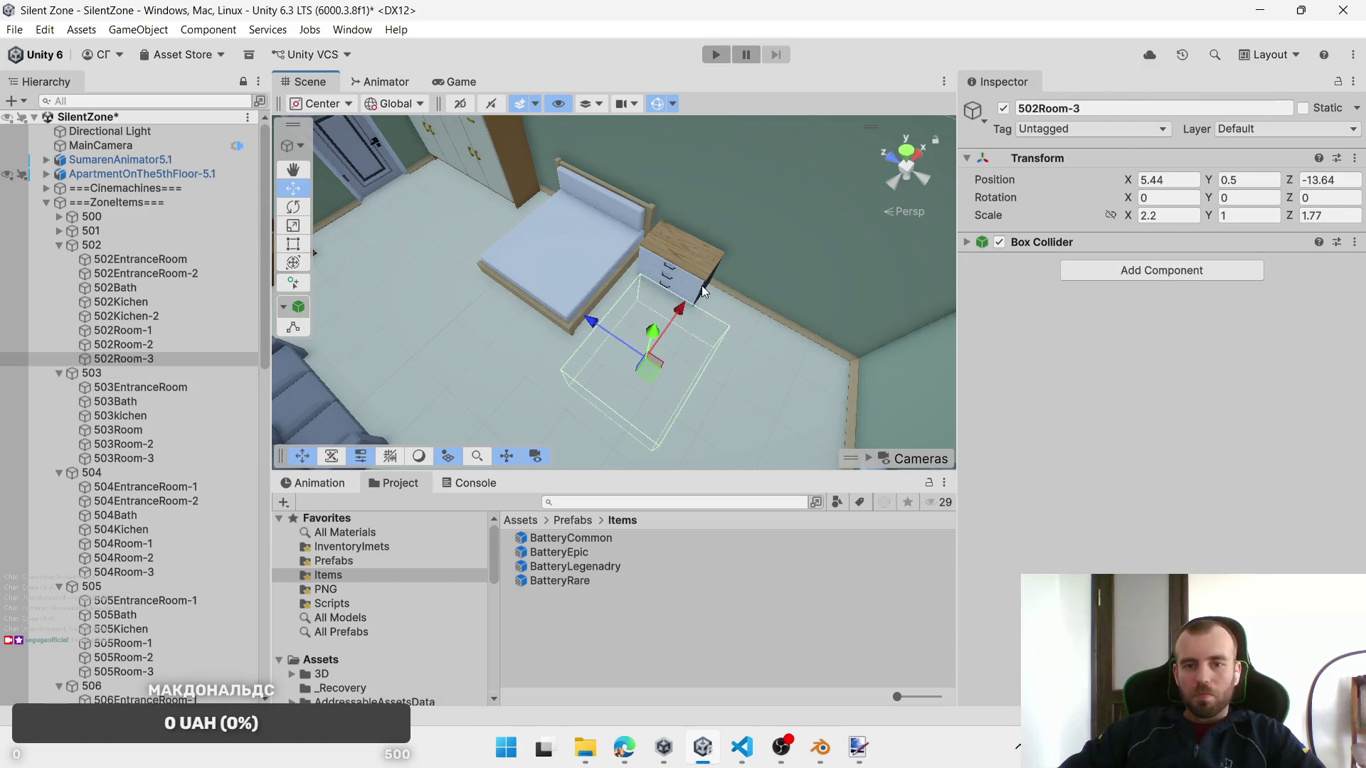
pyautogui.click(695, 288)
pyautogui.click(693, 296)
pyautogui.keyDown('shift'); pyautogui.click(689, 303); pyautogui.keyUp('shift')
pyautogui.keyDown('shift'); pyautogui.click(690, 308); pyautogui.keyUp('shift')
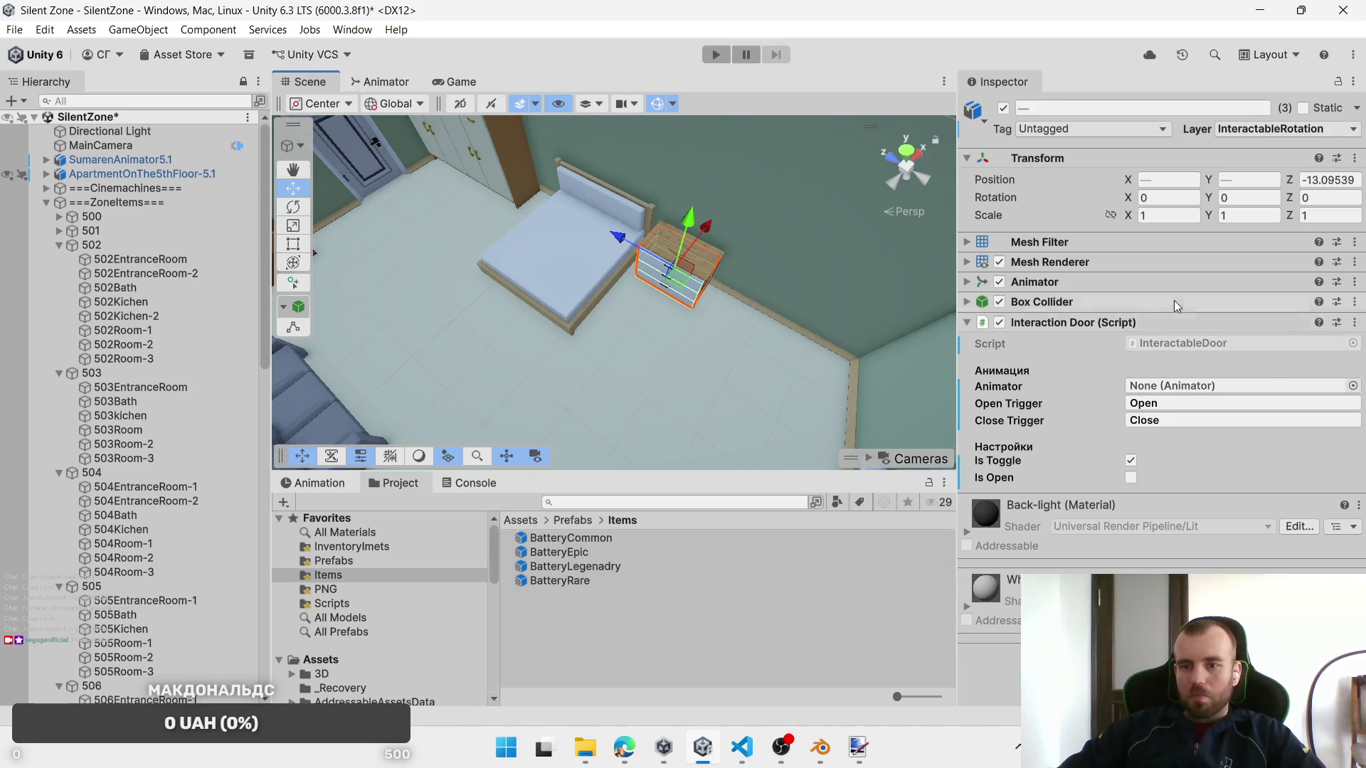
# Step: Swap the nightstand drawers' Interaction Door script for Interactable Object via an 'inter' search
pyautogui.rightClick(1139, 324)
pyautogui.click(1195, 393)
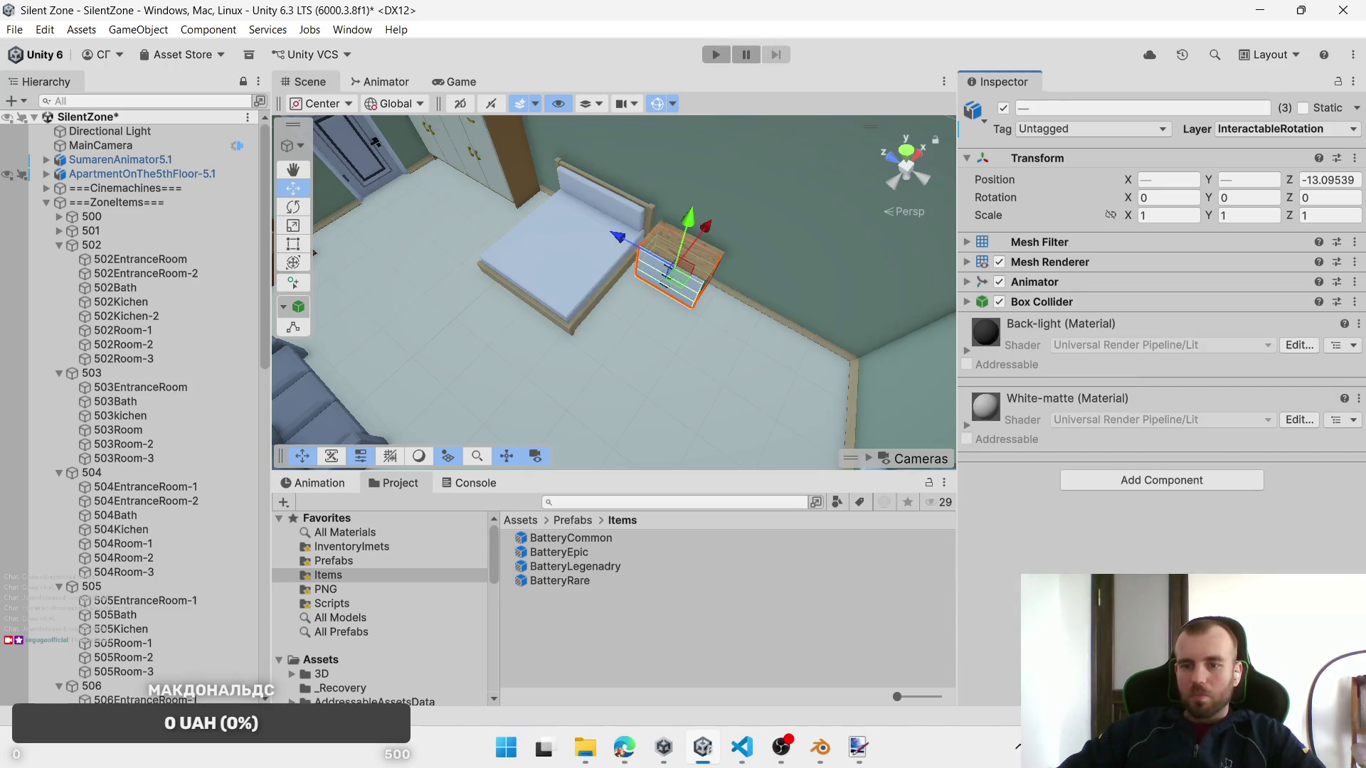
pyautogui.click(1147, 474)
pyautogui.write('inter')
pyautogui.press('Return')
# Step: Fill the battery slots with the Battery prefabs and set 502Room-3 as the Spawn Zone
pyautogui.moveTo(569, 538); pyautogui.dragTo(1175, 390)
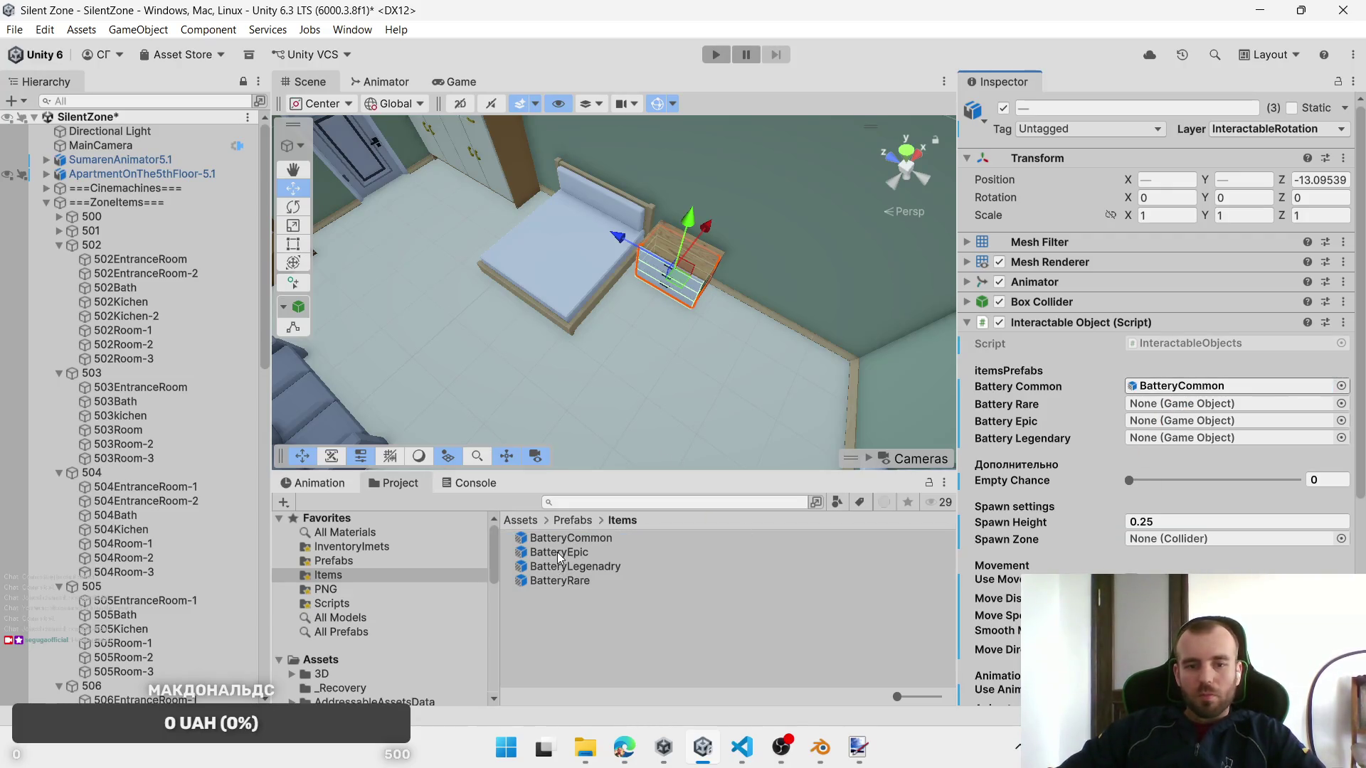
pyautogui.moveTo(557, 579); pyautogui.dragTo(1173, 404)
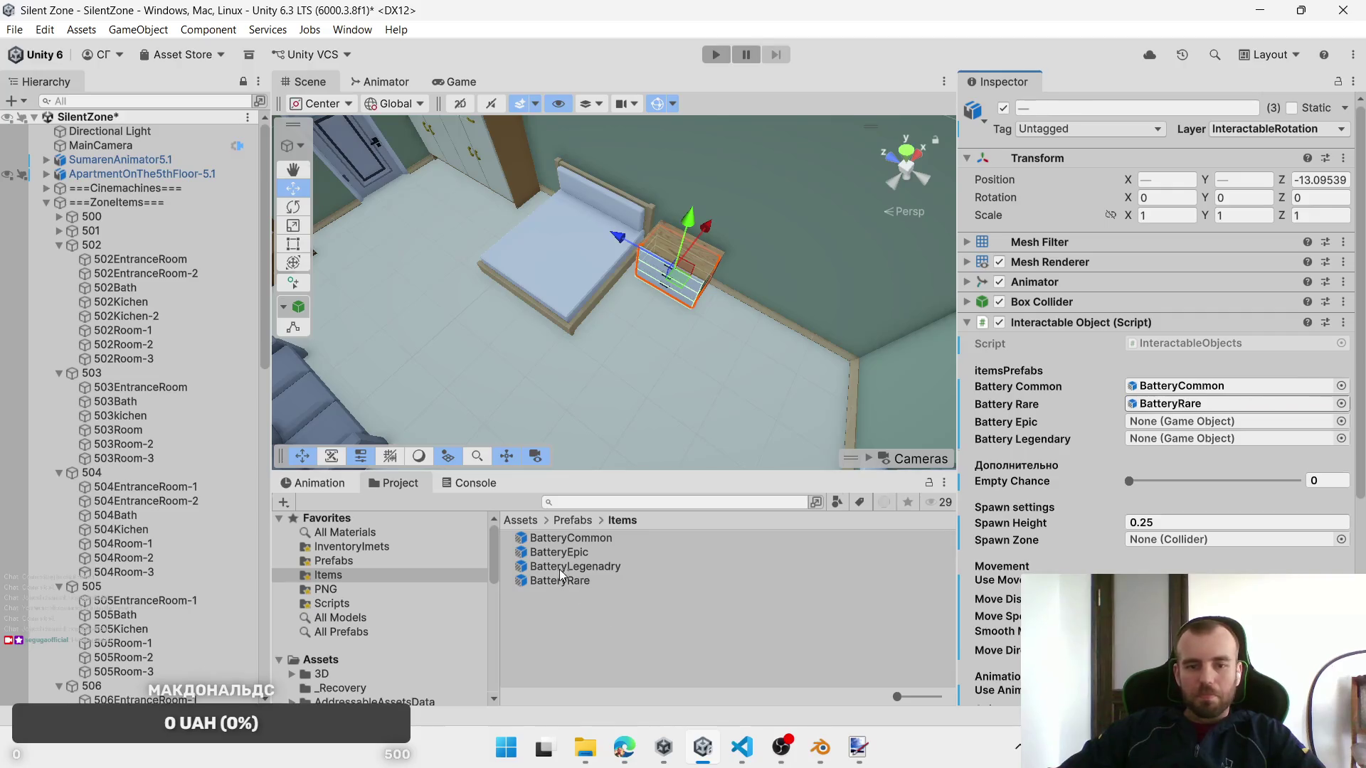
pyautogui.moveTo(569, 553)
pyautogui.mouseDown()
pyautogui.moveTo(1174, 409)
pyautogui.moveTo(1010, 490)
pyautogui.moveTo(1197, 443)
pyautogui.mouseUp()
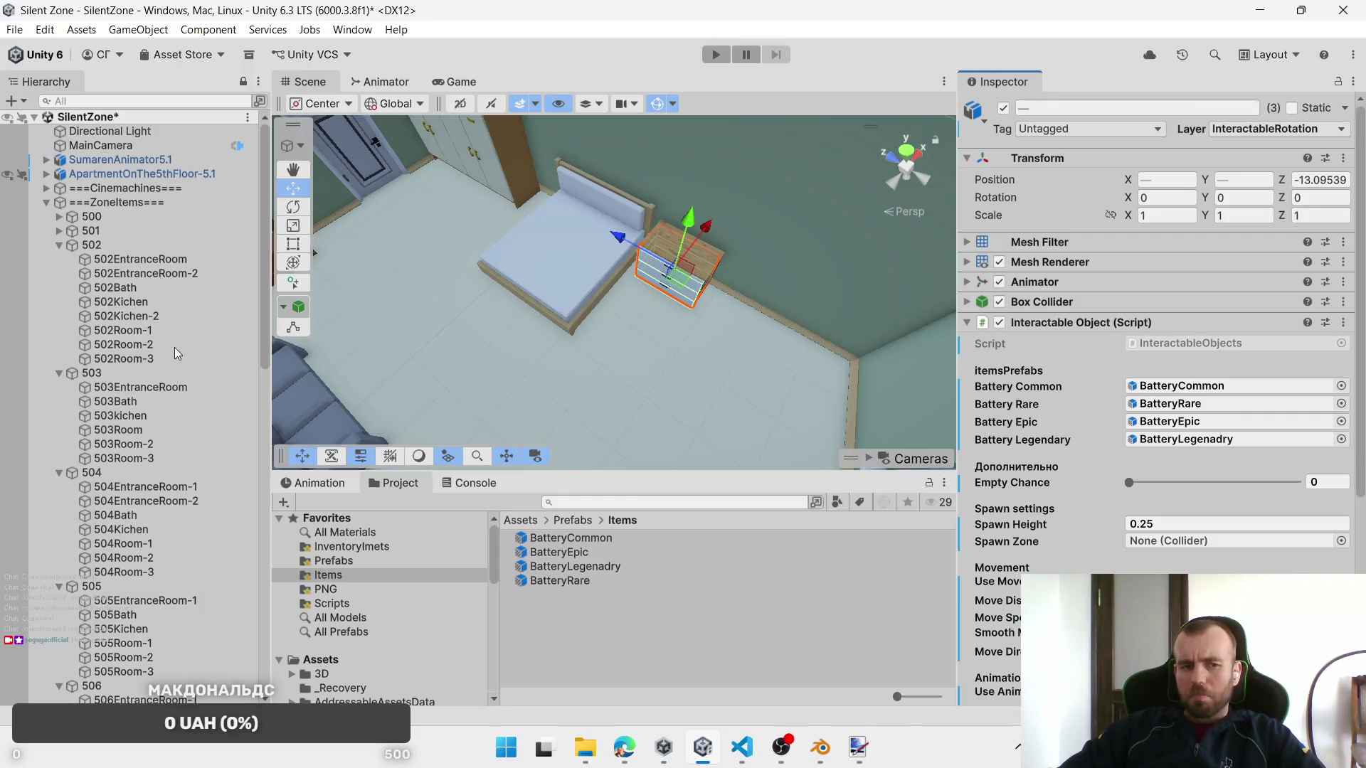
pyautogui.moveTo(1191, 549); pyautogui.dragTo(1189, 544)
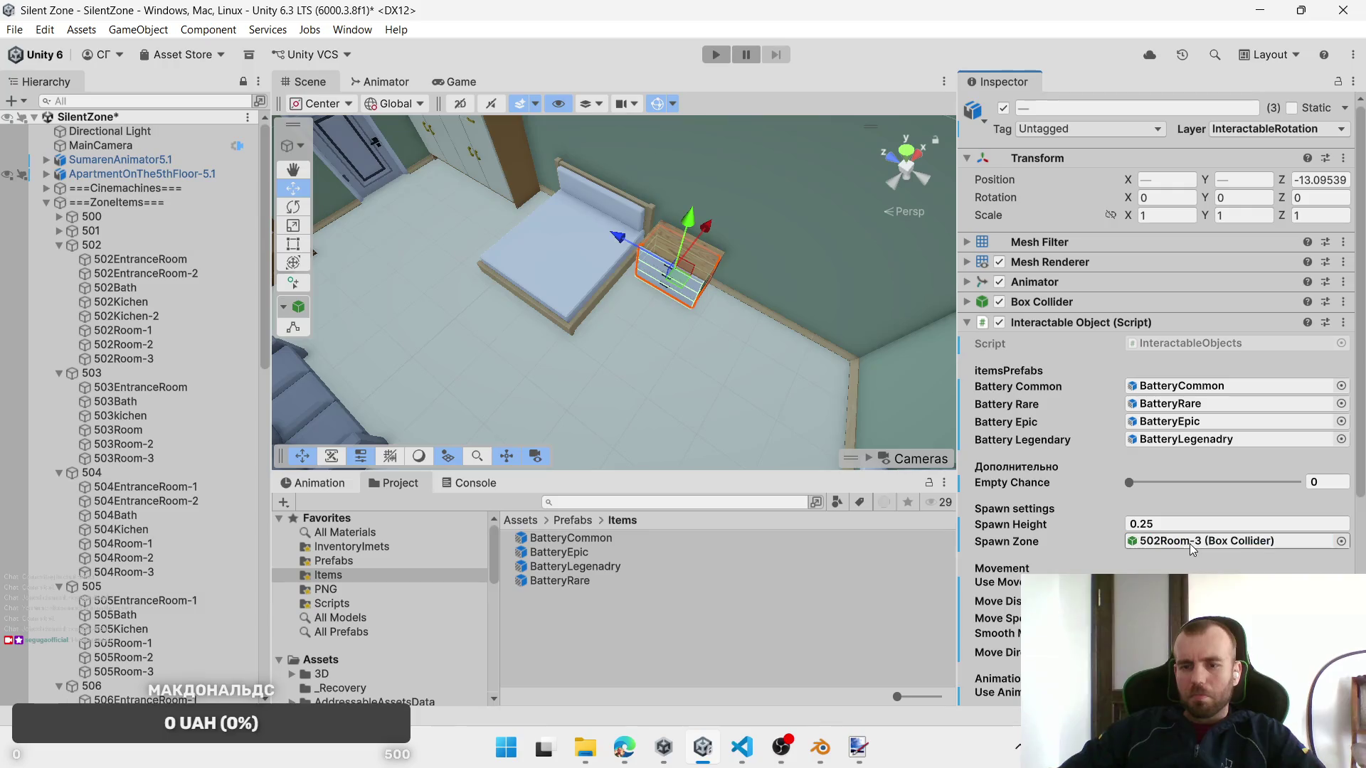
pyautogui.click(1210, 652)
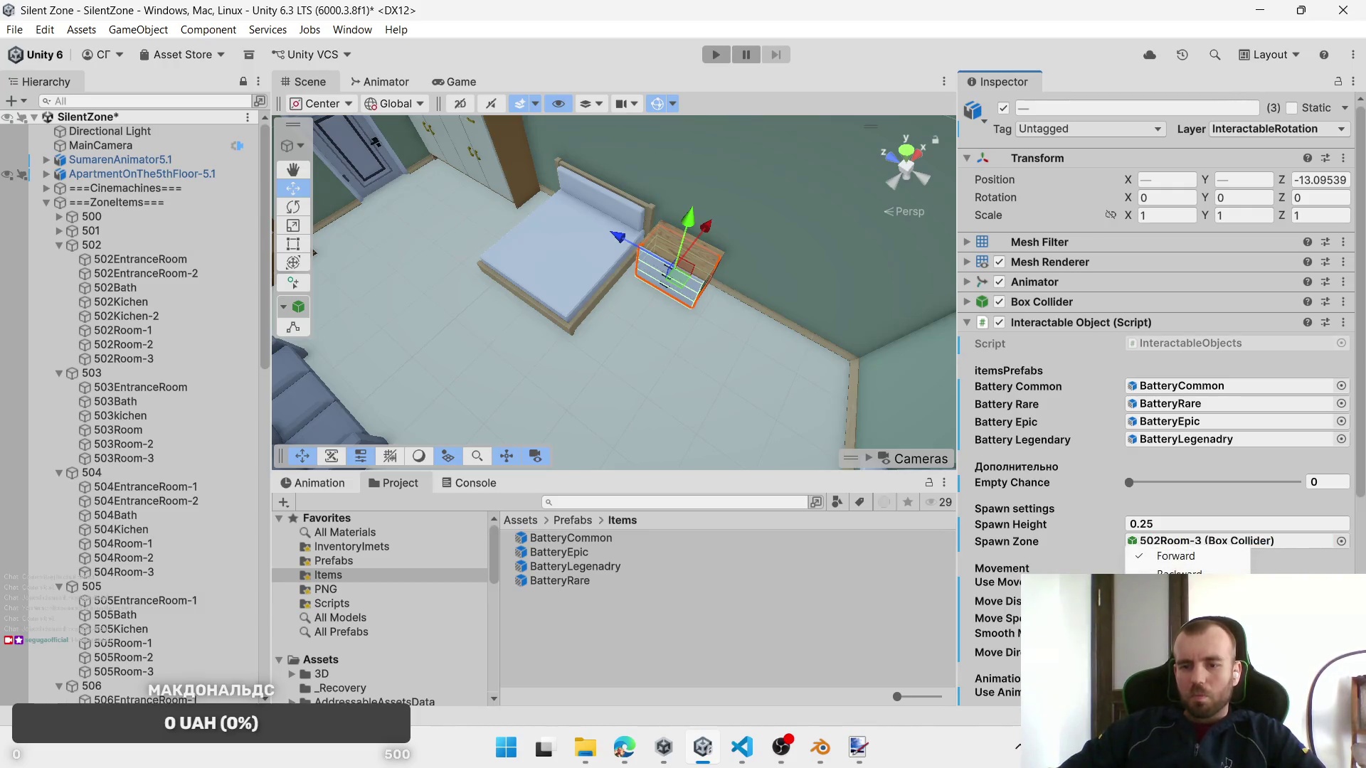
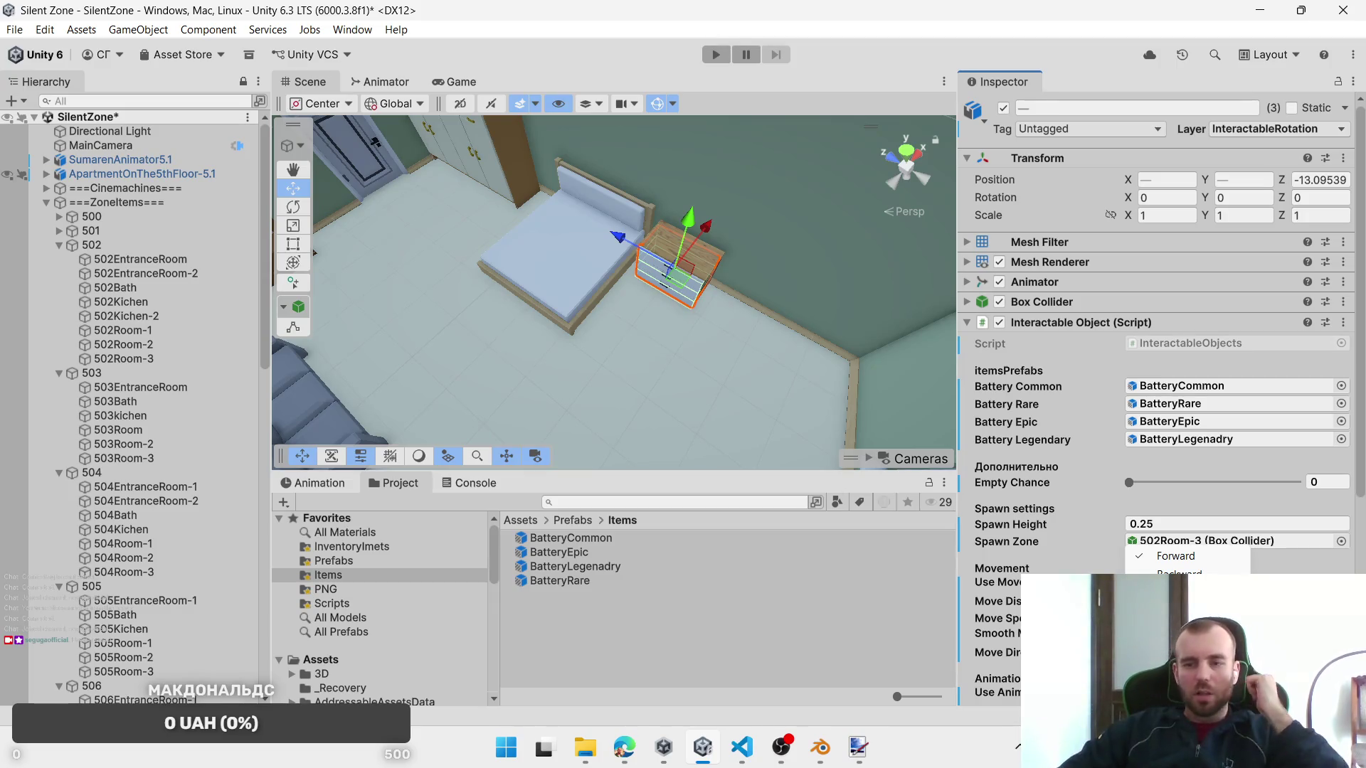
# Step: Keep Forward movement and check entrance-room drawers 502_DrawerEntranceRoom-5 and 502_DrawerEntranceRoom-2
pyautogui.click(1177, 574)
pyautogui.moveTo(701, 368)
pyautogui.mouseDown()
pyautogui.moveTo(801, 353)
pyautogui.moveTo(656, 258)
pyautogui.moveTo(706, 349)
pyautogui.moveTo(633, 321)
pyautogui.mouseUp()
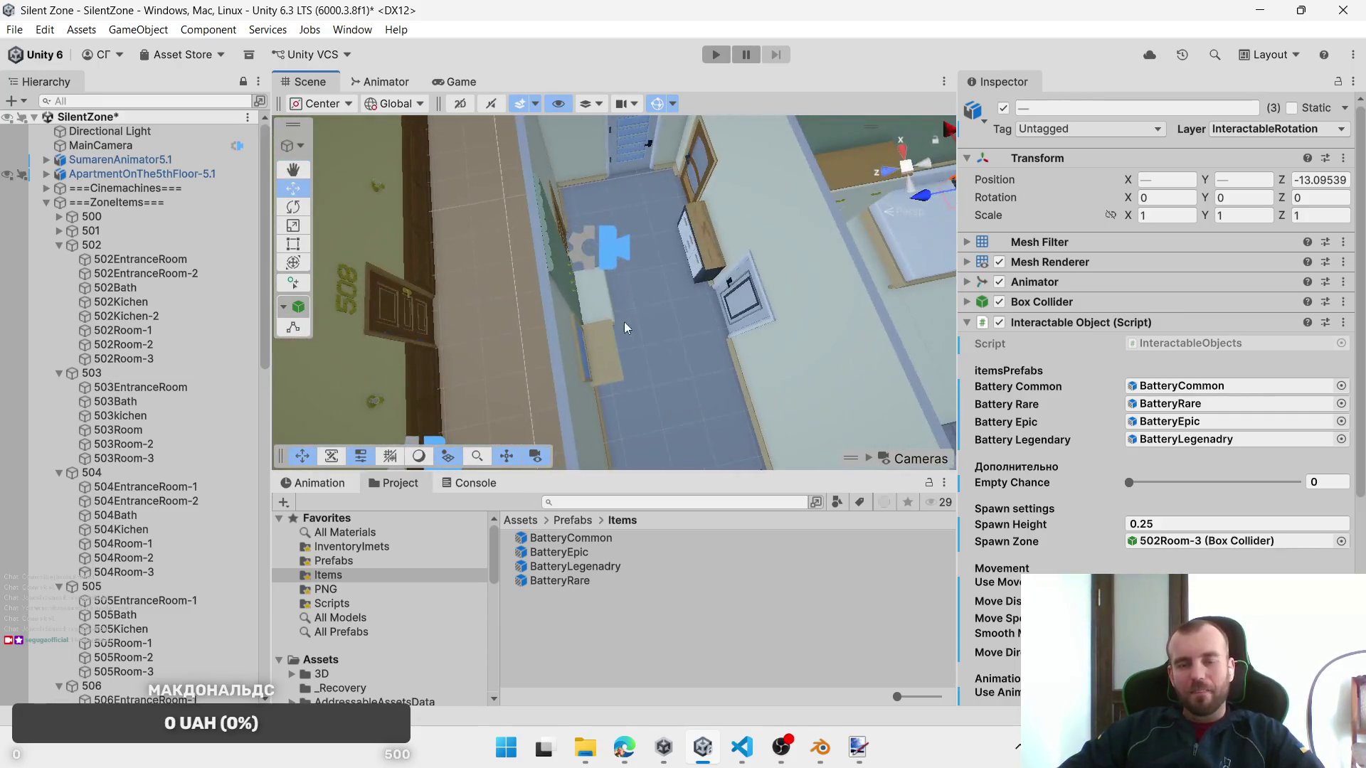
pyautogui.moveTo(626, 270)
pyautogui.mouseDown()
pyautogui.moveTo(799, 259)
pyautogui.moveTo(776, 195)
pyautogui.mouseUp()
pyautogui.click(569, 314)
pyautogui.click(569, 315)
pyautogui.moveTo(573, 365)
pyautogui.mouseDown()
pyautogui.moveTo(581, 322)
pyautogui.moveTo(567, 390)
pyautogui.moveTo(619, 316)
pyautogui.moveTo(601, 333)
pyautogui.mouseUp()
pyautogui.scroll(5, 590, 305)
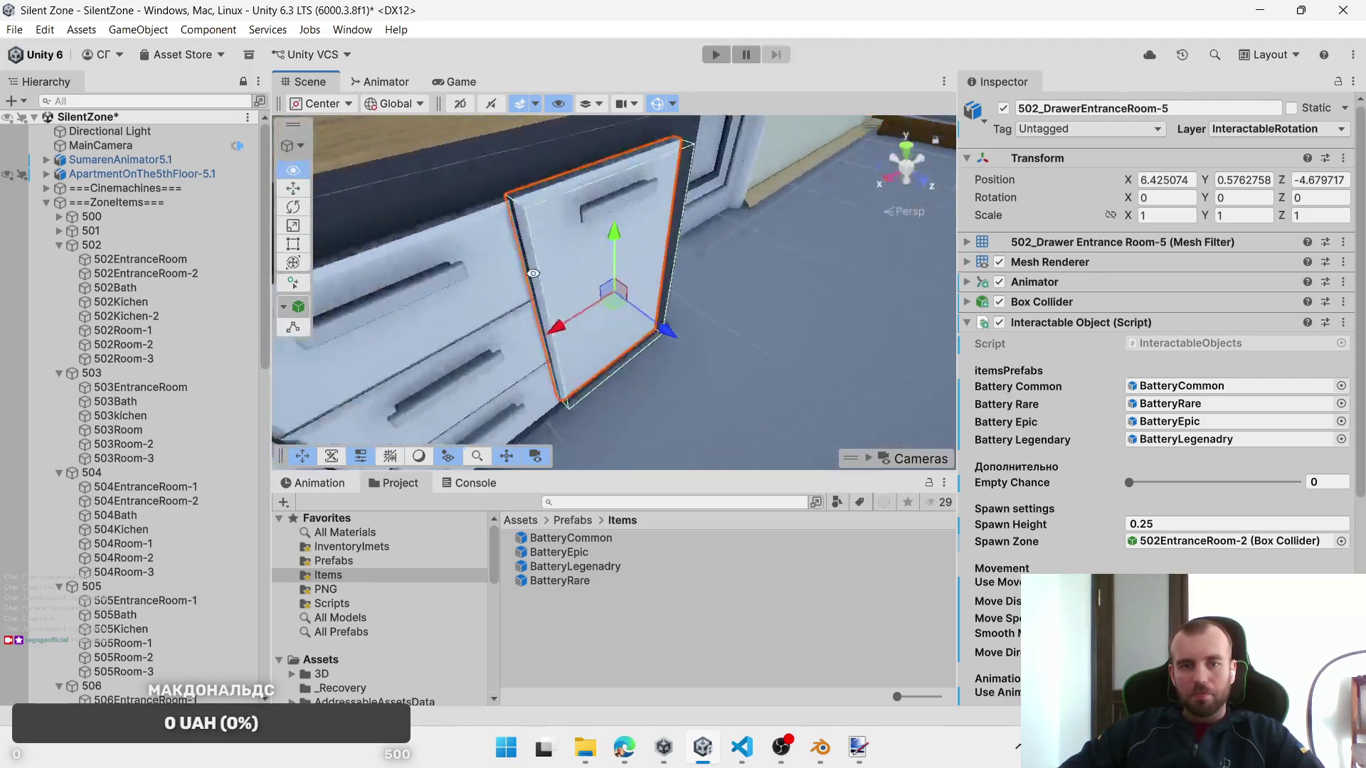
pyautogui.click(481, 258)
pyautogui.click(493, 287)
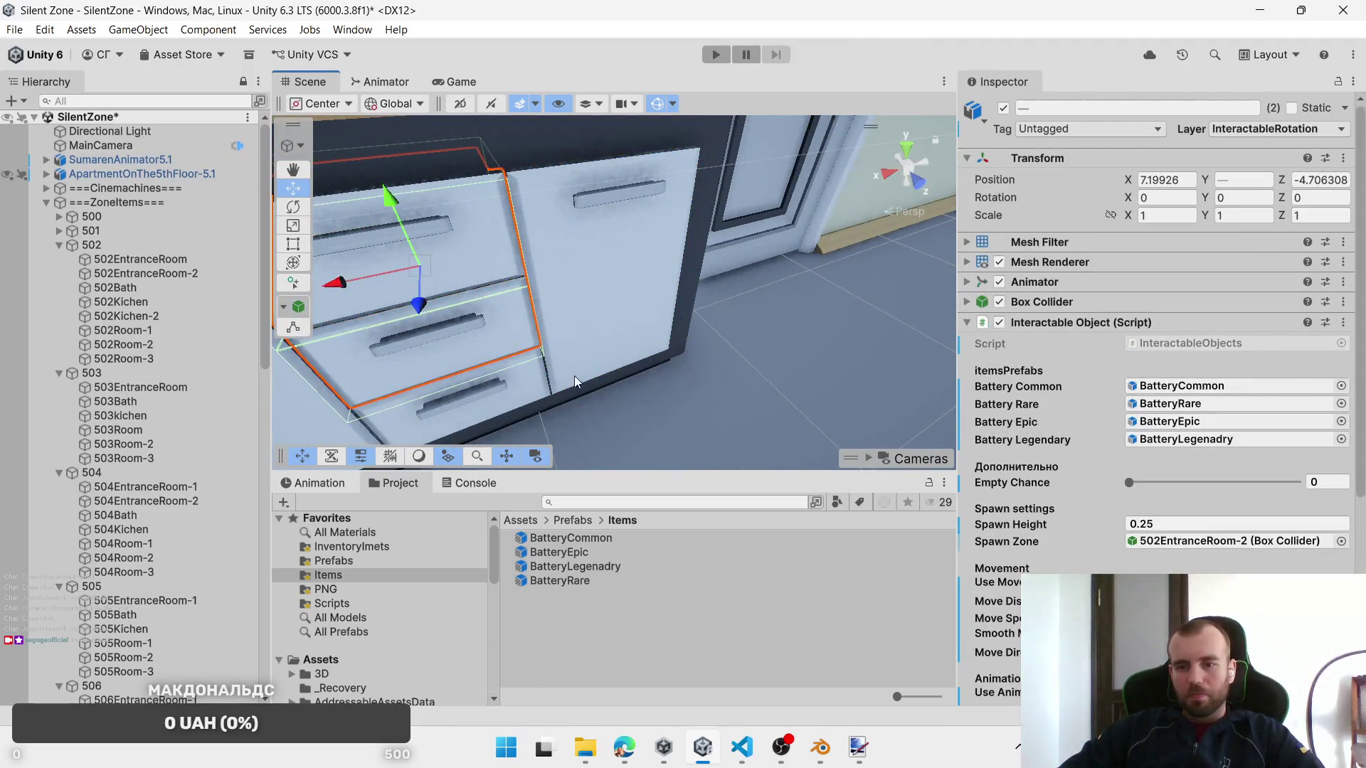
# Step: Select bath drawer 502_DrawerBath-3 and the drawer below it, then review their move direction
pyautogui.scroll(-5, 1229, 497)
pyautogui.scroll(-3, 753, 331)
pyautogui.scroll(-8, 753, 331)
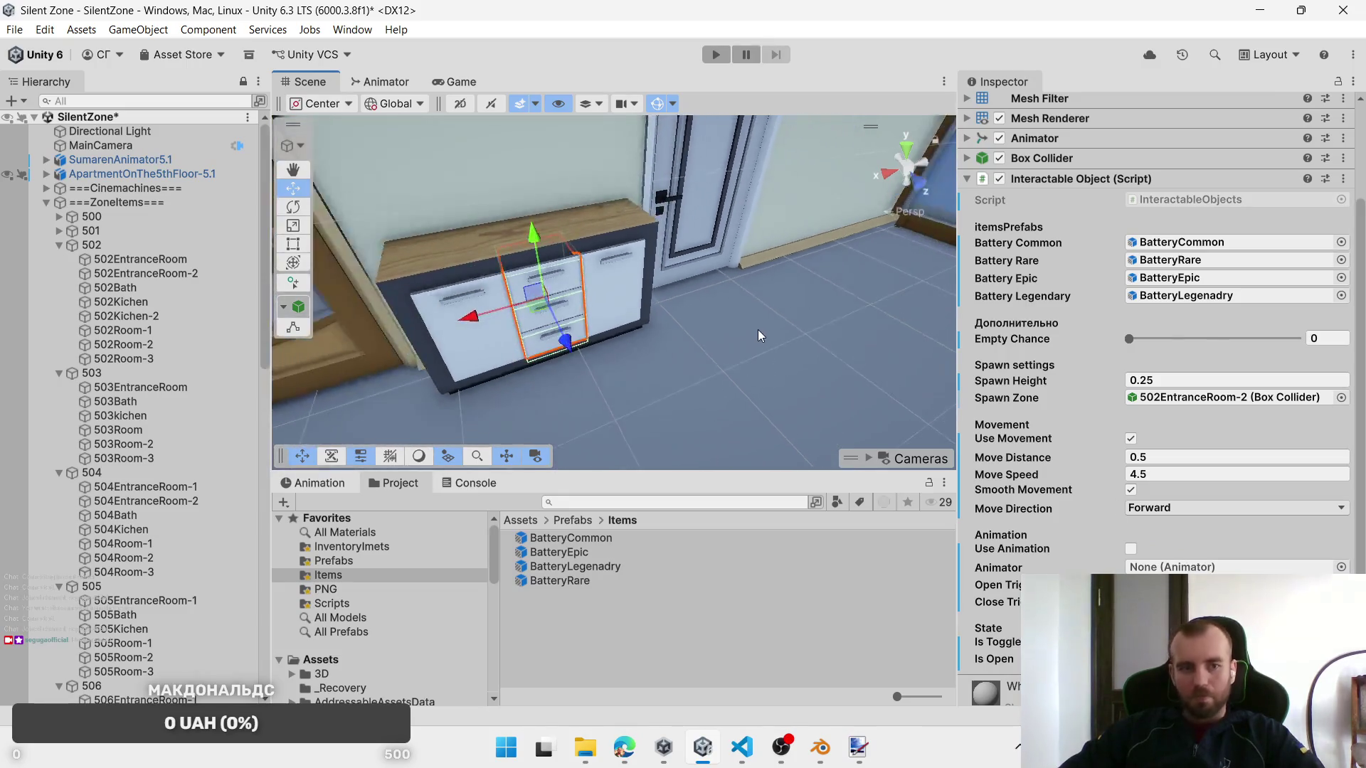
pyautogui.moveTo(736, 313)
pyautogui.mouseDown()
pyautogui.moveTo(639, 374)
pyautogui.moveTo(628, 344)
pyautogui.moveTo(674, 314)
pyautogui.moveTo(665, 356)
pyautogui.moveTo(685, 354)
pyautogui.moveTo(533, 314)
pyautogui.moveTo(588, 193)
pyautogui.mouseUp()
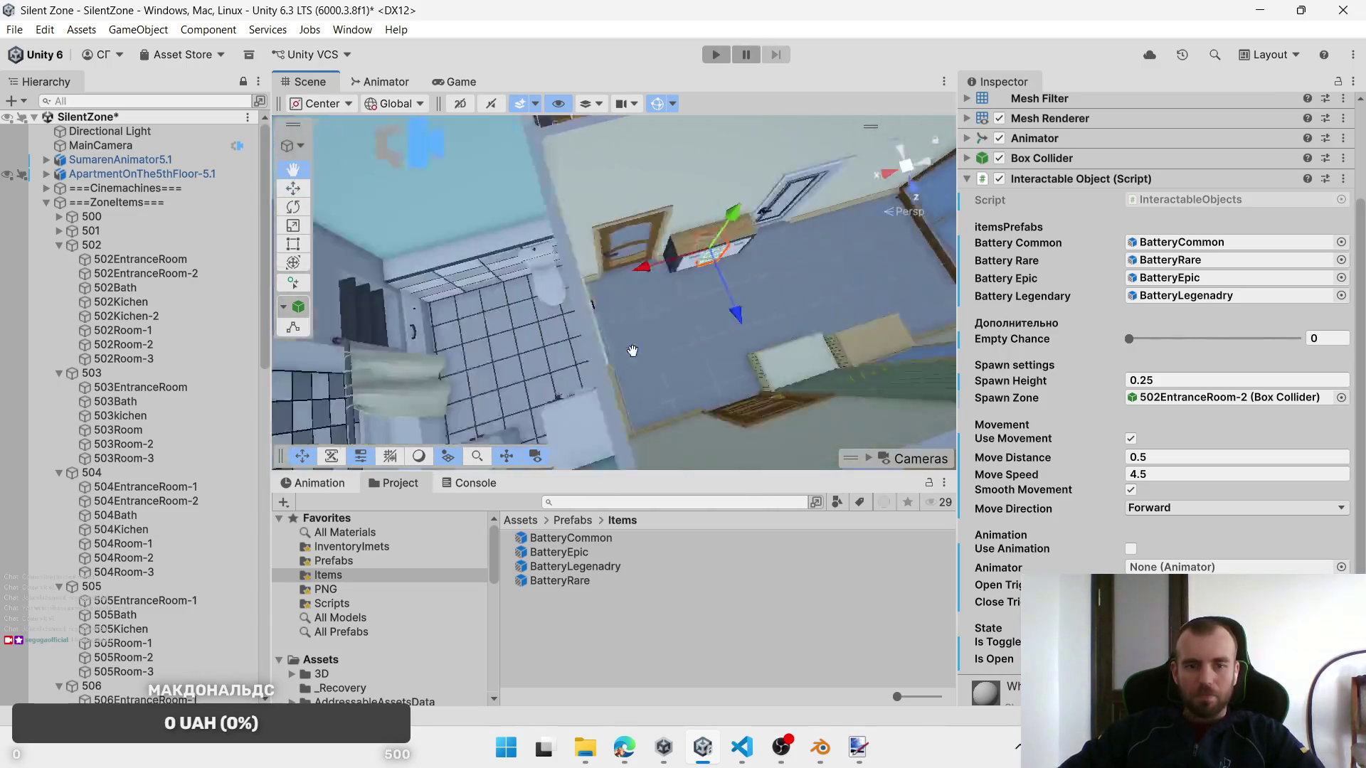
pyautogui.click(571, 197)
pyautogui.click(570, 198)
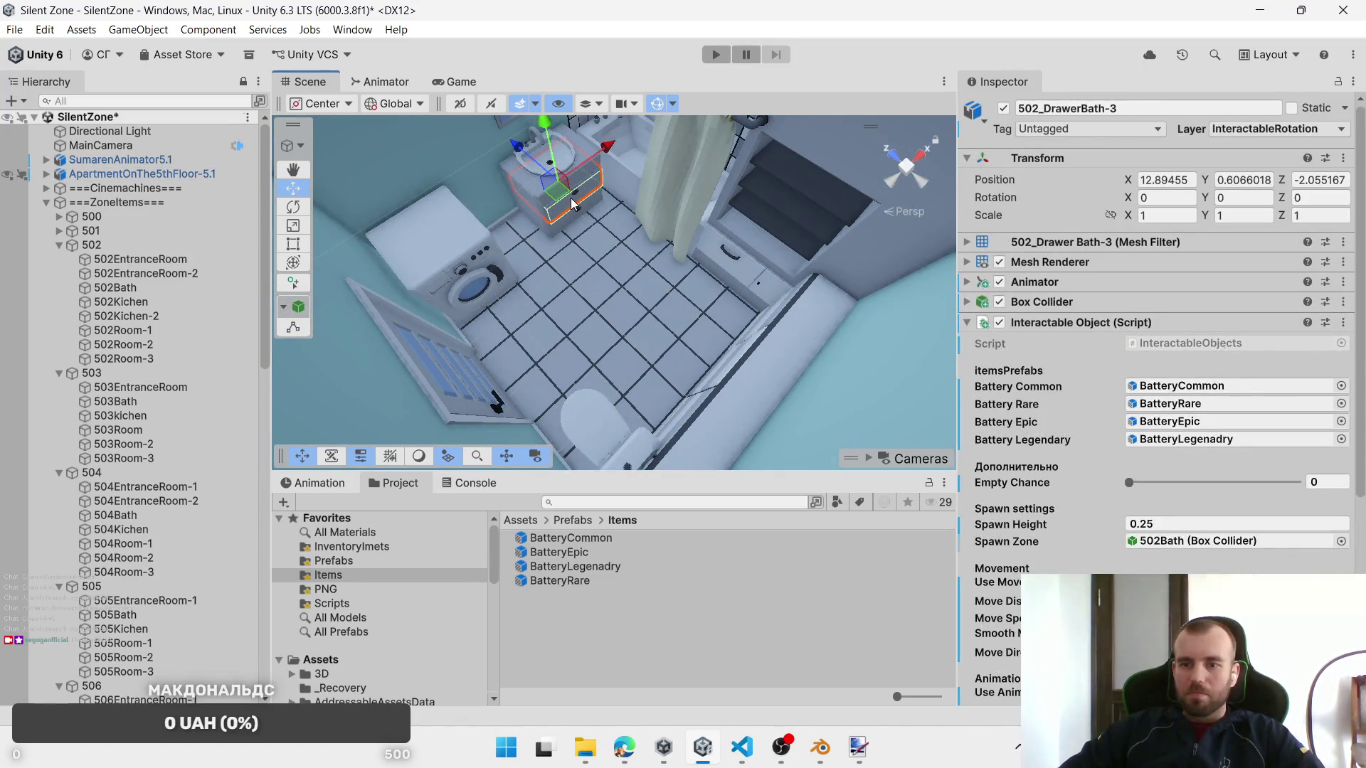
pyautogui.keyDown('shift'); pyautogui.click(574, 220); pyautogui.keyUp('shift')
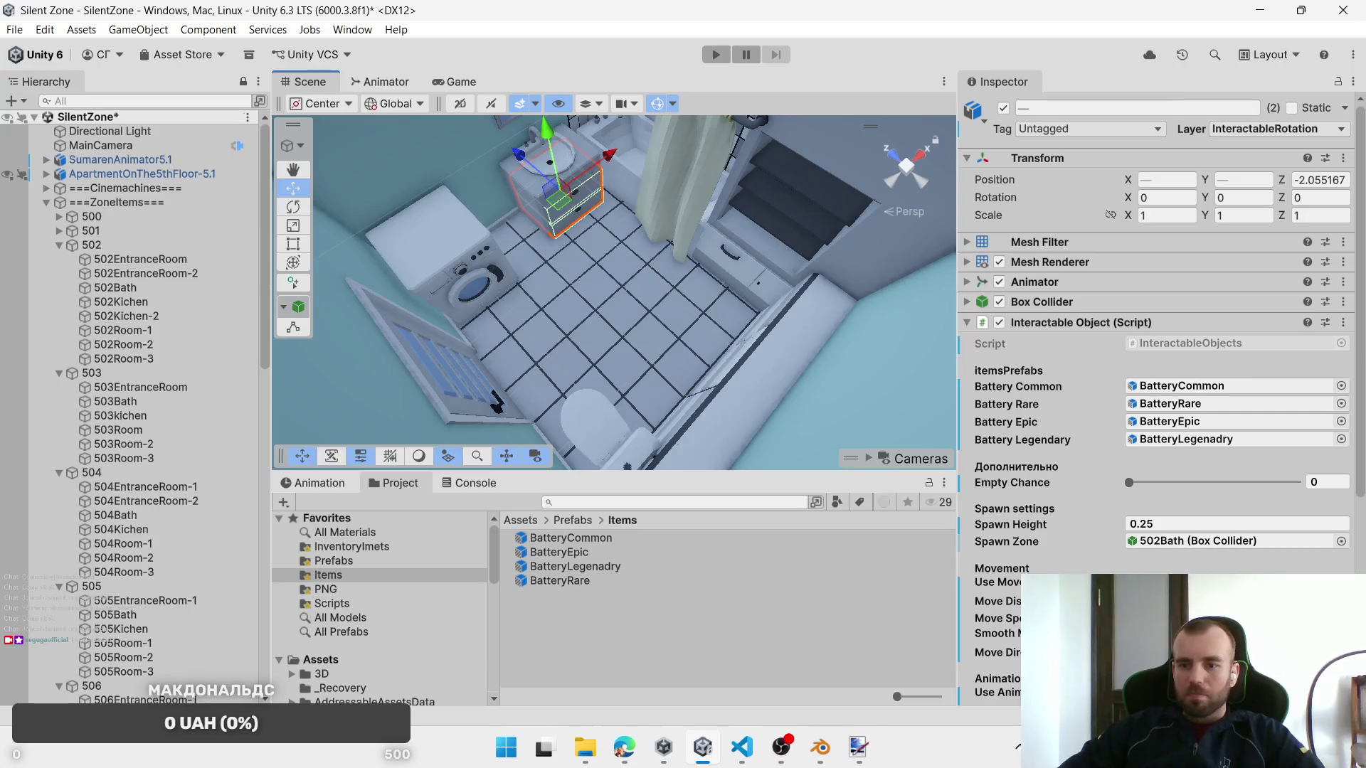
pyautogui.click(1181, 653)
# Step: Select 502_DrawerKitchen-2 and set its Move Direction to Left
pyautogui.moveTo(598, 370)
pyautogui.mouseDown()
pyautogui.moveTo(693, 374)
pyautogui.moveTo(672, 272)
pyautogui.moveTo(714, 220)
pyautogui.moveTo(695, 339)
pyautogui.moveTo(718, 359)
pyautogui.moveTo(640, 285)
pyautogui.moveTo(749, 339)
pyautogui.moveTo(743, 325)
pyautogui.moveTo(793, 287)
pyautogui.mouseUp()
pyautogui.click(791, 281)
pyautogui.click(792, 281)
pyautogui.moveTo(834, 339); pyautogui.dragTo(795, 339)
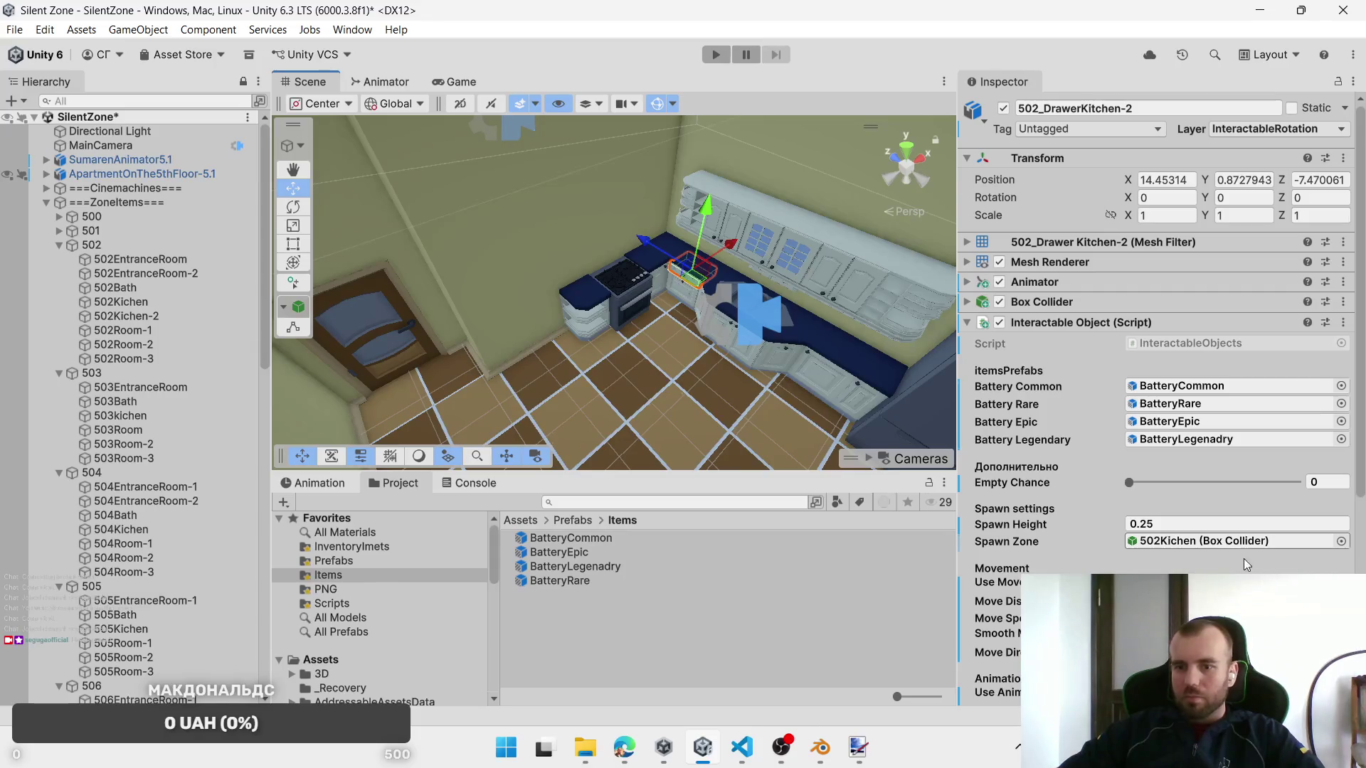
pyautogui.scroll(-3, 1239, 559)
pyautogui.click(1167, 509)
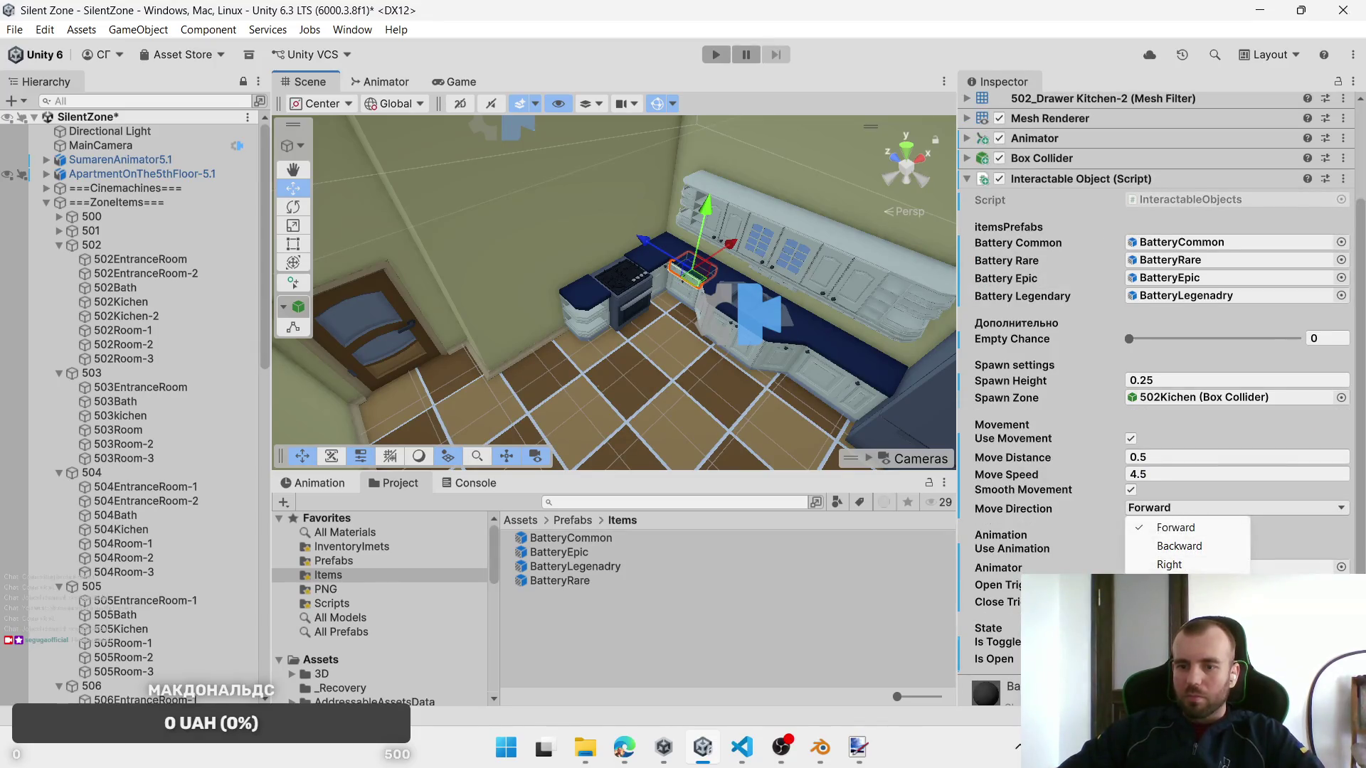
pyautogui.click(1167, 583)
pyautogui.moveTo(725, 370); pyautogui.dragTo(715, 318)
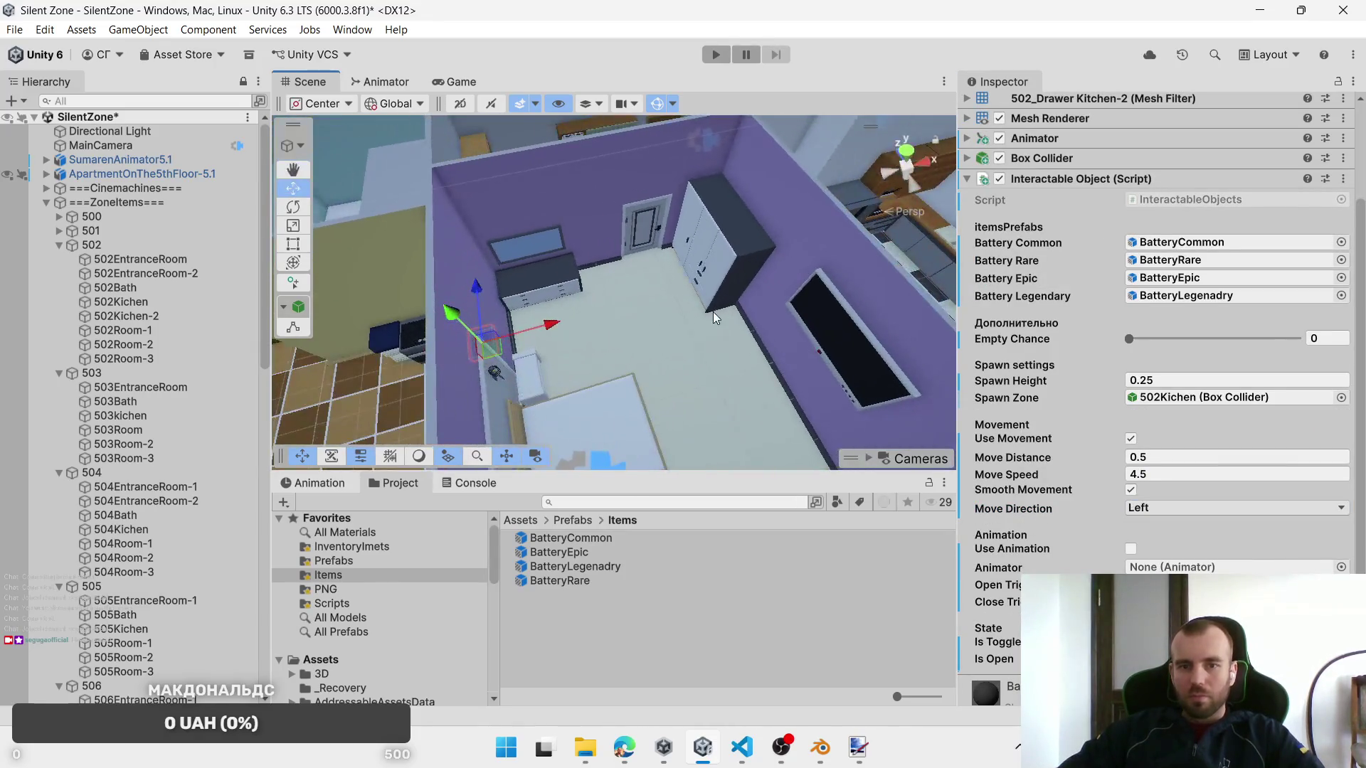
# Step: Check drawers 501_DrawerRoom-5, 502_DrawerBath-3 and 502_DrawerEntranceRoom-7, framing the last one
pyautogui.click(699, 299)
pyautogui.click(699, 300)
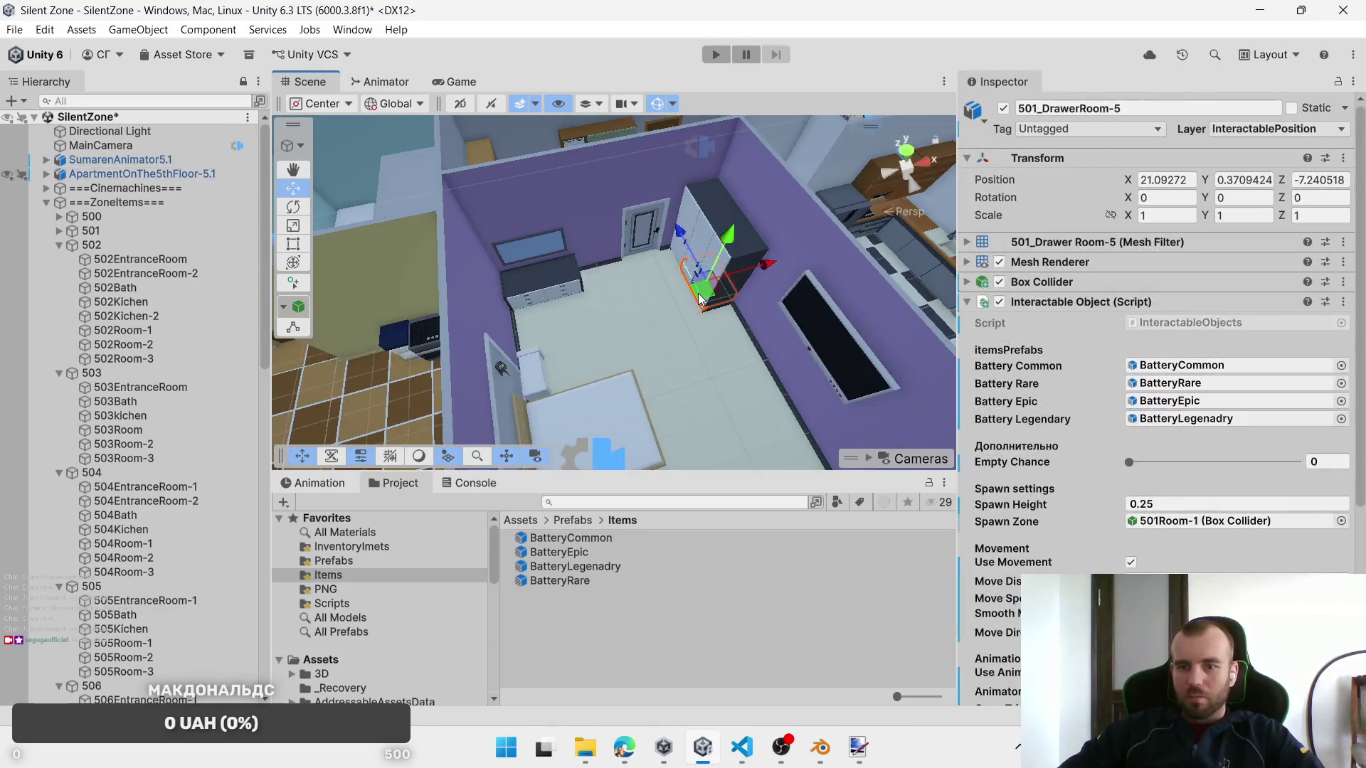
pyautogui.moveTo(635, 269)
pyautogui.mouseDown()
pyautogui.moveTo(621, 332)
pyautogui.moveTo(727, 311)
pyautogui.moveTo(610, 330)
pyautogui.moveTo(542, 241)
pyautogui.mouseUp()
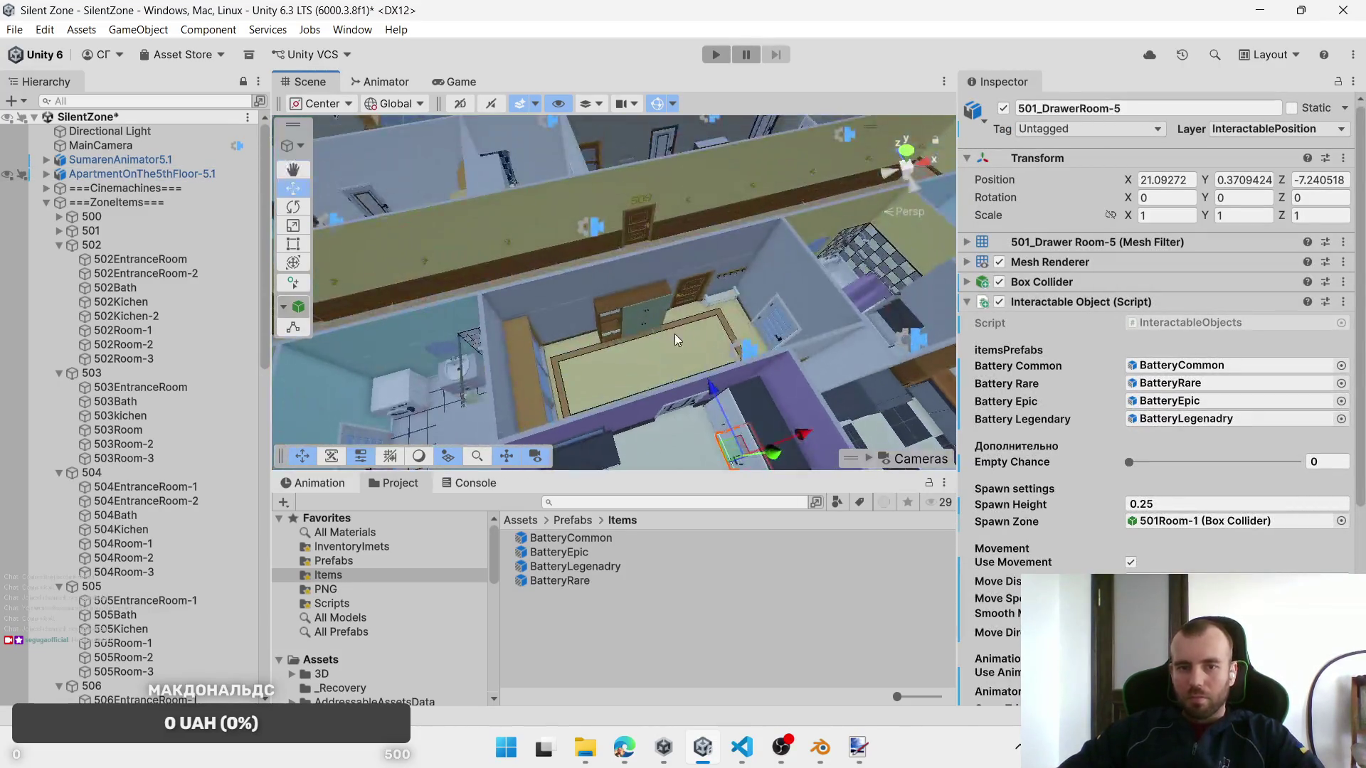
pyautogui.click(680, 302)
pyautogui.click(680, 302)
pyautogui.click(521, 237)
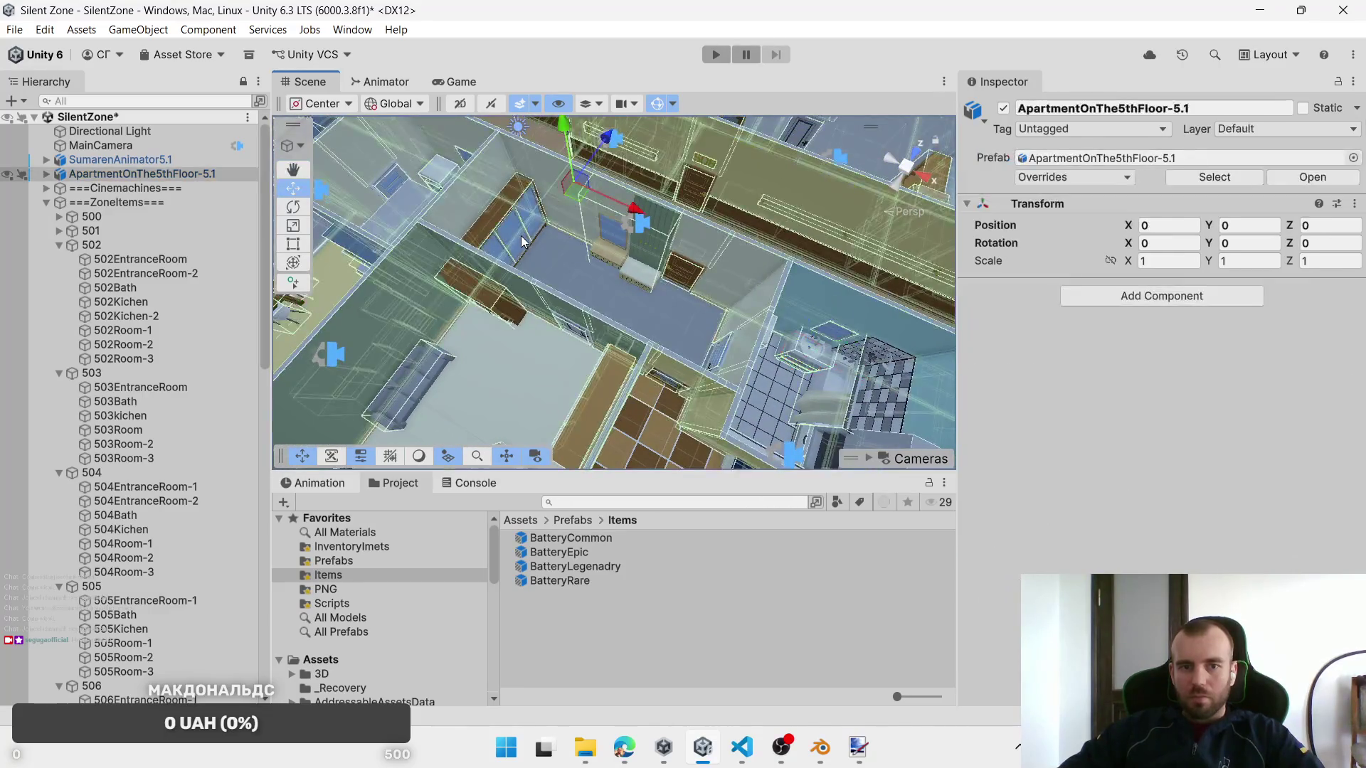
pyautogui.click(521, 236)
pyautogui.press('f')
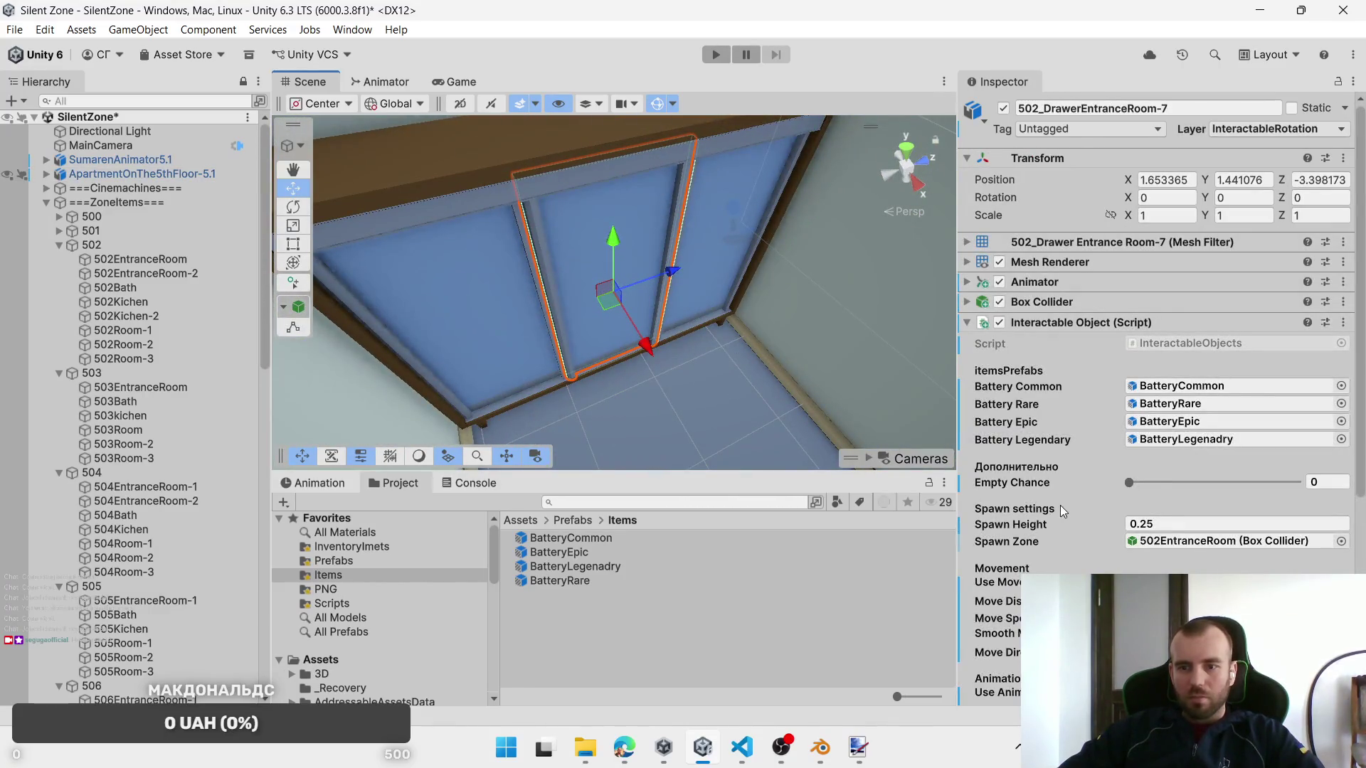
# Step: Check drawers 502_DrawerEntranceRoom-6 and -8, then view the rooms from above
pyautogui.click(735, 228)
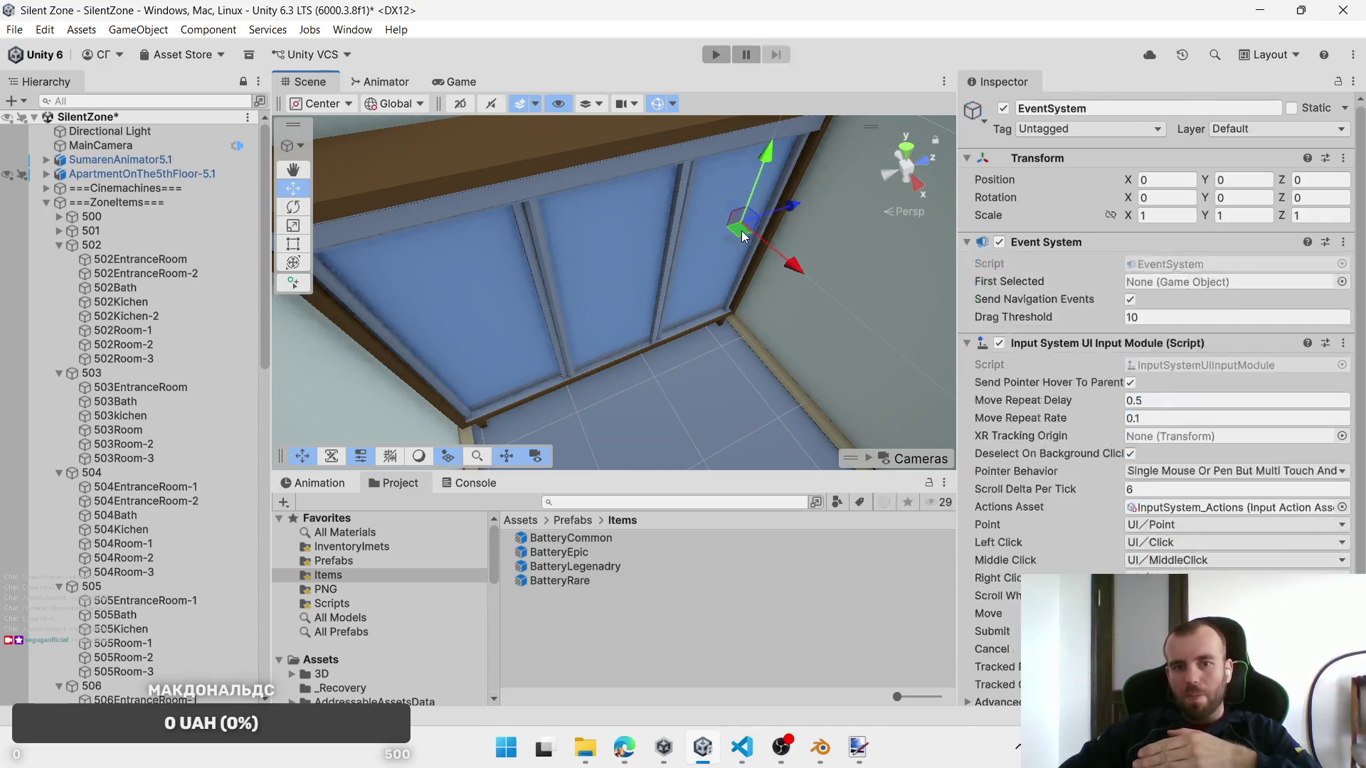
pyautogui.click(723, 263)
pyautogui.click(723, 263)
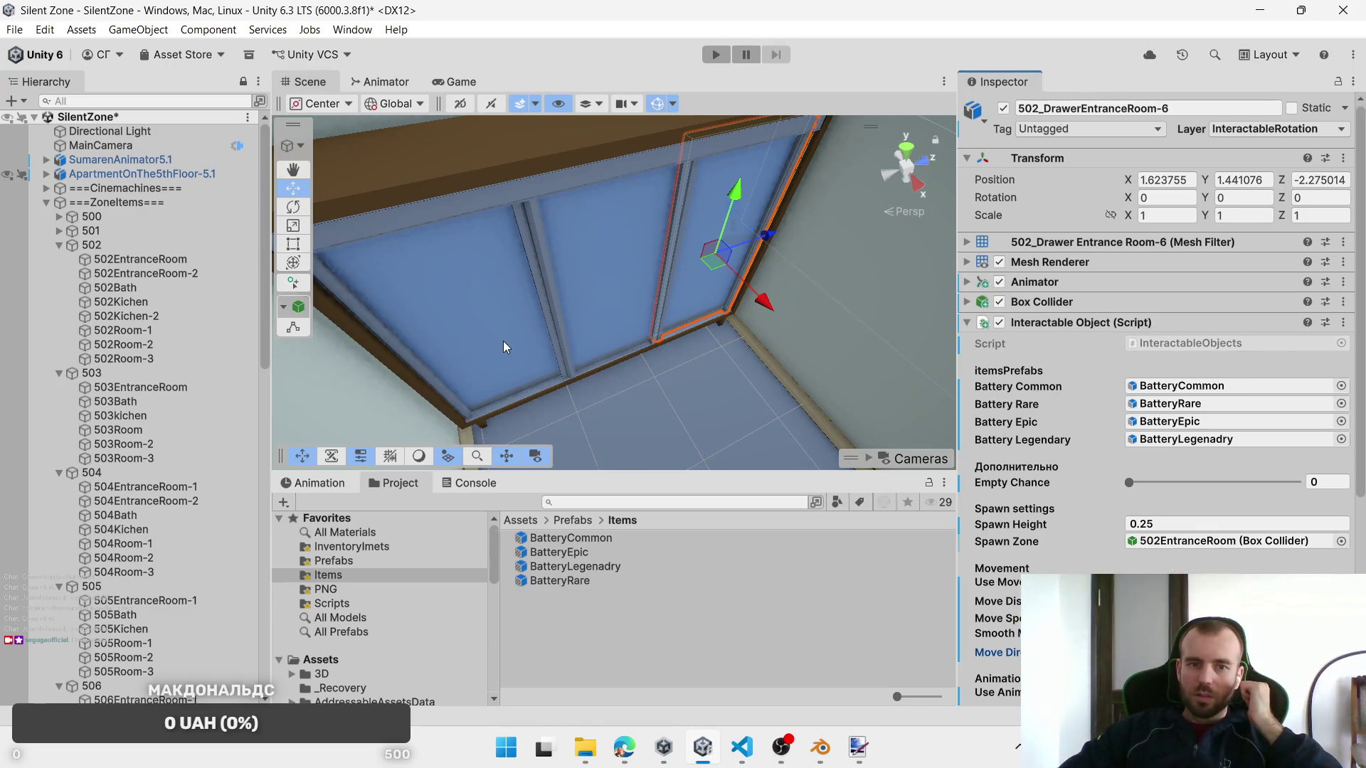
pyautogui.click(513, 356)
pyautogui.click(514, 355)
pyautogui.moveTo(740, 409)
pyautogui.mouseDown()
pyautogui.moveTo(572, 374)
pyautogui.moveTo(612, 369)
pyautogui.mouseUp()
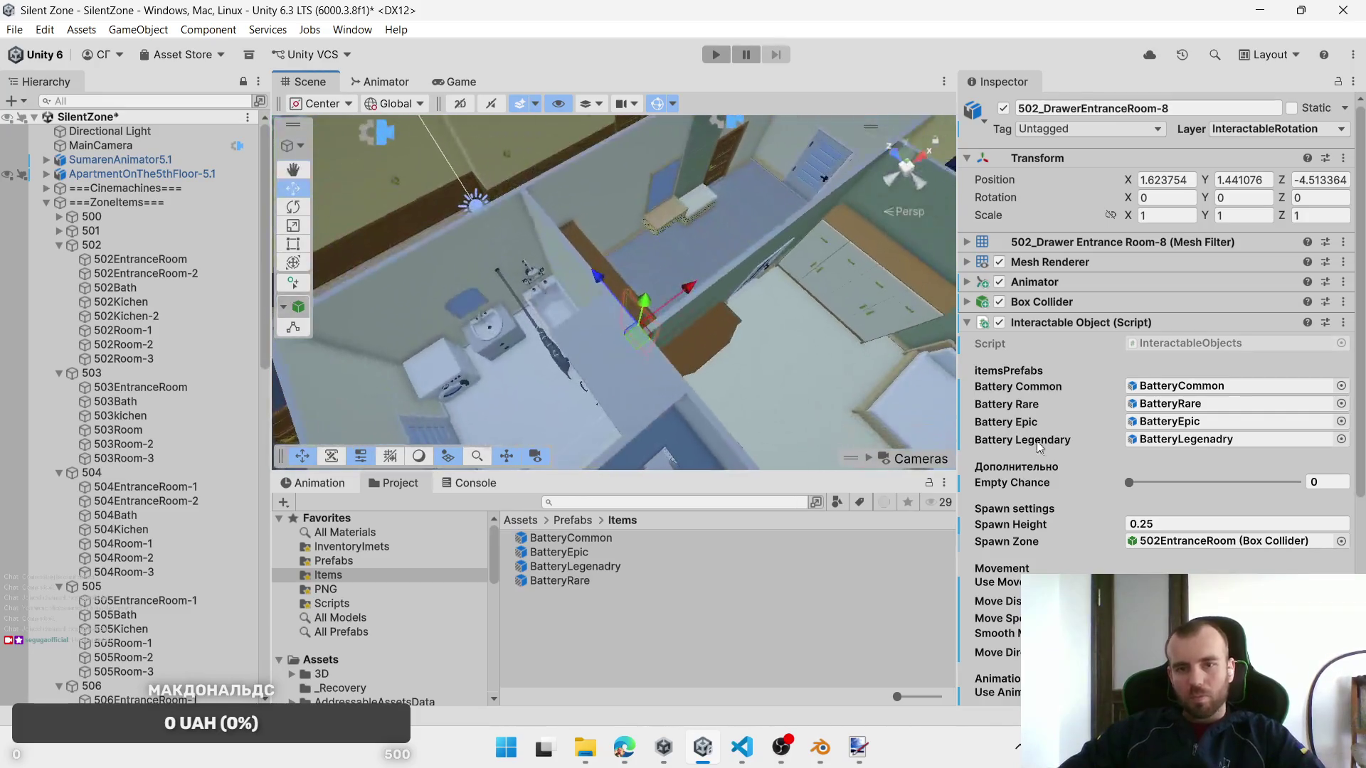
pyautogui.moveTo(908, 387)
pyautogui.mouseDown()
pyautogui.moveTo(808, 290)
pyautogui.moveTo(783, 293)
pyautogui.moveTo(818, 318)
pyautogui.moveTo(681, 325)
pyautogui.moveTo(690, 317)
pyautogui.mouseUp()
pyautogui.moveTo(640, 311); pyautogui.dragTo(626, 313)
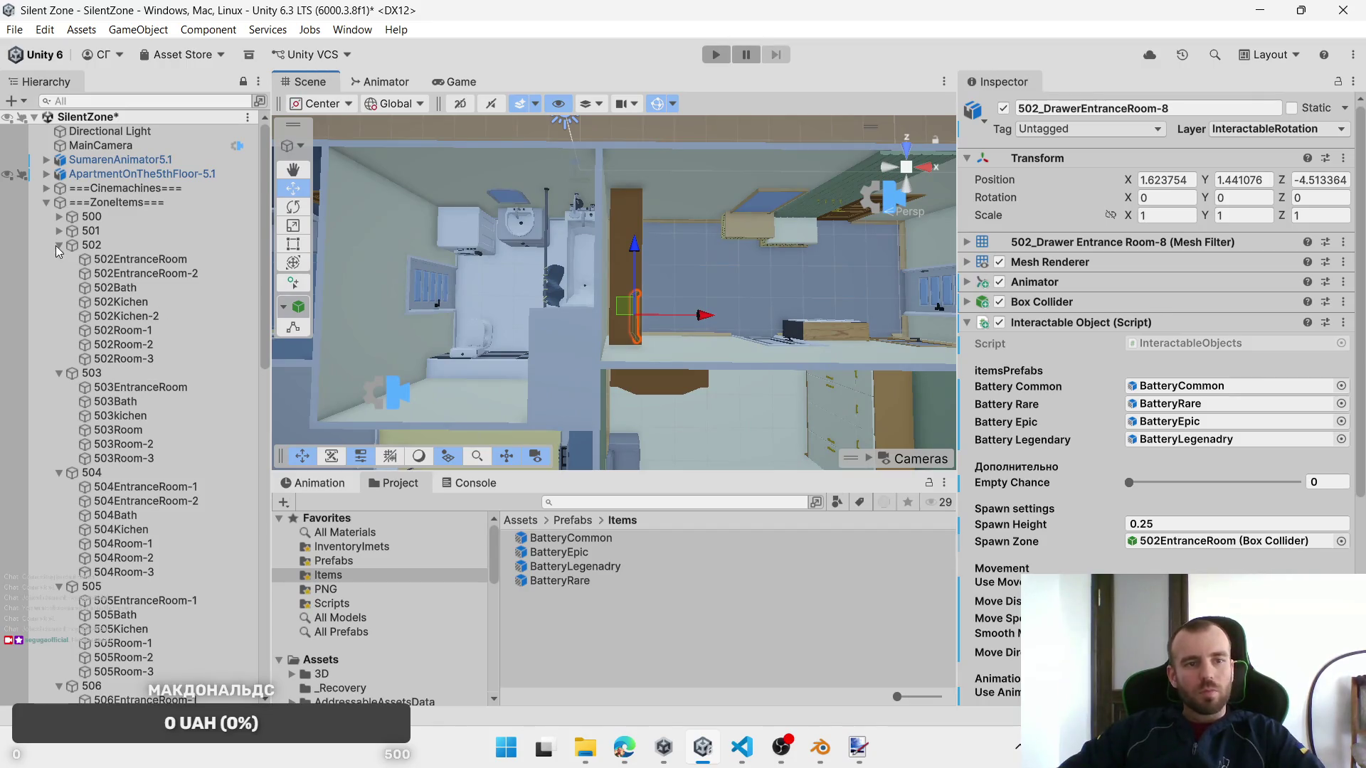
# Step: Collapse the 502 zone group, frame the apartment, then select and frame 503Bath
pyautogui.click(57, 246)
pyautogui.scroll(3, 427, 320)
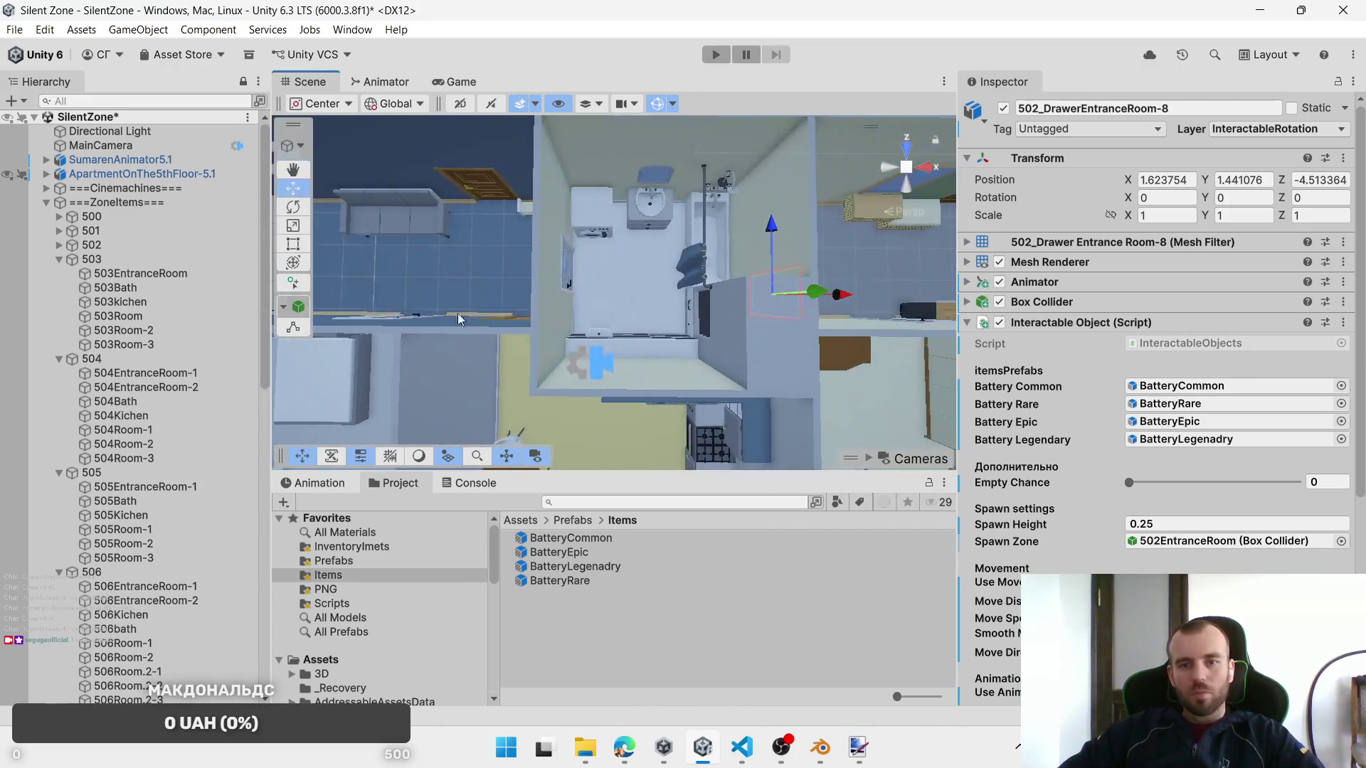
pyautogui.click(654, 199)
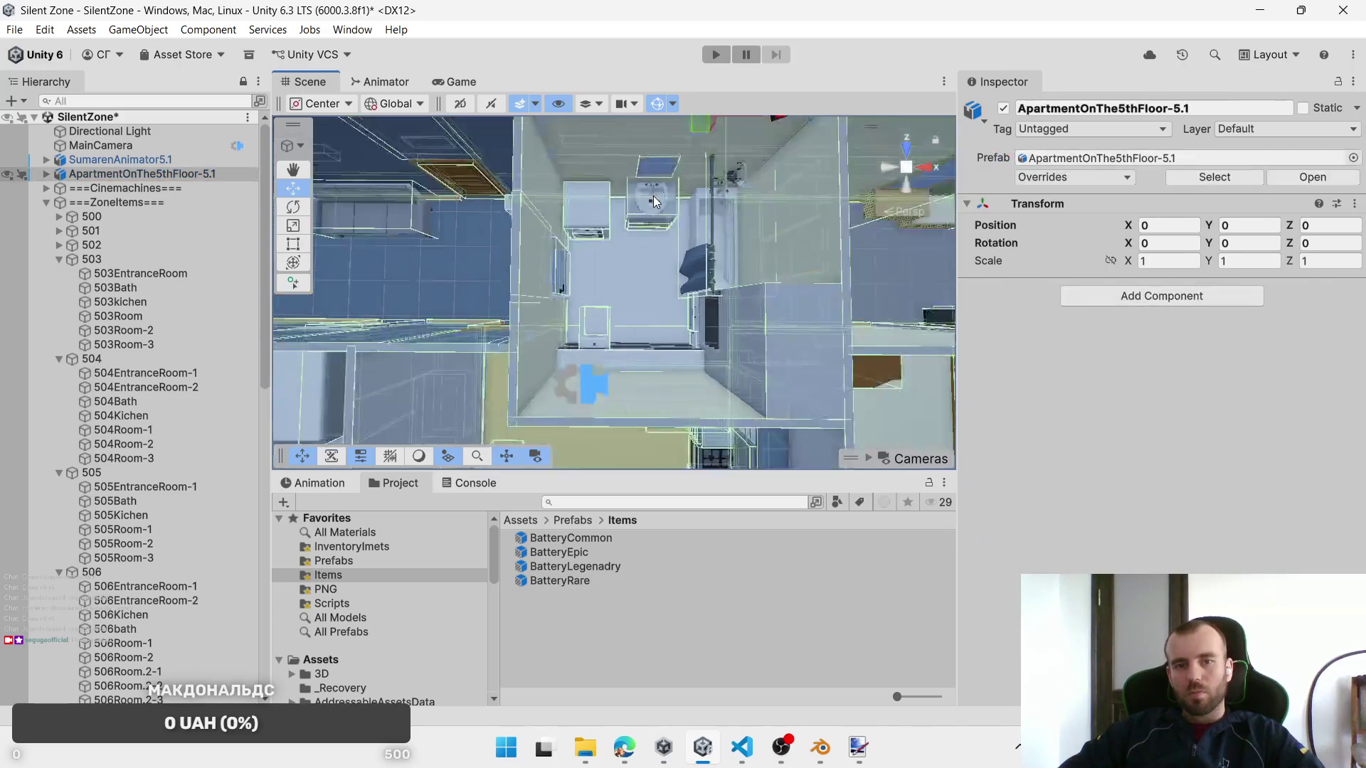
pyautogui.press('f')
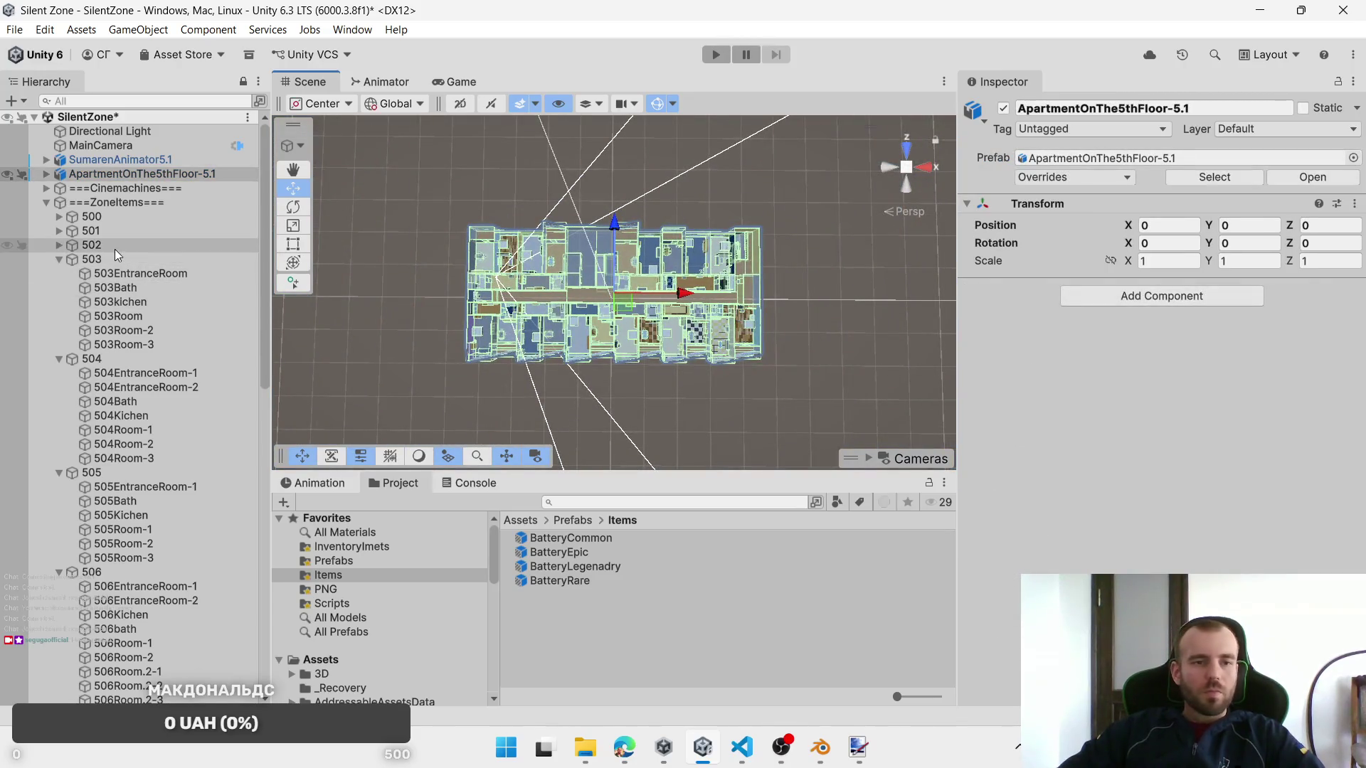
pyautogui.click(126, 288)
pyautogui.press('f')
pyautogui.moveTo(641, 332)
pyautogui.mouseDown()
pyautogui.moveTo(660, 275)
pyautogui.moveTo(613, 176)
pyautogui.mouseUp()
# Step: Replace the Interaction Door script on both sink drawers with Interactable Object
pyautogui.click(614, 177)
pyautogui.click(617, 182)
pyautogui.keyDown('shift'); pyautogui.click(619, 202); pyautogui.keyUp('shift')
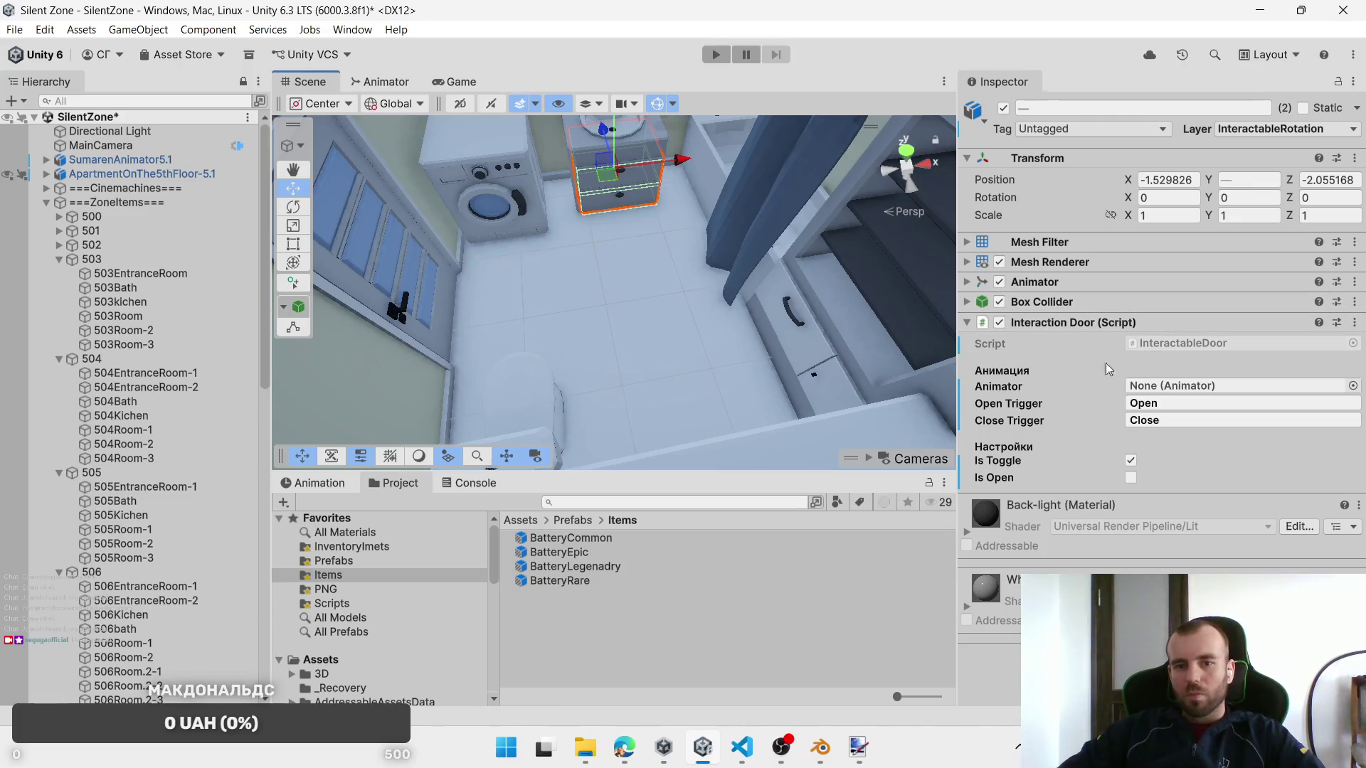
pyautogui.rightClick(1167, 324)
pyautogui.click(1206, 395)
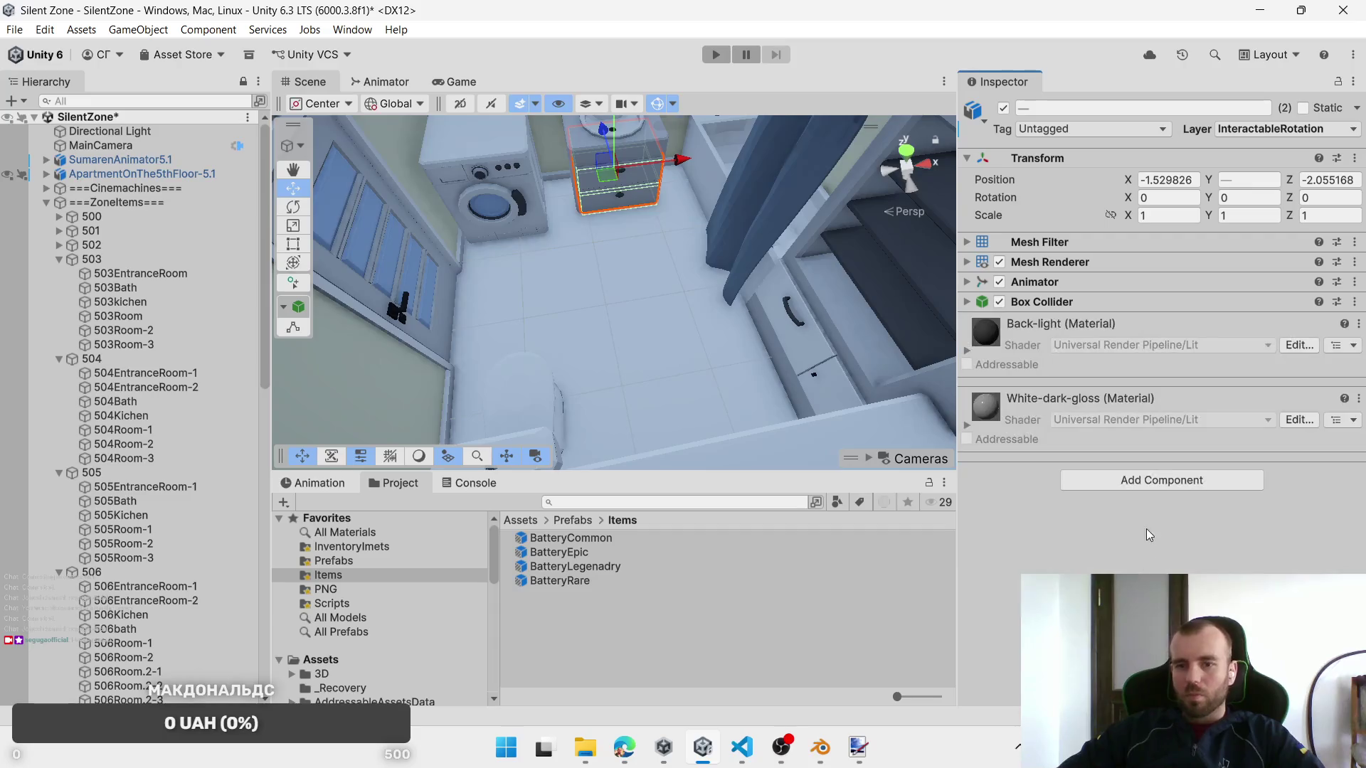
pyautogui.click(1139, 480)
pyautogui.click(1156, 536)
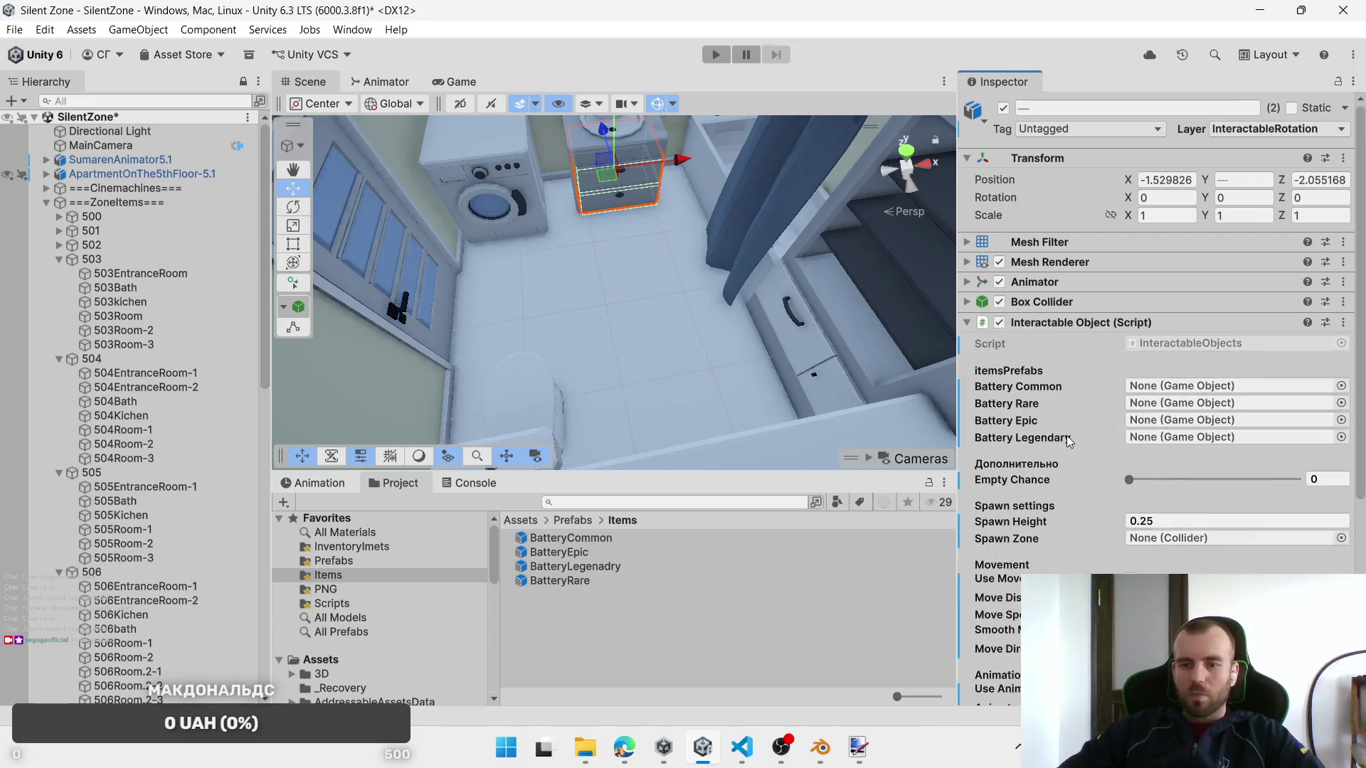
# Step: Assign BatteryCommon, BatteryRare, BatteryEpic, BatteryLegenadry and spawn zone 503Bath, keeping Forward movement
pyautogui.moveTo(611, 539); pyautogui.dragTo(1203, 386)
pyautogui.moveTo(558, 552)
pyautogui.mouseDown()
pyautogui.moveTo(1001, 508)
pyautogui.moveTo(1184, 422)
pyautogui.mouseUp()
pyautogui.moveTo(582, 582); pyautogui.dragTo(1138, 411)
pyautogui.moveTo(604, 567); pyautogui.dragTo(1171, 441)
pyautogui.click(1169, 542)
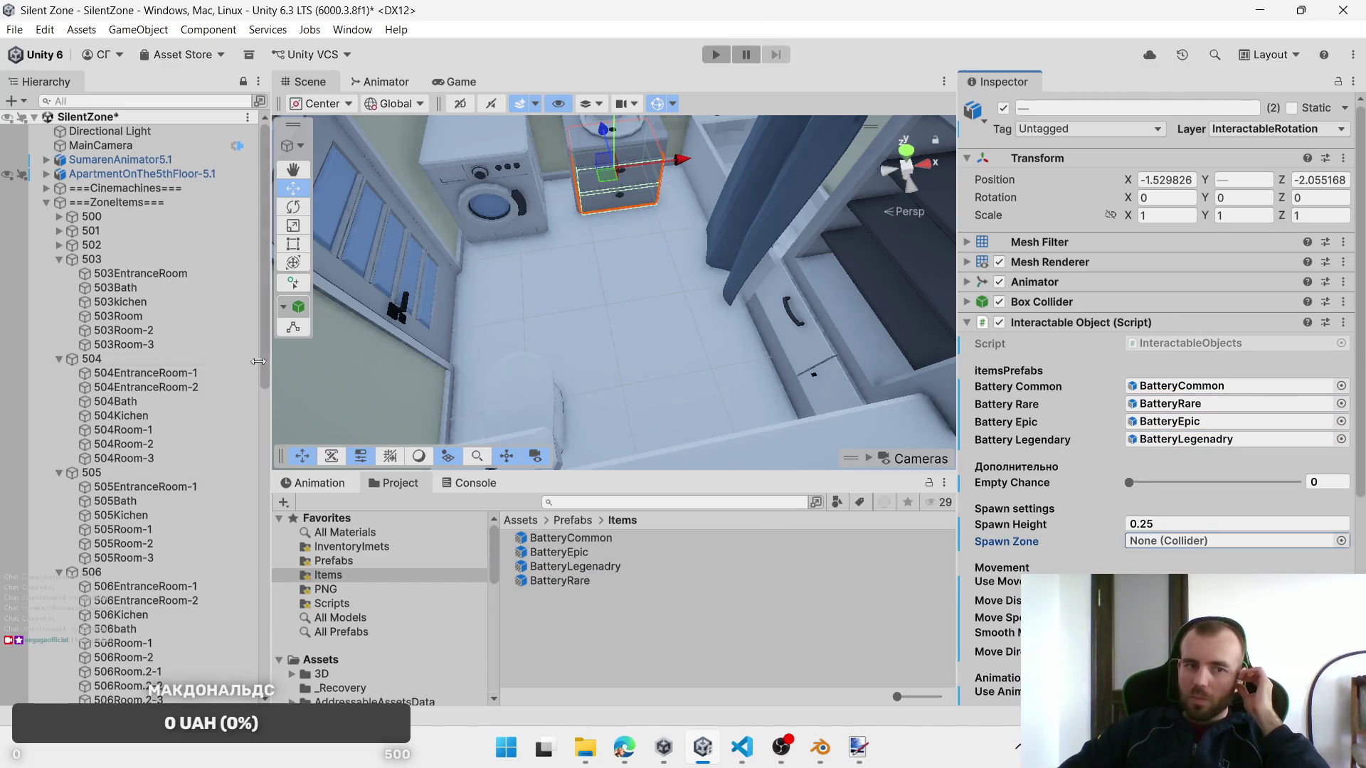
pyautogui.moveTo(114, 288)
pyautogui.mouseDown()
pyautogui.moveTo(1152, 504)
pyautogui.moveTo(1167, 540)
pyautogui.mouseUp()
pyautogui.click(1181, 652)
pyautogui.click(1175, 556)
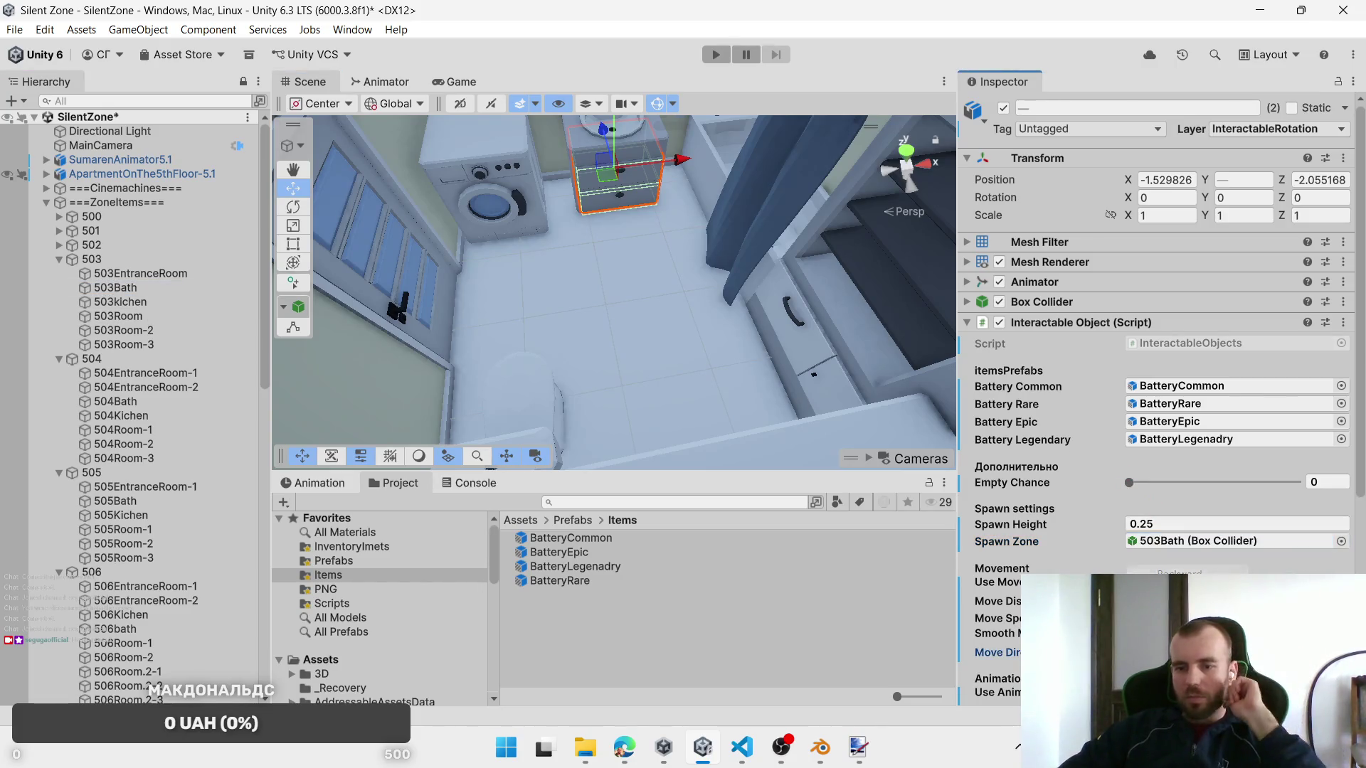
pyautogui.click(514, 211)
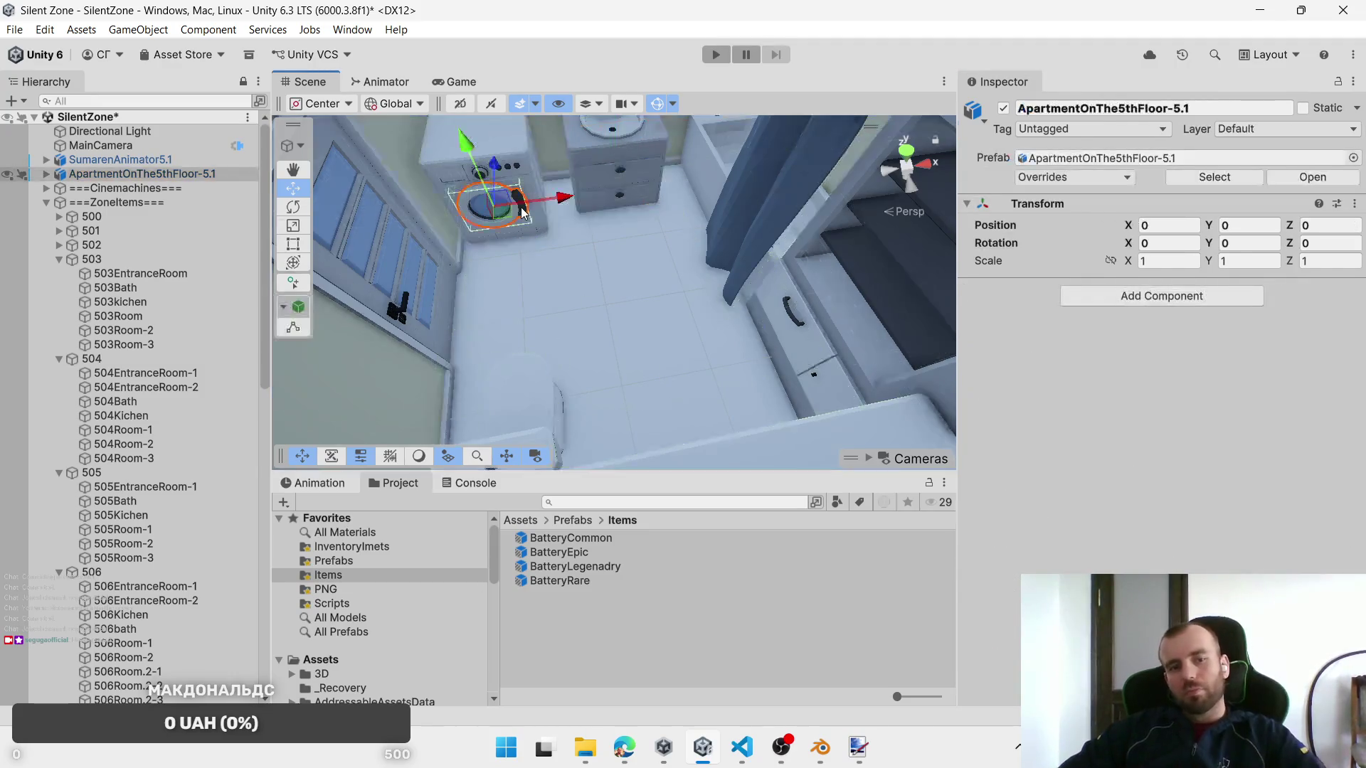
# Step: Remove the Interaction Door script from 503_BathWashingDoor and the two low bath drawers
pyautogui.click(515, 211)
pyautogui.keyDown('shift'); pyautogui.click(827, 387); pyautogui.keyUp('shift')
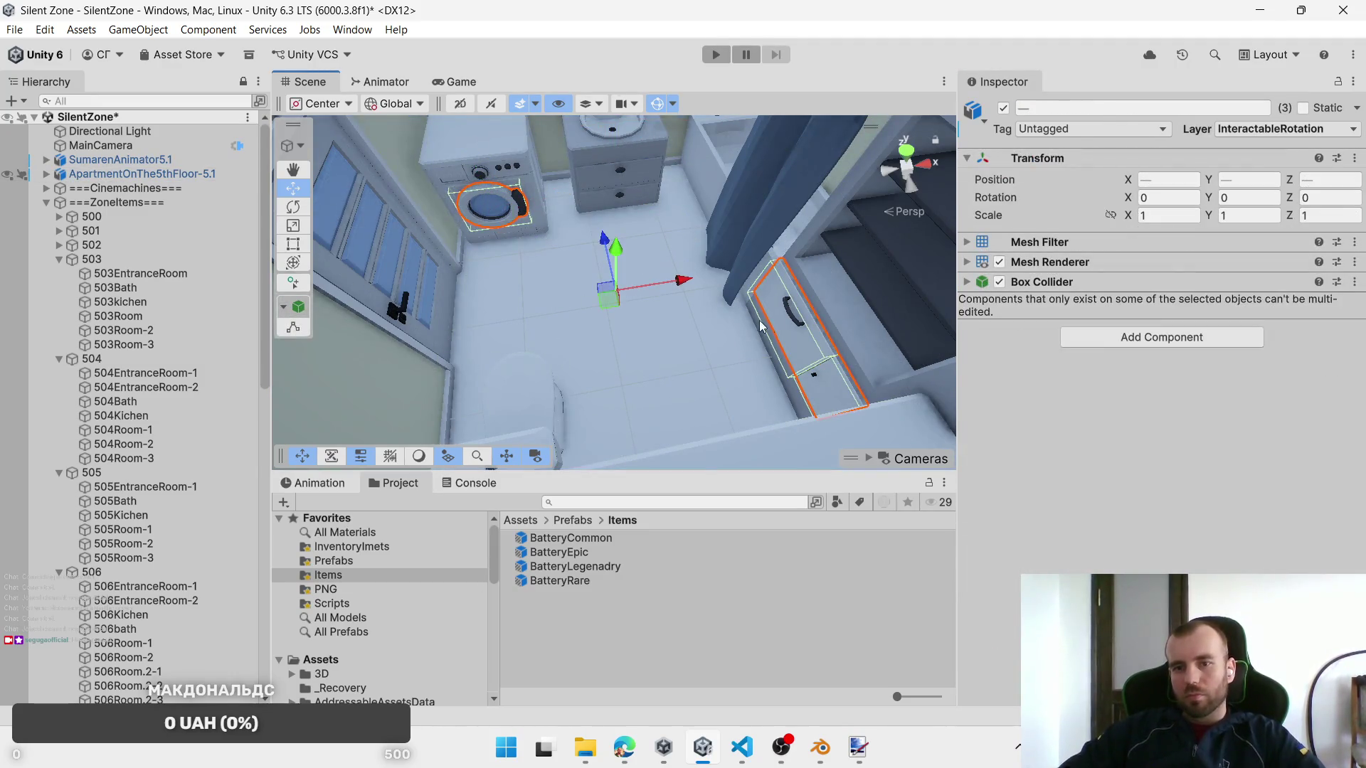
pyautogui.click(523, 209)
pyautogui.click(524, 208)
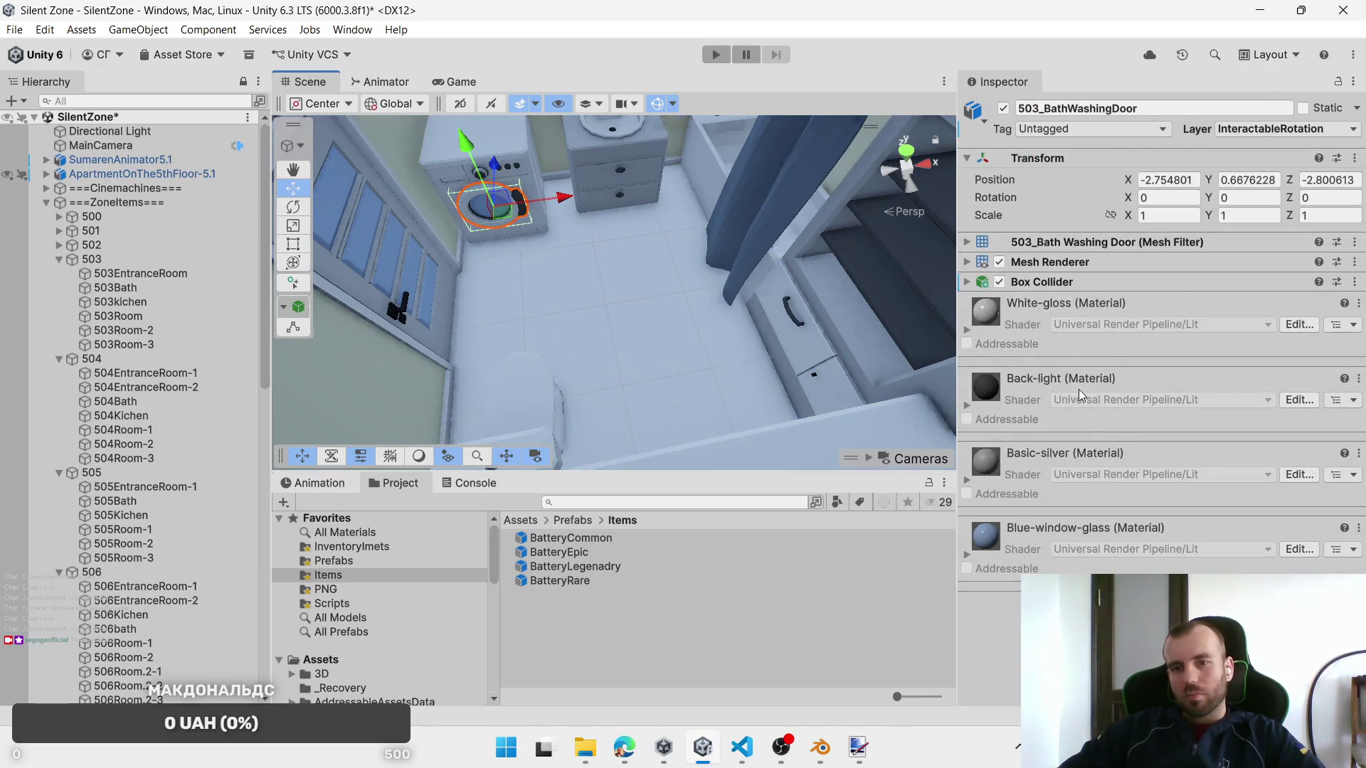
pyautogui.click(813, 323)
pyautogui.click(813, 323)
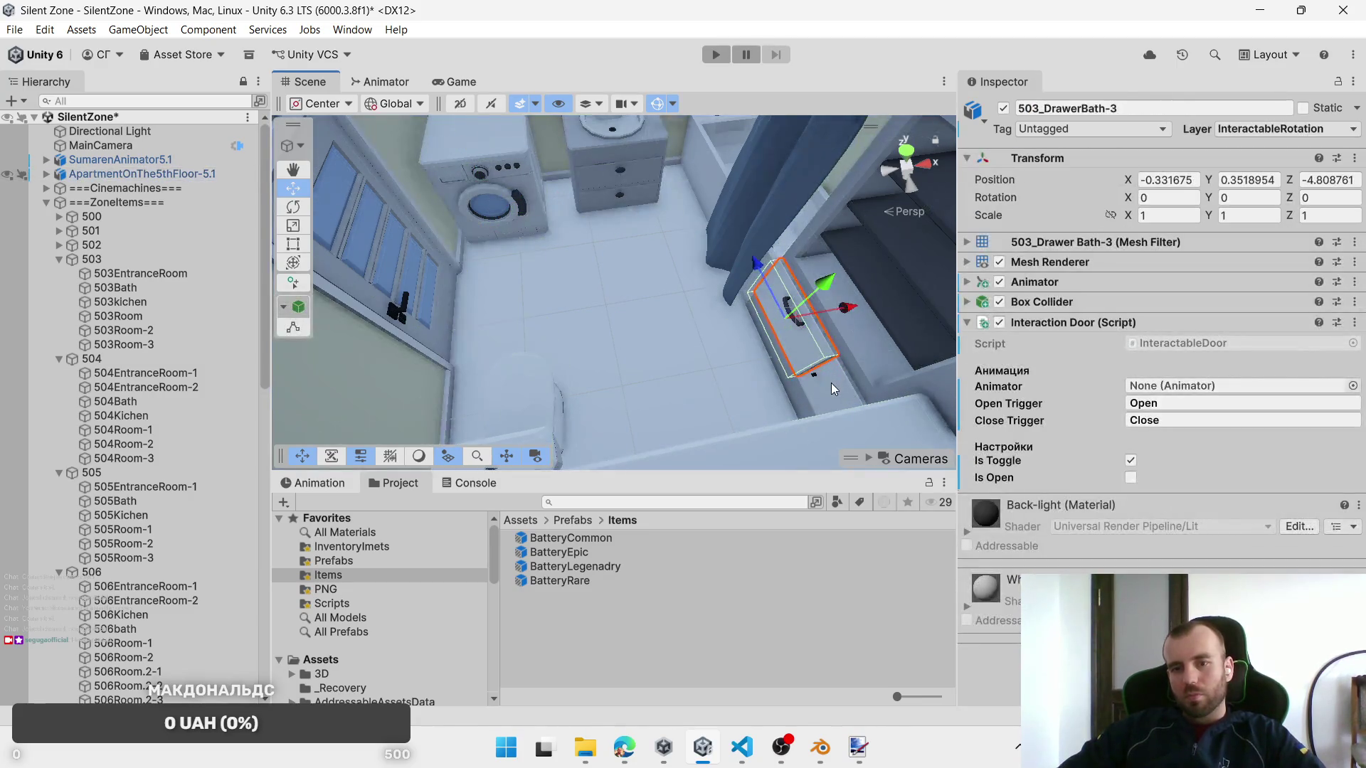
pyautogui.keyDown('shift'); pyautogui.click(830, 382); pyautogui.keyUp('shift')
pyautogui.rightClick(1166, 344)
pyautogui.click(1109, 334)
pyautogui.rightClick(1111, 326)
pyautogui.click(1181, 395)
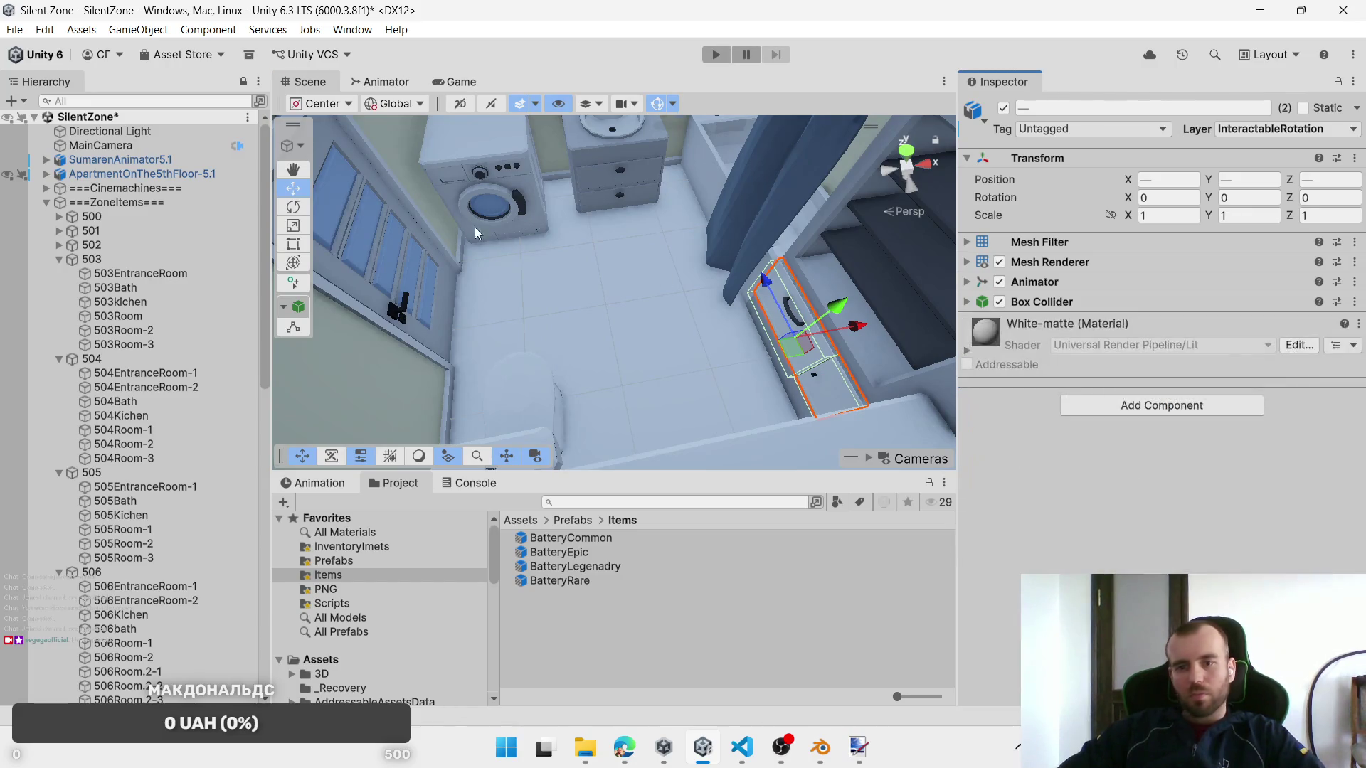
# Step: Add the Interactable Object script to the washing-machine door and both bath drawers
pyautogui.keyDown('shift'); pyautogui.click(502, 211); pyautogui.keyUp('shift')
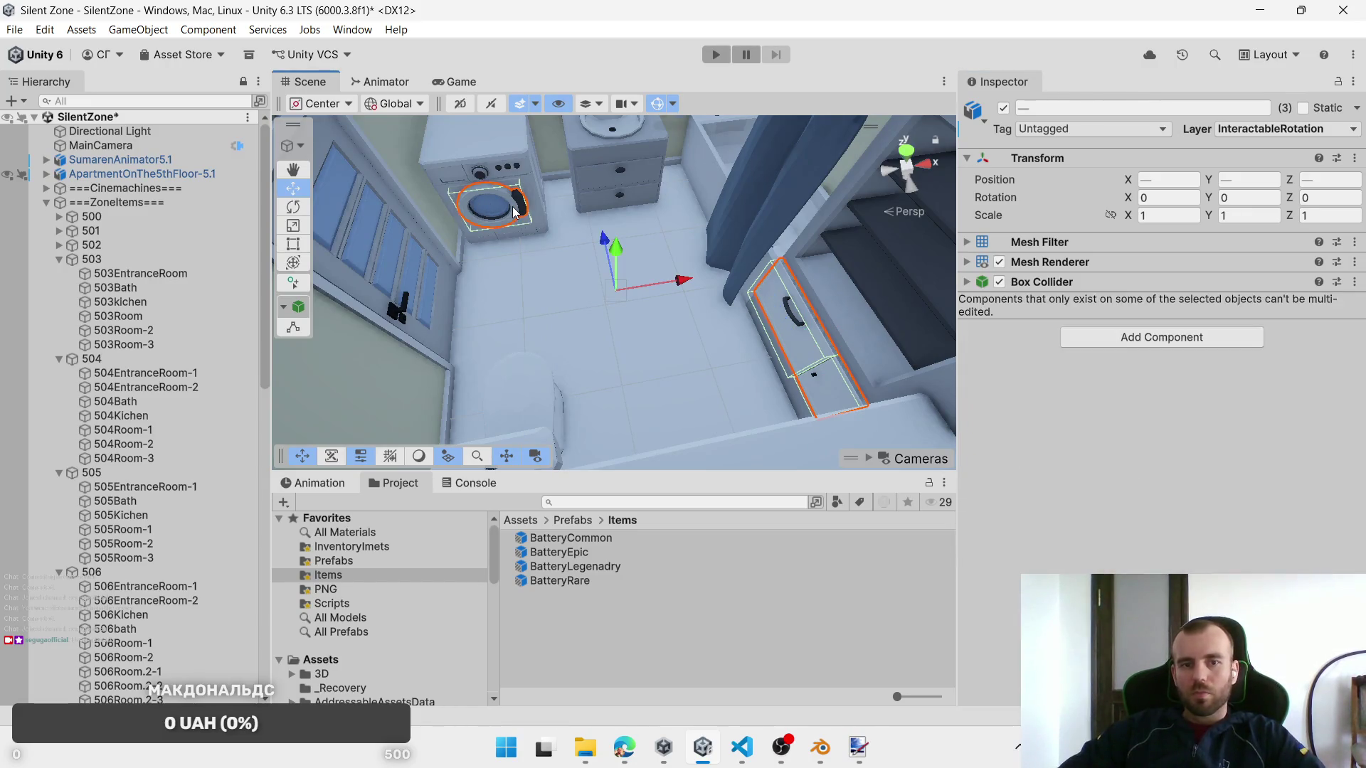
pyautogui.click(1168, 340)
pyautogui.write('In')
pyautogui.click(1142, 433)
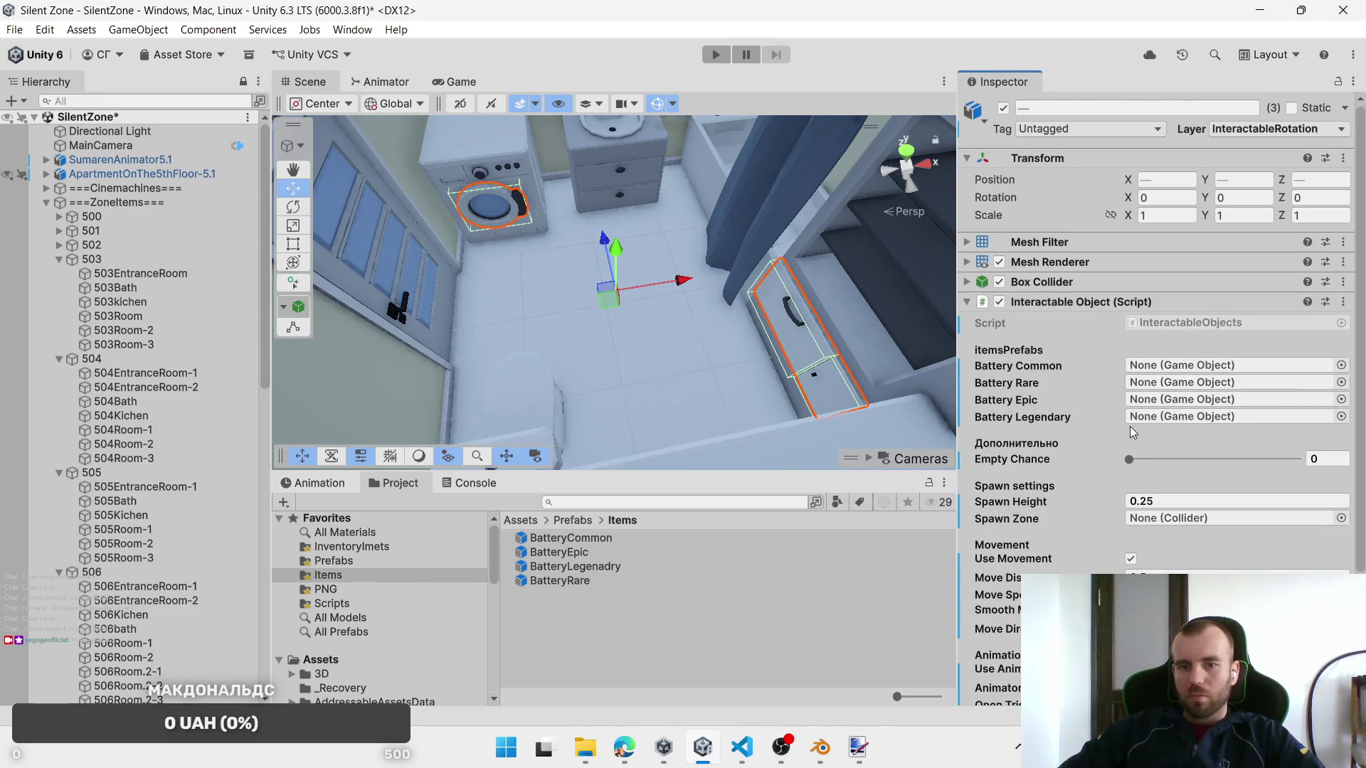
# Step: Assign the Common, Rare, Epic and Legendary battery prefabs and spawn zone 503Bath
pyautogui.moveTo(569, 538)
pyautogui.mouseDown()
pyautogui.moveTo(1209, 388)
pyautogui.moveTo(1210, 367)
pyautogui.mouseUp()
pyautogui.moveTo(569, 585); pyautogui.dragTo(1209, 382)
pyautogui.moveTo(579, 557)
pyautogui.mouseDown()
pyautogui.moveTo(1155, 426)
pyautogui.moveTo(1166, 401)
pyautogui.mouseUp()
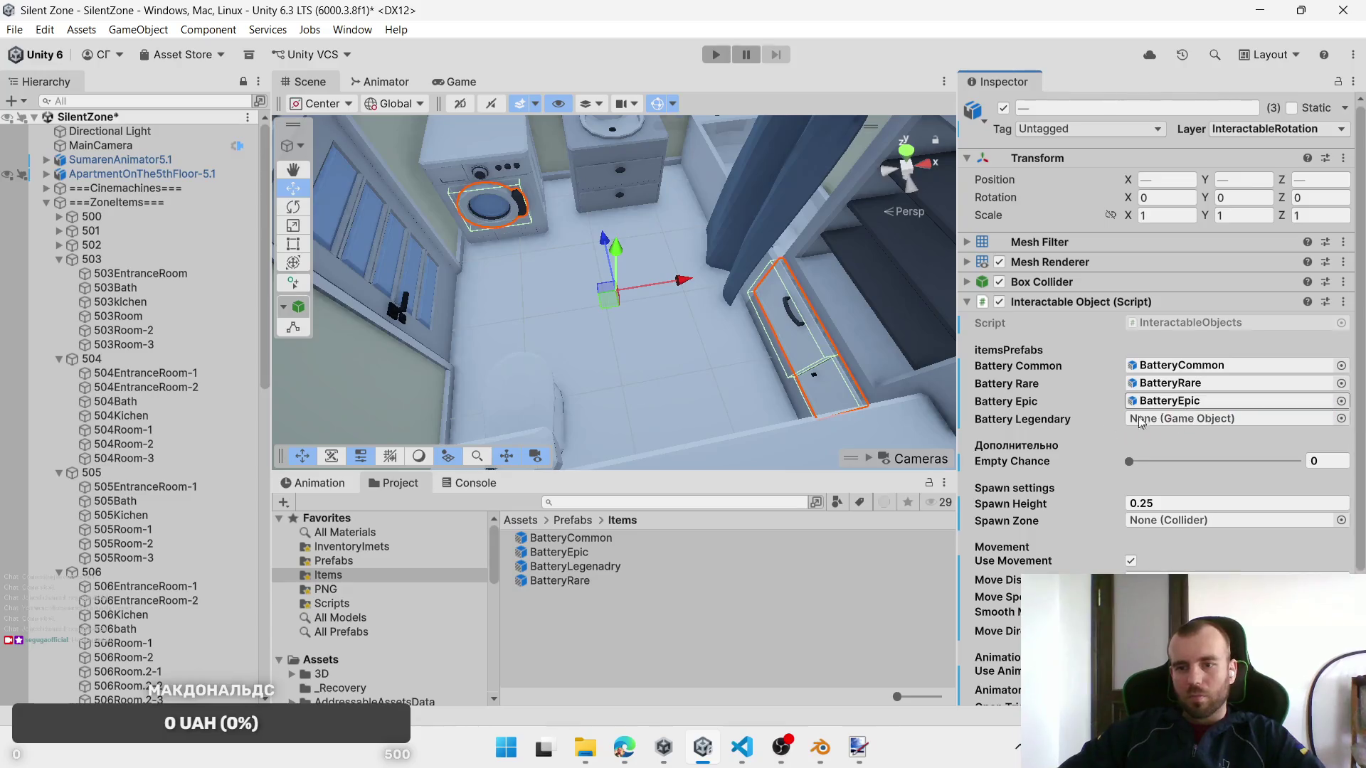
pyautogui.moveTo(612, 566); pyautogui.dragTo(1168, 421)
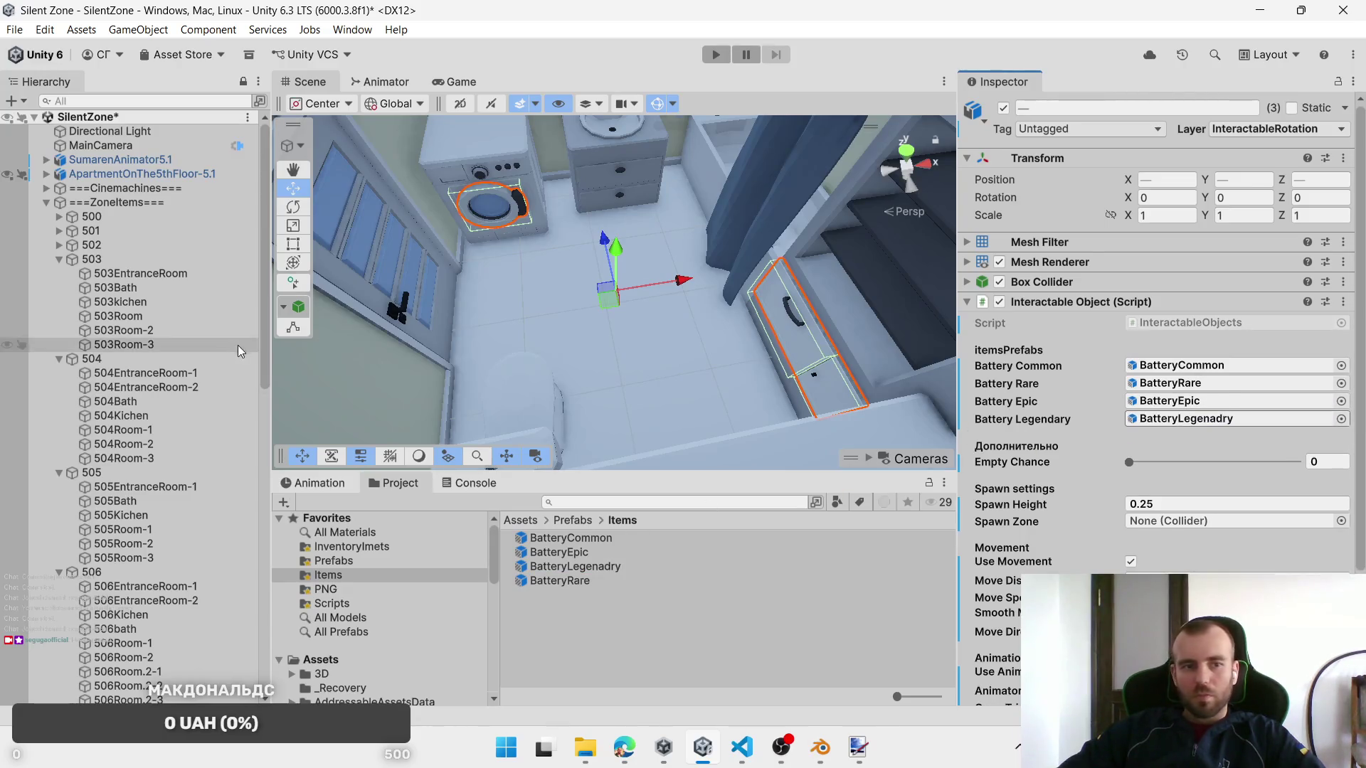
pyautogui.moveTo(128, 295); pyautogui.dragTo(1159, 521)
# Step: Verify drawers 503_DrawerBath-3 and 503_DrawerBath-4 individually
pyautogui.click(784, 328)
pyautogui.click(783, 327)
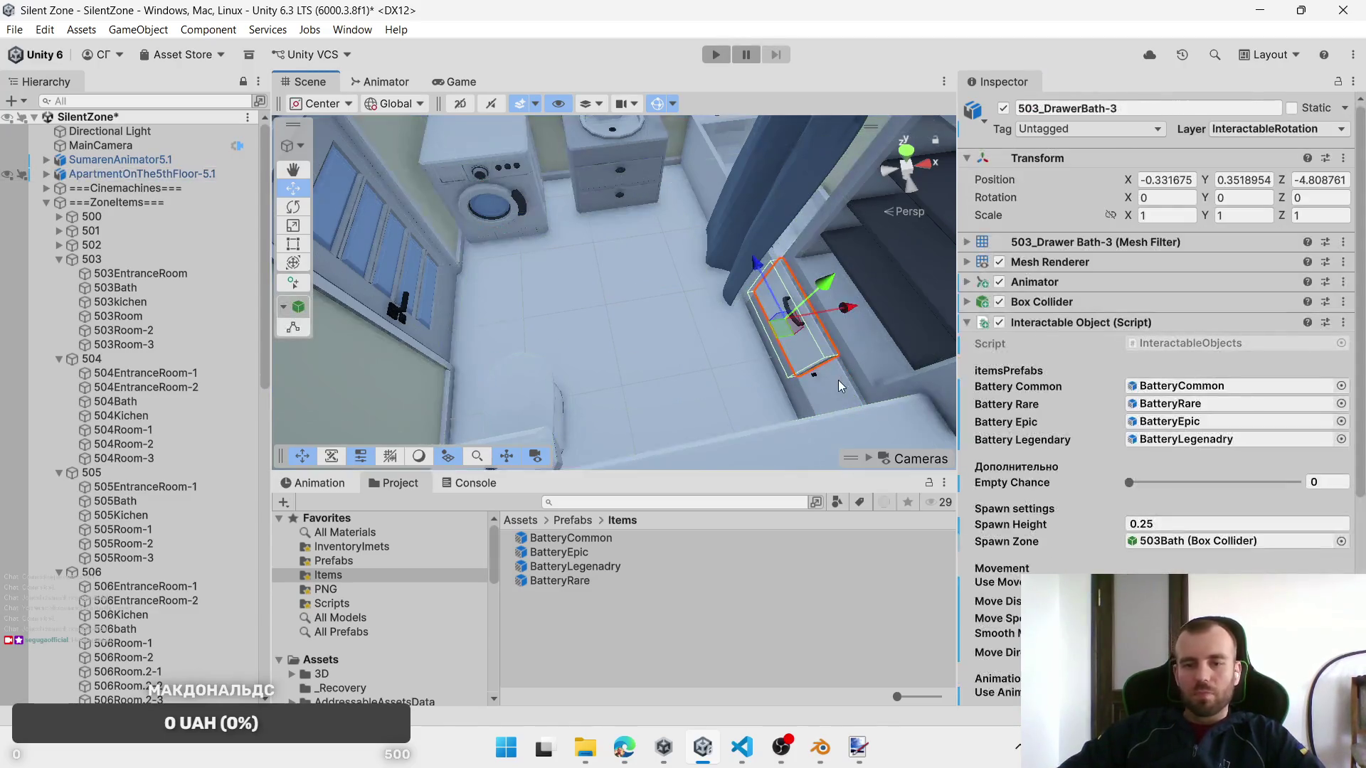
pyautogui.click(838, 380)
pyautogui.click(838, 380)
pyautogui.moveTo(661, 254)
pyautogui.mouseDown()
pyautogui.moveTo(601, 263)
pyautogui.moveTo(646, 280)
pyautogui.moveTo(610, 314)
pyautogui.moveTo(535, 295)
pyautogui.moveTo(621, 344)
pyautogui.moveTo(617, 322)
pyautogui.moveTo(493, 246)
pyautogui.mouseUp()
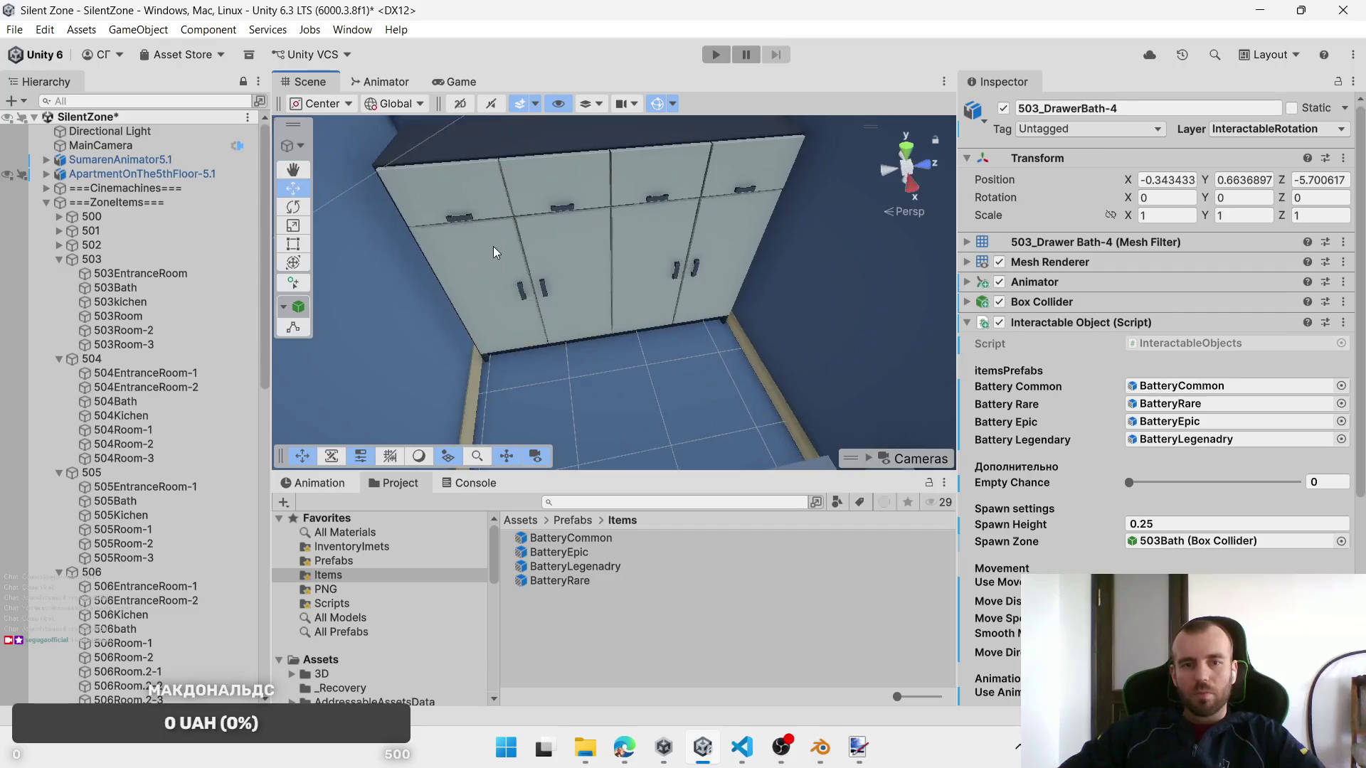
# Step: Multi-select the eight entrance-room cabinet doors and drawers
pyautogui.click(493, 246)
pyautogui.click(493, 246)
pyautogui.keyDown('shift'); pyautogui.click(489, 191); pyautogui.keyUp('shift')
pyautogui.keyDown('shift'); pyautogui.click(607, 252); pyautogui.keyUp('shift')
pyautogui.keyDown('shift'); pyautogui.click(562, 199); pyautogui.keyUp('shift')
pyautogui.keyDown('shift'); pyautogui.click(640, 284); pyautogui.keyUp('shift')
pyautogui.keyDown('shift'); pyautogui.click(662, 177); pyautogui.keyUp('shift')
pyautogui.keyDown('shift'); pyautogui.click(752, 192); pyautogui.keyUp('shift')
pyautogui.keyDown('shift'); pyautogui.click(708, 271); pyautogui.keyUp('shift')
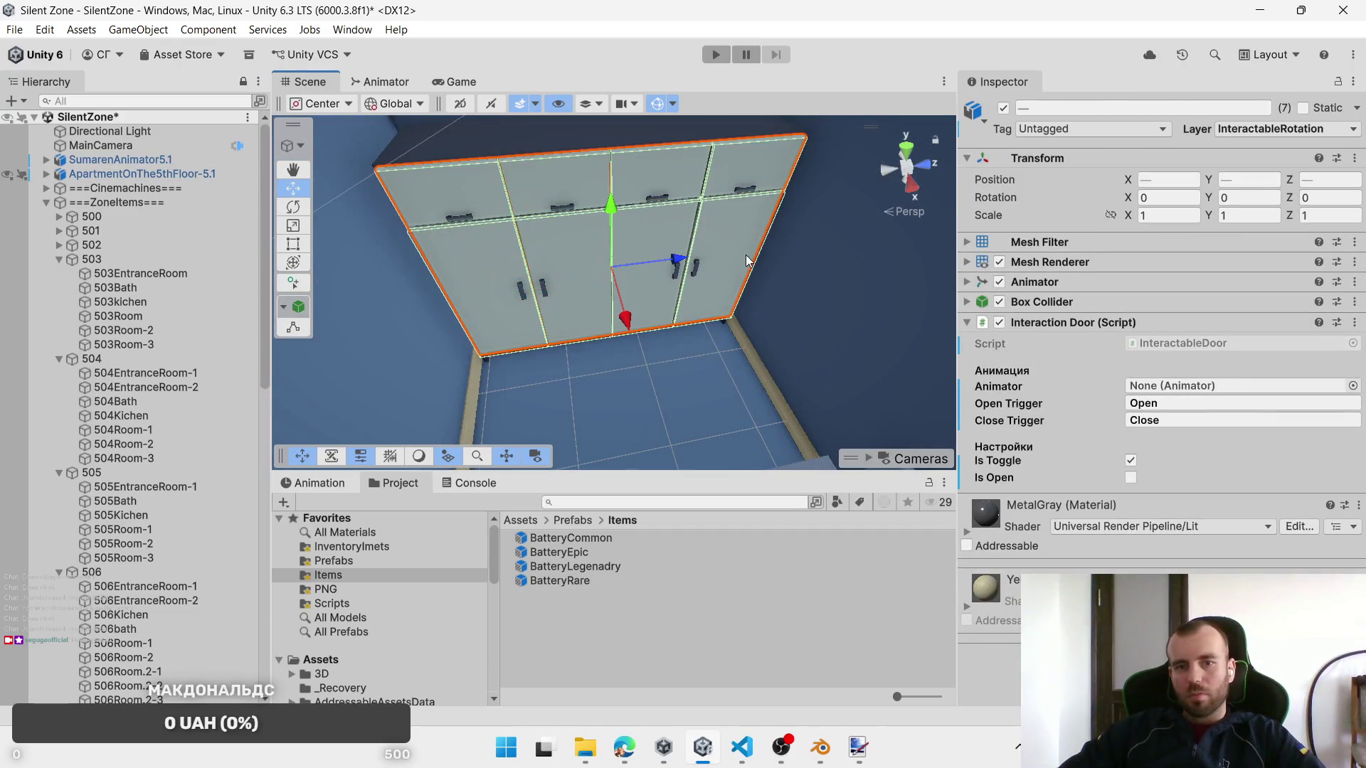
# Step: Replace their Interaction Door script with Interactable Object
pyautogui.rightClick(1146, 344)
pyautogui.rightClick(1142, 329)
pyautogui.click(1242, 396)
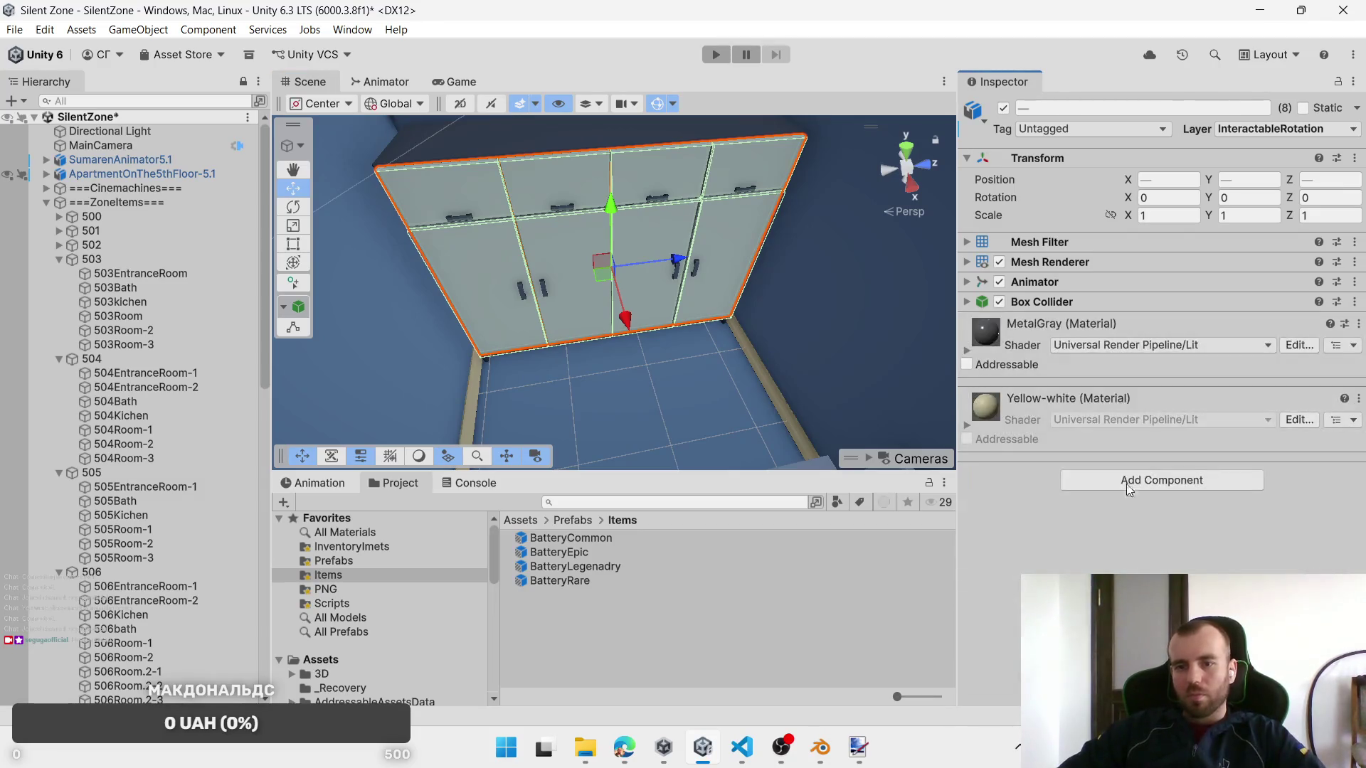
pyautogui.click(1120, 481)
pyautogui.click(1141, 535)
pyautogui.moveTo(707, 420); pyautogui.dragTo(665, 342)
# Step: Assign the Common, Rare, Epic and Legendary battery prefabs and spawn zone 503EntranceRoom
pyautogui.moveTo(569, 538)
pyautogui.mouseDown()
pyautogui.moveTo(889, 484)
pyautogui.moveTo(1133, 389)
pyautogui.mouseUp()
pyautogui.moveTo(560, 580); pyautogui.dragTo(1241, 404)
pyautogui.moveTo(559, 552); pyautogui.dragTo(1138, 423)
pyautogui.moveTo(575, 566); pyautogui.dragTo(1181, 440)
pyautogui.moveTo(141, 274)
pyautogui.mouseDown()
pyautogui.moveTo(142, 288)
pyautogui.moveTo(732, 409)
pyautogui.moveTo(1202, 544)
pyautogui.mouseUp()
pyautogui.moveTo(743, 402)
pyautogui.mouseDown()
pyautogui.moveTo(753, 377)
pyautogui.moveTo(663, 349)
pyautogui.moveTo(683, 341)
pyautogui.moveTo(662, 329)
pyautogui.moveTo(802, 362)
pyautogui.moveTo(722, 314)
pyautogui.moveTo(750, 334)
pyautogui.moveTo(699, 254)
pyautogui.moveTo(733, 313)
pyautogui.moveTo(750, 322)
pyautogui.moveTo(761, 297)
pyautogui.moveTo(672, 350)
pyautogui.mouseUp()
pyautogui.scroll(2, 716, 323)
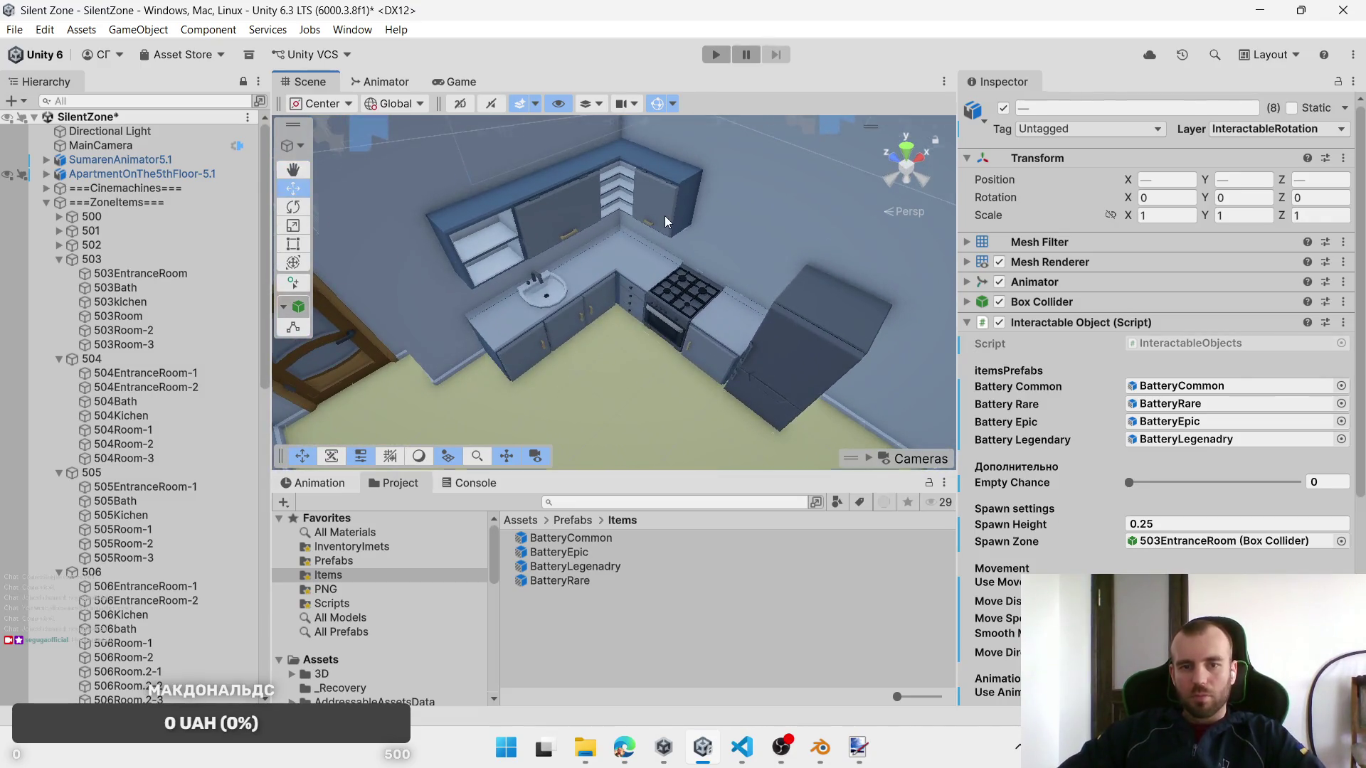
pyautogui.click(664, 215)
pyautogui.click(660, 215)
pyautogui.click(660, 215)
pyautogui.click(660, 217)
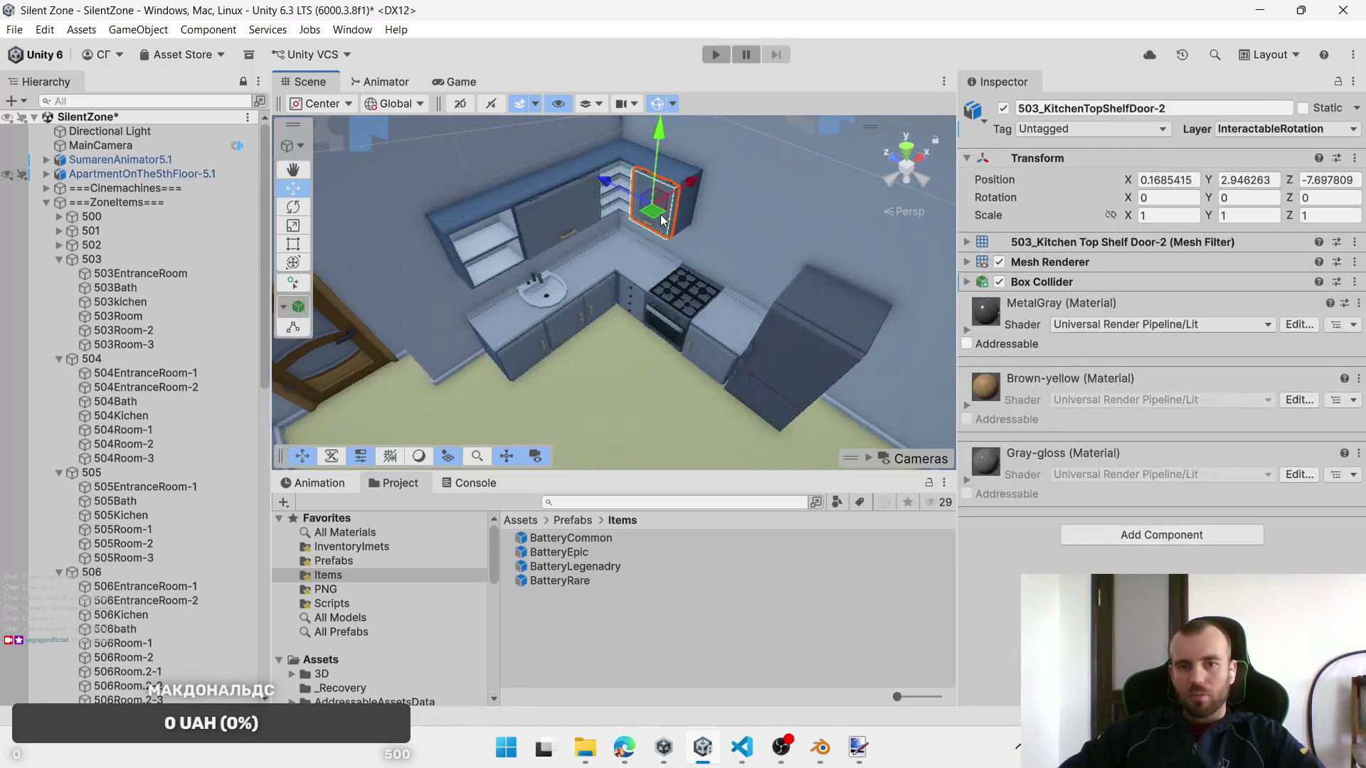
pyautogui.click(550, 229)
pyautogui.click(561, 223)
pyautogui.click(561, 224)
pyautogui.click(577, 318)
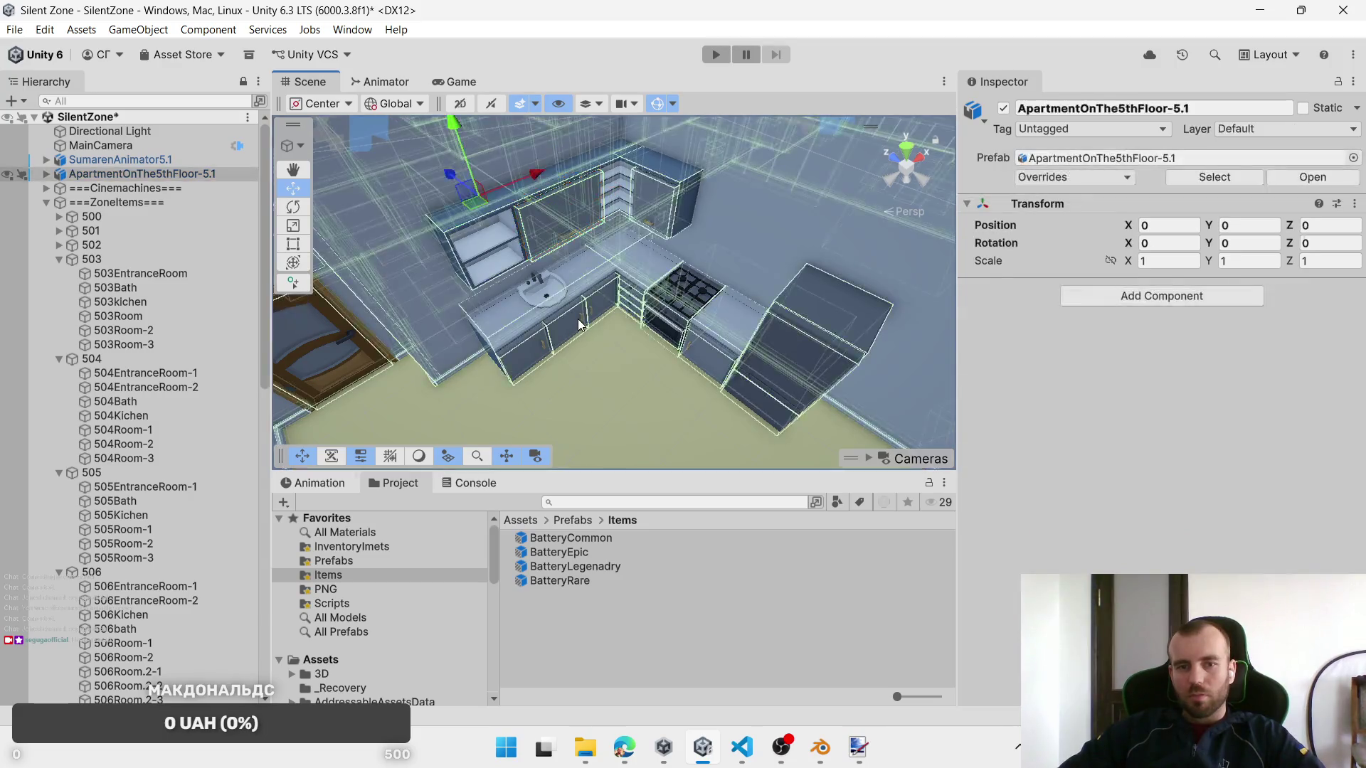
pyautogui.click(578, 318)
pyautogui.click(704, 360)
pyautogui.click(704, 360)
pyautogui.moveTo(672, 309); pyautogui.dragTo(666, 348)
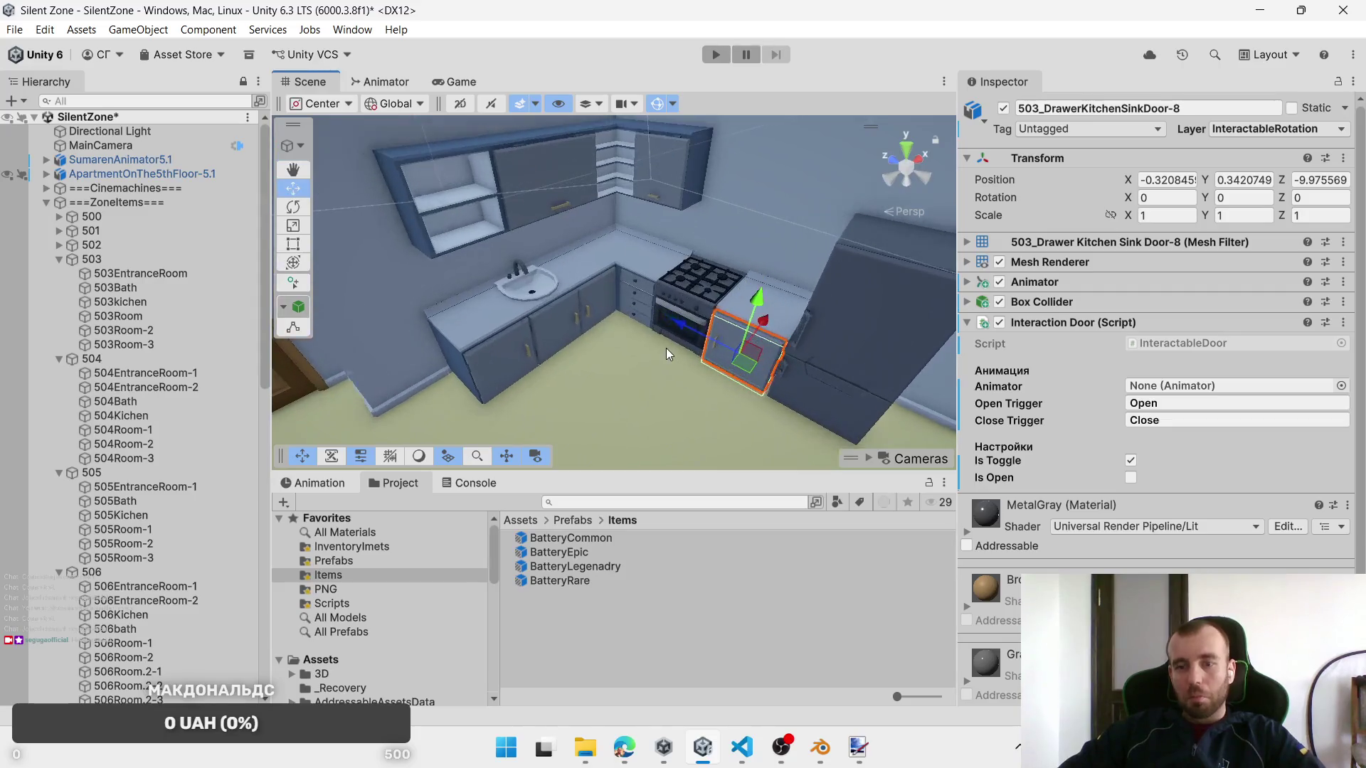
pyautogui.click(642, 300)
pyautogui.click(642, 300)
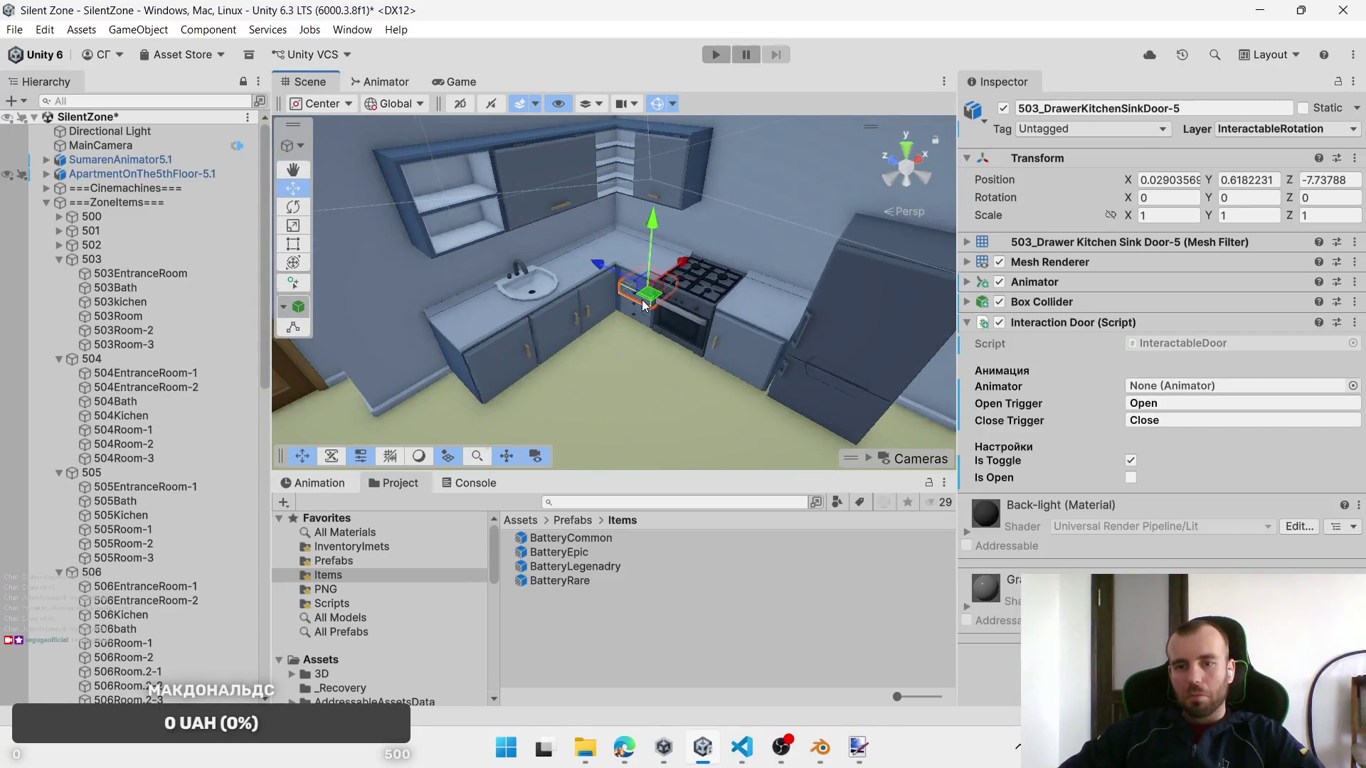
pyautogui.click(880, 400)
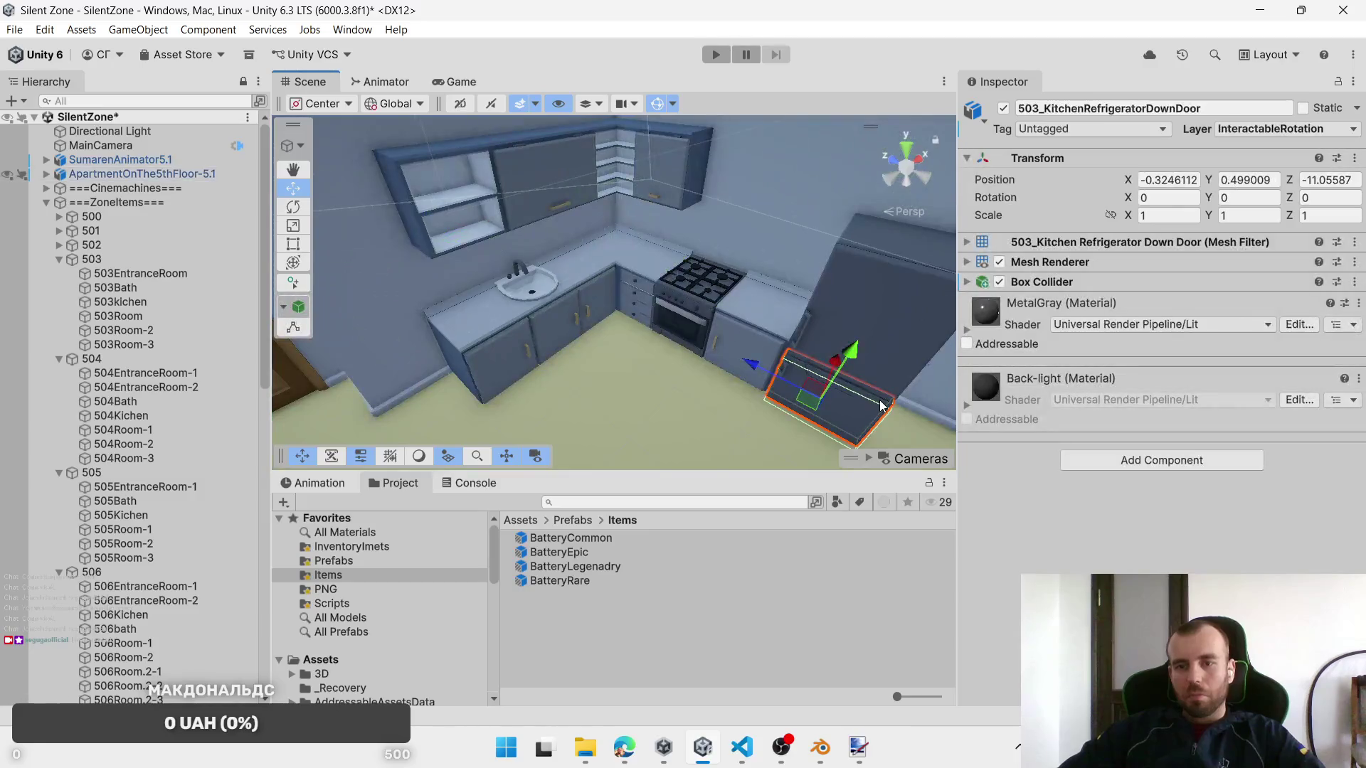
pyautogui.click(867, 309)
pyautogui.click(865, 309)
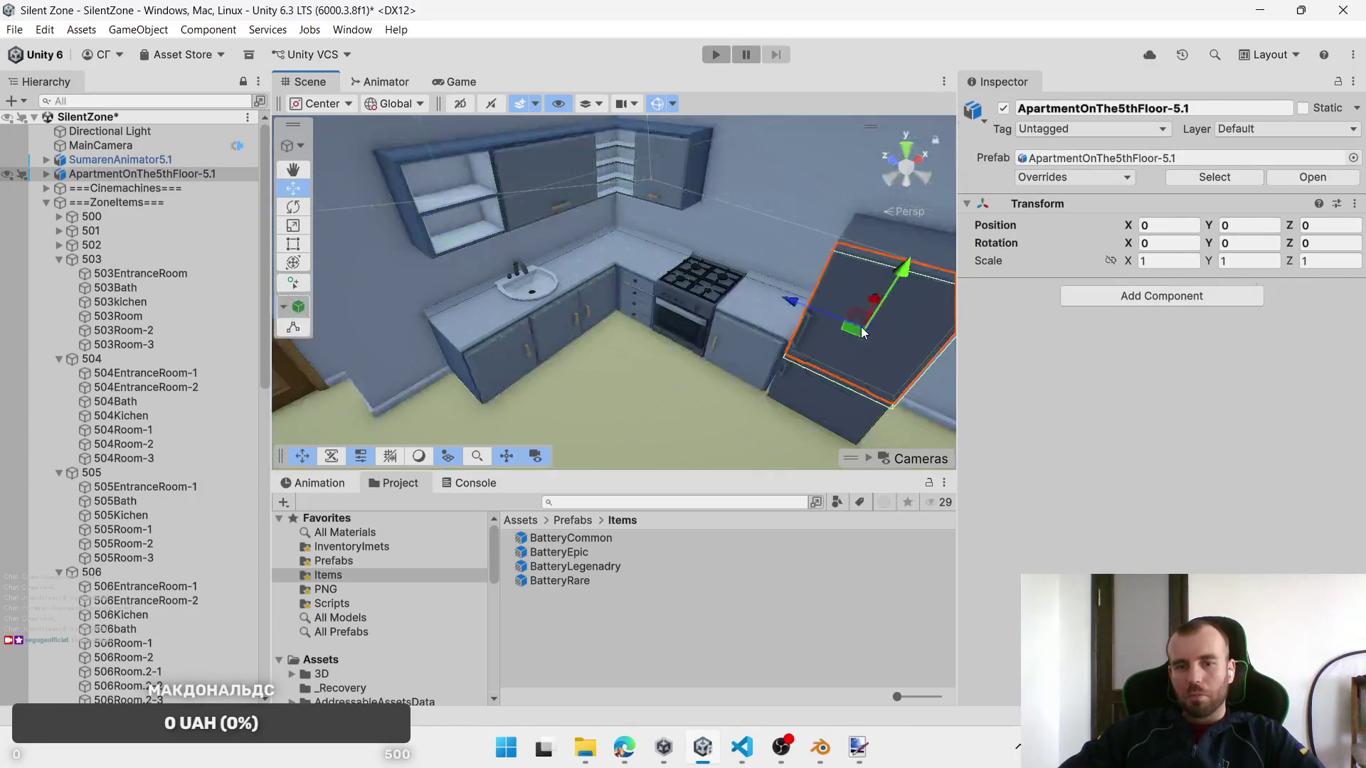
pyautogui.click(737, 356)
pyautogui.click(733, 356)
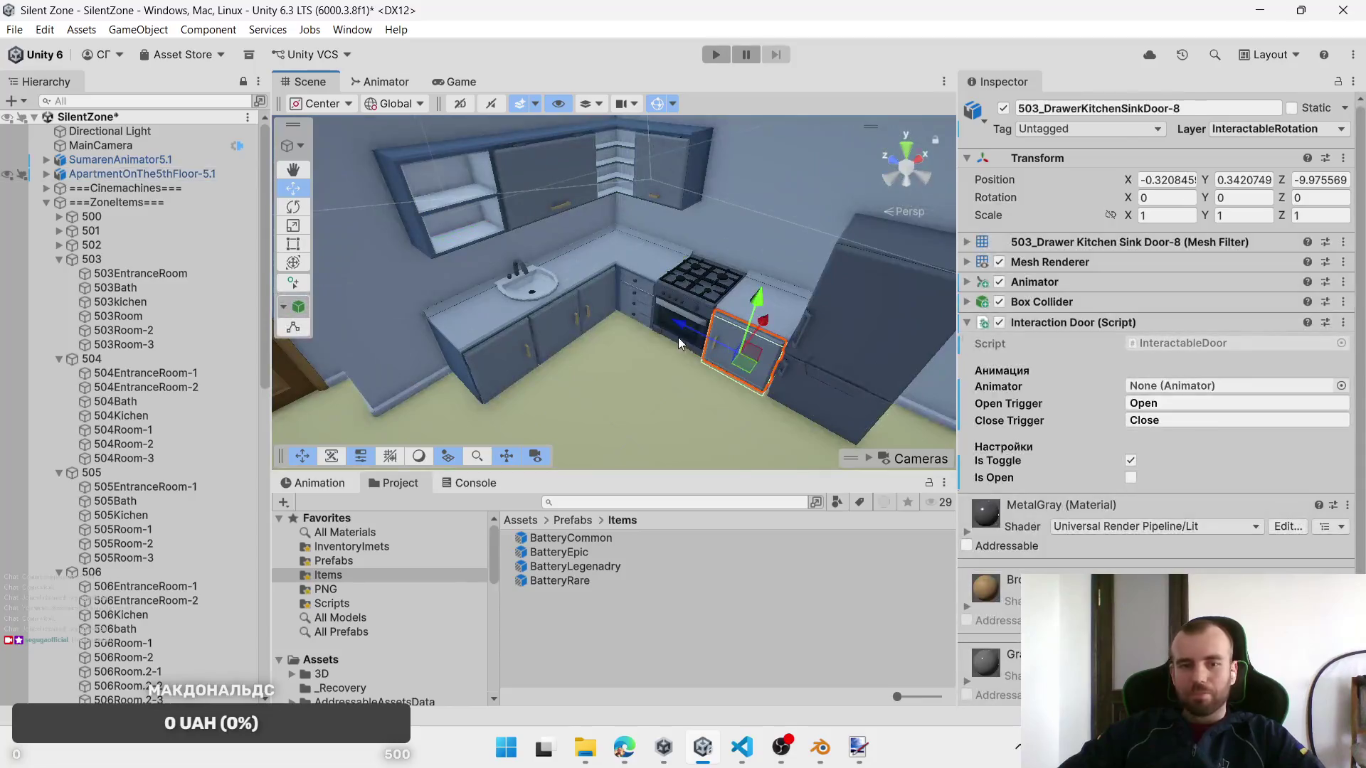
pyautogui.click(498, 352)
pyautogui.click(510, 347)
pyautogui.keyDown('shift'); pyautogui.click(576, 300); pyautogui.keyUp('shift')
pyautogui.keyDown('shift'); pyautogui.click(605, 291); pyautogui.keyUp('shift')
pyautogui.keyDown('shift'); pyautogui.click(637, 289); pyautogui.keyUp('shift')
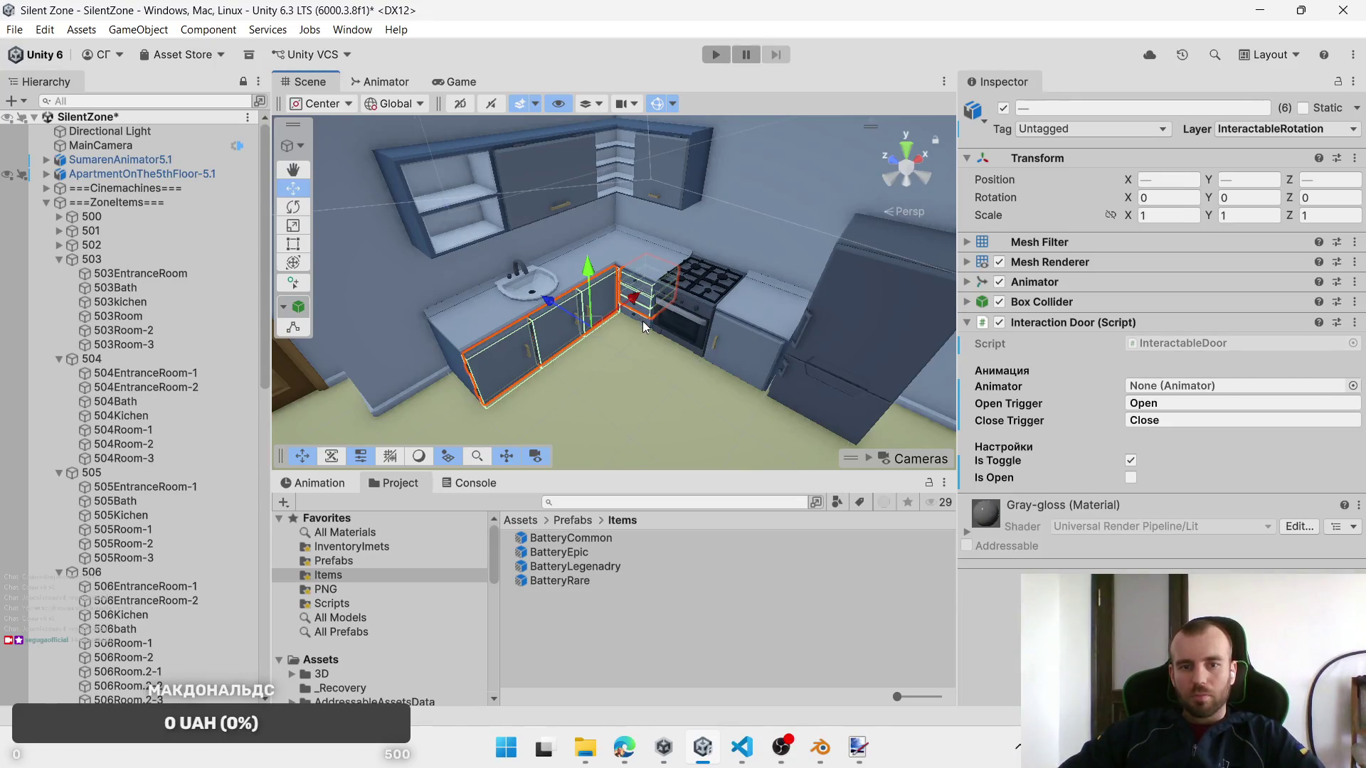
pyautogui.keyDown('shift'); pyautogui.click(680, 326); pyautogui.keyUp('shift')
pyautogui.keyDown('shift'); pyautogui.click(738, 346); pyautogui.keyUp('shift')
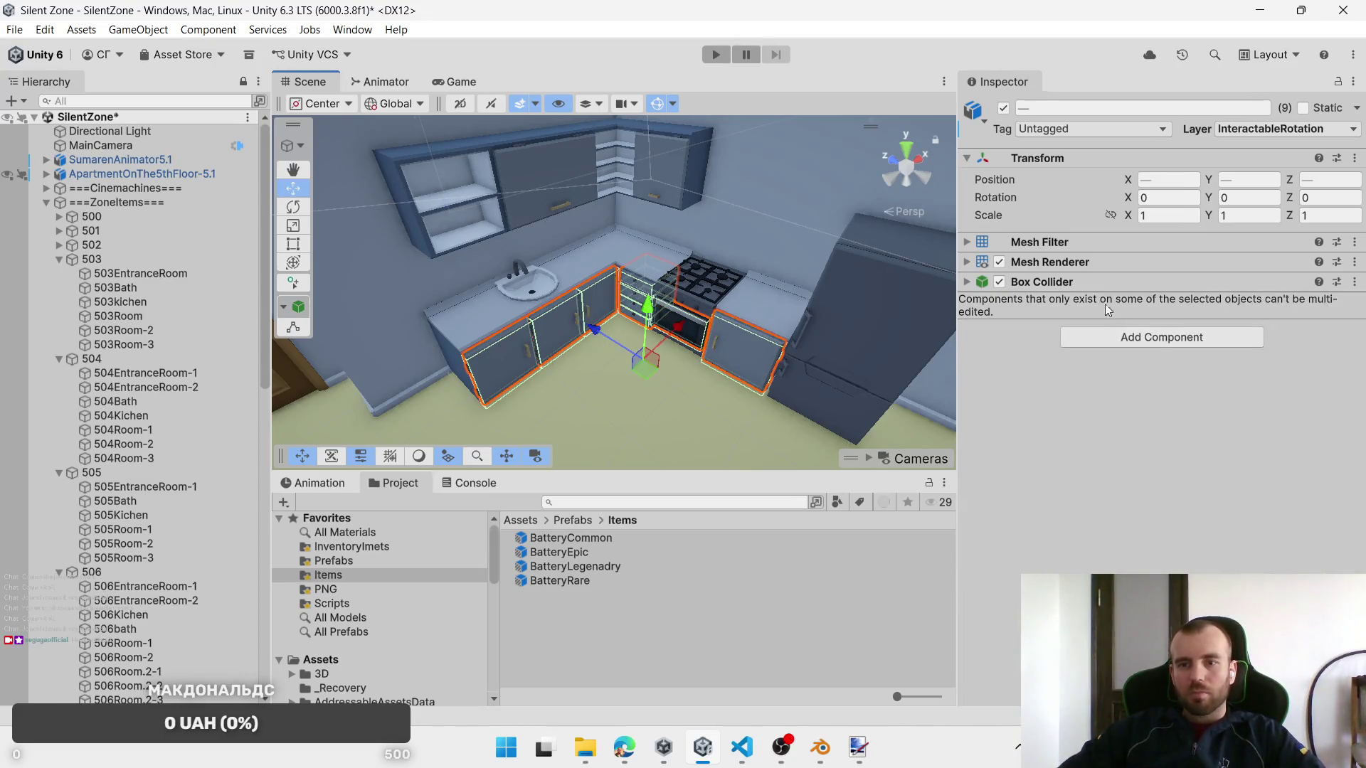
pyautogui.keyDown('shift'); pyautogui.click(703, 334); pyautogui.keyUp('shift')
pyautogui.rightClick(1158, 338)
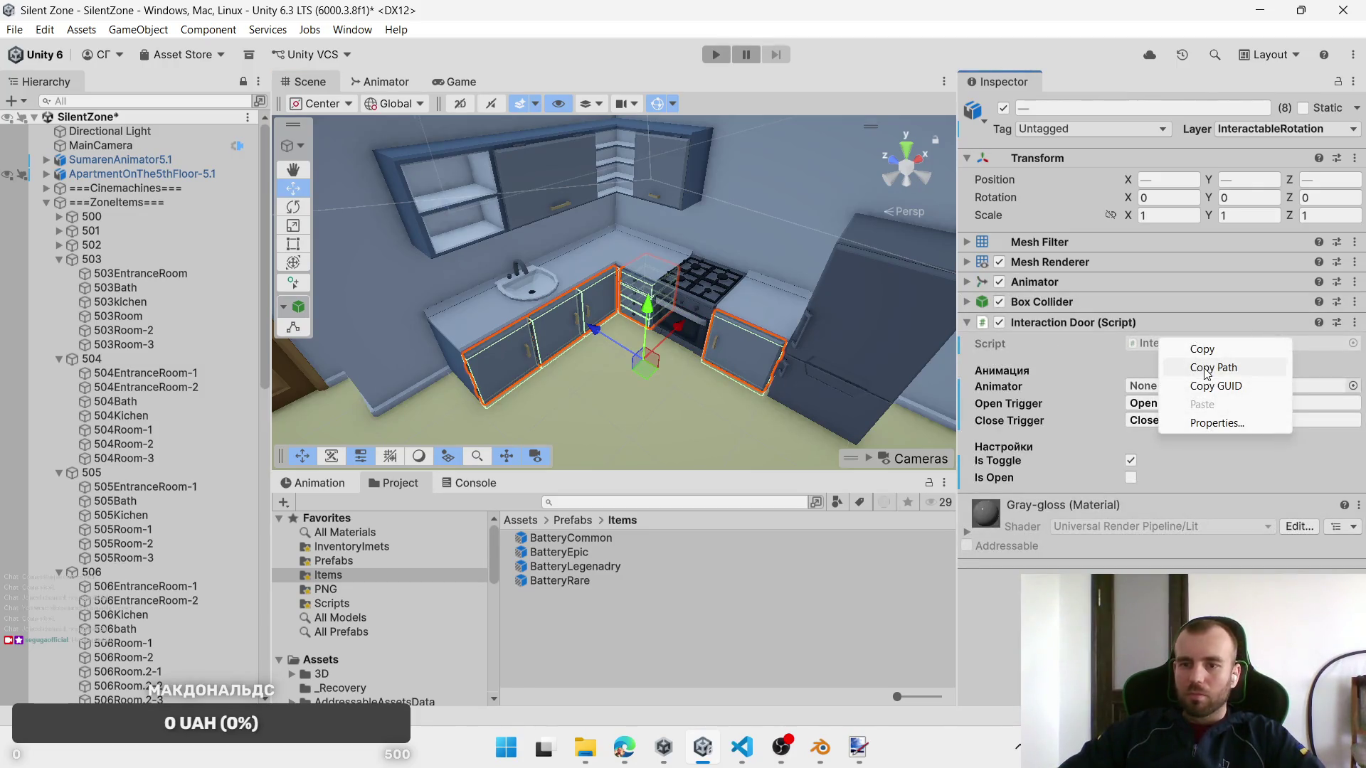
# Step: Remove Interaction Door and add Interactable Object to all thirteen kitchen cabinets
pyautogui.rightClick(1039, 329)
pyautogui.press('Escape')
pyautogui.keyDown('shift'); pyautogui.click(895, 373); pyautogui.keyUp('shift')
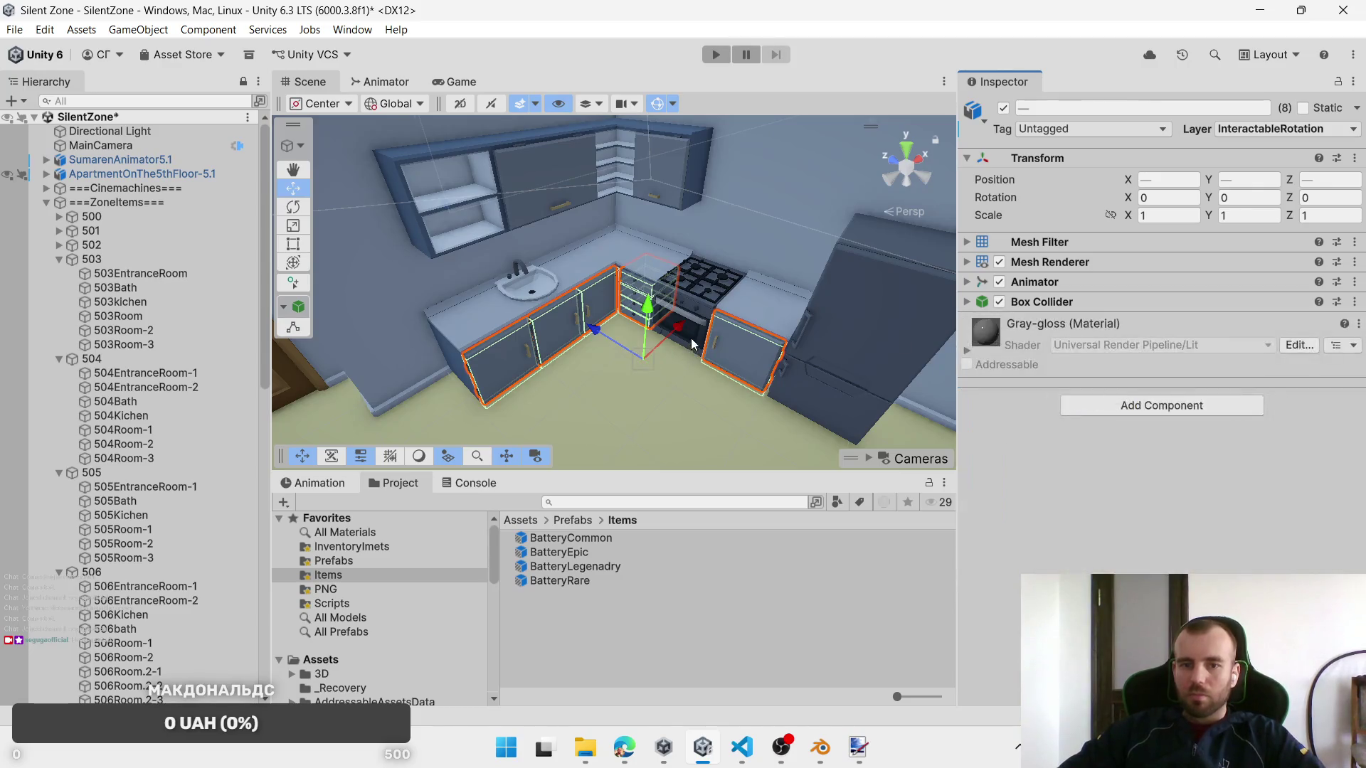
pyautogui.keyDown('shift'); pyautogui.click(817, 391); pyautogui.keyUp('shift')
pyautogui.keyDown('shift'); pyautogui.click(654, 166); pyautogui.keyUp('shift')
pyautogui.keyDown('shift'); pyautogui.click(555, 178); pyautogui.keyUp('shift')
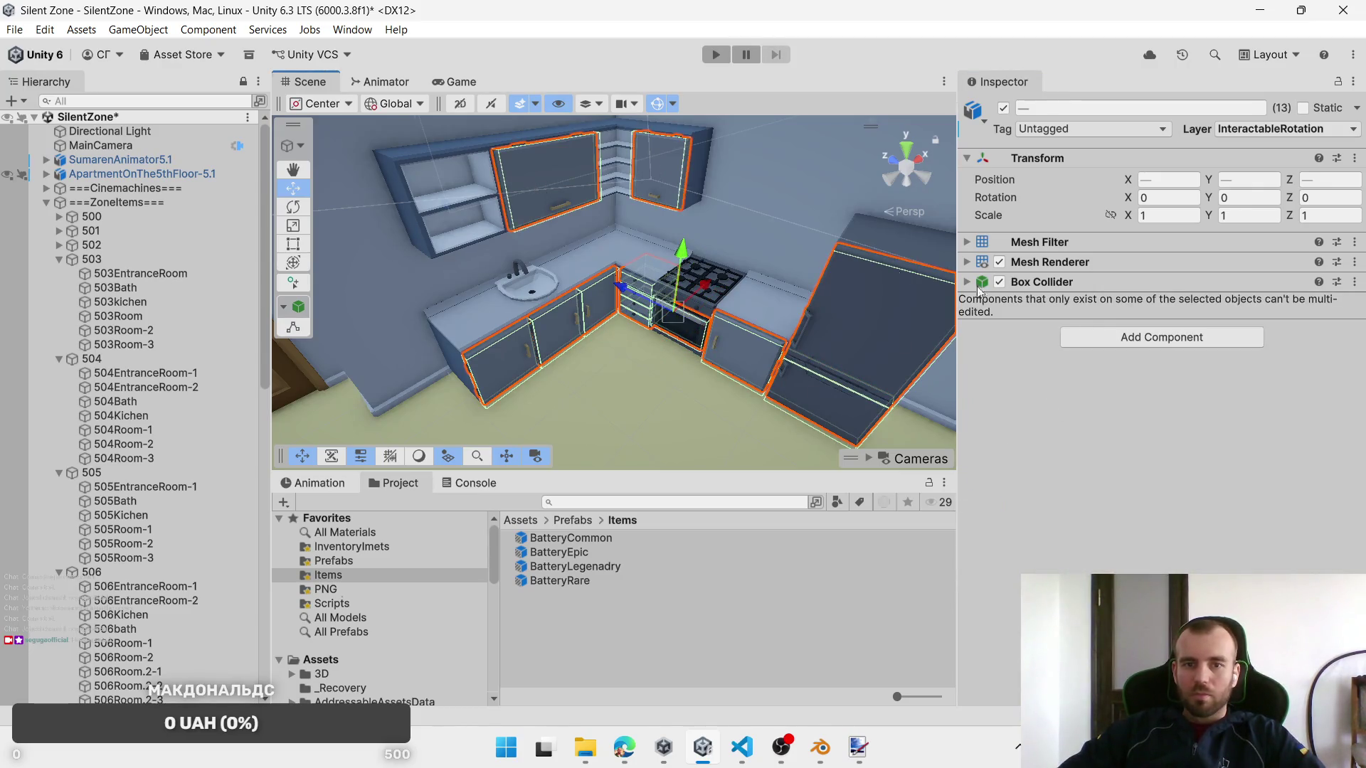
pyautogui.click(1175, 344)
pyautogui.write('In')
pyautogui.click(1175, 435)
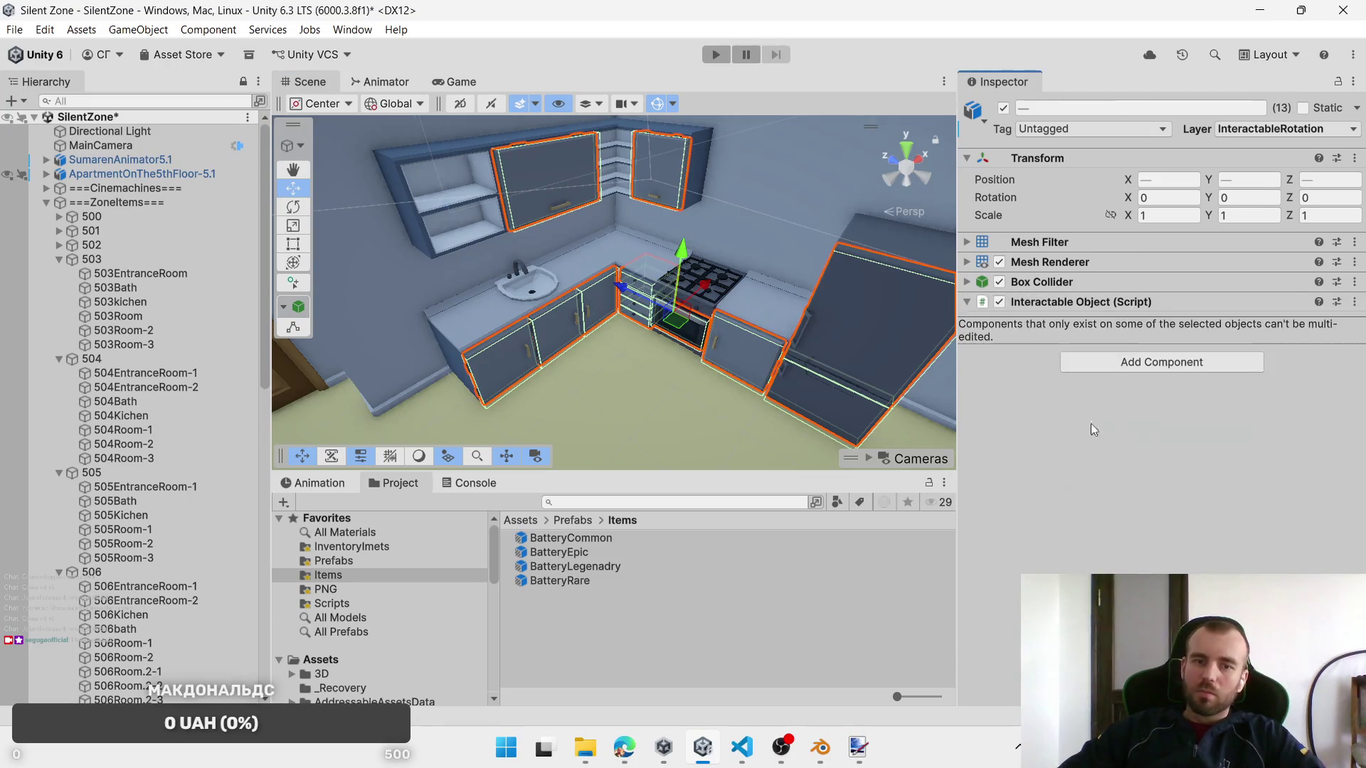
# Step: Select the four drawers beside the stove and set their Move Direction to Left
pyautogui.click(634, 313)
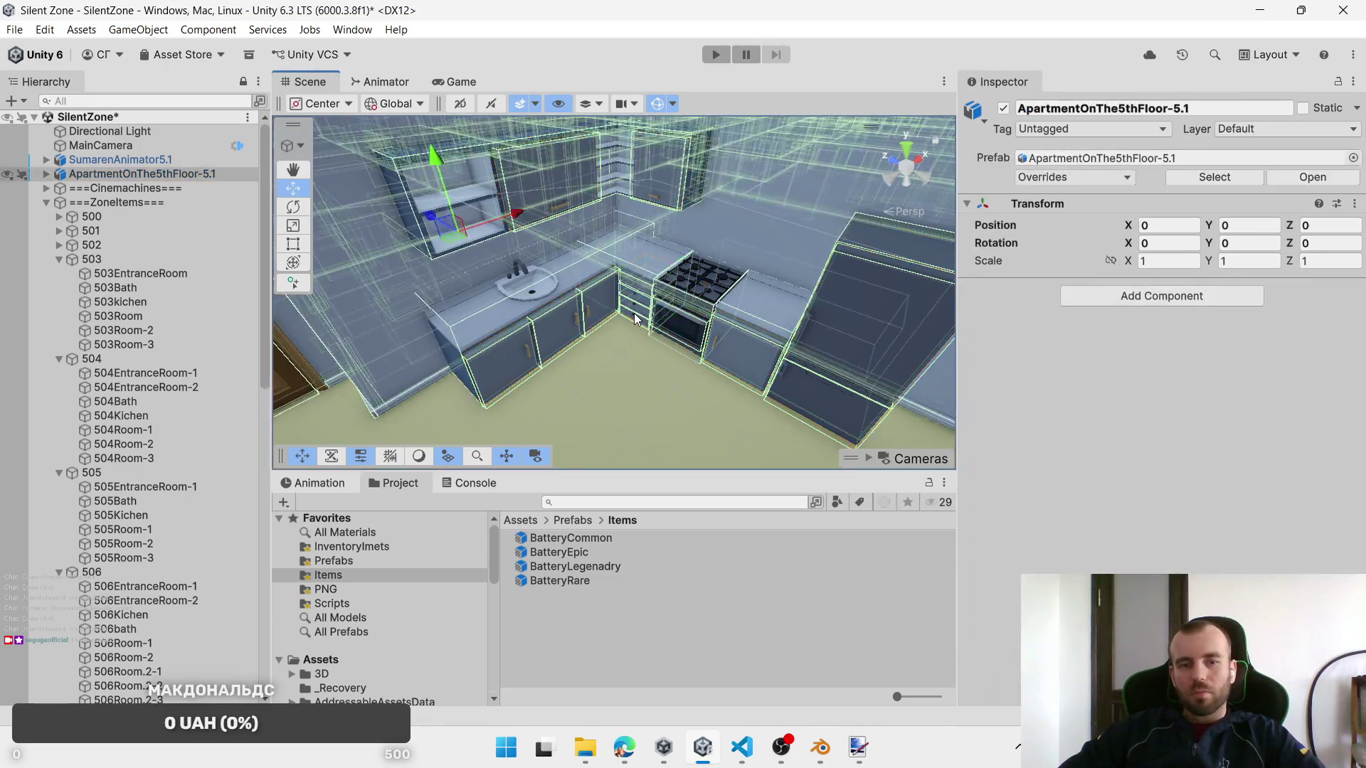
pyautogui.click(634, 313)
pyautogui.press('f')
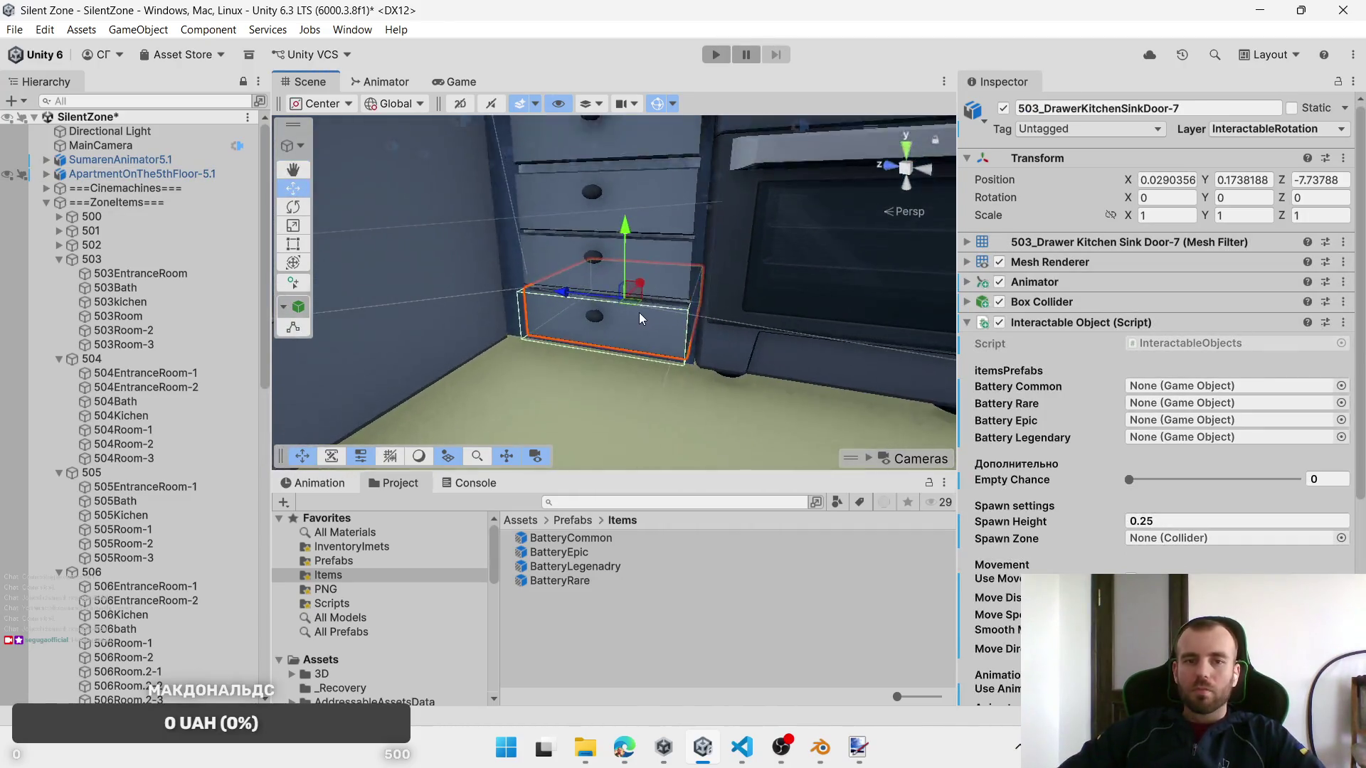
pyautogui.scroll(-2, 639, 313)
pyautogui.keyDown('shift'); pyautogui.click(650, 156); pyautogui.keyUp('shift')
pyautogui.keyDown('shift'); pyautogui.click(664, 203); pyautogui.keyUp('shift')
pyautogui.keyDown('shift'); pyautogui.click(626, 274); pyautogui.keyUp('shift')
pyautogui.scroll(-3, 1233, 552)
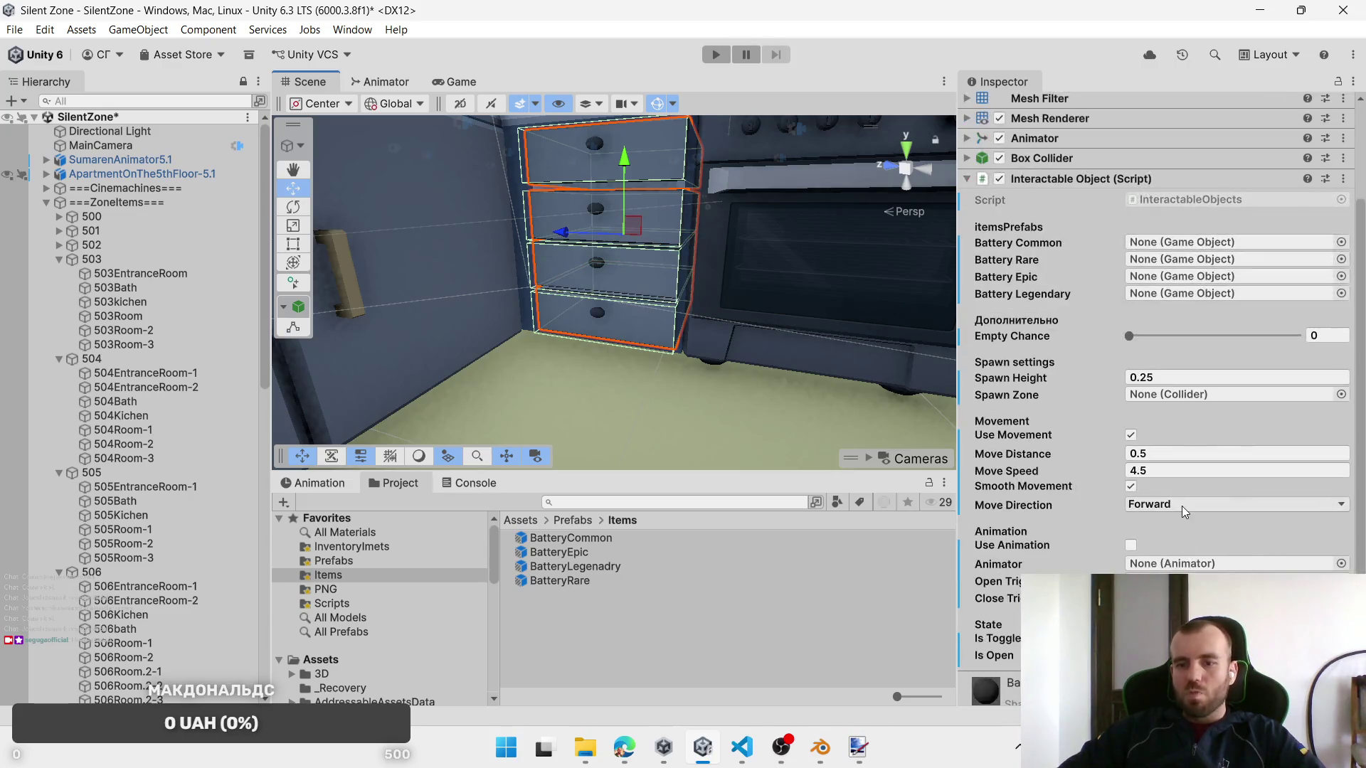
pyautogui.click(1185, 506)
pyautogui.click(1193, 558)
# Step: Orbit to view the whole kitchen and add the upper cabinets to the selection
pyautogui.scroll(-1, 710, 356)
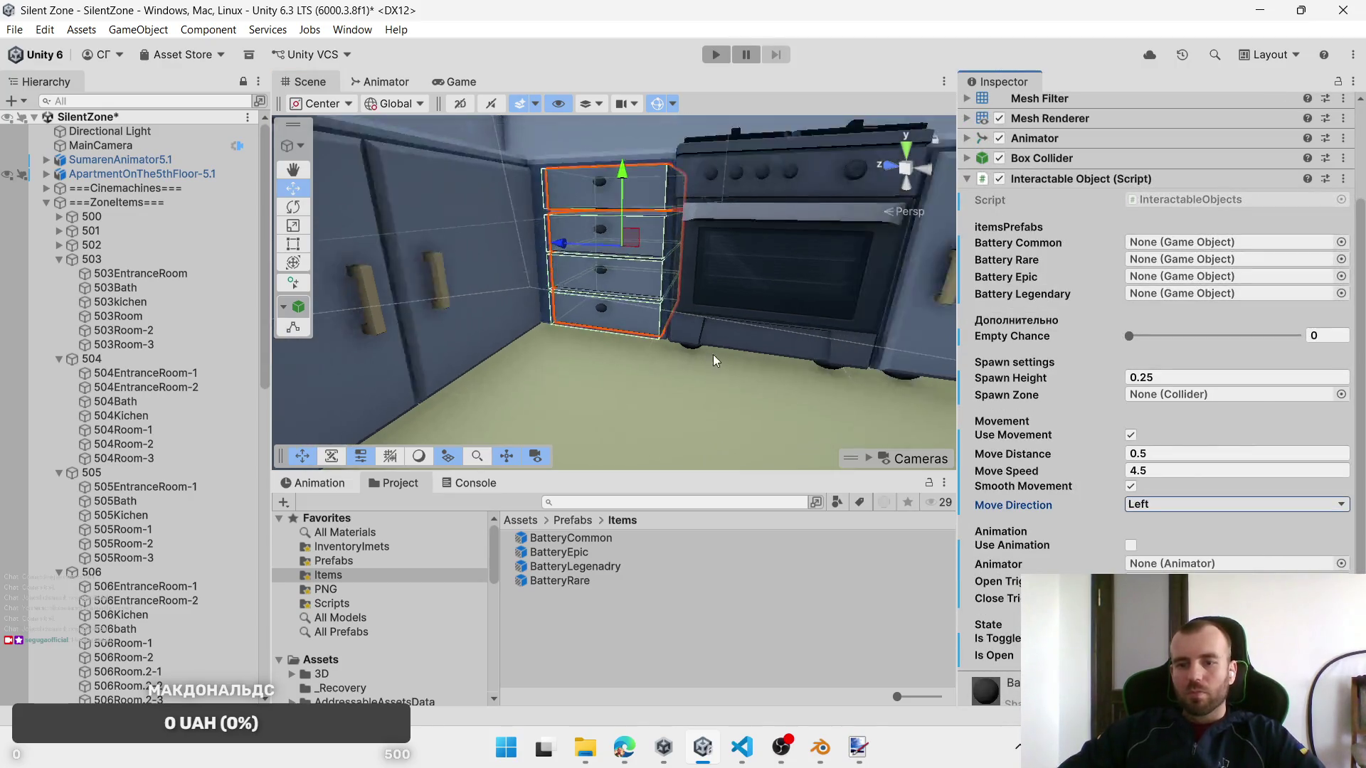
pyautogui.scroll(-2, 711, 356)
pyautogui.moveTo(787, 270)
pyautogui.mouseDown()
pyautogui.moveTo(615, 373)
pyautogui.moveTo(637, 357)
pyautogui.moveTo(656, 200)
pyautogui.mouseUp()
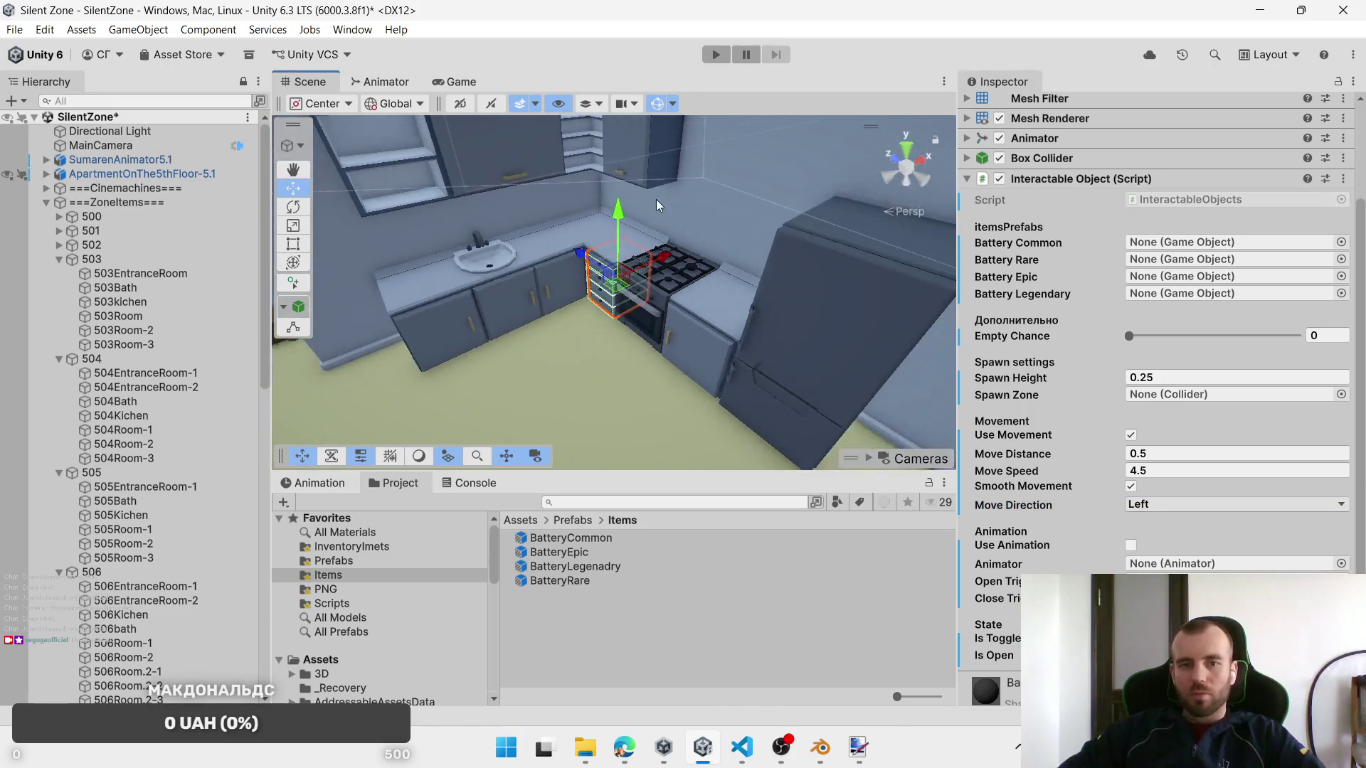
pyautogui.keyDown('ctrl'); pyautogui.click(518, 168); pyautogui.keyUp('ctrl')
# Step: Add the lower cabinet door, both sink cabinets, the stove-side cabinet and the fridge unit to the selection
pyautogui.keyDown('ctrl'); pyautogui.click(557, 301); pyautogui.keyUp('ctrl')
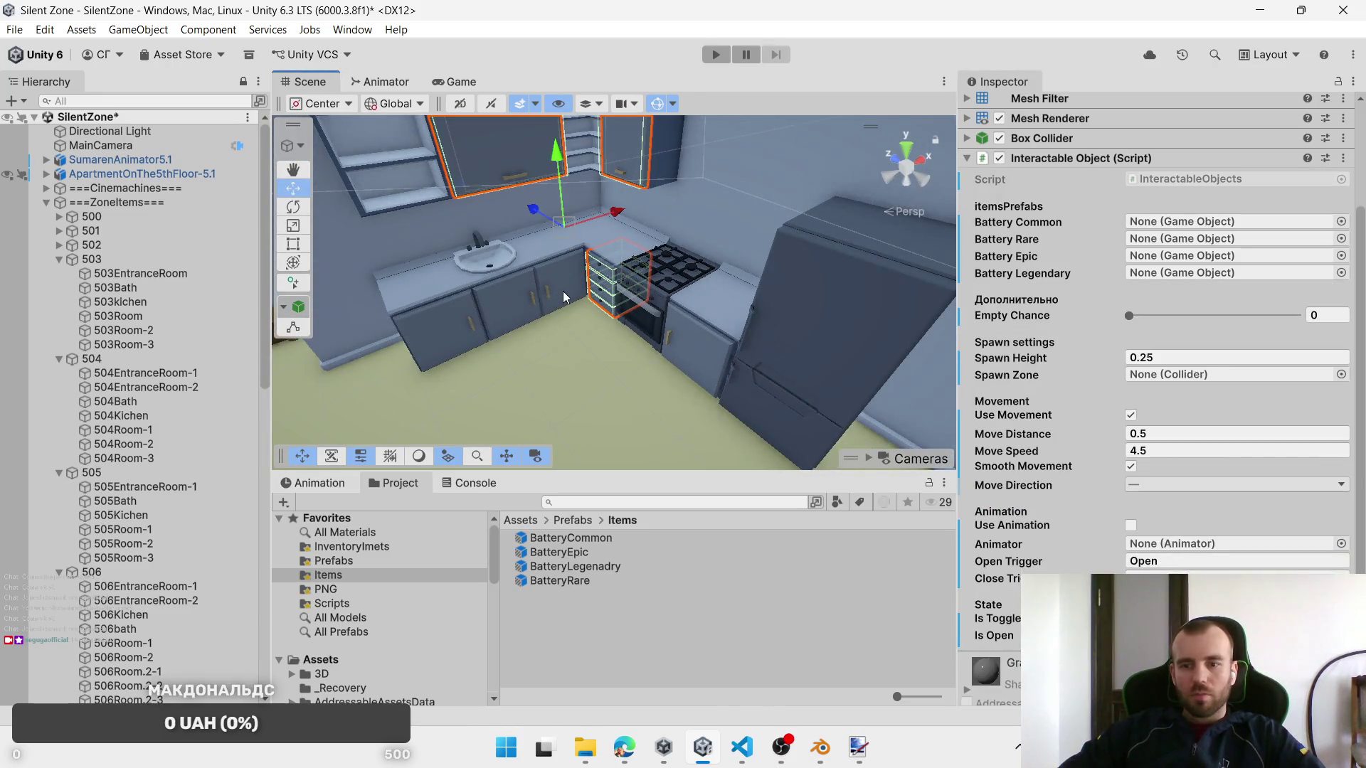
pyautogui.keyDown('ctrl'); pyautogui.click(454, 328); pyautogui.keyUp('ctrl')
pyautogui.keyDown('ctrl'); pyautogui.click(522, 326); pyautogui.keyUp('ctrl')
pyautogui.keyDown('ctrl'); pyautogui.click(696, 340); pyautogui.keyUp('ctrl')
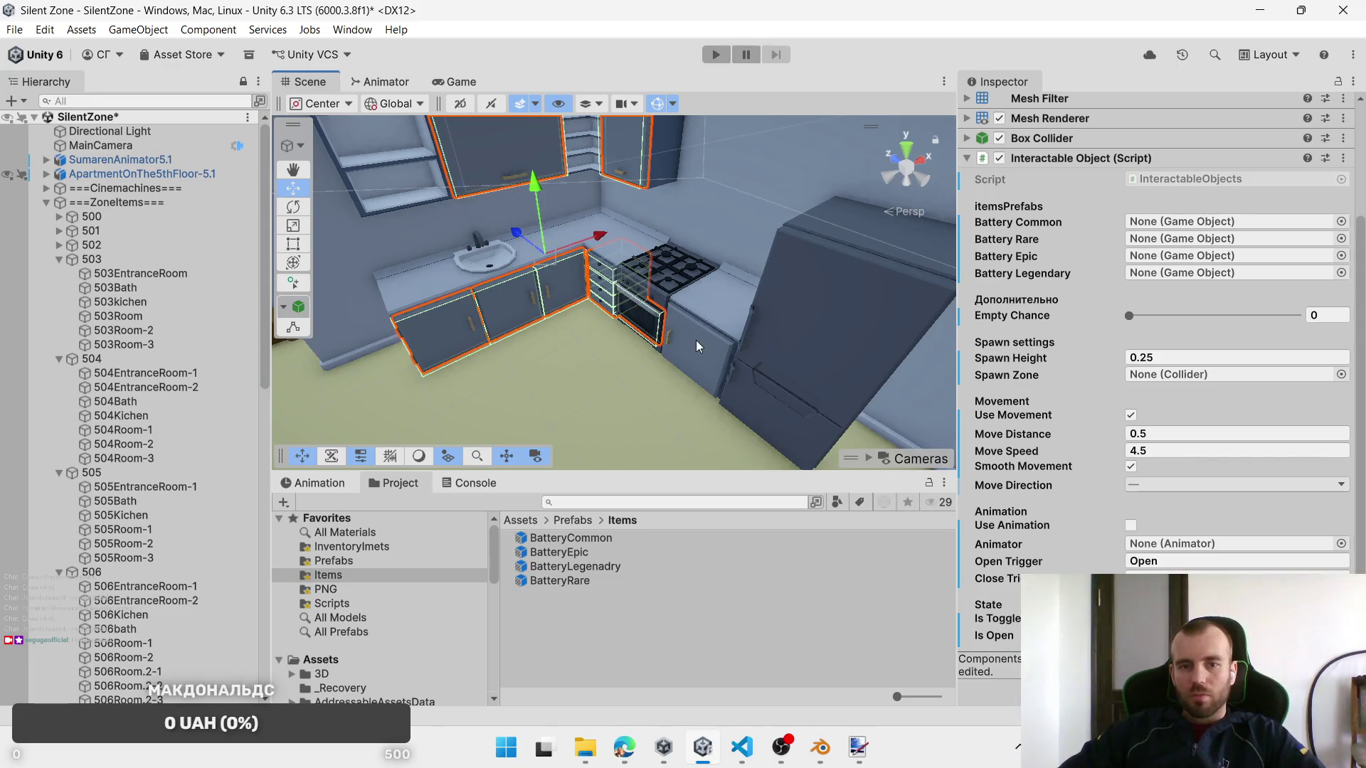
pyautogui.keyDown('ctrl'); pyautogui.click(792, 408); pyautogui.keyUp('ctrl')
# Step: Assign BatteryCommon, BatteryRare, BatteryEpic and the legendary battery, with 503EntranceRoom as Spawn Zone
pyautogui.moveTo(572, 544); pyautogui.dragTo(1203, 222)
pyautogui.moveTo(569, 580)
pyautogui.mouseDown()
pyautogui.moveTo(1104, 297)
pyautogui.moveTo(1182, 240)
pyautogui.mouseUp()
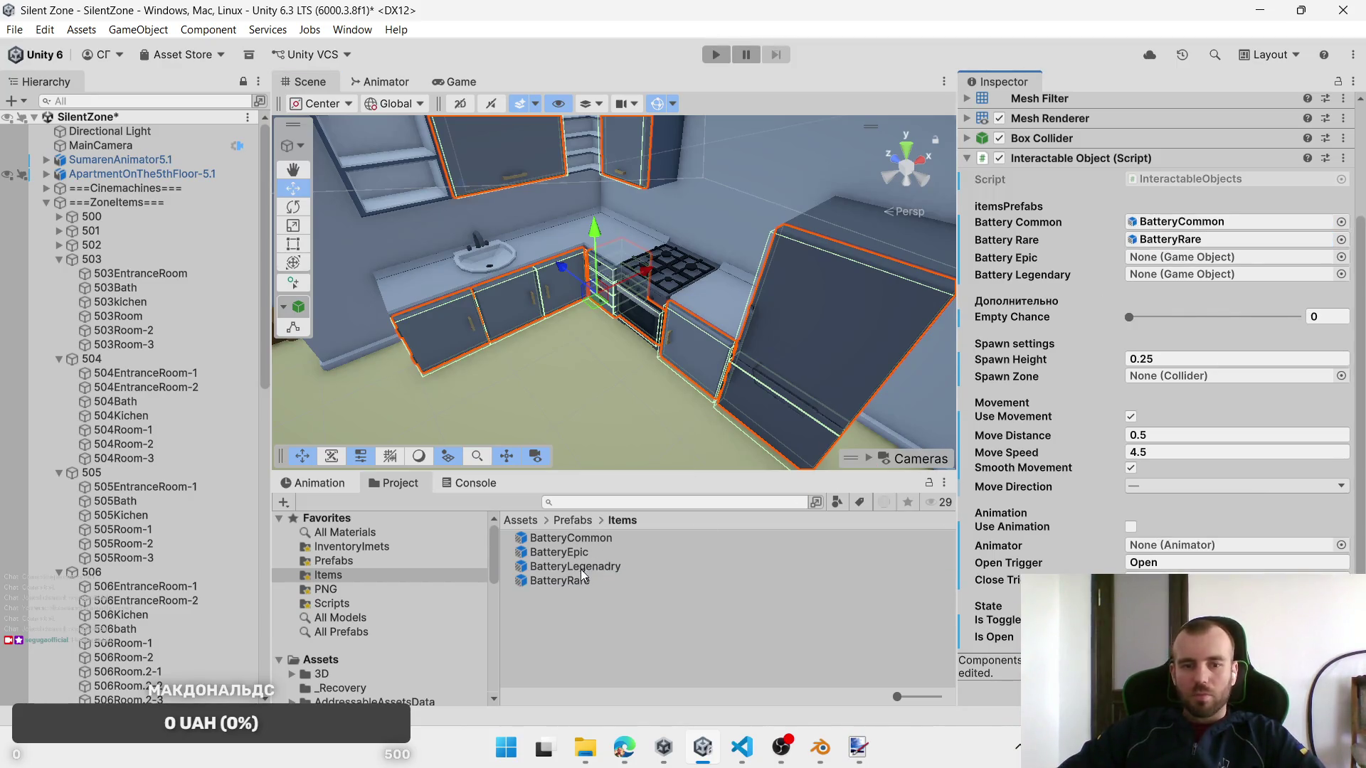
pyautogui.moveTo(1015, 367); pyautogui.dragTo(1168, 257)
pyautogui.moveTo(611, 562); pyautogui.dragTo(1164, 271)
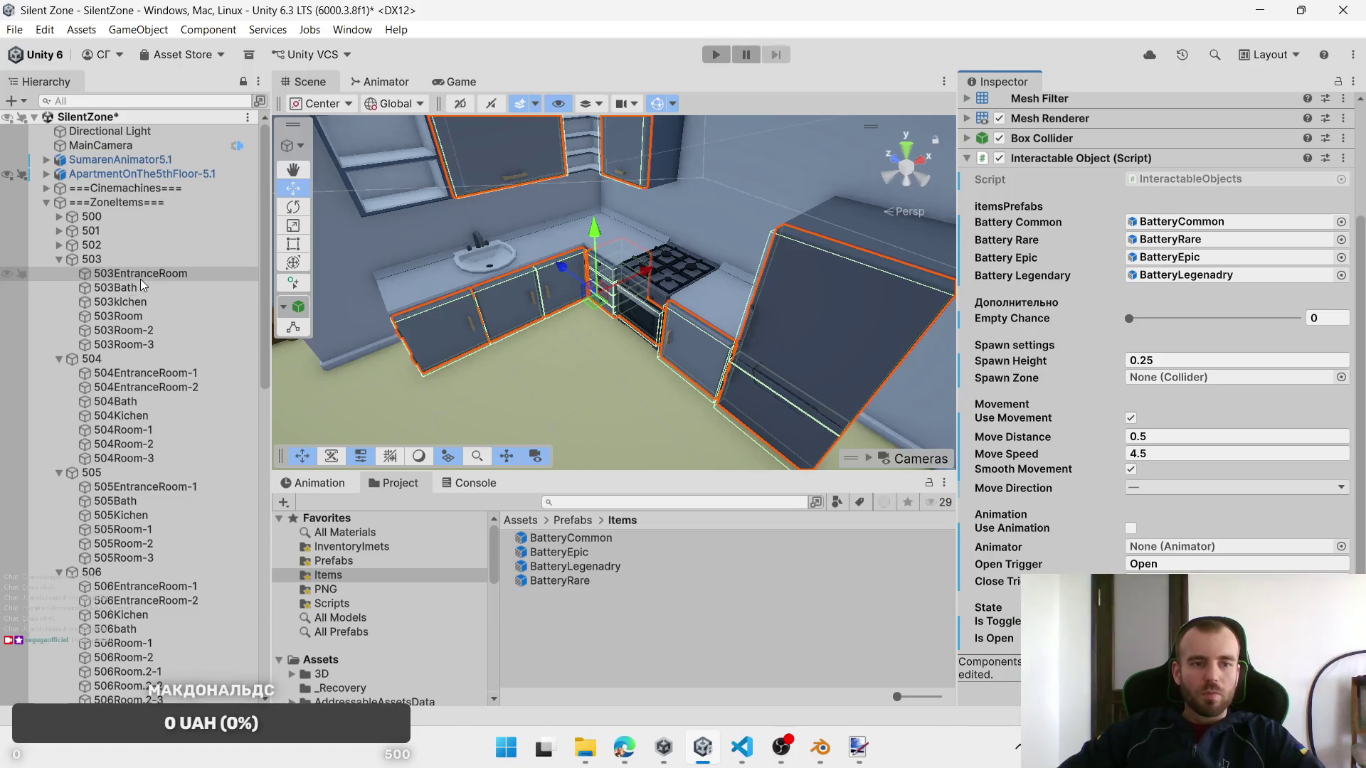
pyautogui.moveTo(139, 275); pyautogui.dragTo(1211, 377)
# Step: Deselect the cabinets by picking the floor and move the view across the apartment
pyautogui.scroll(-3, 621, 324)
pyautogui.moveTo(621, 324); pyautogui.dragTo(627, 340)
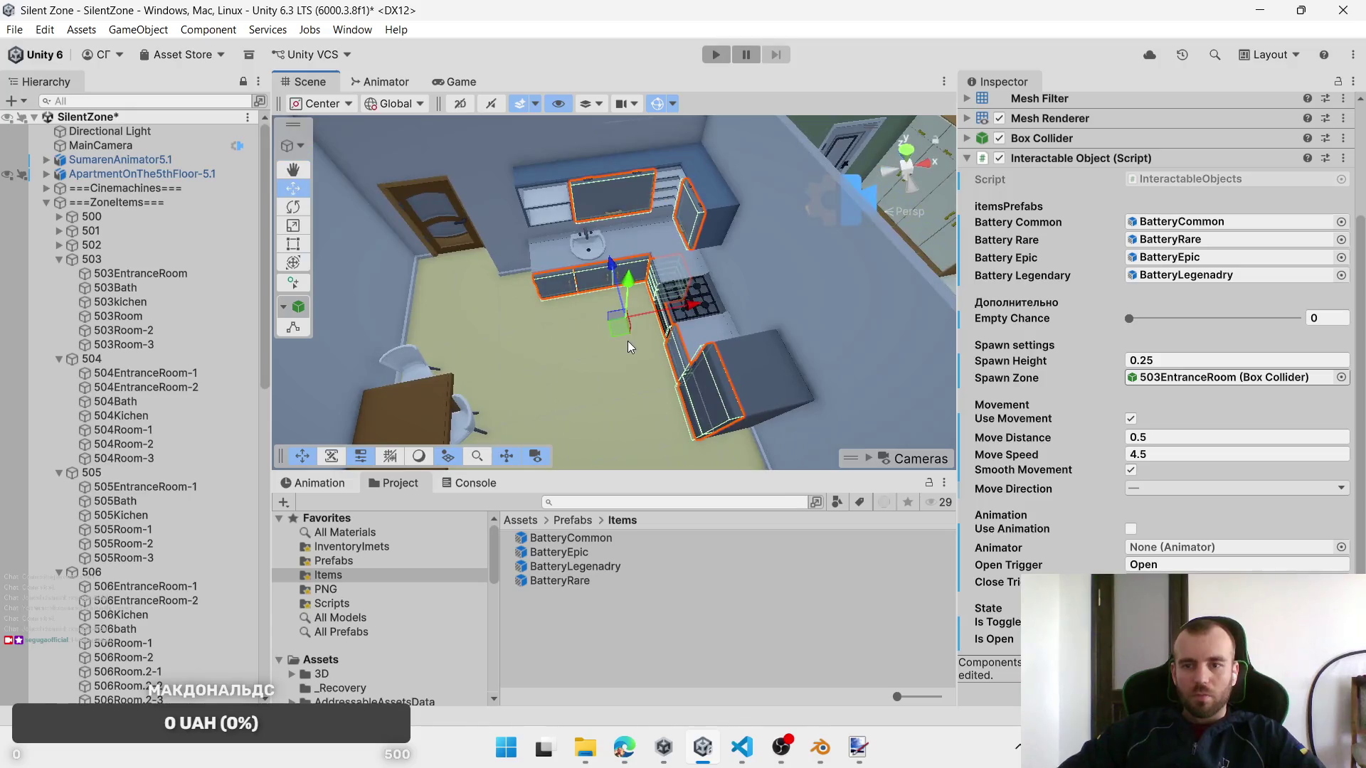
pyautogui.click(536, 371)
pyautogui.moveTo(536, 371)
pyautogui.mouseDown()
pyautogui.moveTo(527, 360)
pyautogui.moveTo(665, 335)
pyautogui.mouseUp()
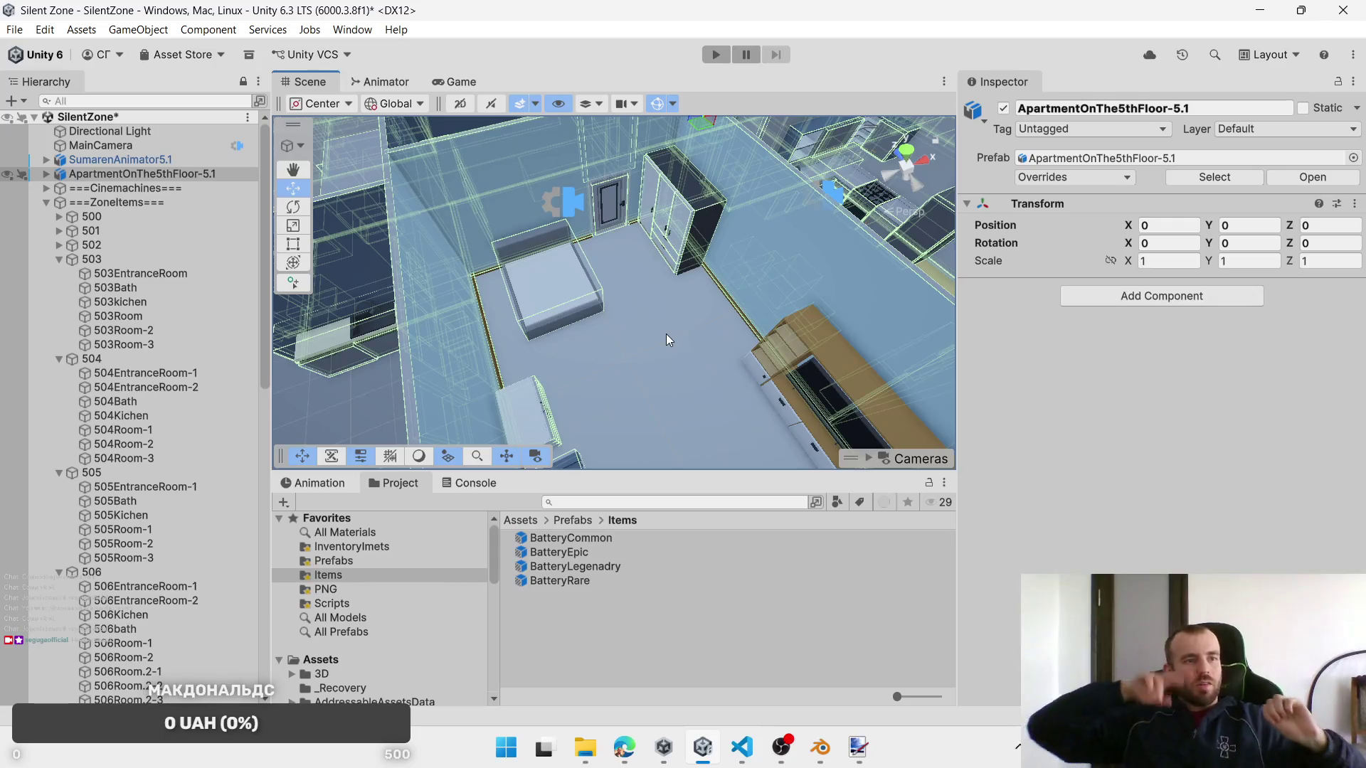